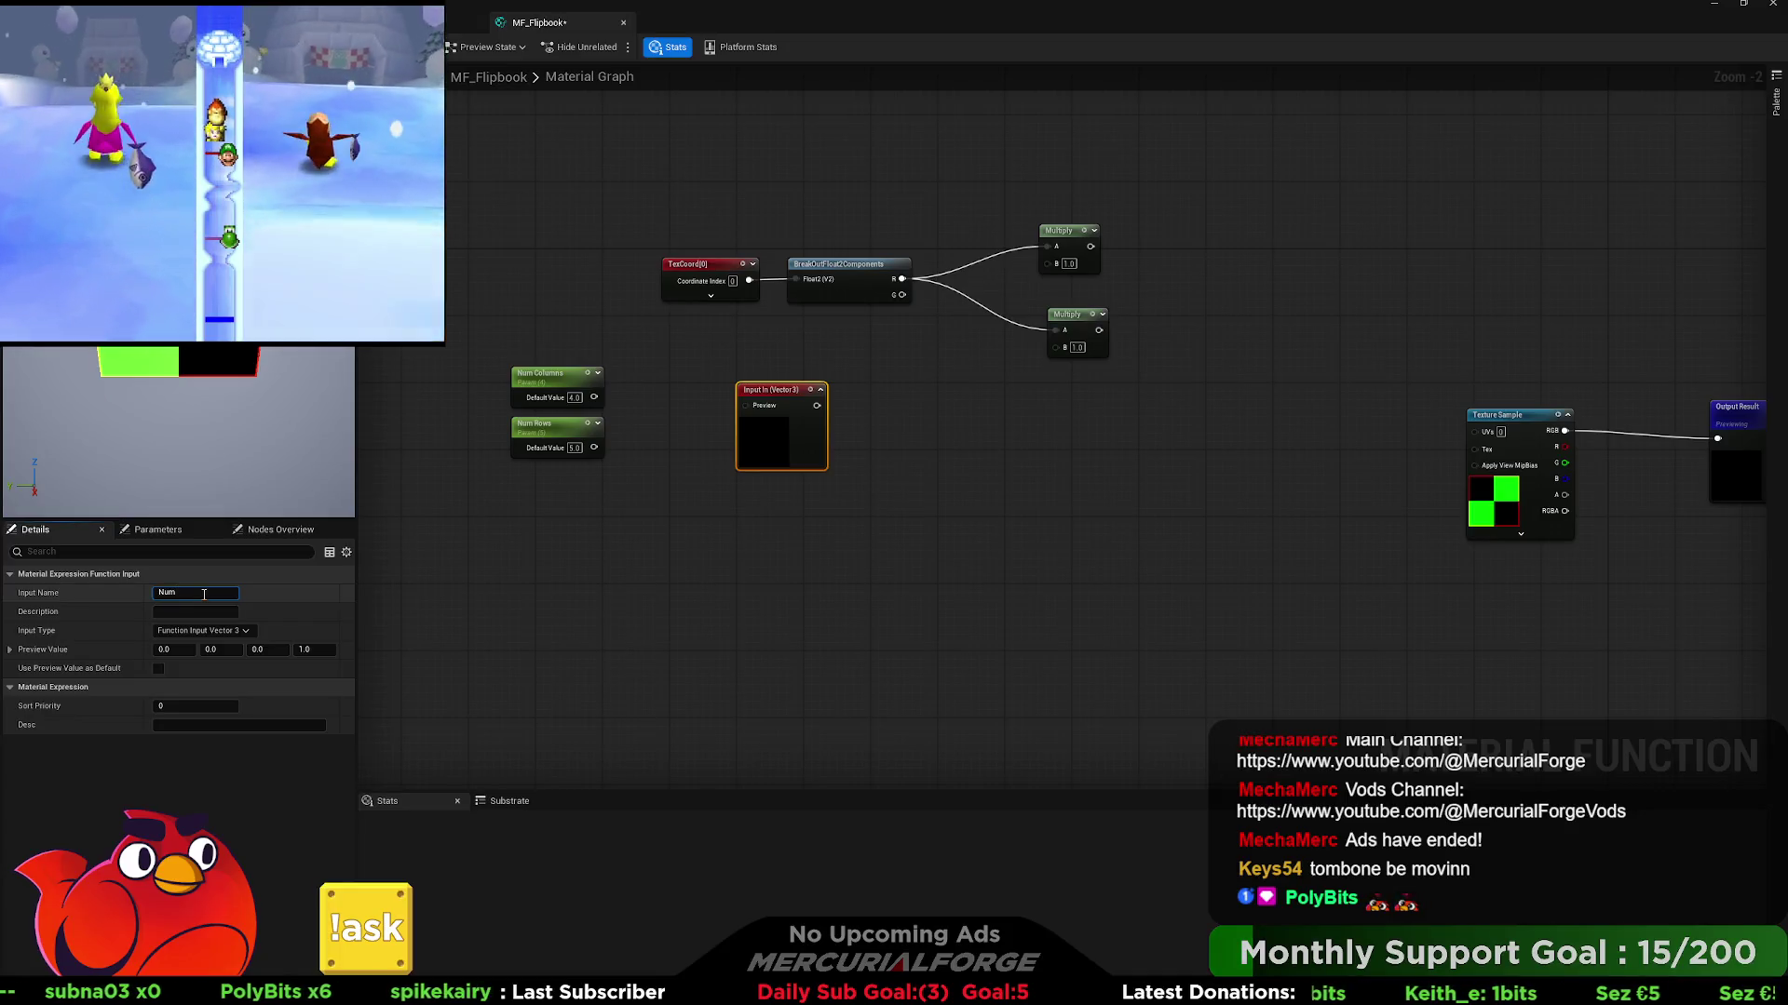
- Delete the stray Num input and create a Divide node fed by Num Columns
{"action": "key", "text": "Return"}
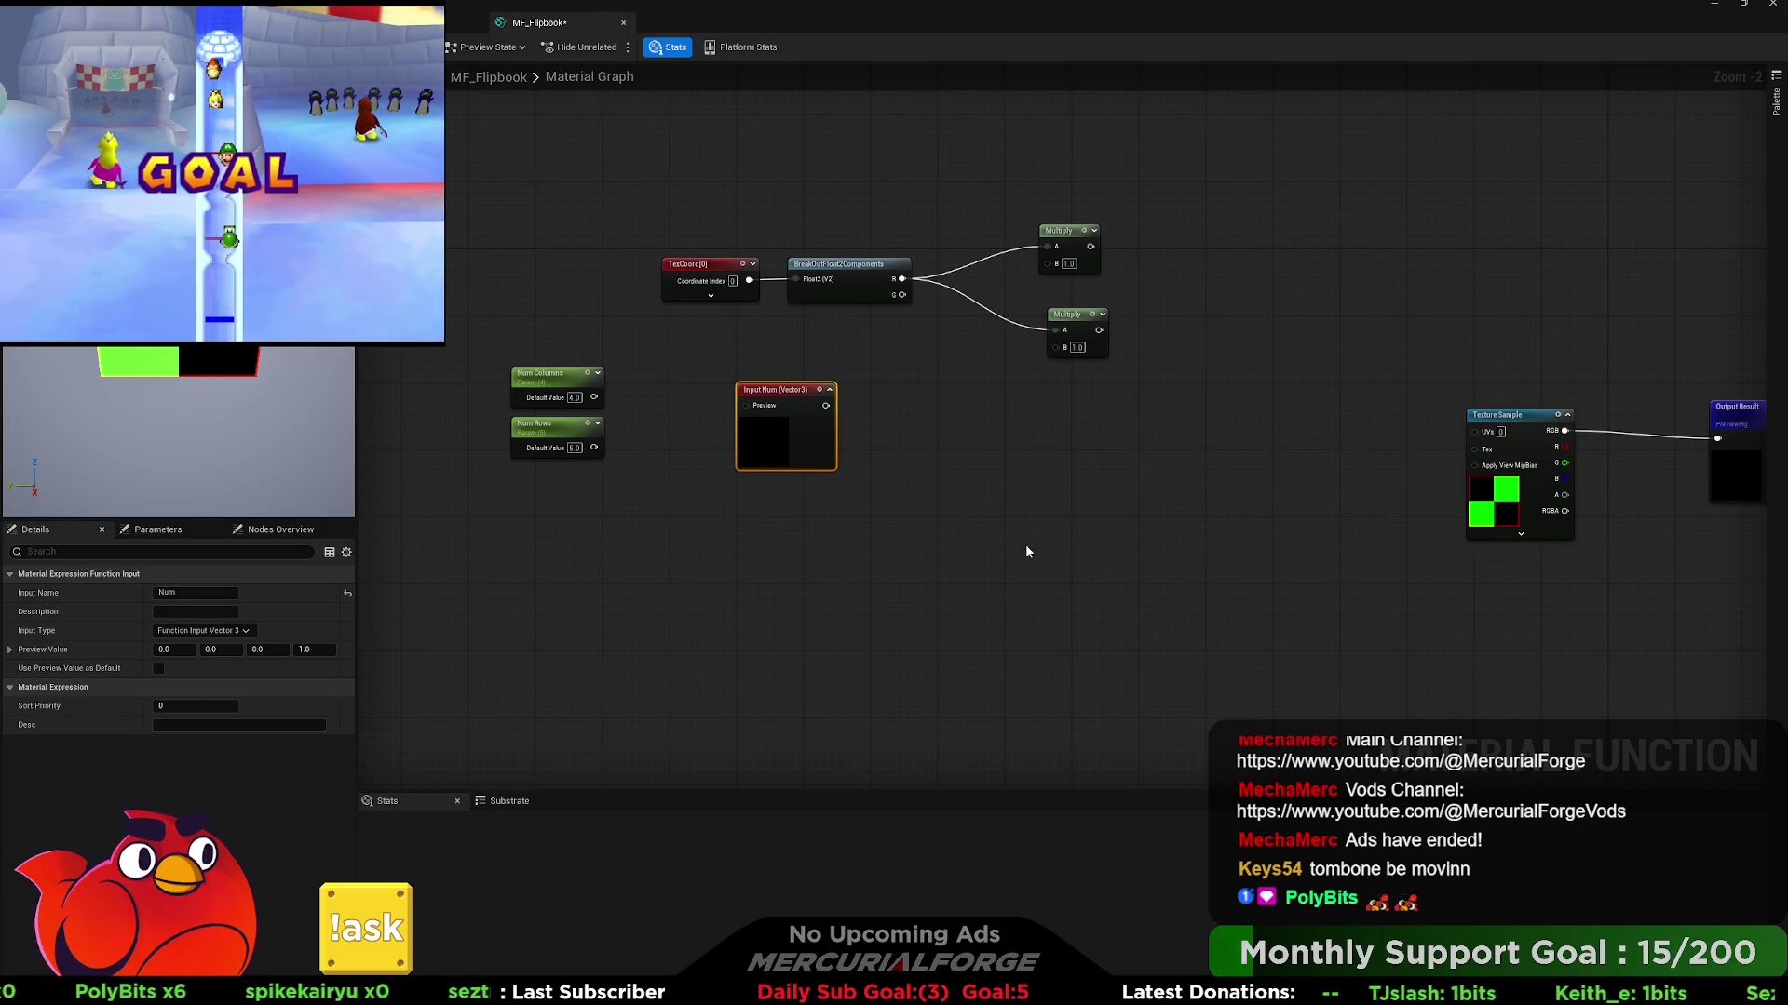
{"action": "key", "text": "Delete"}
{"action": "mouse_move", "coordinate": [594, 398]}
{"action": "left_mouse_down"}
{"action": "mouse_move", "coordinate": [703, 407]}
{"action": "mouse_move", "coordinate": [712, 372]}
{"action": "left_mouse_up"}
{"action": "key", "text": "d"}
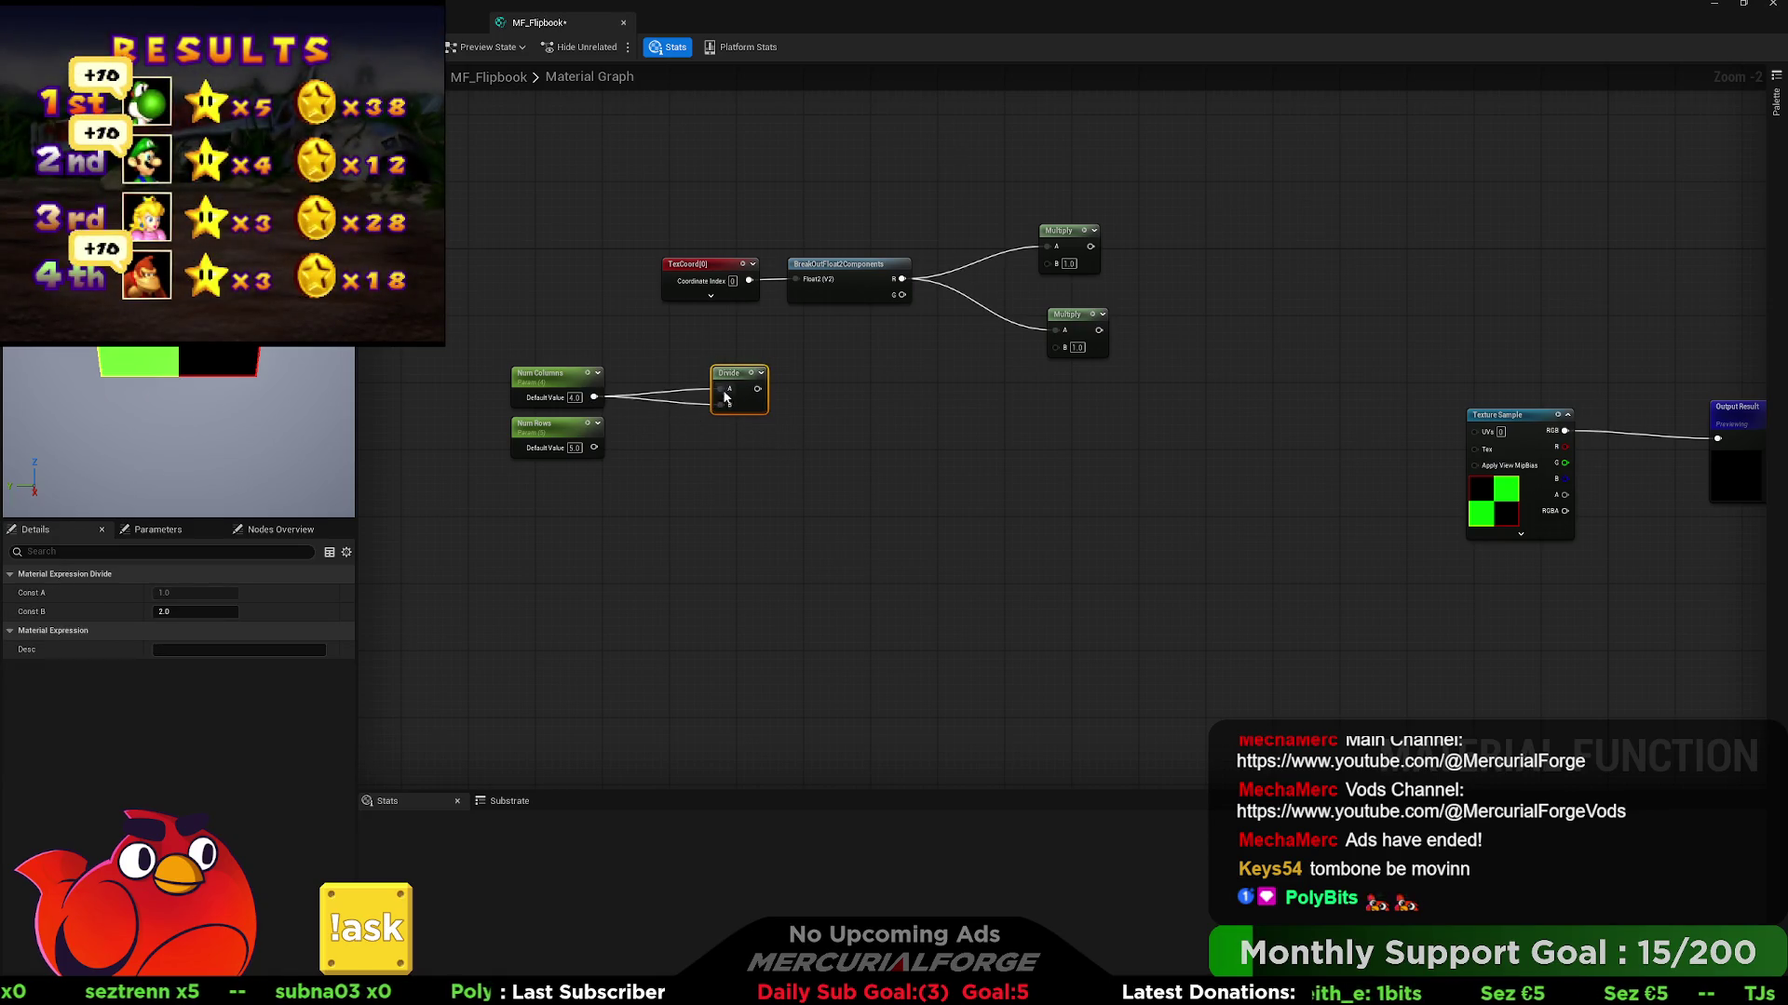
{"action": "left_click_drag", "start_coordinate": [748, 376], "coordinate": [873, 352]}
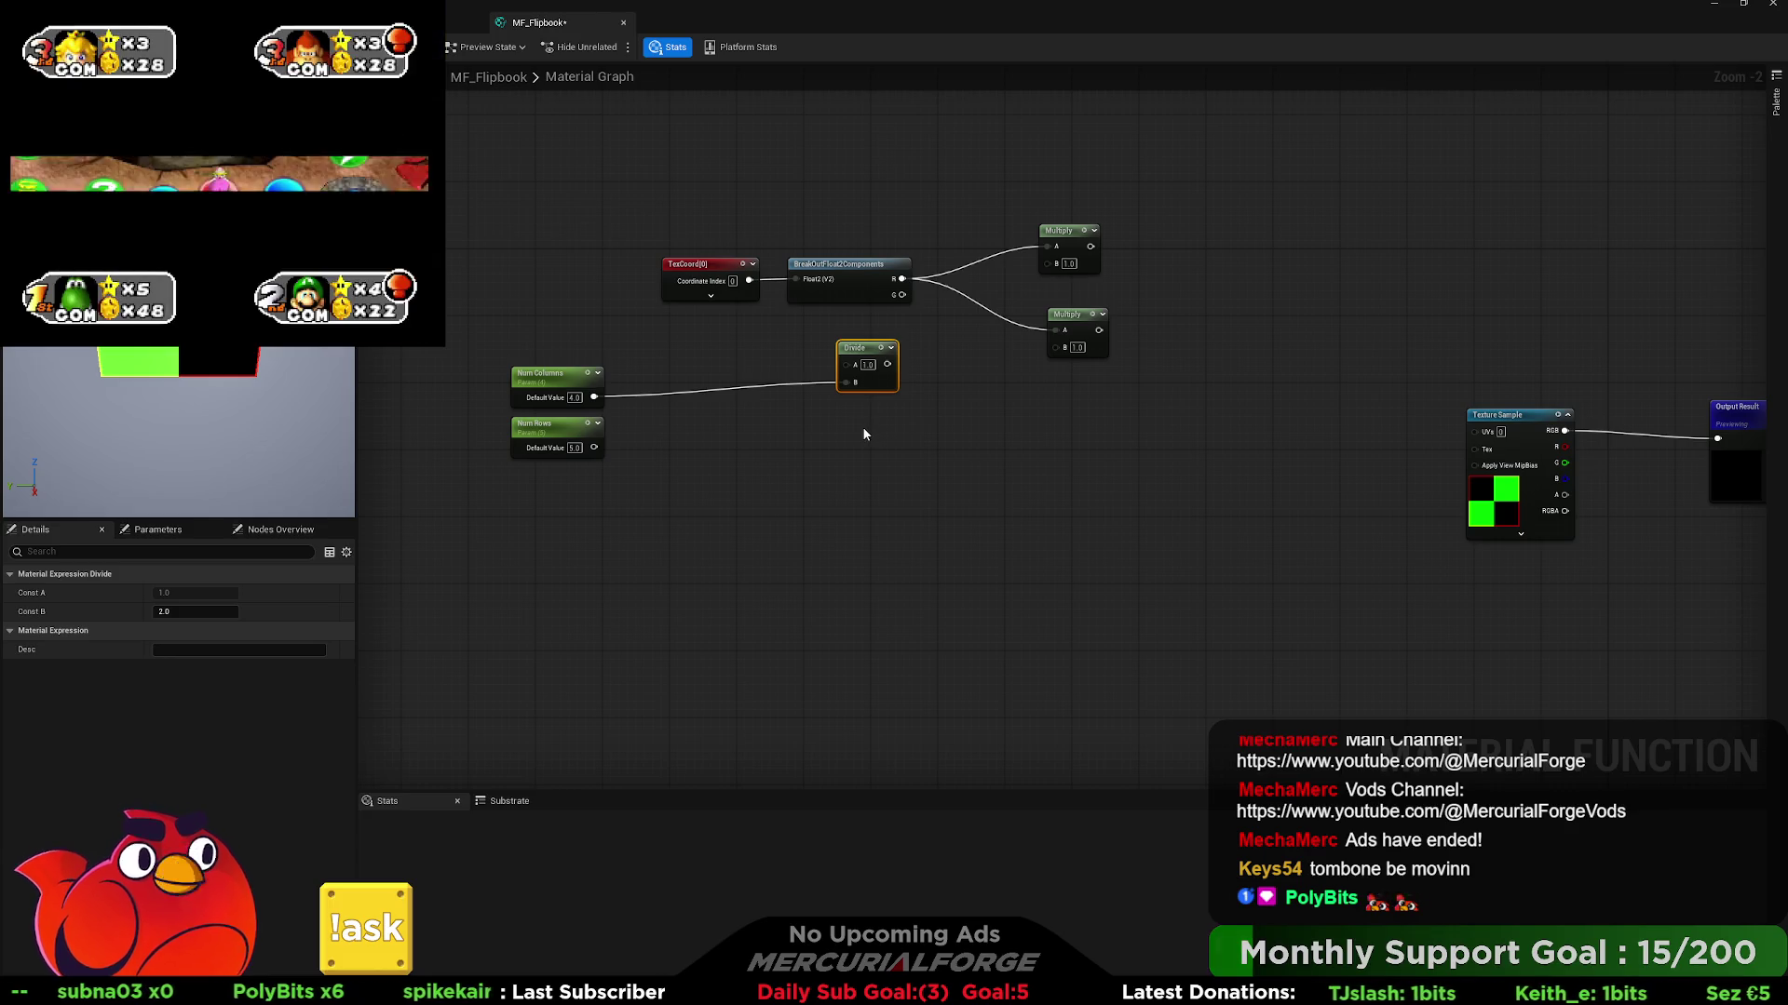
- Add an Fmod node below the Divide with Num Columns wired into its B input
{"action": "key", "text": "ctrl+v"}
{"action": "left_click_drag", "start_coordinate": [894, 436], "coordinate": [868, 428]}
{"action": "mouse_move", "coordinate": [594, 398]}
{"action": "left_mouse_down"}
{"action": "mouse_move", "coordinate": [833, 460]}
{"action": "mouse_move", "coordinate": [845, 445]}
{"action": "mouse_move", "coordinate": [845, 464]}
{"action": "left_mouse_up"}
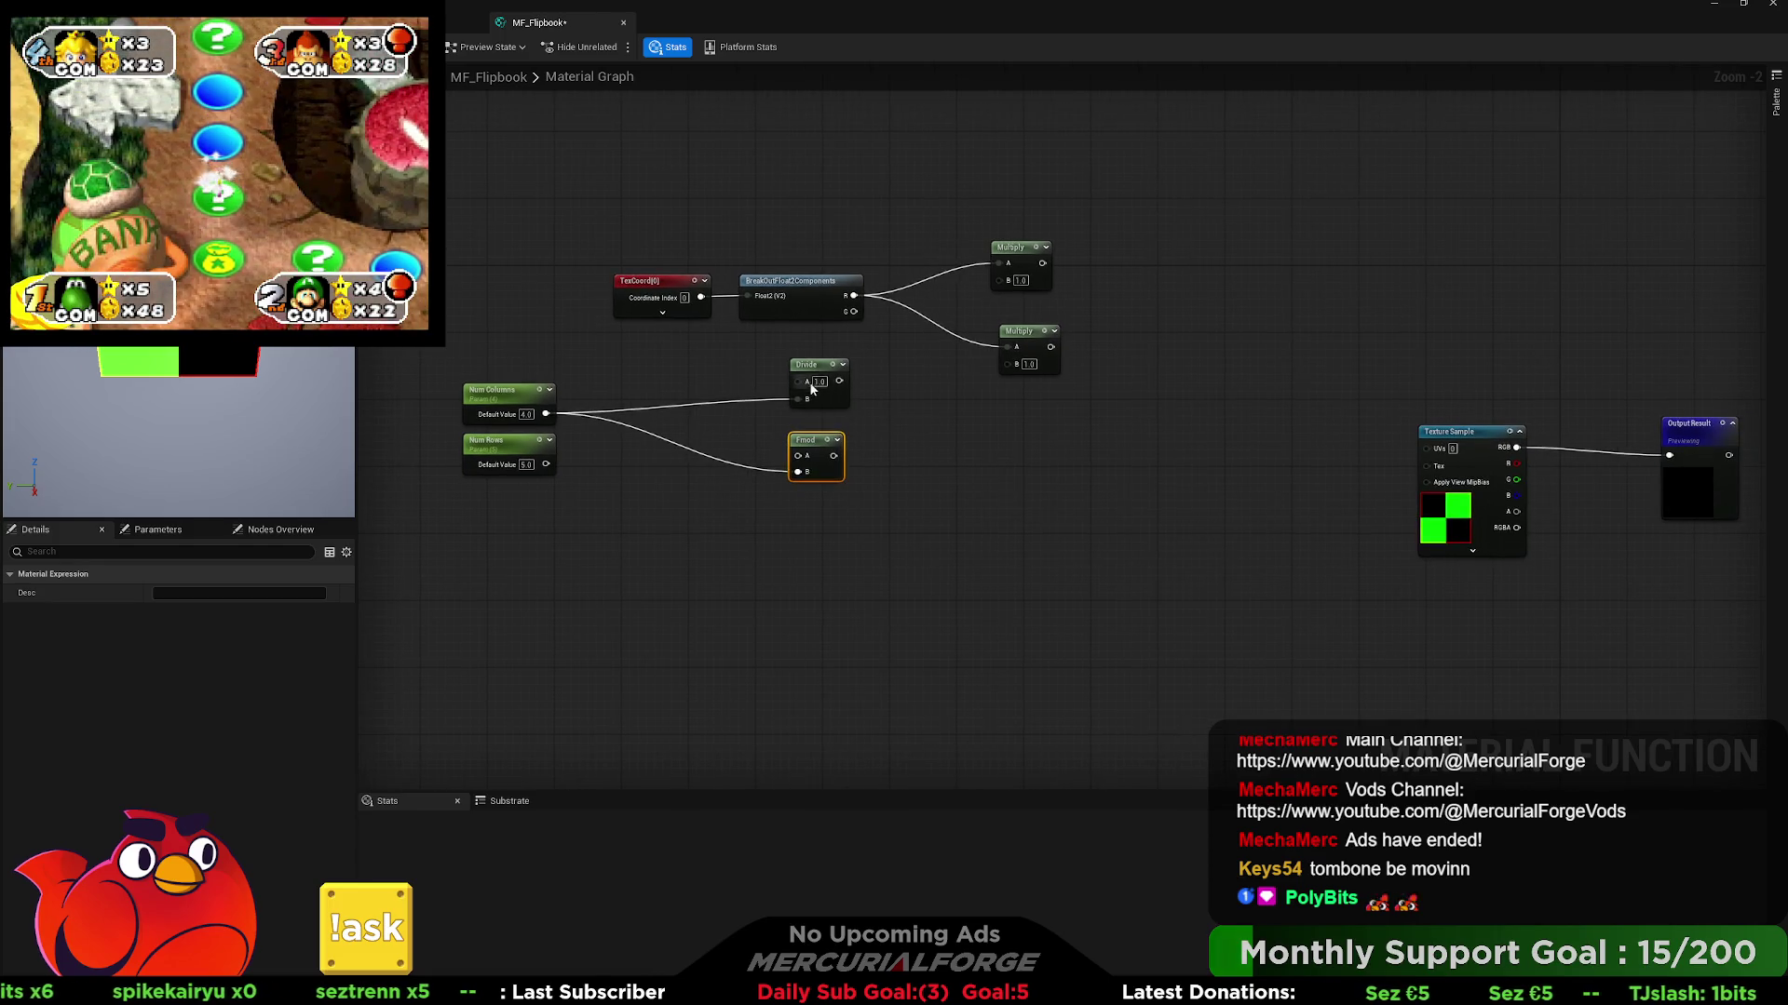
- Wire the Divide output into both Multiply B inputs and place an Add node
{"action": "mouse_move", "coordinate": [839, 381]}
{"action": "left_mouse_down"}
{"action": "mouse_move", "coordinate": [996, 374]}
{"action": "mouse_move", "coordinate": [949, 367]}
{"action": "left_mouse_up"}
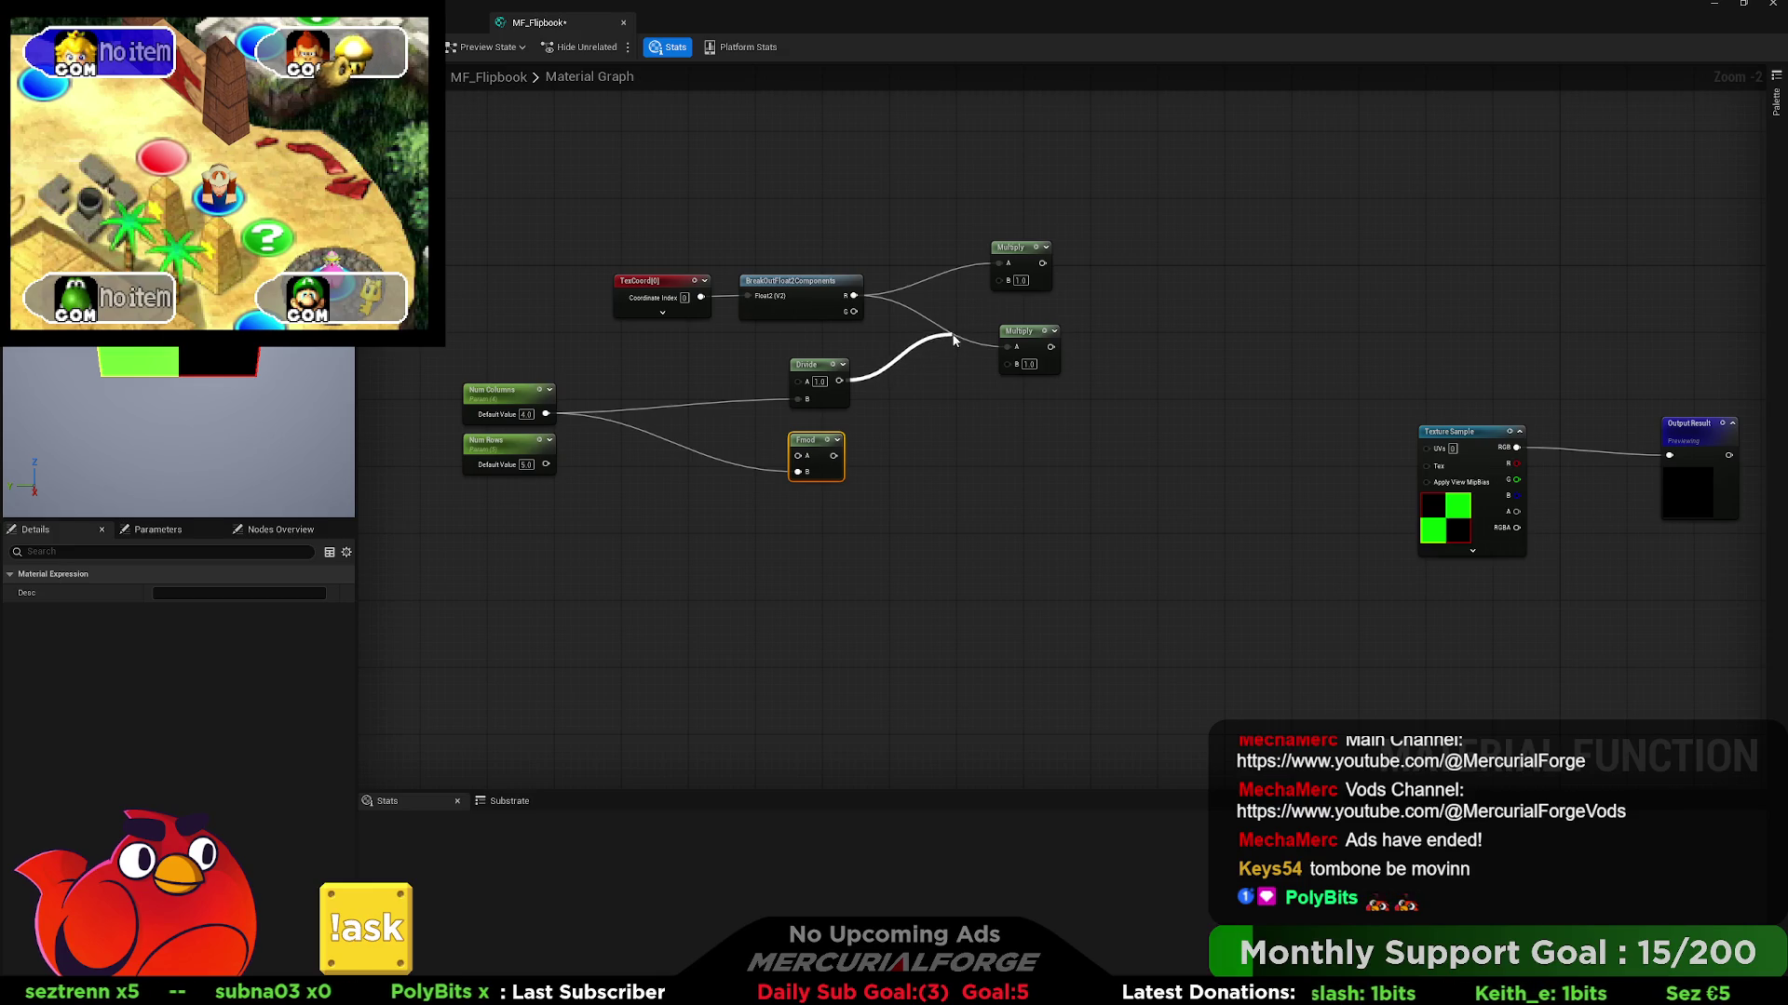
{"action": "left_click_drag", "start_coordinate": [994, 298], "coordinate": [999, 280]}
{"action": "left_click_drag", "start_coordinate": [838, 380], "coordinate": [1022, 363]}
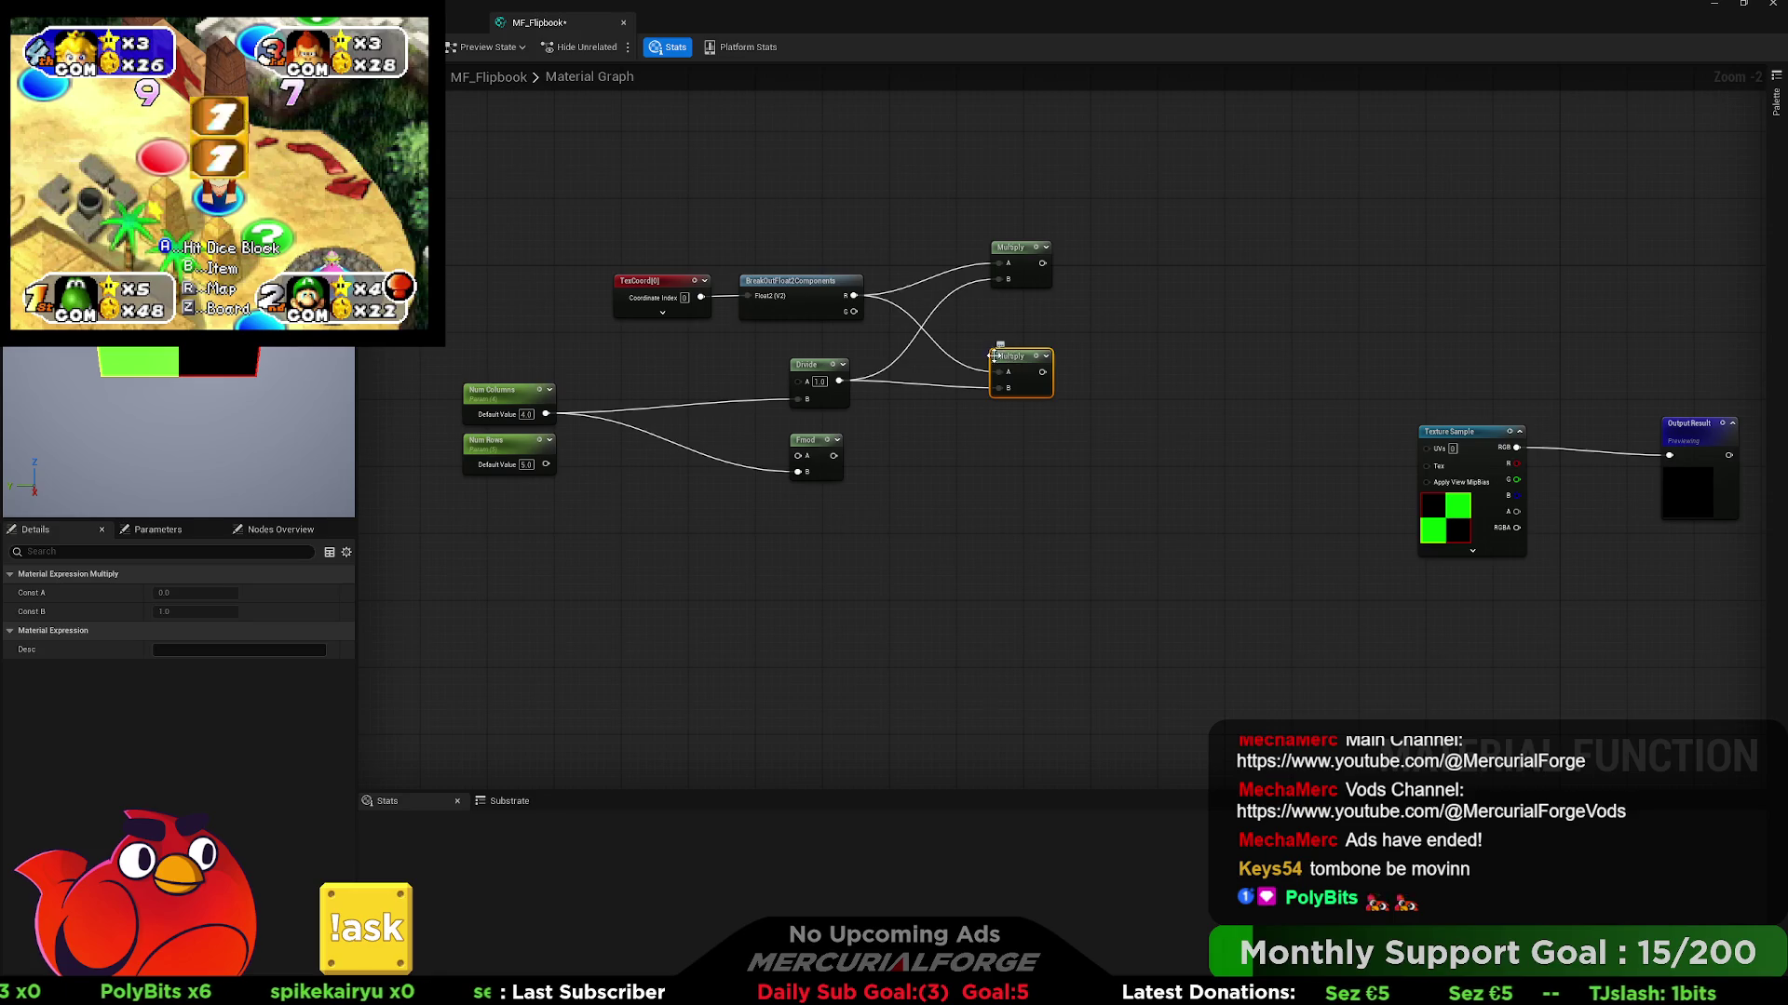
{"action": "left_click", "coordinate": [1147, 287]}
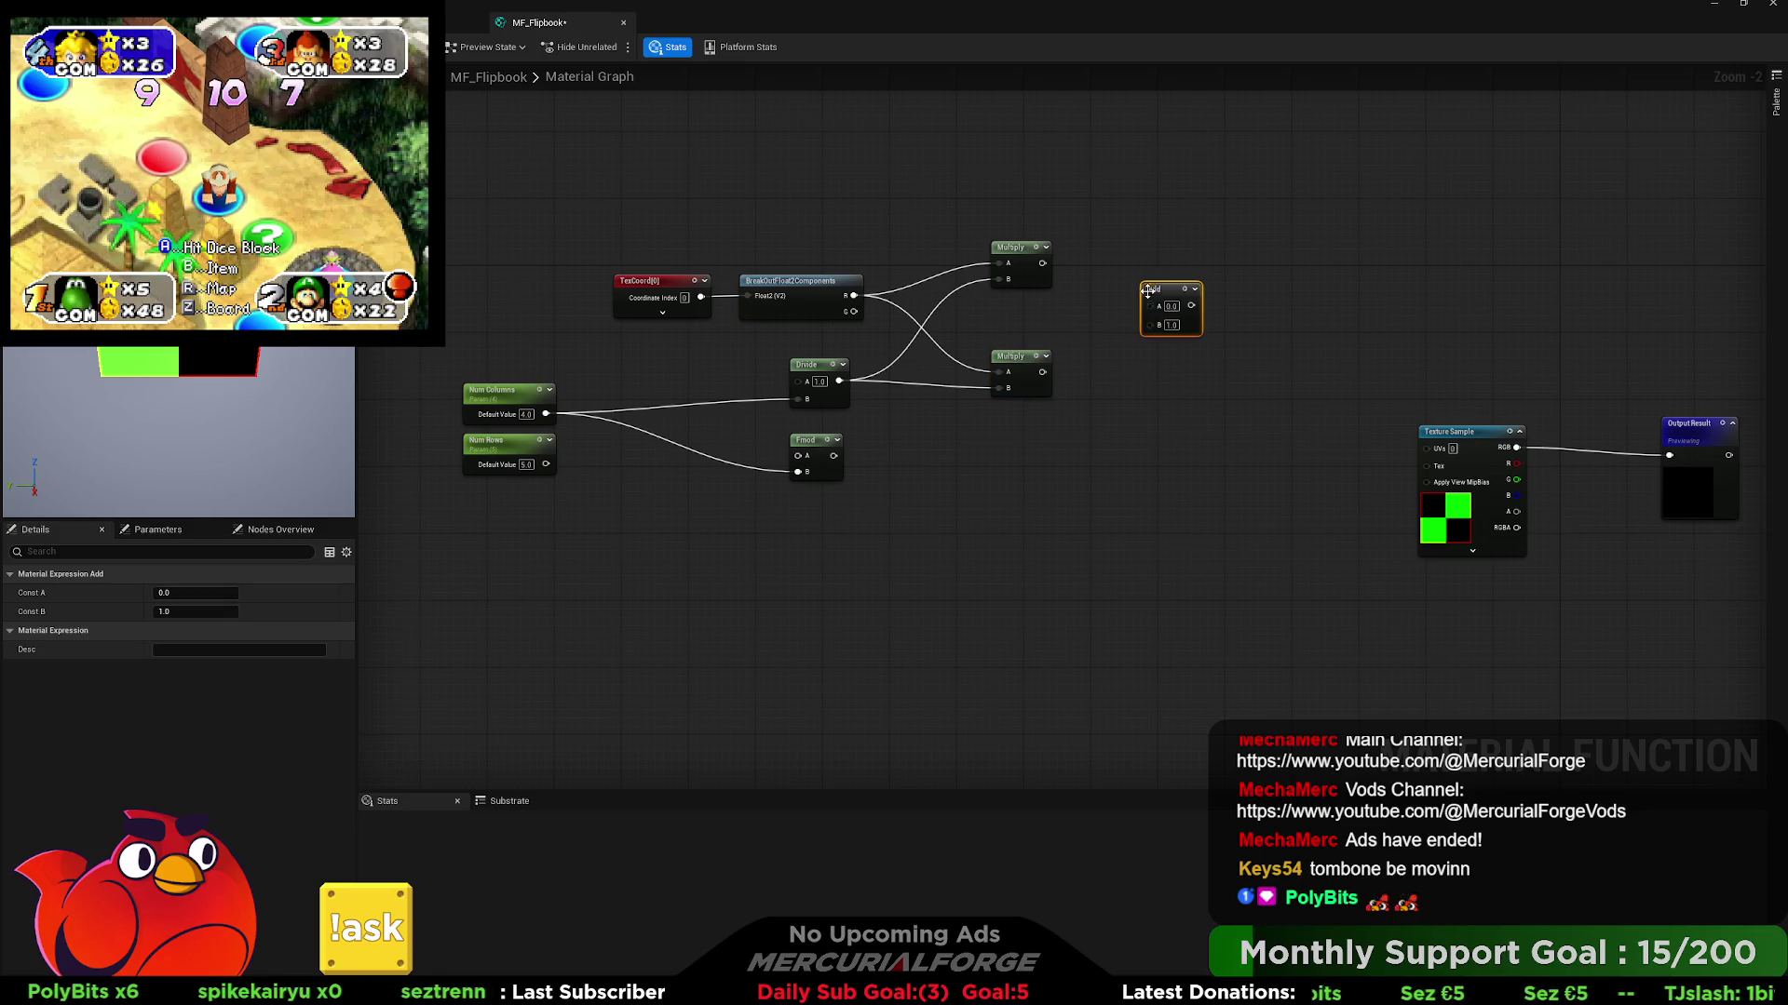
- Place a second Add node and paste copies of both Multiply nodes
{"action": "left_click", "coordinate": [1153, 454]}
{"action": "left_click_drag", "start_coordinate": [1041, 424], "coordinate": [1036, 280]}
{"action": "key", "text": "ctrl+c"}
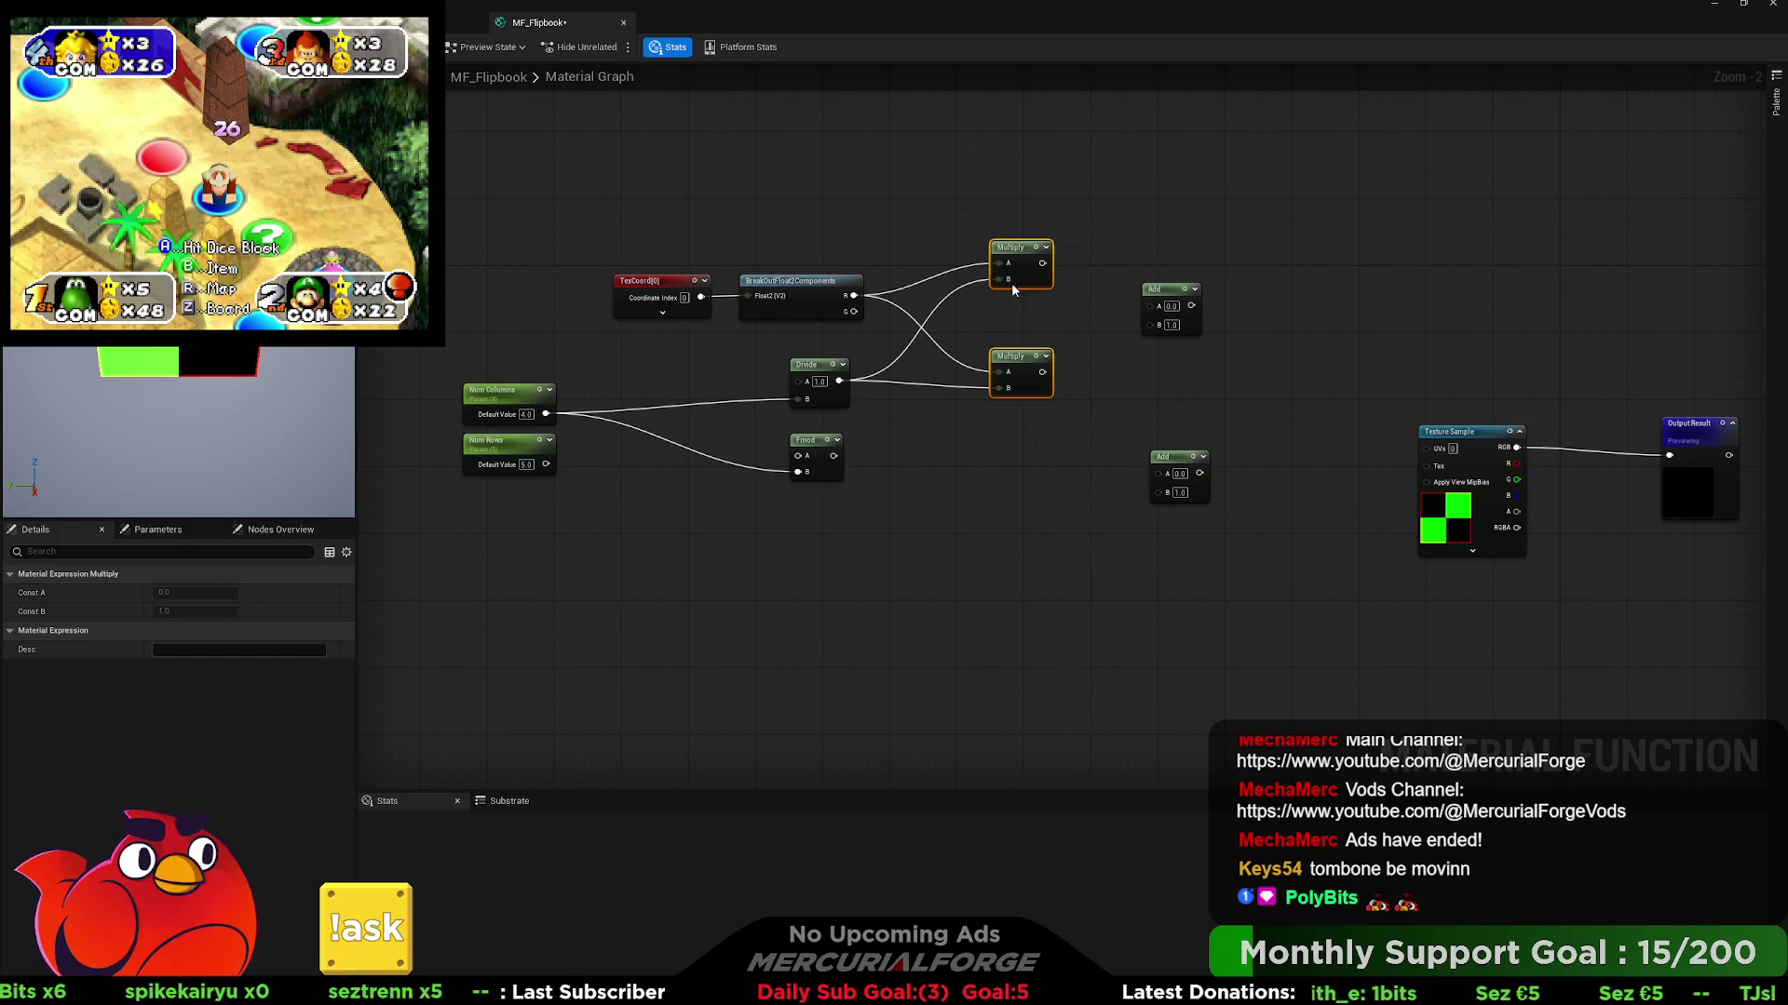
{"action": "key", "text": "ctrl+v"}
{"action": "left_click_drag", "start_coordinate": [1015, 441], "coordinate": [1031, 448]}
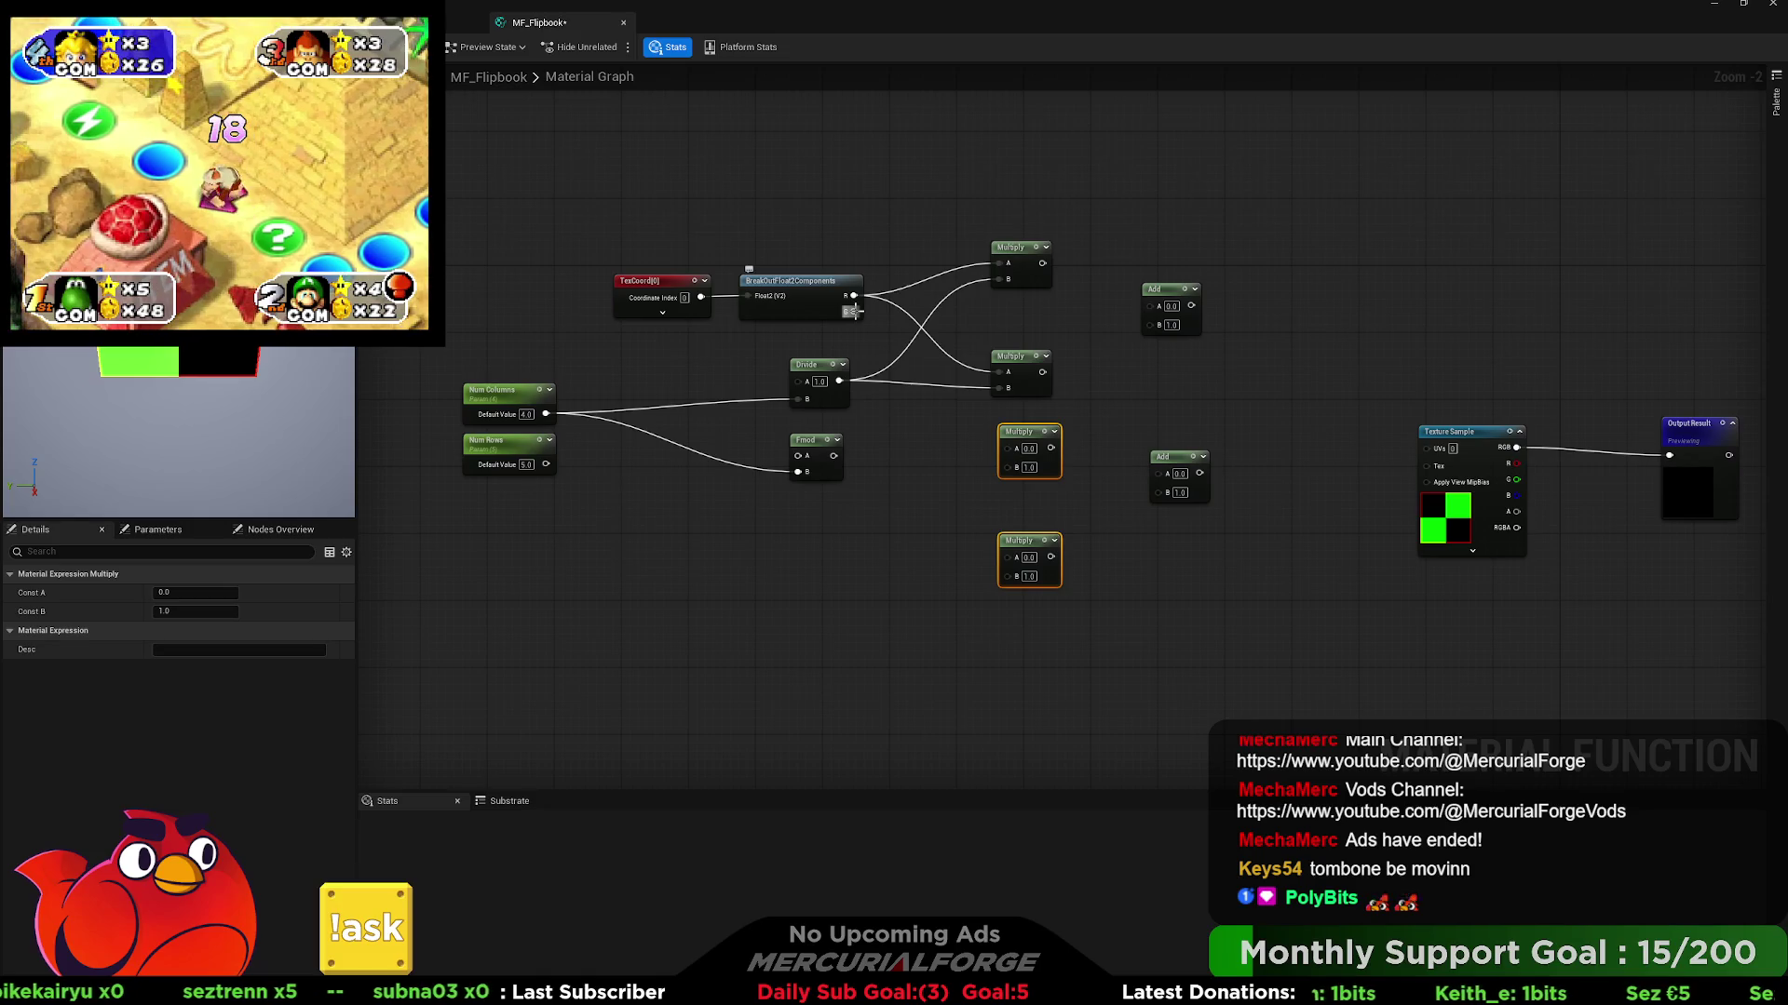
- Wire BreakOut G and the Fmod output into the Multiply A inputs
{"action": "left_click_drag", "start_coordinate": [853, 311], "coordinate": [926, 479]}
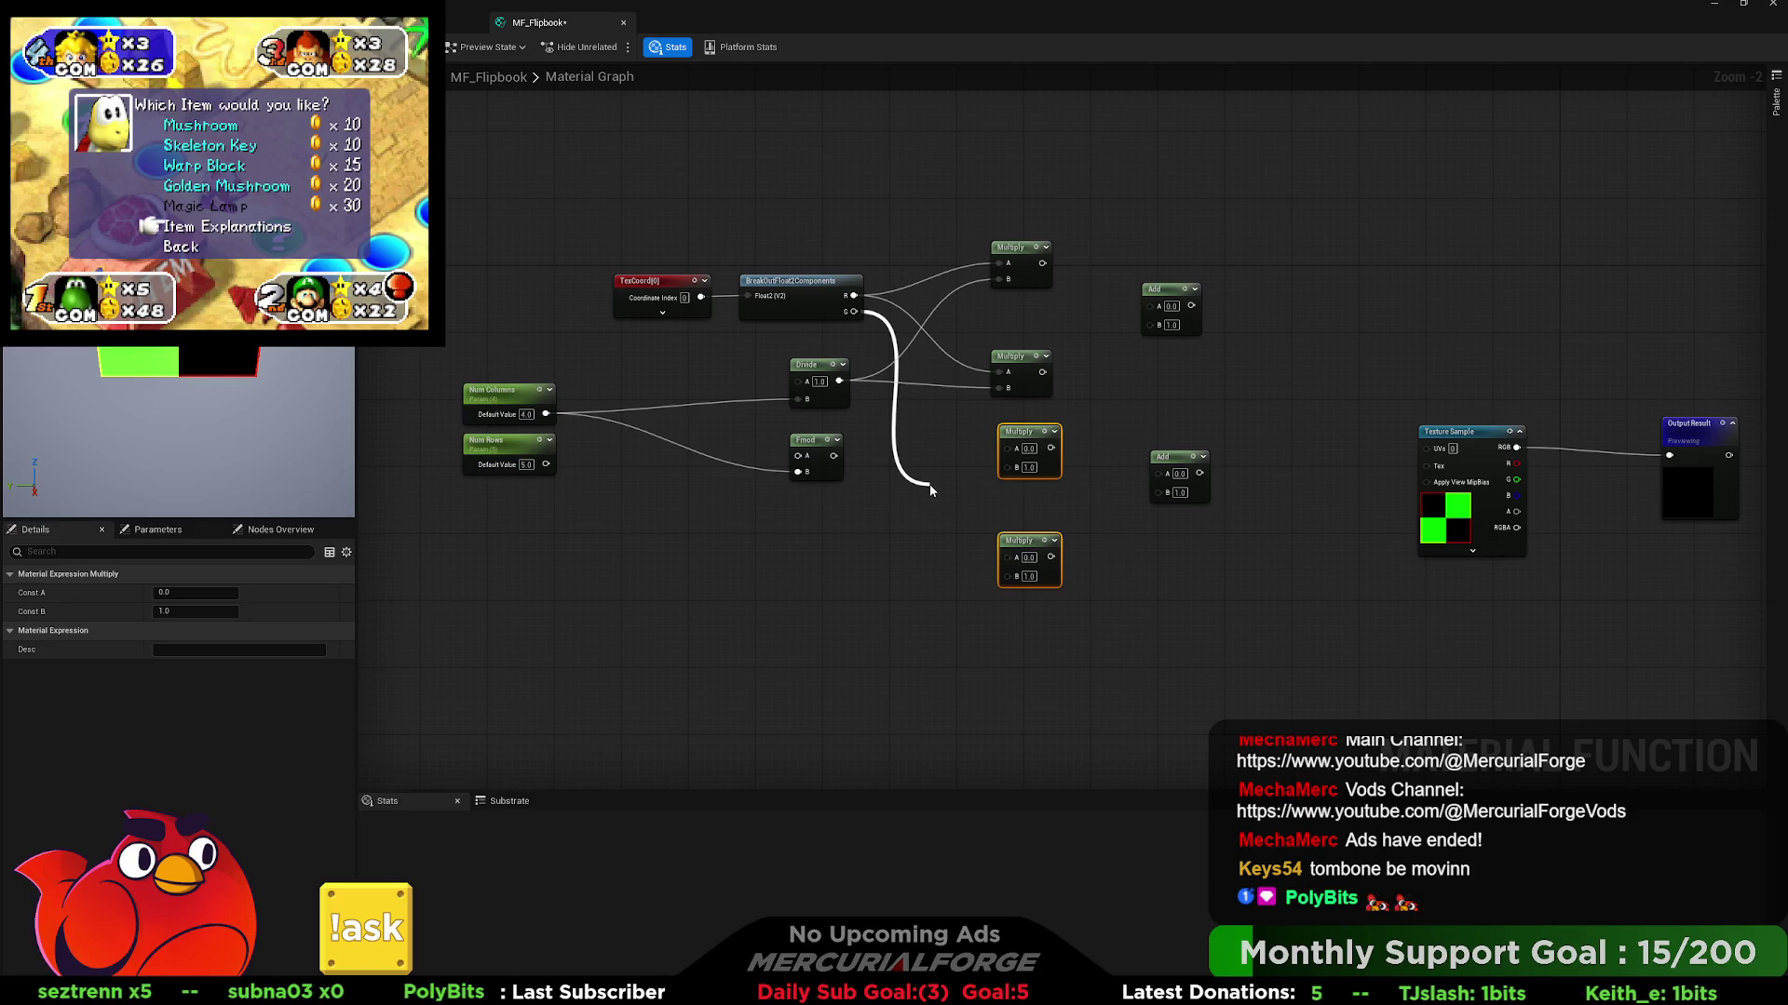
{"action": "mouse_move", "coordinate": [930, 489]}
{"action": "left_mouse_down"}
{"action": "mouse_move", "coordinate": [1010, 451]}
{"action": "mouse_move", "coordinate": [996, 374]}
{"action": "left_mouse_up"}
{"action": "left_click", "coordinate": [1000, 372], "text": "alt"}
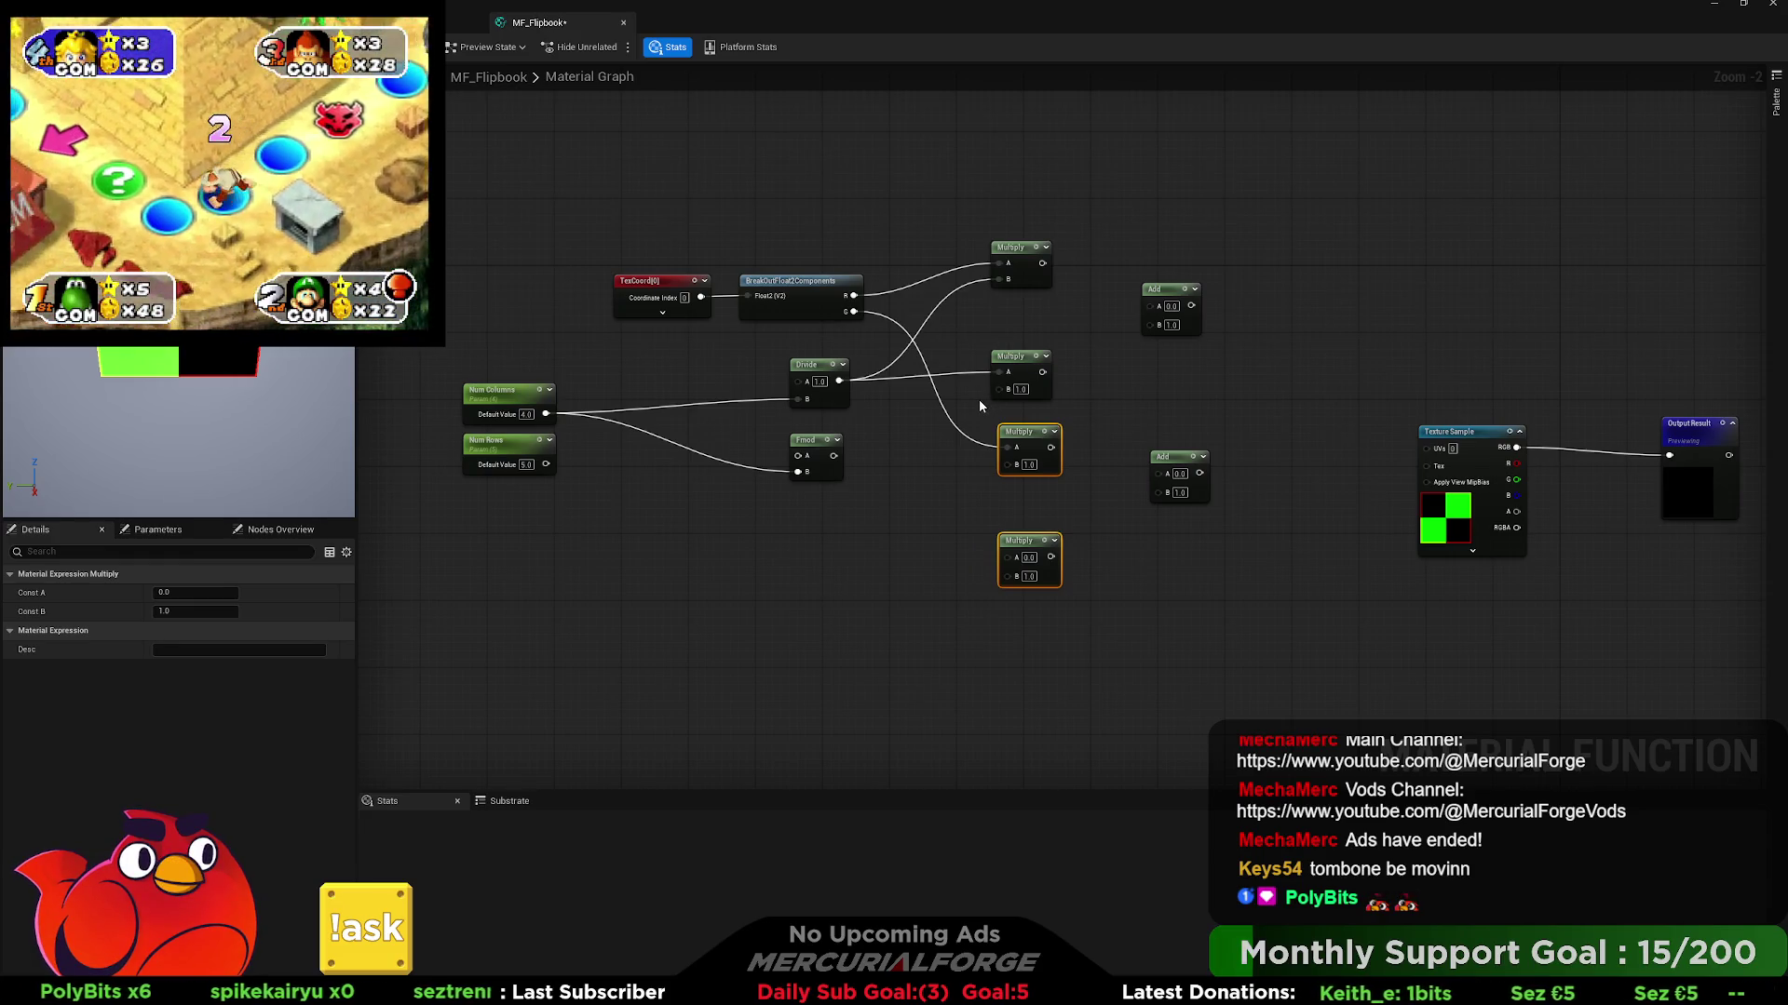
{"action": "left_click_drag", "start_coordinate": [834, 455], "coordinate": [872, 456]}
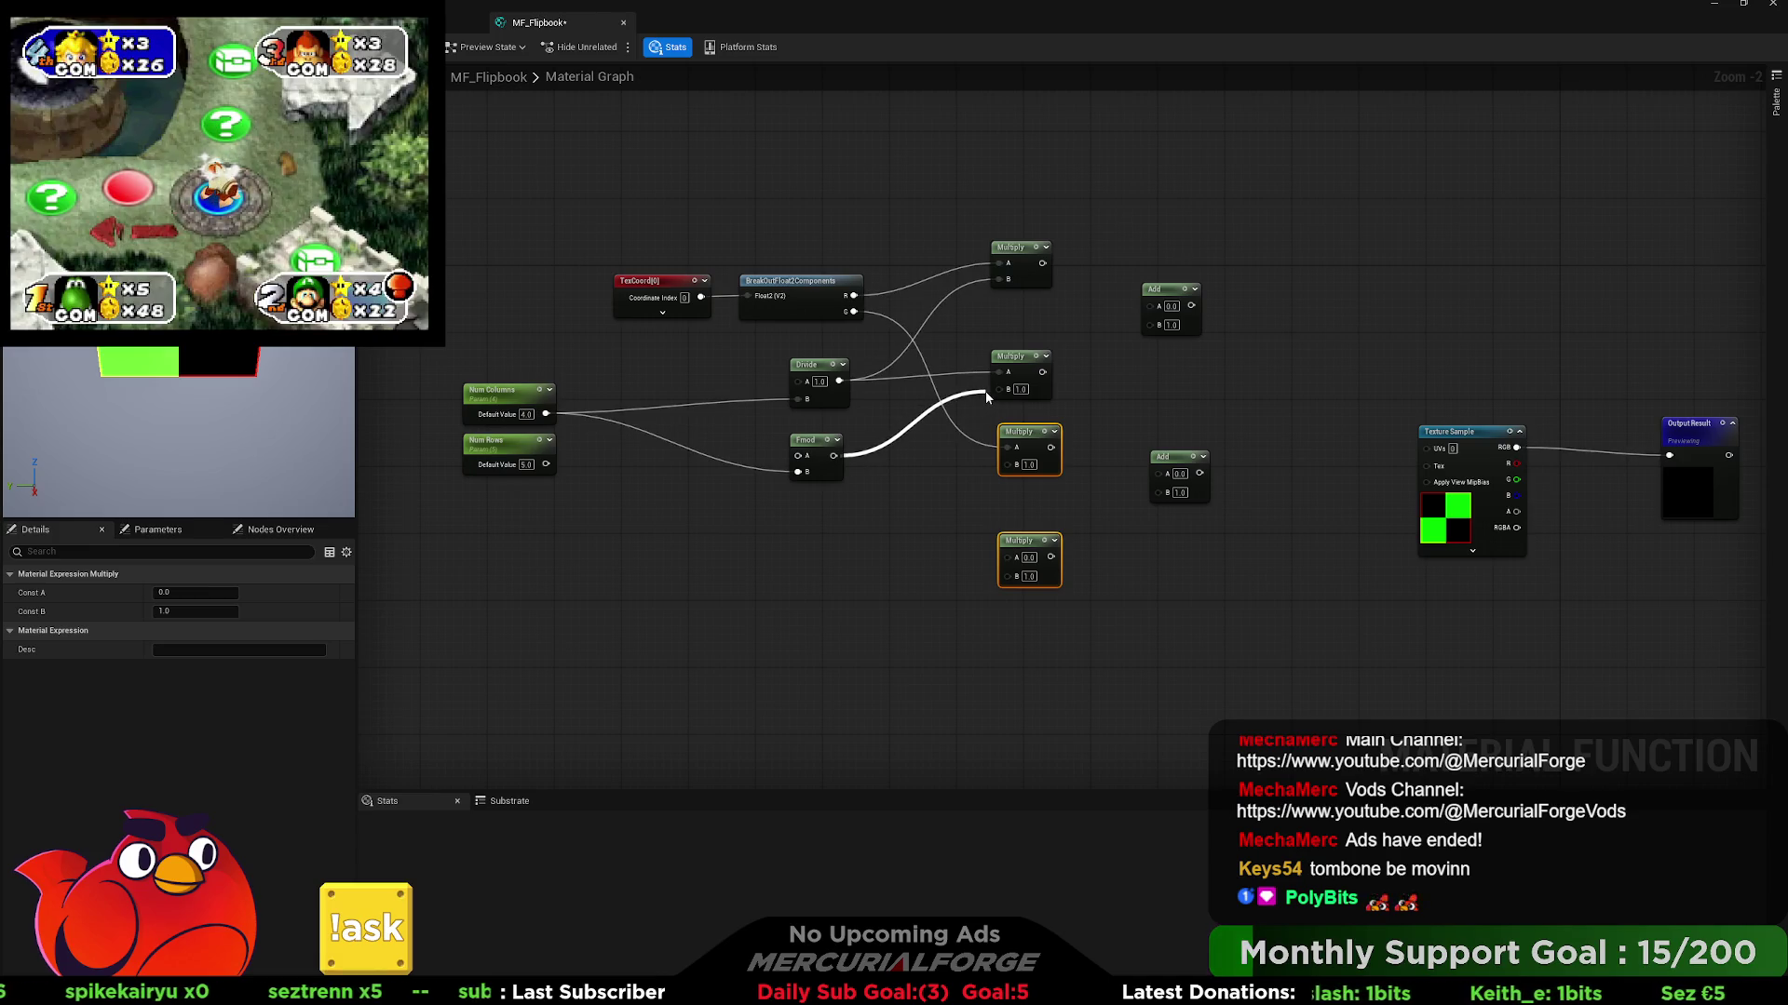
{"action": "mouse_move", "coordinate": [985, 391]}
{"action": "left_mouse_down"}
{"action": "mouse_move", "coordinate": [998, 372]}
{"action": "mouse_move", "coordinate": [838, 381]}
{"action": "left_mouse_up"}
- Feed Divide into the middle Multiply's B and both upper Multiply results into the Add
{"action": "mouse_move", "coordinate": [1021, 360]}
{"action": "left_mouse_down"}
{"action": "mouse_move", "coordinate": [1022, 343]}
{"action": "mouse_move", "coordinate": [1153, 325]}
{"action": "left_mouse_up"}
{"action": "left_click_drag", "start_coordinate": [1042, 262], "coordinate": [1152, 306]}
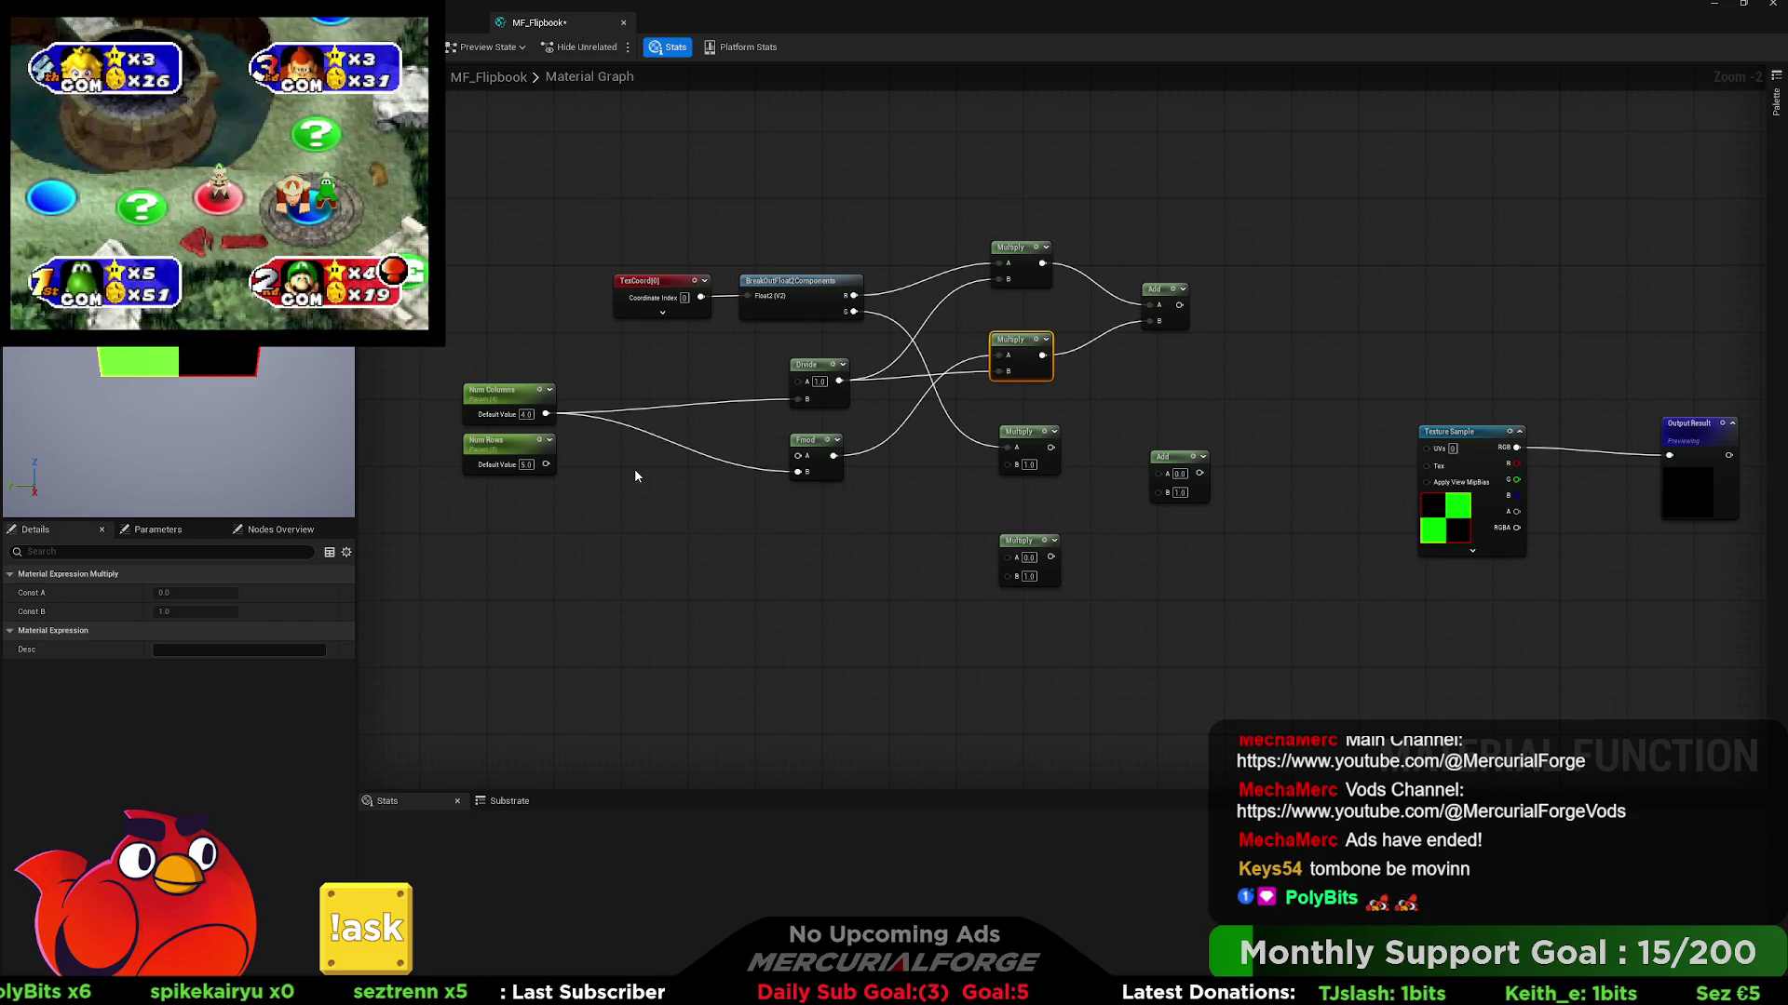
{"action": "left_click", "coordinate": [510, 402]}
- Paste a duplicate Num Columns node, then delete it again
{"action": "key", "text": "ctrl+c"}
{"action": "key", "text": "ctrl+v"}
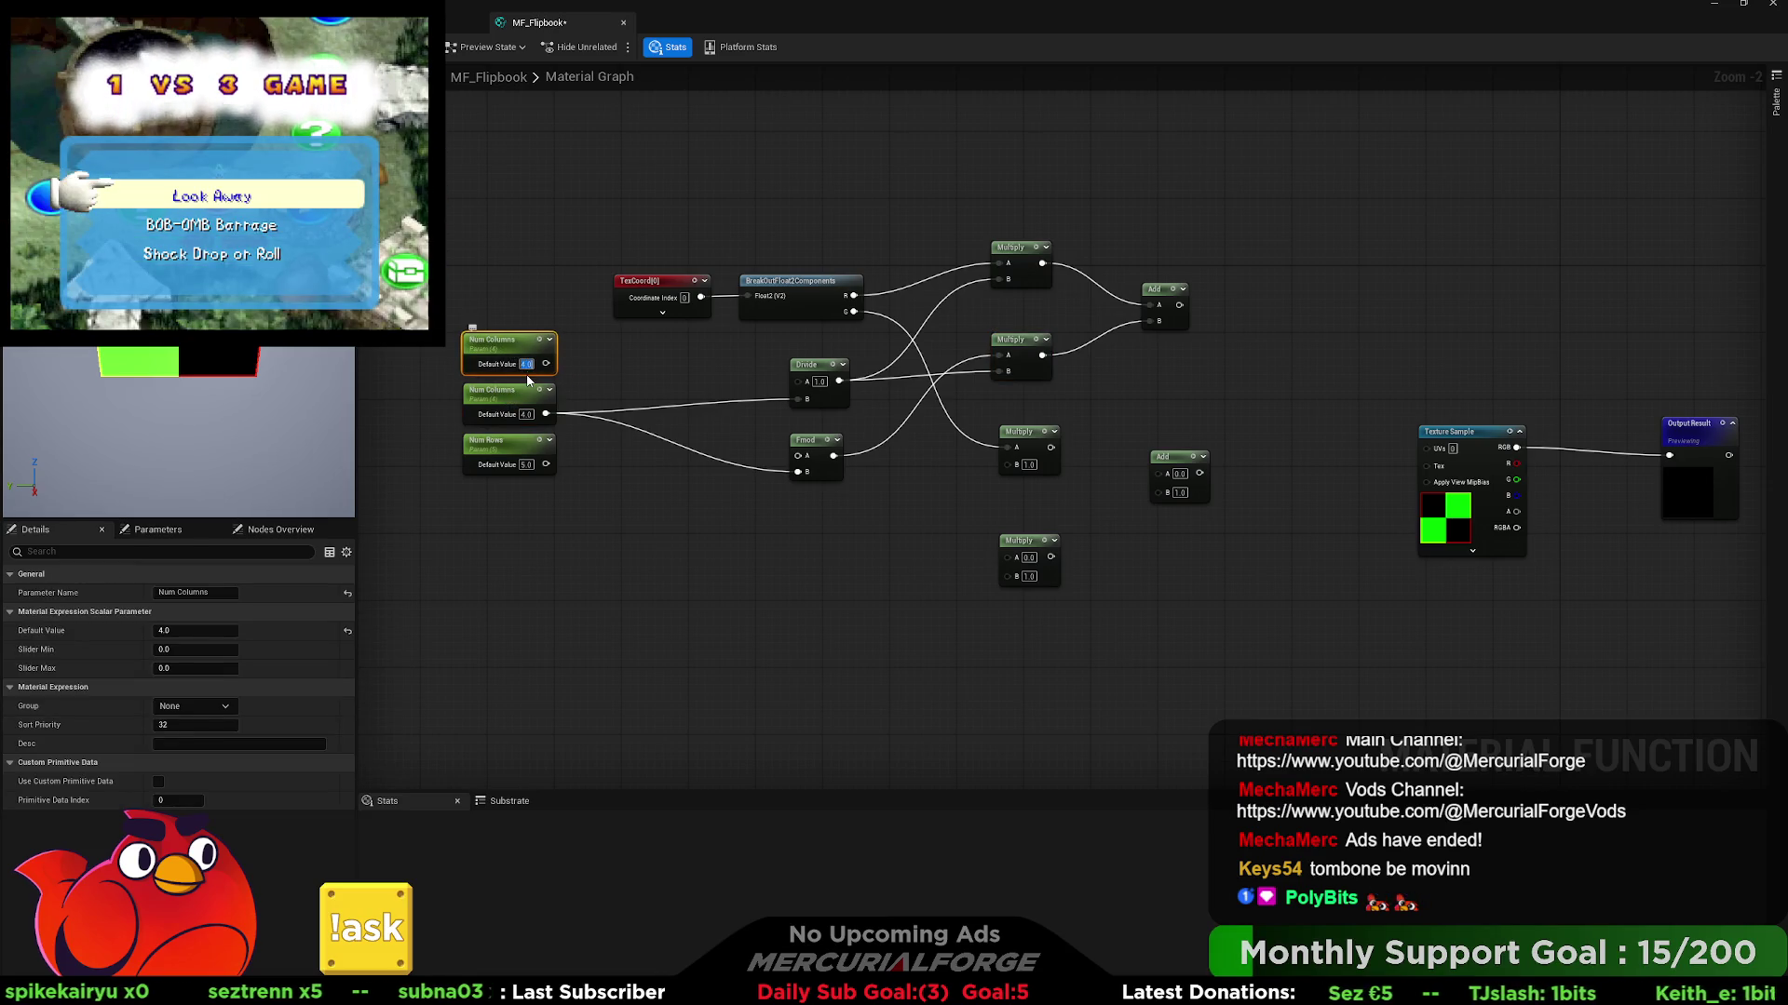
{"action": "type", "text": "x"}
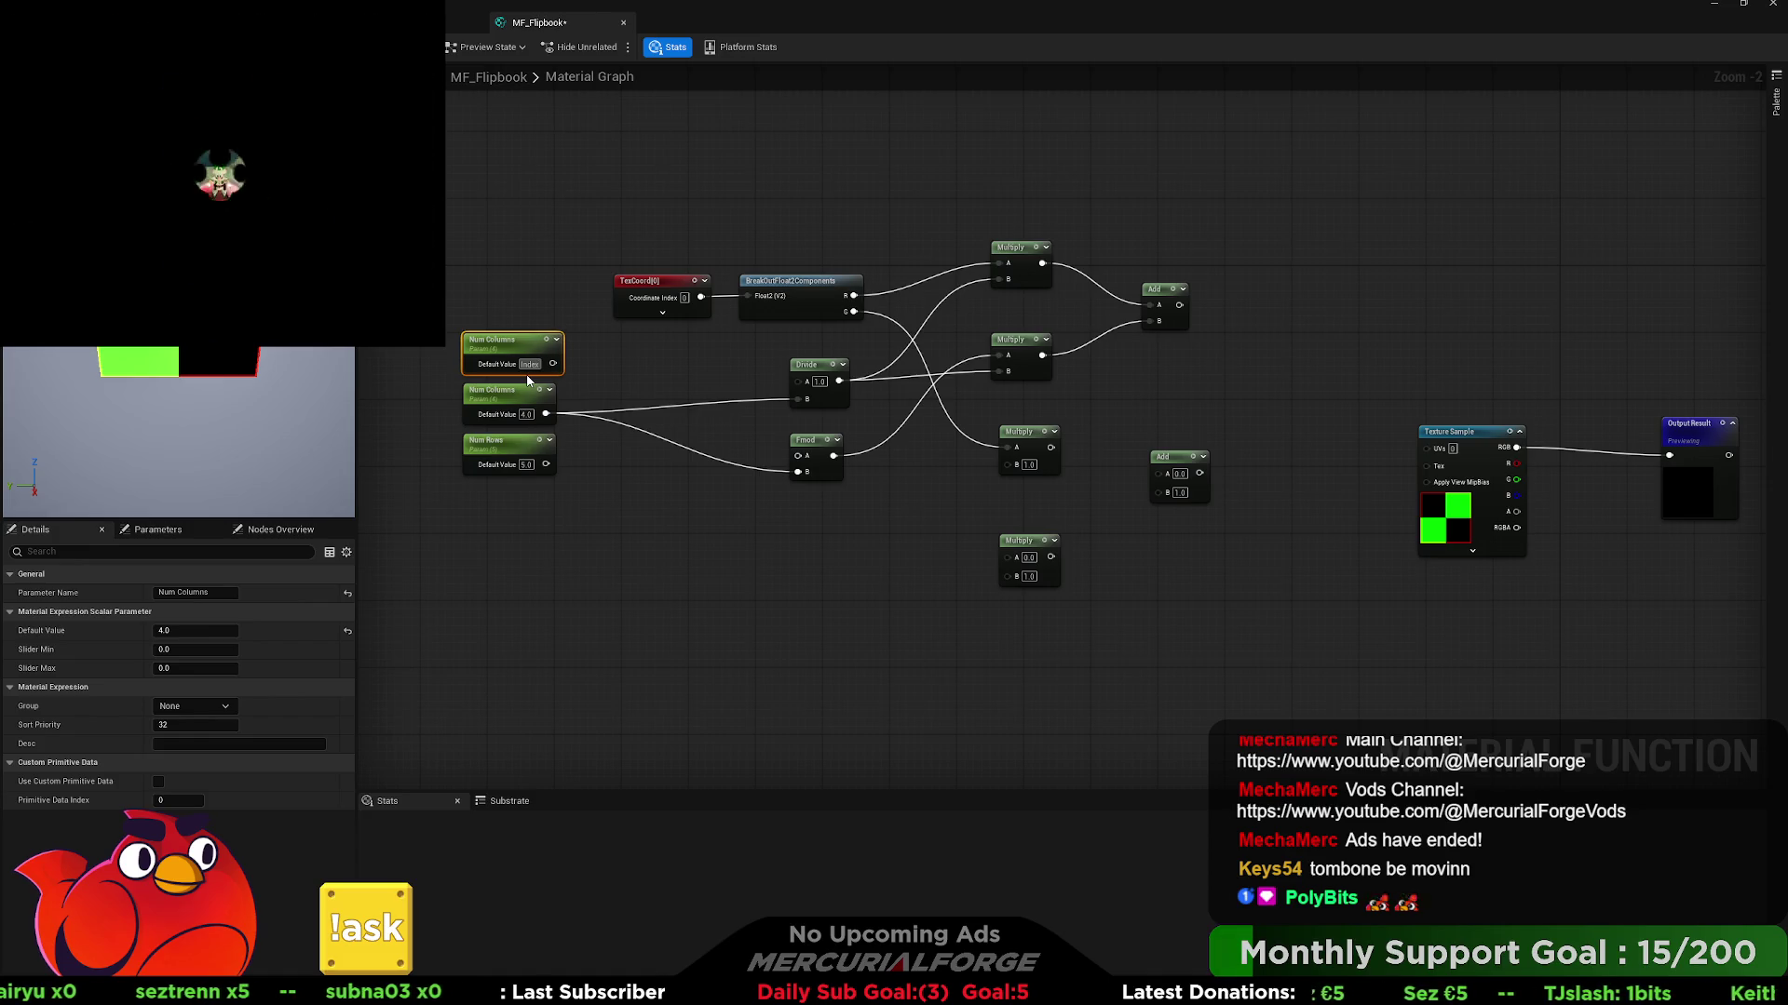
{"action": "key", "text": "Escape"}
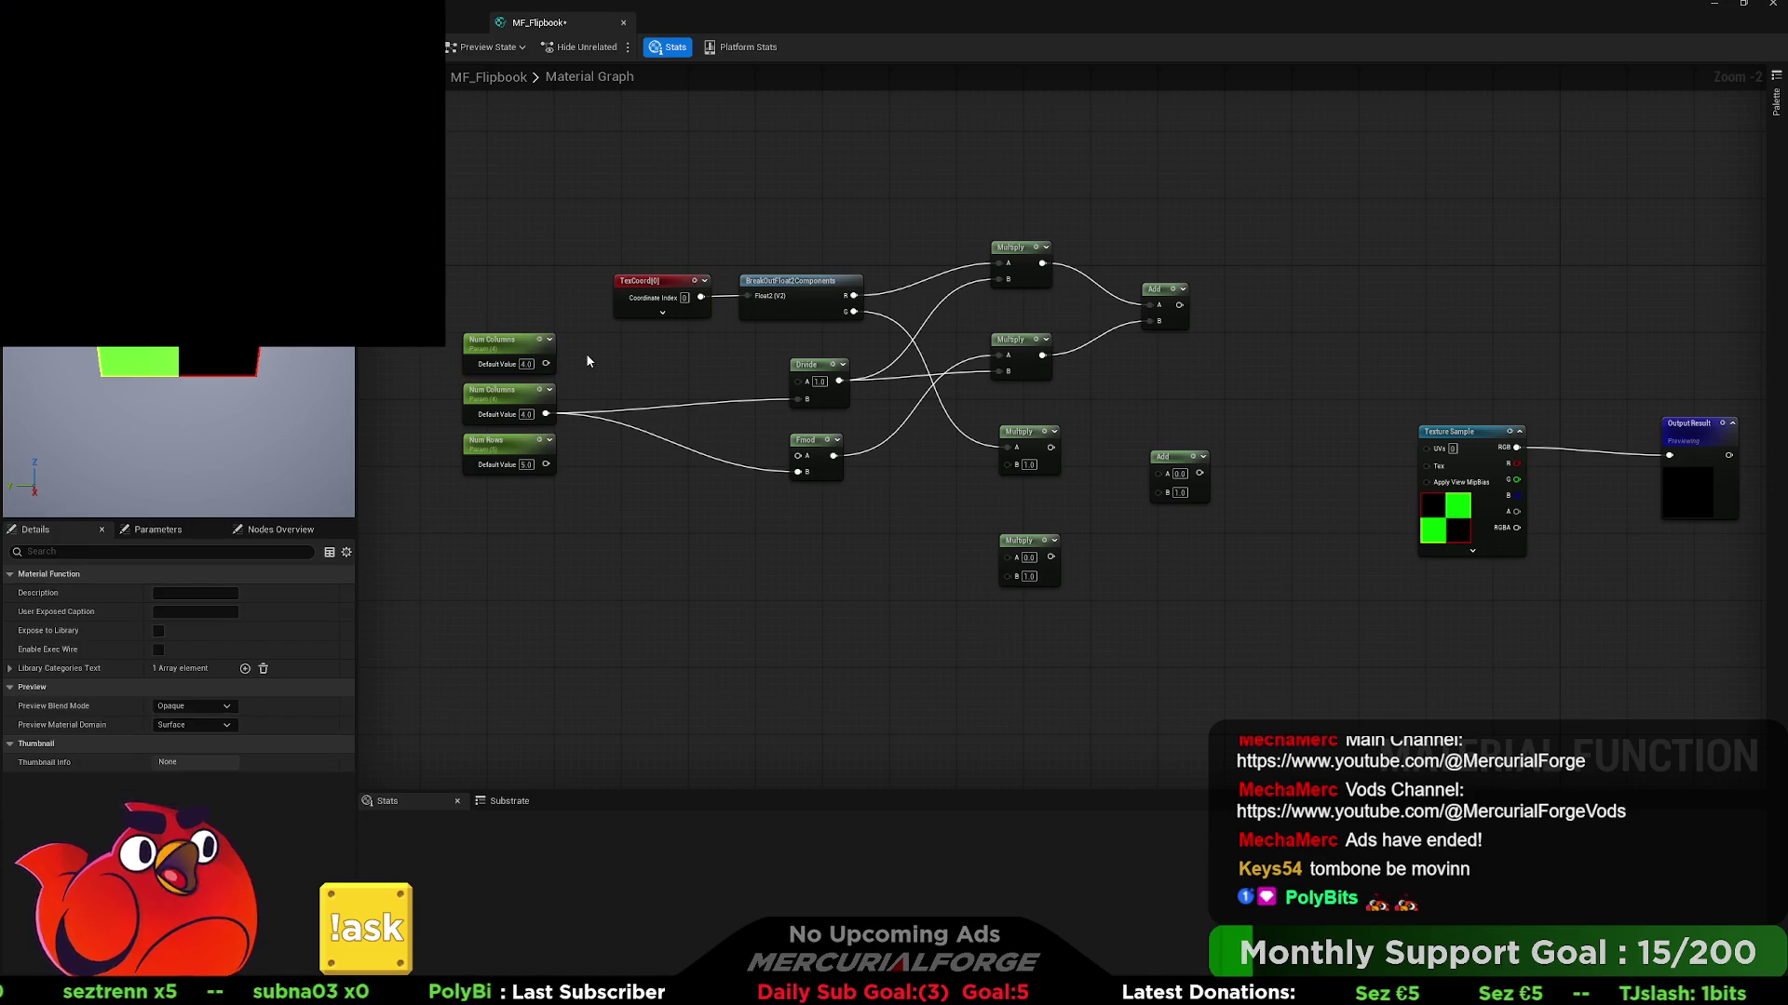
{"action": "key", "text": "Delete"}
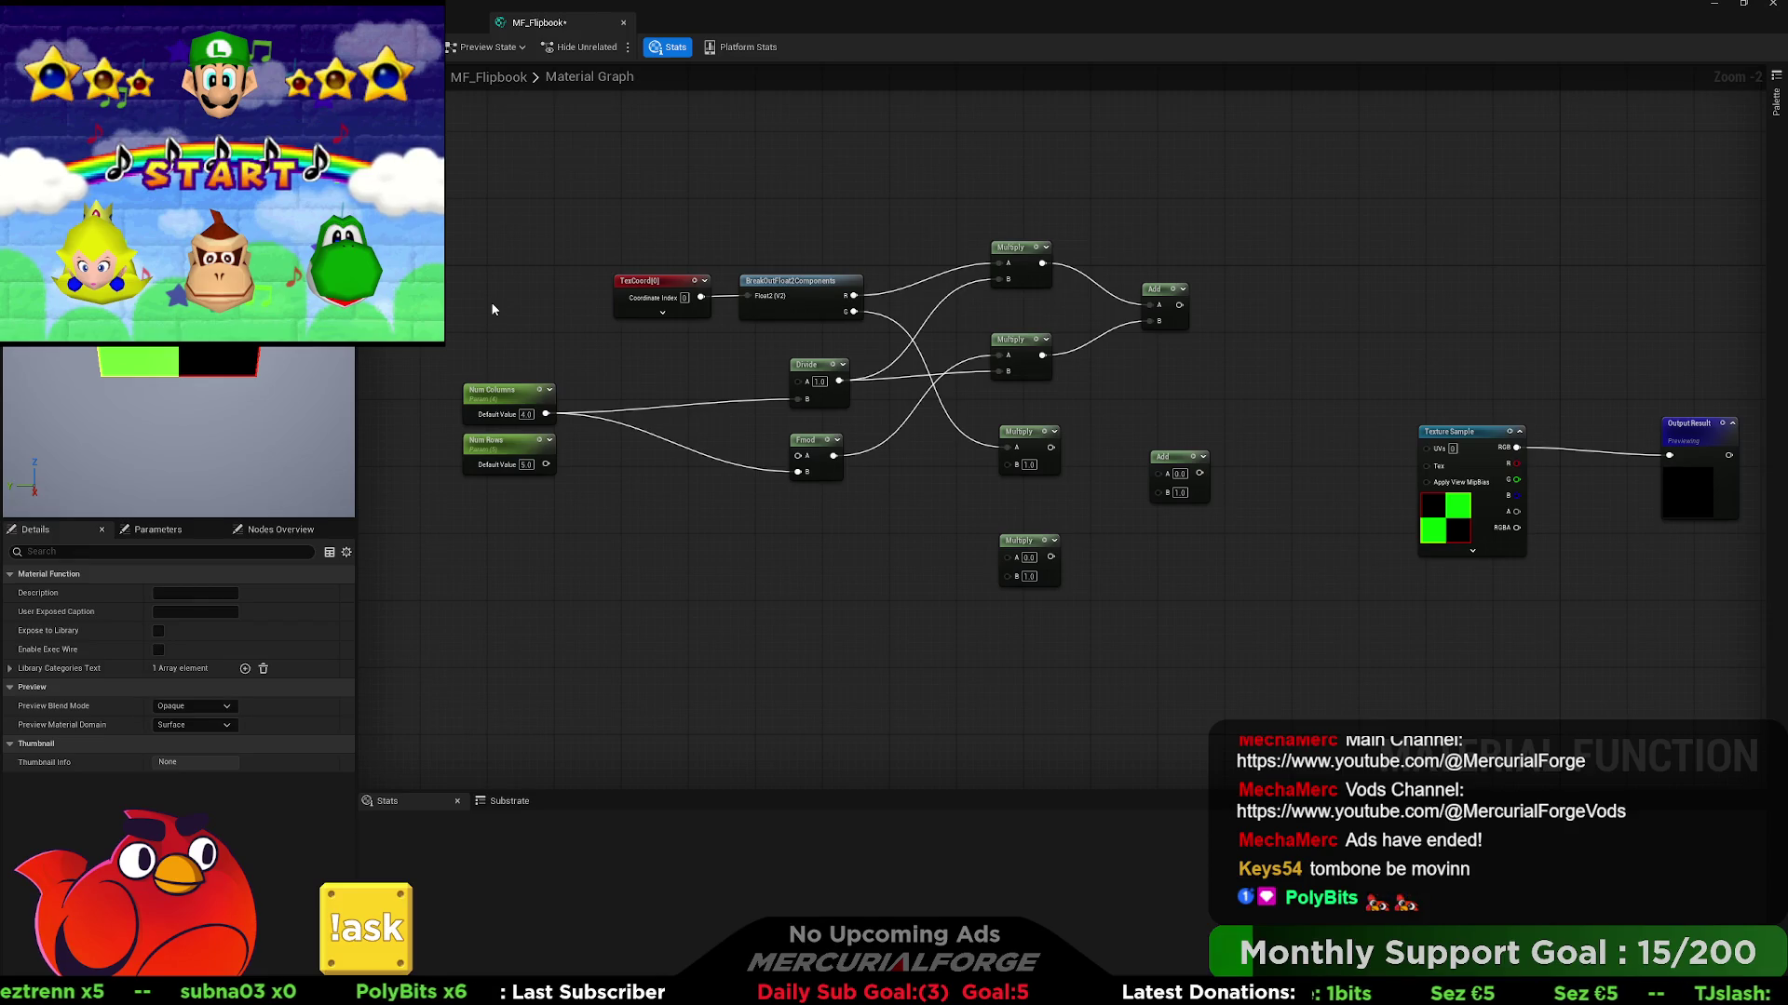
- Add a function input named Index with the Function Input Scalar type
{"action": "key", "text": "ctrl+v"}
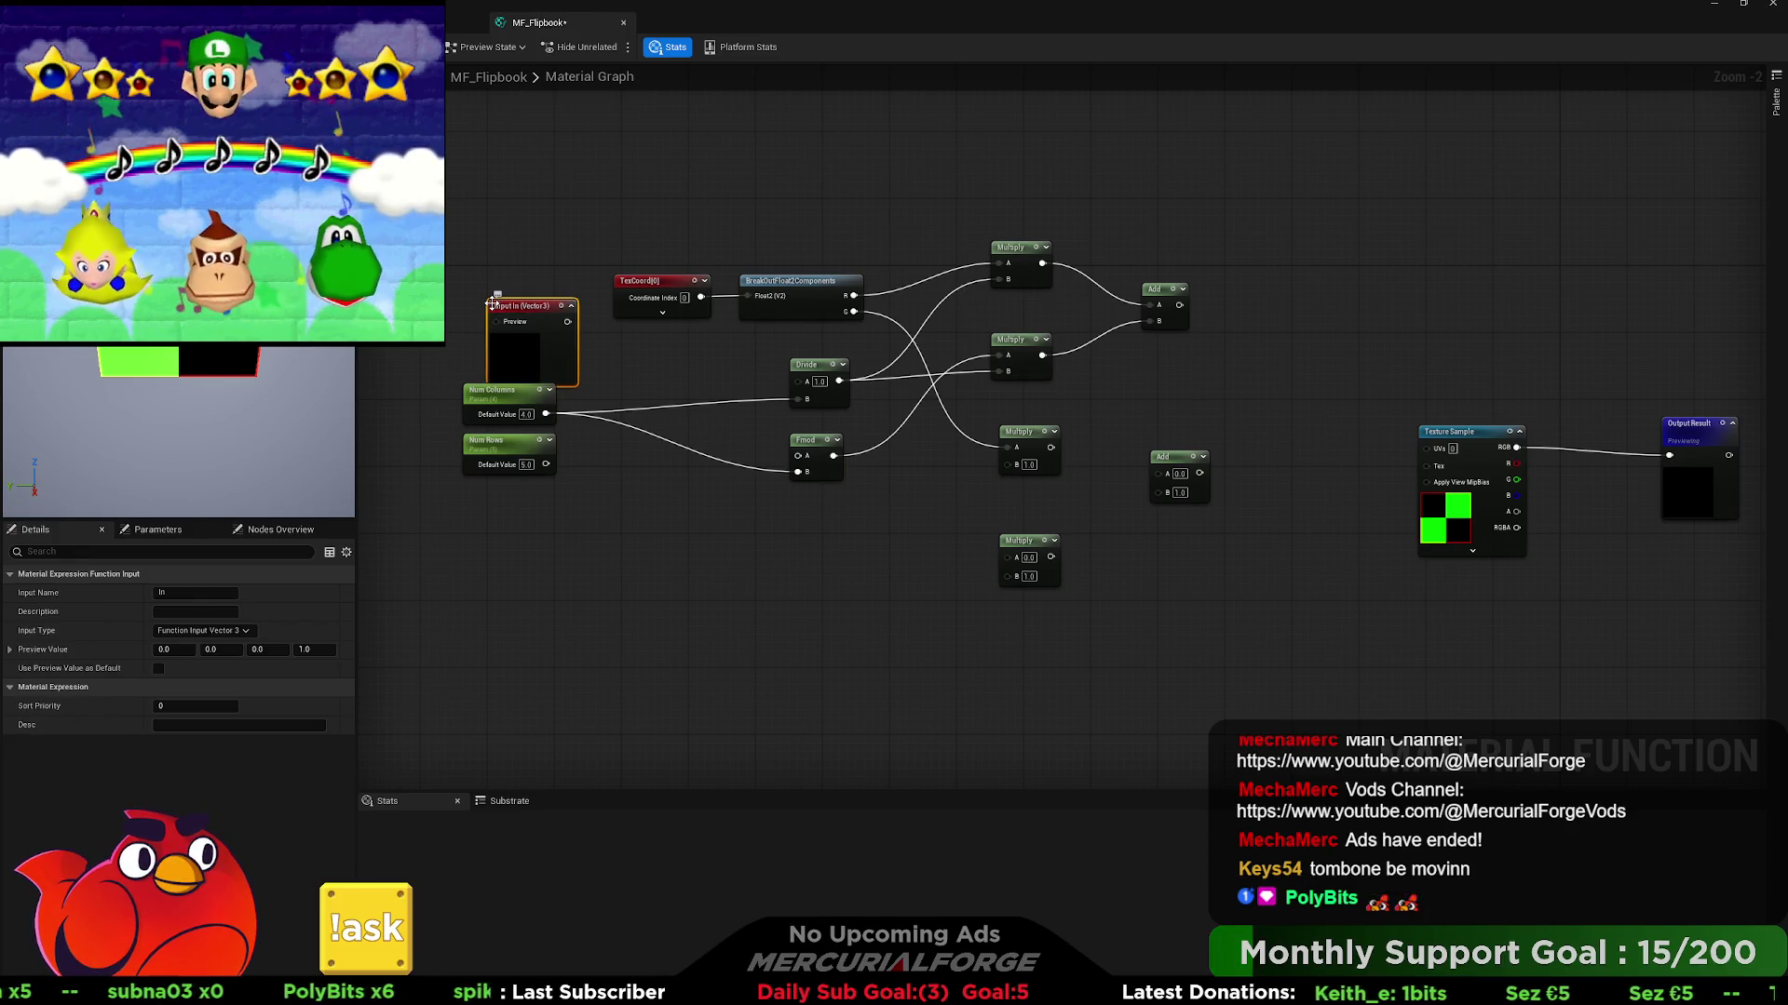
{"action": "left_click", "coordinate": [130, 594]}
{"action": "type", "text": "dex"}
{"action": "key", "text": "Return"}
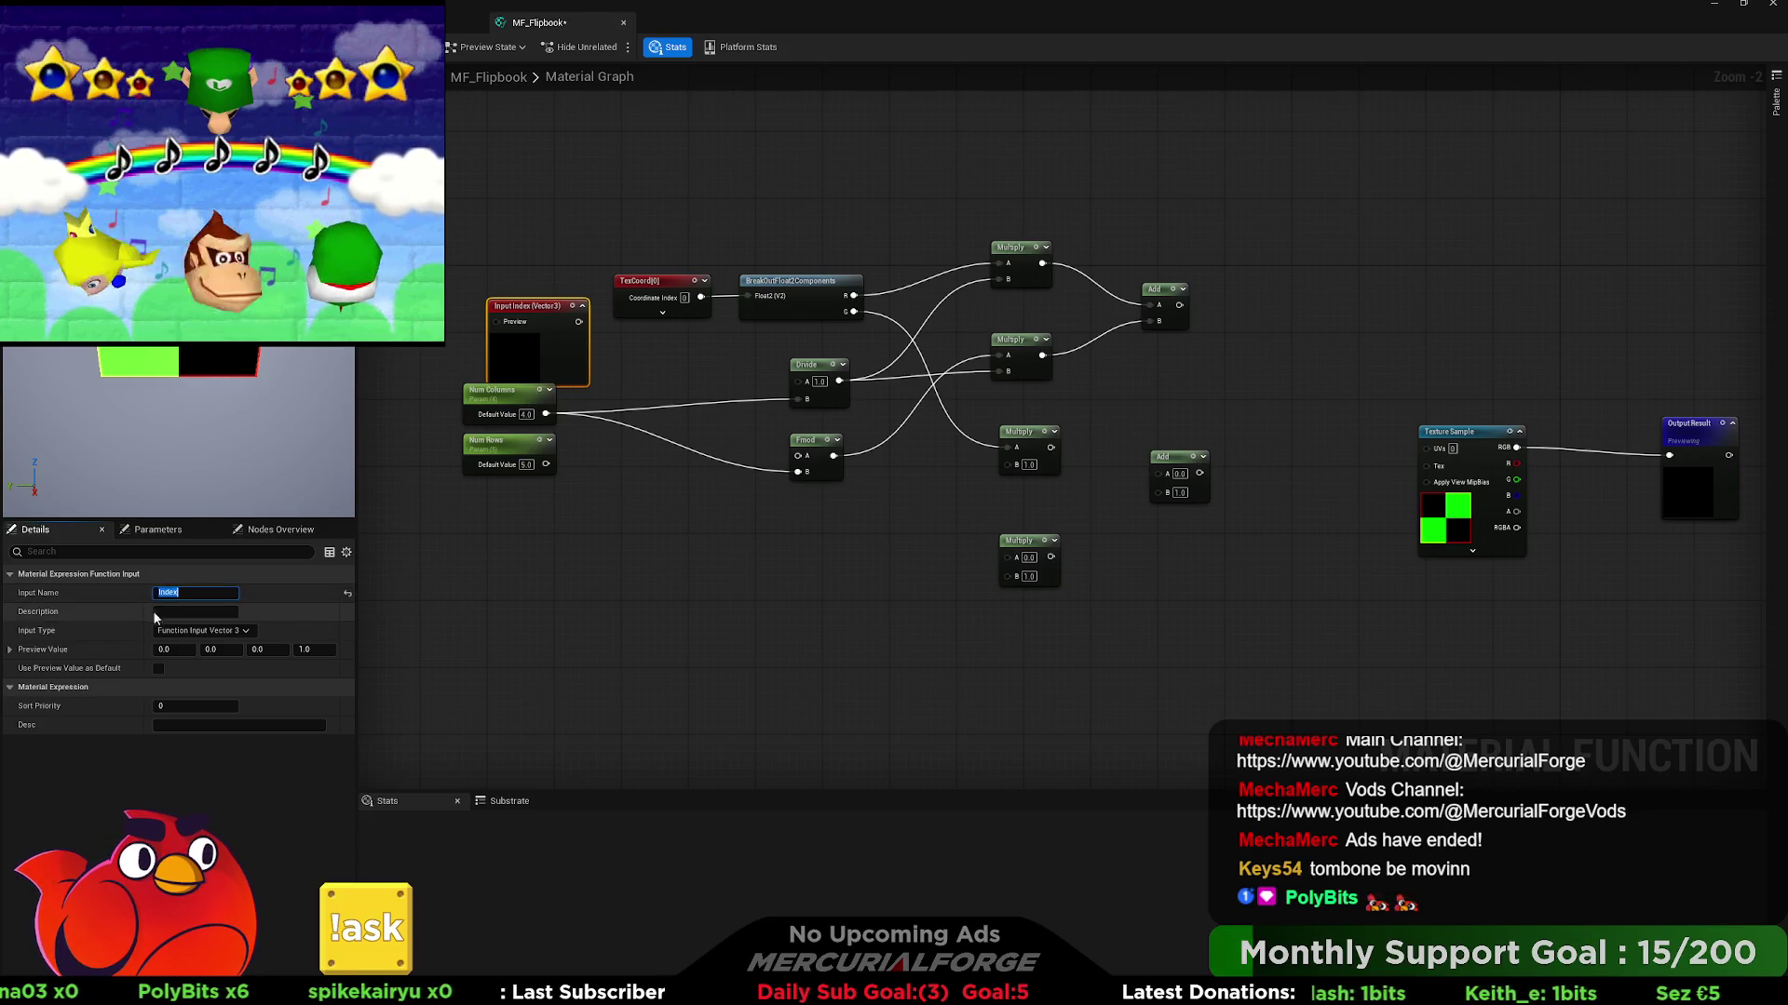
{"action": "left_click", "coordinate": [172, 631]}
{"action": "left_click", "coordinate": [186, 649]}
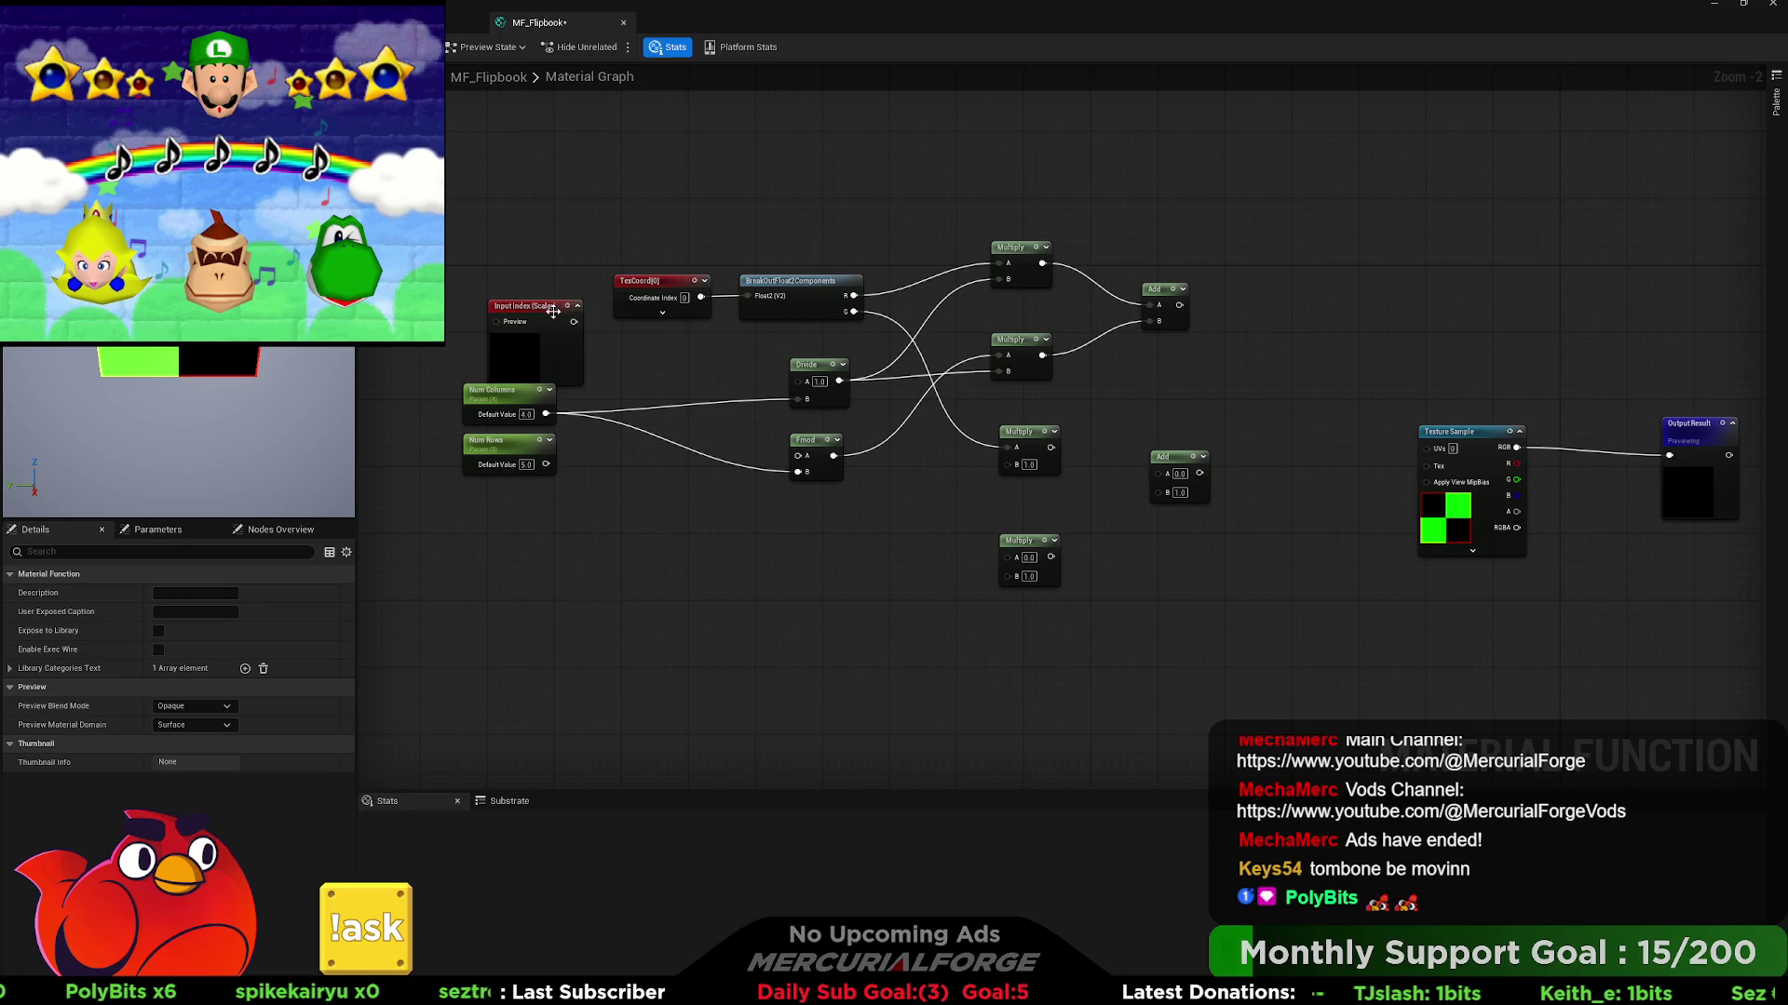
{"action": "left_click_drag", "start_coordinate": [538, 307], "coordinate": [521, 299]}
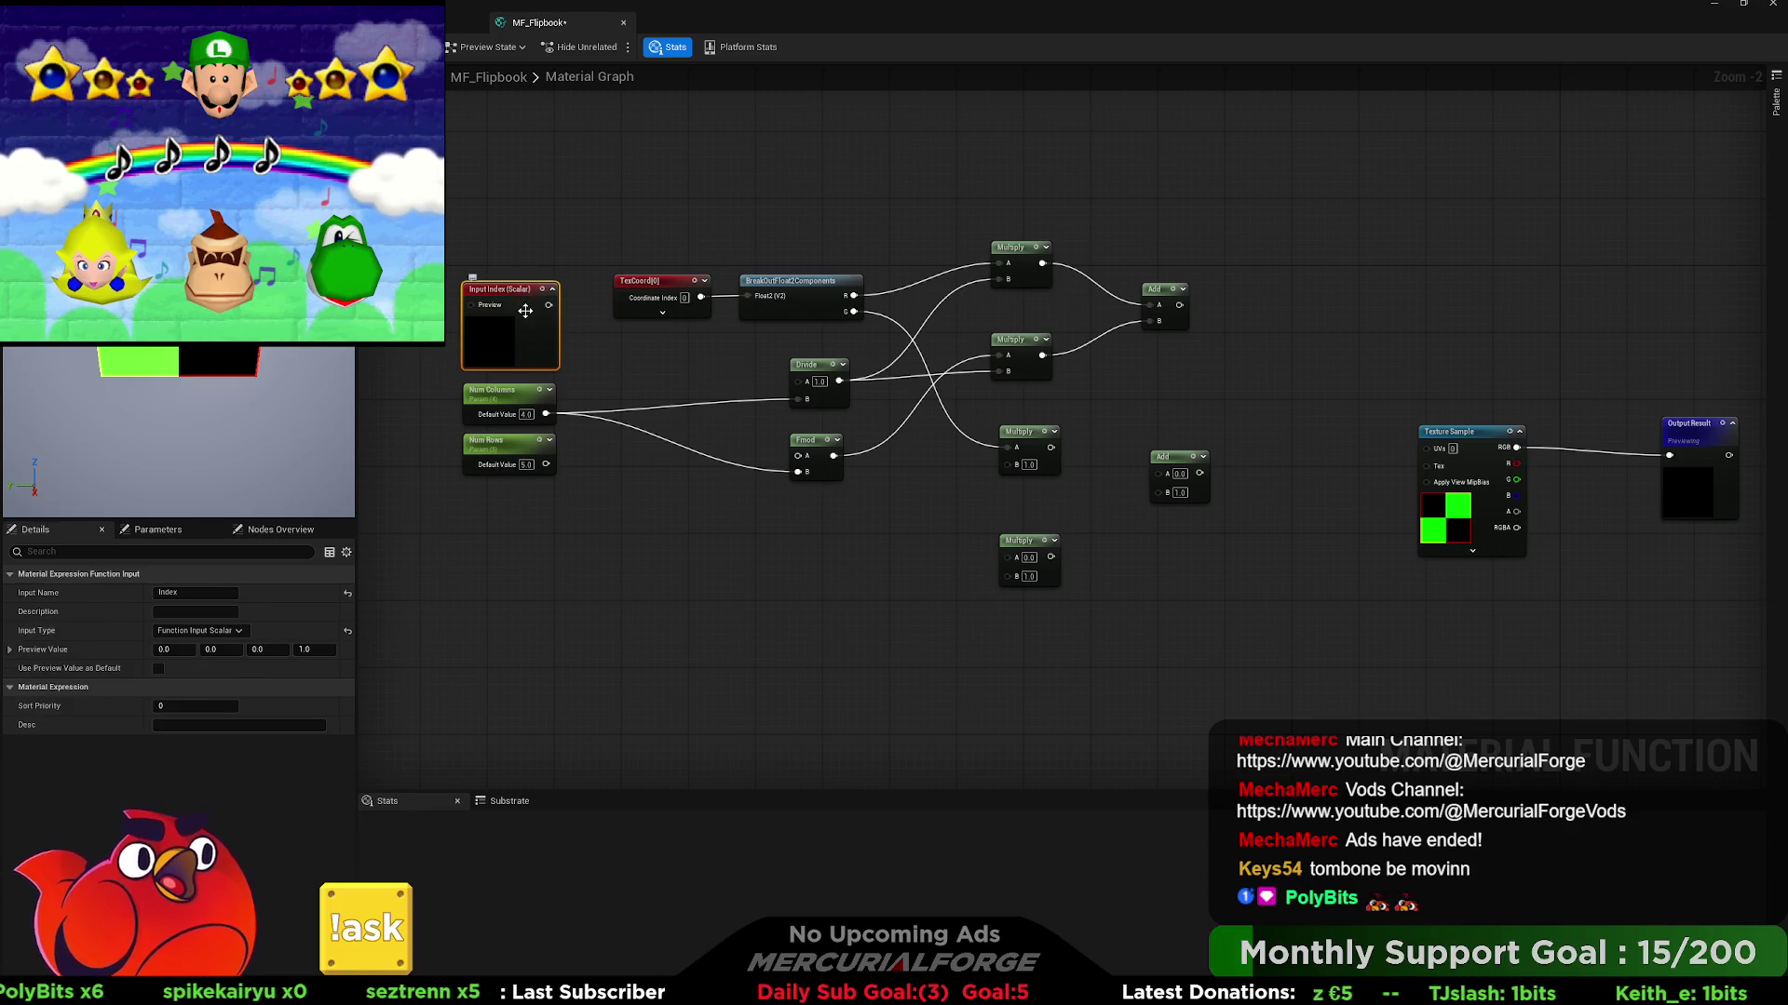
- Wire Input Index into the Fmod A input, discarding a temporary Multiply node
{"action": "left_click", "coordinate": [643, 527]}
{"action": "mouse_move", "coordinate": [548, 304]}
{"action": "left_mouse_down"}
{"action": "mouse_move", "coordinate": [644, 534]}
{"action": "mouse_move", "coordinate": [682, 492]}
{"action": "left_mouse_up"}
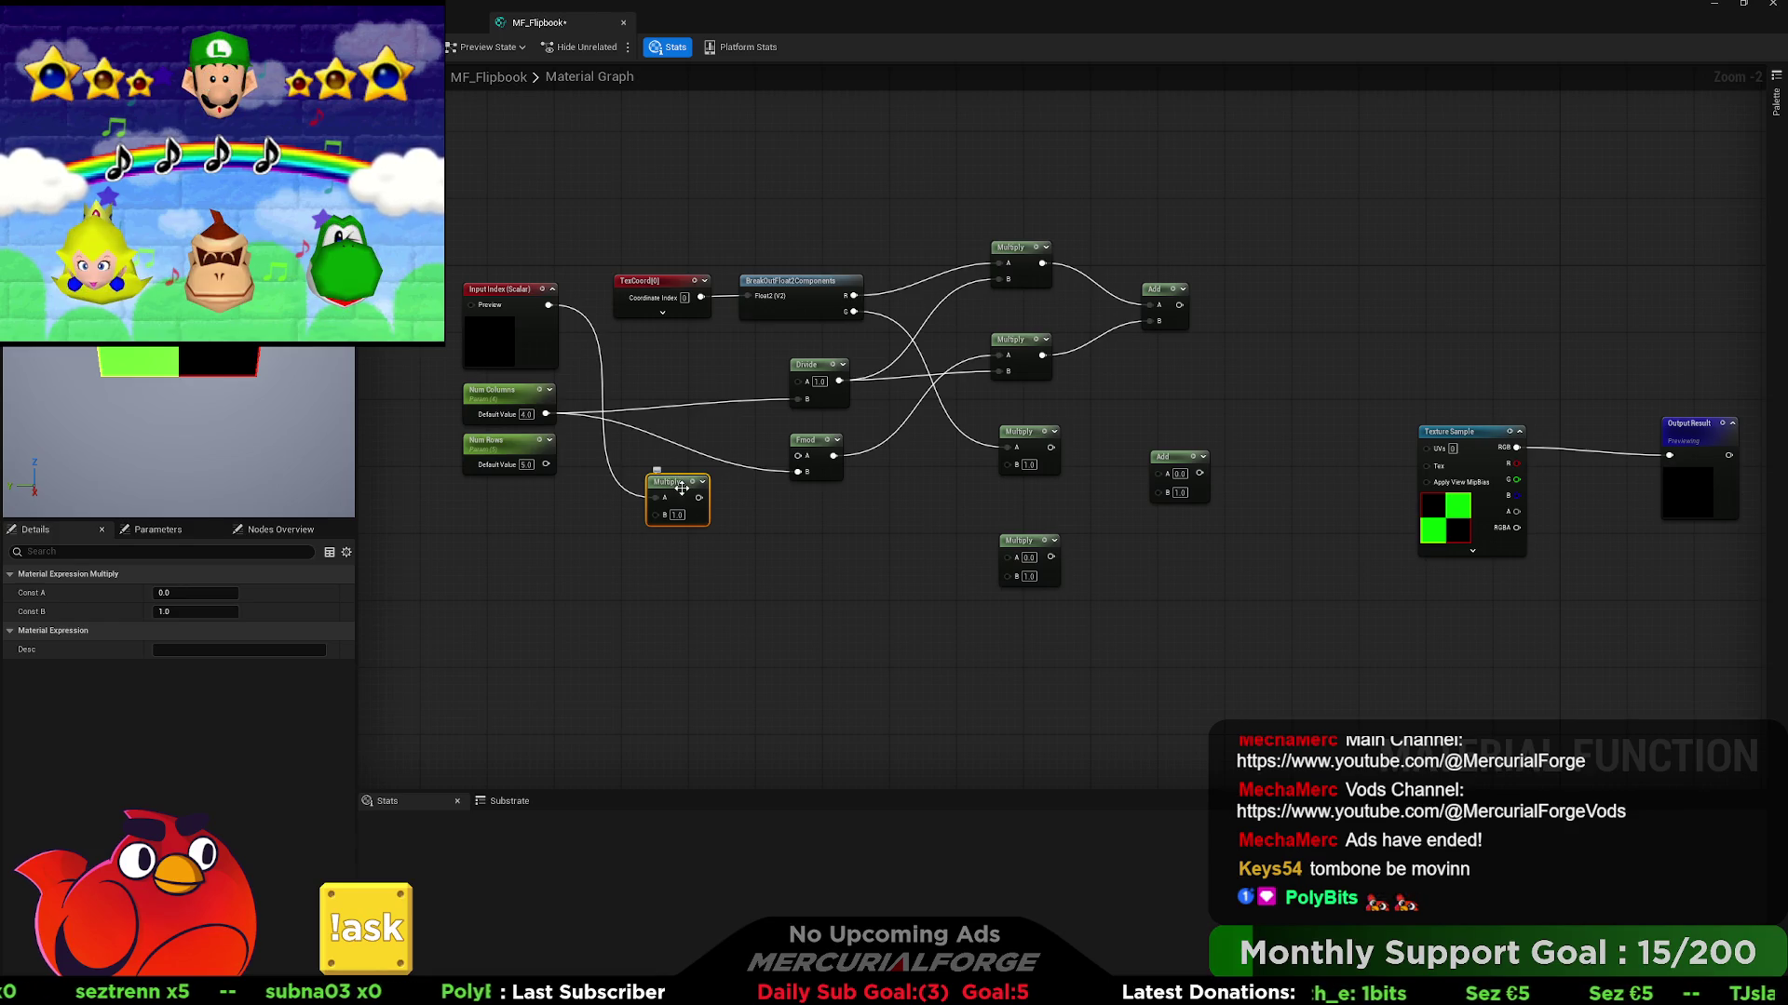
{"action": "left_click_drag", "start_coordinate": [681, 489], "coordinate": [677, 494]}
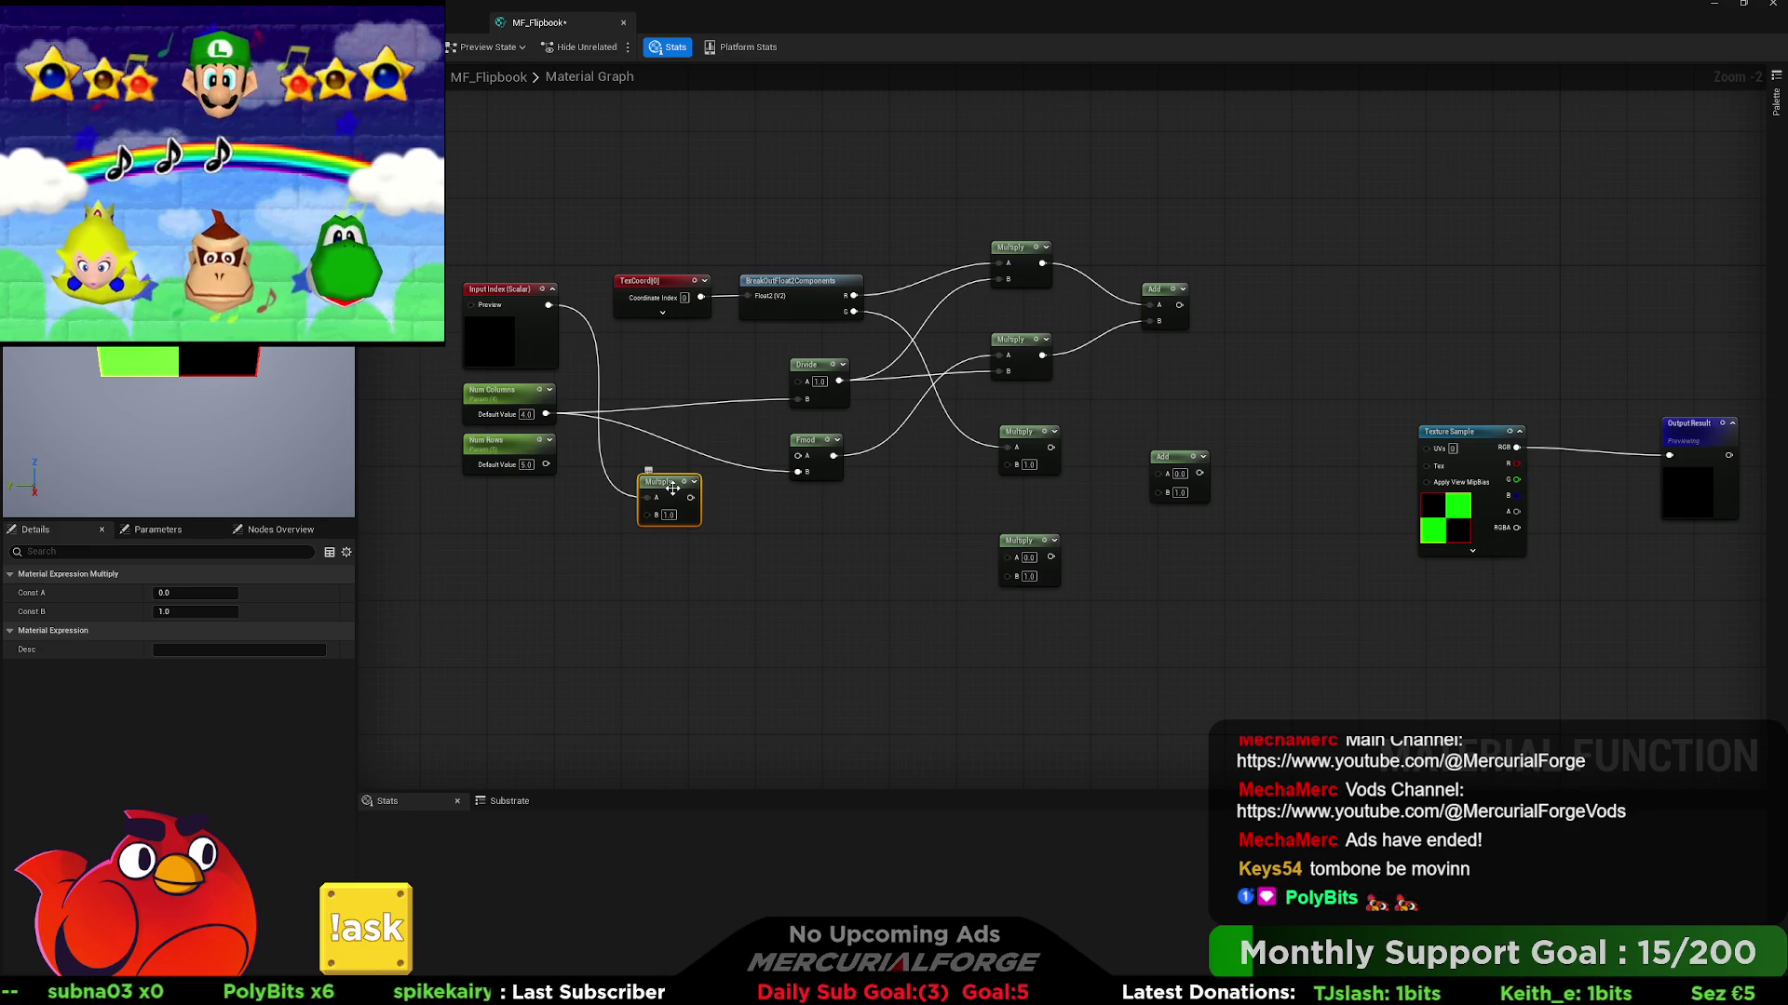
{"action": "key", "text": "Delete"}
{"action": "mouse_move", "coordinate": [548, 304]}
{"action": "left_mouse_down"}
{"action": "mouse_move", "coordinate": [741, 444]}
{"action": "mouse_move", "coordinate": [796, 455]}
{"action": "left_mouse_up"}
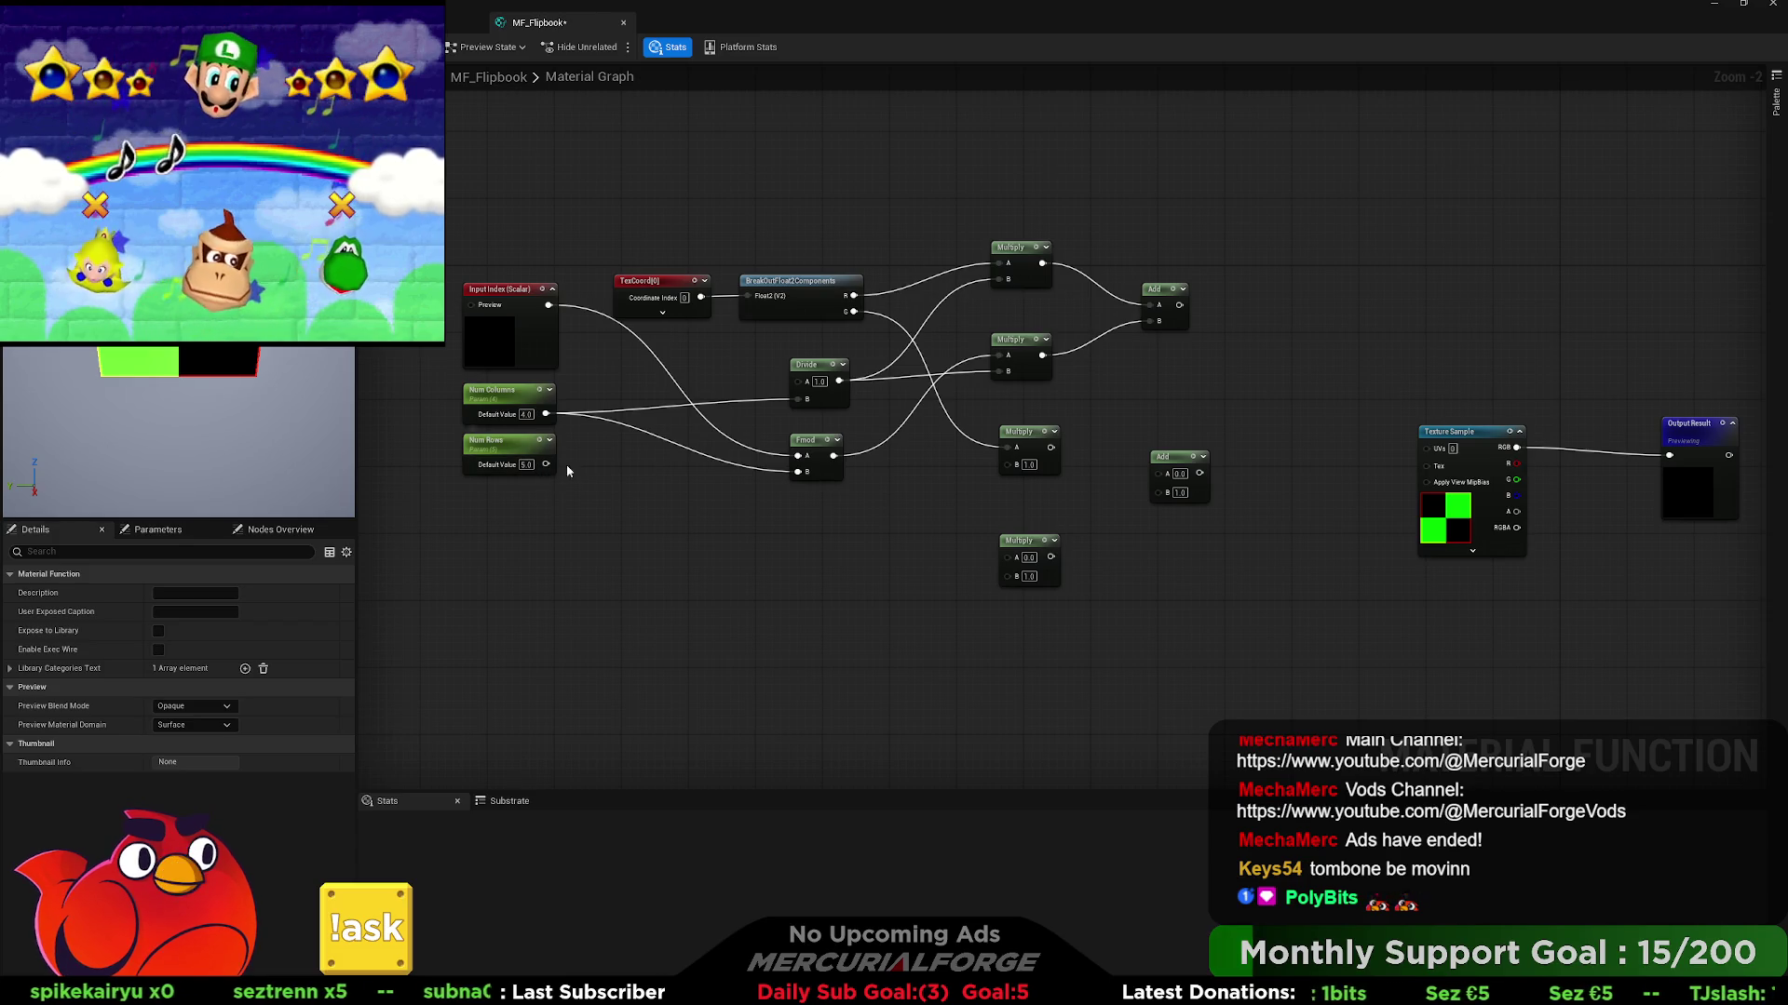
{"action": "left_click", "coordinate": [806, 384]}
- Create a second Divide of Index by Num Rows, followed by a Floor node
{"action": "key", "text": "ctrl+d"}
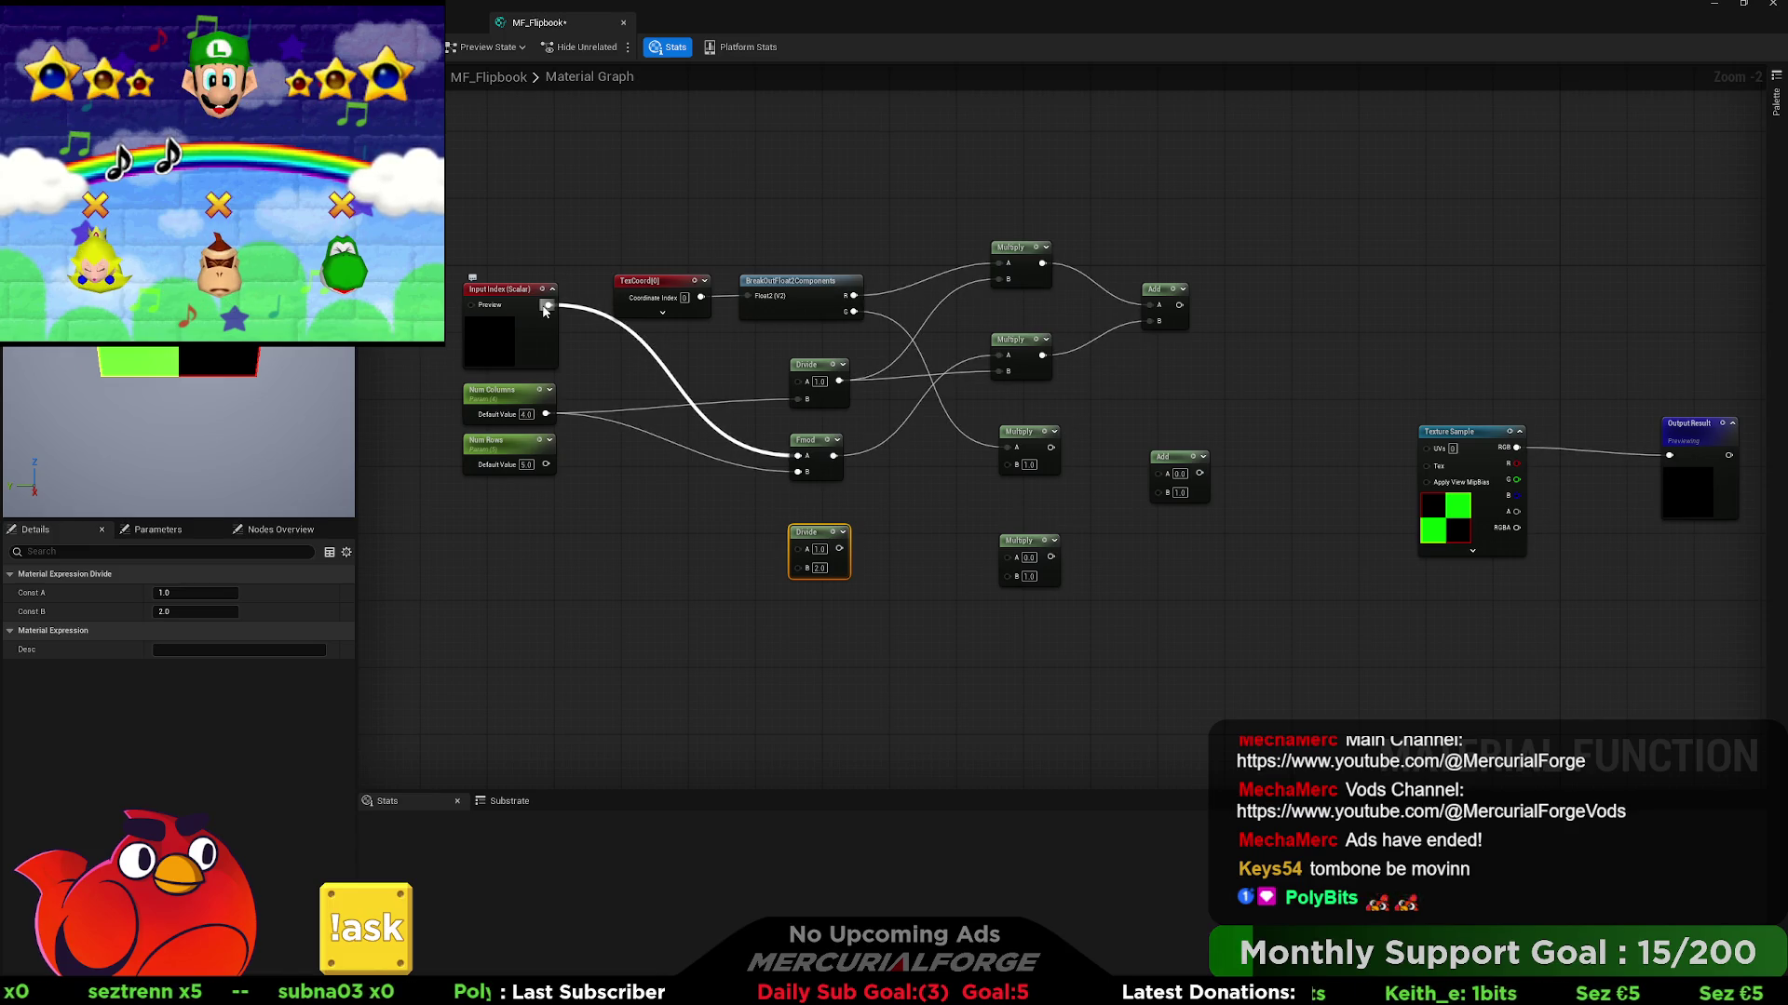
{"action": "mouse_move", "coordinate": [547, 310]}
{"action": "left_mouse_down"}
{"action": "mouse_move", "coordinate": [684, 461]}
{"action": "mouse_move", "coordinate": [686, 506]}
{"action": "mouse_move", "coordinate": [797, 549]}
{"action": "left_mouse_up"}
{"action": "mouse_move", "coordinate": [545, 463]}
{"action": "left_mouse_down"}
{"action": "mouse_move", "coordinate": [590, 503]}
{"action": "mouse_move", "coordinate": [797, 564]}
{"action": "left_mouse_up"}
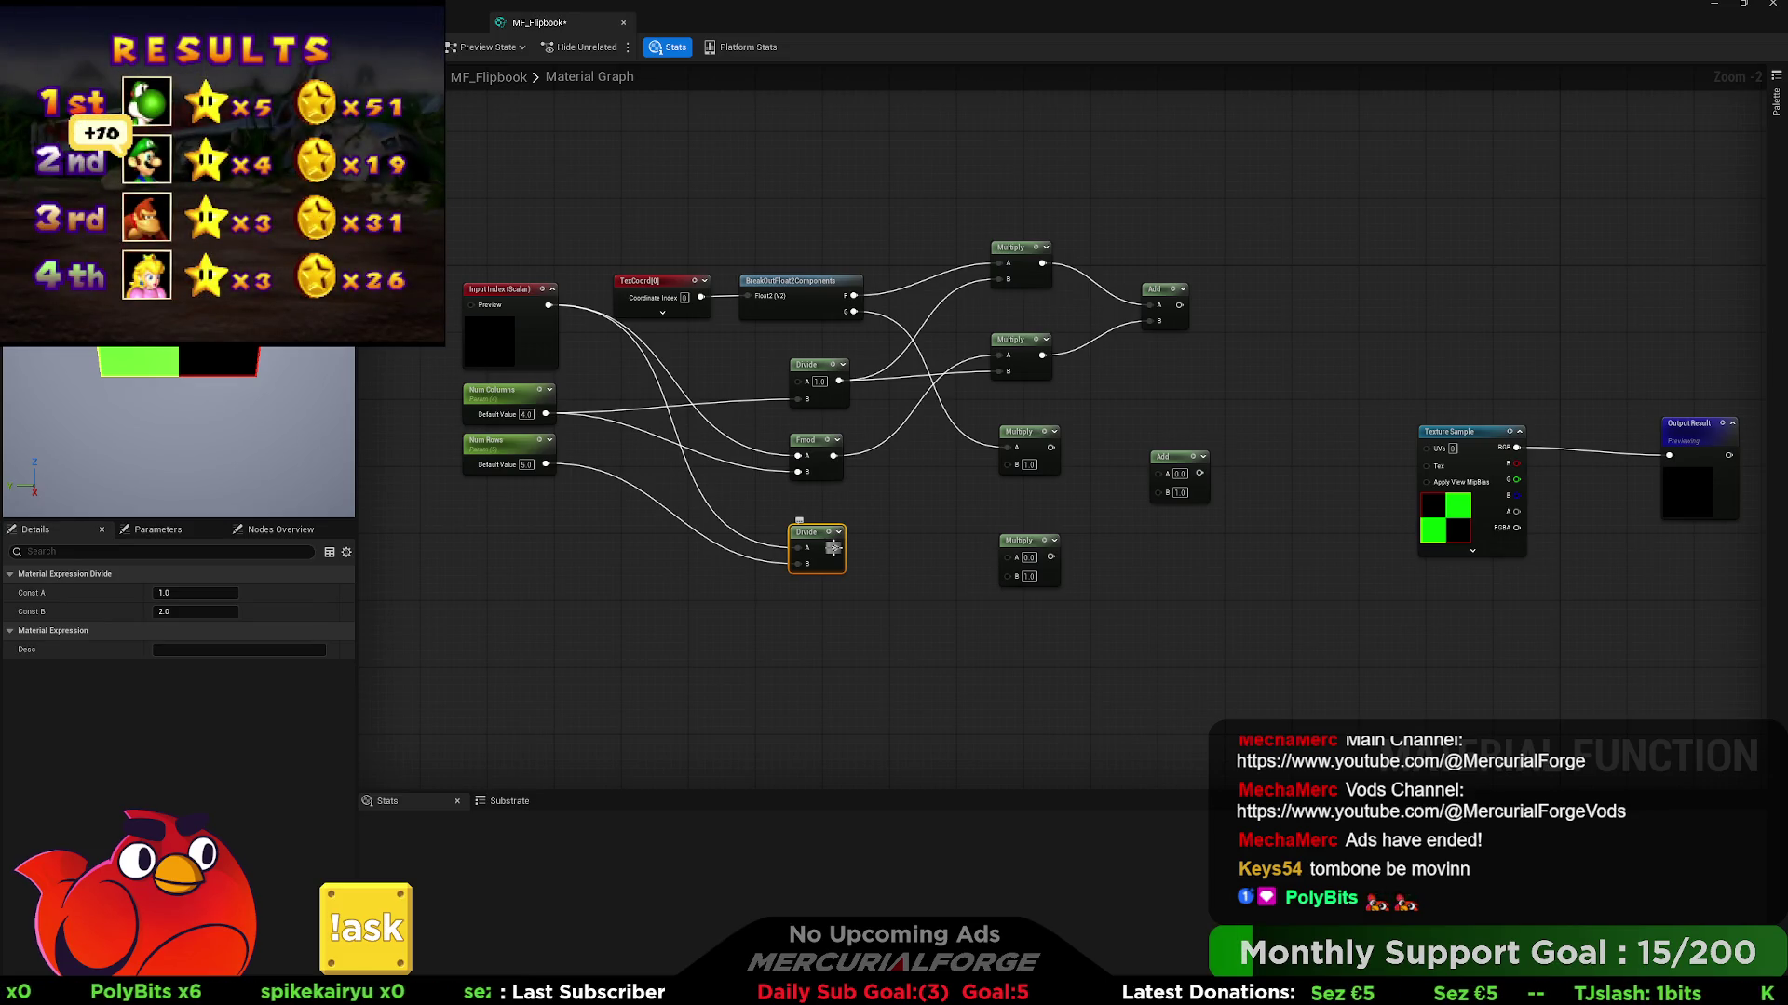
{"action": "mouse_move", "coordinate": [833, 547]}
{"action": "left_mouse_down"}
{"action": "mouse_move", "coordinate": [882, 563]}
{"action": "mouse_move", "coordinate": [877, 540]}
{"action": "mouse_move", "coordinate": [1004, 577]}
{"action": "mouse_move", "coordinate": [839, 381]}
{"action": "left_mouse_up"}
{"action": "type", "text": "floor"}
{"action": "key", "text": "Return"}
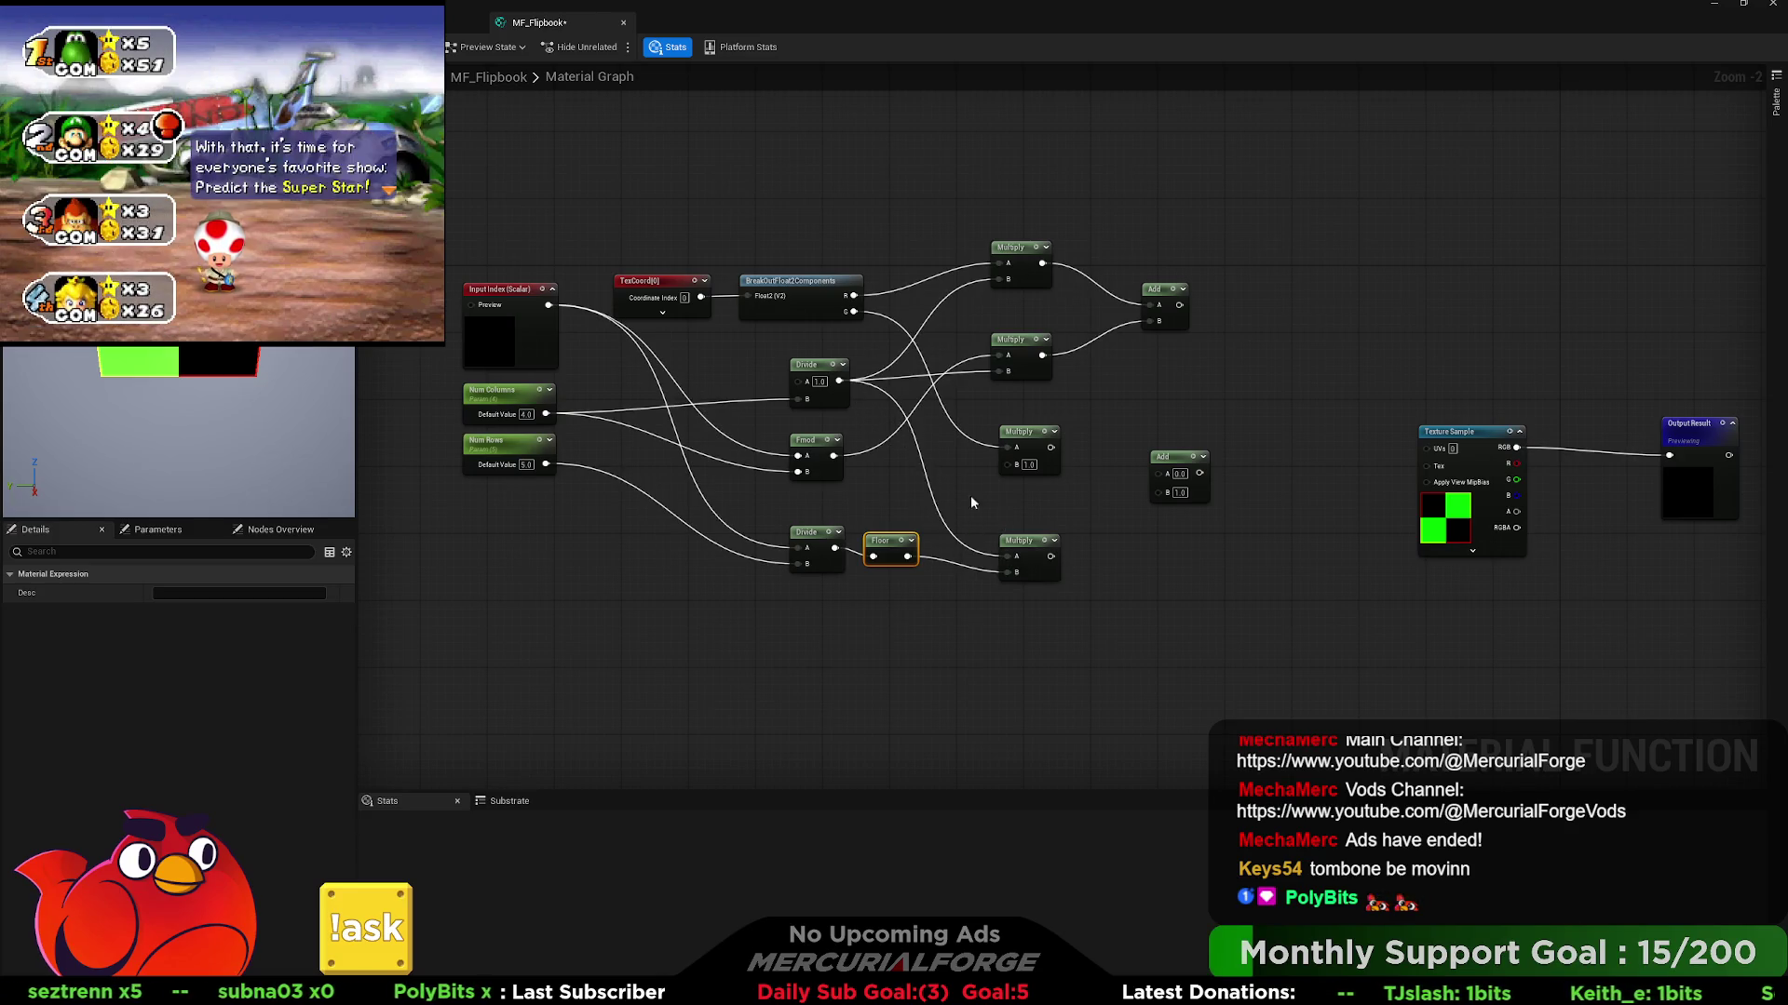
- Feed Divide into the middle Multiply's B and the third Multiply into the Add's A input
{"action": "left_click_drag", "start_coordinate": [1029, 547], "coordinate": [1030, 534]}
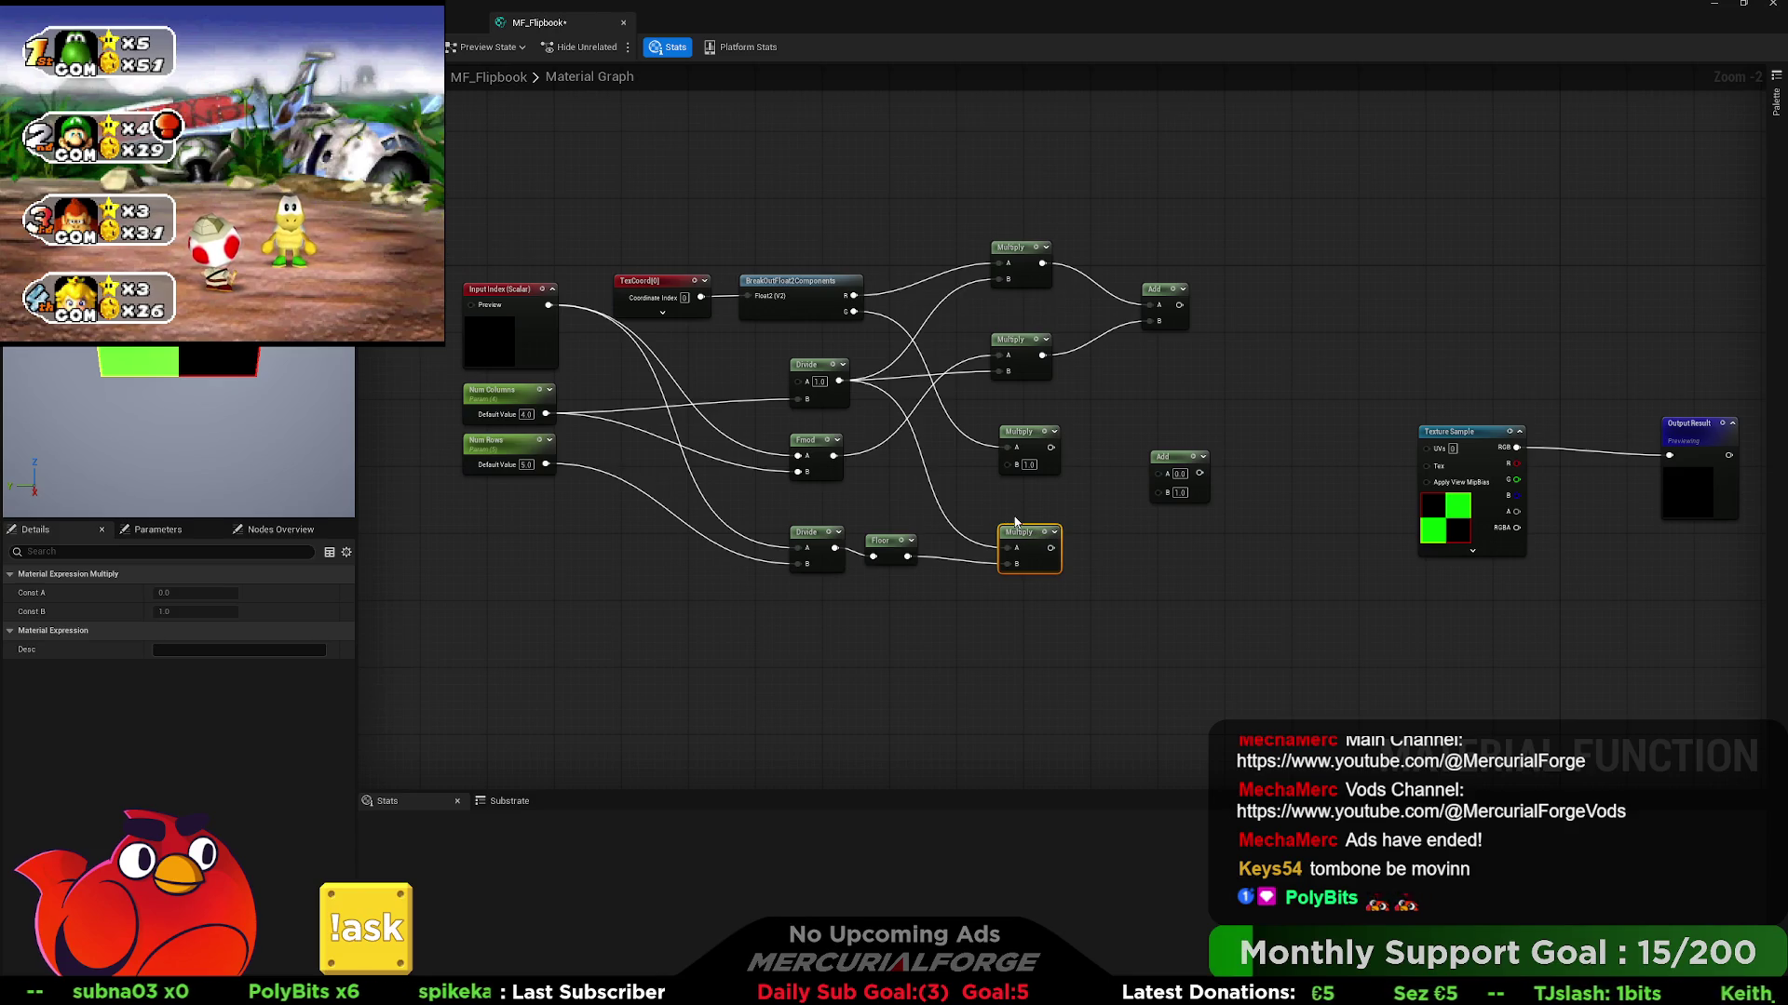
{"action": "left_click_drag", "start_coordinate": [1024, 533], "coordinate": [1027, 516]}
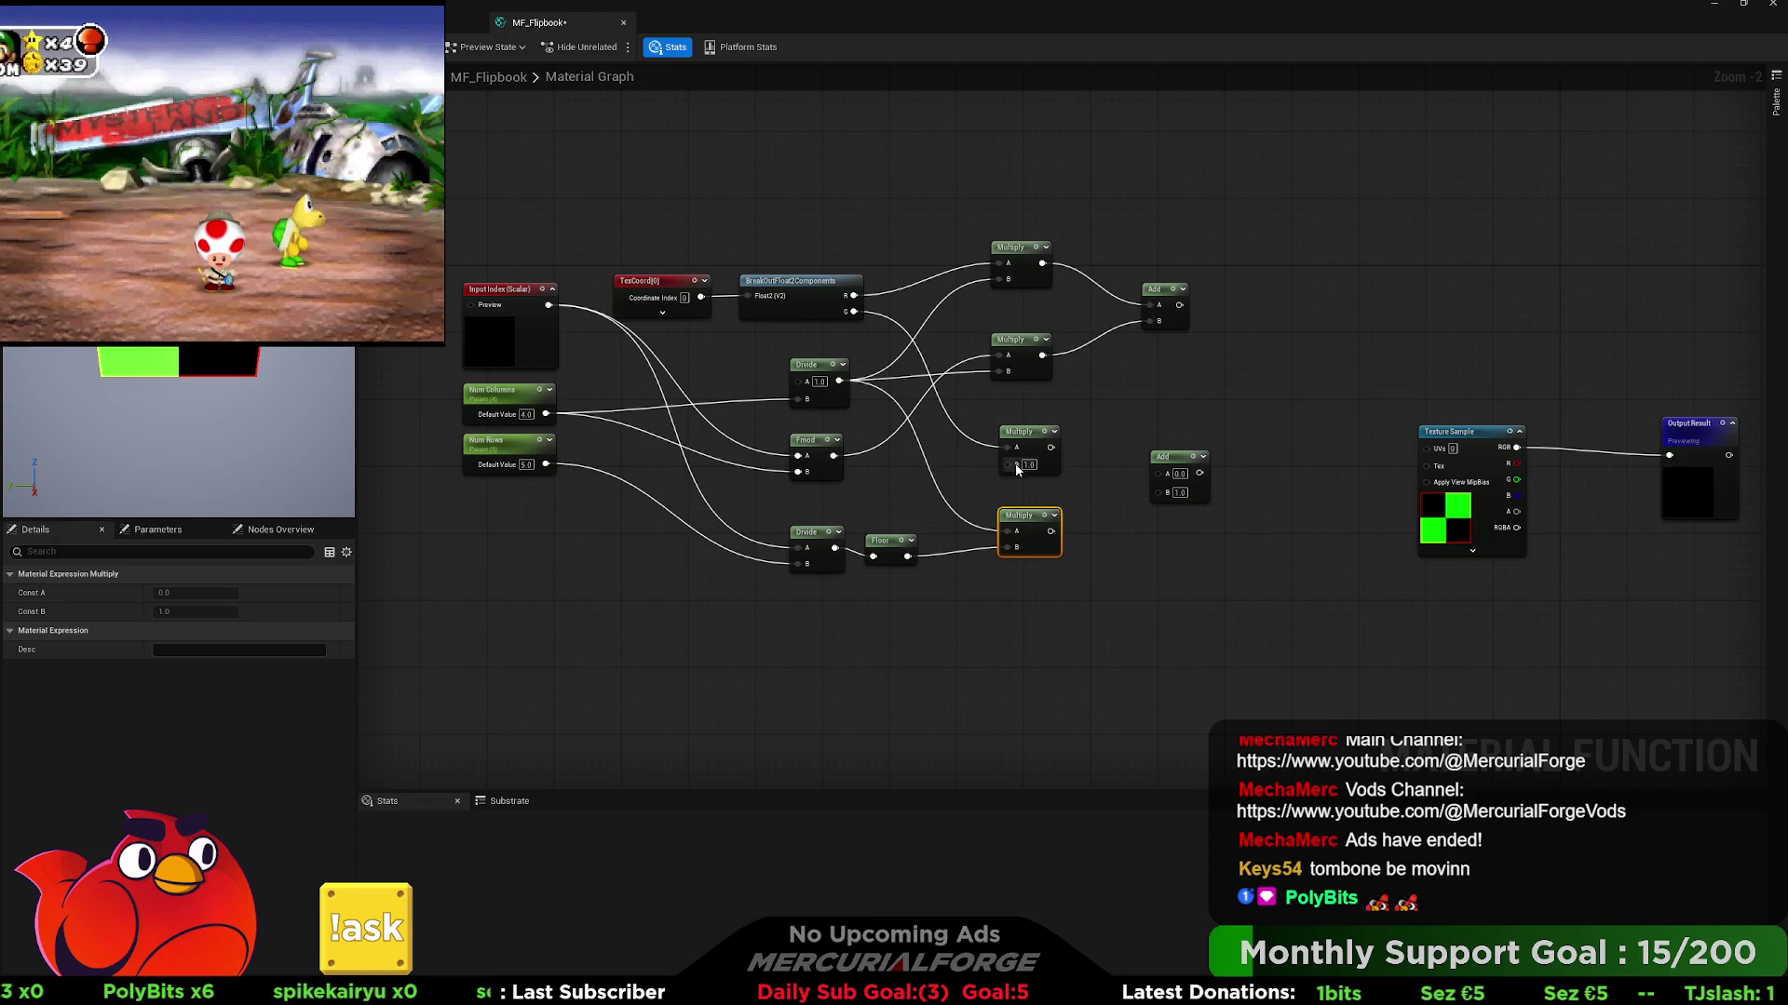
{"action": "left_click_drag", "start_coordinate": [839, 388], "coordinate": [840, 383]}
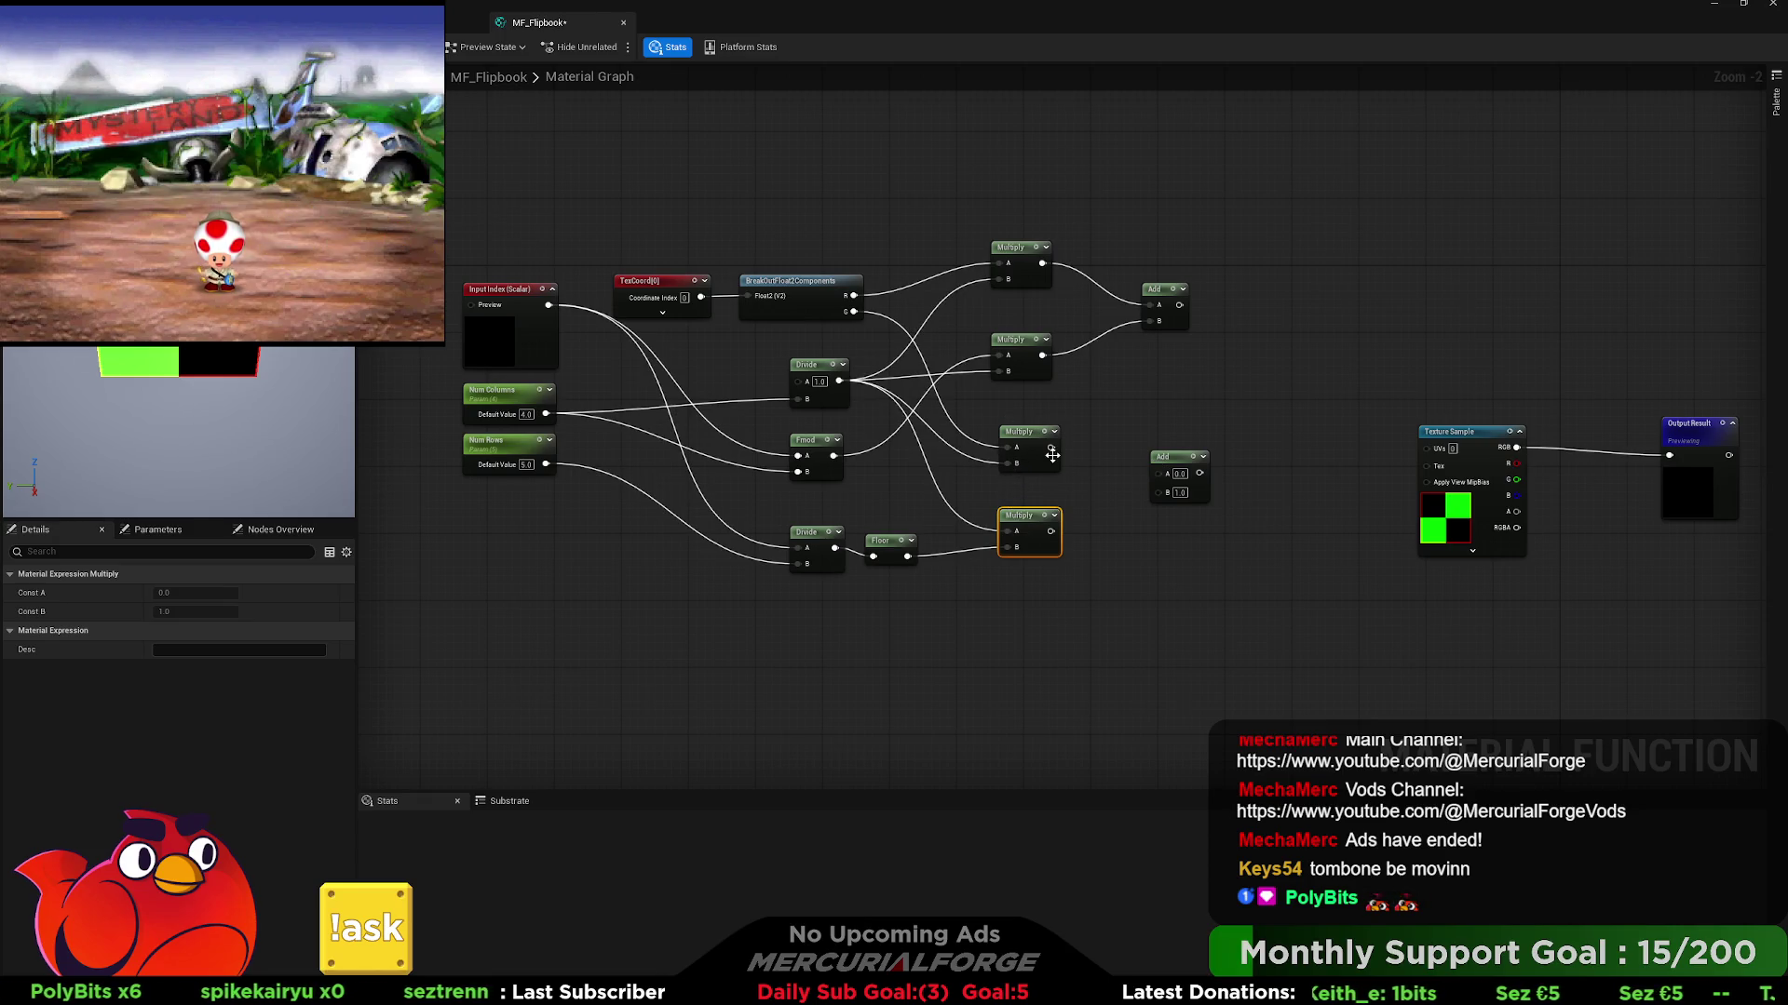
{"action": "mouse_move", "coordinate": [1052, 455]}
{"action": "left_mouse_down"}
{"action": "mouse_move", "coordinate": [1157, 473]}
{"action": "mouse_move", "coordinate": [1042, 524]}
{"action": "left_mouse_up"}
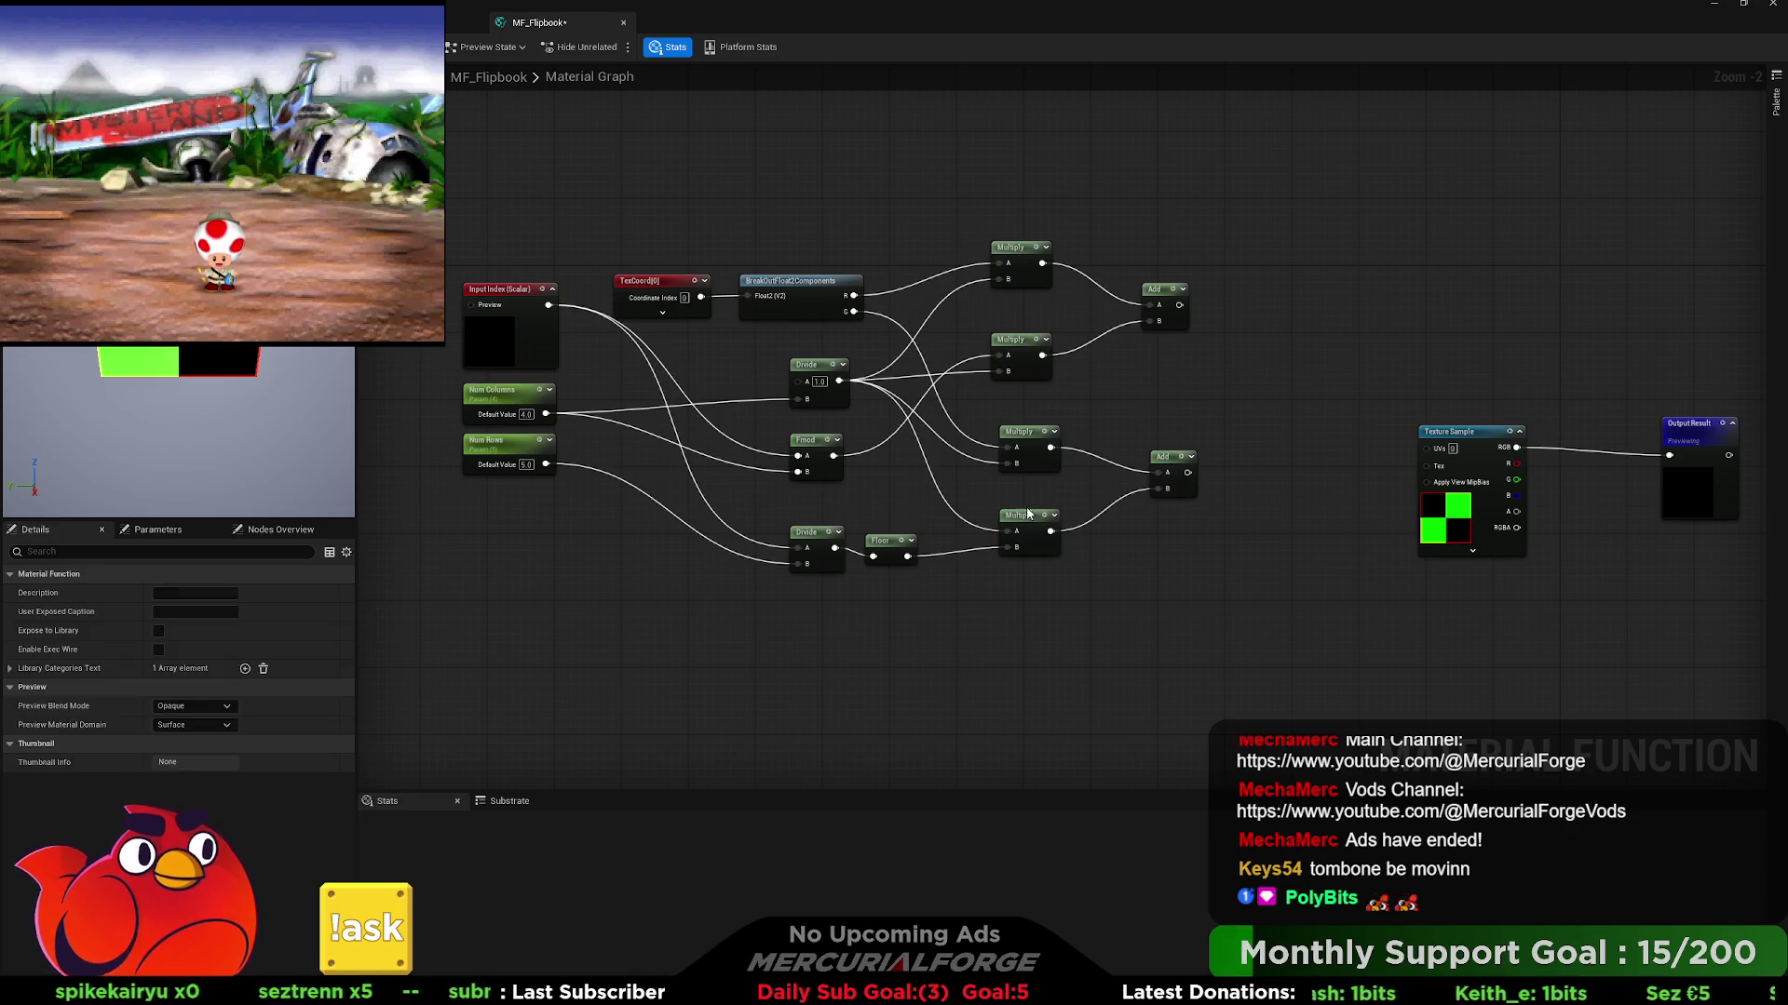
{"action": "left_click", "coordinate": [1028, 514]}
{"action": "left_click_drag", "start_coordinate": [1153, 401], "coordinate": [1068, 395]}
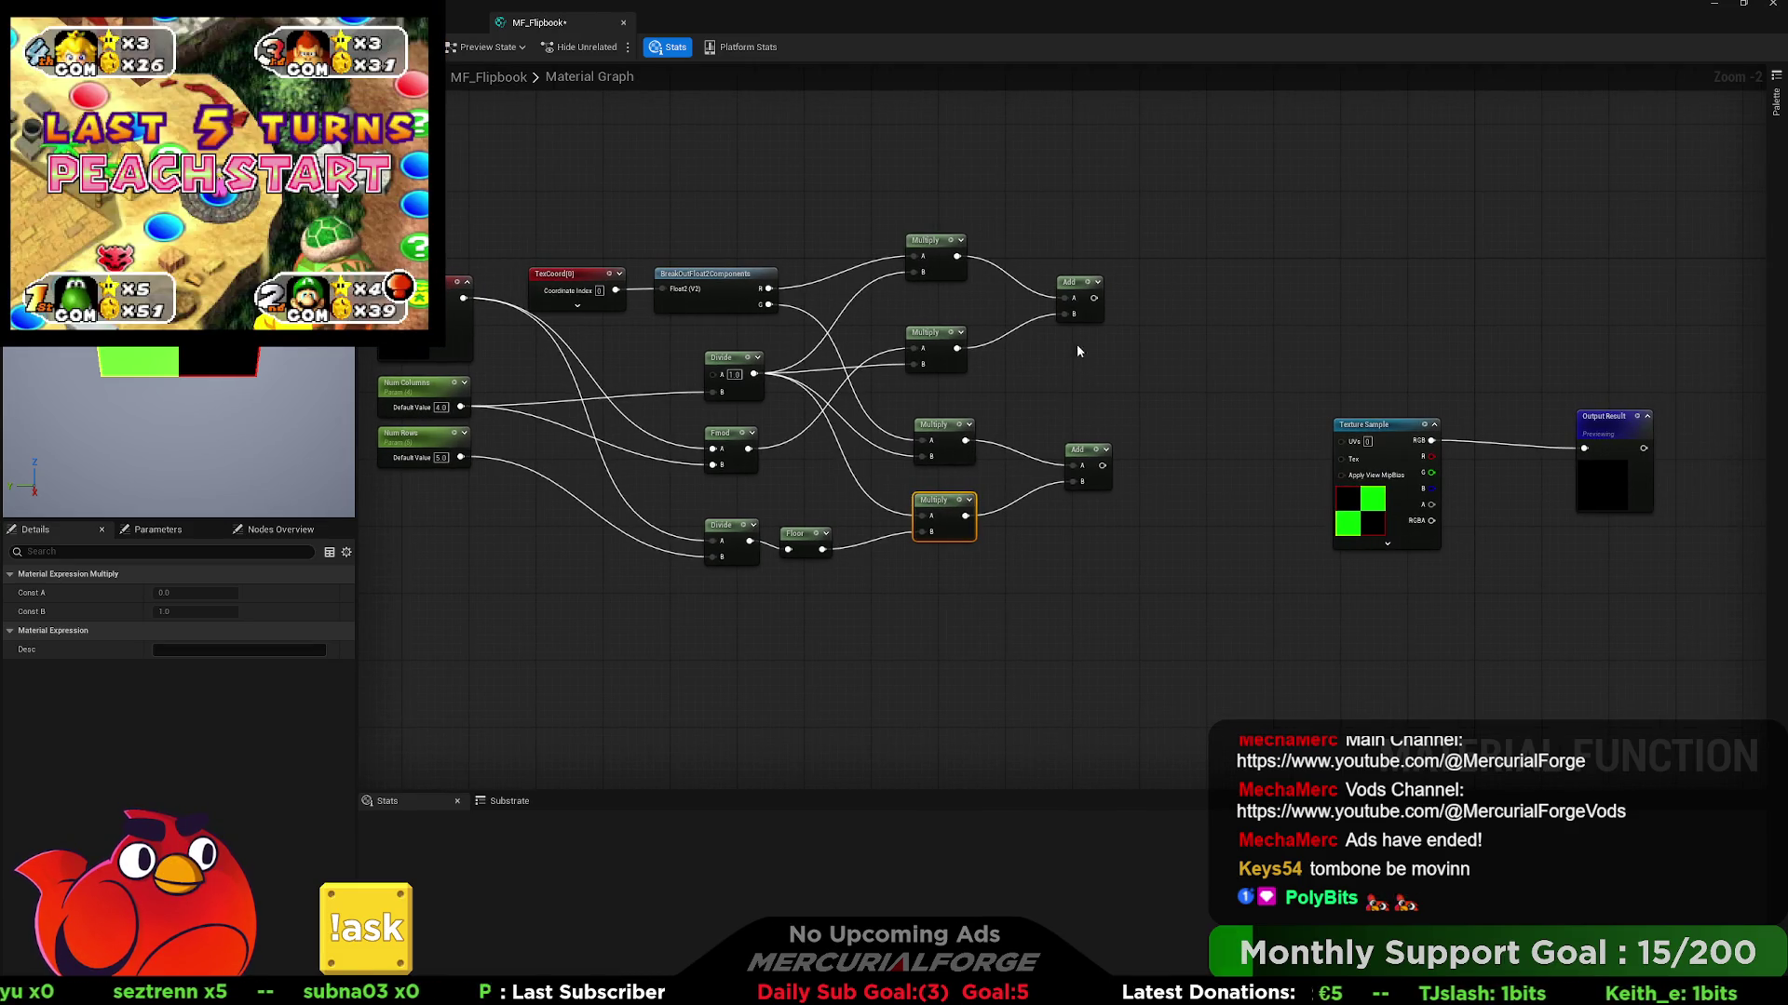
- Create a MakeFloat2 taking the upper Add result as X and the lower as Y
{"action": "left_click_drag", "start_coordinate": [1093, 298], "coordinate": [1158, 337]}
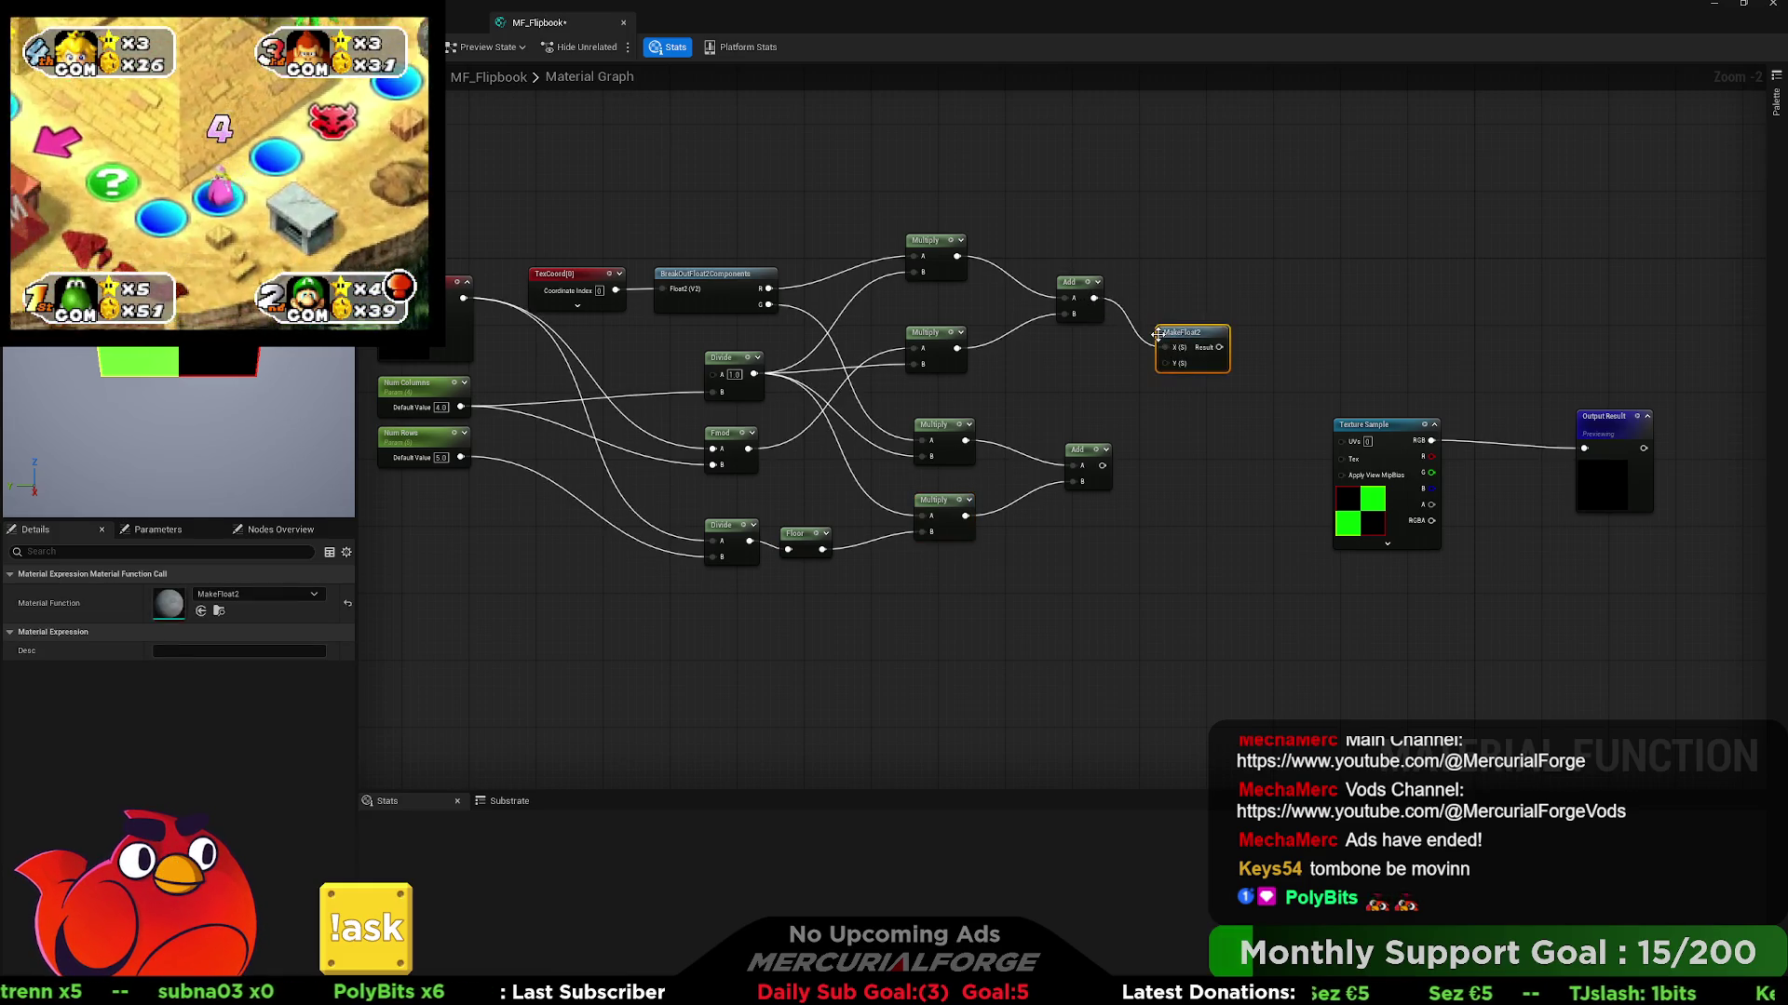
{"action": "left_click", "coordinate": [1141, 400]}
{"action": "mouse_move", "coordinate": [1102, 465]}
{"action": "left_mouse_down"}
{"action": "mouse_move", "coordinate": [1169, 365]}
{"action": "mouse_move", "coordinate": [1384, 392]}
{"action": "left_mouse_up"}
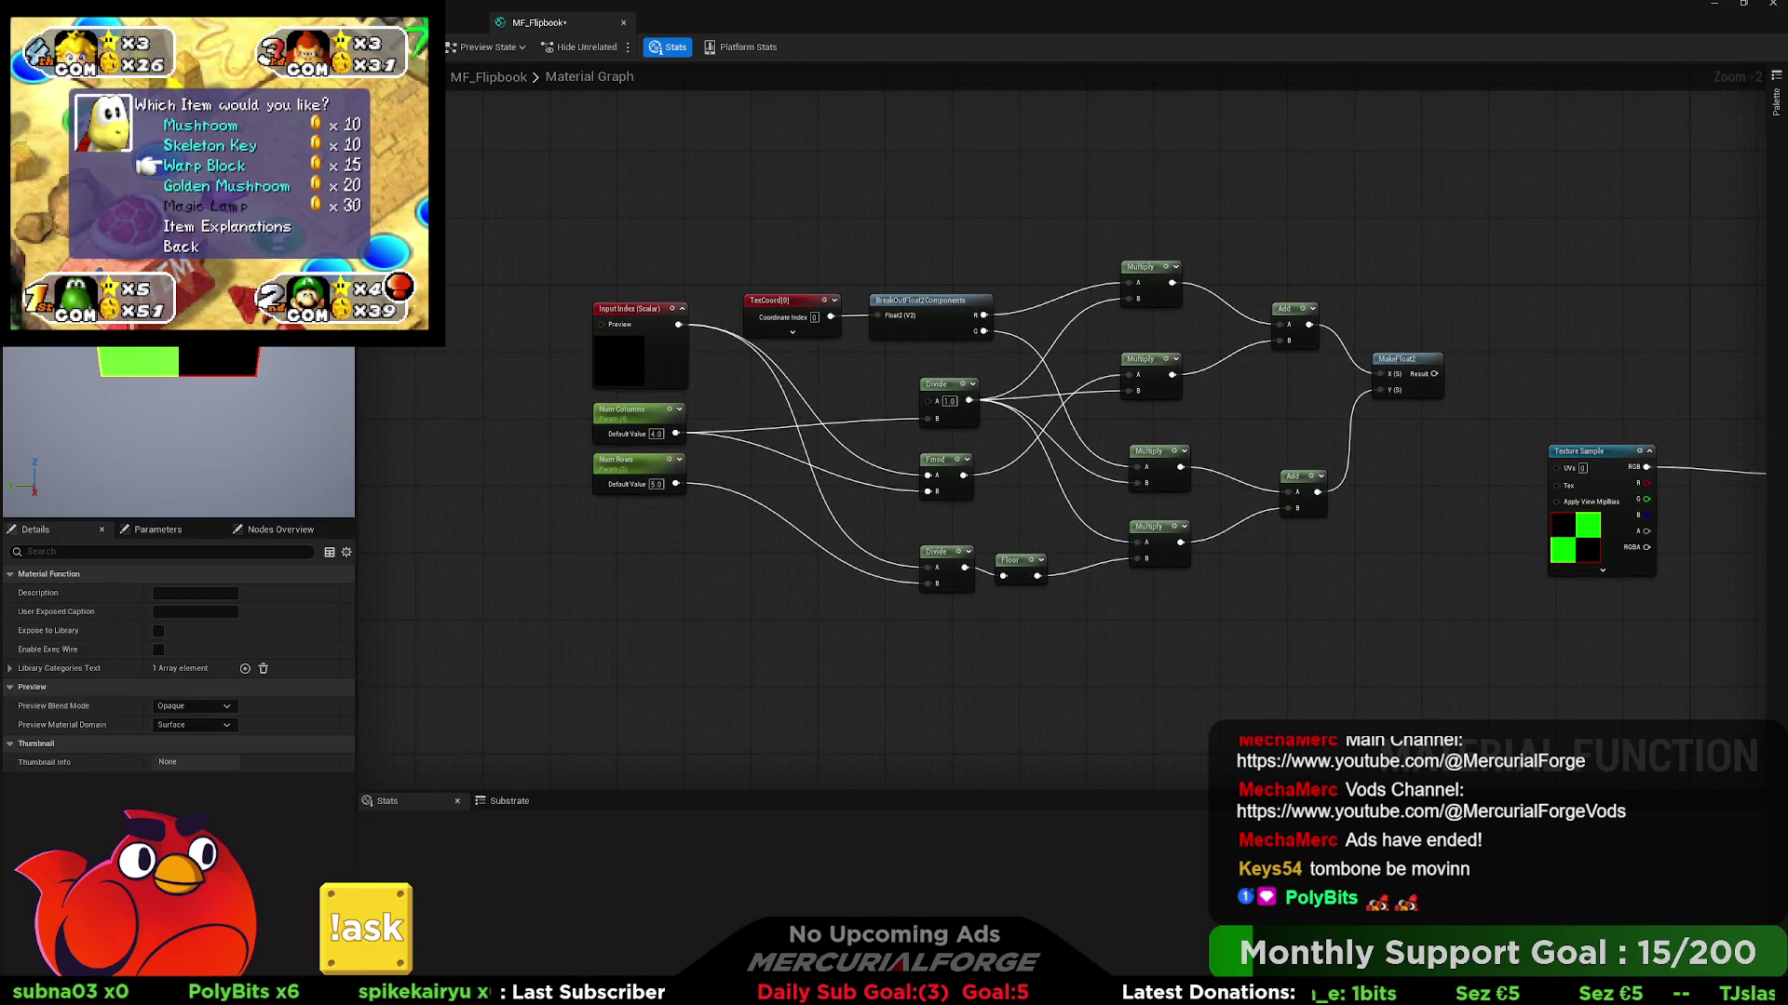
- Add an Index constant and wire it into Input Index's Preview pin
{"action": "left_click_drag", "start_coordinate": [534, 297], "coordinate": [835, 305]}
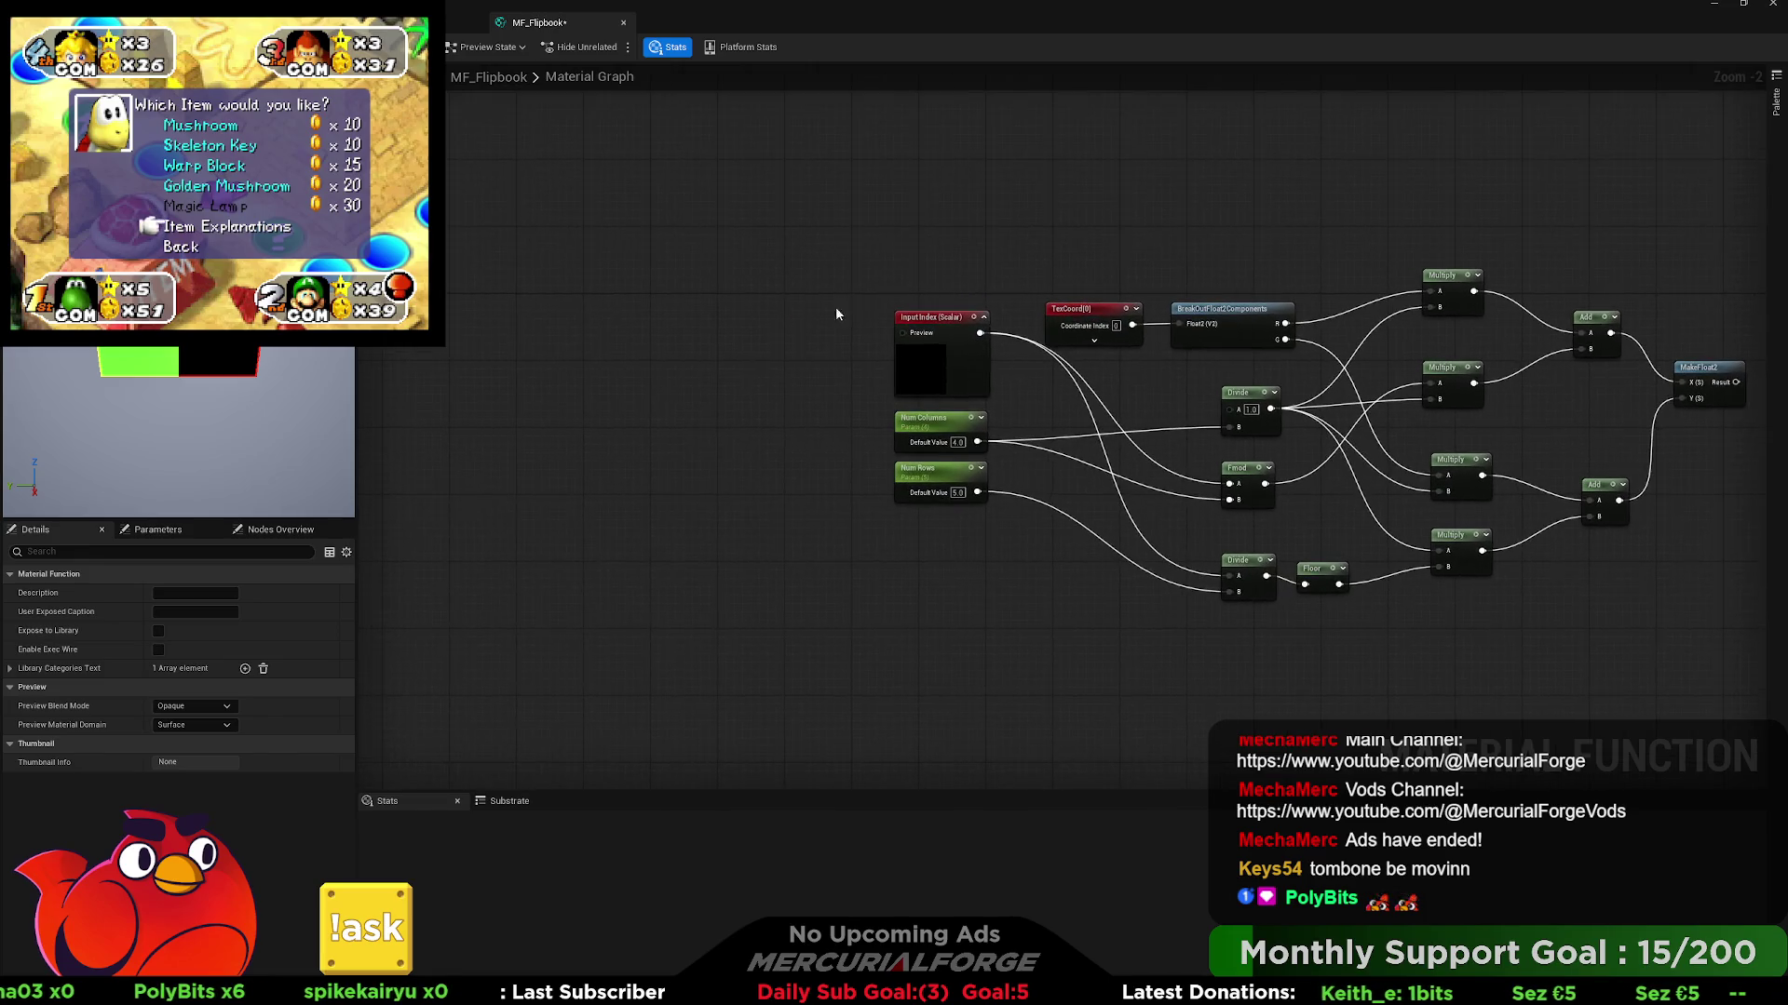
{"action": "left_click", "coordinate": [749, 331]}
{"action": "type", "text": "Index"}
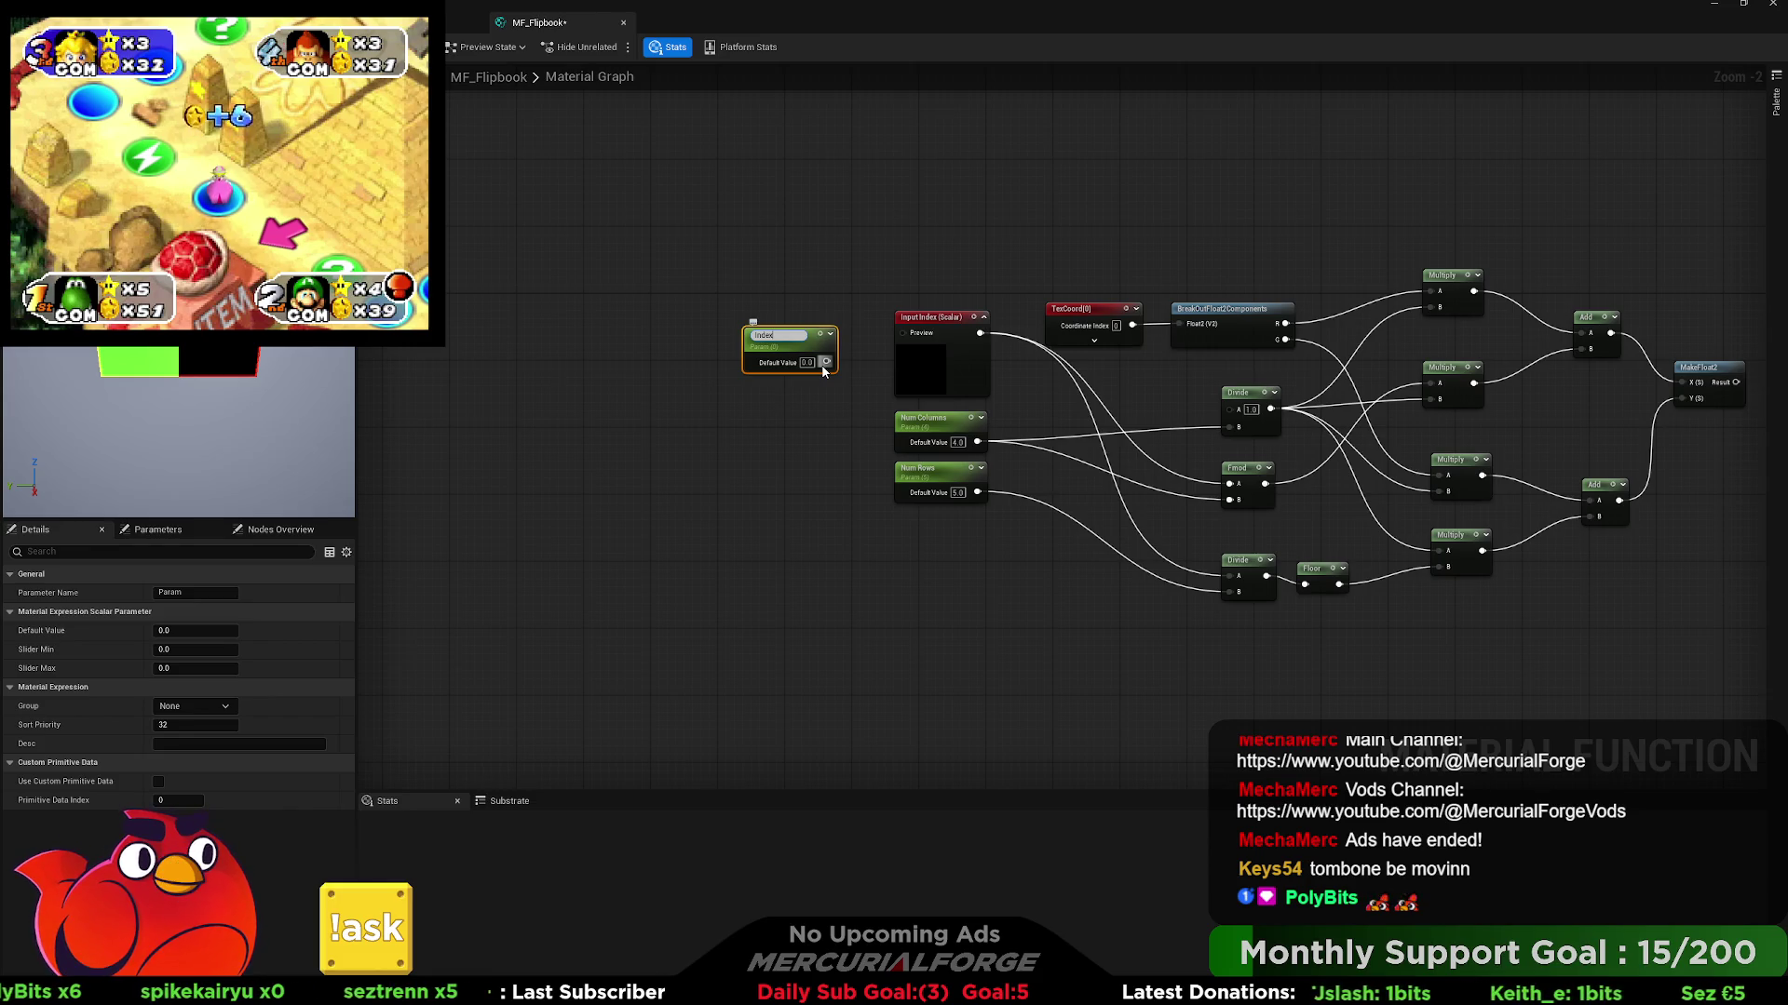
{"action": "key", "text": "Return"}
{"action": "left_click_drag", "start_coordinate": [826, 359], "coordinate": [901, 333]}
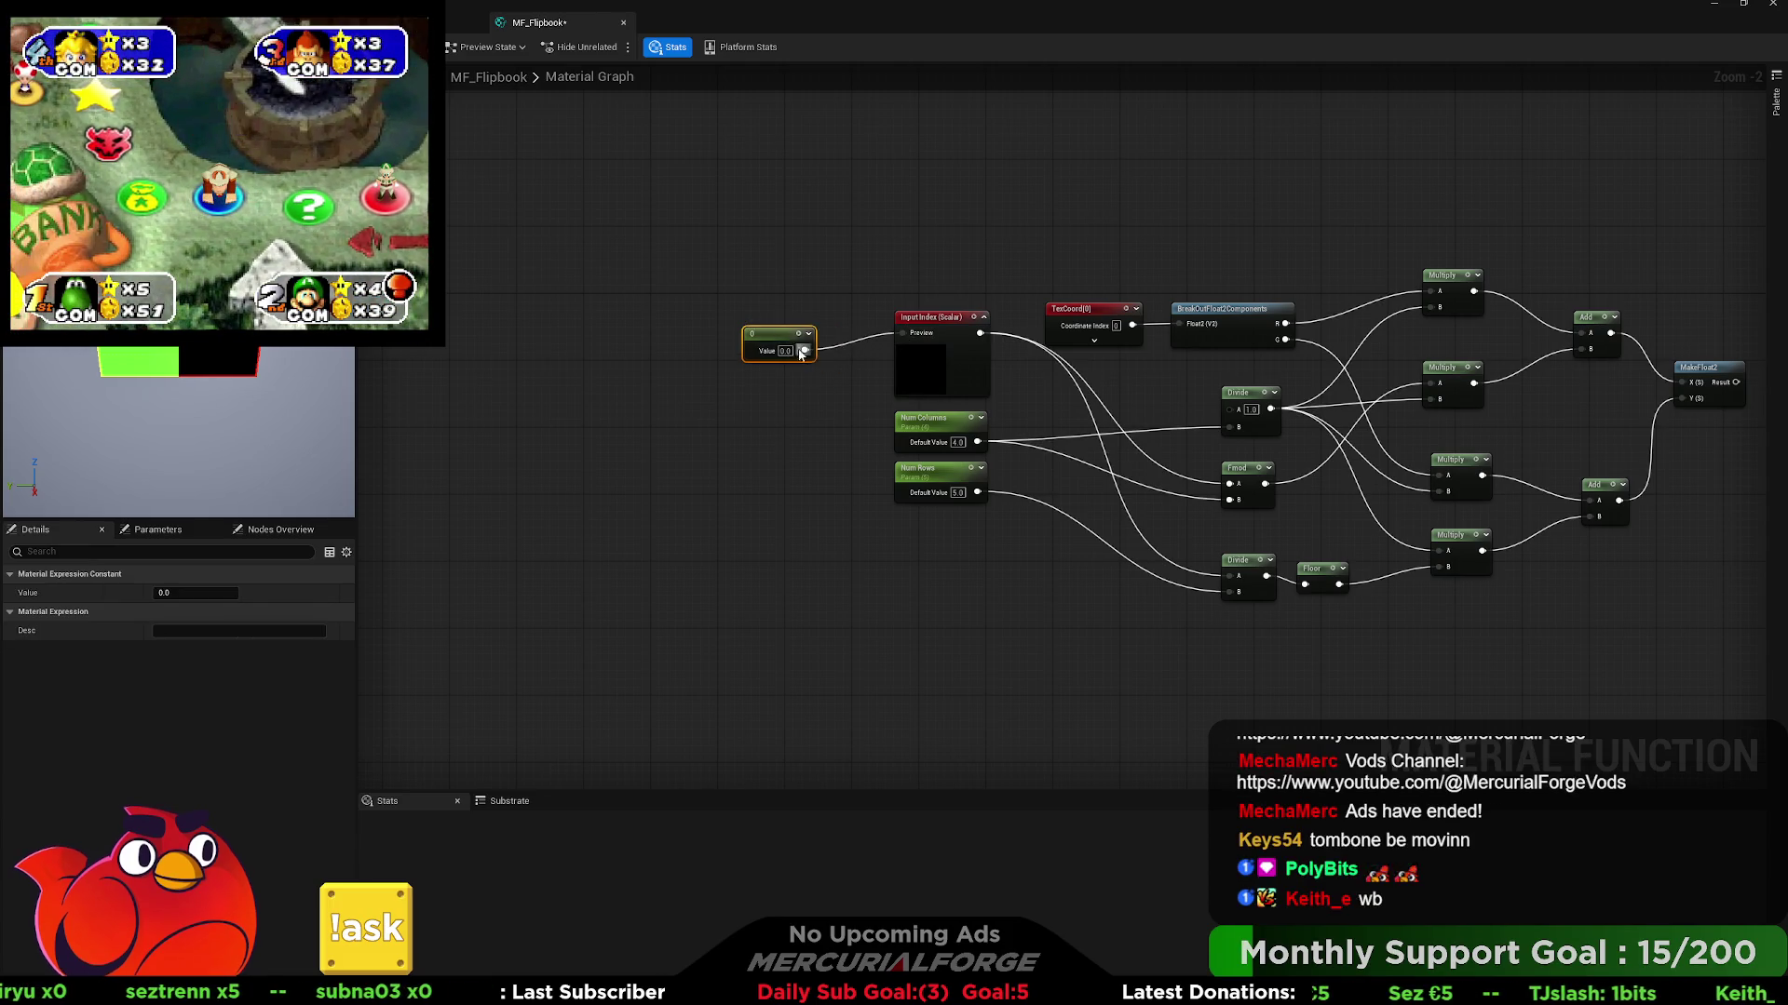
{"action": "left_click_drag", "start_coordinate": [774, 332], "coordinate": [825, 324]}
{"action": "left_click", "coordinate": [936, 319]}
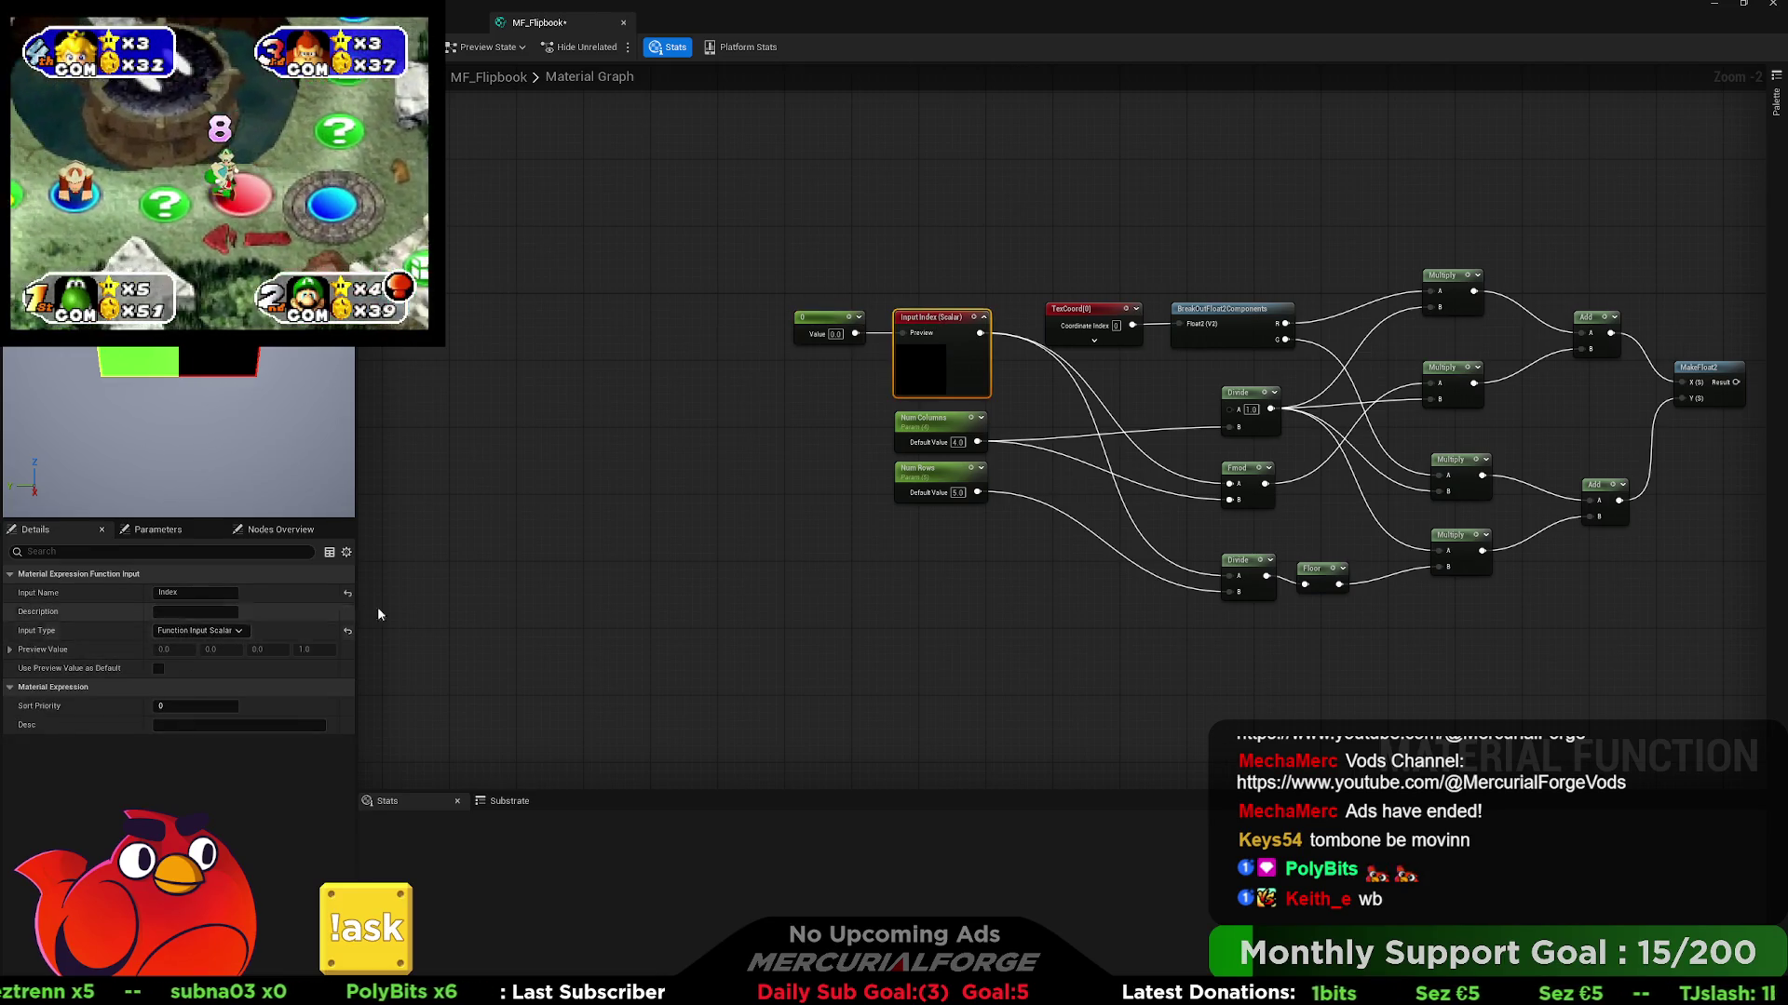
{"action": "left_click", "coordinate": [810, 376]}
{"action": "left_click", "coordinate": [916, 355]}
- Connect the MakeFloat2 result to the Texture Sample UVs and enter a default of 2
{"action": "left_click_drag", "start_coordinate": [798, 474], "coordinate": [441, 487]}
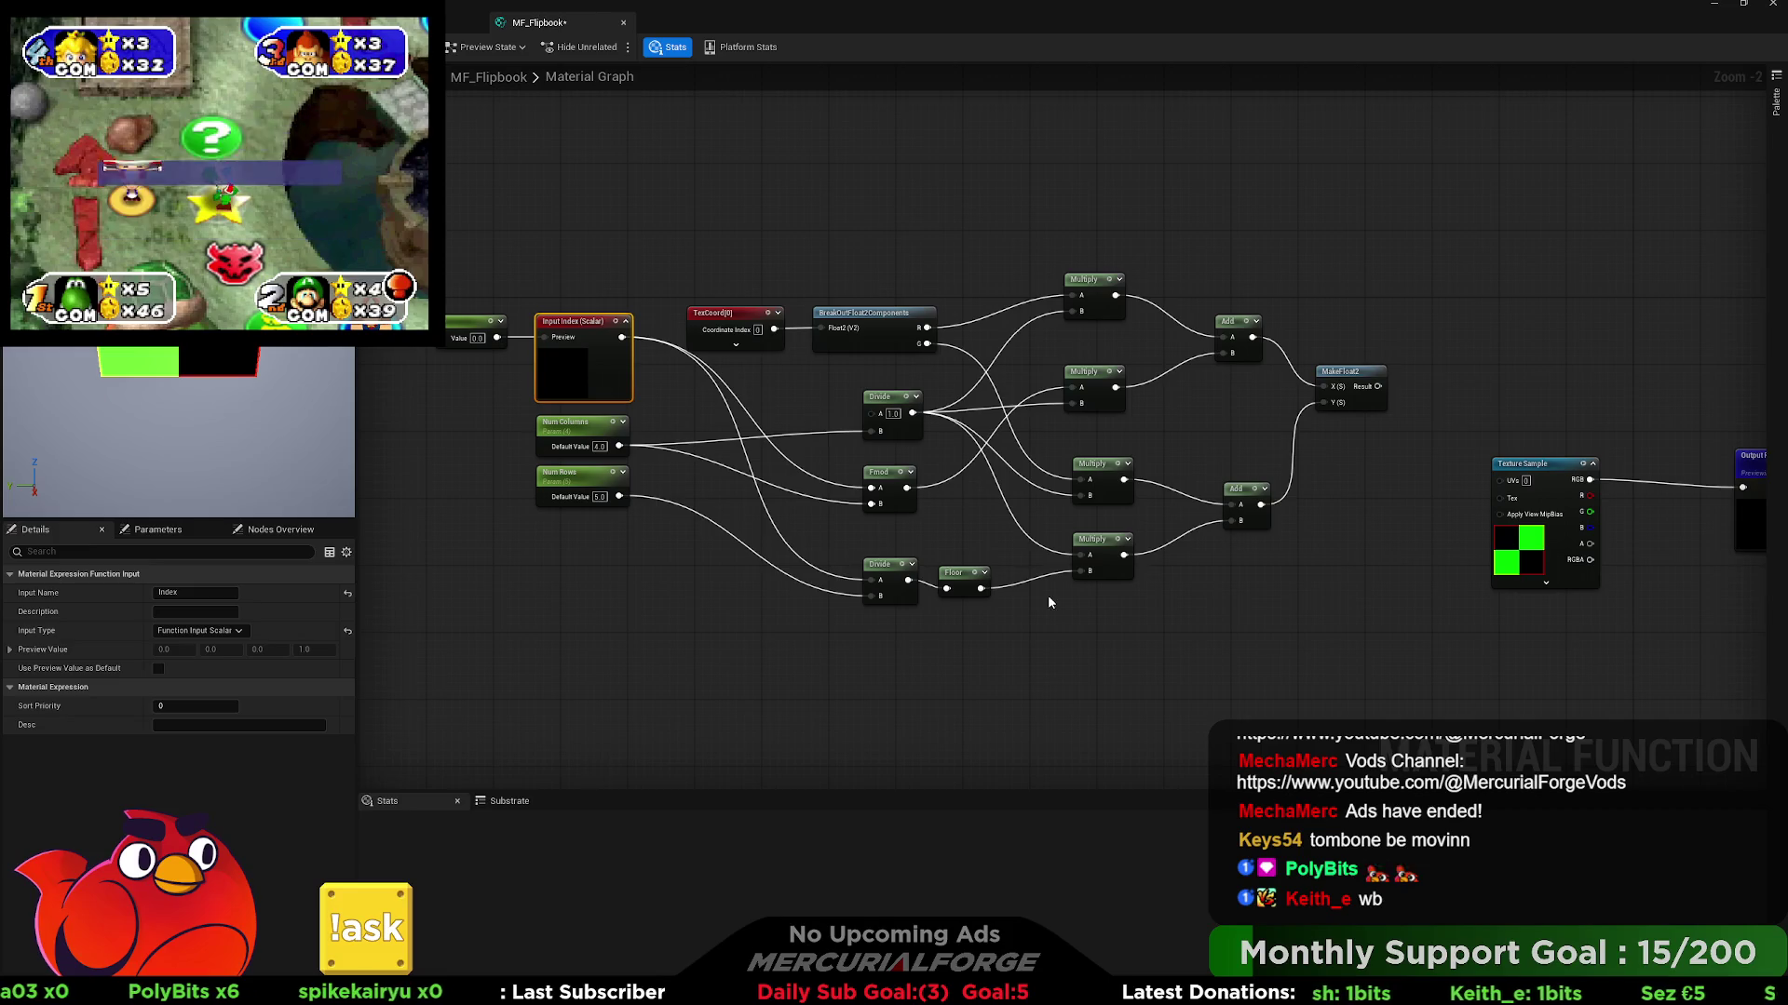
{"action": "mouse_move", "coordinate": [1369, 379]}
{"action": "left_mouse_down"}
{"action": "mouse_move", "coordinate": [1521, 490]}
{"action": "mouse_move", "coordinate": [1468, 386]}
{"action": "left_mouse_up"}
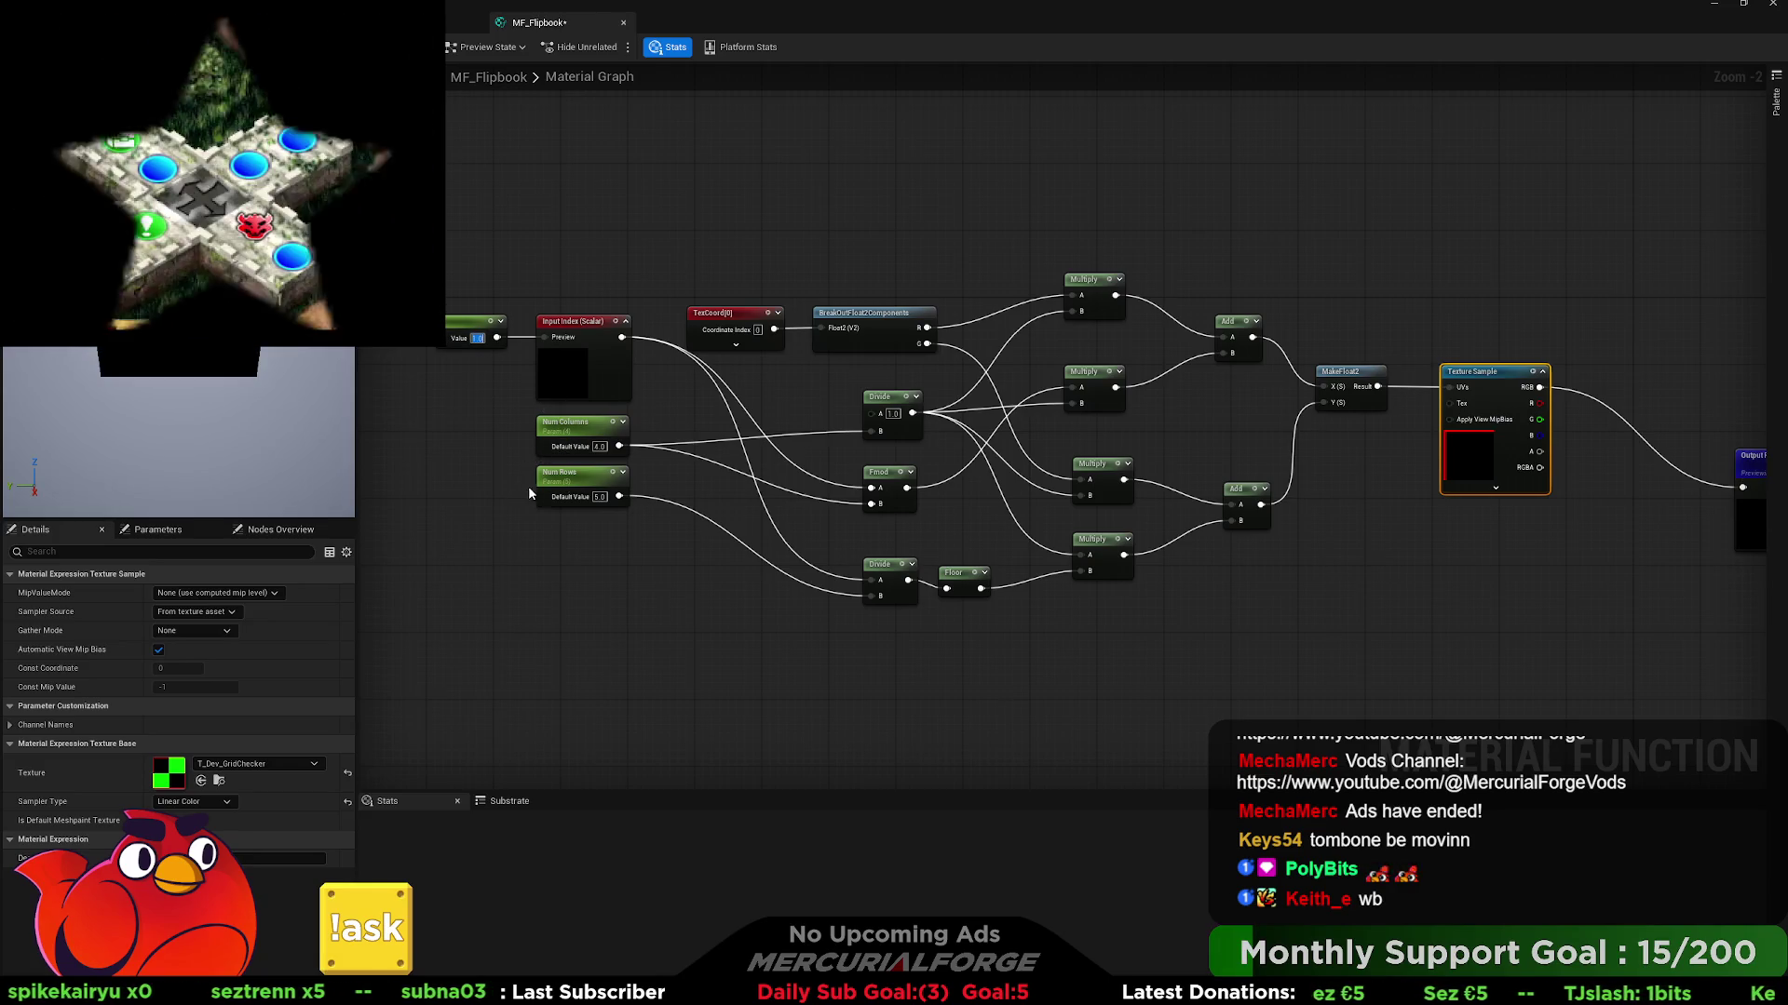
{"action": "type", "text": "2"}
{"action": "left_click", "coordinate": [600, 496]}
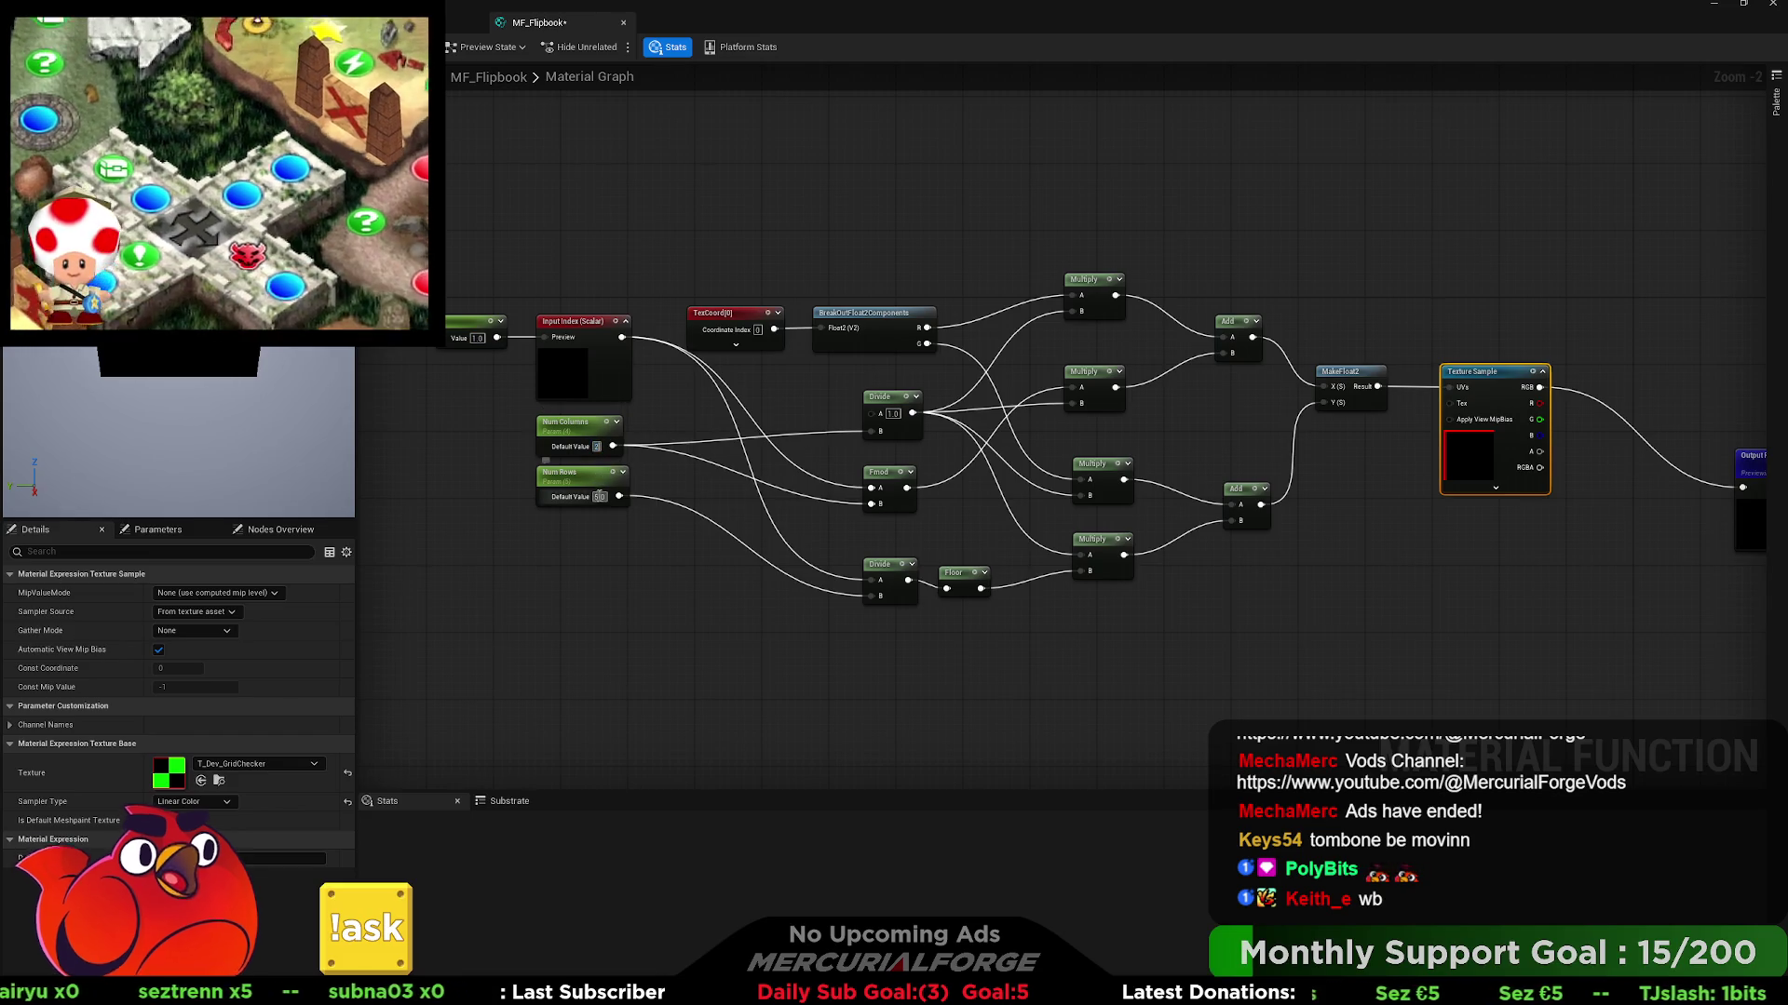
- Set Num Rows to 2 and the preview index constant to 0, then 3
{"action": "type", "text": "2"}
{"action": "left_click", "coordinate": [630, 534]}
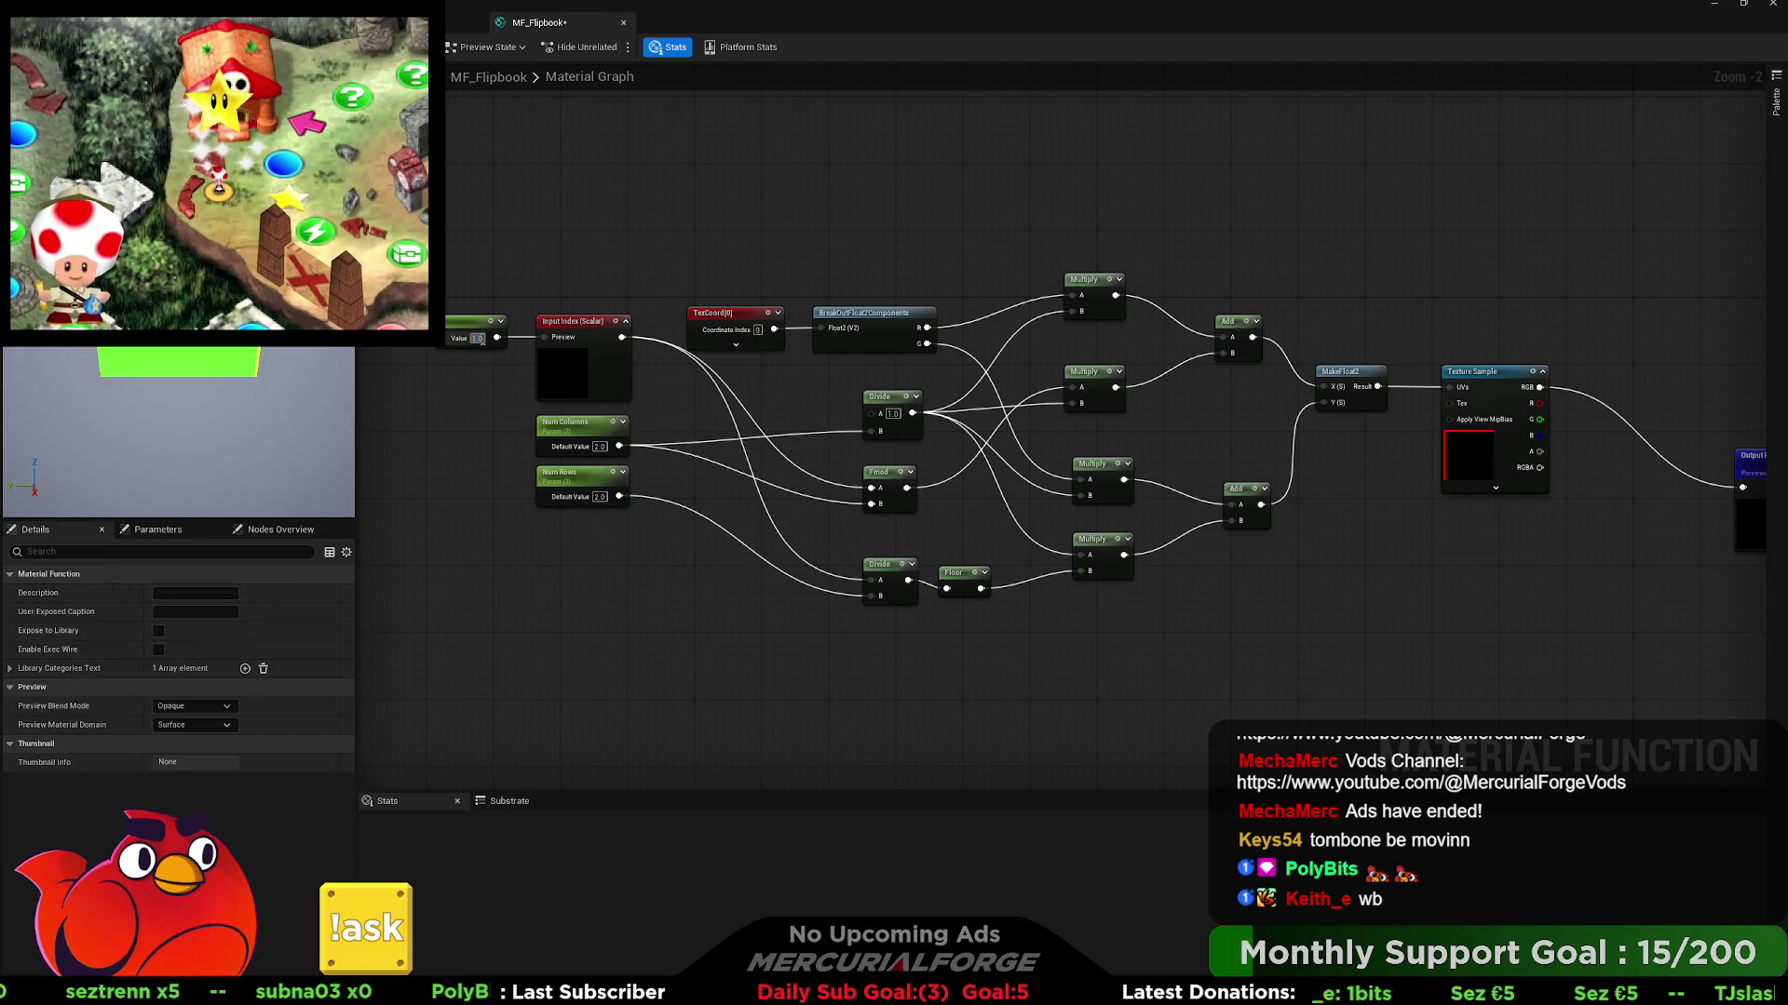
{"action": "type", "text": "0"}
{"action": "key", "text": "Return"}
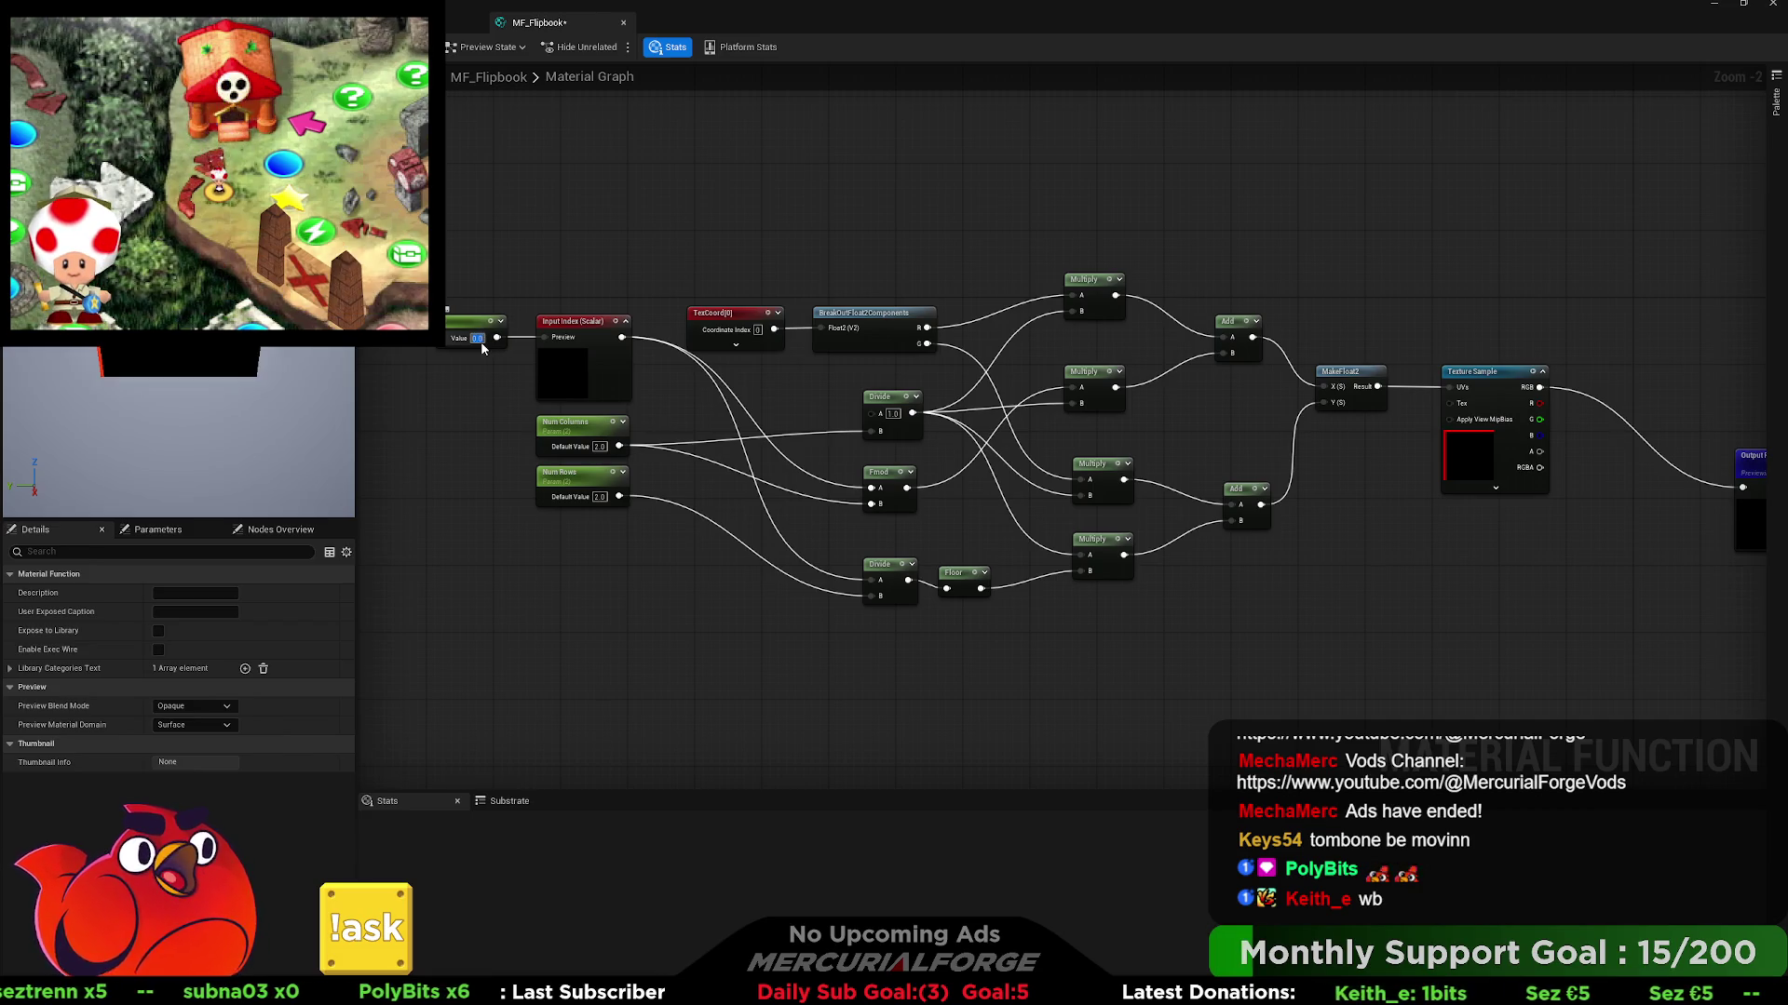
{"action": "type", "text": "3"}
{"action": "key", "text": "Return"}
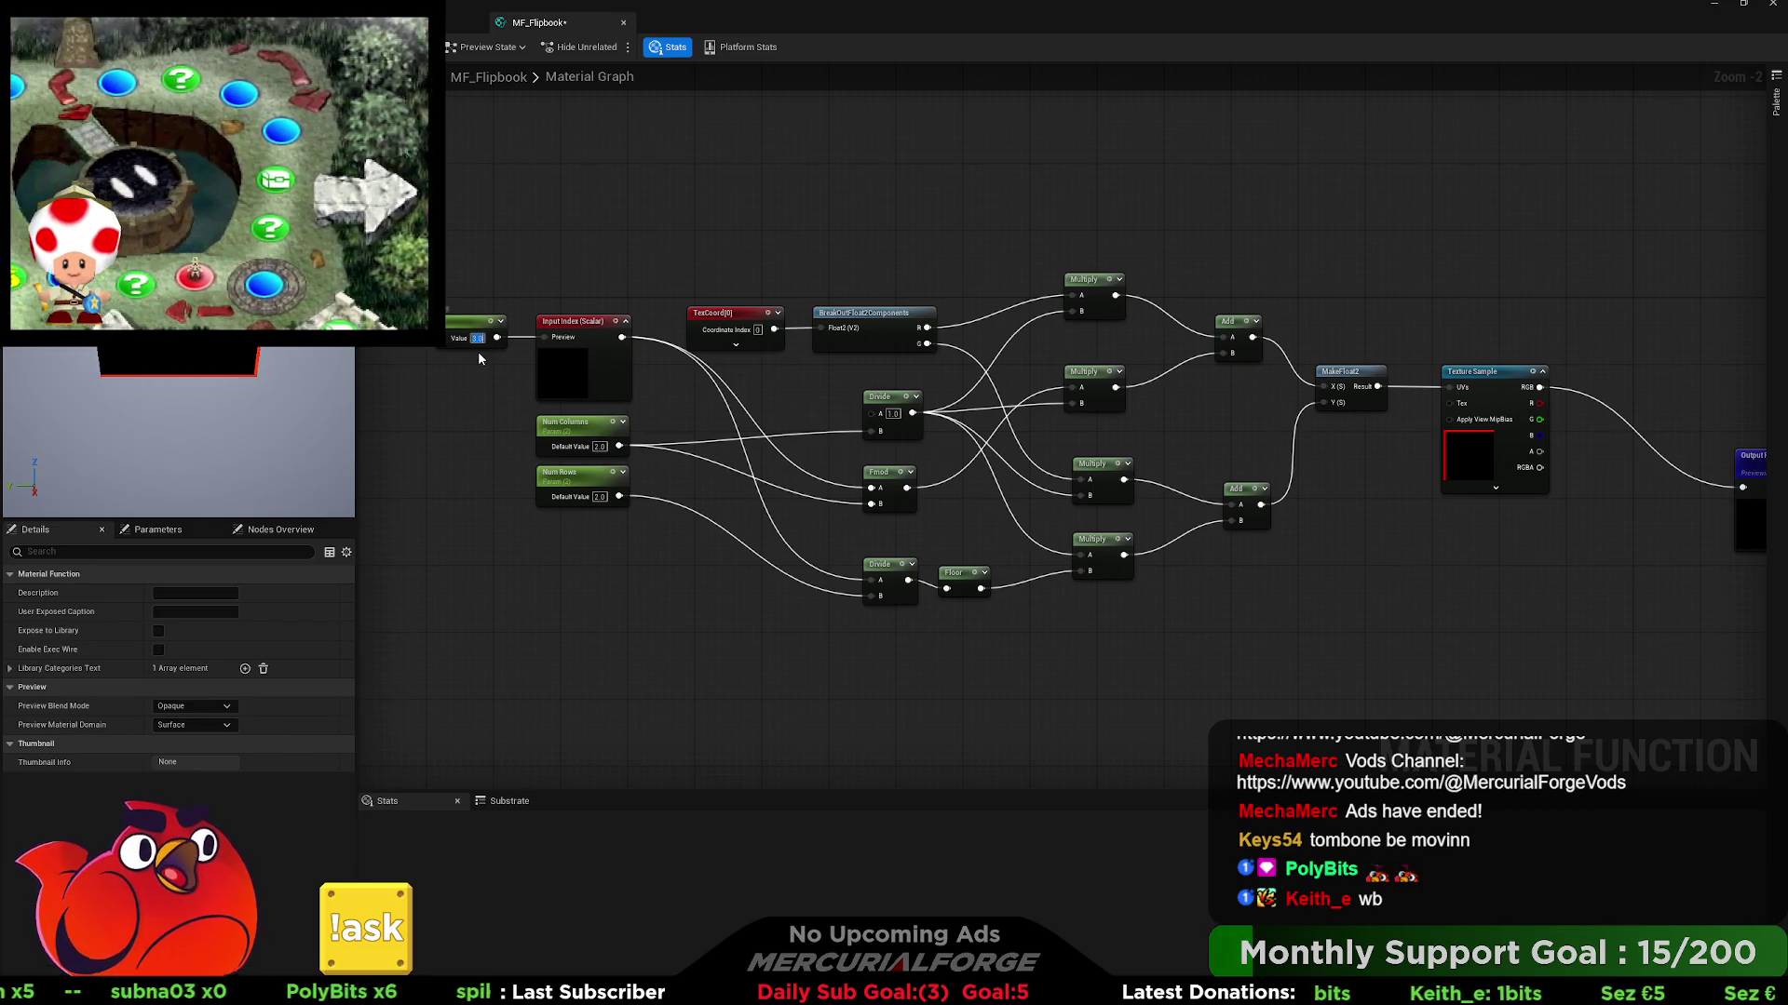
- Step the preview index through 2, 3 and 5 to check the flipbook frames
{"action": "type", "text": "1"}
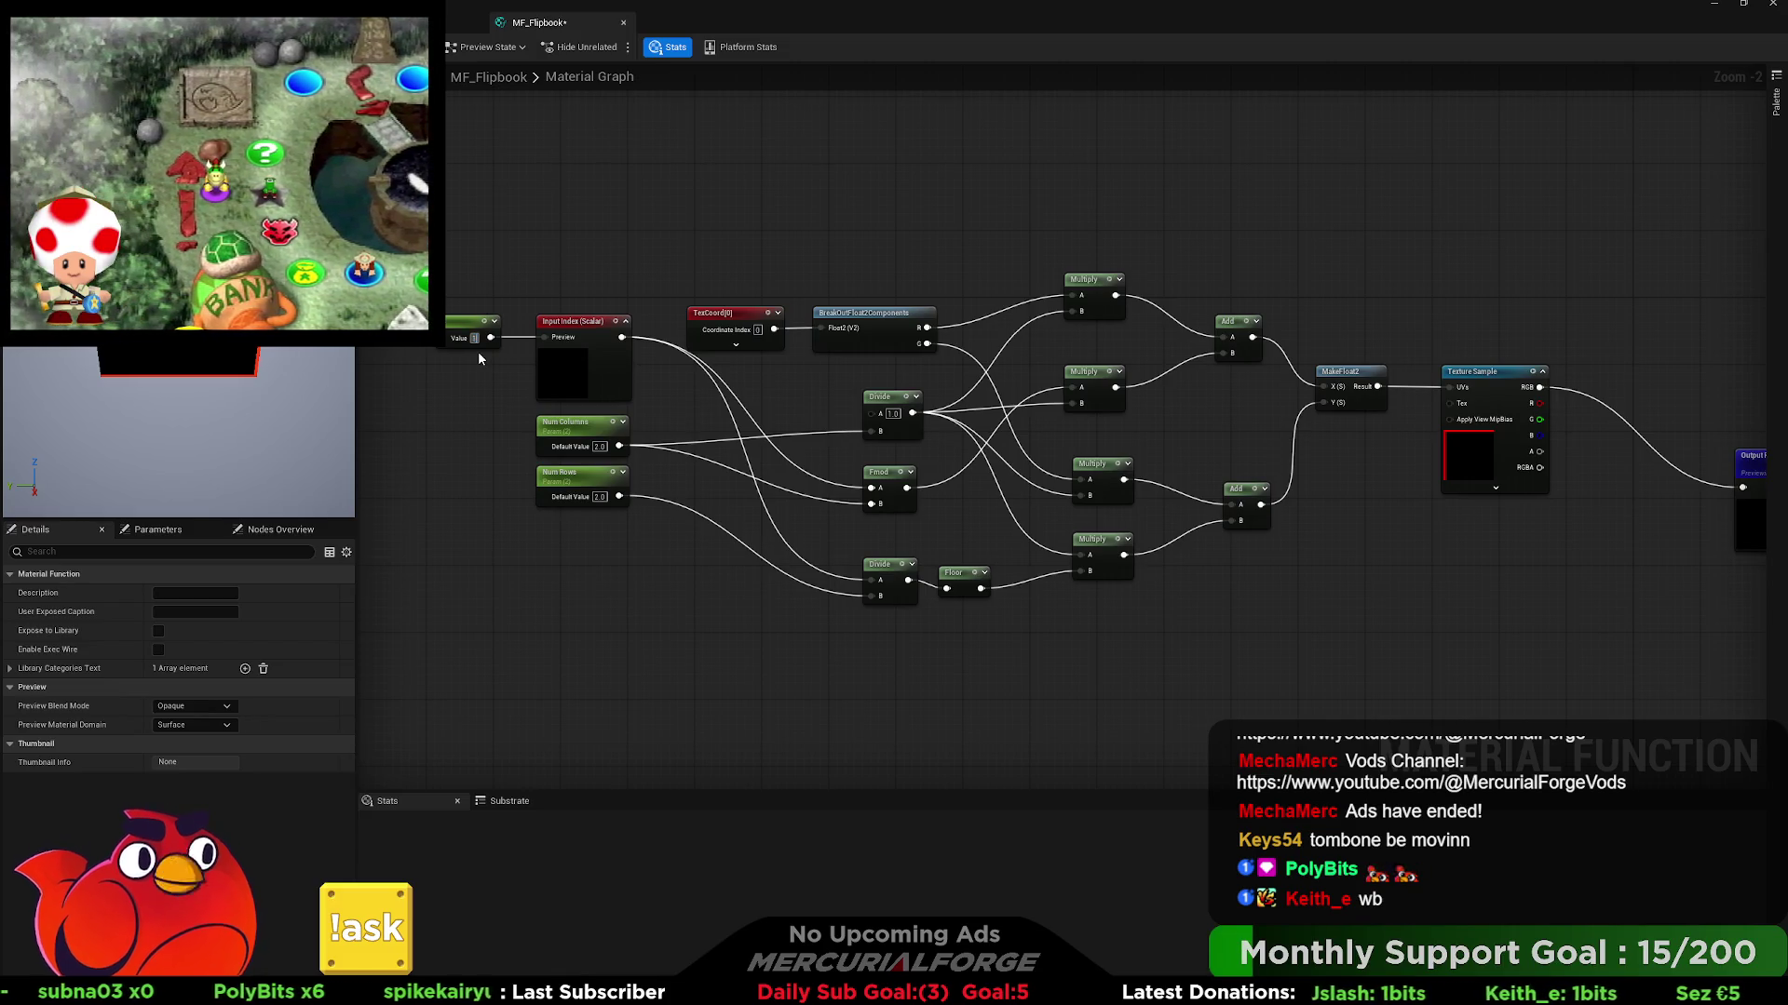
{"action": "key", "text": "BackSpace"}
{"action": "type", "text": "2"}
{"action": "key", "text": "Return"}
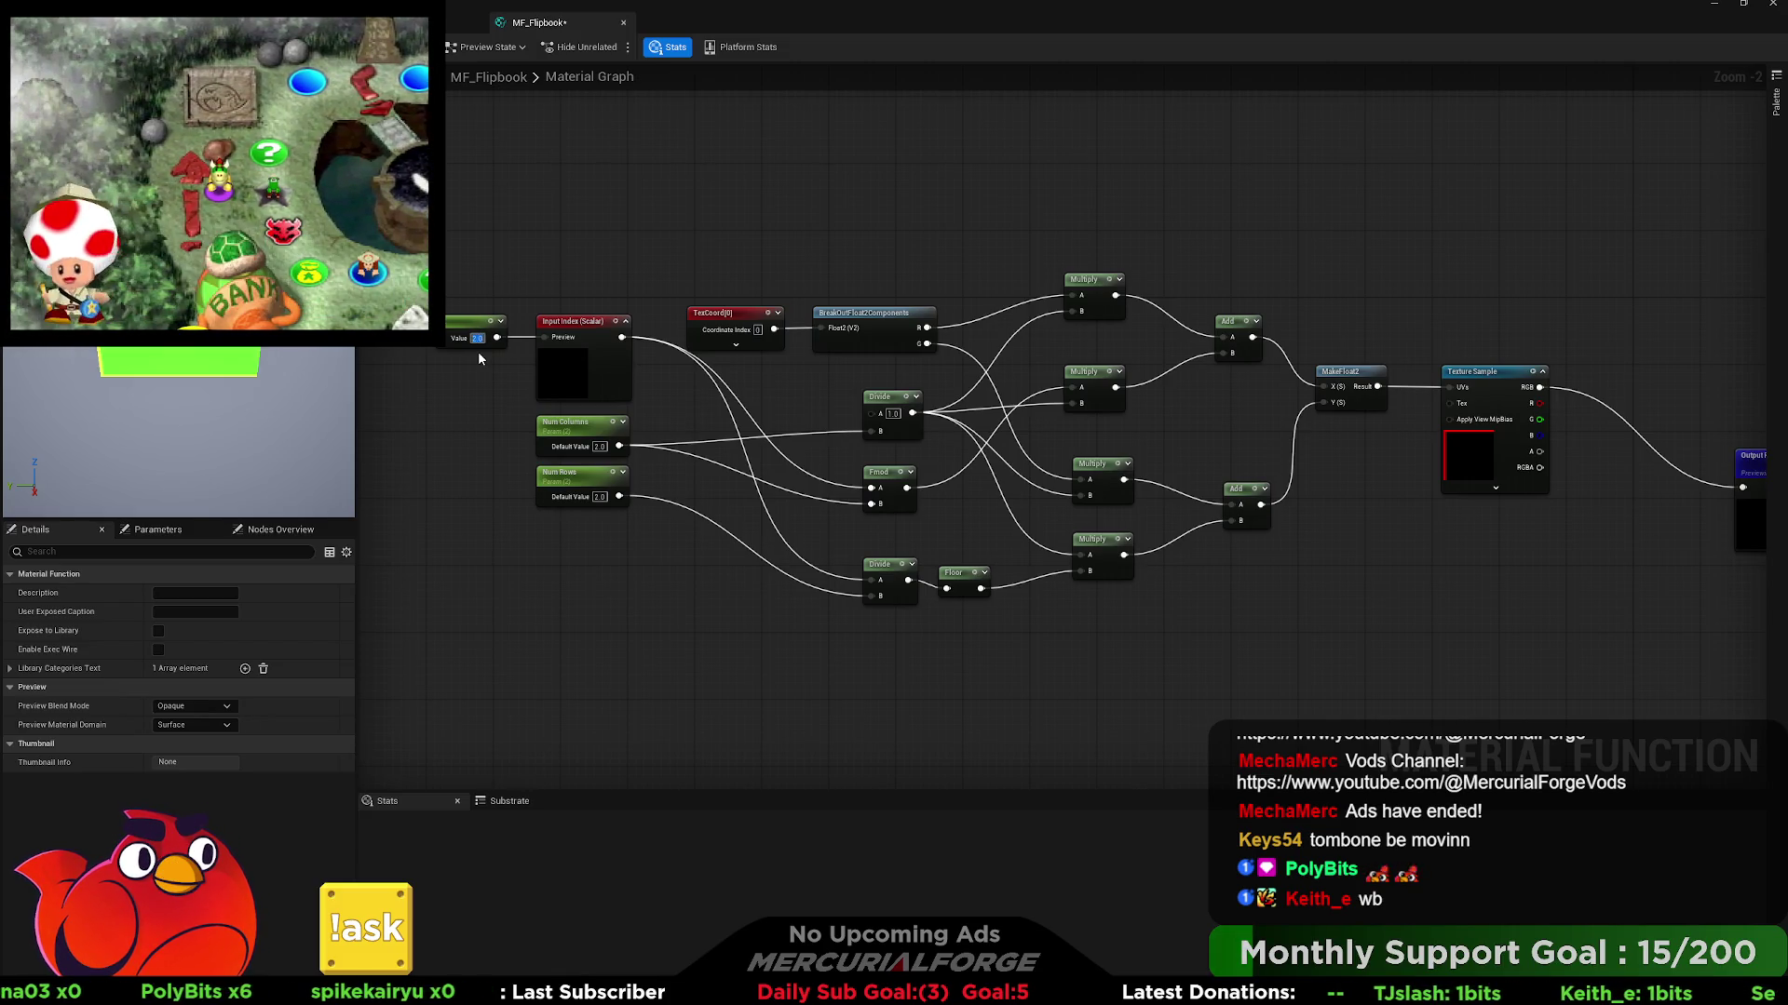
{"action": "type", "text": "3"}
{"action": "key", "text": "Return"}
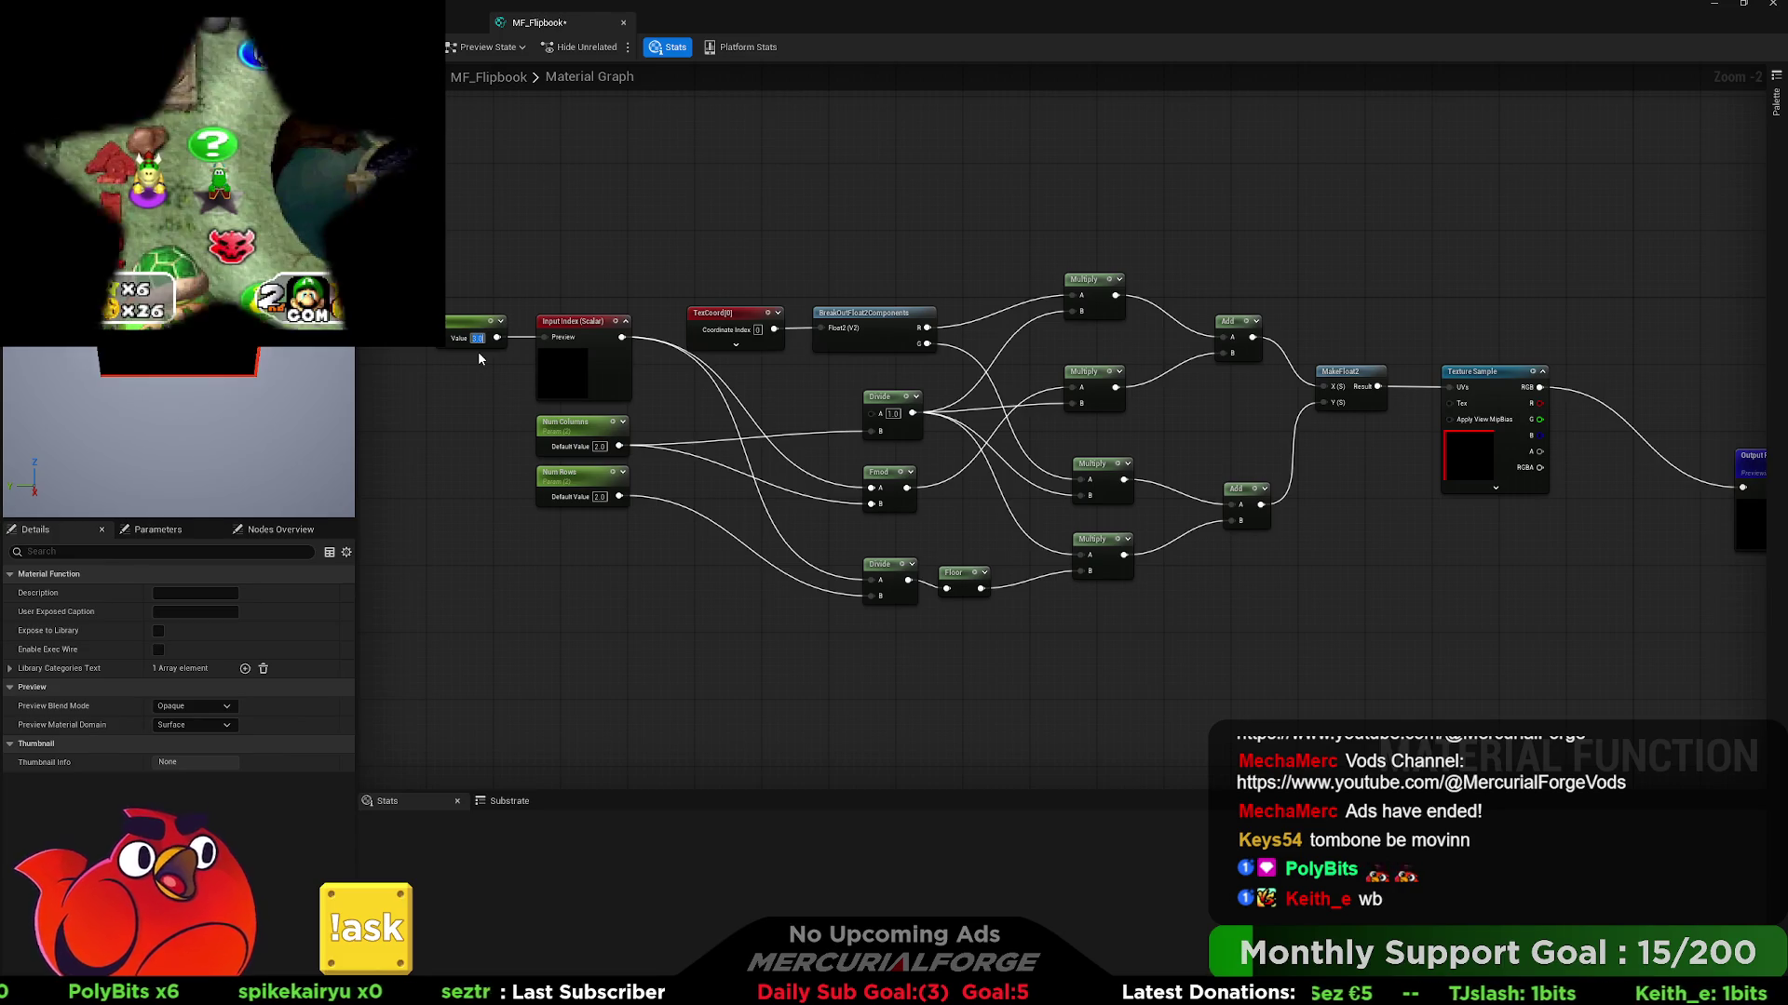
{"action": "type", "text": "4"}
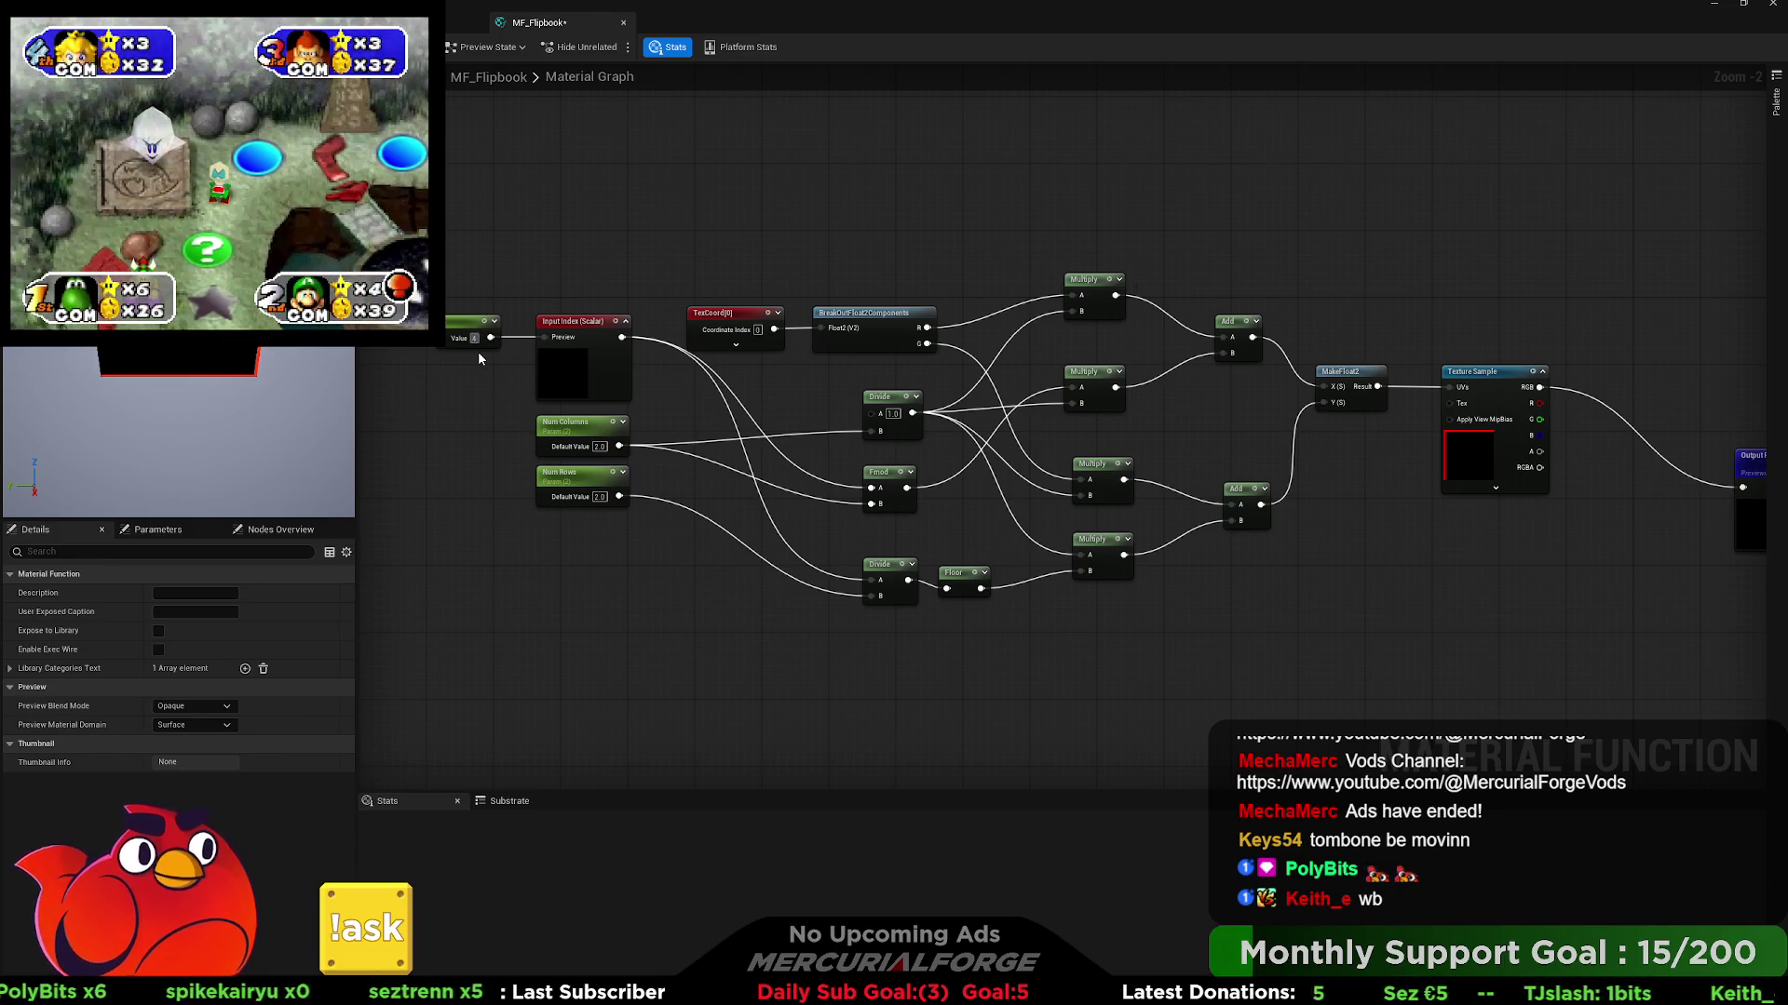
{"action": "key", "text": "BackSpace"}
{"action": "type", "text": "5"}
{"action": "key", "text": "Return"}
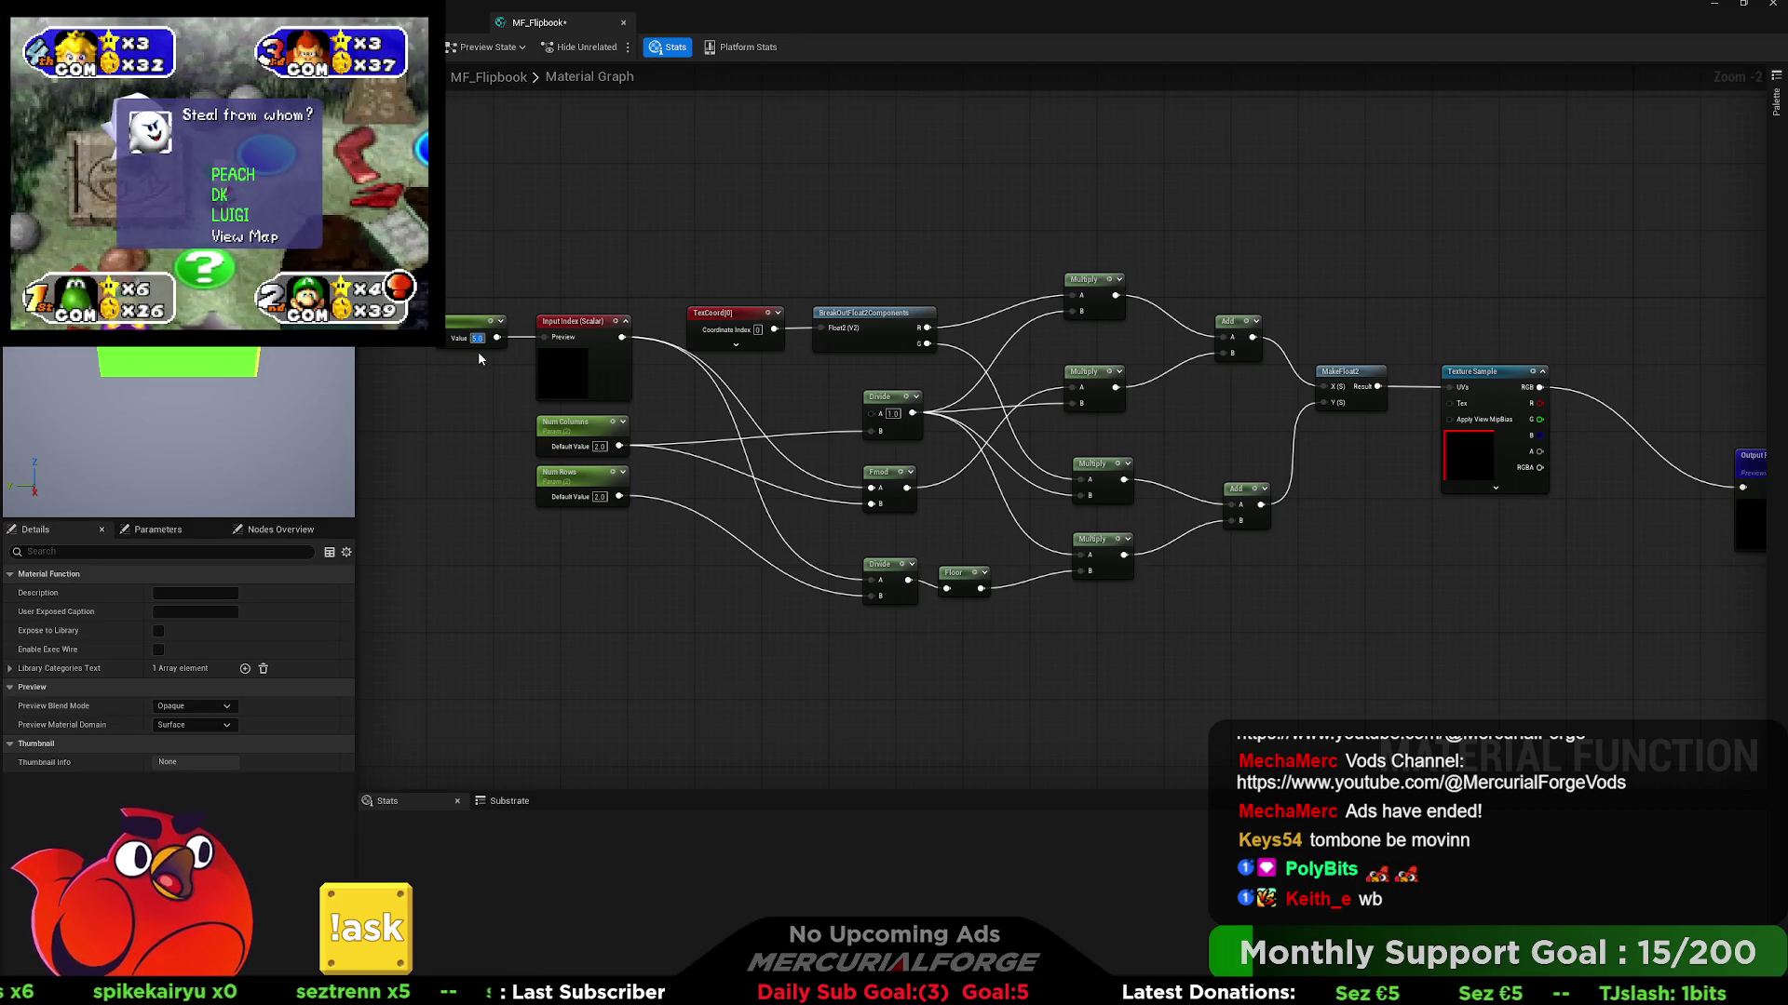
{"action": "left_click", "coordinate": [482, 382]}
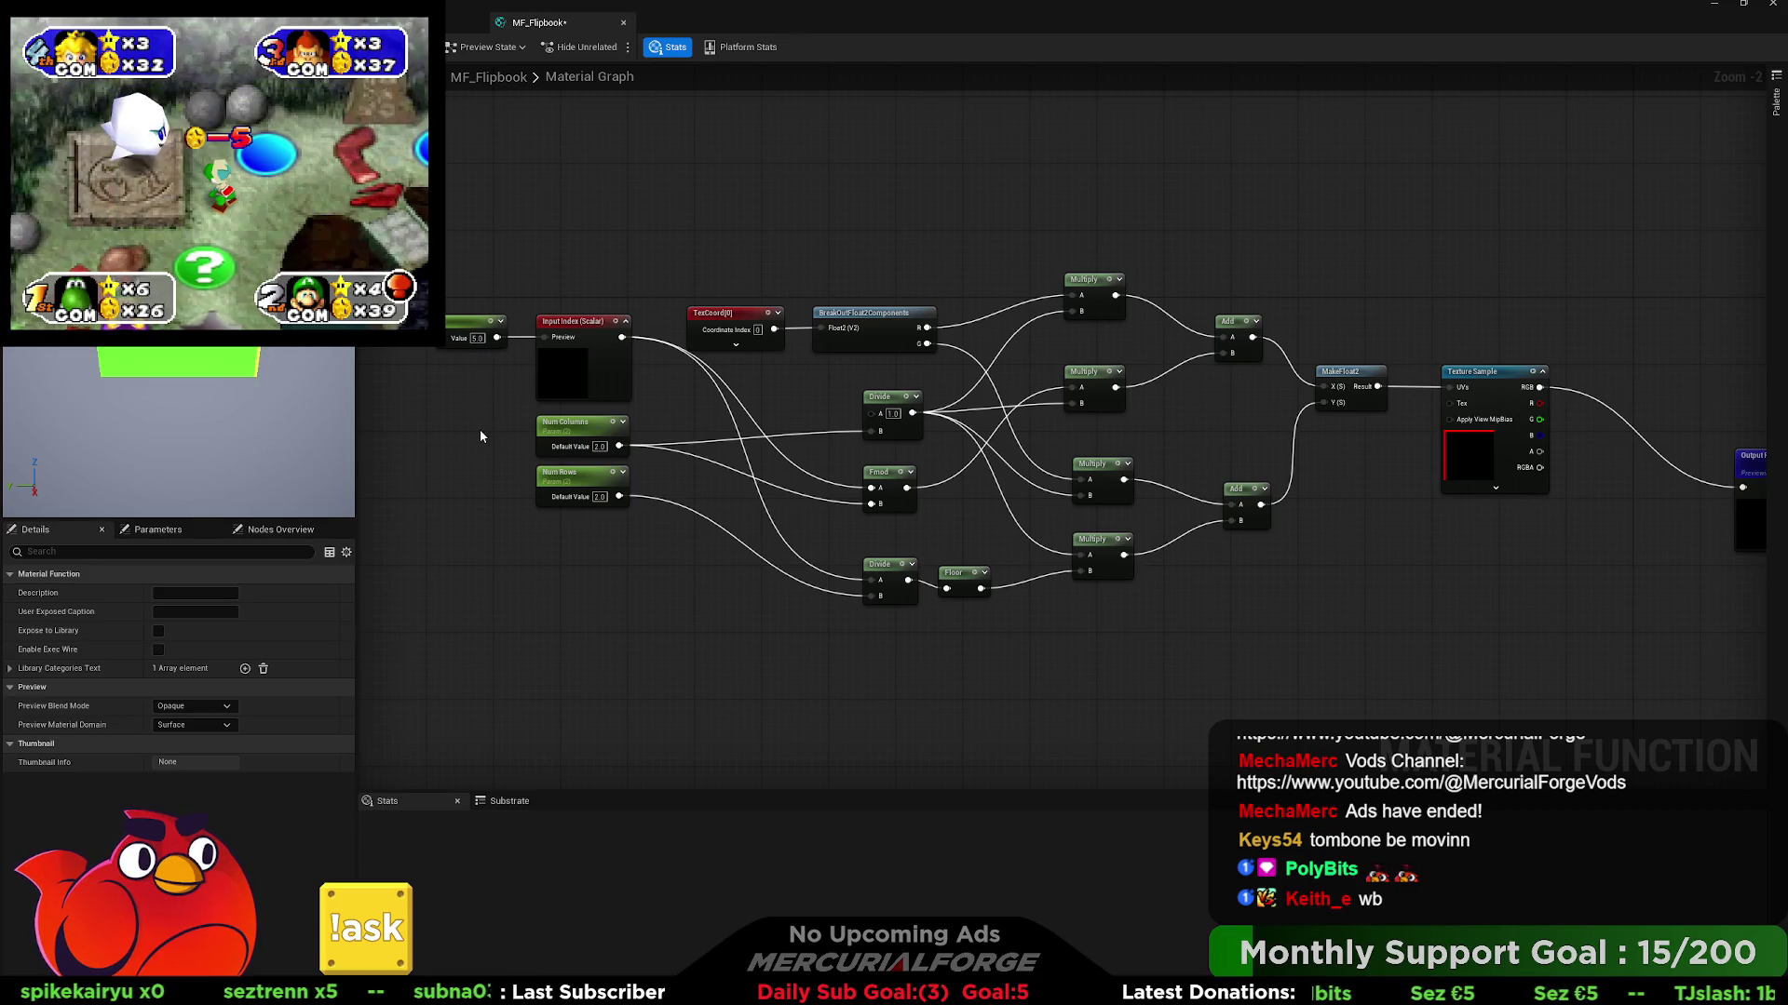
{"action": "left_click_drag", "start_coordinate": [1389, 482], "coordinate": [1259, 480]}
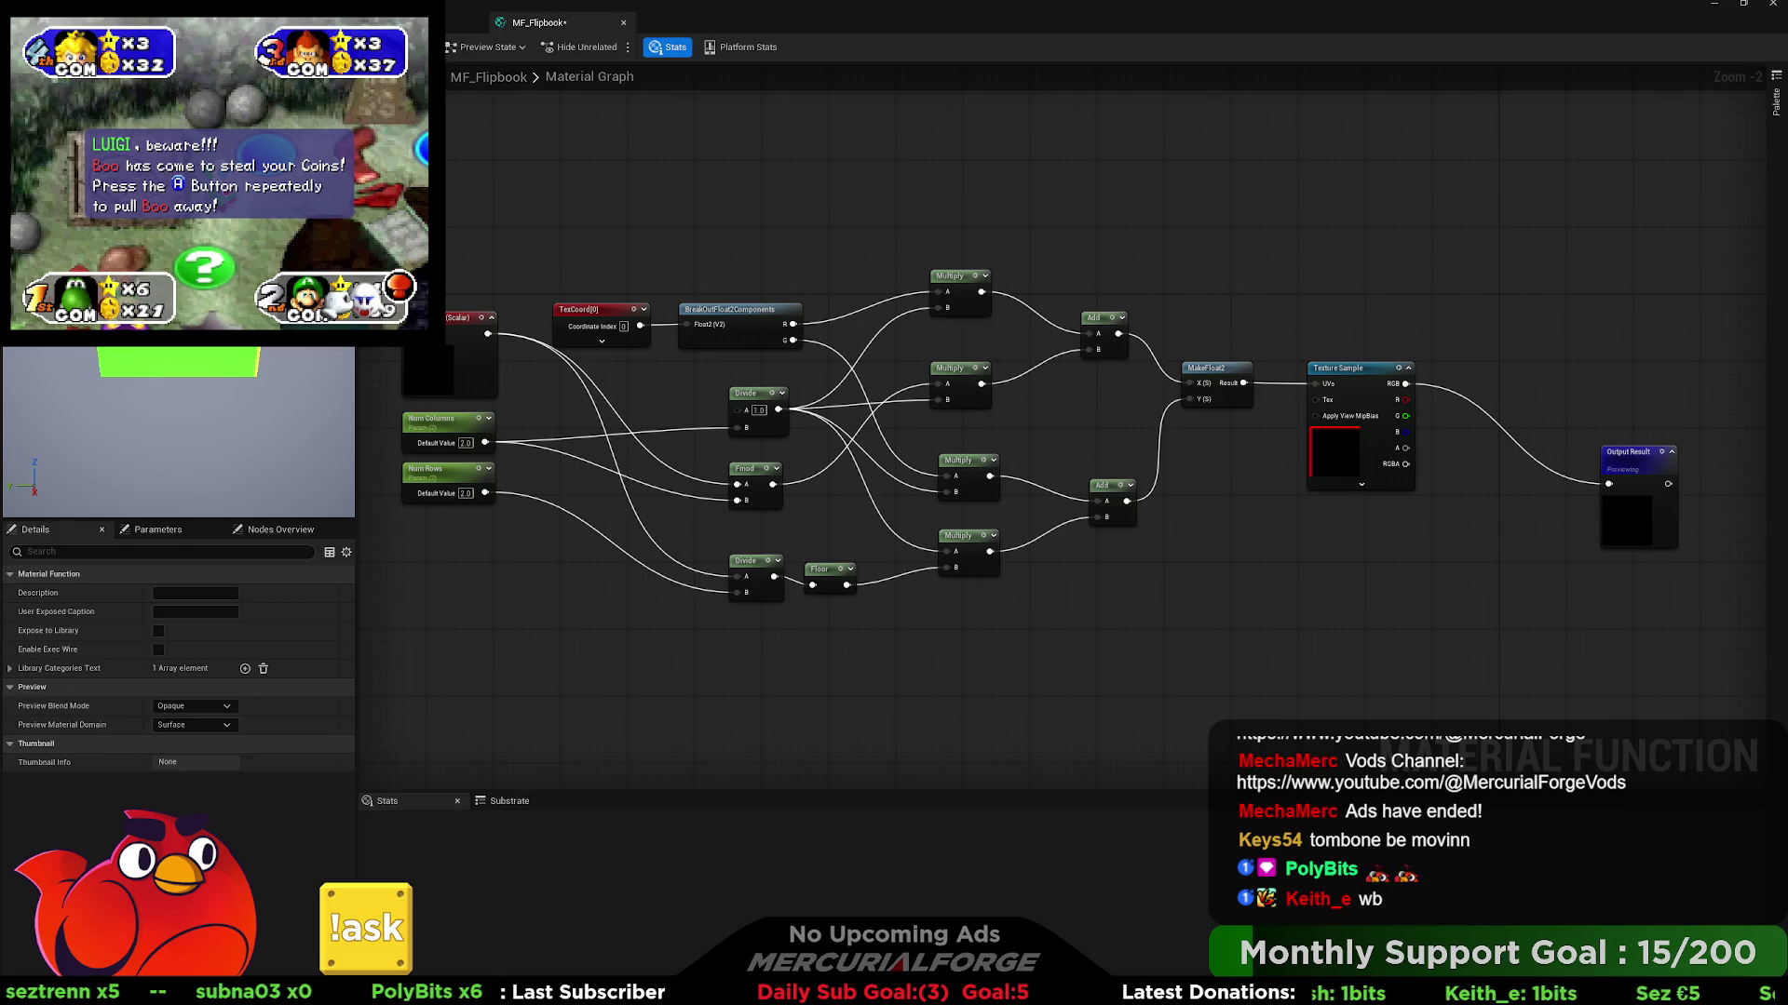
{"action": "key", "text": "ctrl+space"}
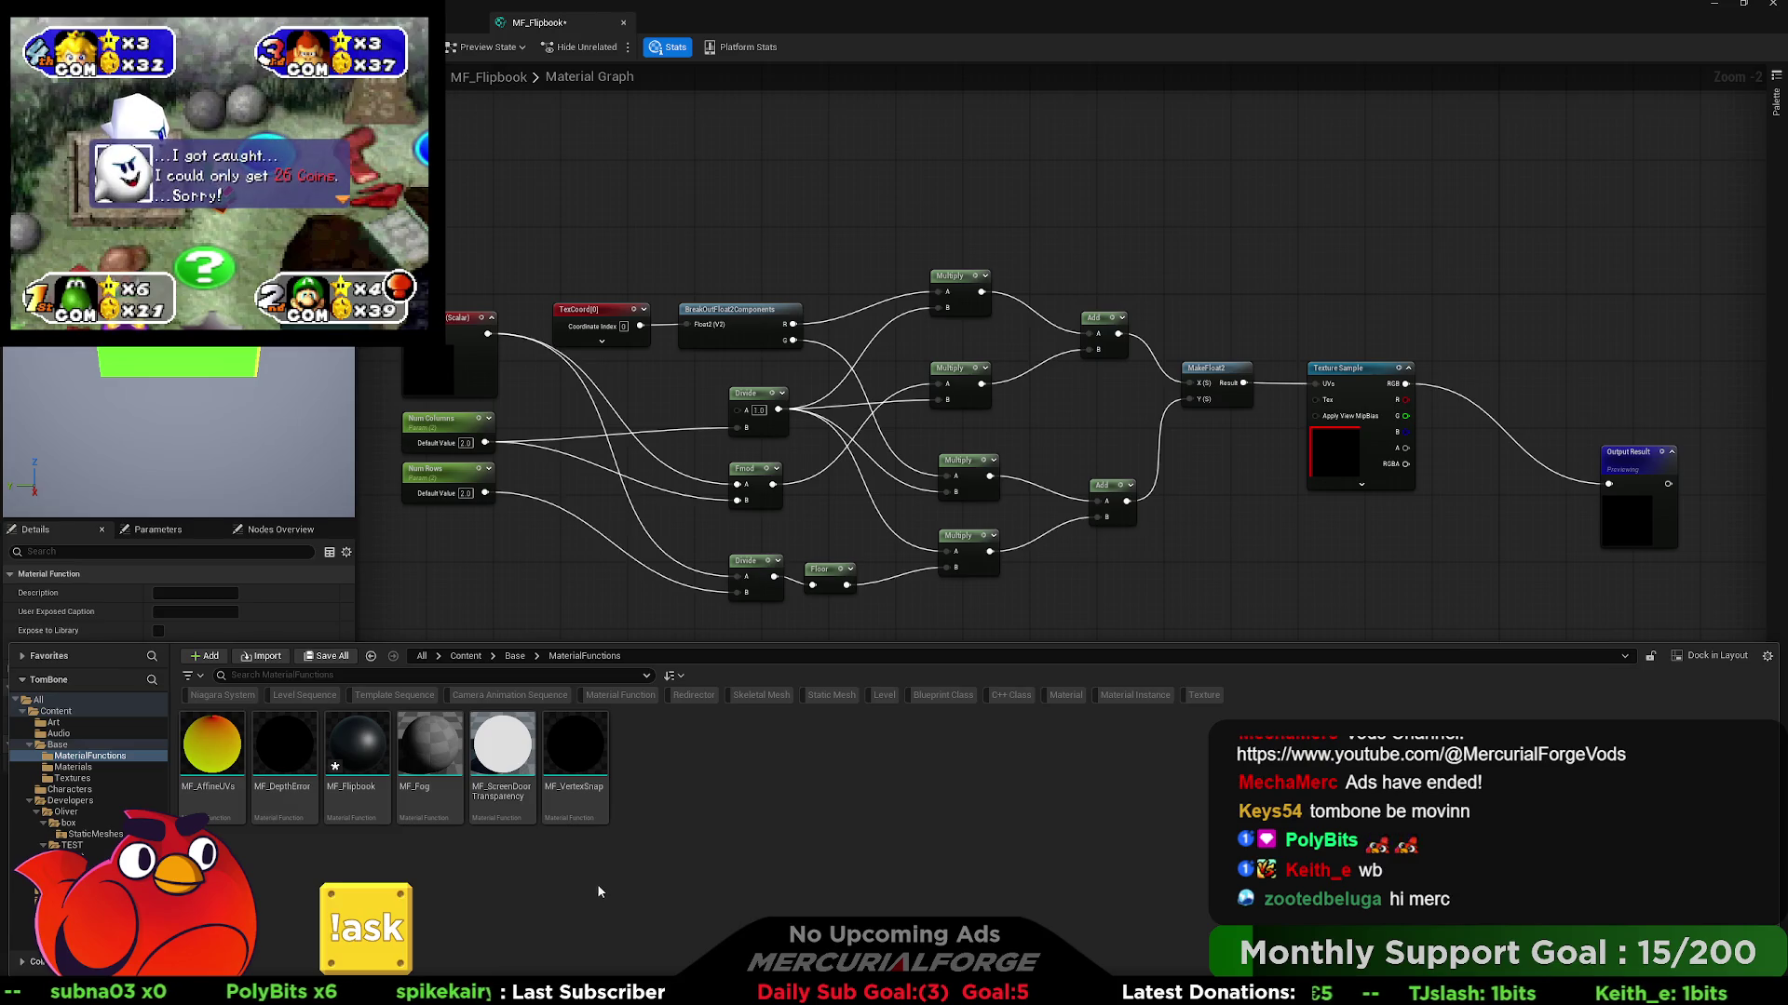
- Assign T_Tombone_Face_01 from the developer folder to the Texture Sample node
{"action": "left_click", "coordinate": [80, 812]}
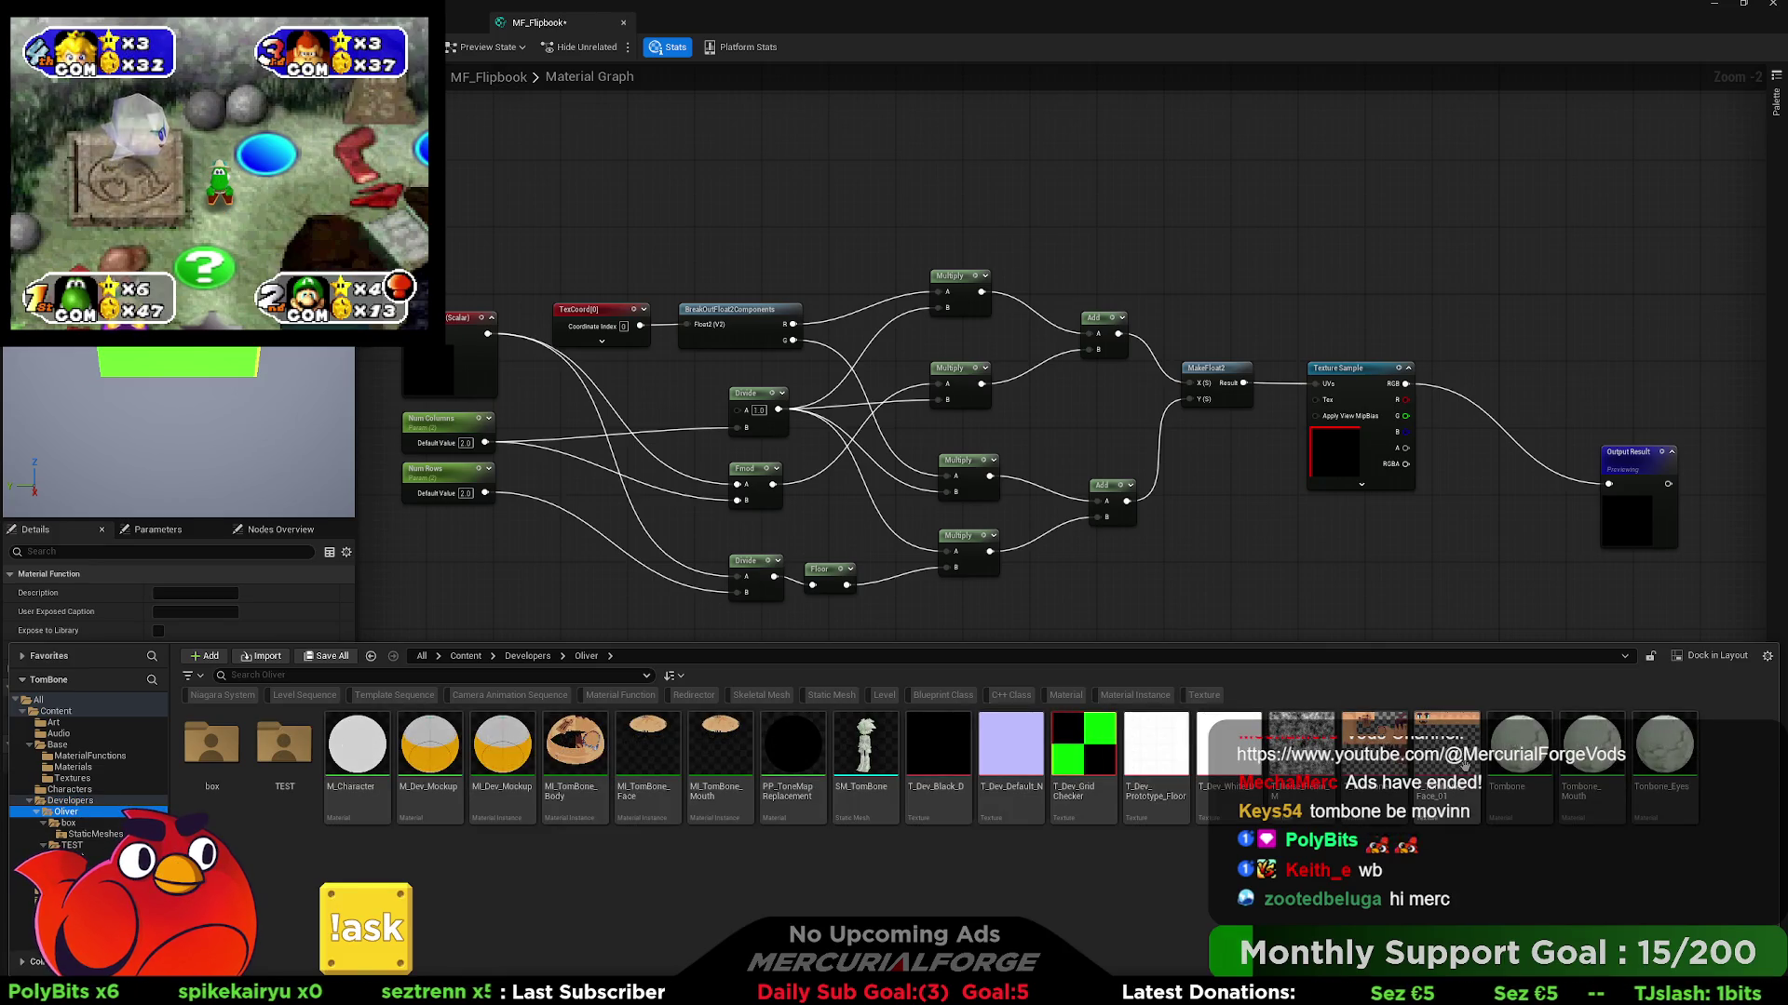
{"action": "left_click", "coordinate": [1344, 463]}
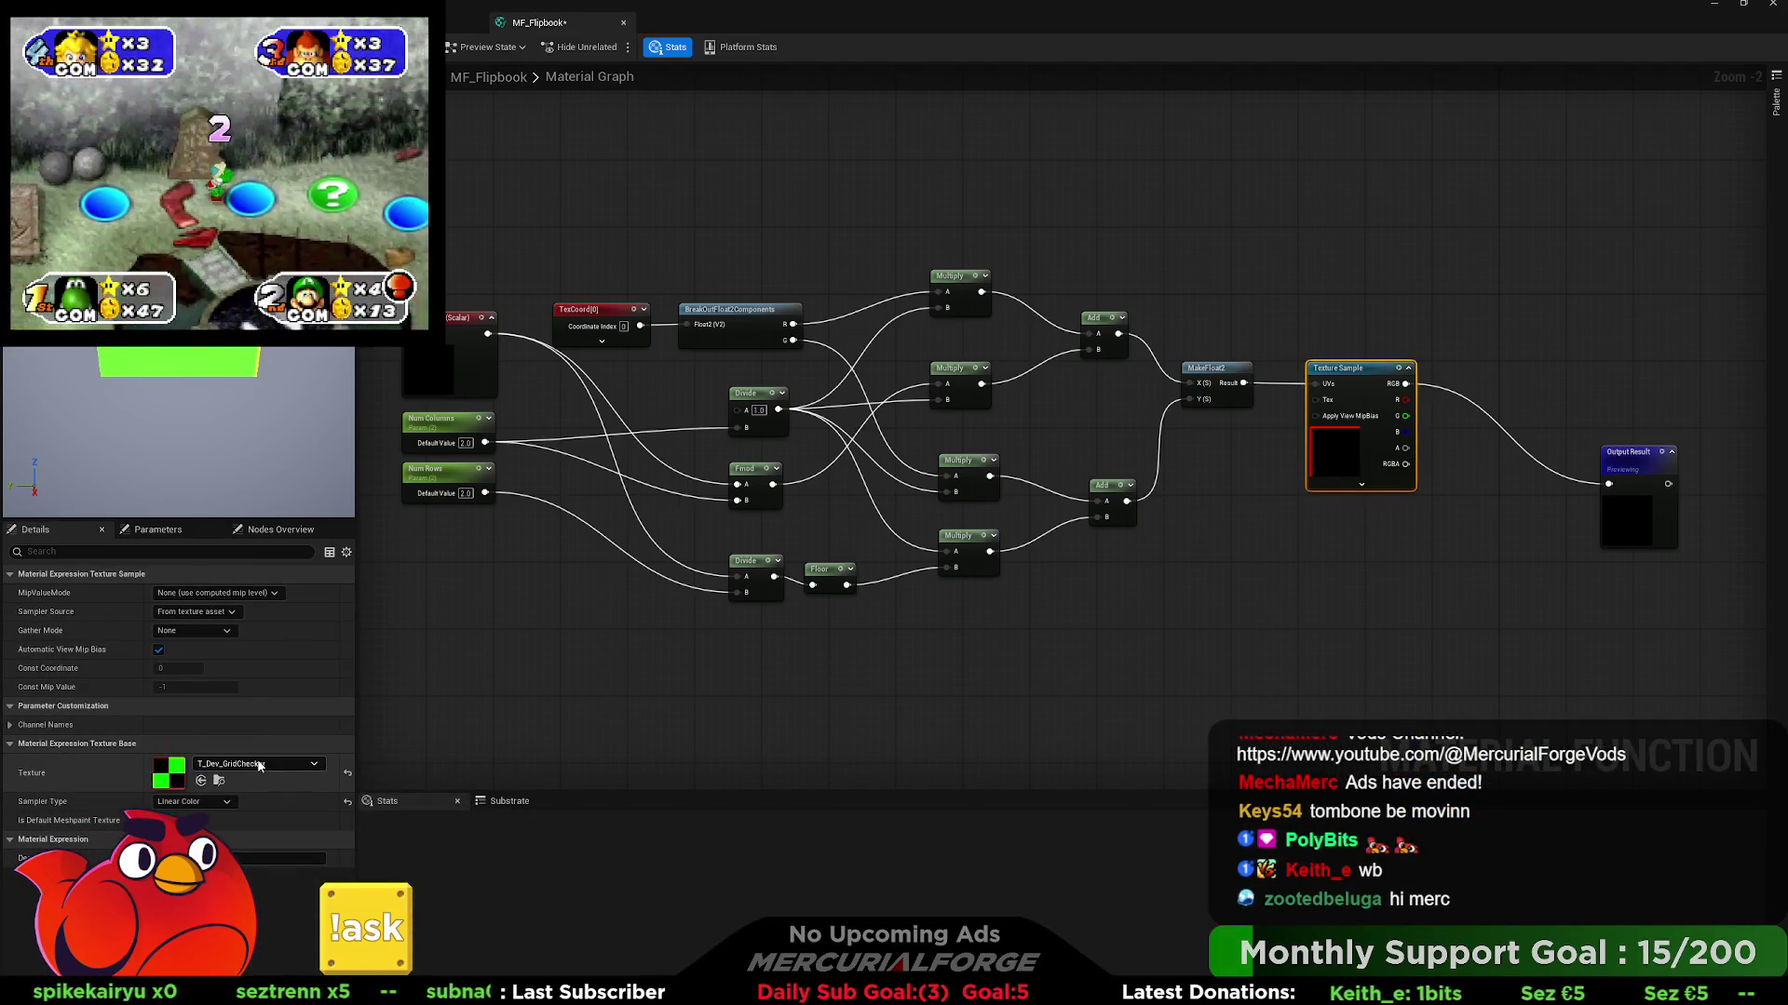
{"action": "left_click", "coordinate": [201, 781]}
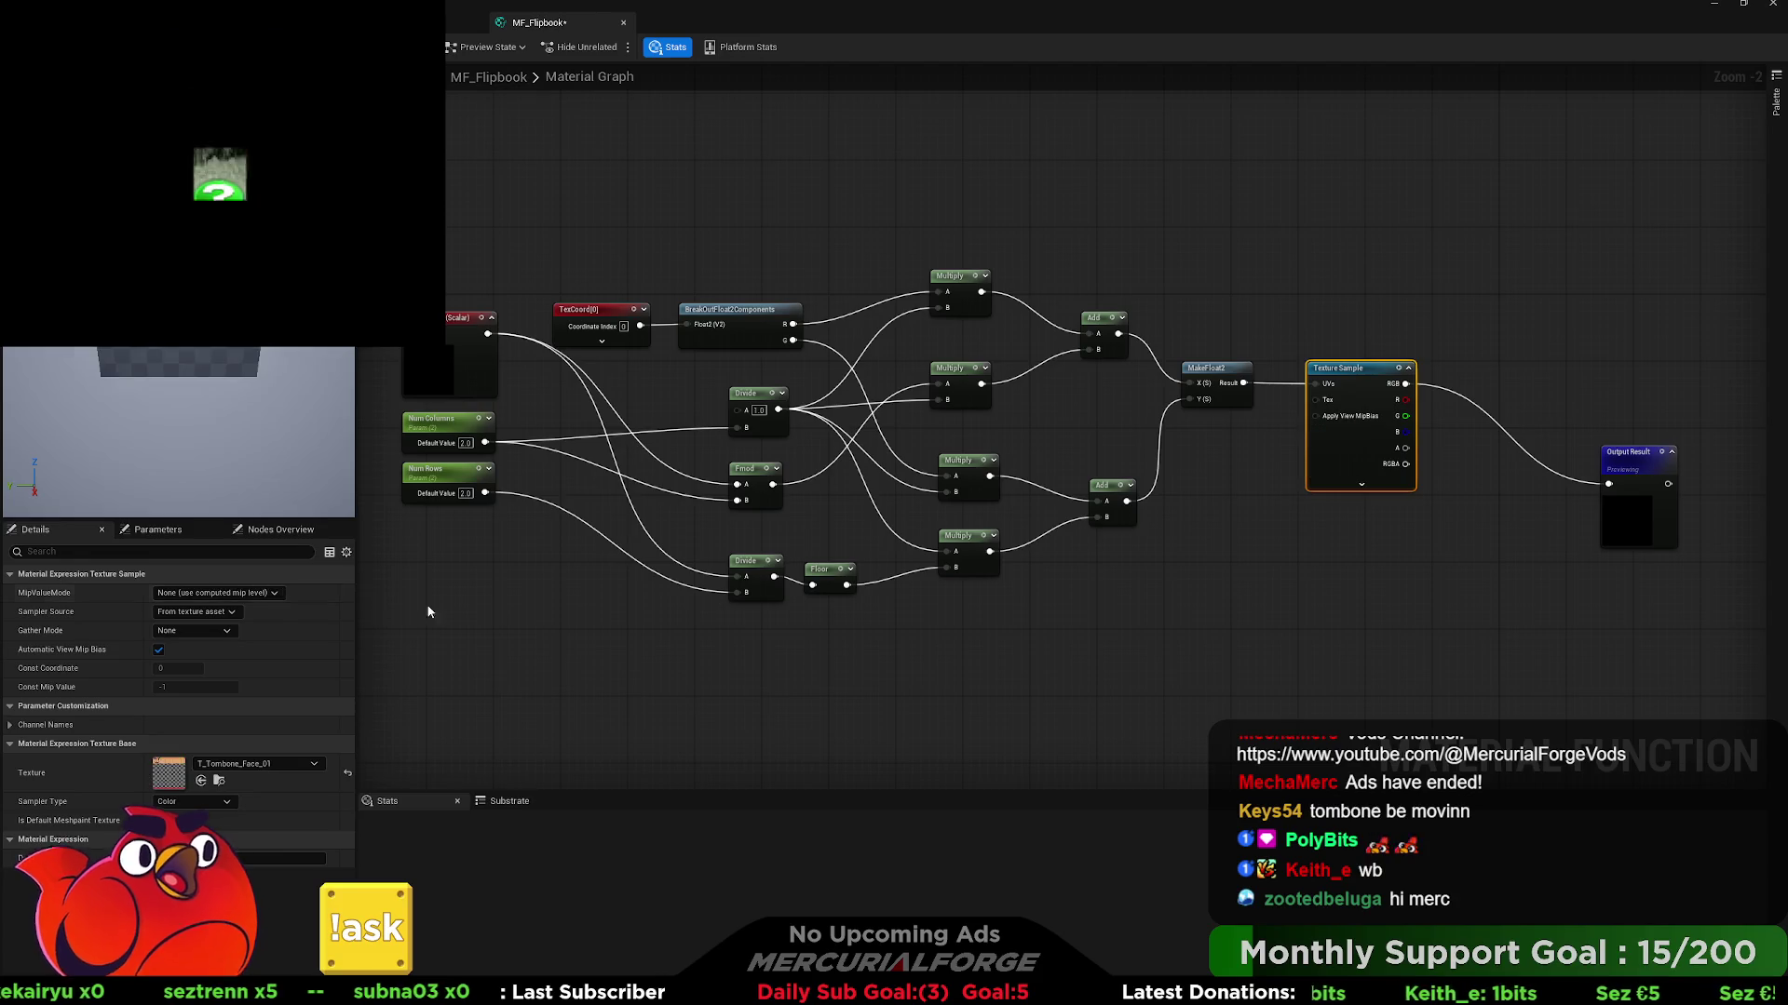
{"action": "left_click", "coordinate": [1215, 521]}
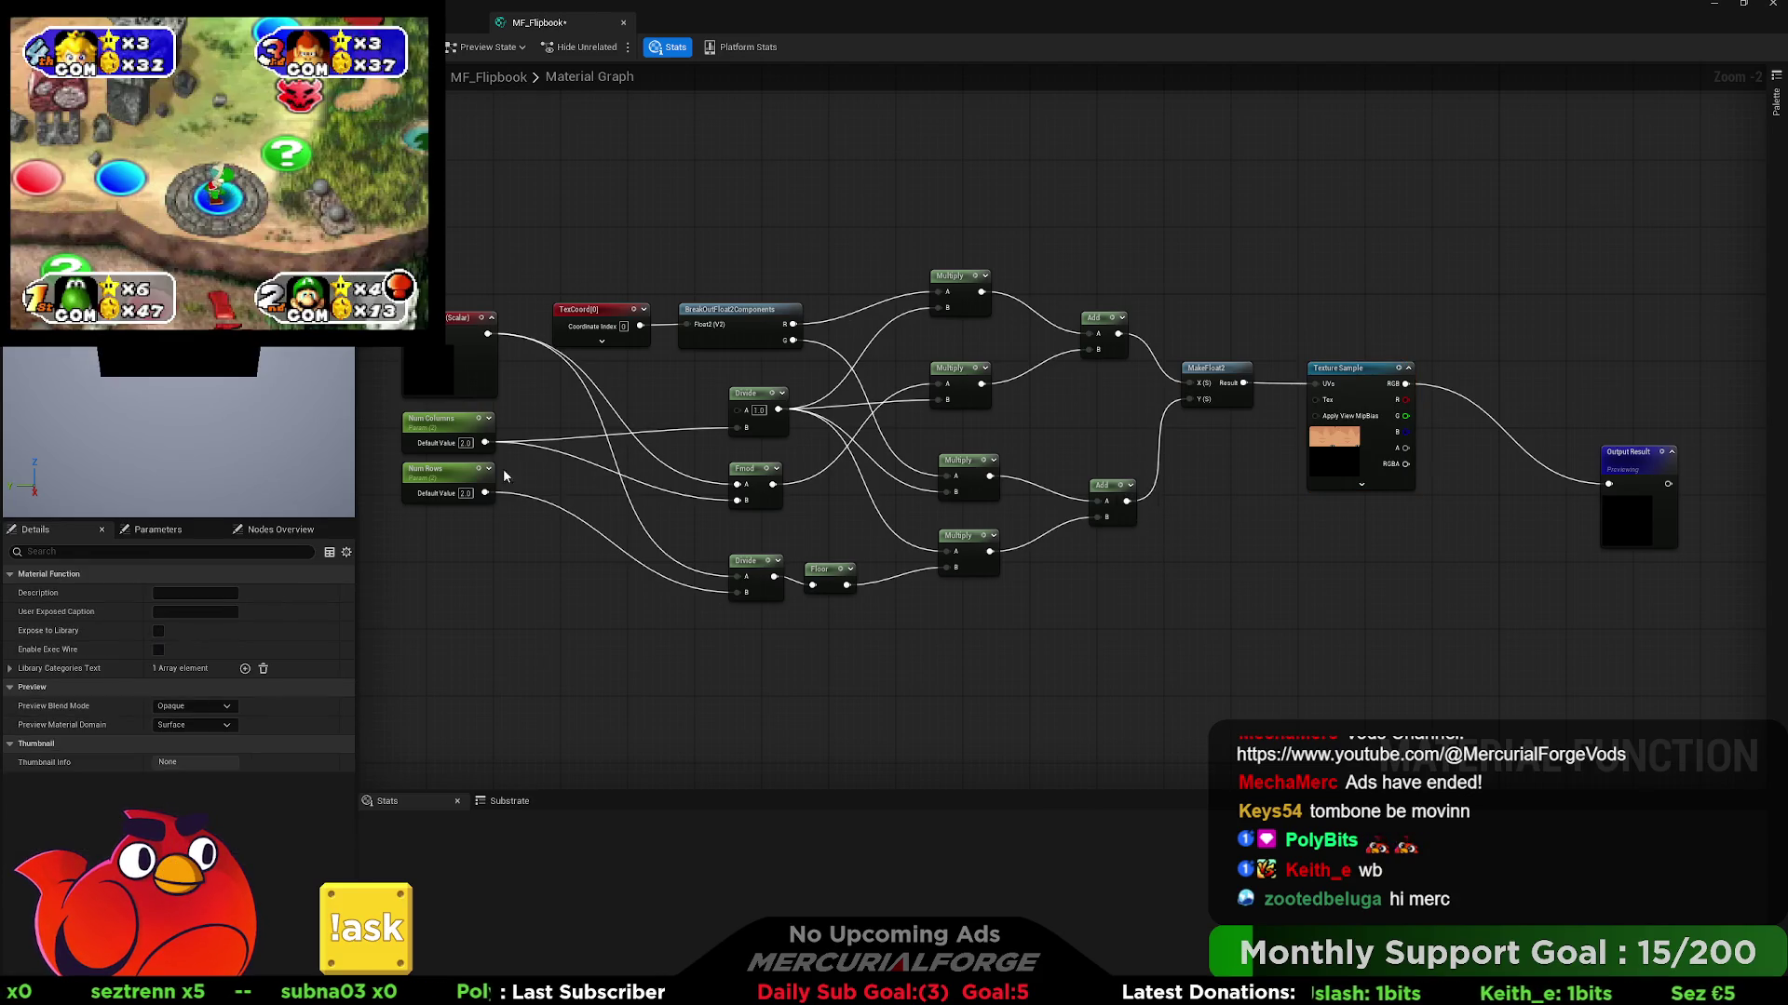
- Set Num Columns to 4 and Num Rows to 5
{"action": "left_click", "coordinate": [466, 443]}
{"action": "type", "text": "4"}
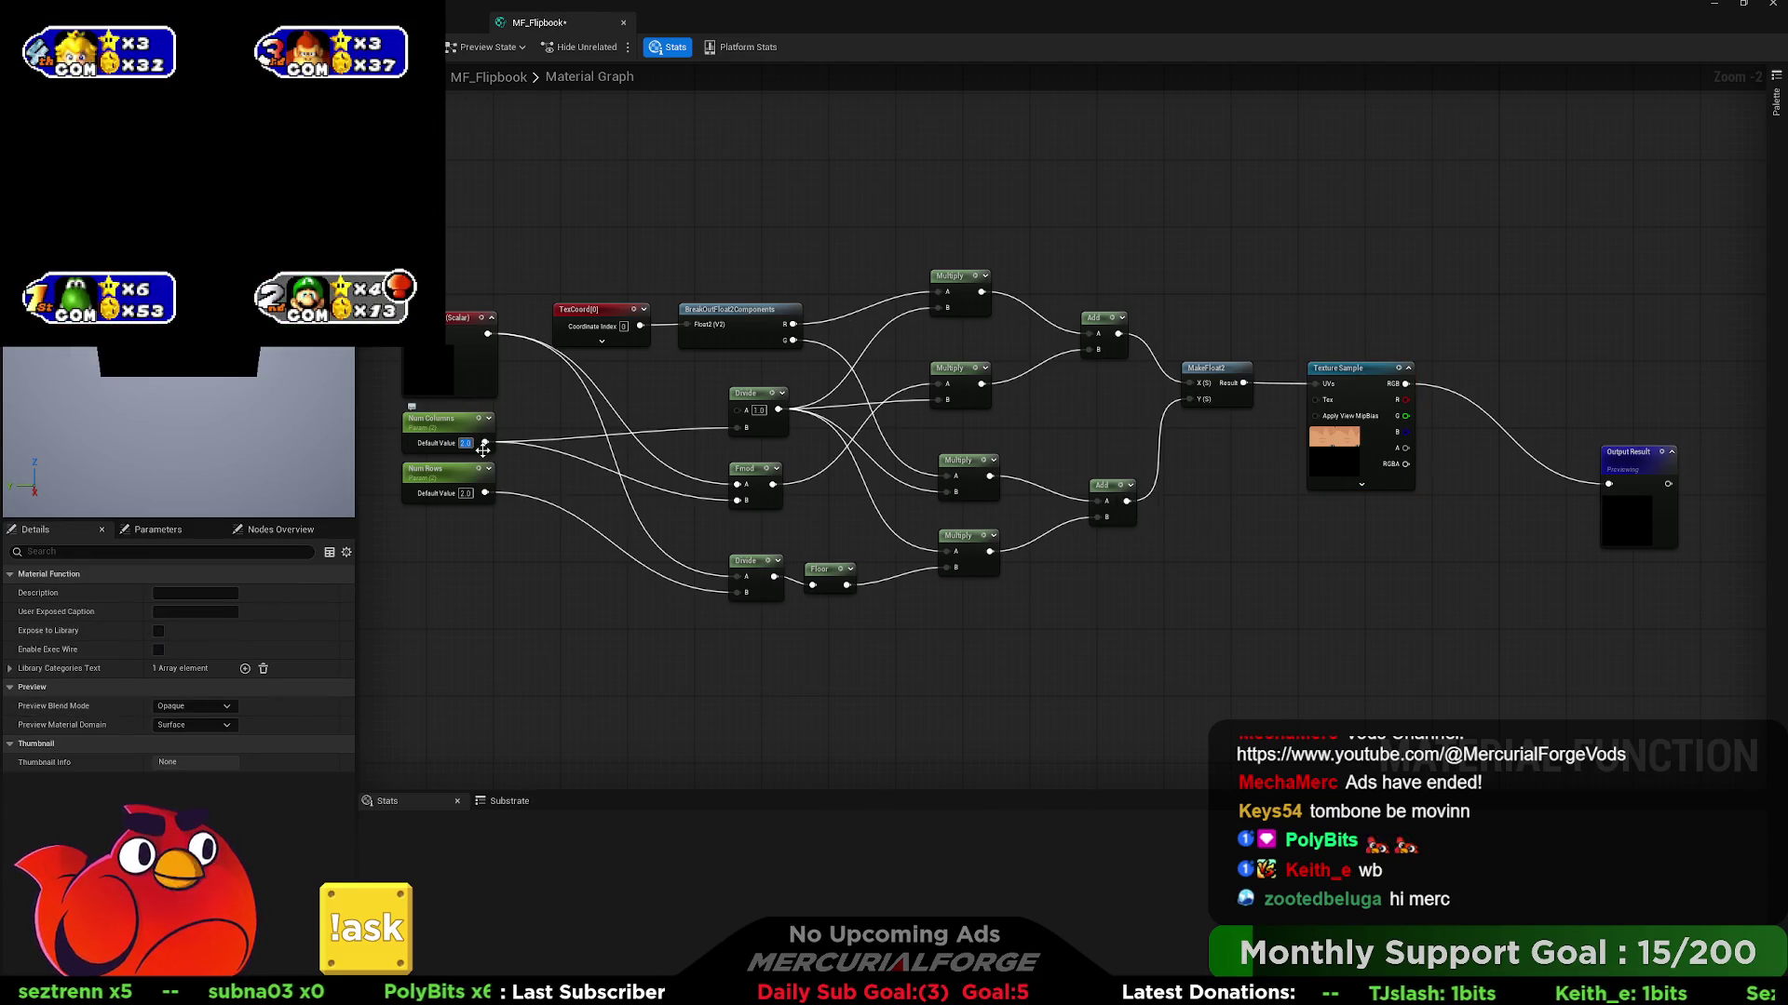
{"action": "key", "text": "Return"}
{"action": "left_click", "coordinate": [465, 493]}
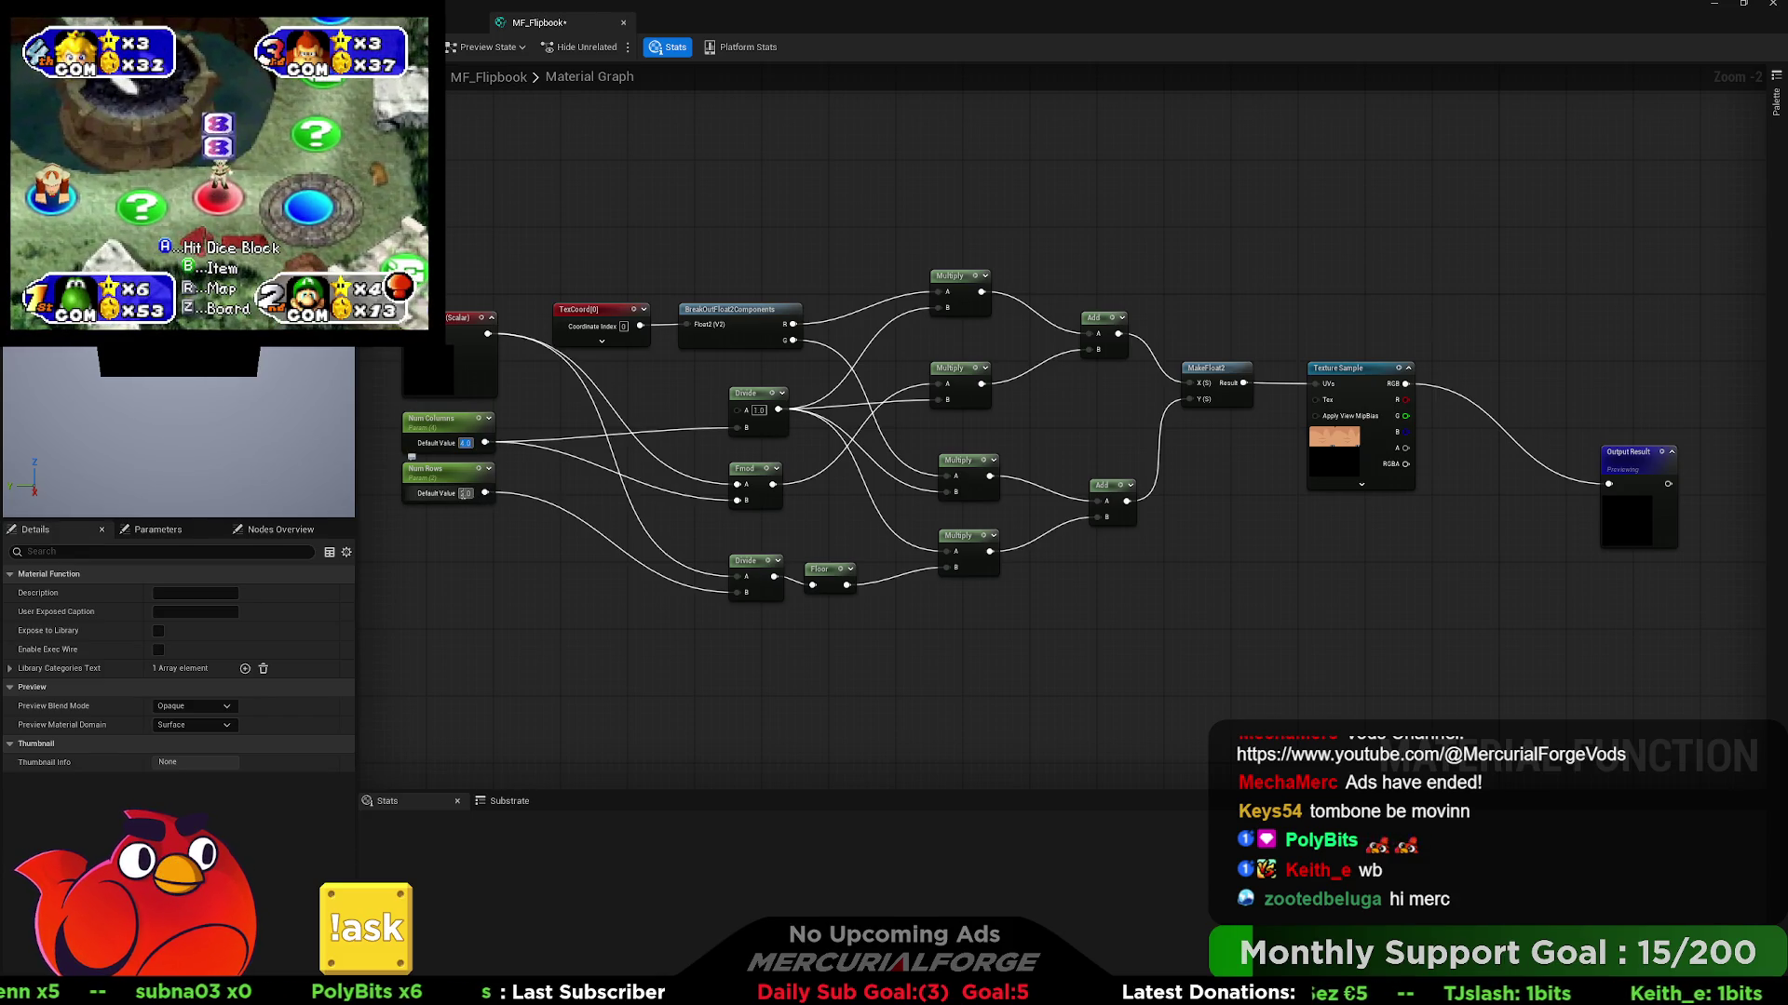
{"action": "type", "text": "5"}
{"action": "key", "text": "Return"}
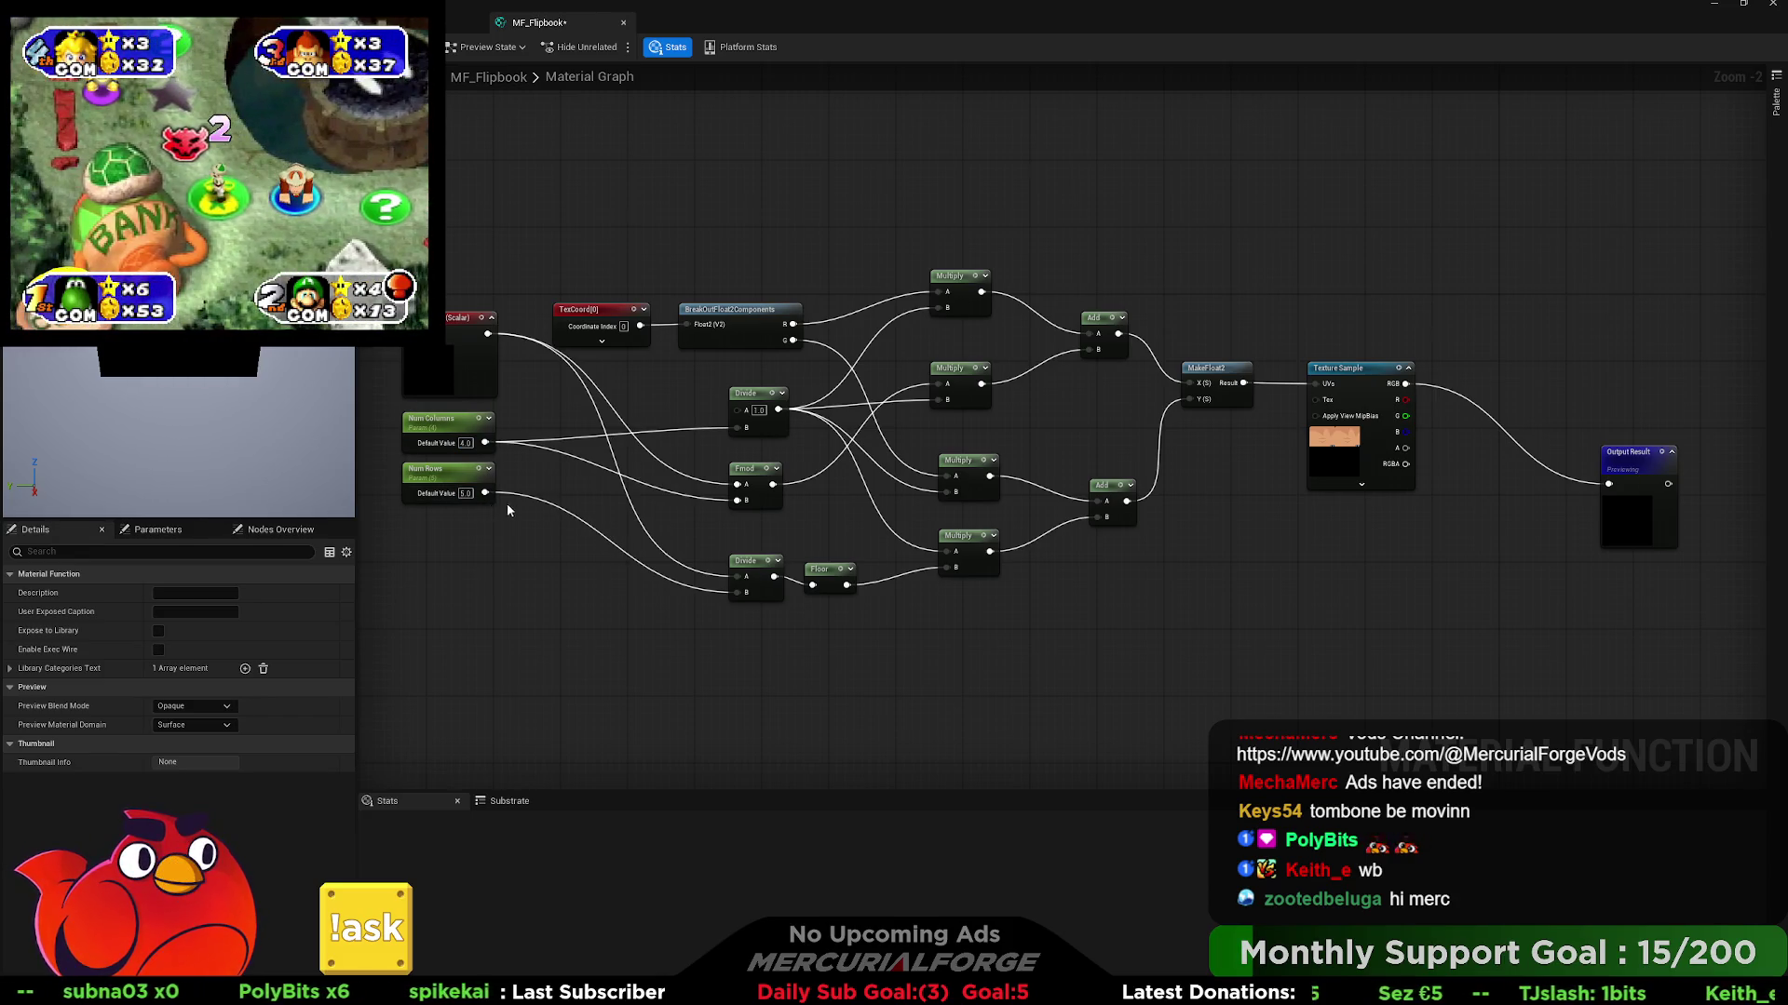
- Test the preview index constant at 0, then 1, then back to 0
{"action": "left_click_drag", "start_coordinate": [445, 447], "coordinate": [608, 456]}
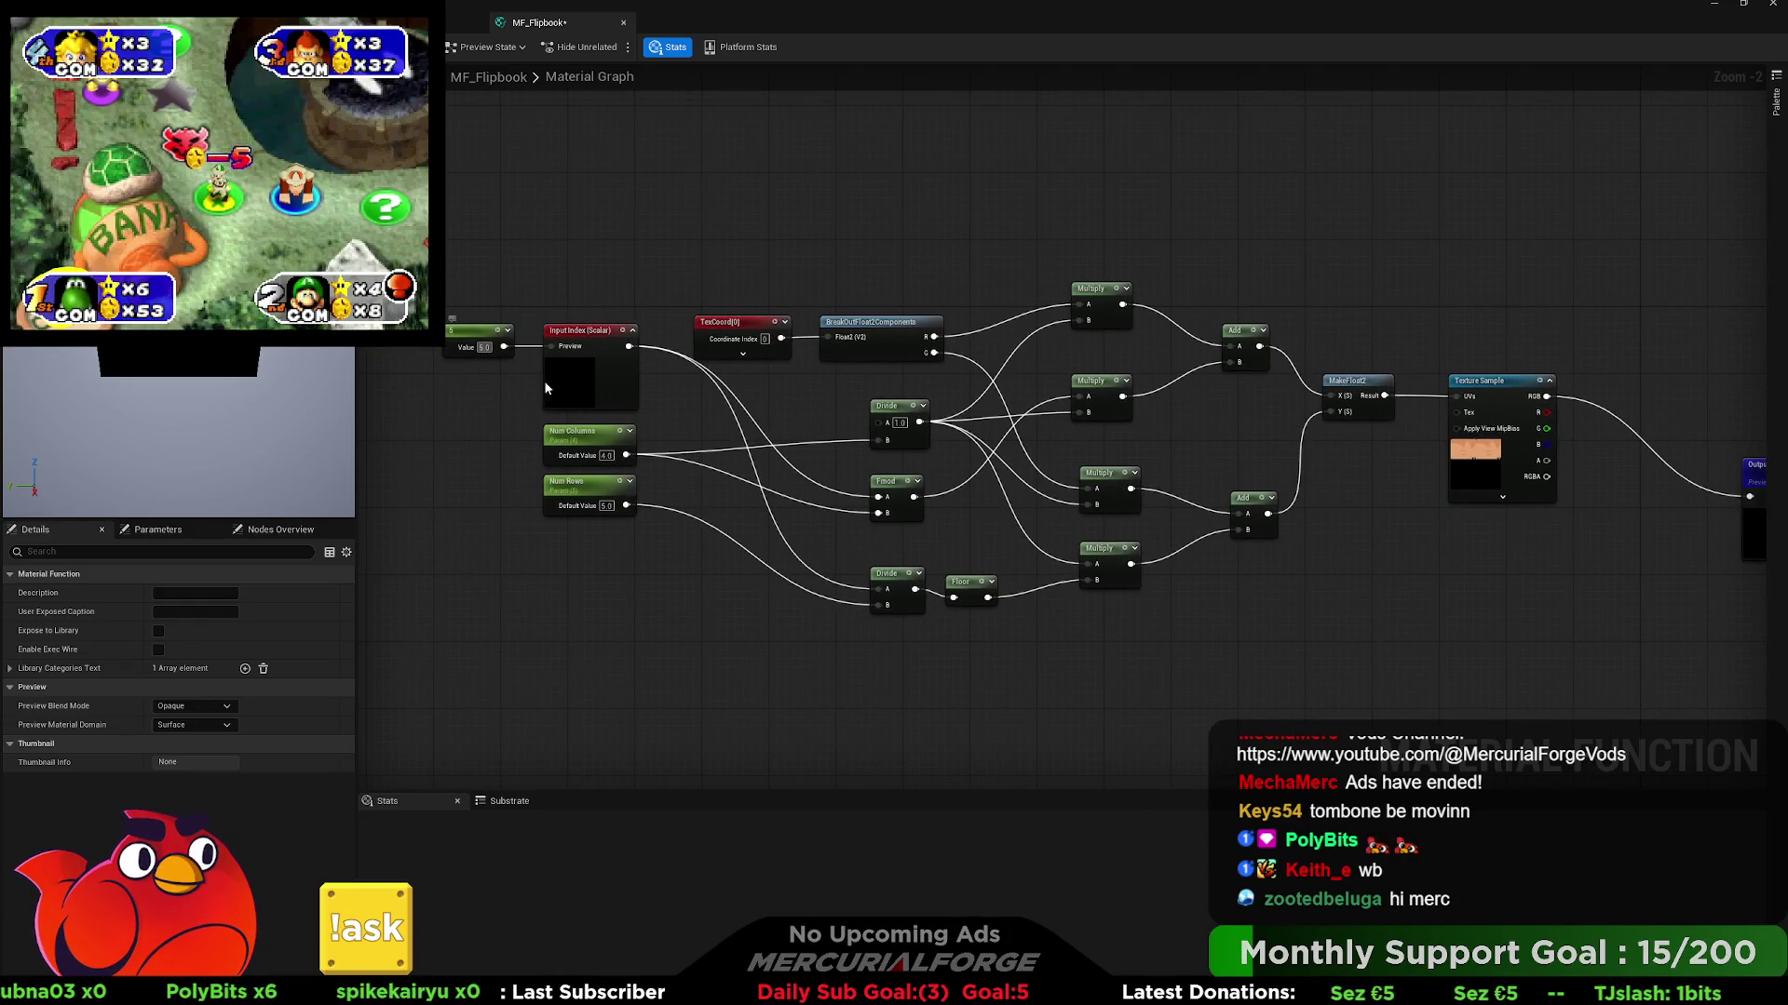
{"action": "left_click", "coordinate": [483, 349]}
{"action": "type", "text": "0"}
{"action": "key", "text": "Return"}
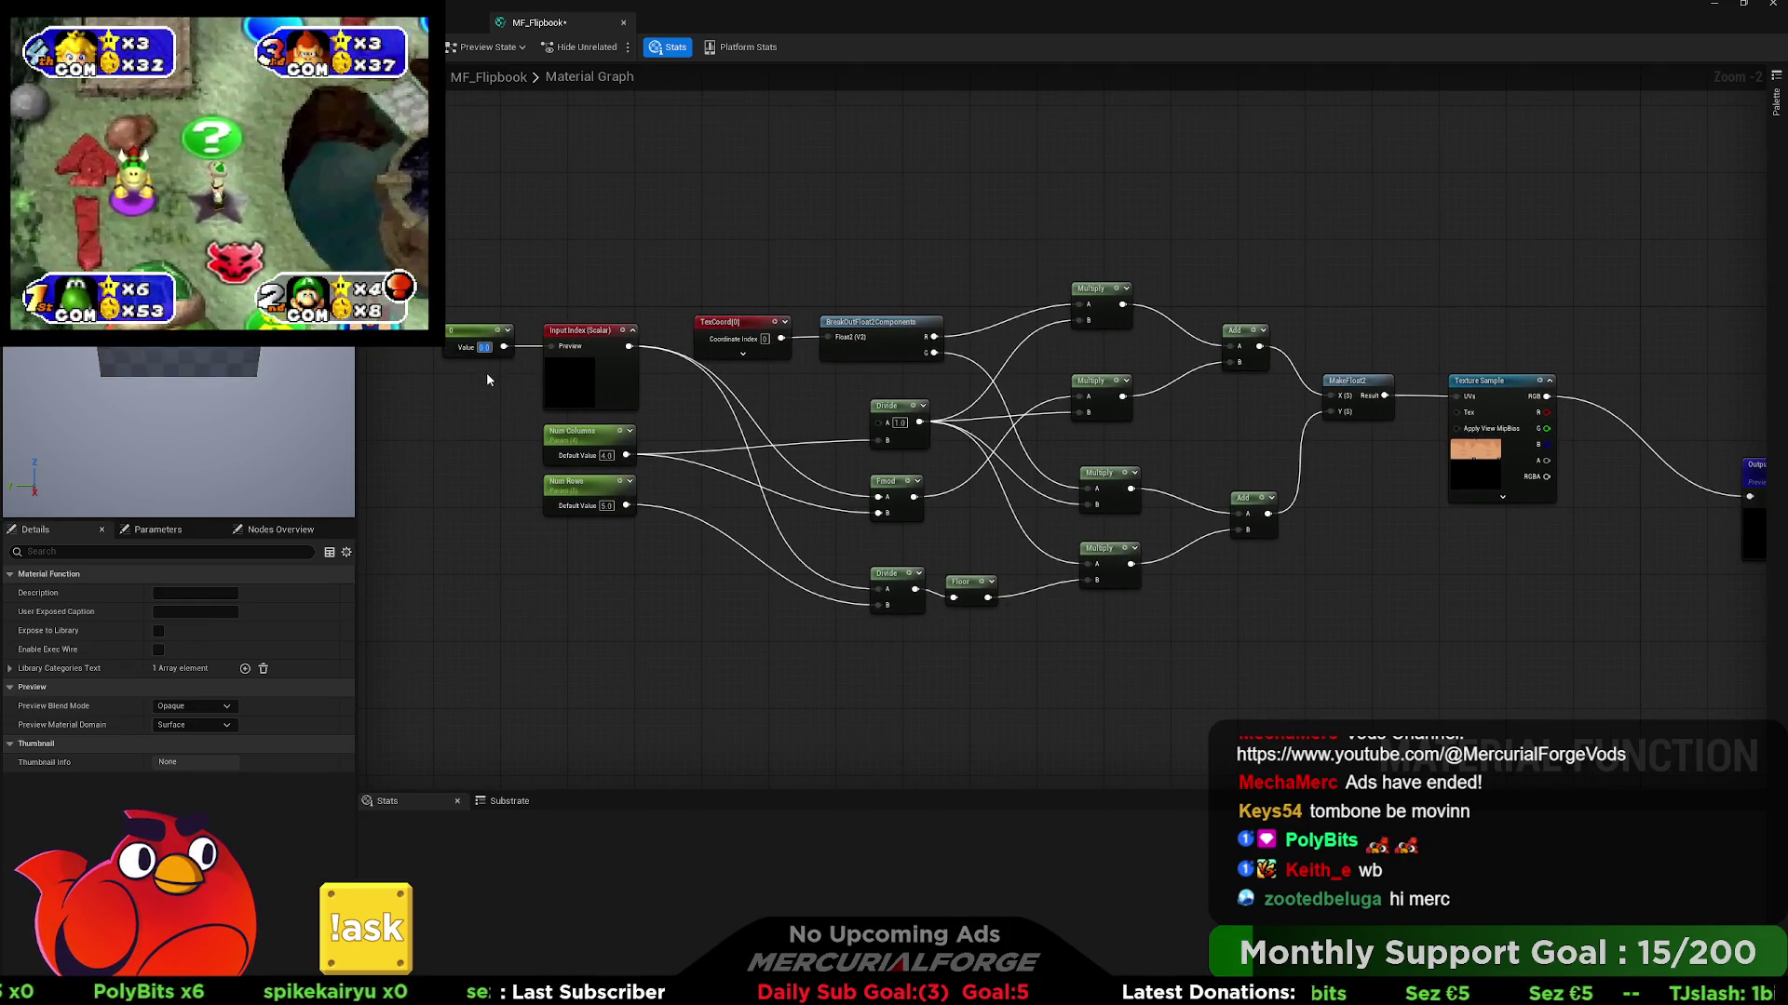
{"action": "left_click_drag", "start_coordinate": [486, 372], "coordinate": [482, 402]}
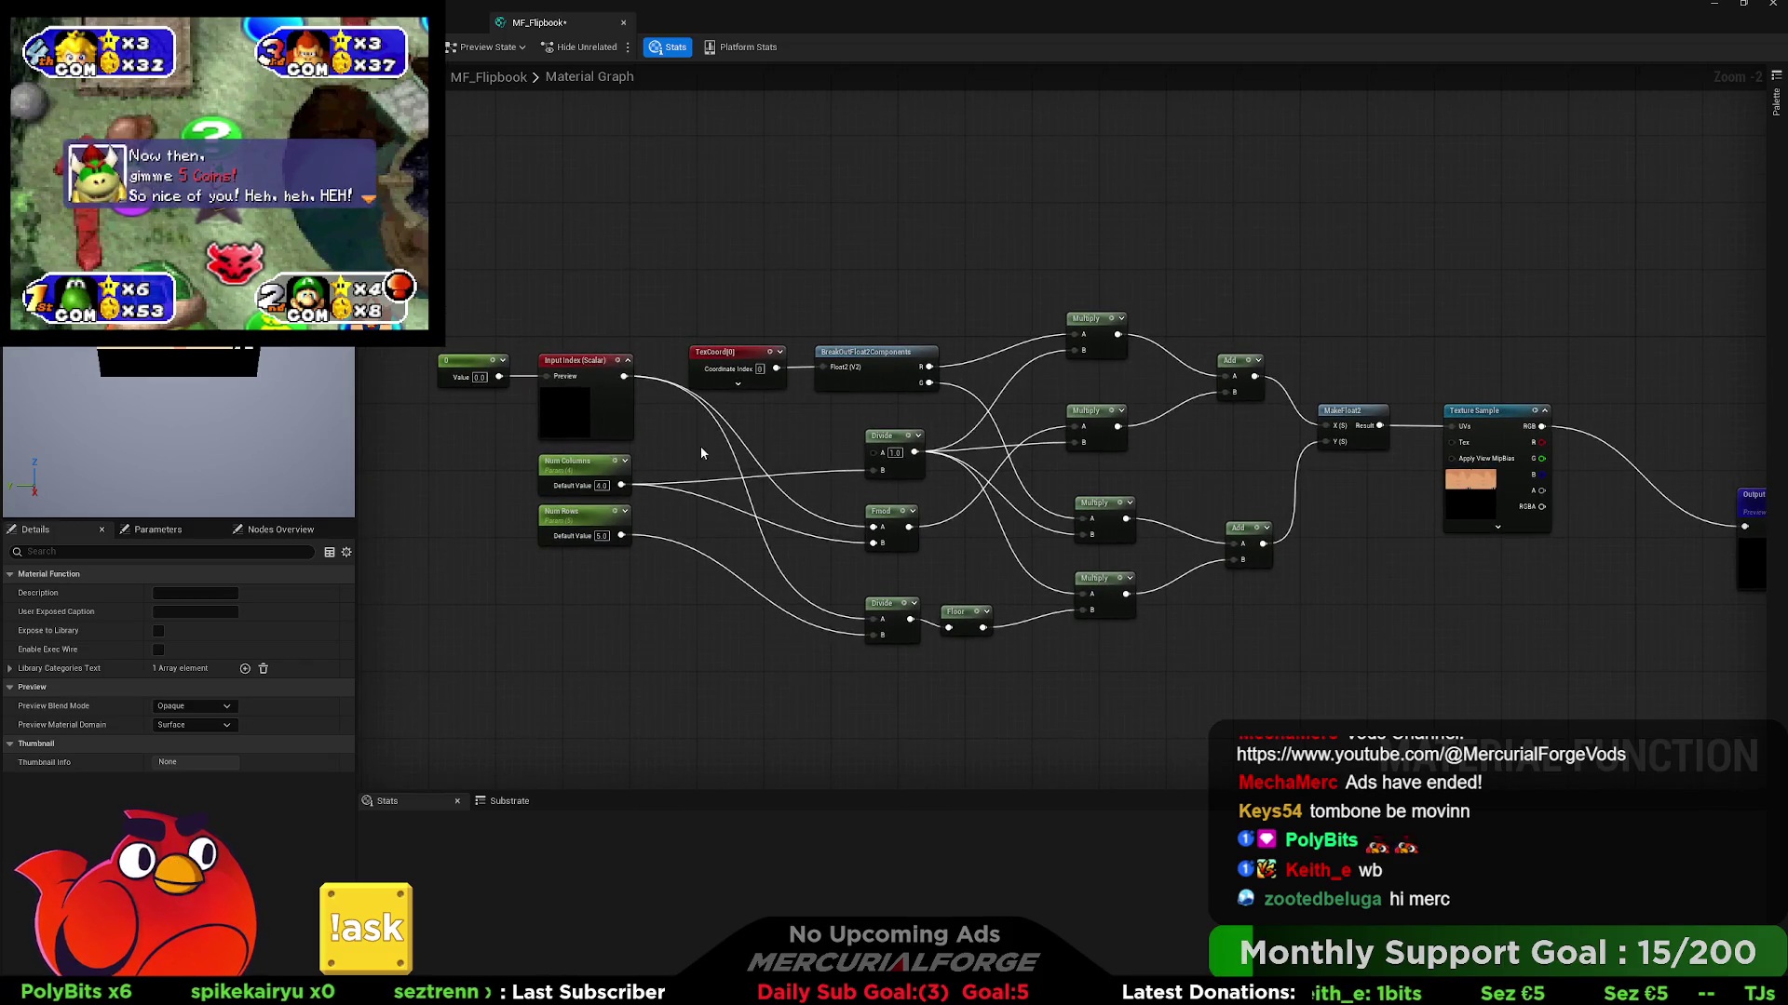
{"action": "left_click_drag", "start_coordinate": [700, 445], "coordinate": [677, 445]}
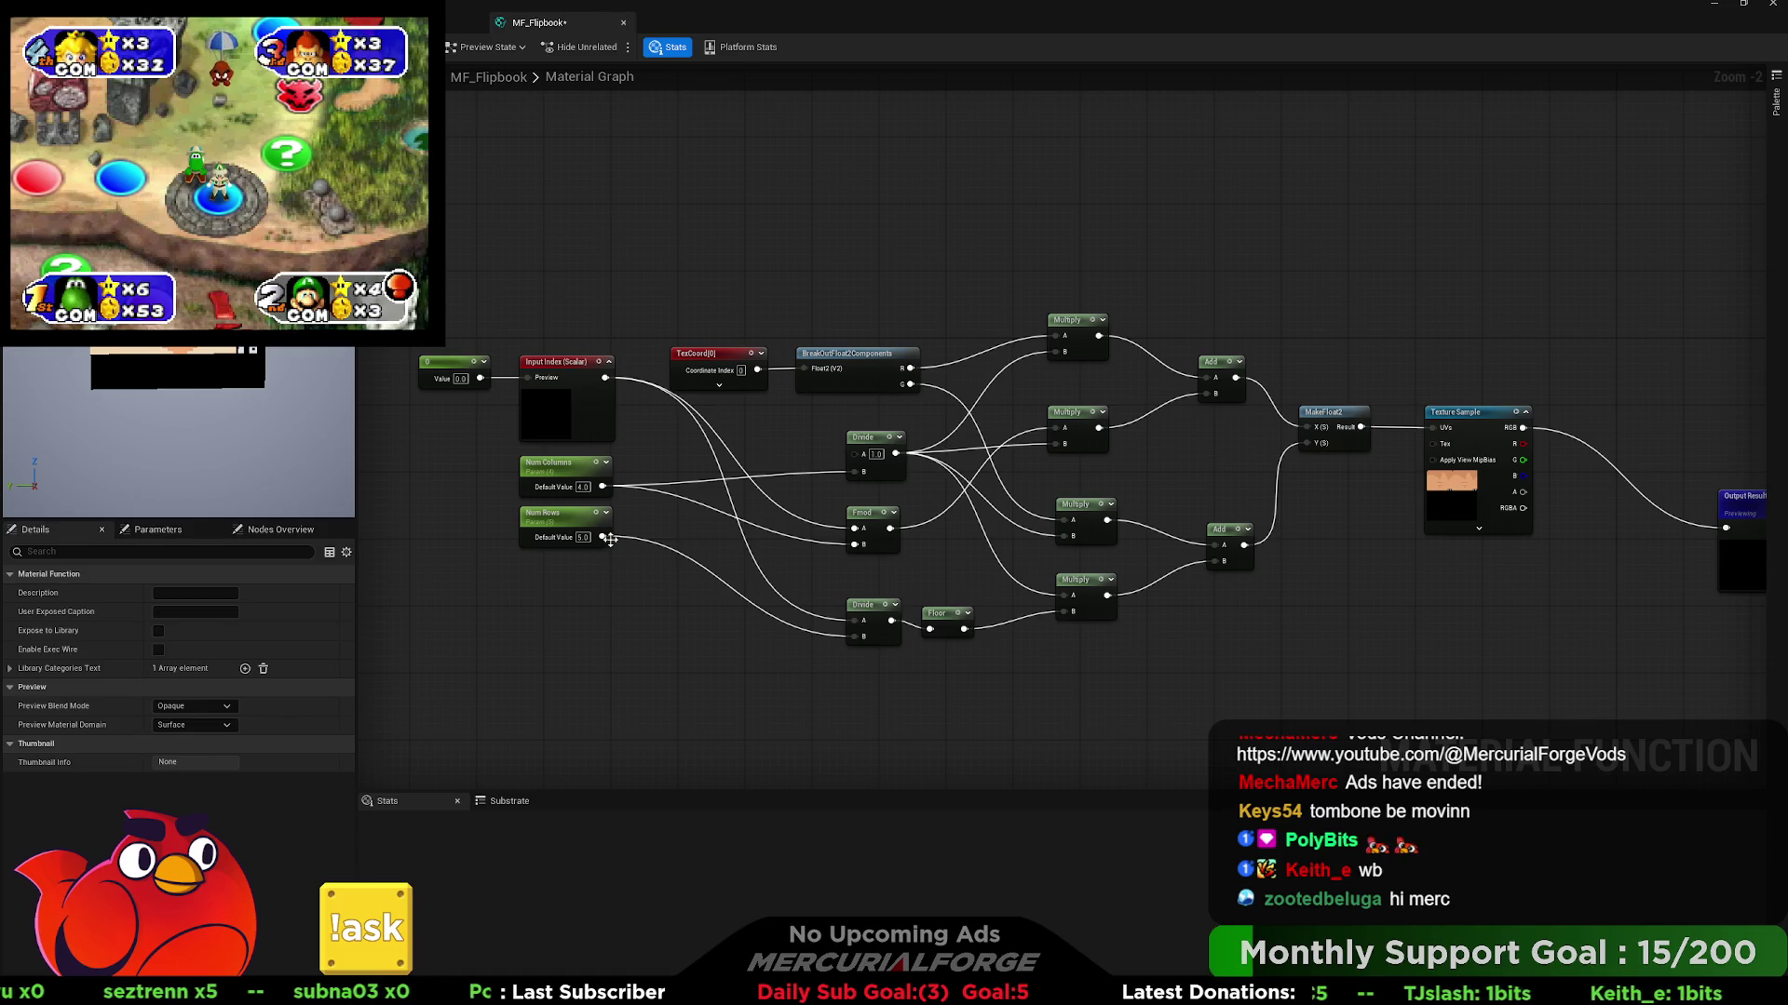
{"action": "left_click", "coordinate": [460, 379]}
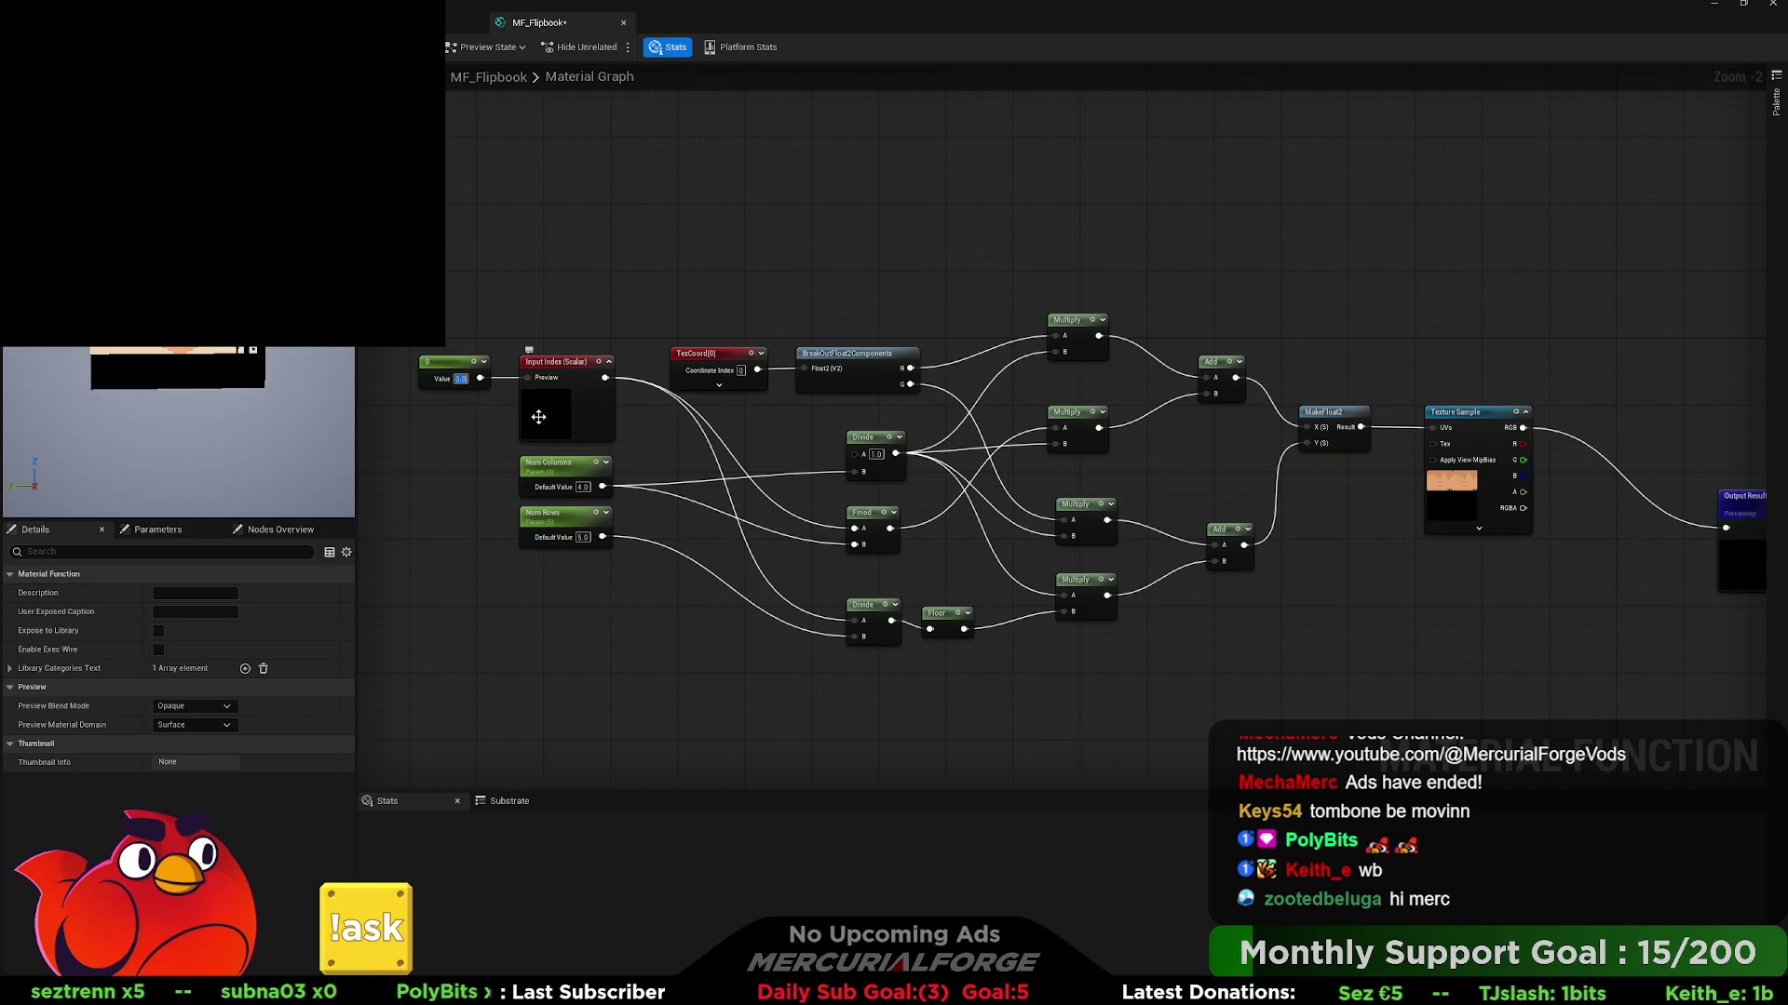
{"action": "type", "text": "1"}
{"action": "key", "text": "Return"}
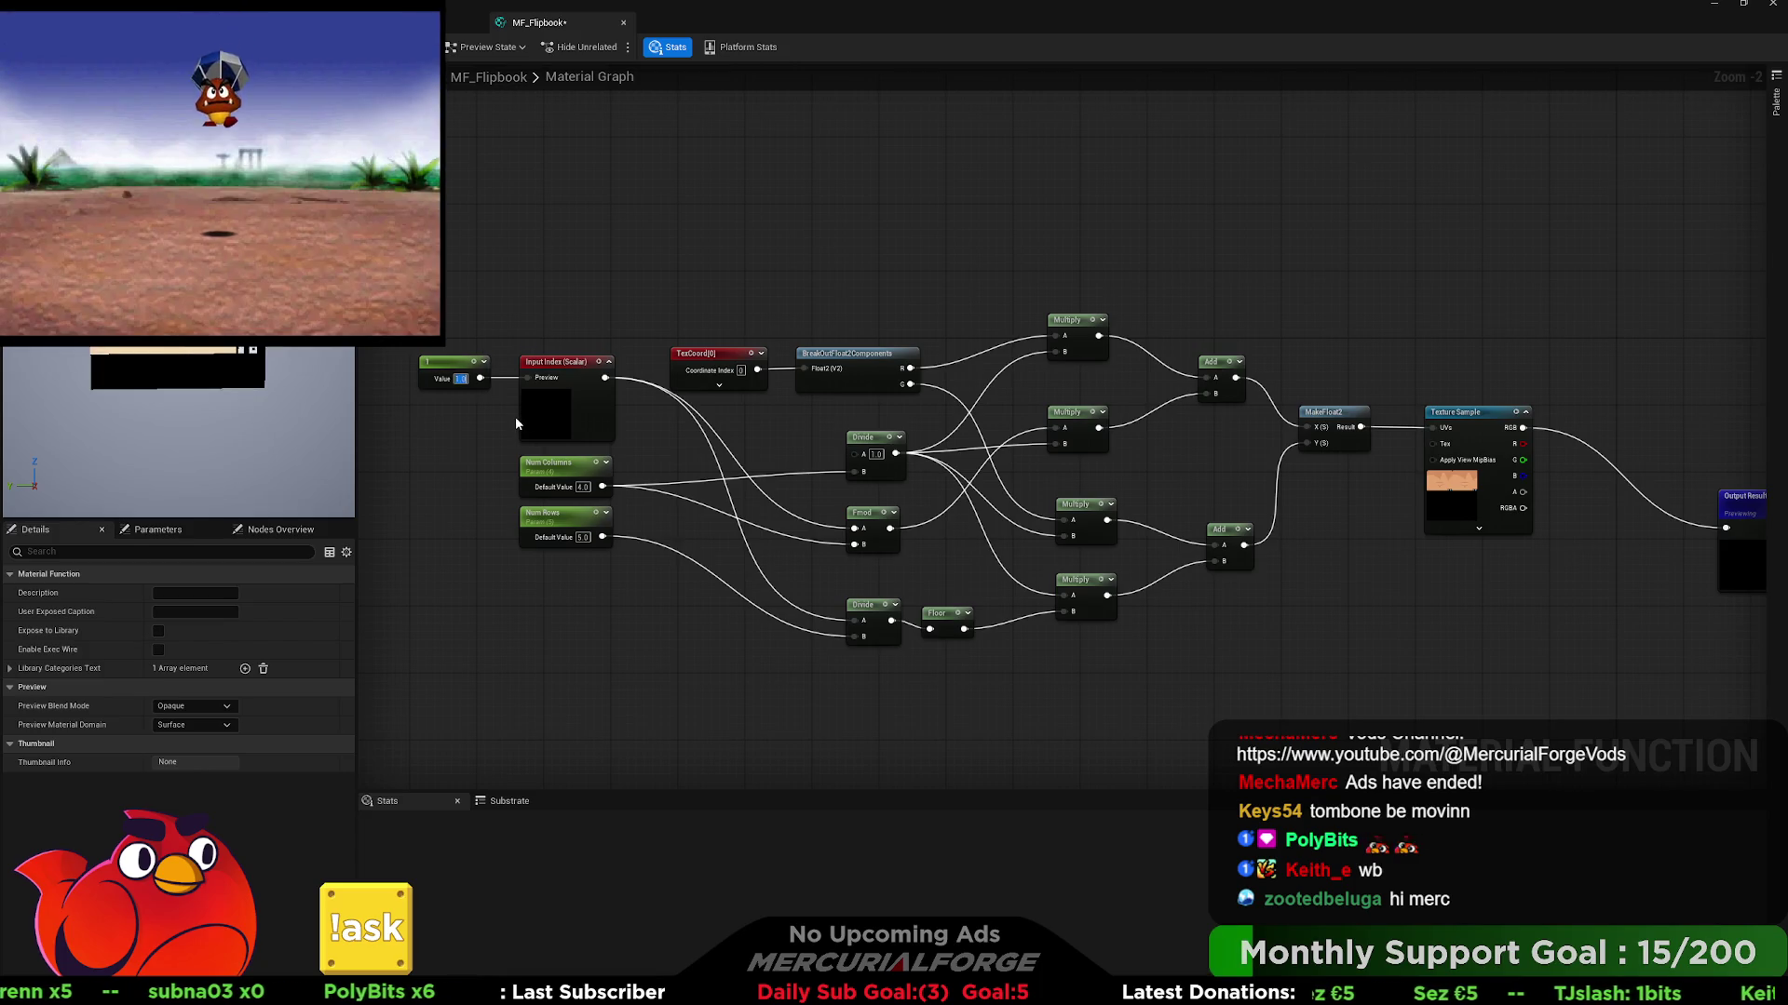
{"action": "type", "text": "0"}
{"action": "key", "text": "Return"}
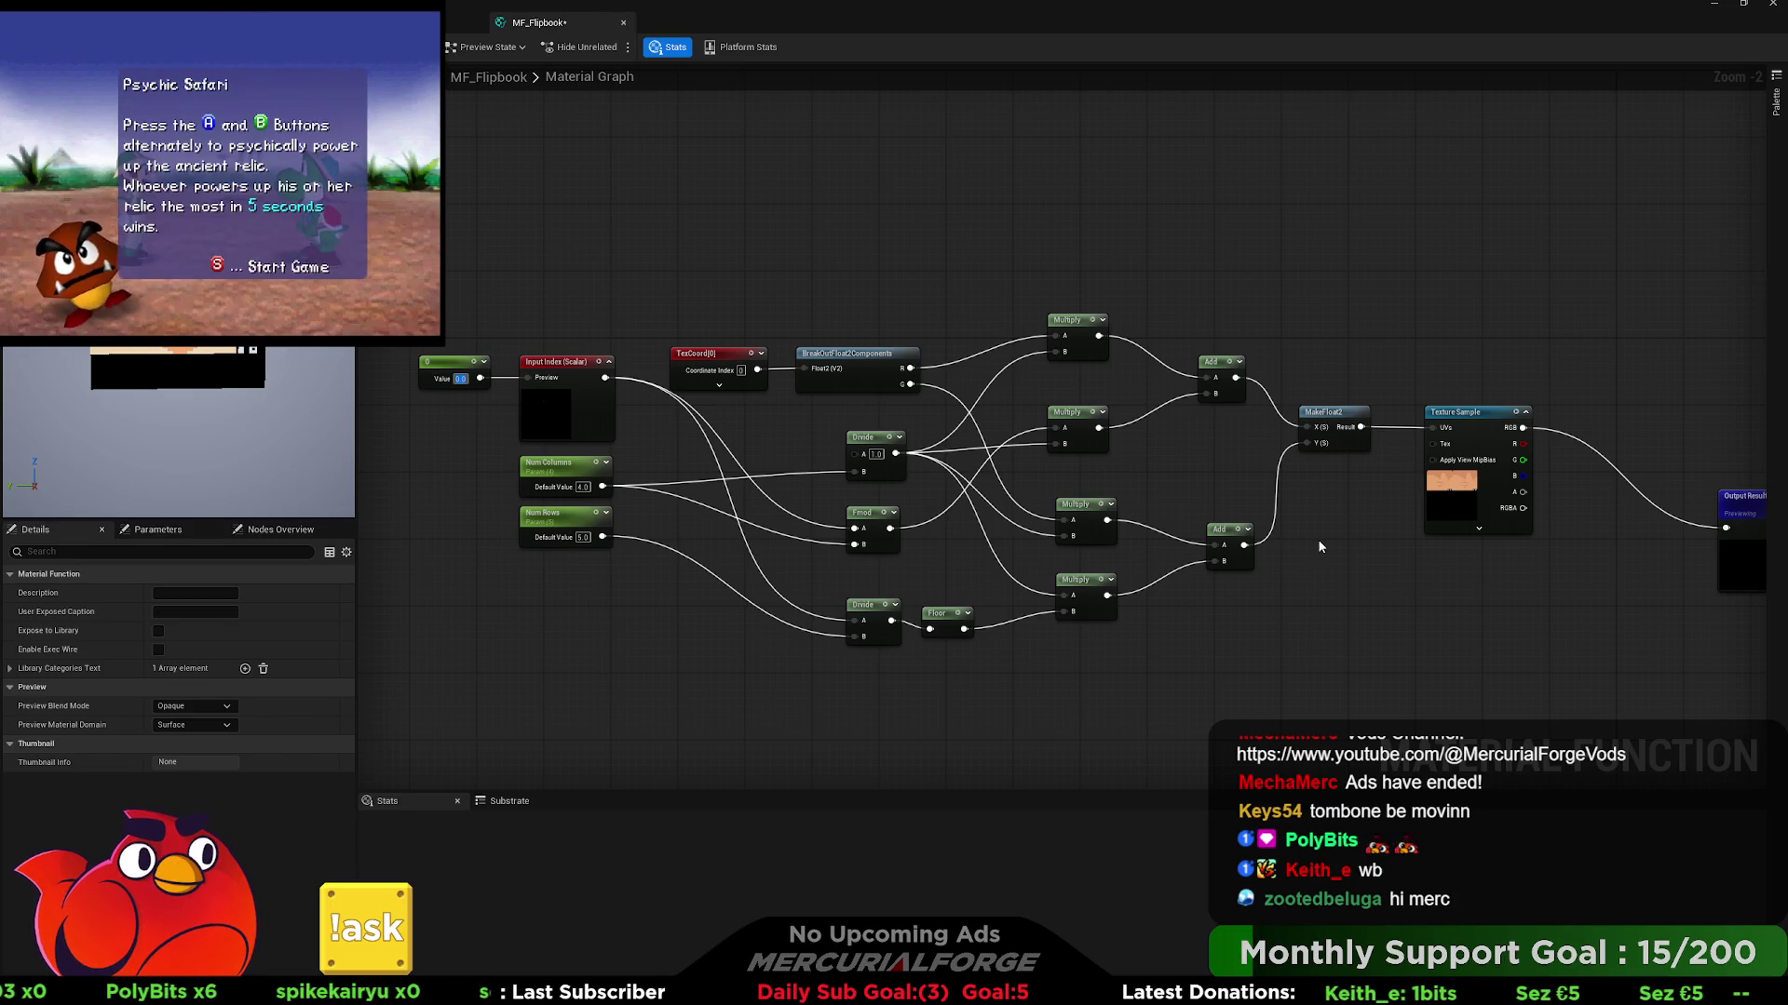
- Re-enter Num Columns as 4 and change Num Rows to 4, then move Num Rows down
{"action": "left_click_drag", "start_coordinate": [1328, 540], "coordinate": [1318, 530]}
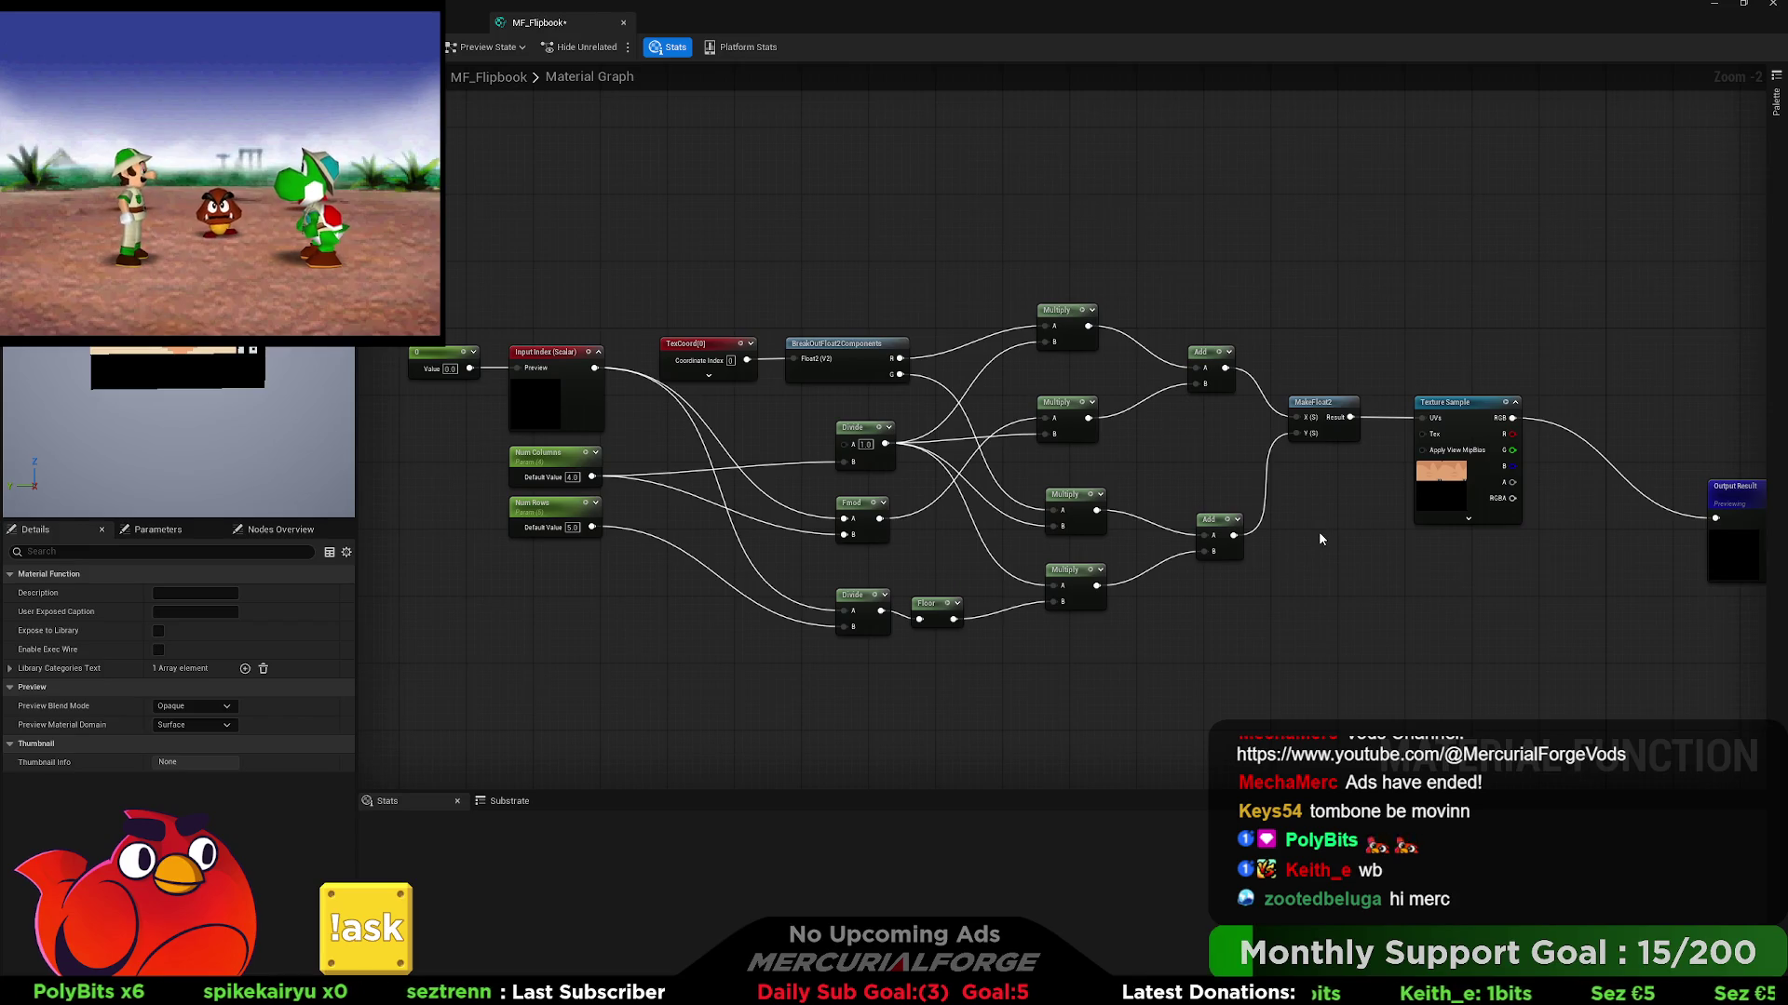
{"action": "left_click", "coordinate": [571, 526]}
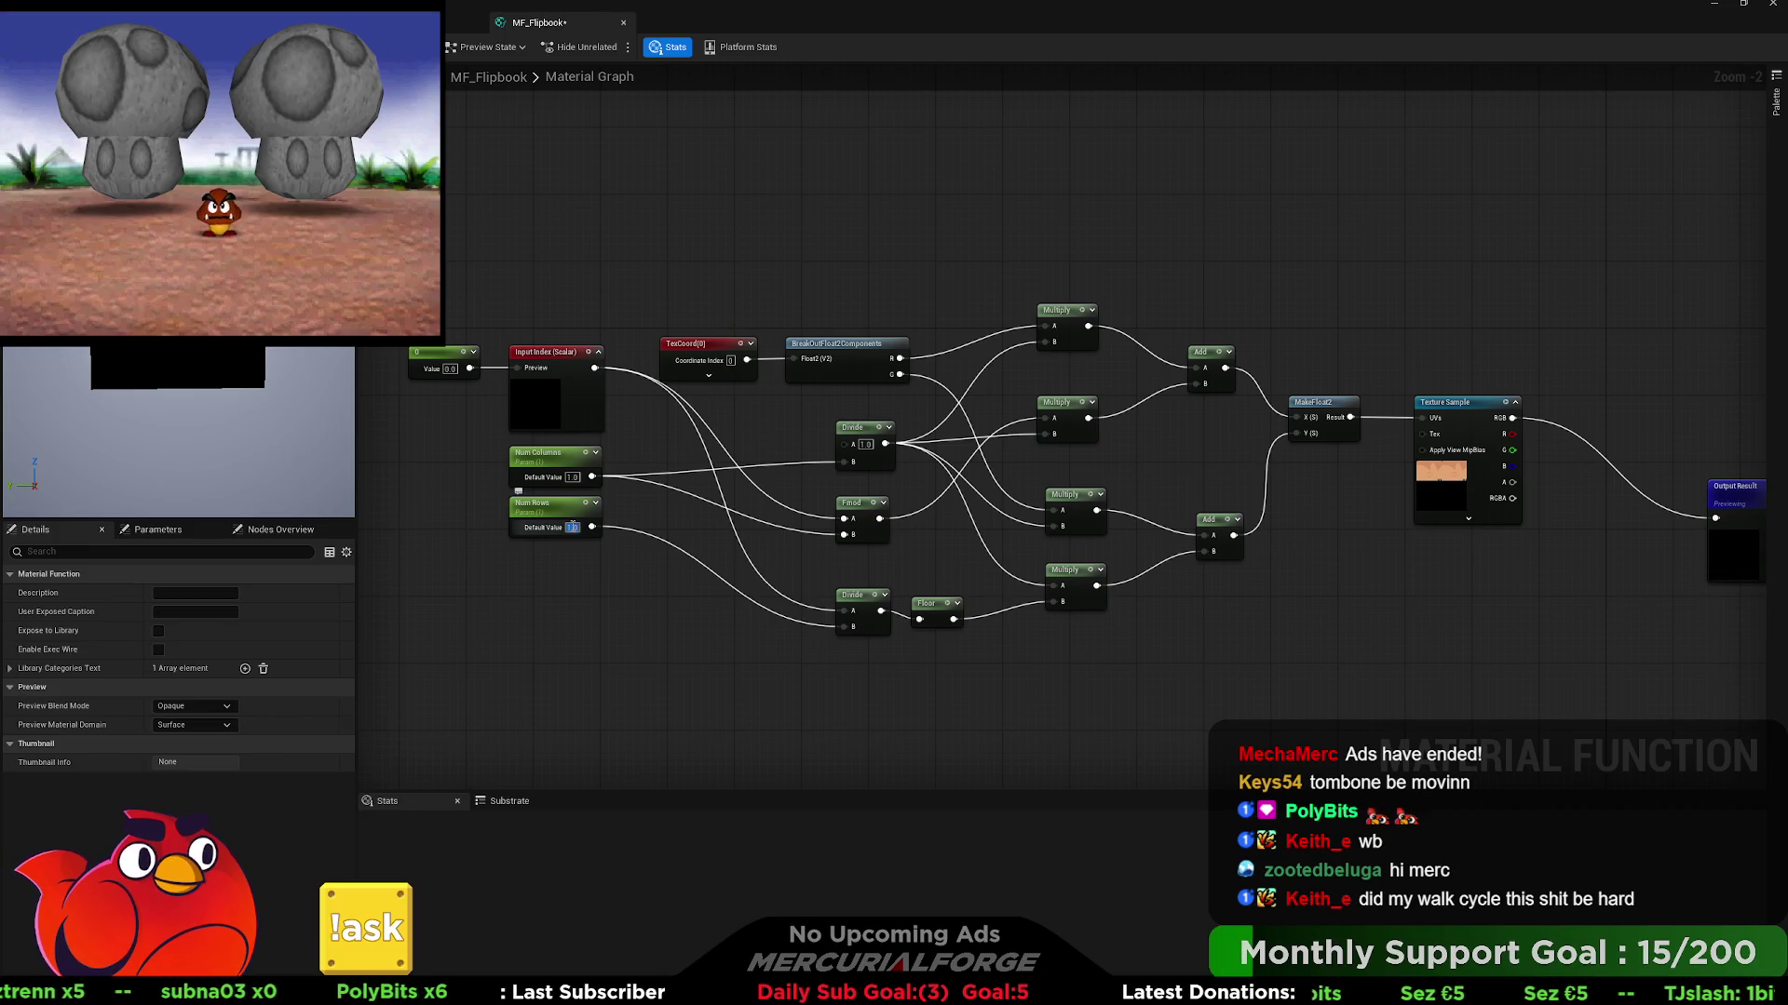
{"action": "type", "text": "5"}
{"action": "left_click", "coordinate": [571, 476]}
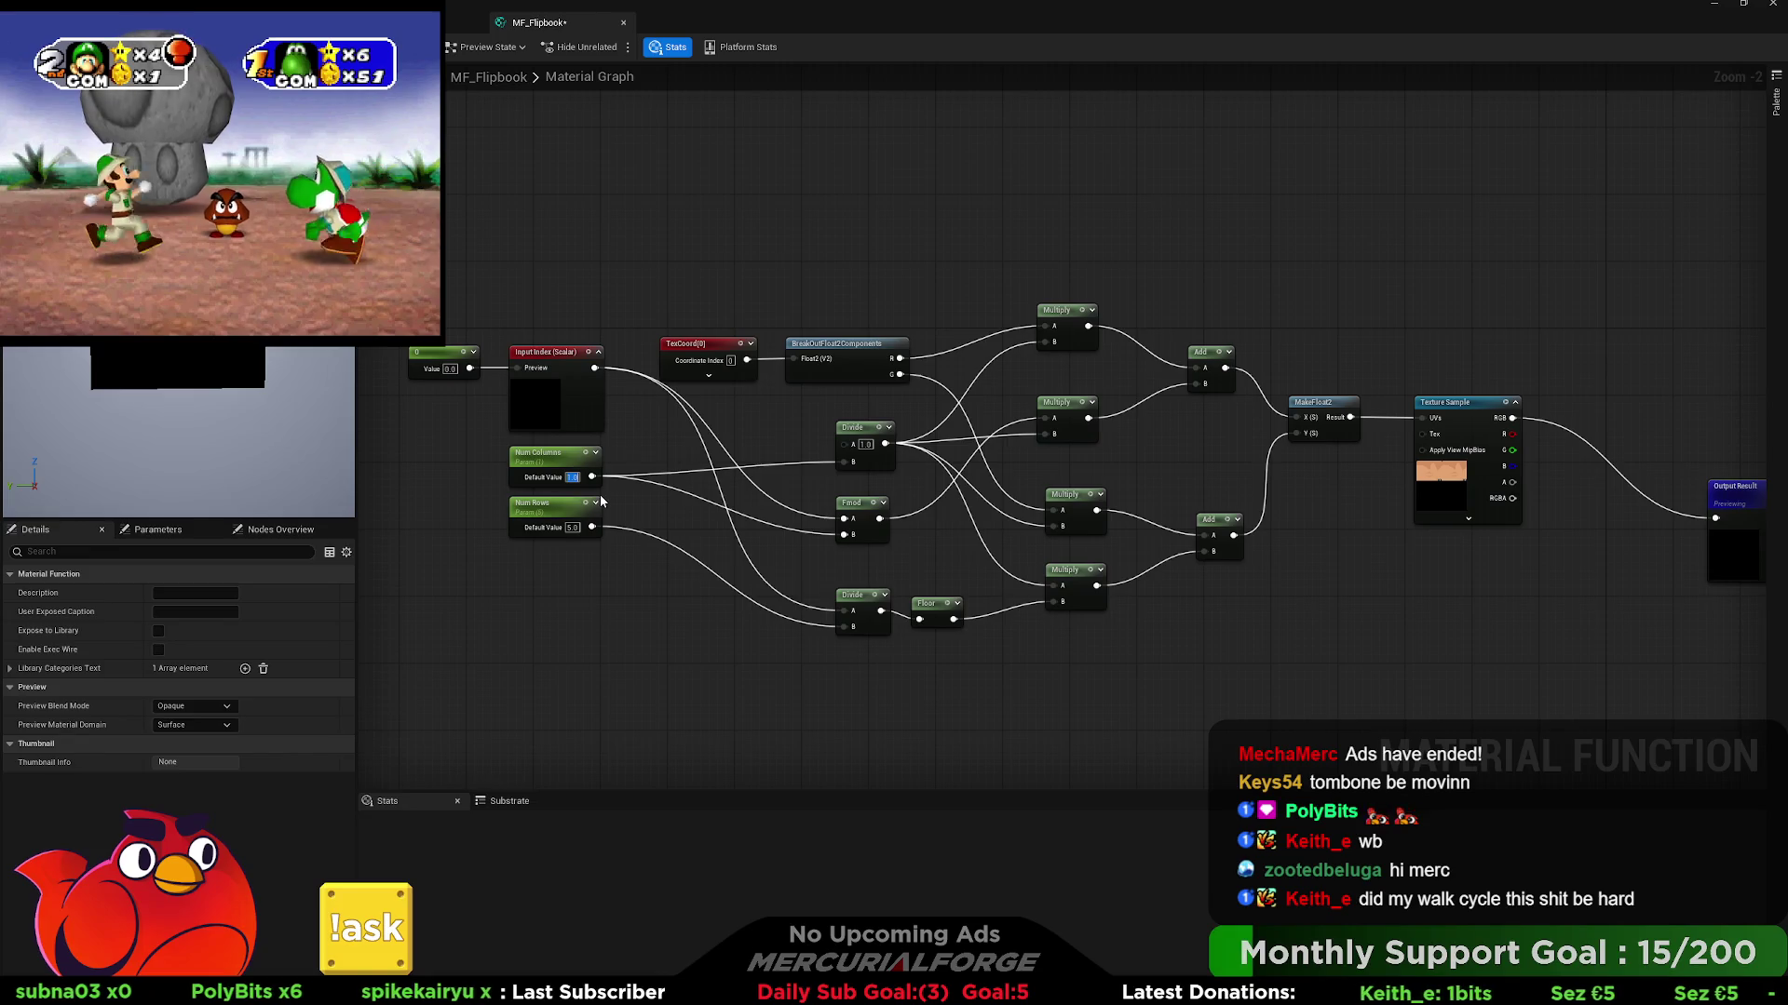
{"action": "type", "text": "4"}
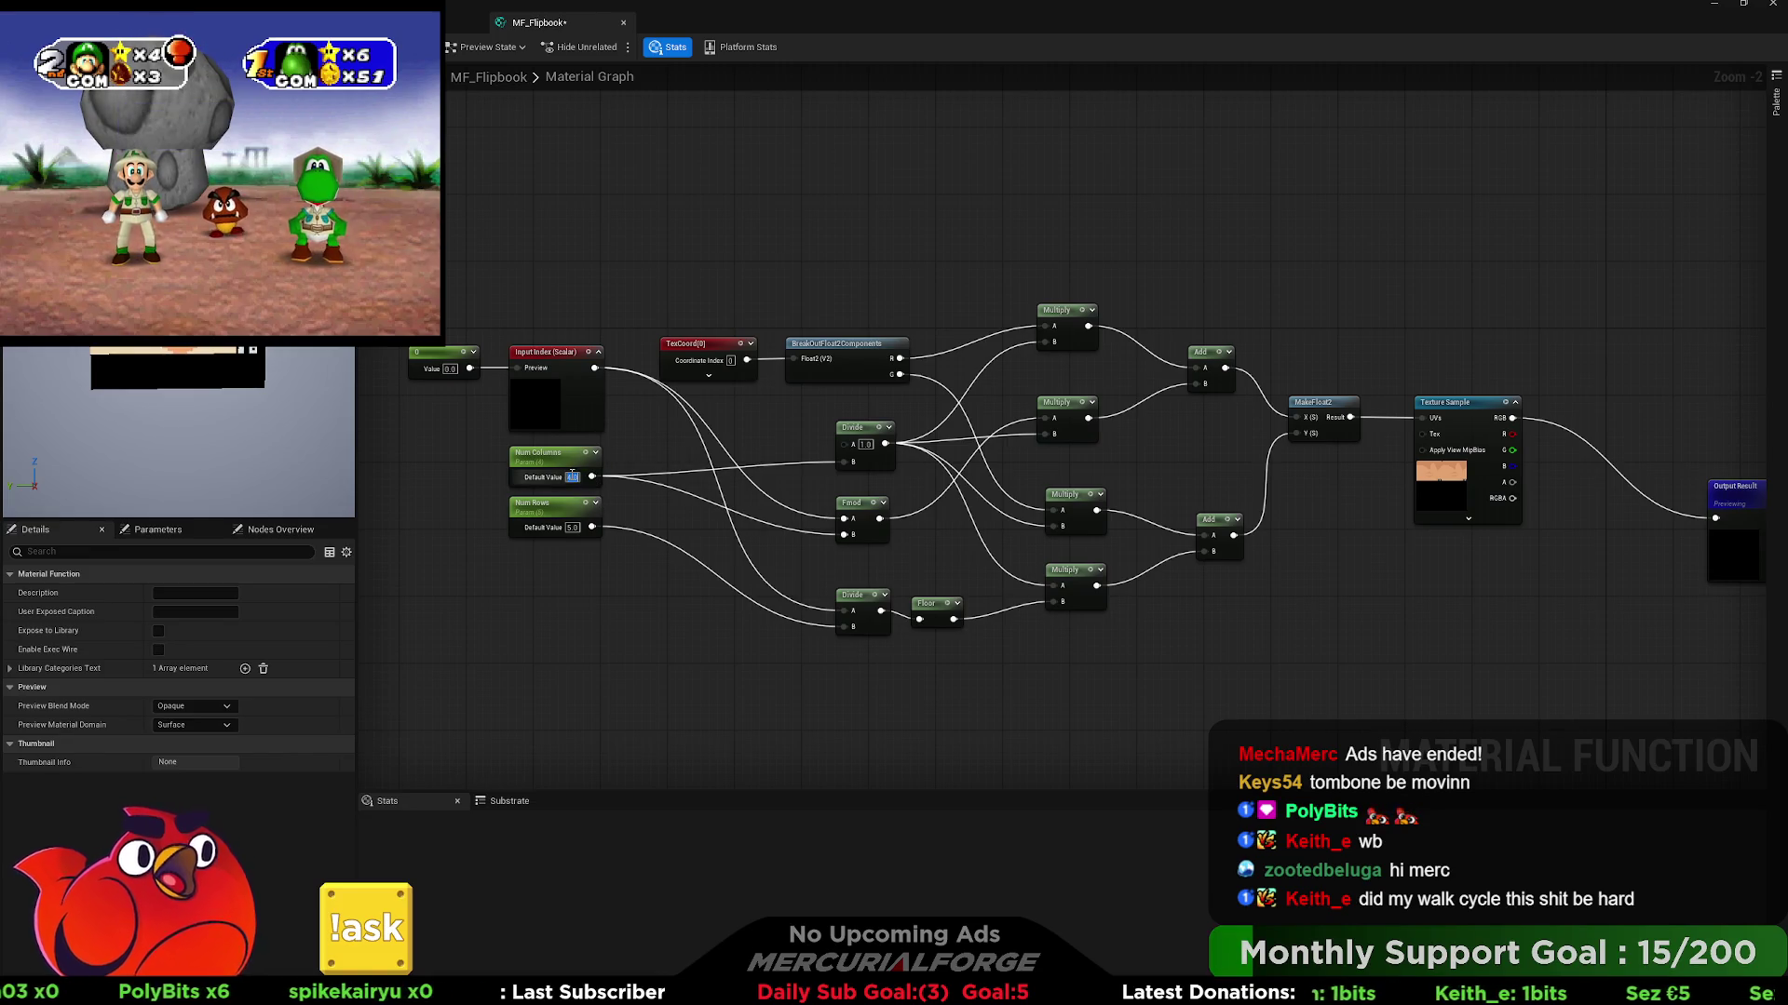
{"action": "left_click", "coordinate": [569, 527]}
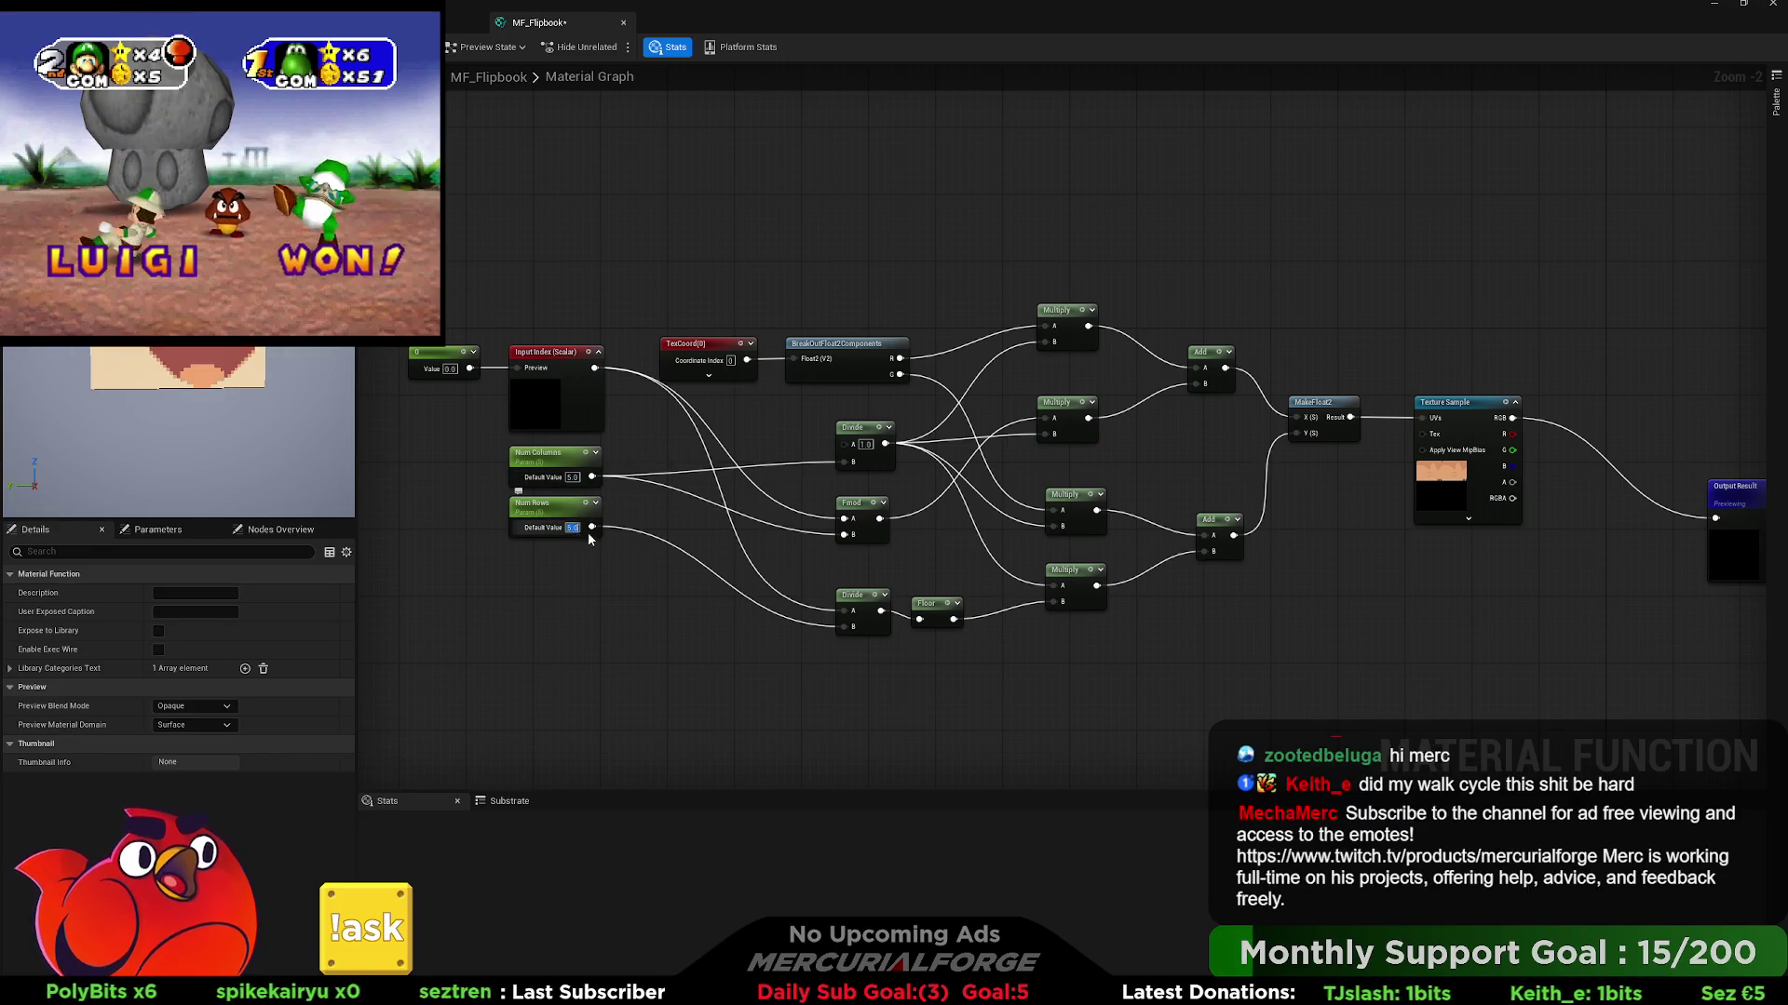
{"action": "type", "text": "4"}
{"action": "key", "text": "Return"}
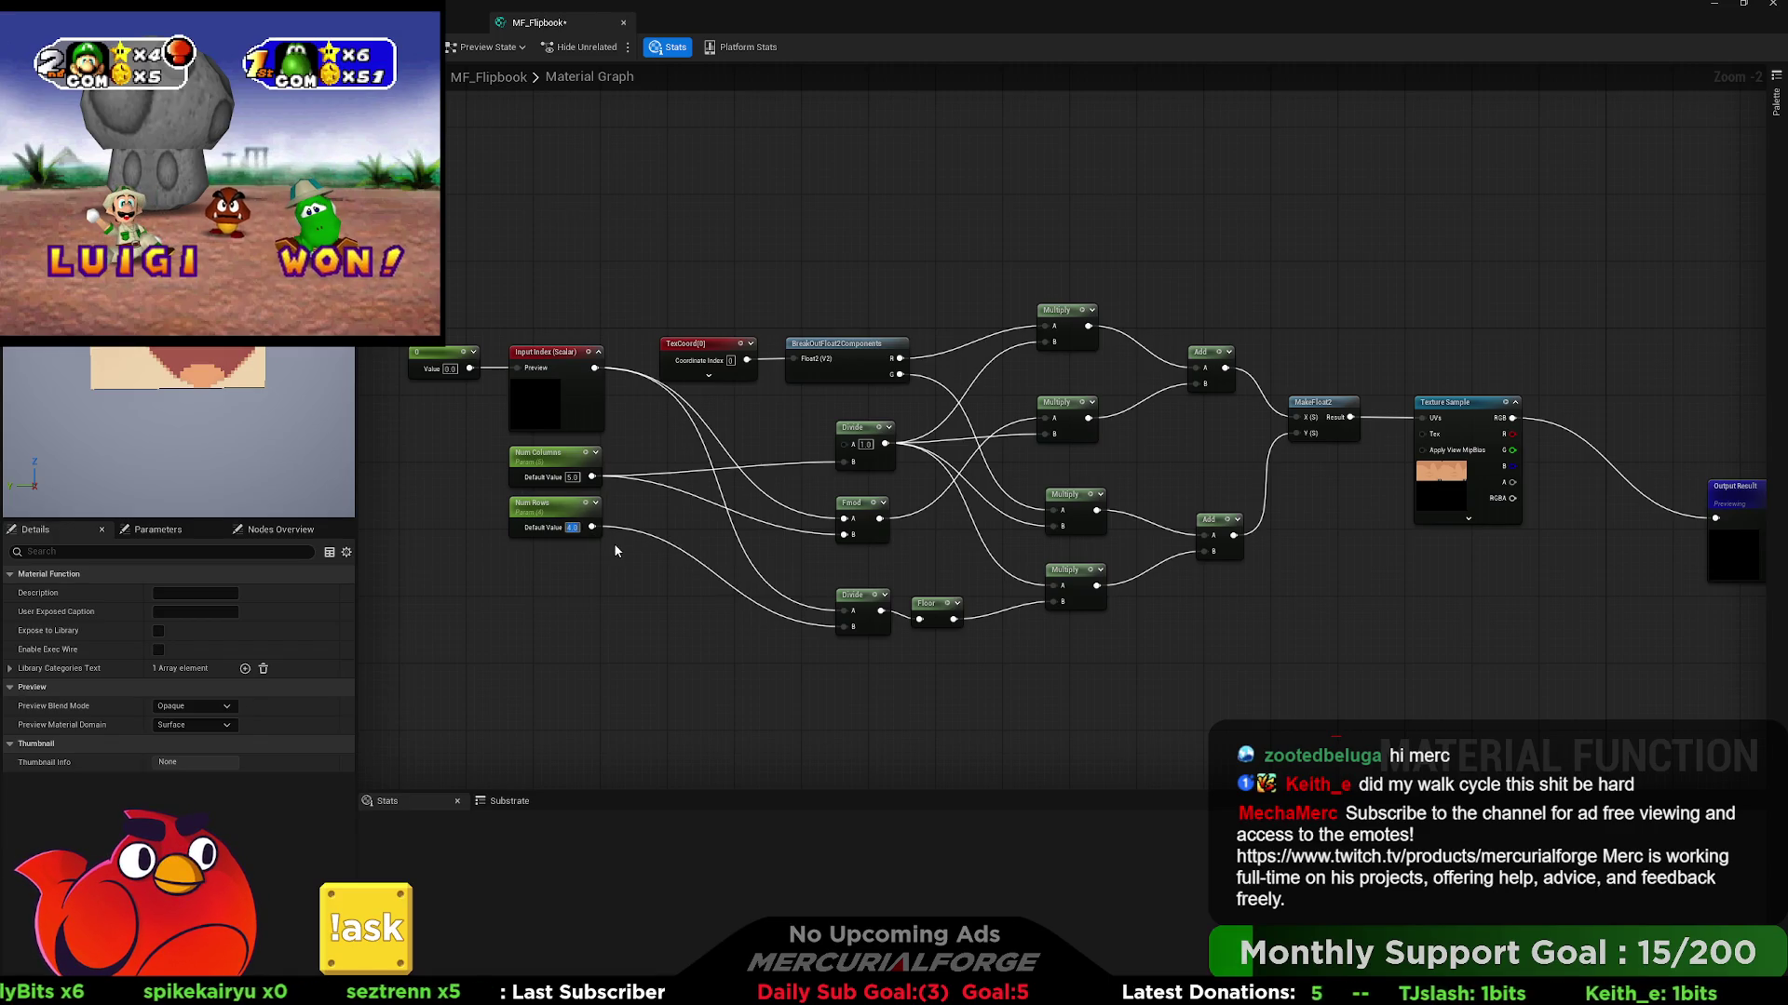
{"action": "left_click_drag", "start_coordinate": [566, 509], "coordinate": [564, 603]}
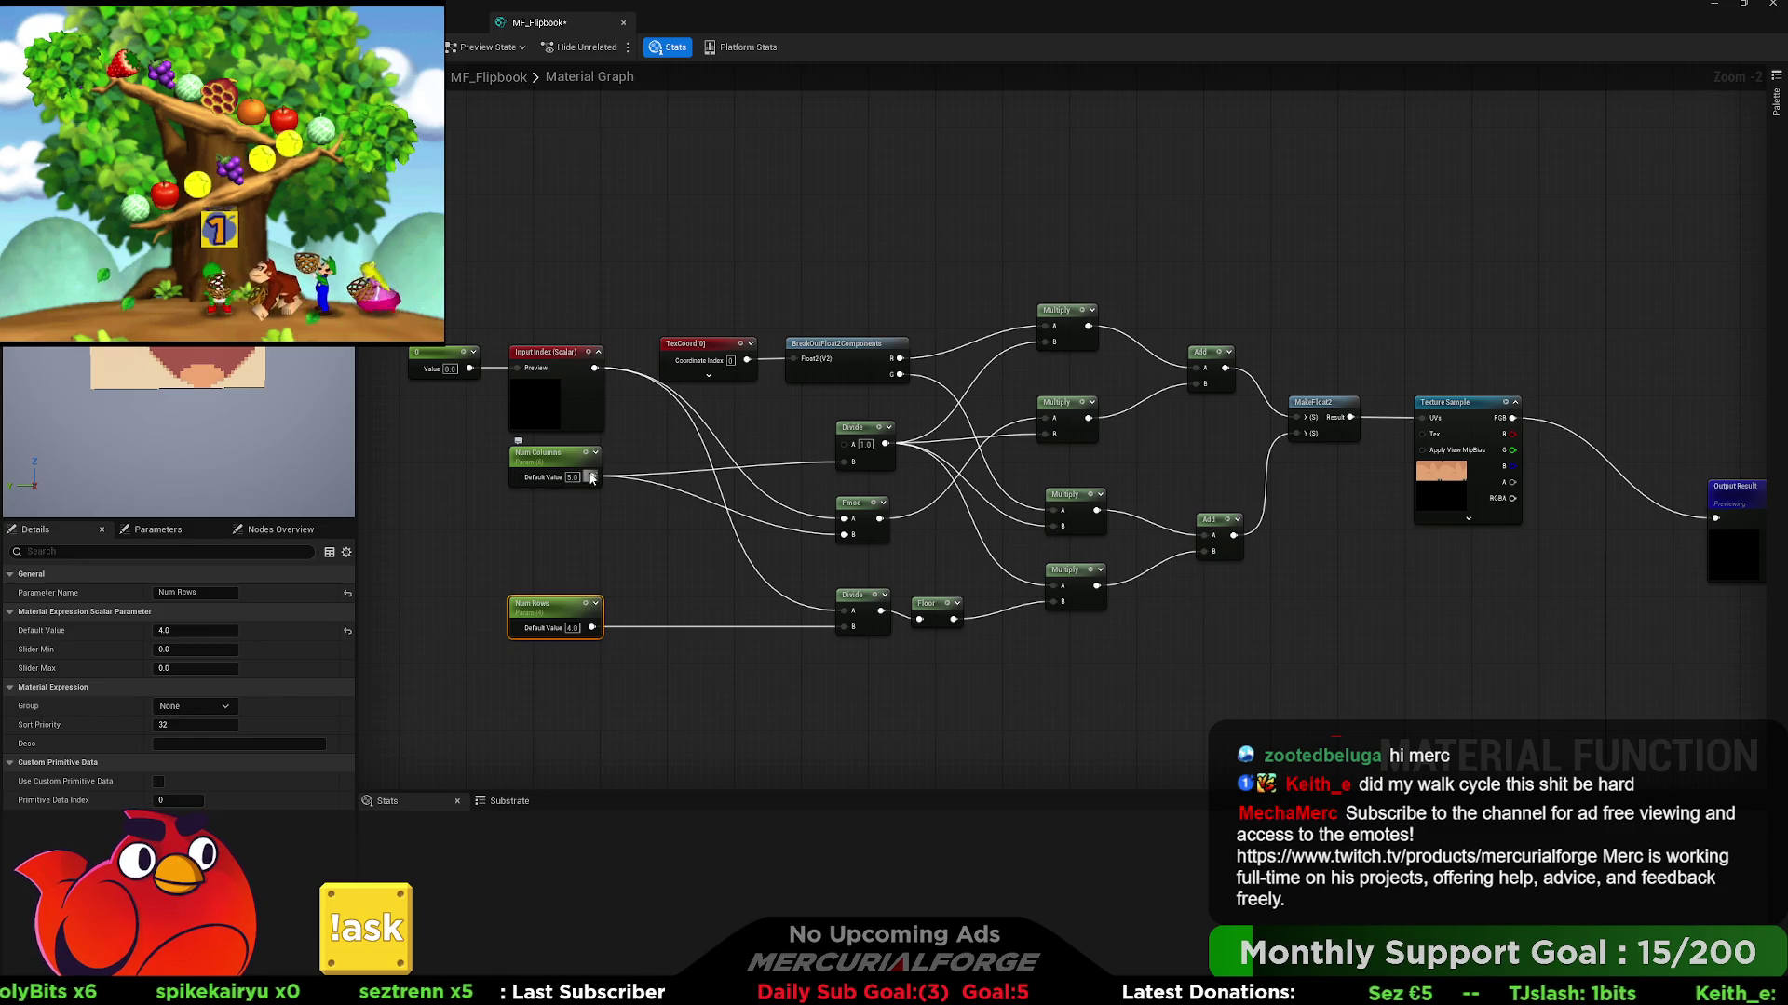
- Reposition the Num Rows parameter node slightly further down the graph
{"action": "mouse_move", "coordinate": [561, 605]}
{"action": "left_mouse_down"}
{"action": "mouse_move", "coordinate": [560, 527]}
{"action": "mouse_move", "coordinate": [559, 605]}
{"action": "left_mouse_up"}
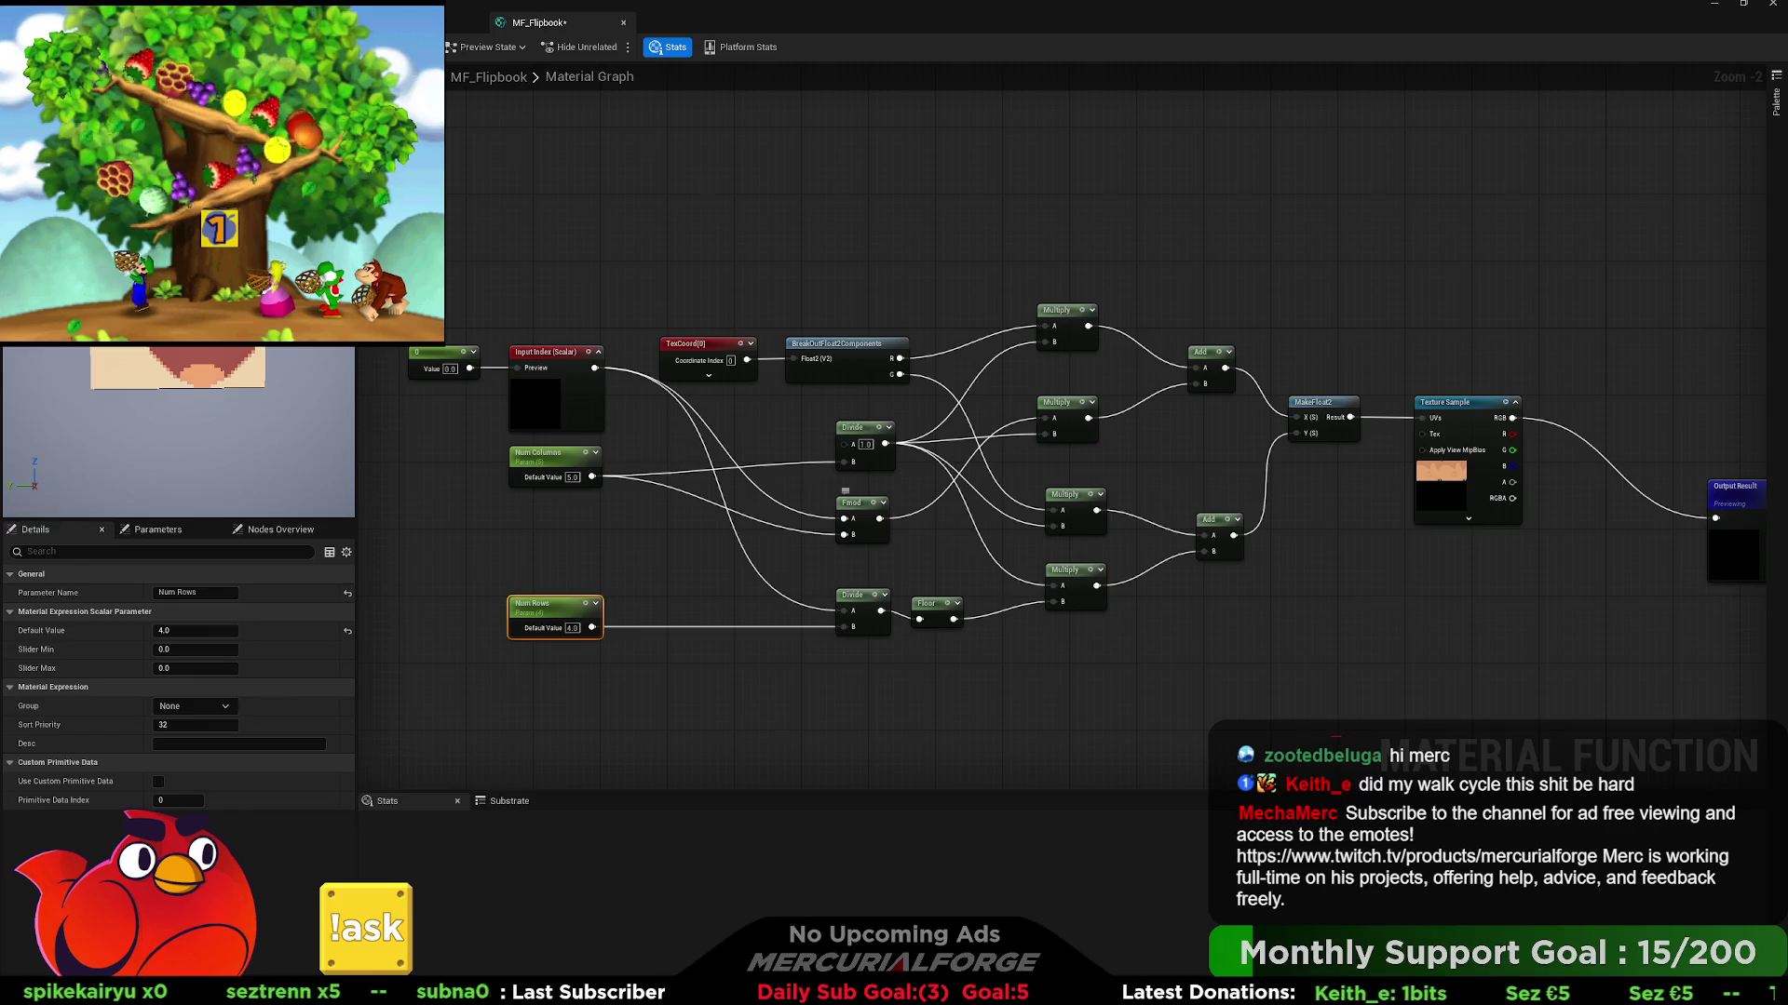
- Wire Input Index and Num Rows into the Fmod, and its result into the lower Divide's B
{"action": "left_click", "coordinate": [858, 505]}
{"action": "left_click_drag", "start_coordinate": [596, 629], "coordinate": [696, 637]}
{"action": "left_click_drag", "start_coordinate": [693, 619], "coordinate": [595, 368]}
{"action": "left_click_drag", "start_coordinate": [728, 619], "coordinate": [846, 627]}
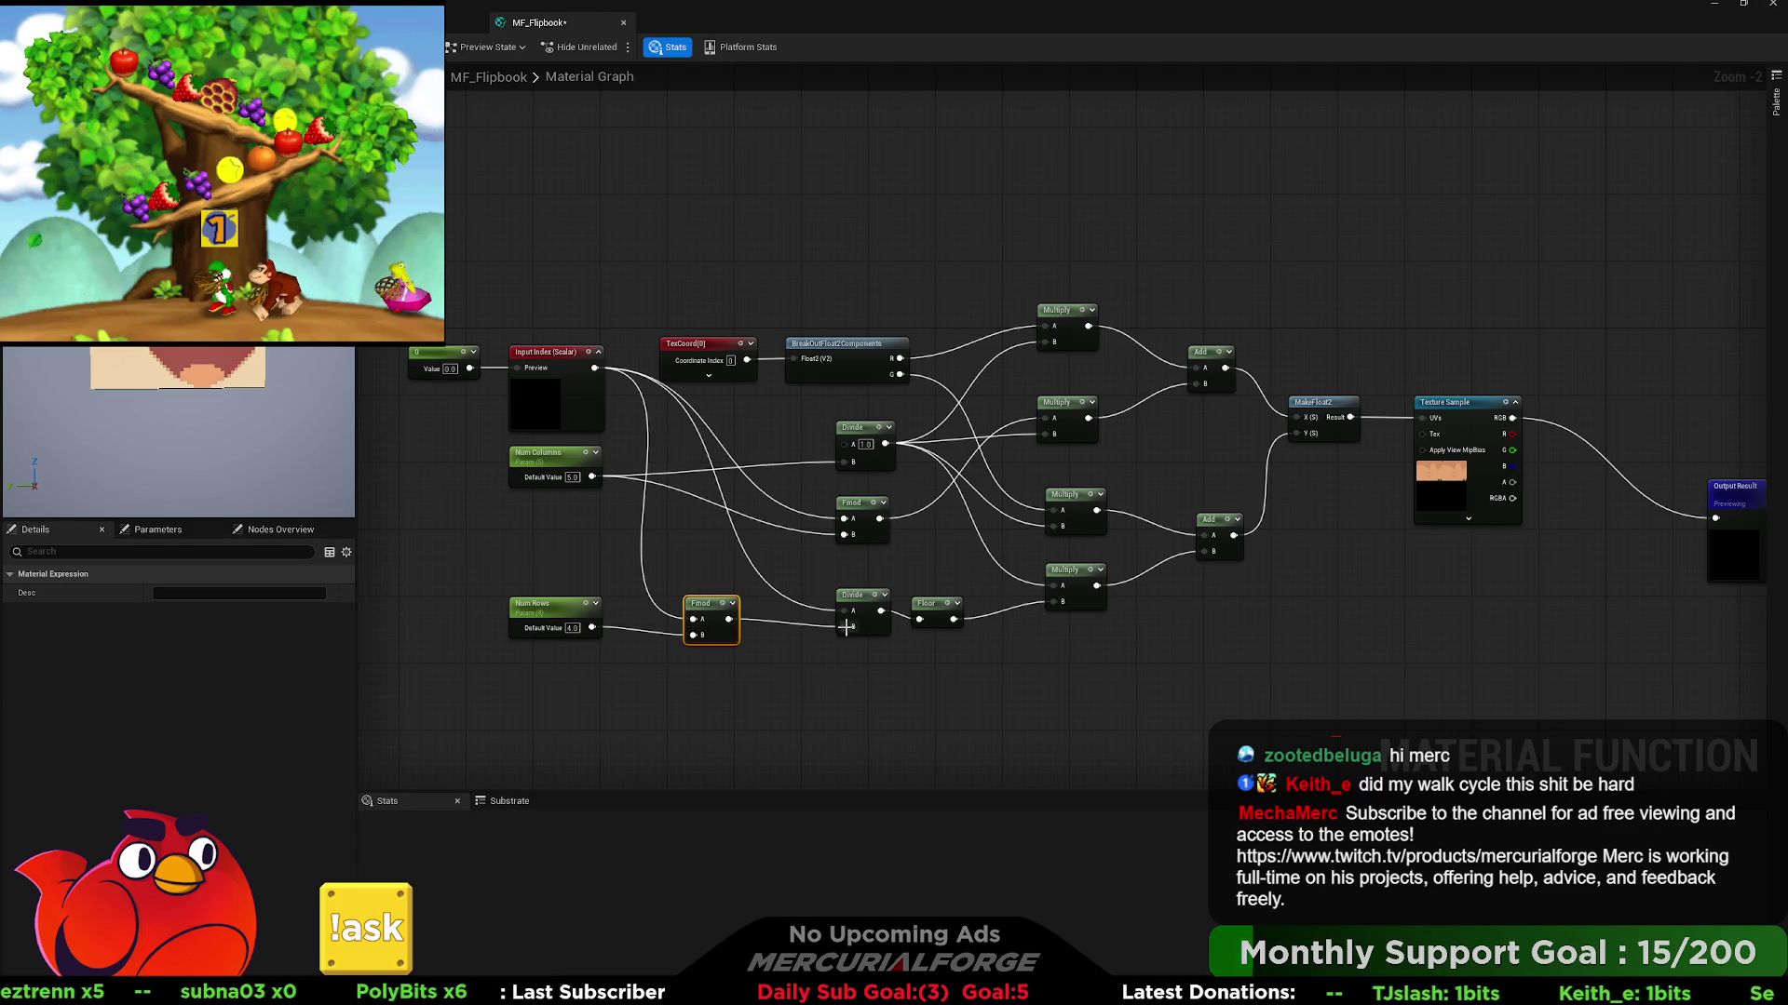
- Set the Num Rows default value to 4
{"action": "left_click", "coordinate": [572, 629]}
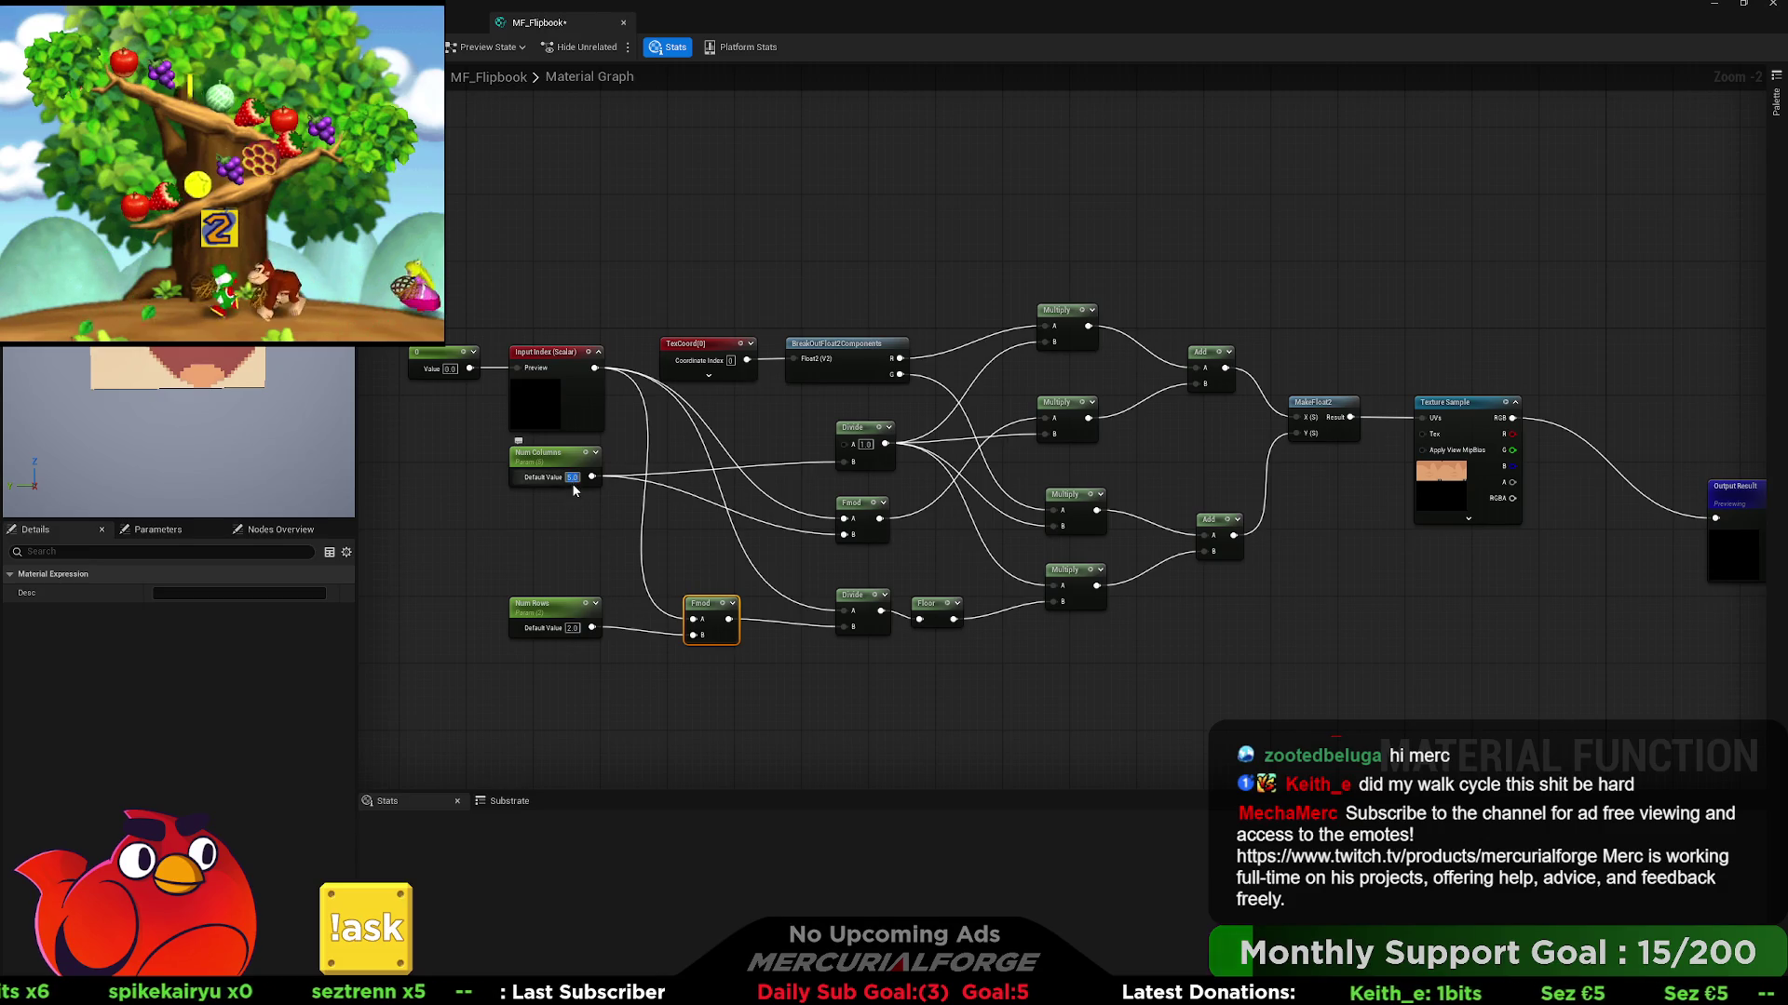
{"action": "type", "text": "4"}
{"action": "left_click", "coordinate": [588, 529]}
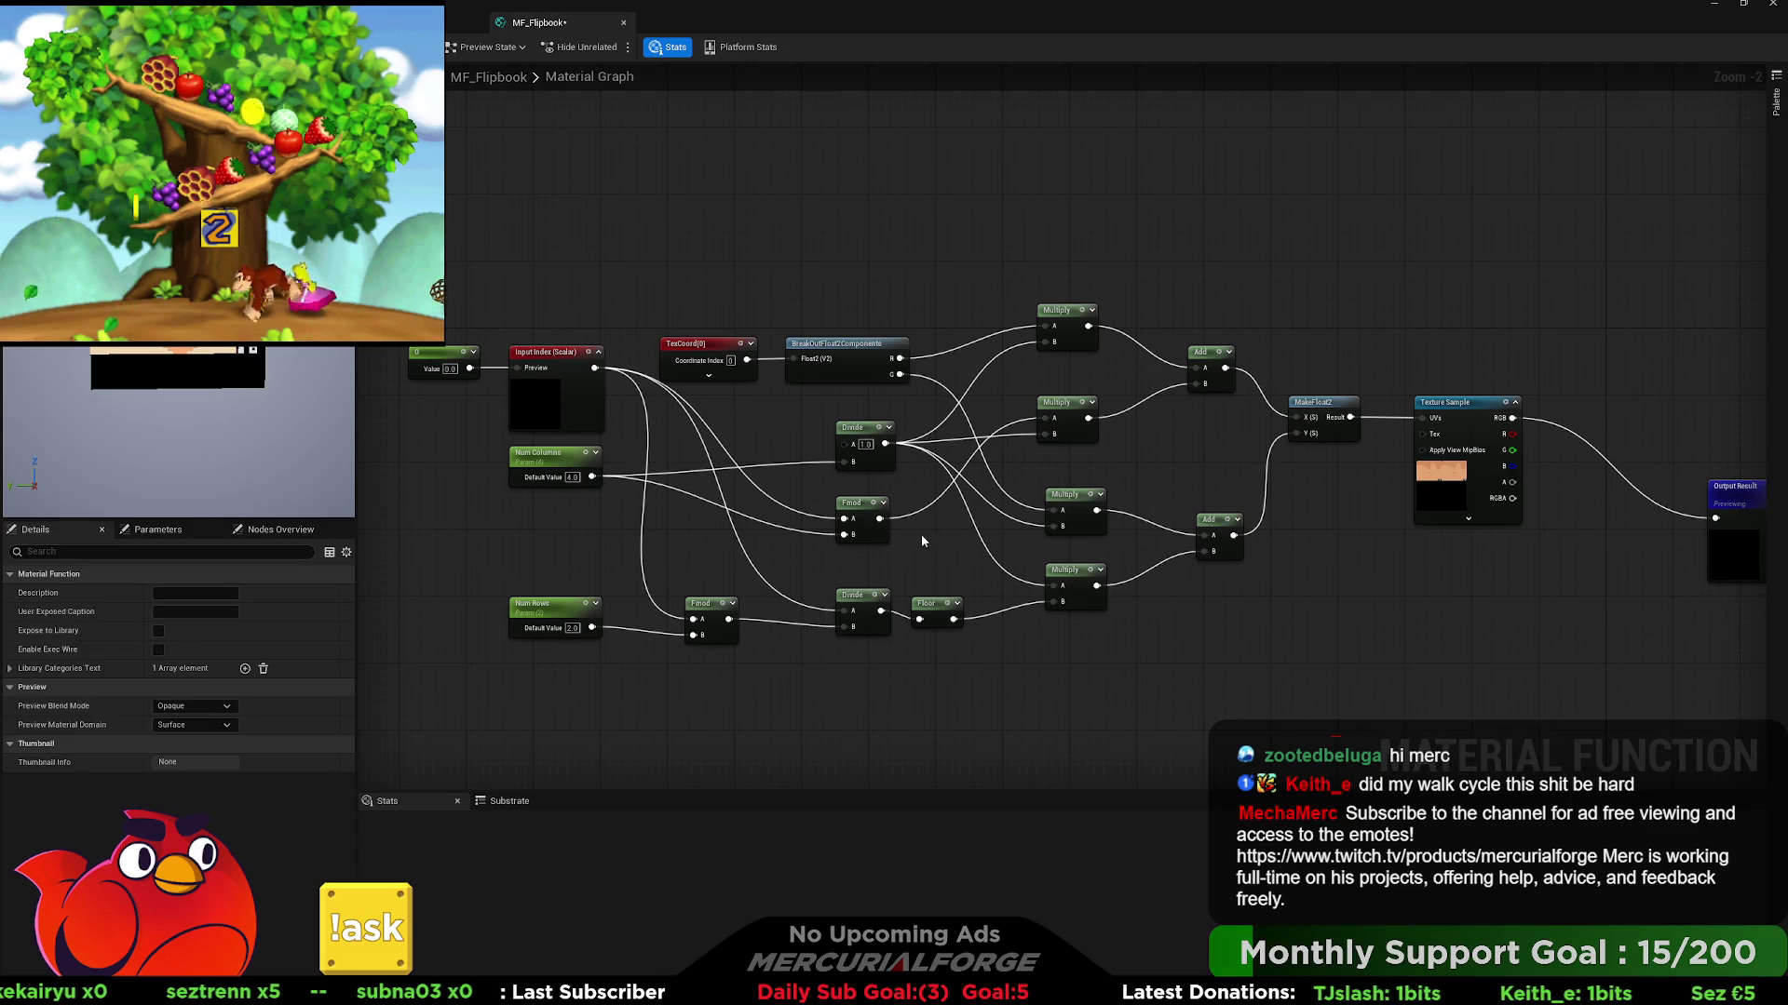
{"action": "left_click_drag", "start_coordinate": [935, 510], "coordinate": [908, 514]}
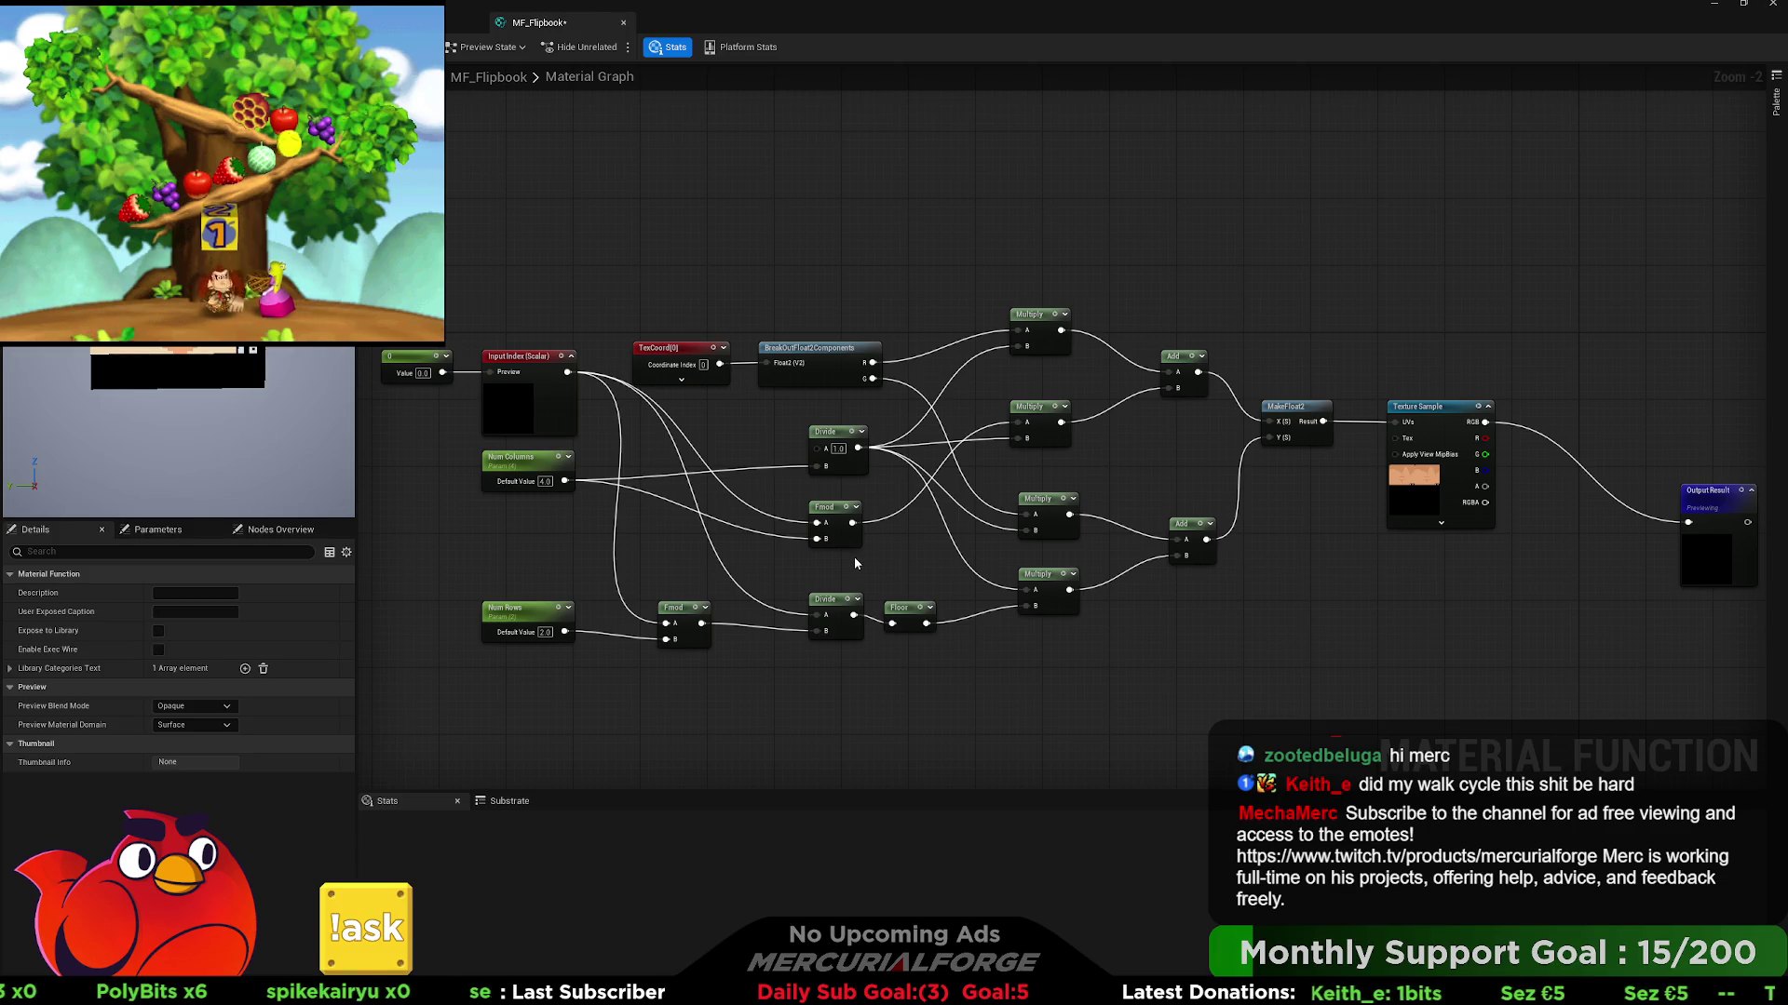
- Wire Num Rows directly into the lower Divide's B, unhook Input Index, and move the Fmod below it
{"action": "mouse_move", "coordinate": [564, 634]}
{"action": "left_mouse_down"}
{"action": "mouse_move", "coordinate": [814, 630]}
{"action": "mouse_move", "coordinate": [826, 592]}
{"action": "left_mouse_up"}
{"action": "left_click", "coordinate": [816, 615], "text": "alt"}
{"action": "left_click_drag", "start_coordinate": [684, 609], "coordinate": [778, 653]}
{"action": "left_click_drag", "start_coordinate": [750, 654], "coordinate": [835, 663]}
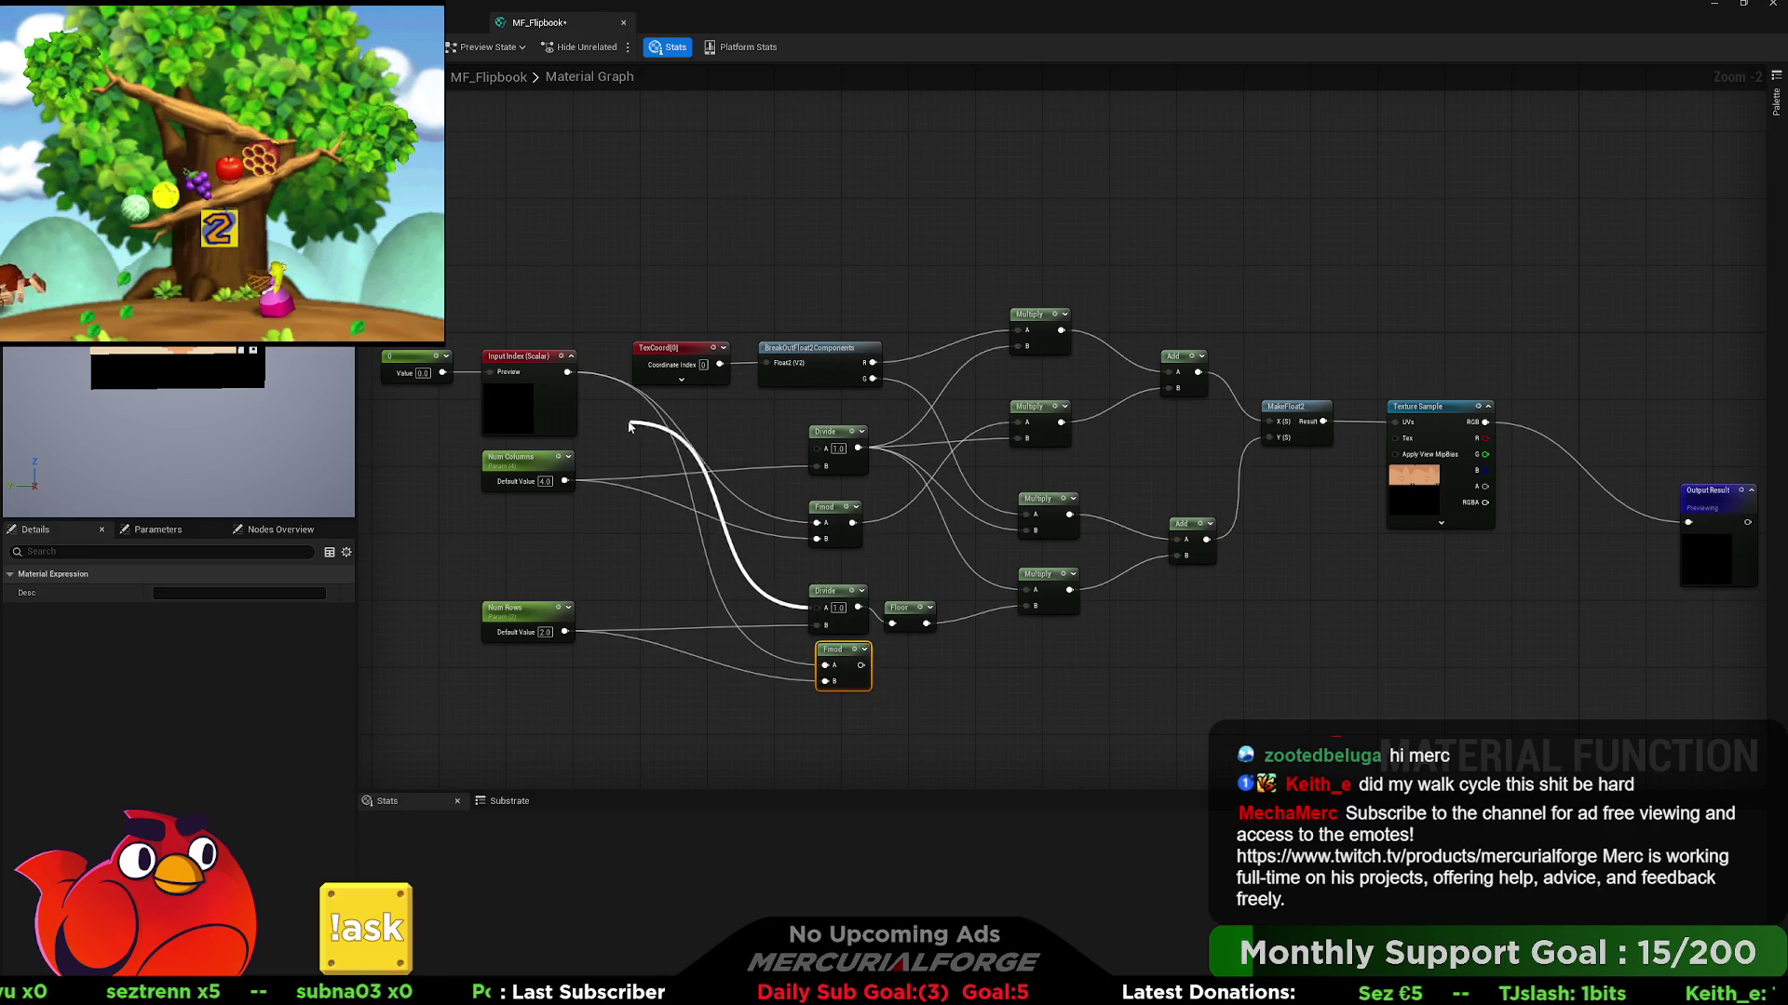
{"action": "left_click", "coordinate": [669, 557]}
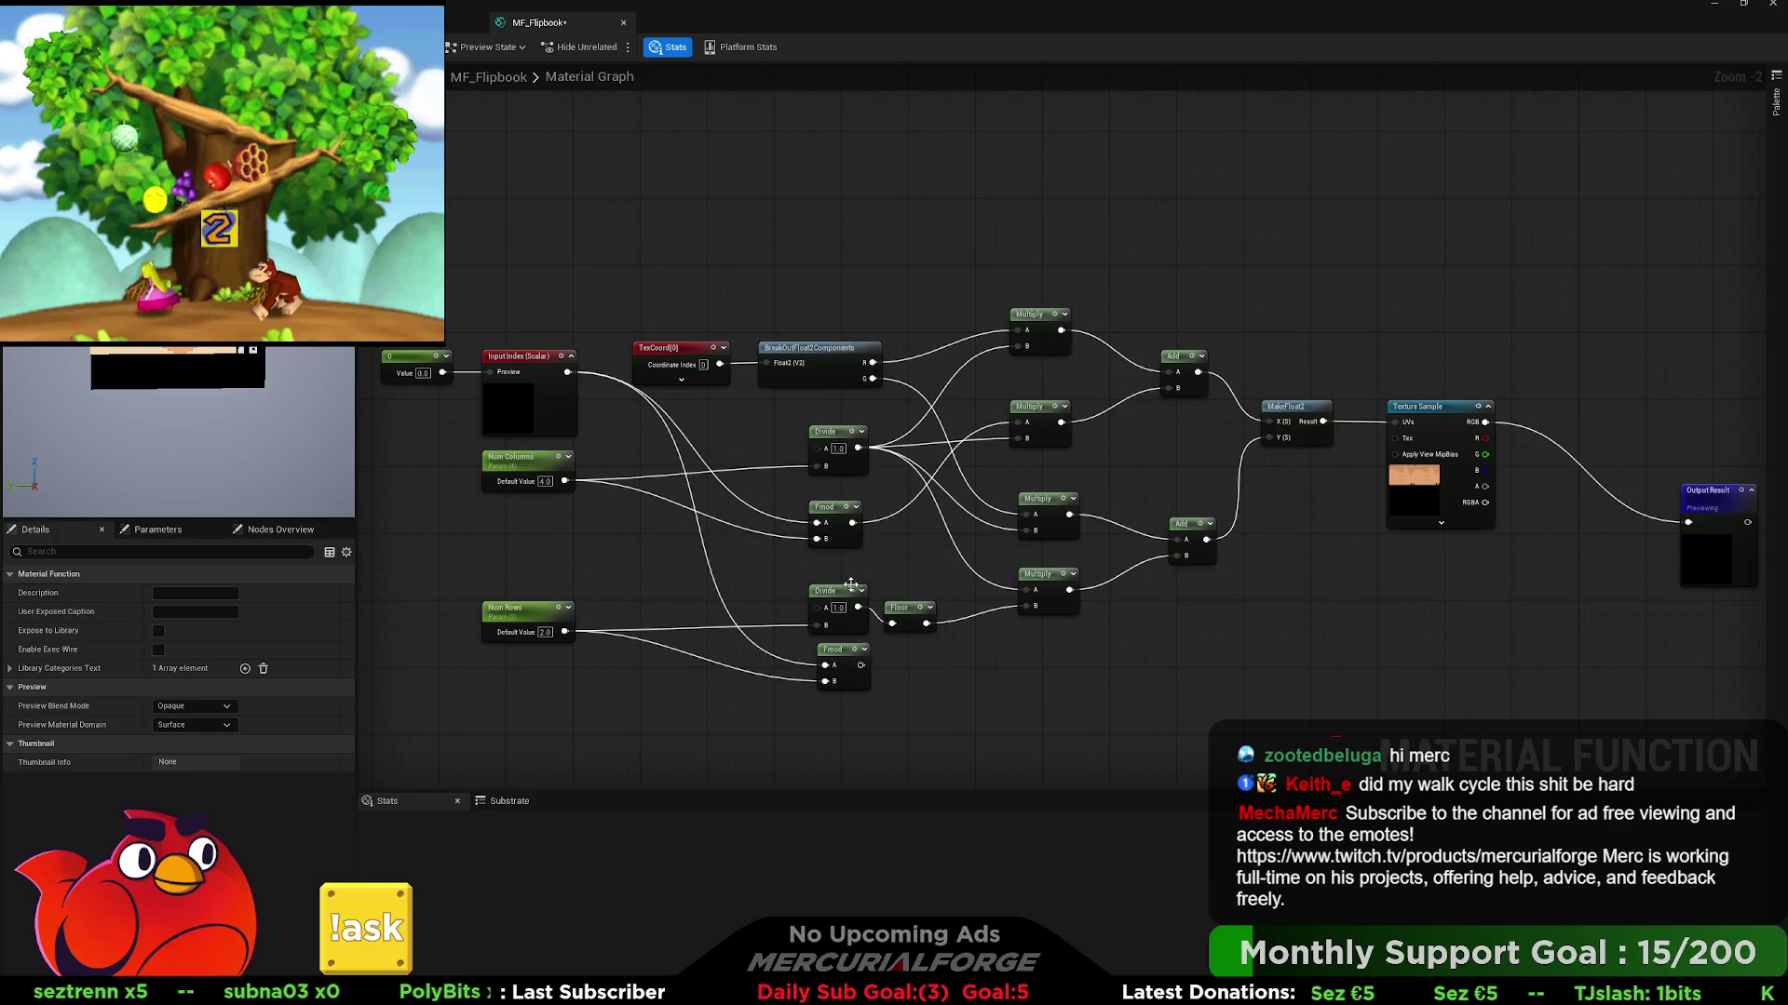
- Set the Num Rows default value to 5
{"action": "type", "text": "4"}
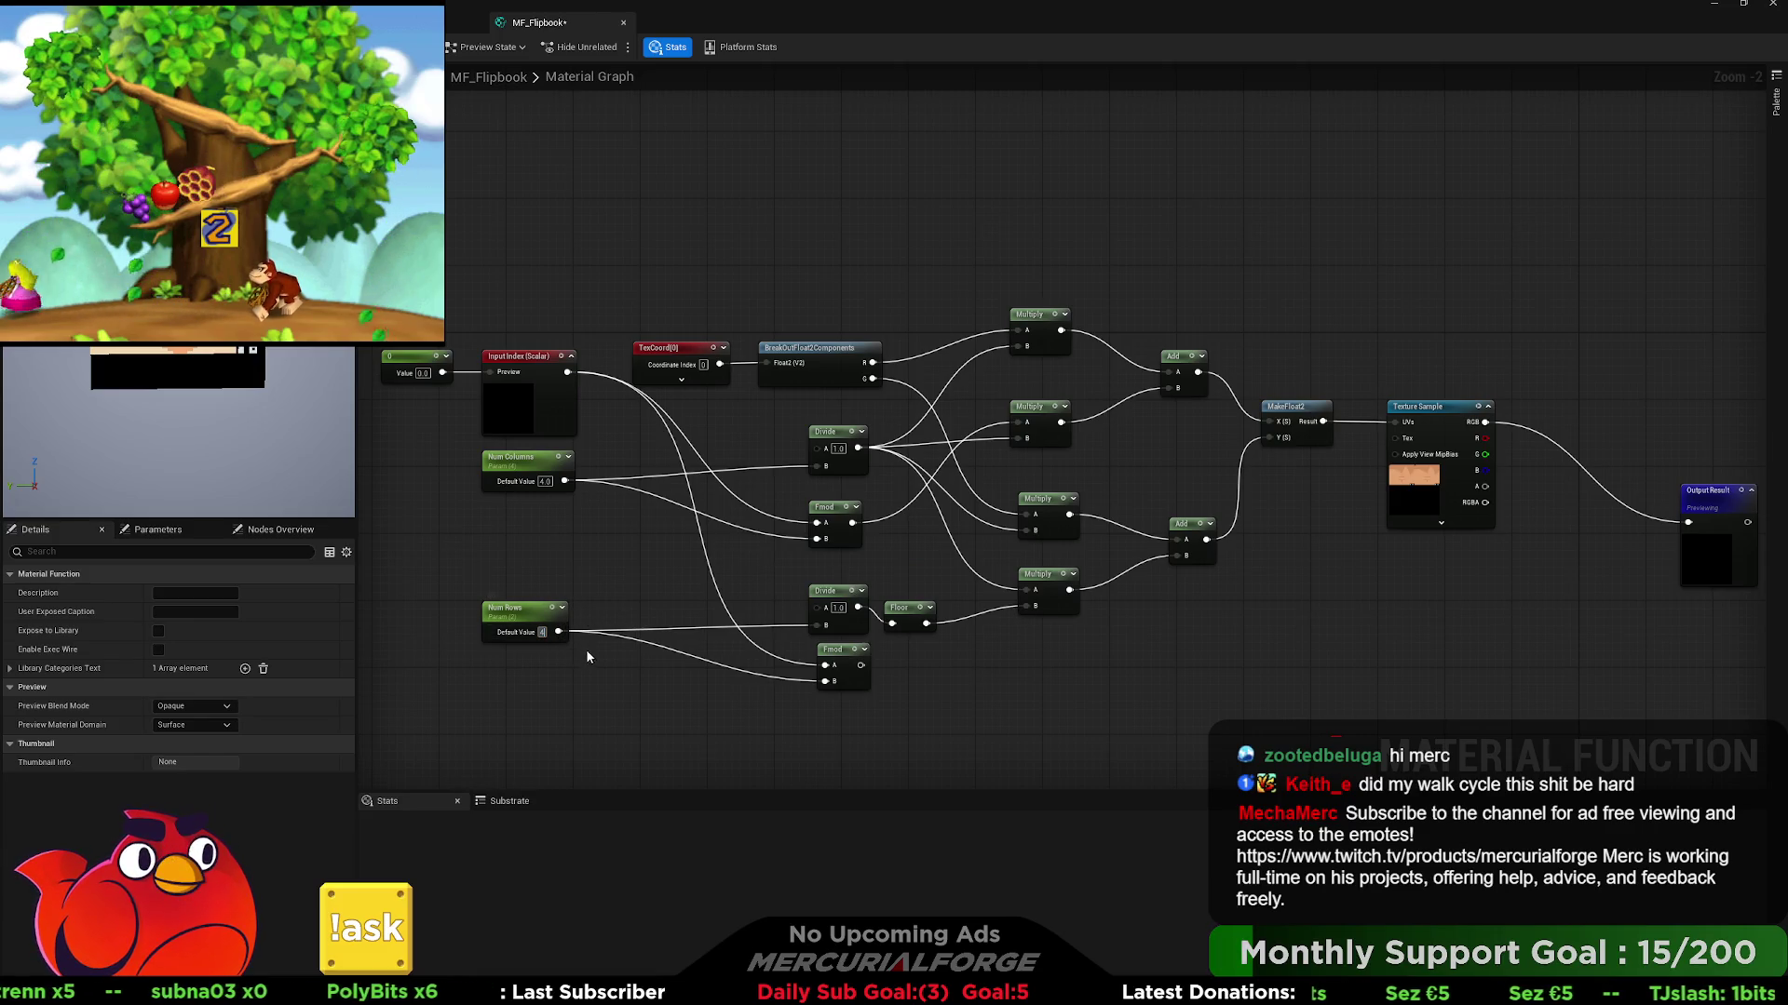
{"action": "key", "text": "BackSpace"}
{"action": "type", "text": "5"}
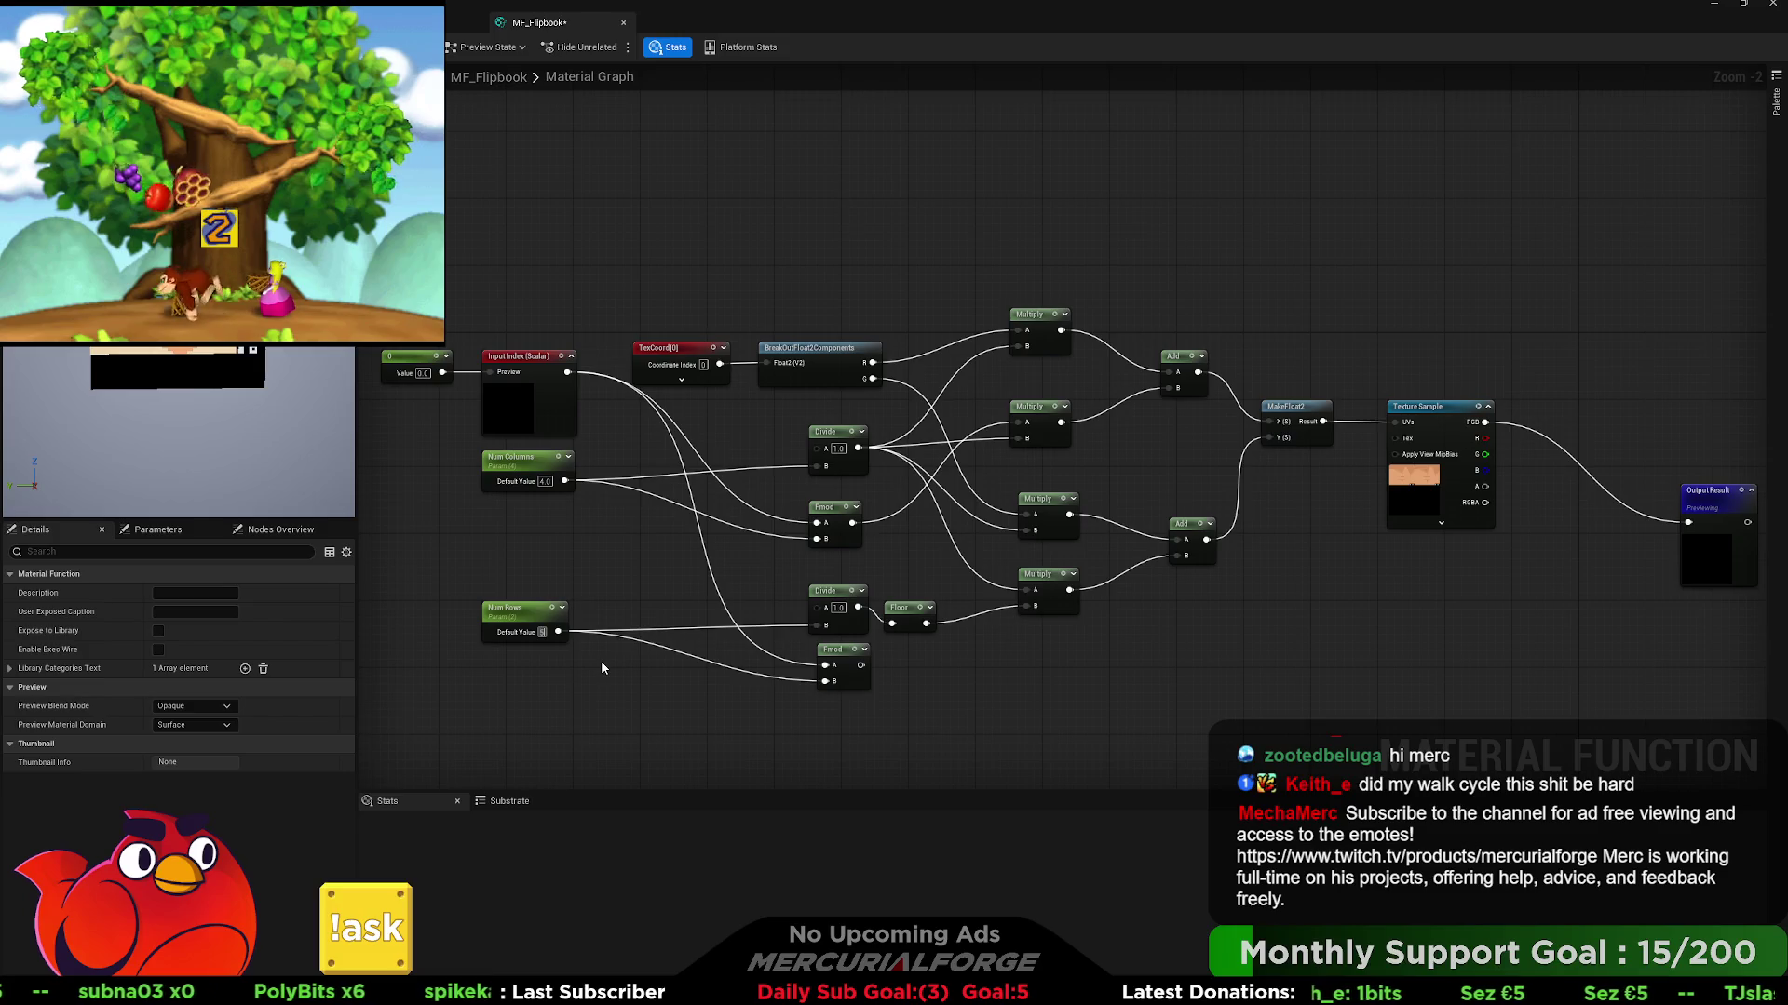
{"action": "key", "text": "Return"}
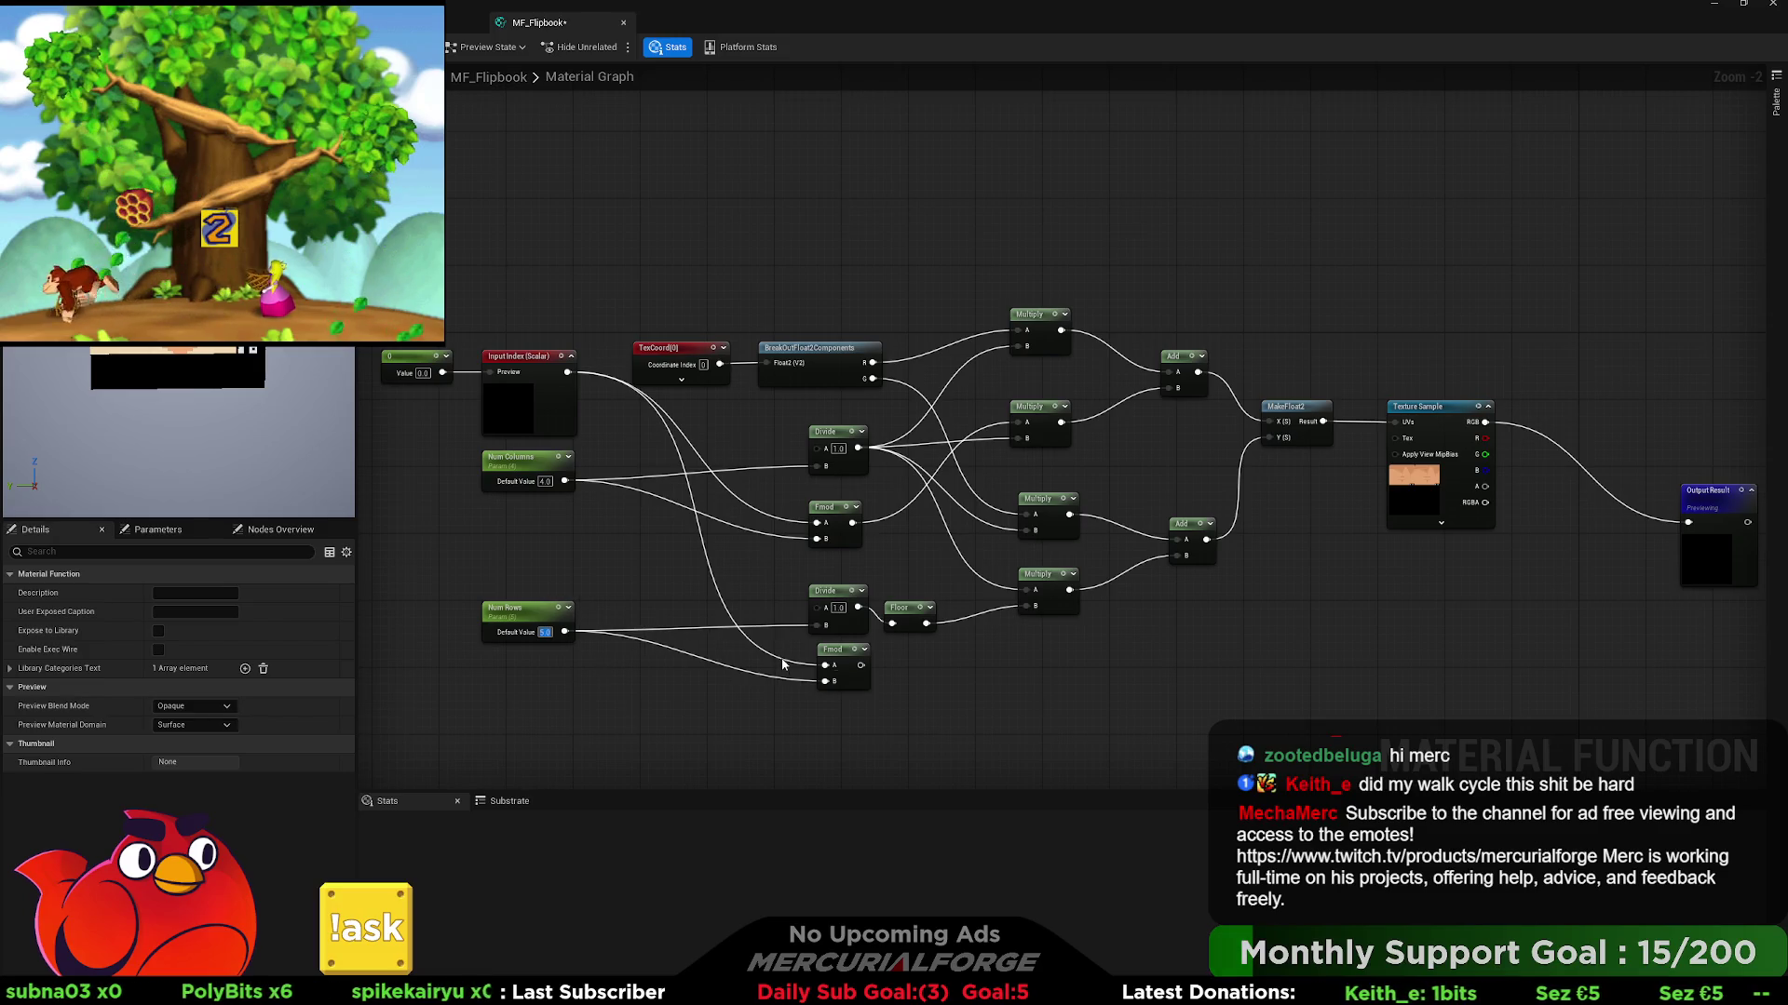
- Delete the Floor node and wire the lower Divide and Fmod outputs into the Multiply nodes
{"action": "left_click_drag", "start_coordinate": [832, 651], "coordinate": [824, 650]}
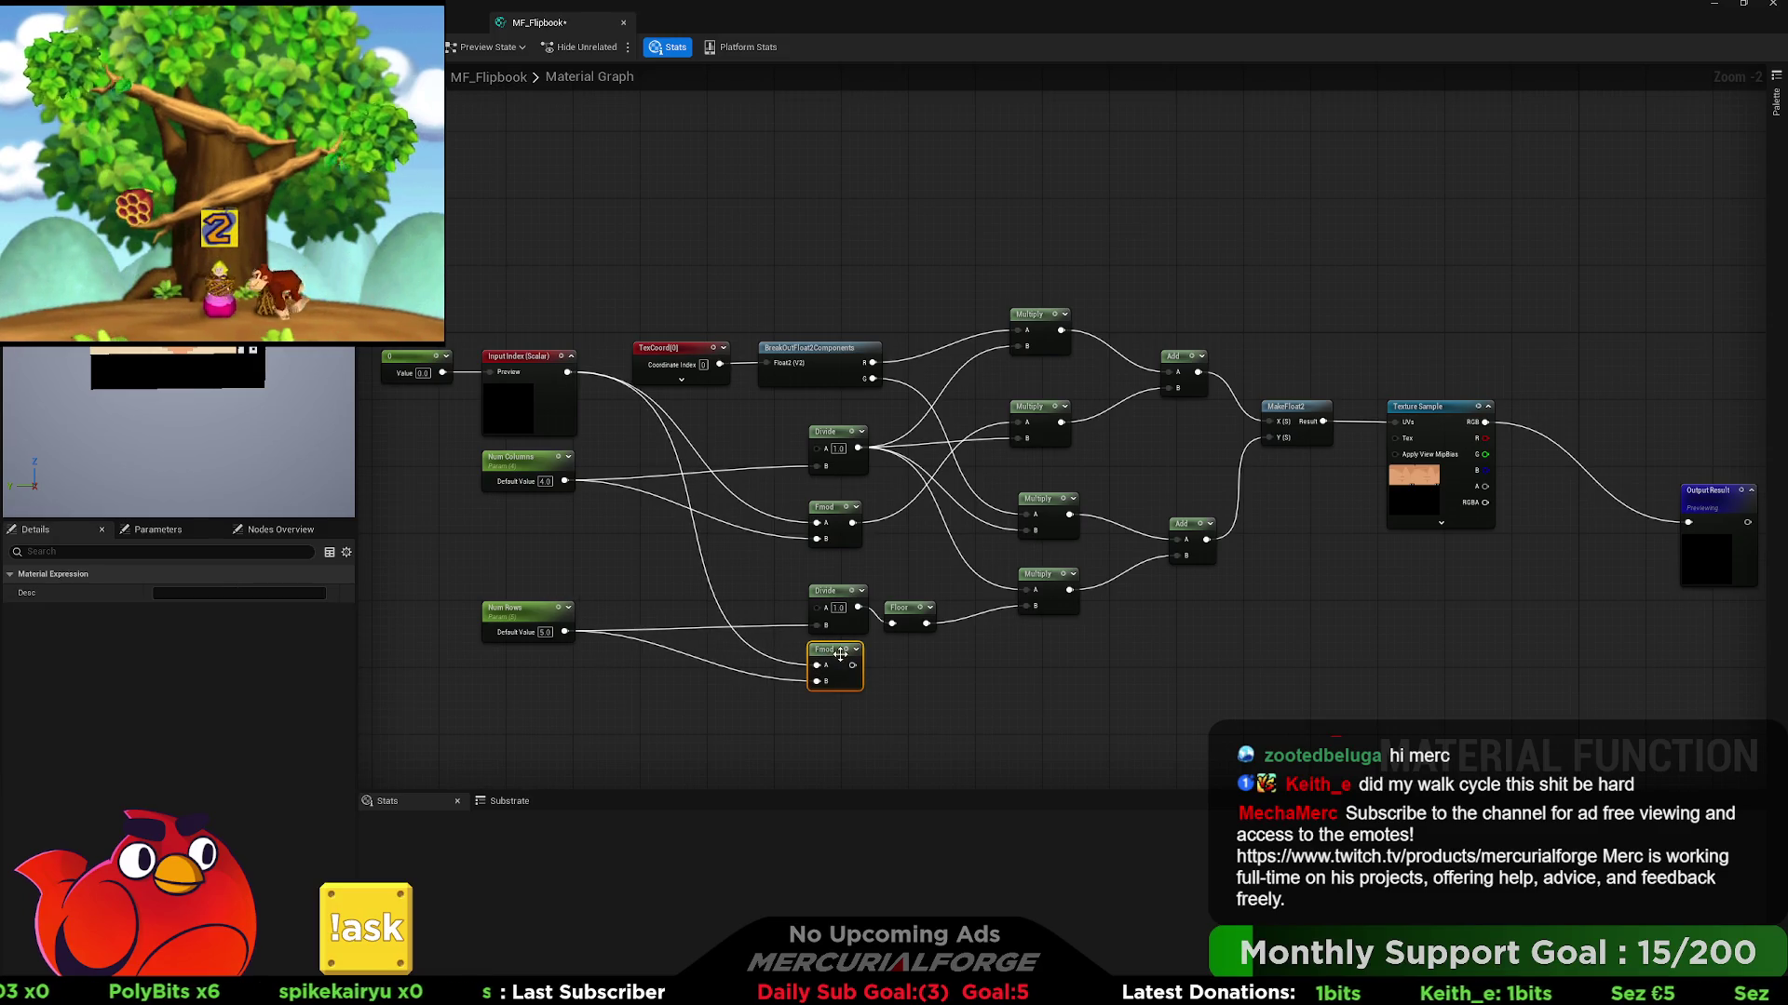
{"action": "left_click", "coordinate": [918, 617]}
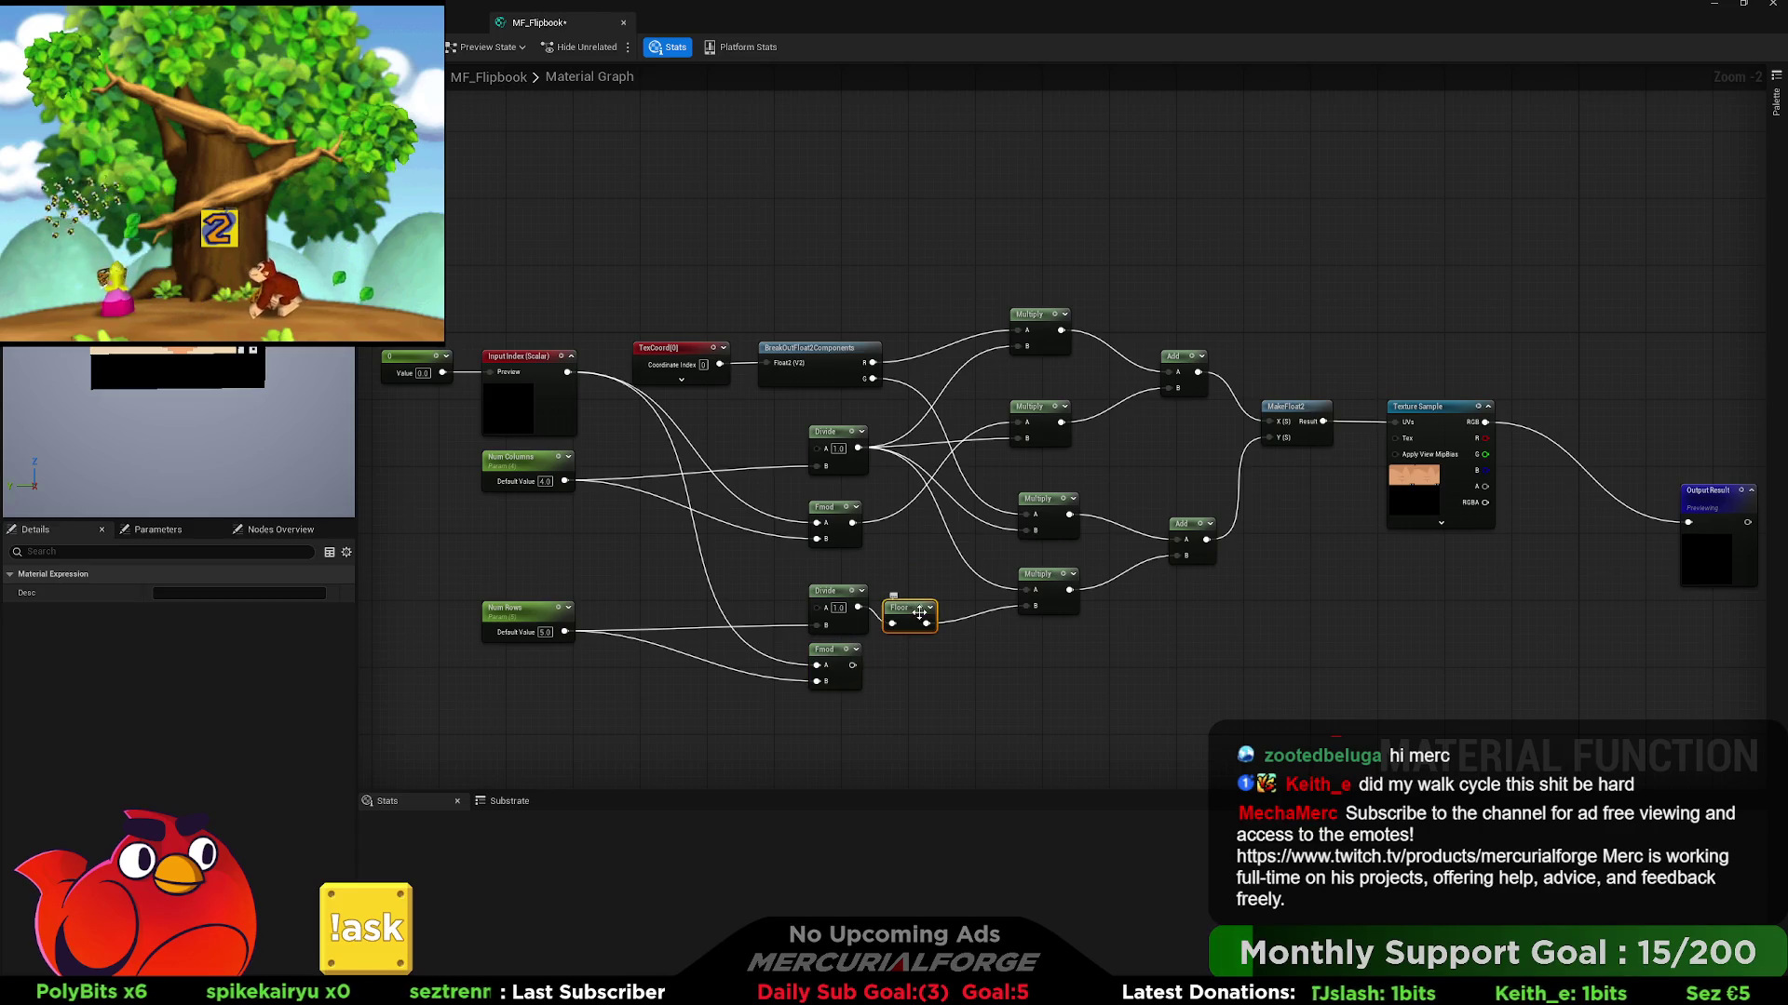
{"action": "key", "text": "Delete"}
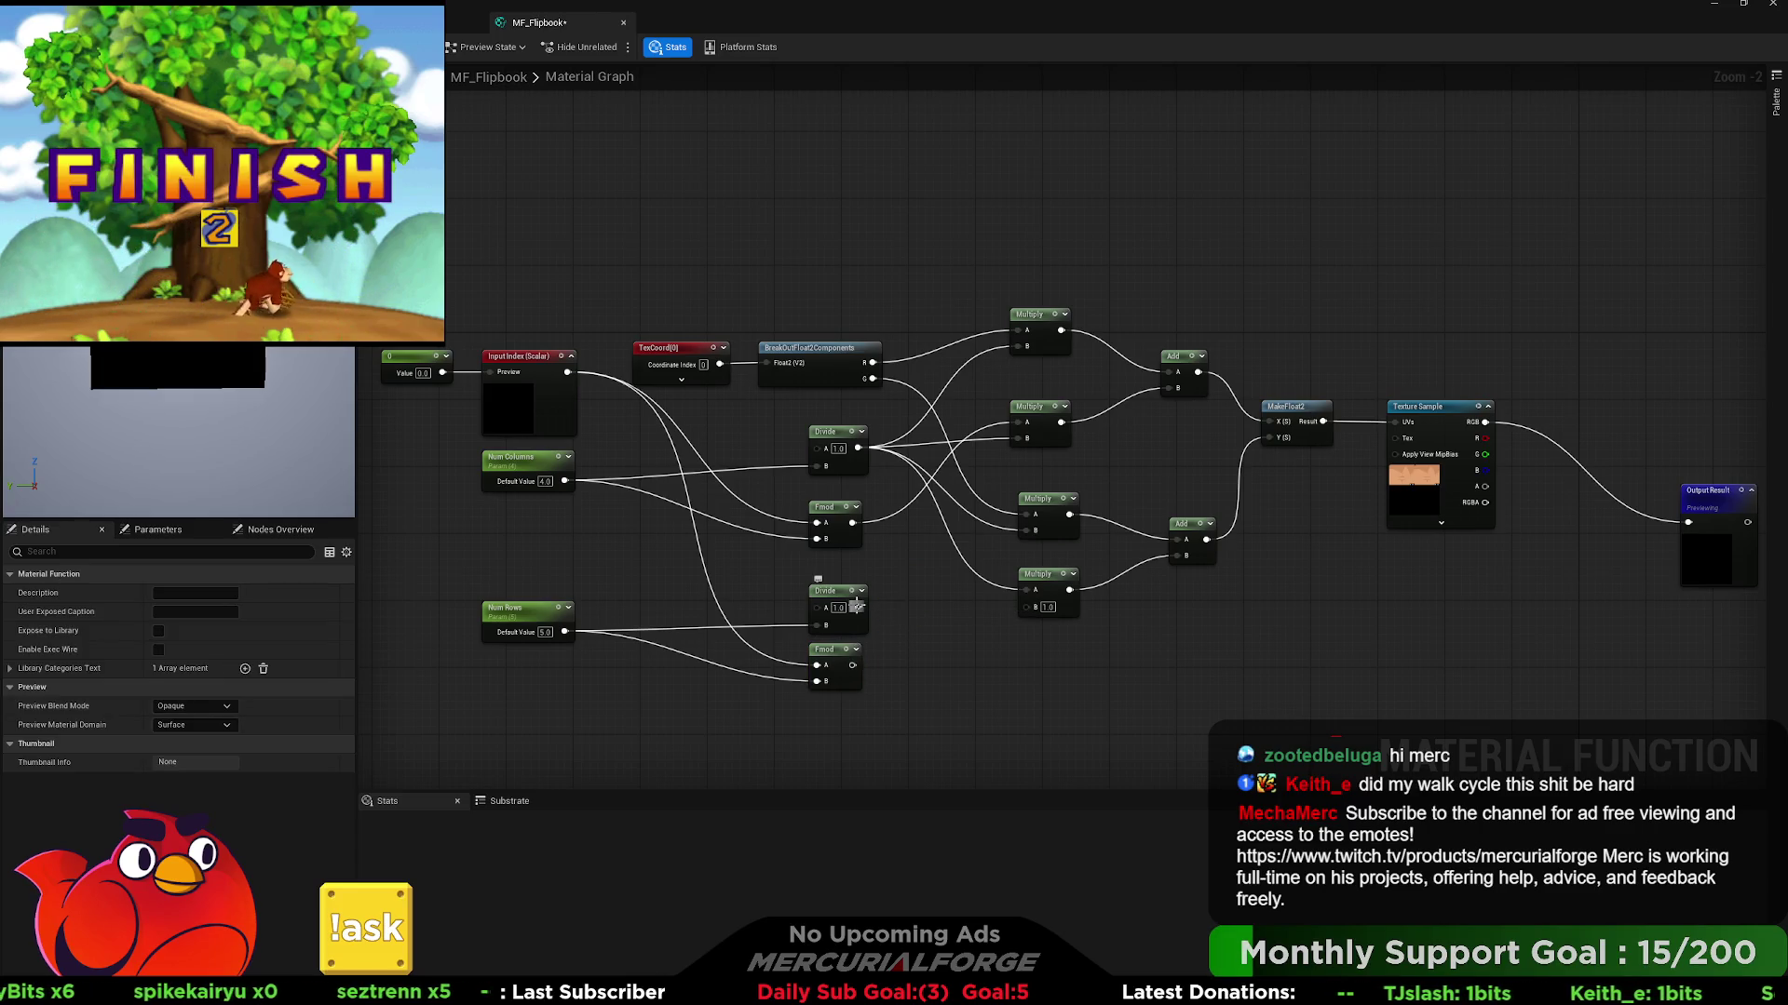
{"action": "left_click_drag", "start_coordinate": [857, 607], "coordinate": [1027, 607]}
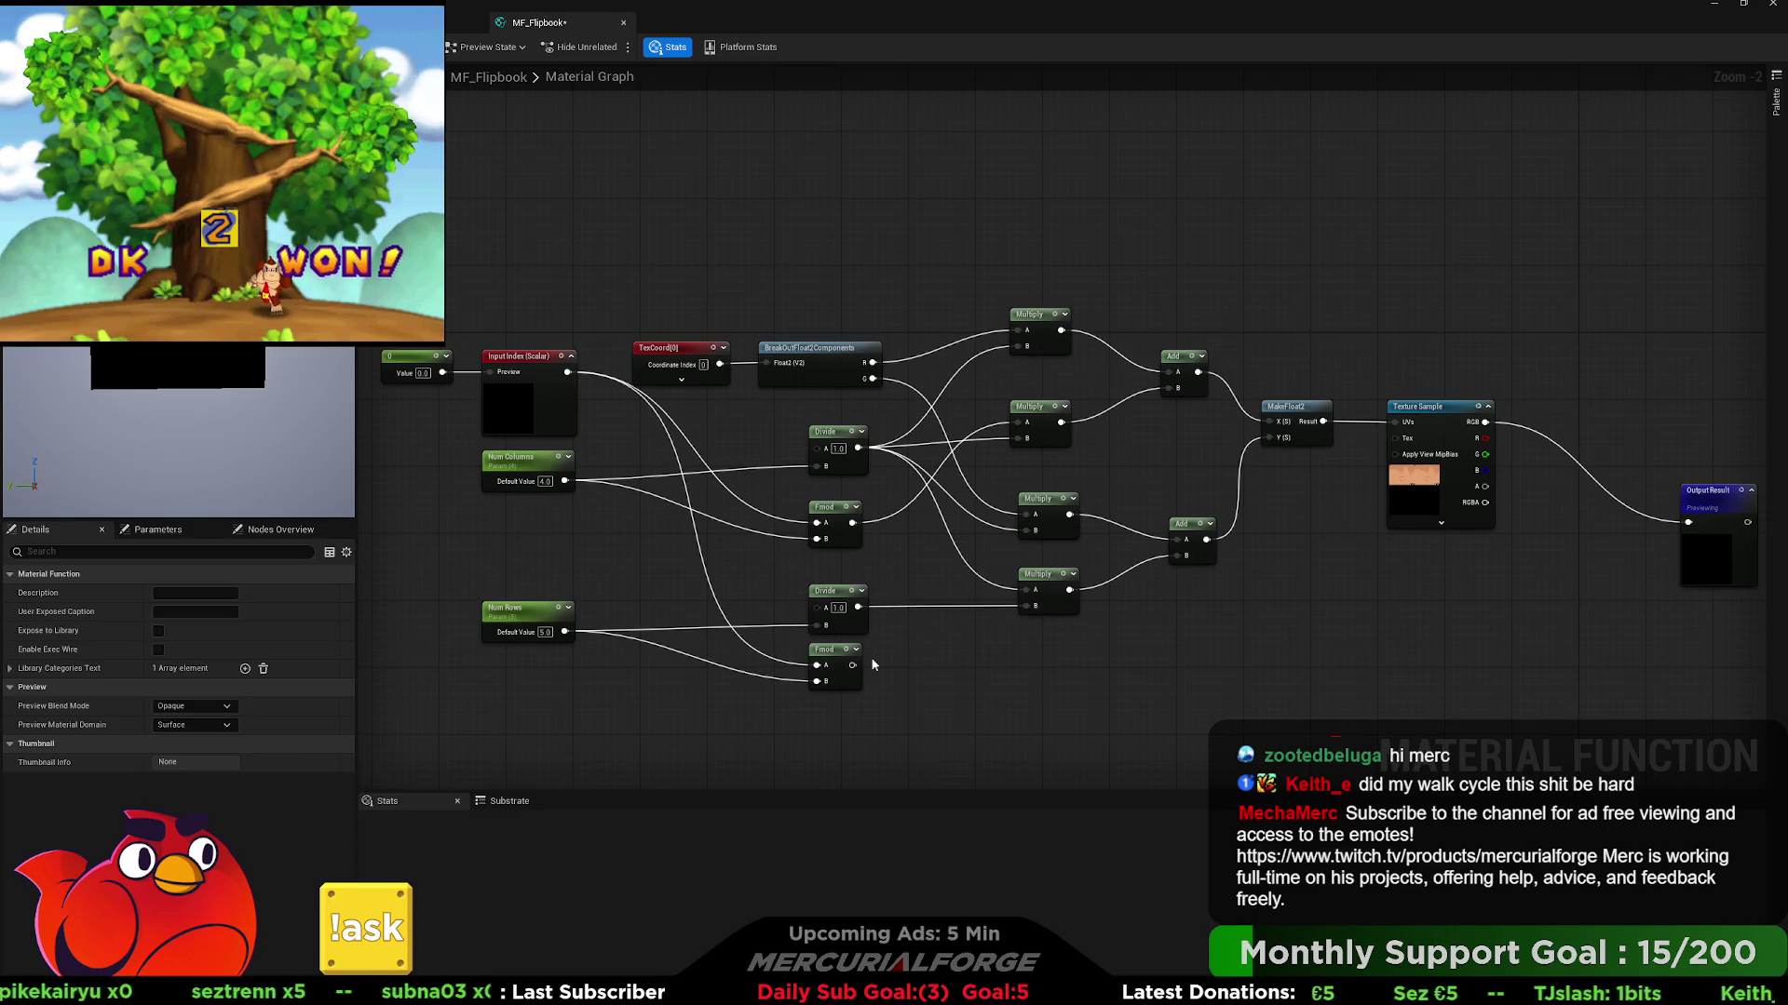
{"action": "left_click_drag", "start_coordinate": [852, 665], "coordinate": [1038, 521]}
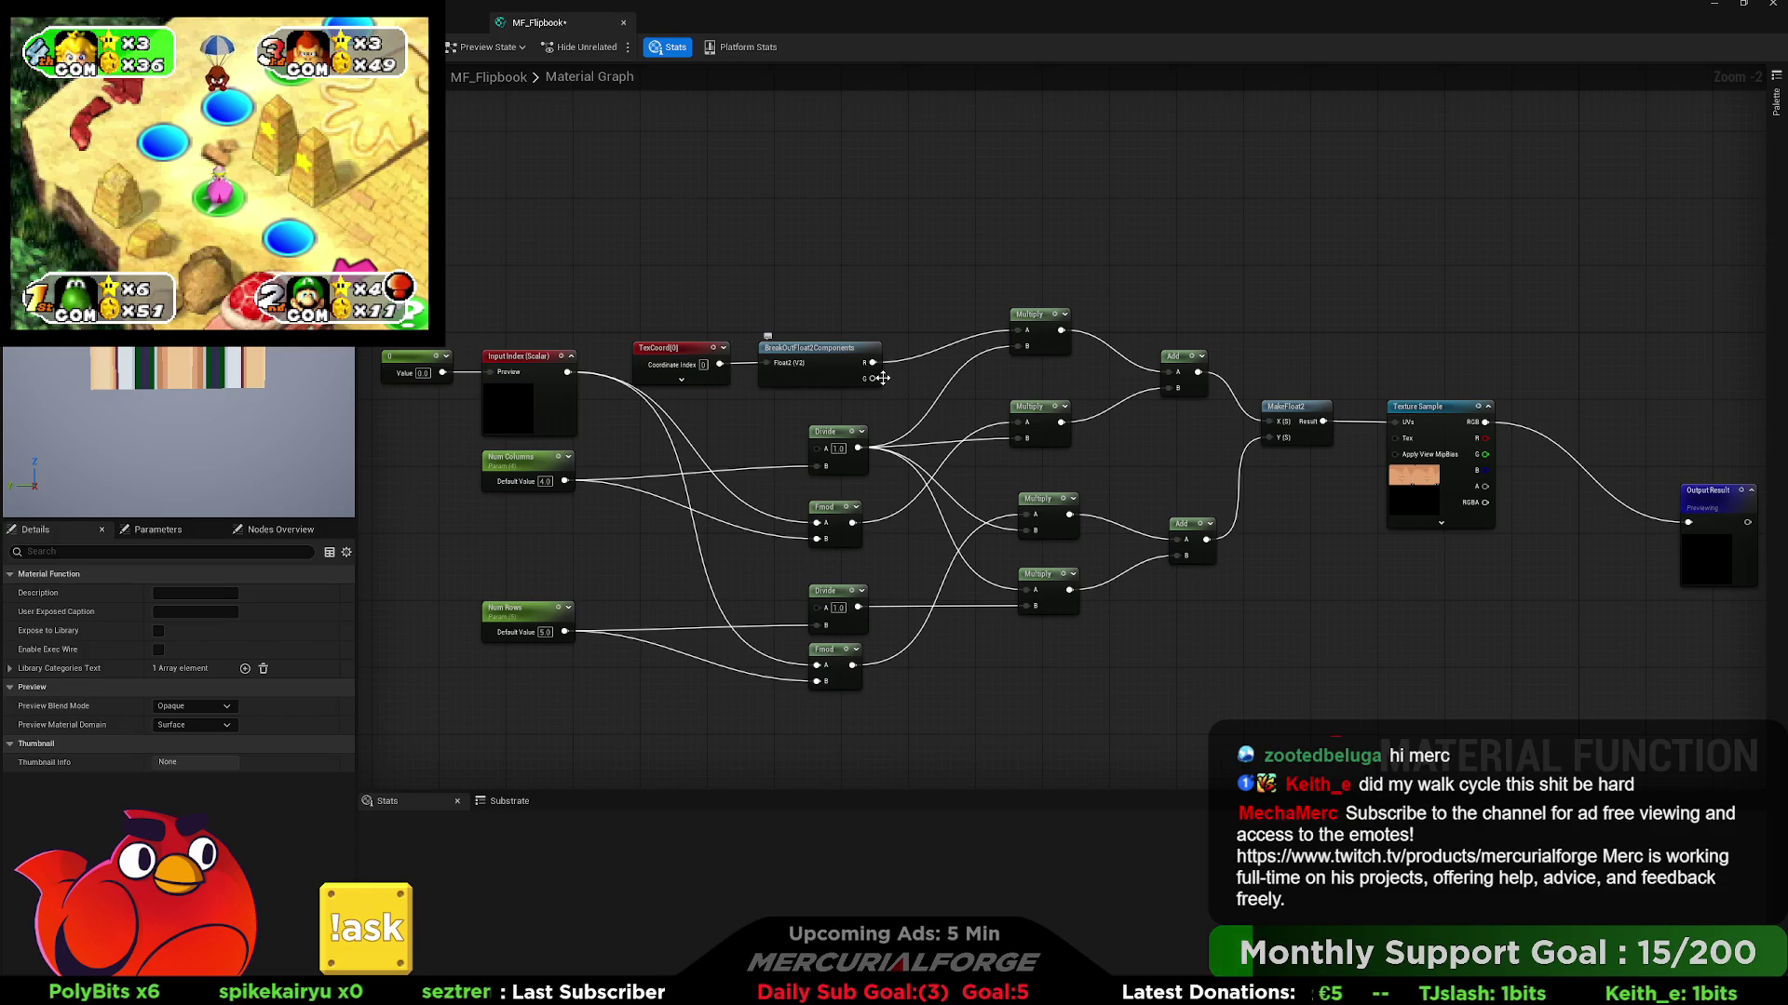
- Move the BreakOutFloat2Components node aside and connect the lower Fmod output to Multiply B
{"action": "left_click_drag", "start_coordinate": [879, 378], "coordinate": [1030, 515]}
{"action": "mouse_move", "coordinate": [895, 371]}
{"action": "left_mouse_down"}
{"action": "mouse_move", "coordinate": [1031, 589]}
{"action": "mouse_move", "coordinate": [872, 661]}
{"action": "mouse_move", "coordinate": [899, 521]}
{"action": "mouse_move", "coordinate": [903, 566]}
{"action": "left_mouse_up"}
{"action": "left_click", "coordinate": [903, 566]}
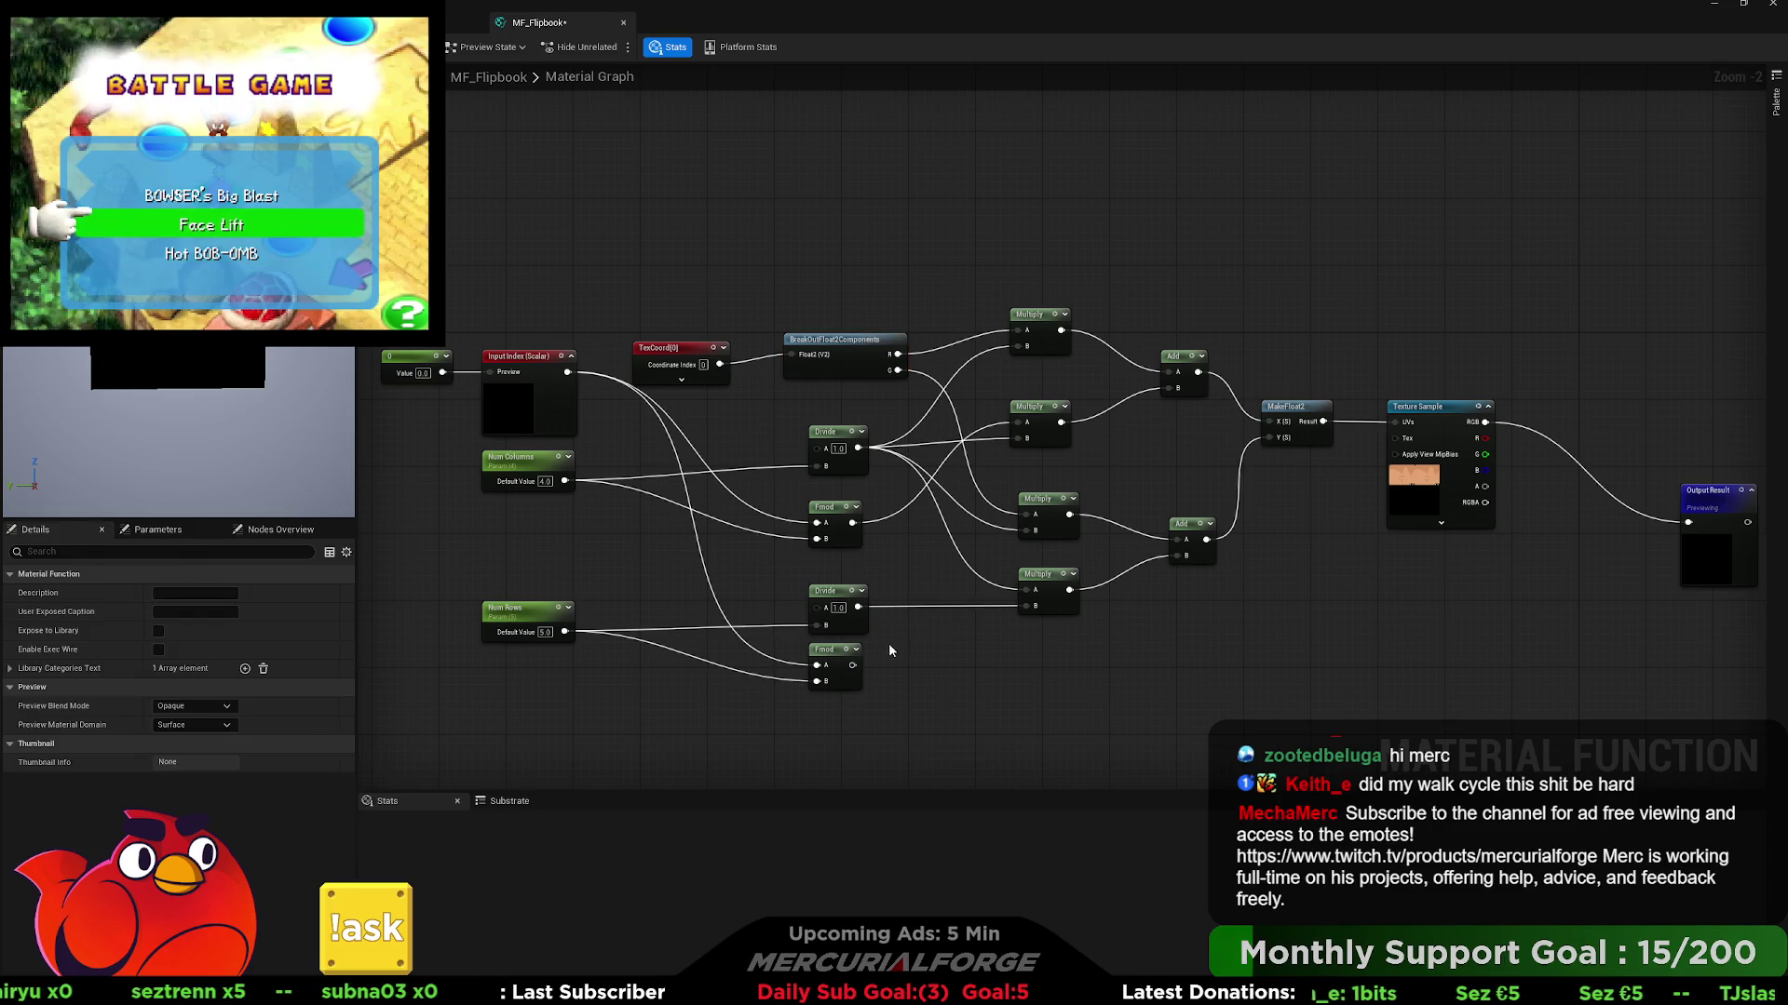
{"action": "left_click_drag", "start_coordinate": [852, 664], "coordinate": [1025, 594]}
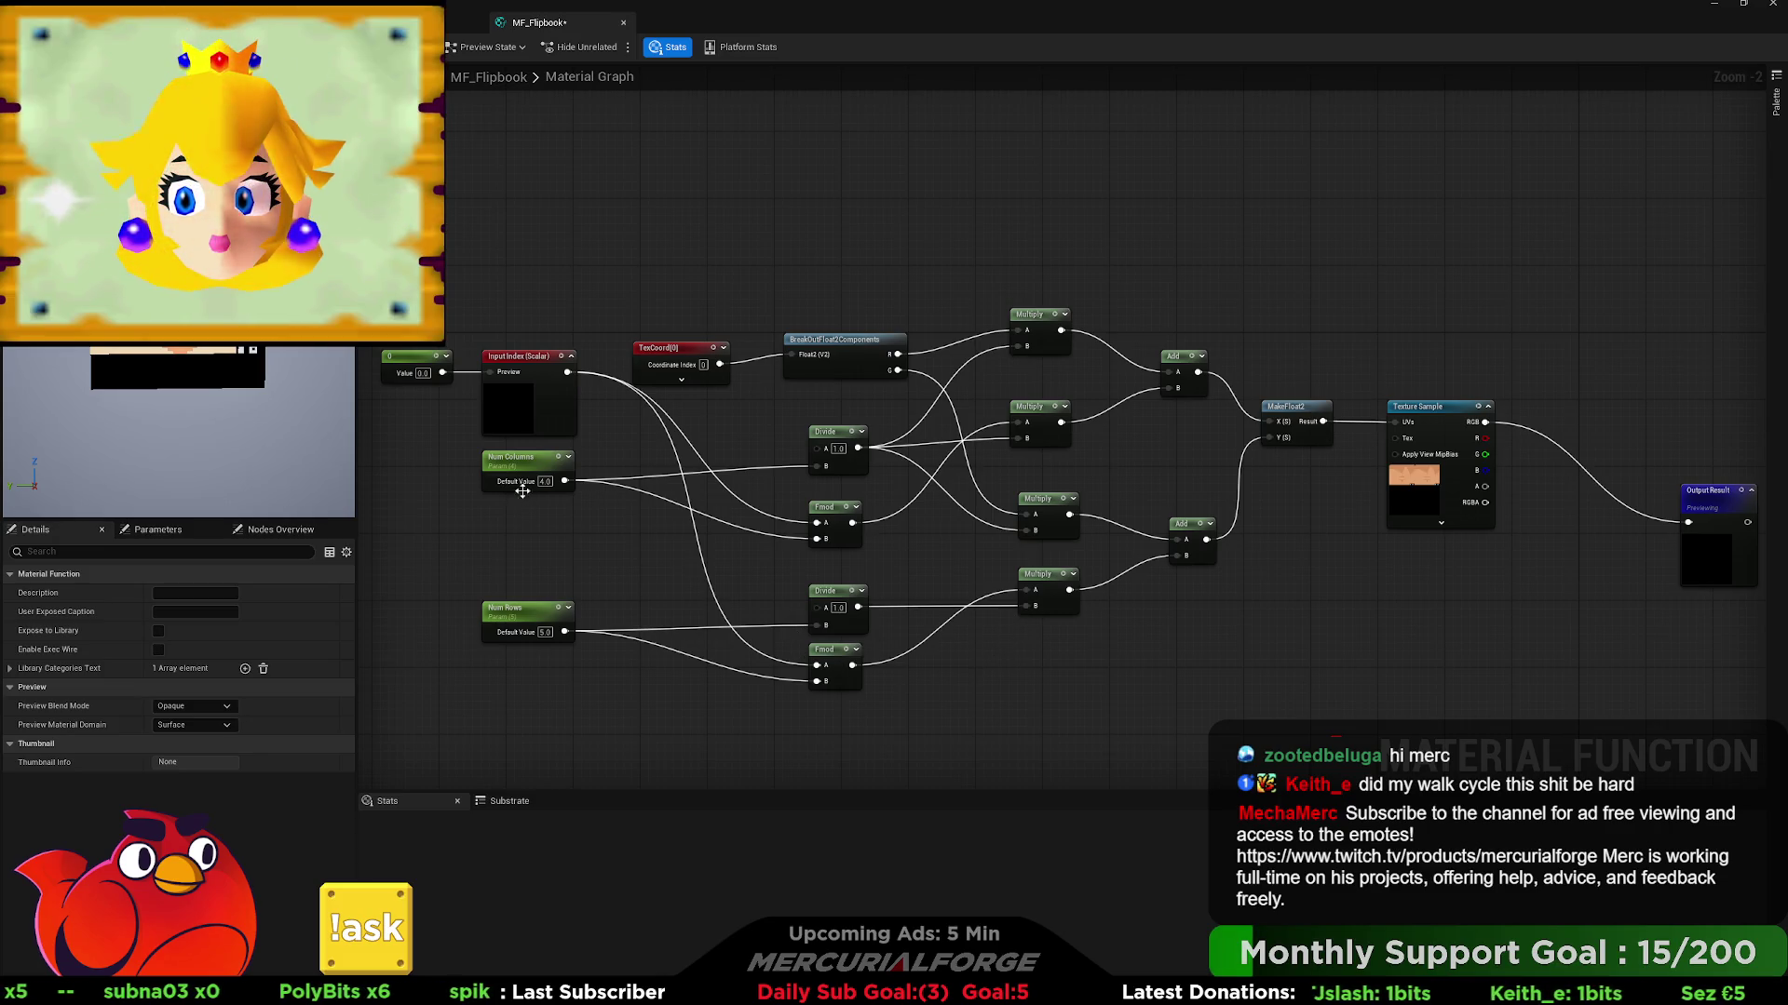
- Try index constant values 2 and 0, then settle on 1
{"action": "left_click", "coordinate": [426, 374]}
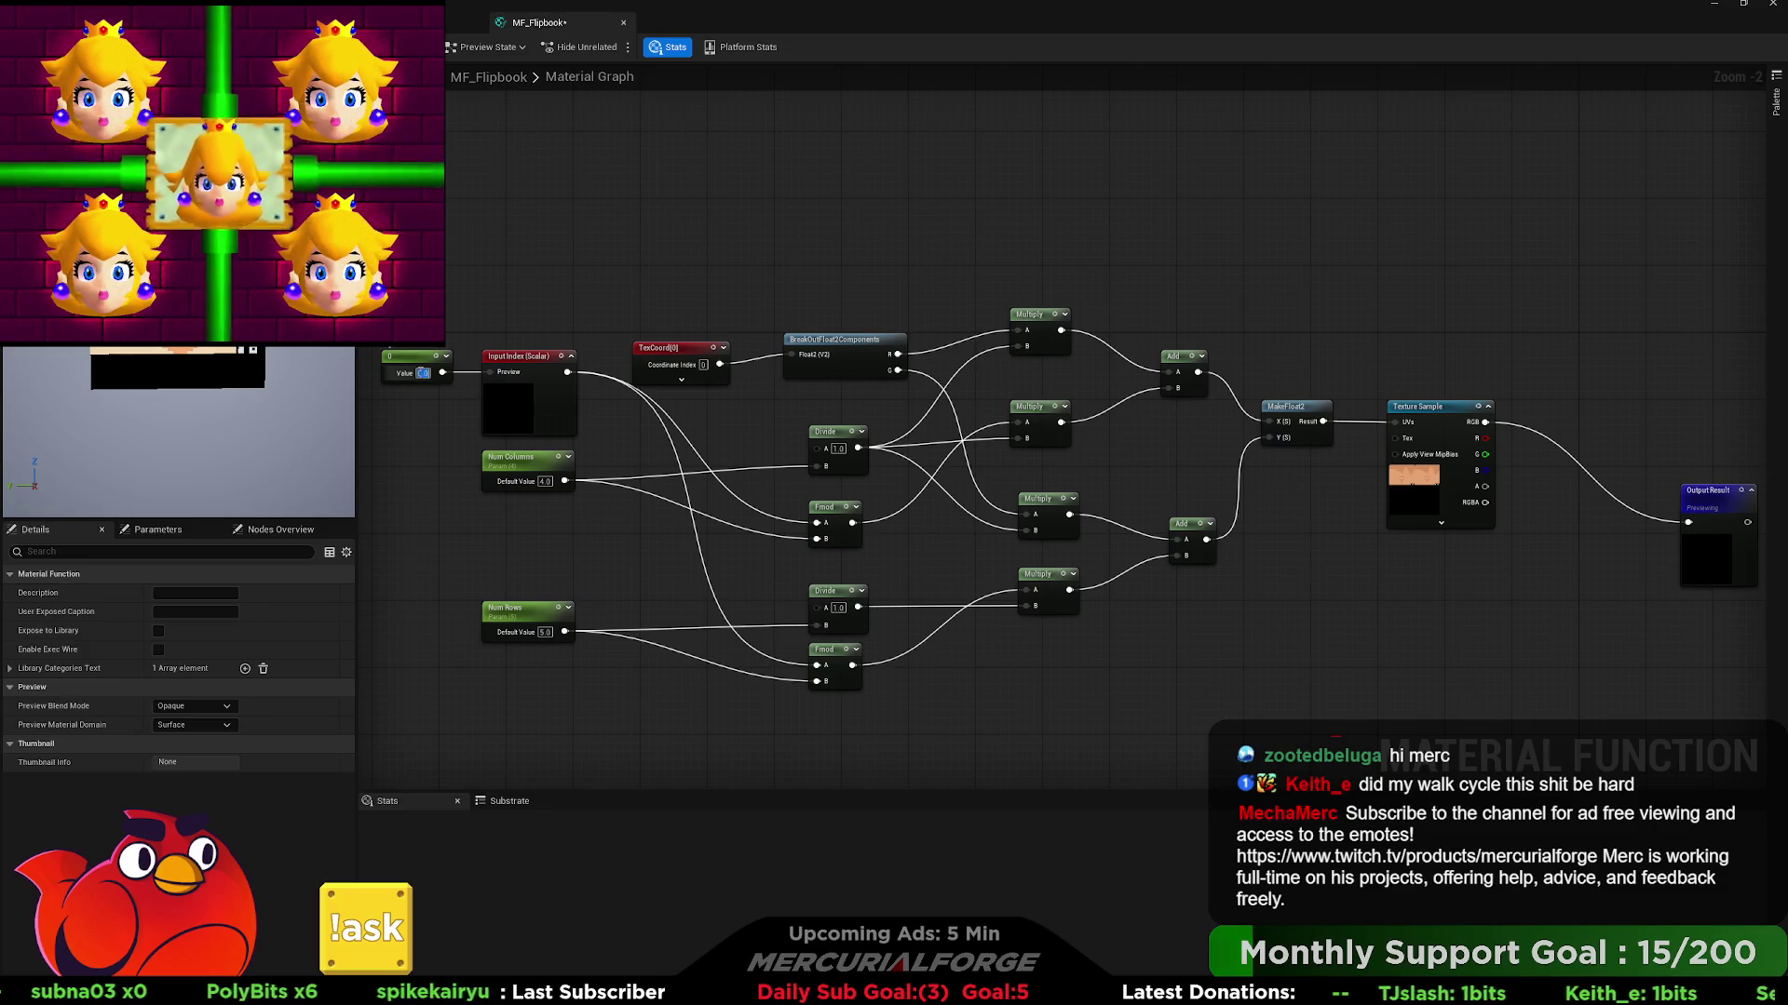
{"action": "type", "text": "2"}
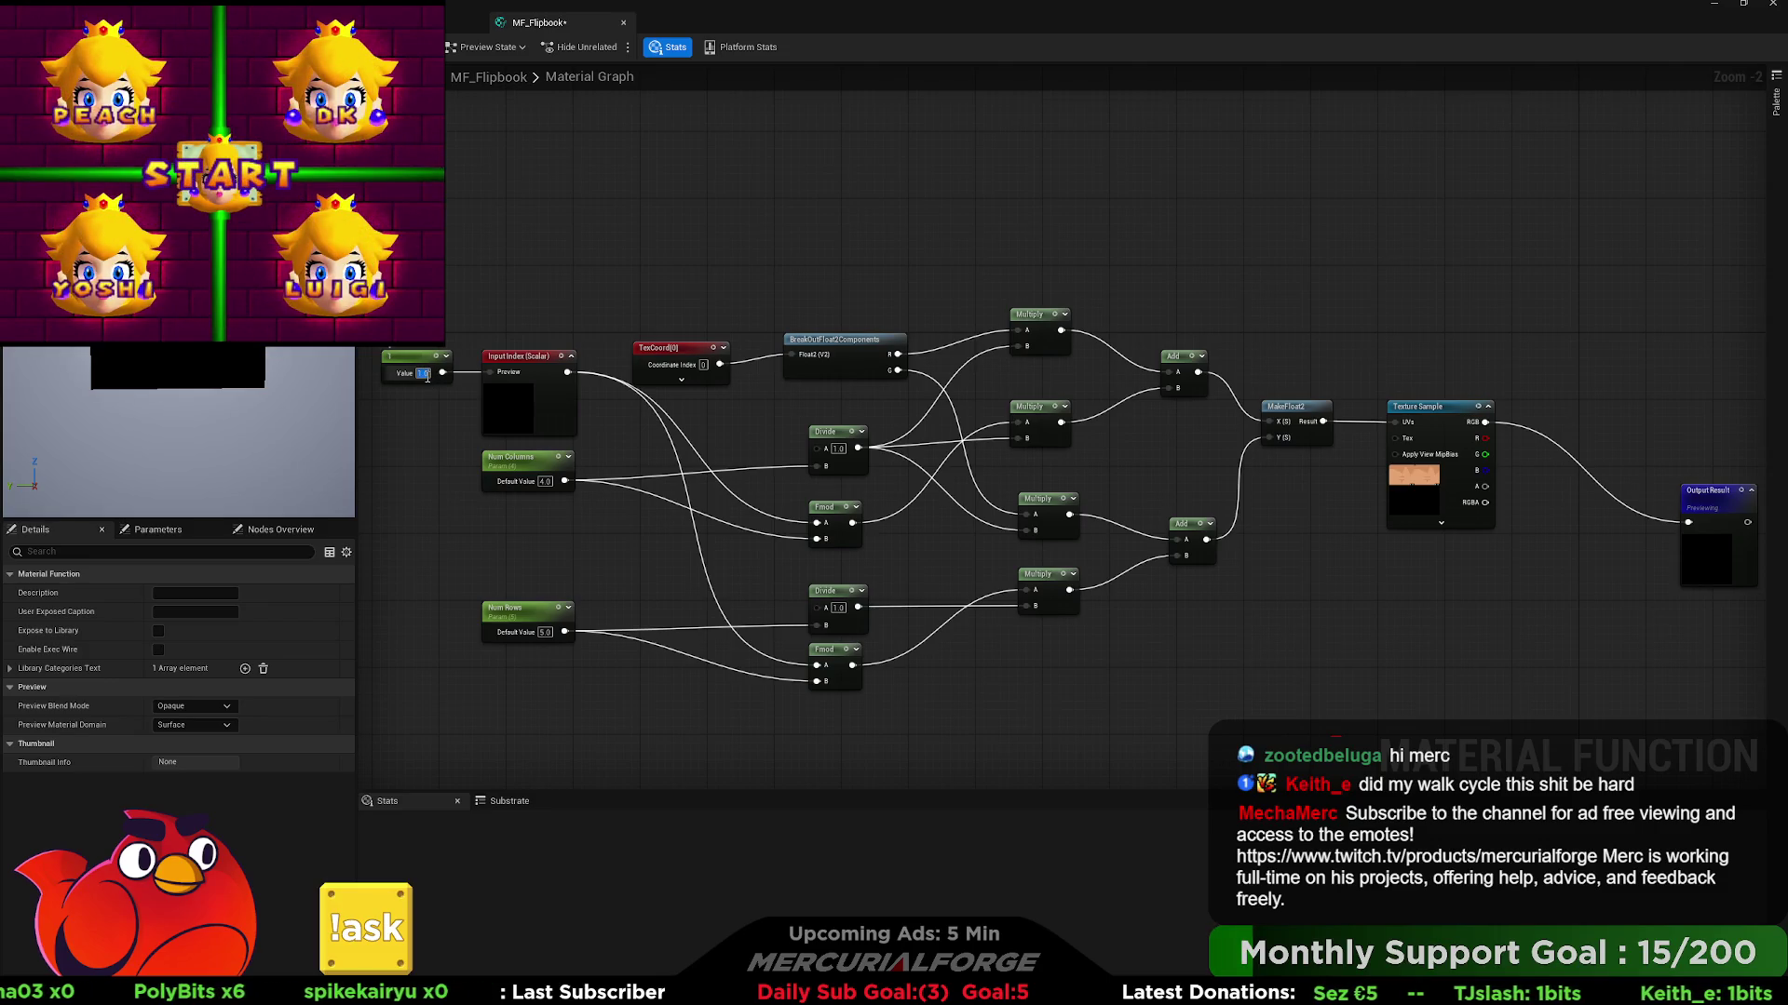
{"action": "key", "text": "Return"}
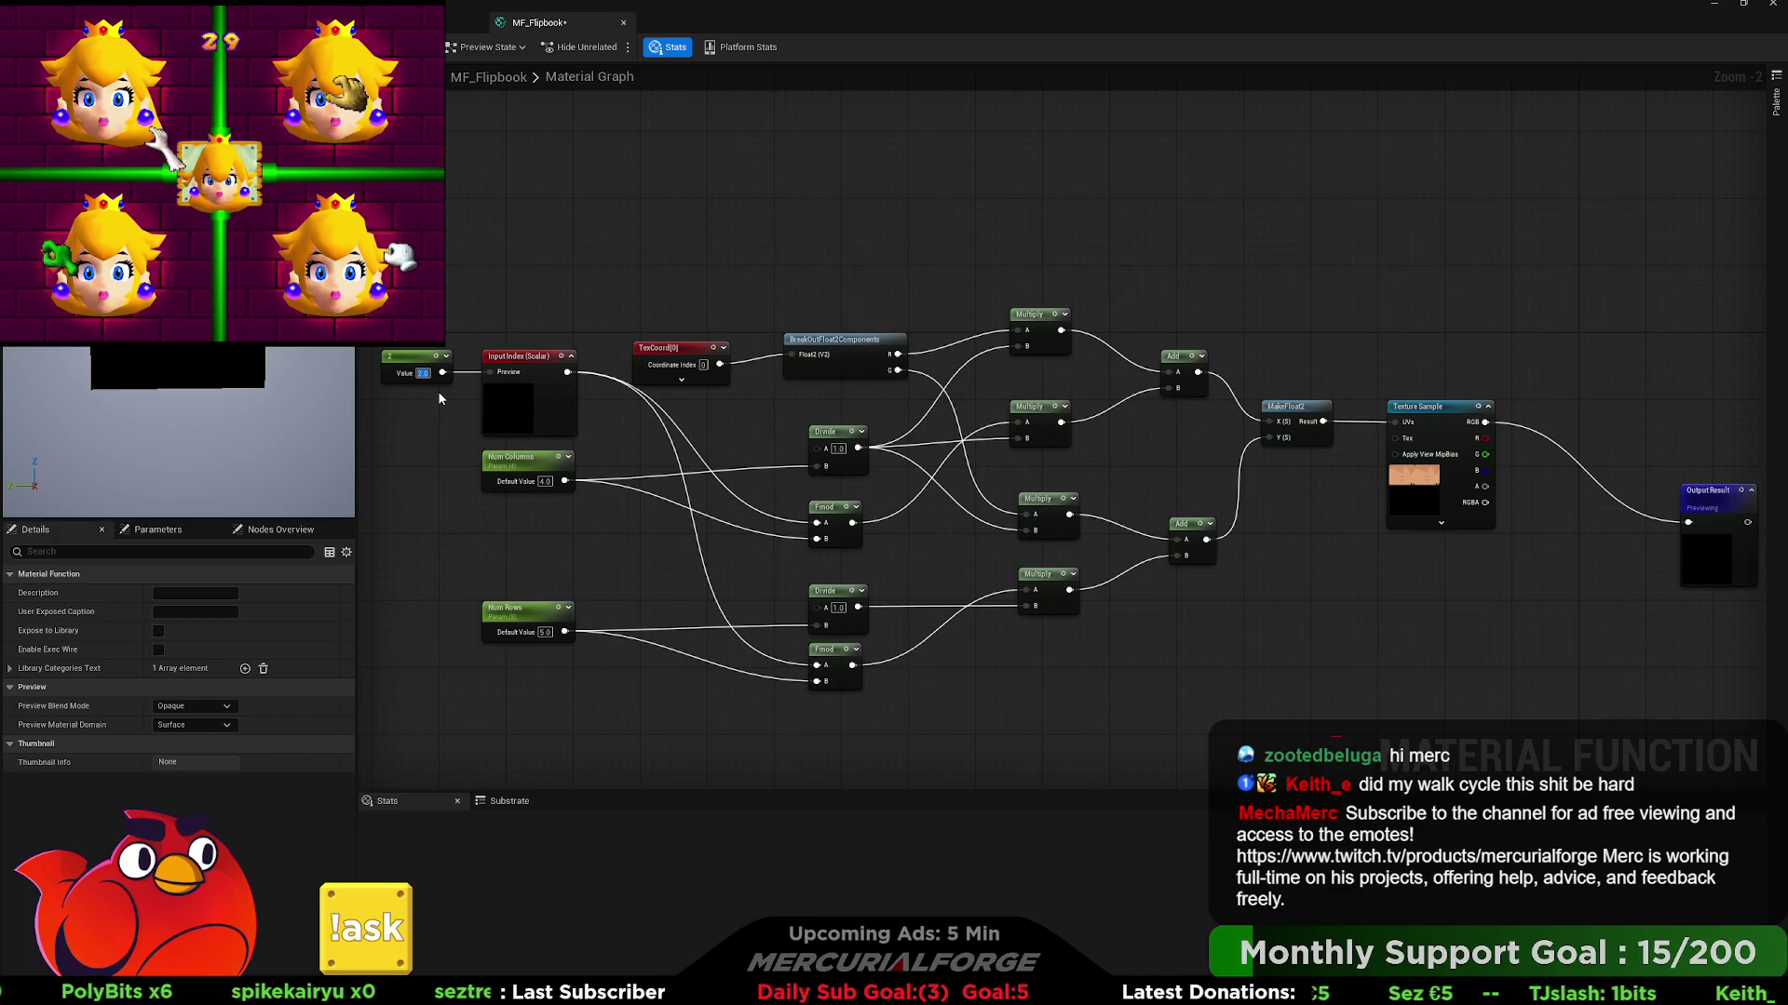
{"action": "type", "text": "0"}
{"action": "key", "text": "Return"}
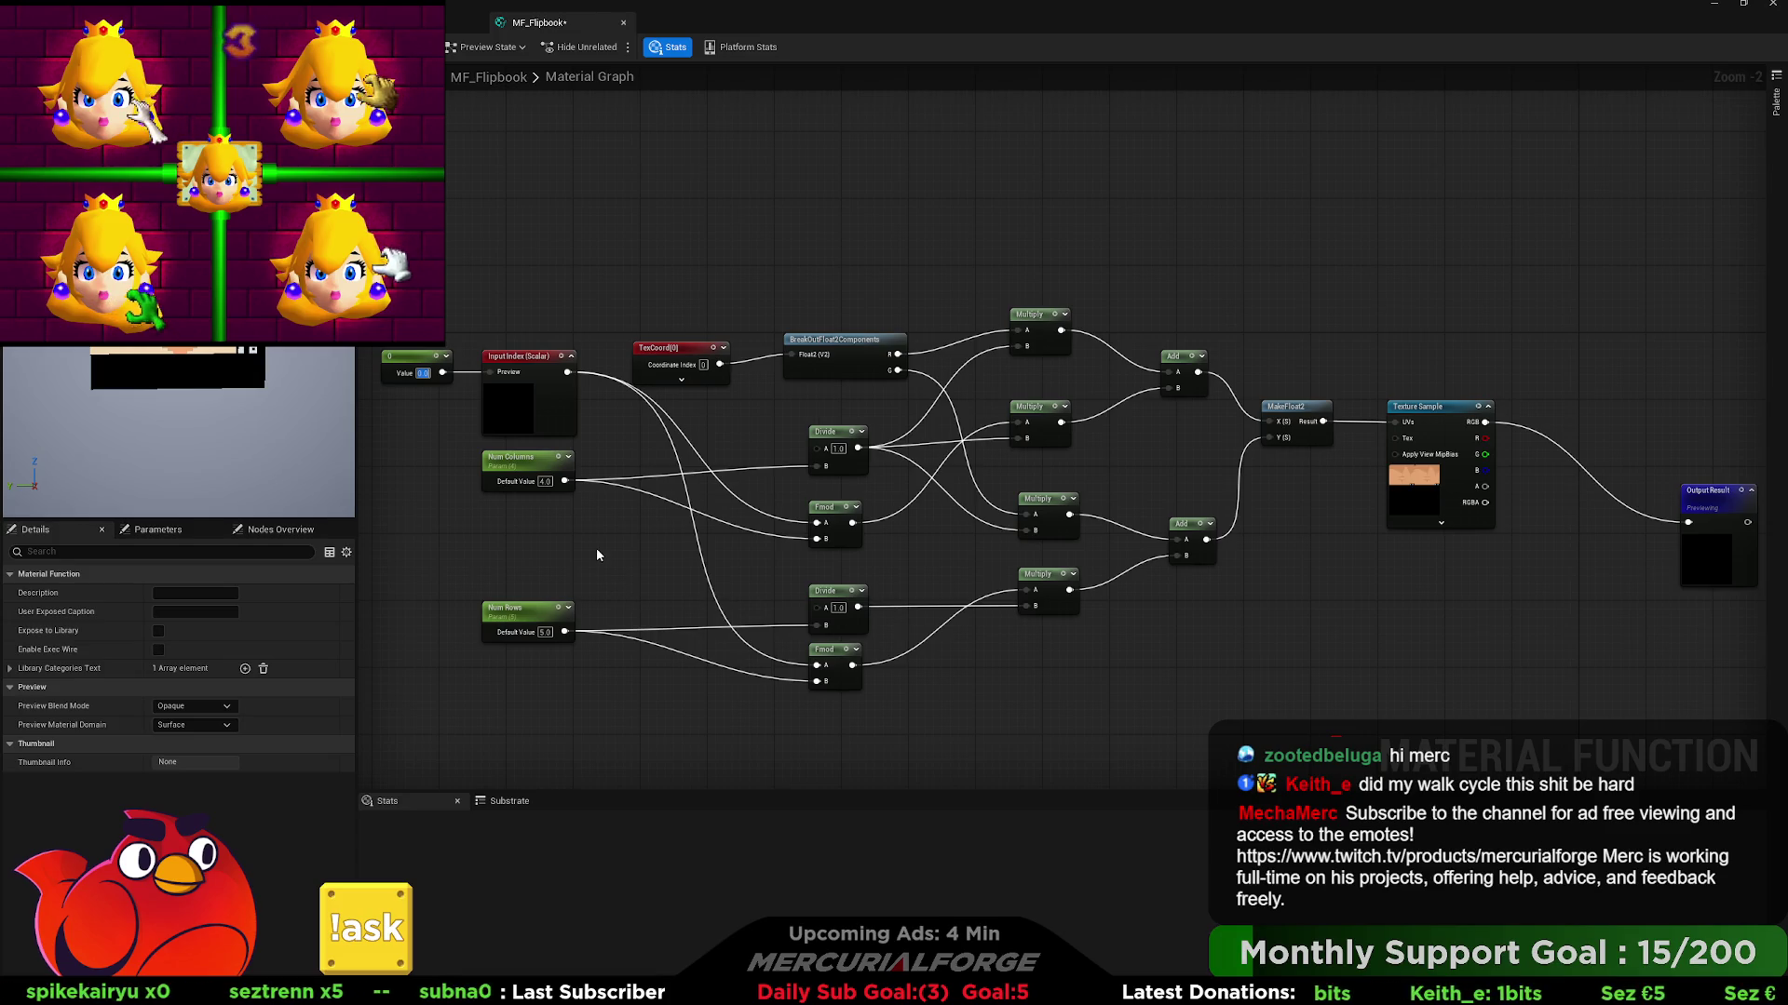
{"action": "type", "text": "1"}
{"action": "key", "text": "Return"}
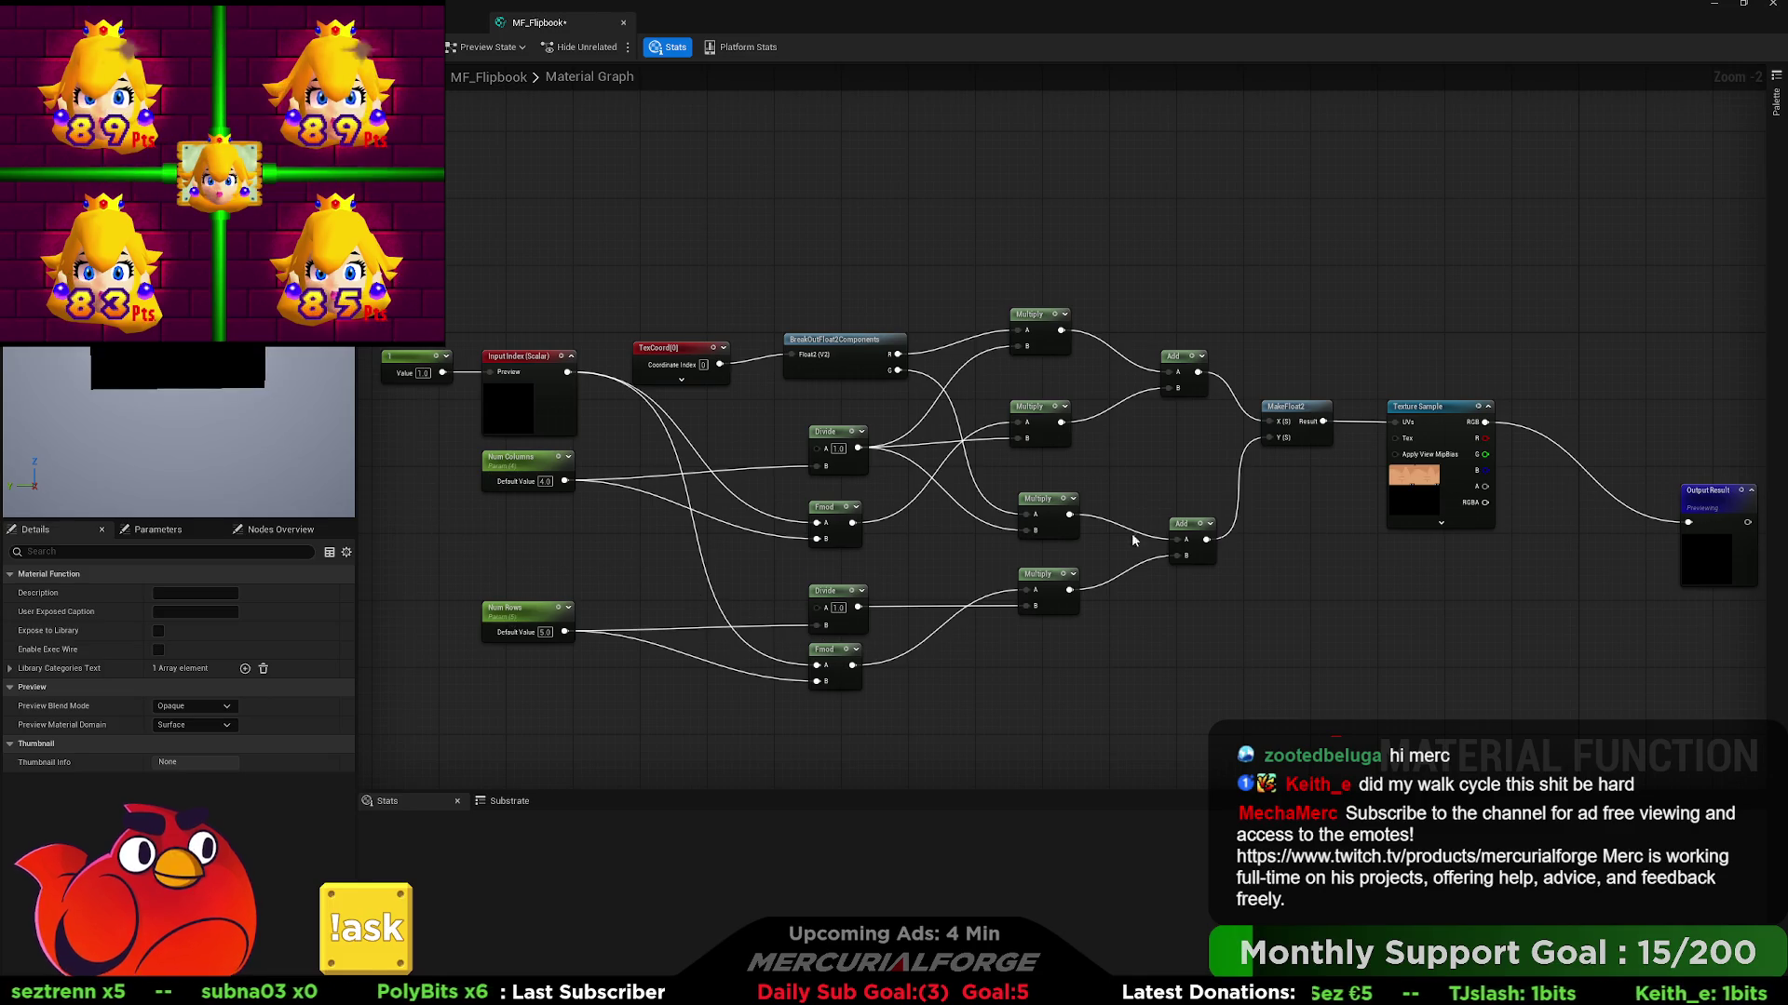
{"action": "left_click", "coordinate": [1425, 408]}
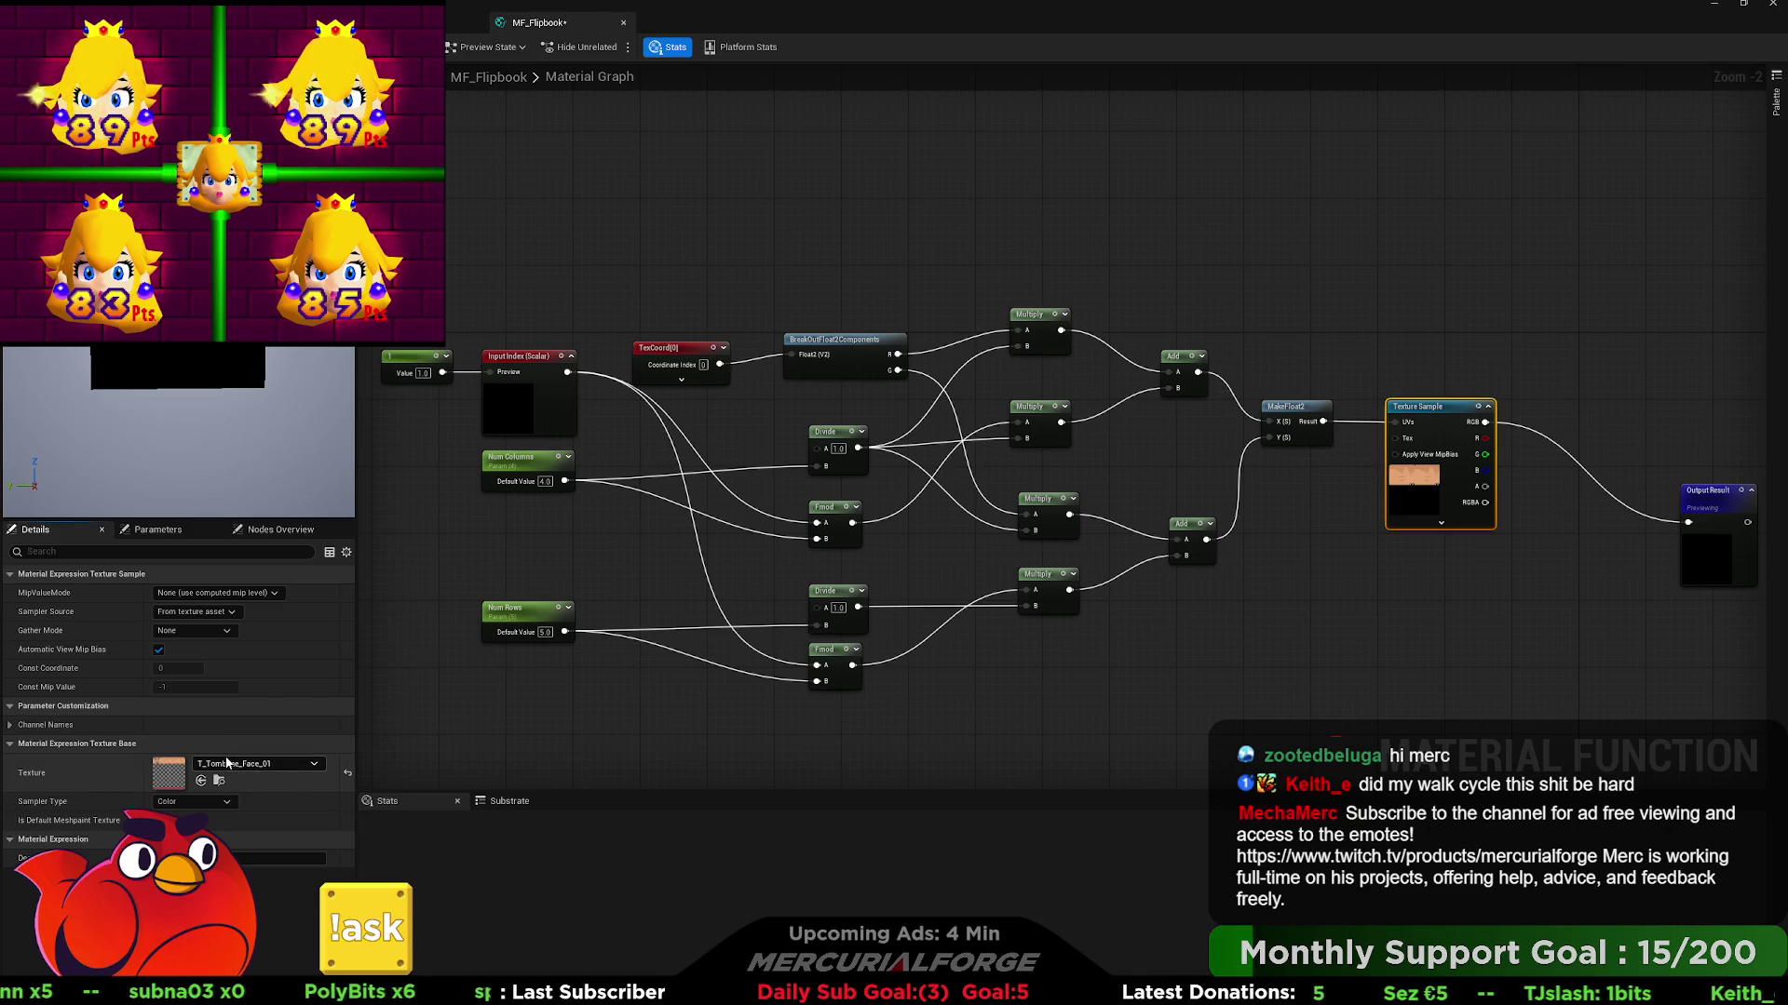
- Try the grid checker texture on the sampler, then set the index constant to 1 and recheck the texture
{"action": "left_click", "coordinate": [201, 780]}
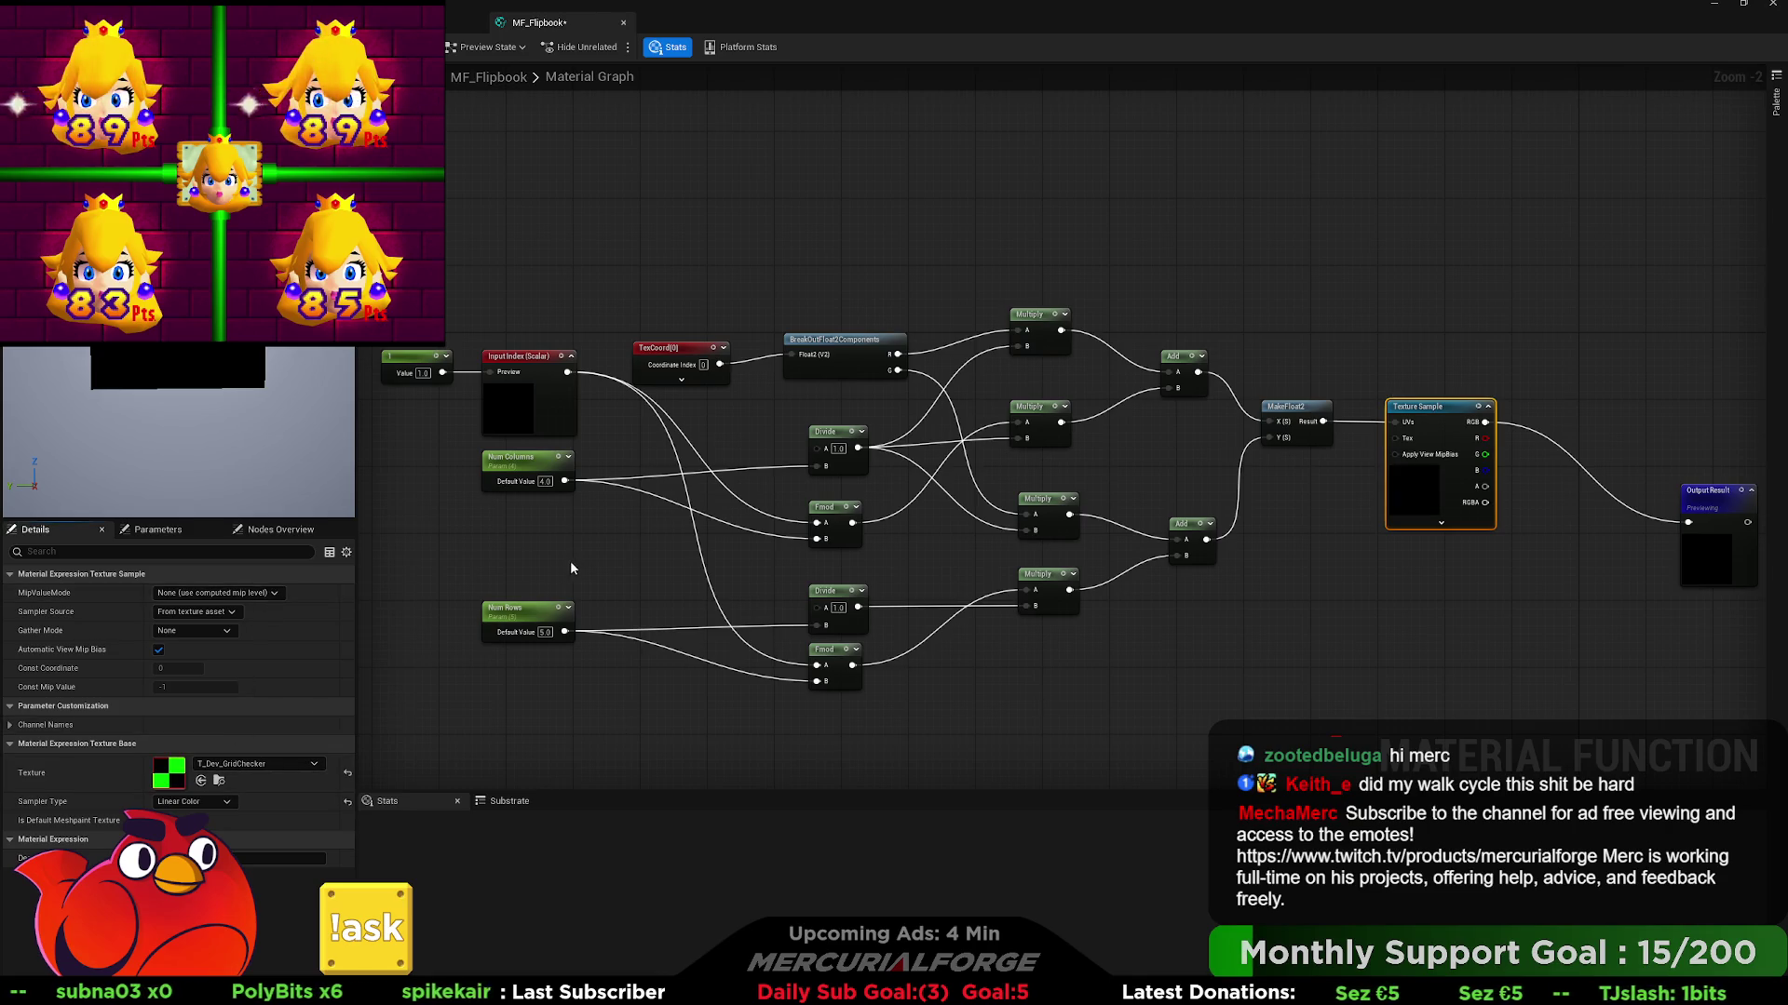
{"action": "left_click", "coordinate": [612, 545]}
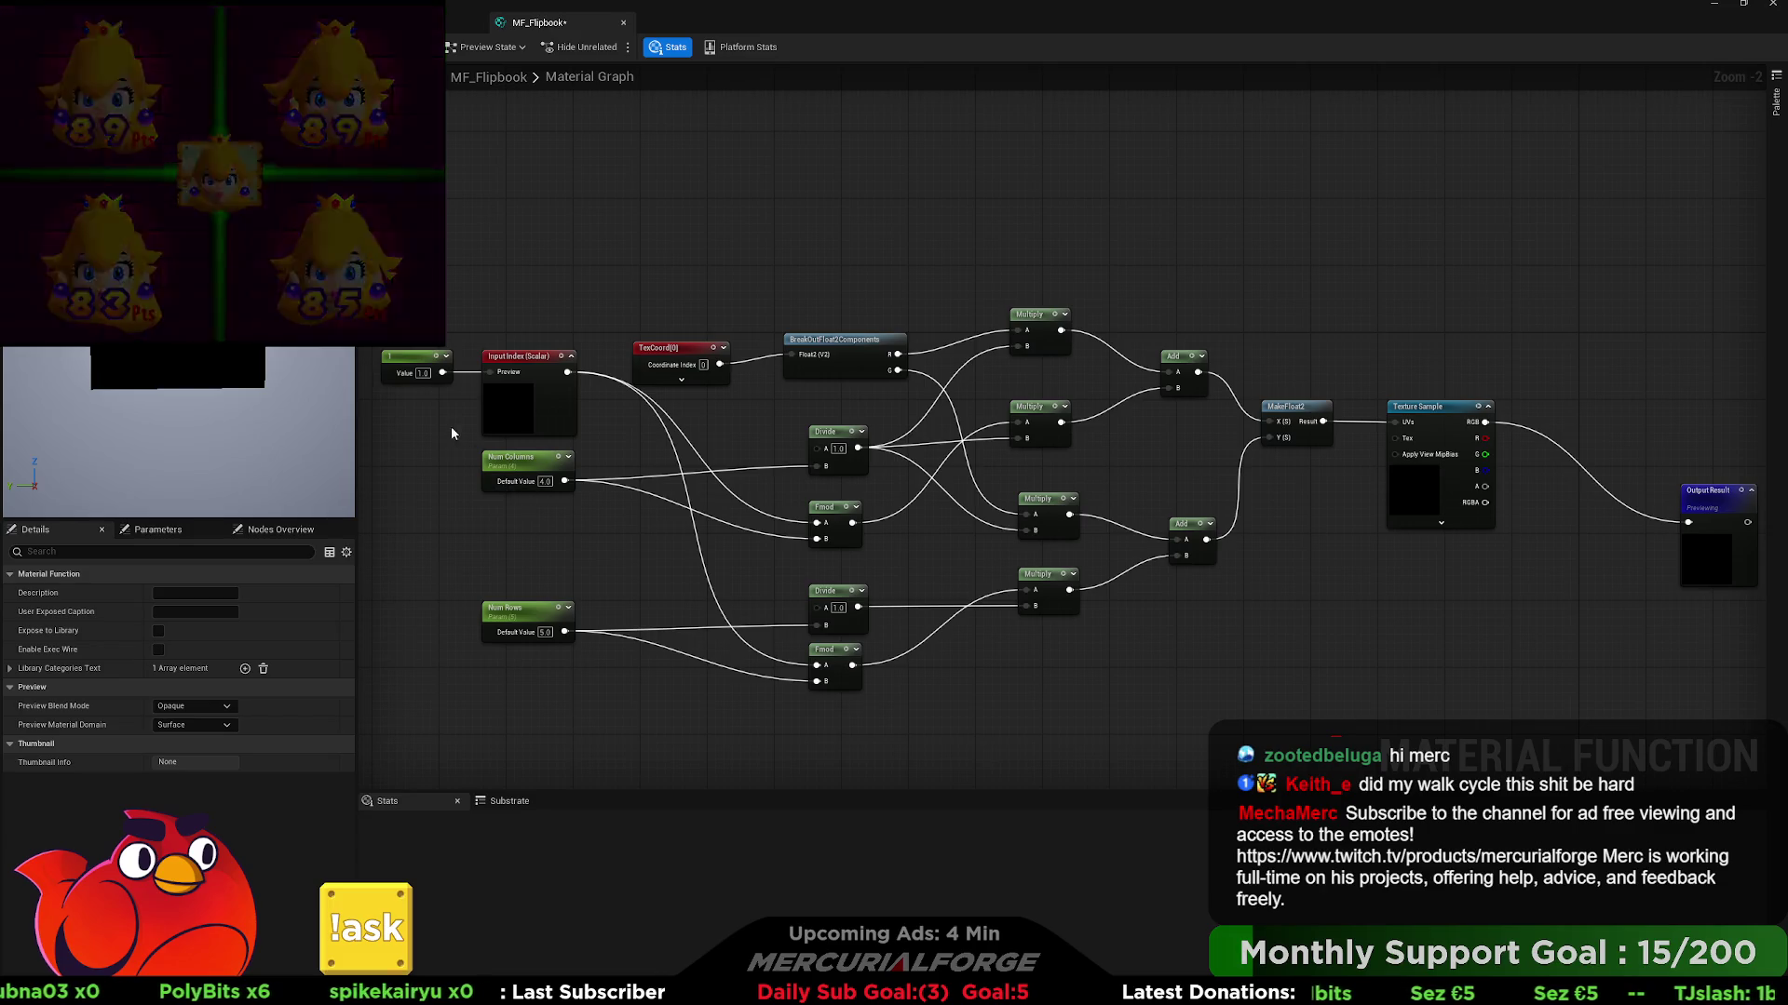
{"action": "left_click", "coordinate": [424, 376]}
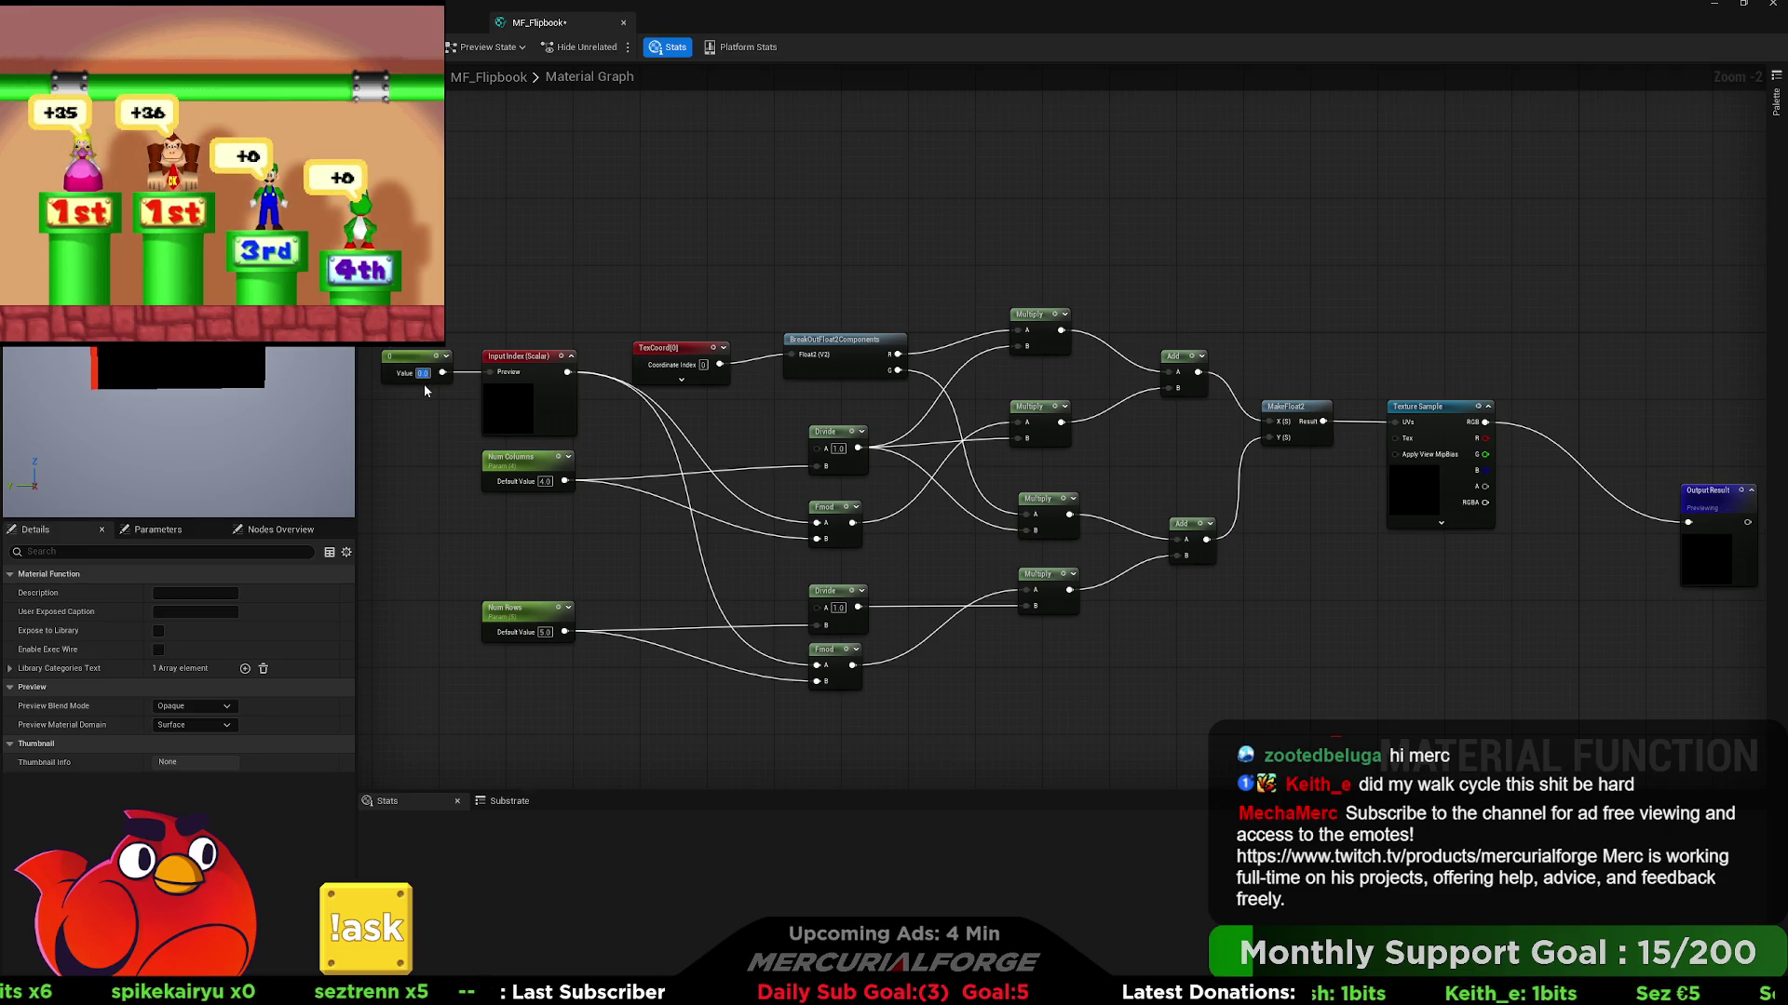
{"action": "type", "text": "1"}
{"action": "key", "text": "Return"}
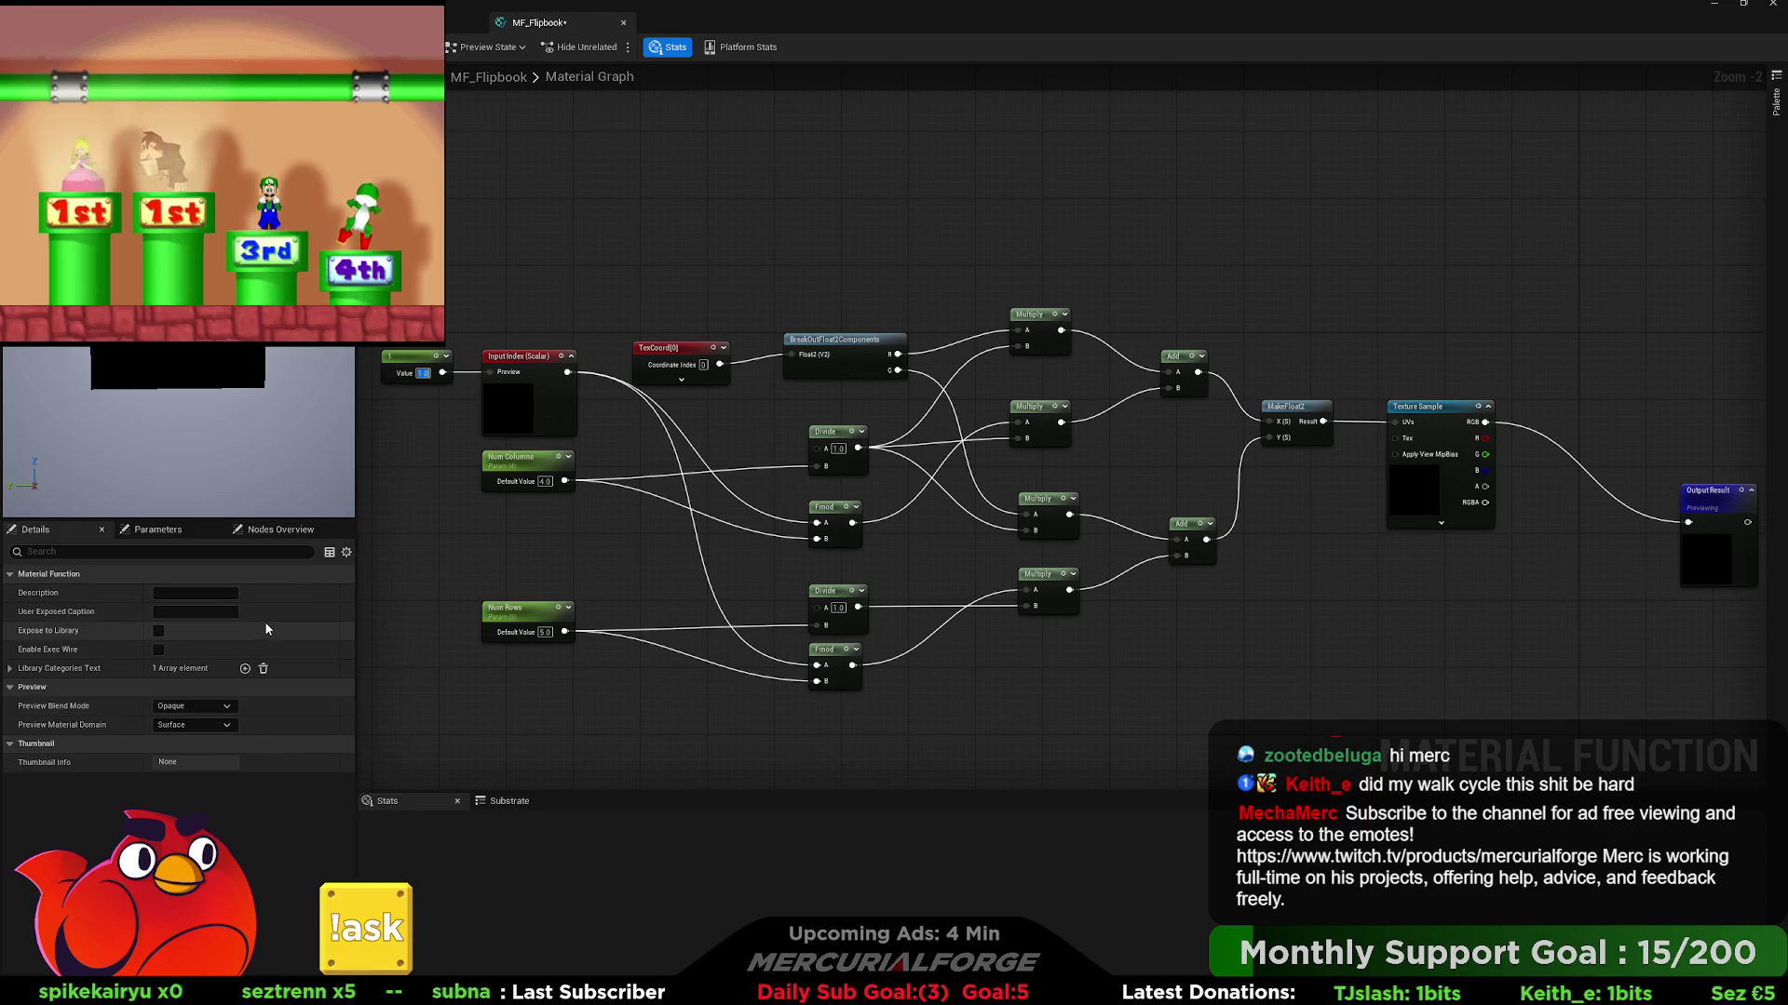
{"action": "left_click", "coordinate": [1425, 491]}
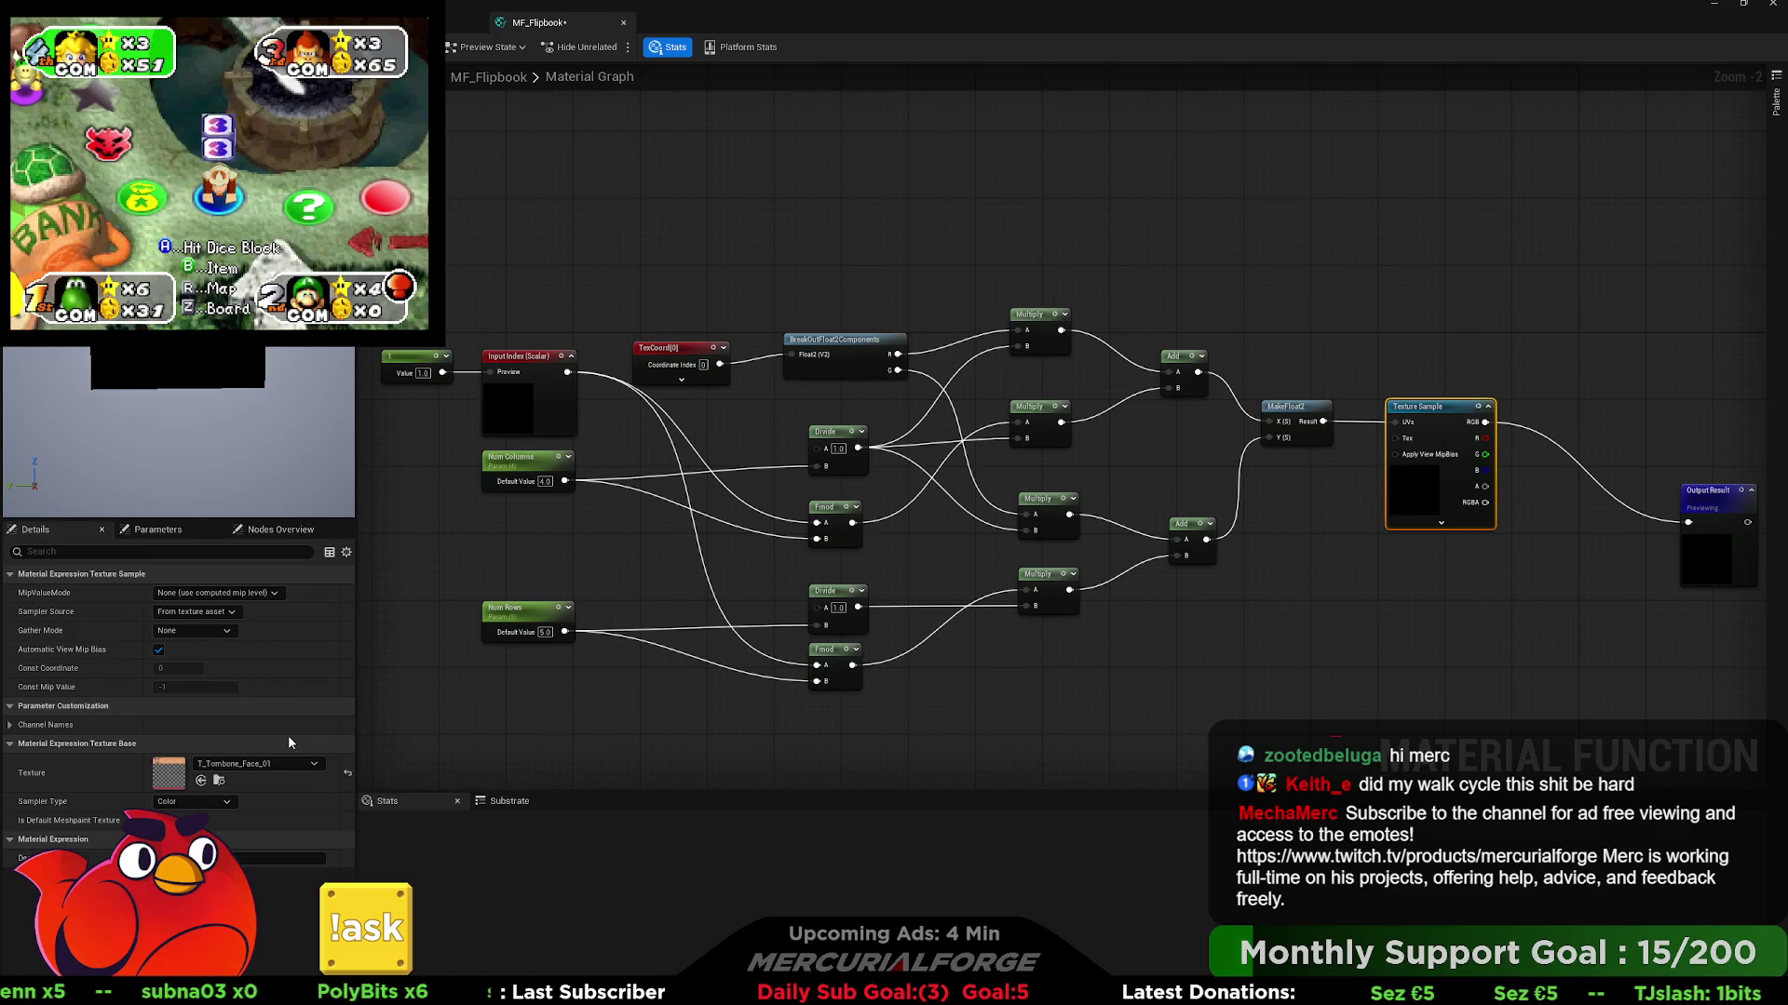
{"action": "left_click", "coordinate": [1261, 626]}
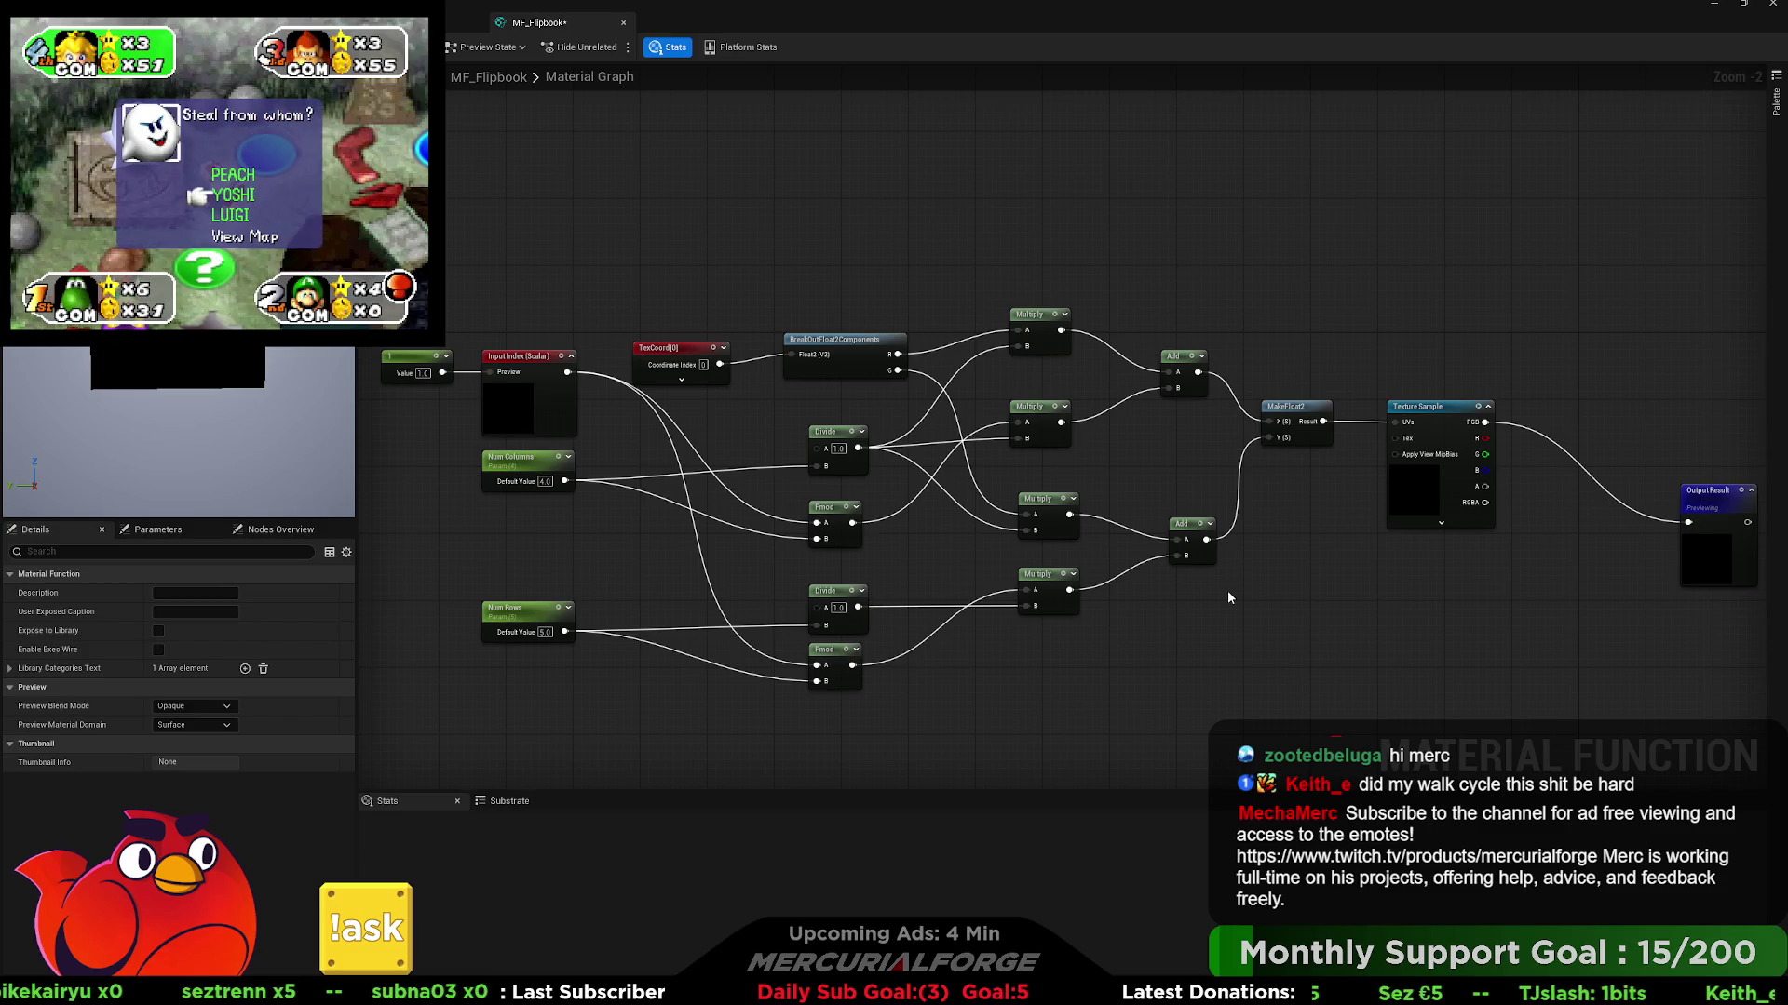
- Connect the top Divide result into a Multiply and route the lower Divide through Fmod into Multiply
{"action": "left_click_drag", "start_coordinate": [1004, 382], "coordinate": [1118, 358]}
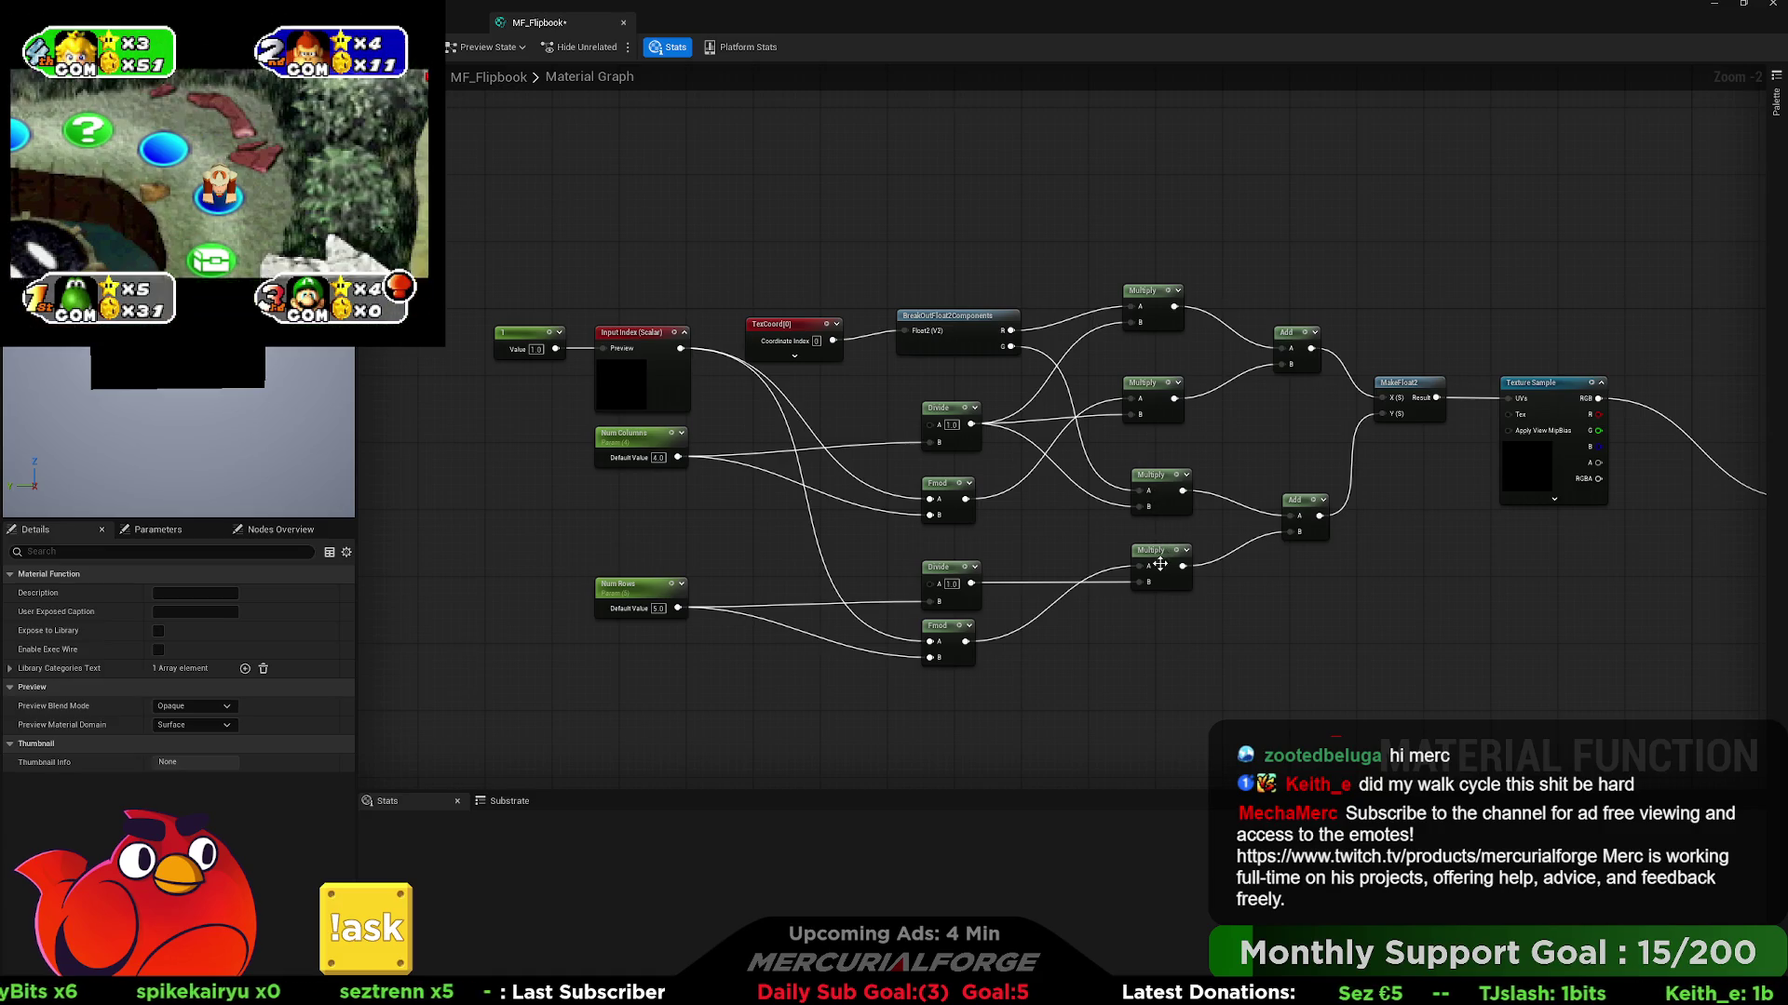
{"action": "left_click_drag", "start_coordinate": [1136, 566], "coordinate": [971, 428]}
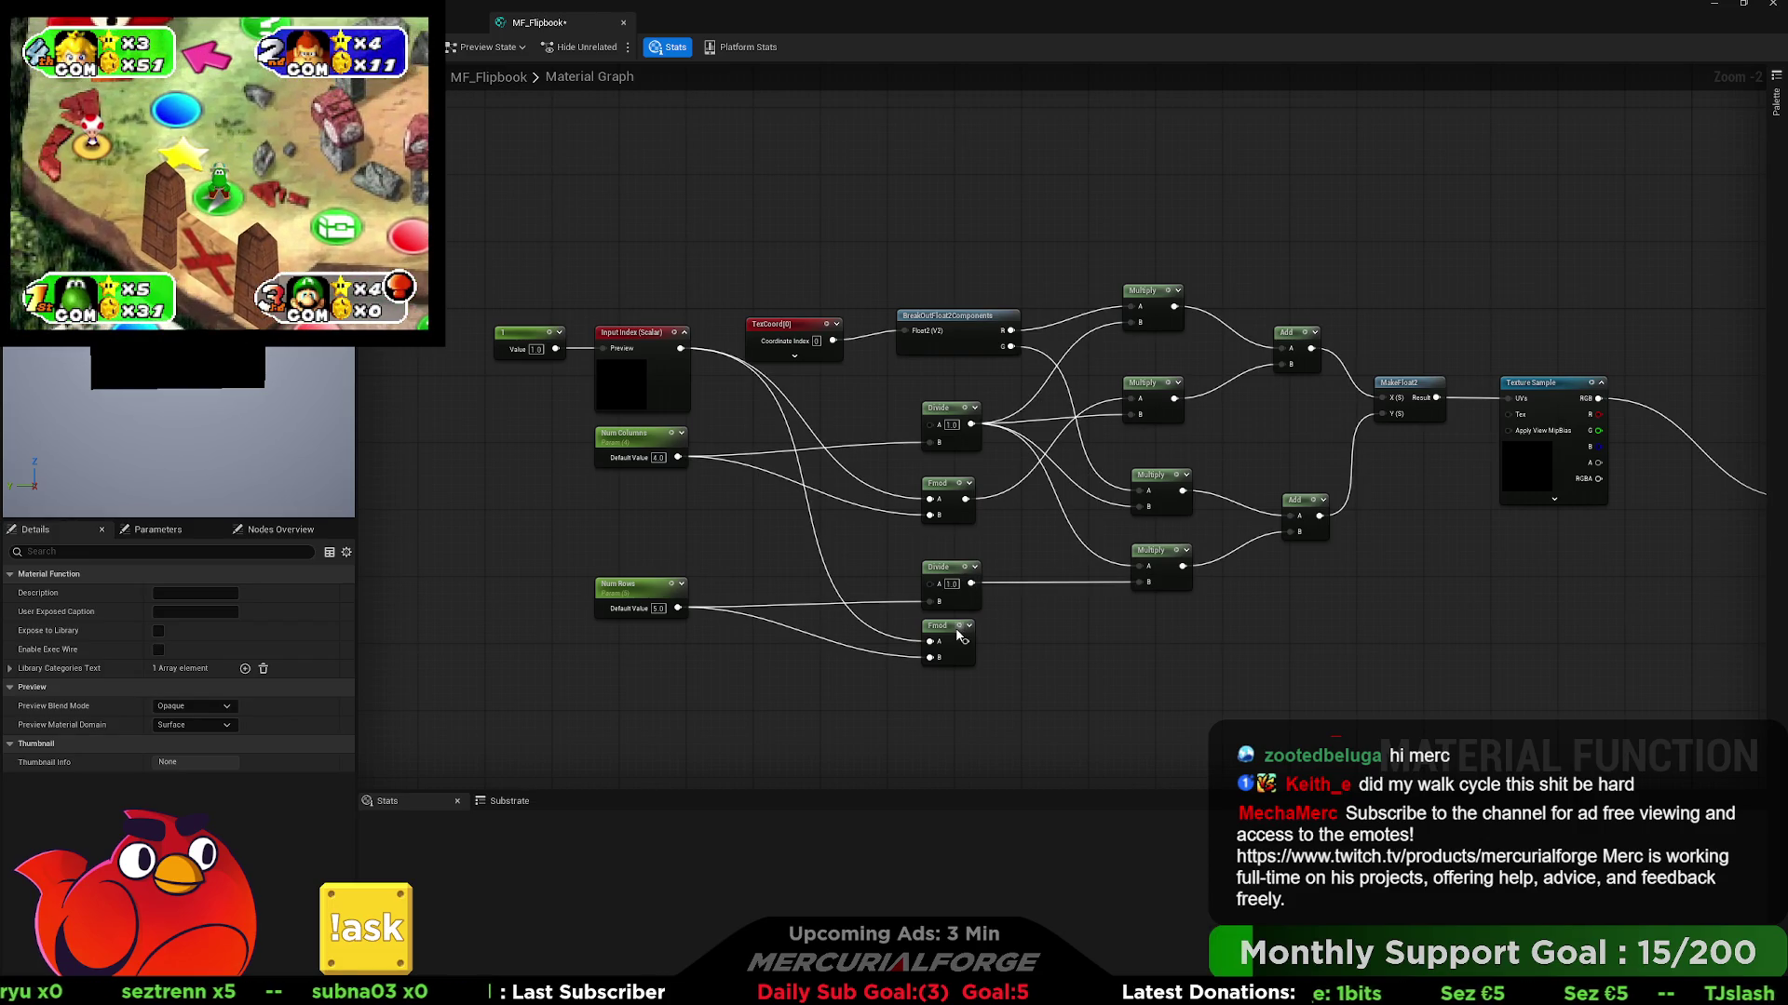
{"action": "left_click_drag", "start_coordinate": [934, 626], "coordinate": [996, 616]}
{"action": "mouse_move", "coordinate": [1136, 582]}
{"action": "left_mouse_down"}
{"action": "mouse_move", "coordinate": [1036, 614]}
{"action": "mouse_move", "coordinate": [1040, 599]}
{"action": "left_mouse_up"}
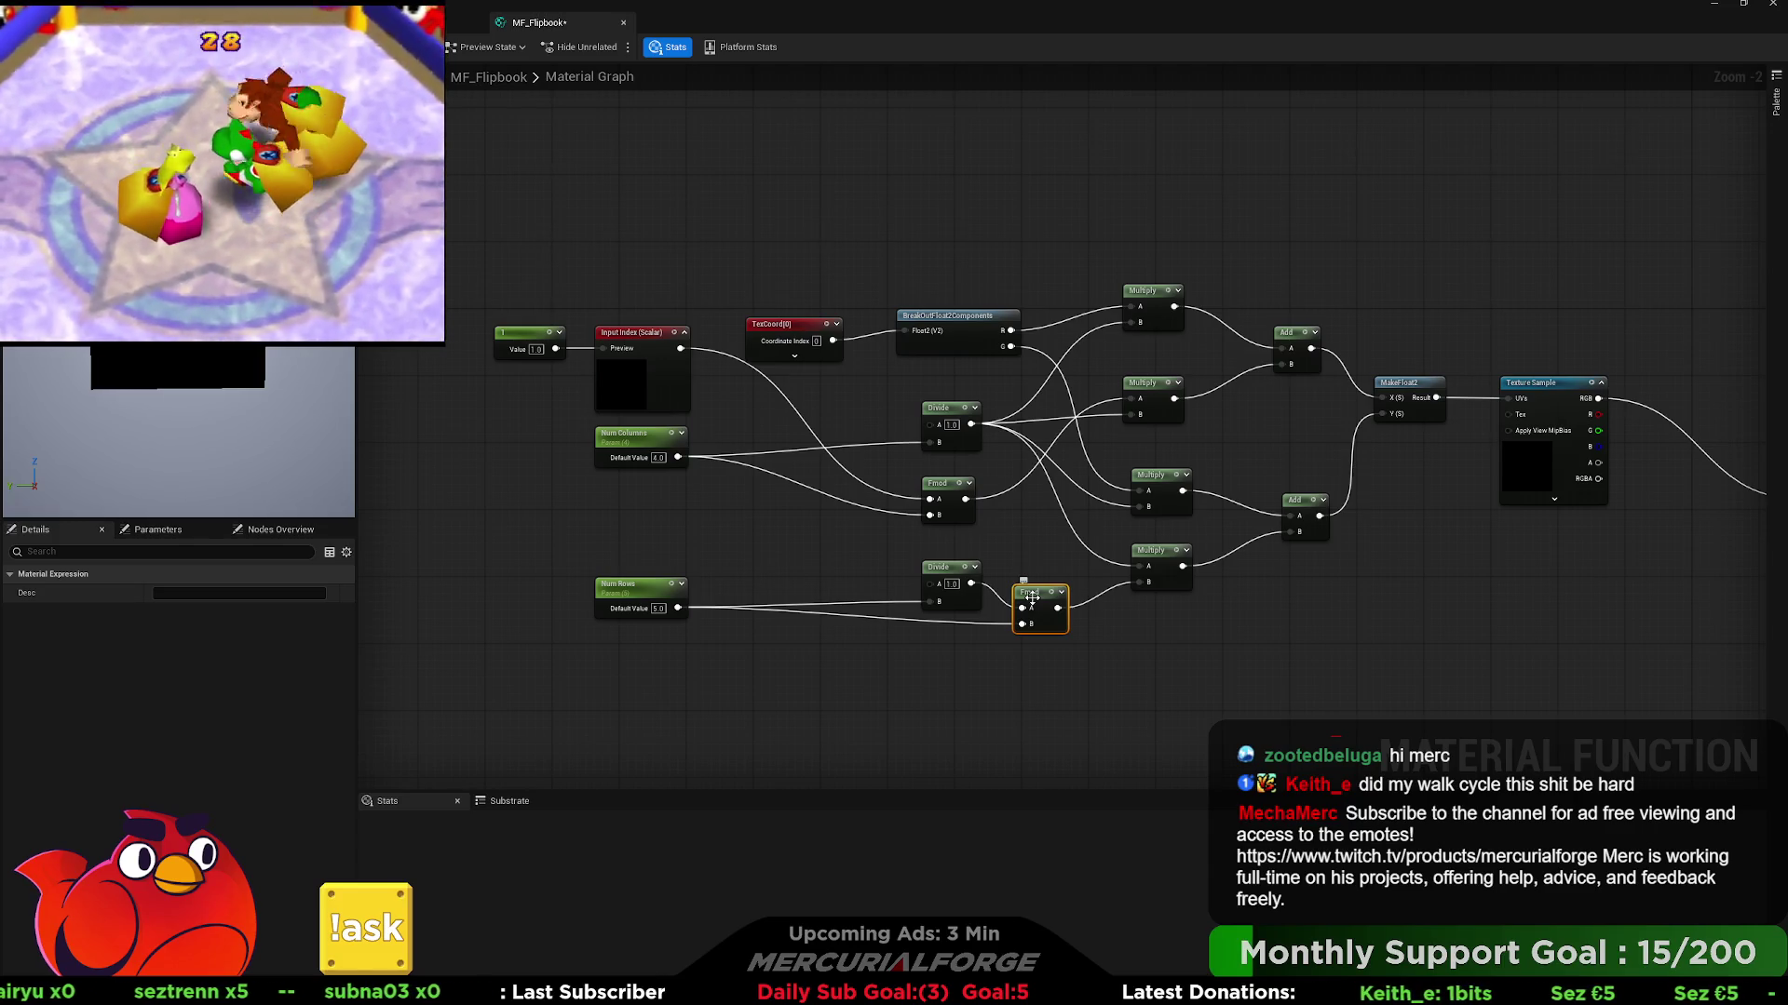
- Delete the lower Divide and Fmod nodes and pull a new wire from Input Index's output
{"action": "mouse_move", "coordinate": [1032, 598]}
{"action": "left_mouse_down"}
{"action": "mouse_move", "coordinate": [852, 592]}
{"action": "mouse_move", "coordinate": [939, 560]}
{"action": "left_mouse_up"}
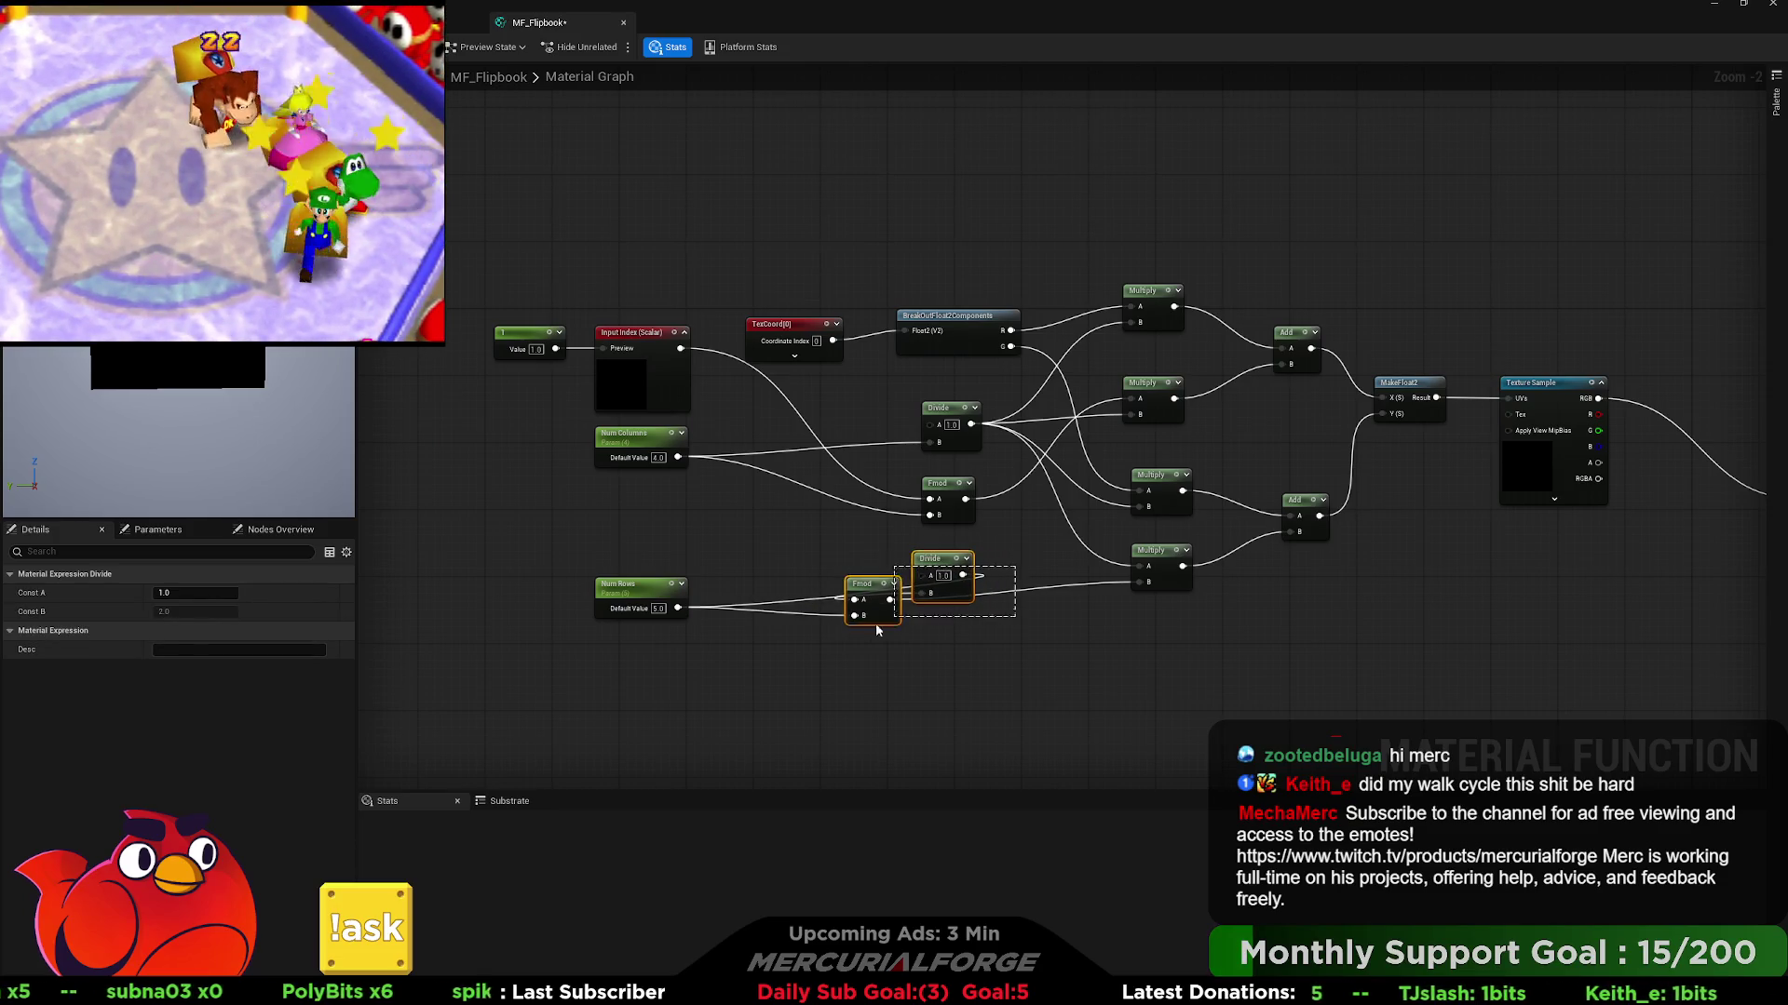
{"action": "key", "text": "Delete"}
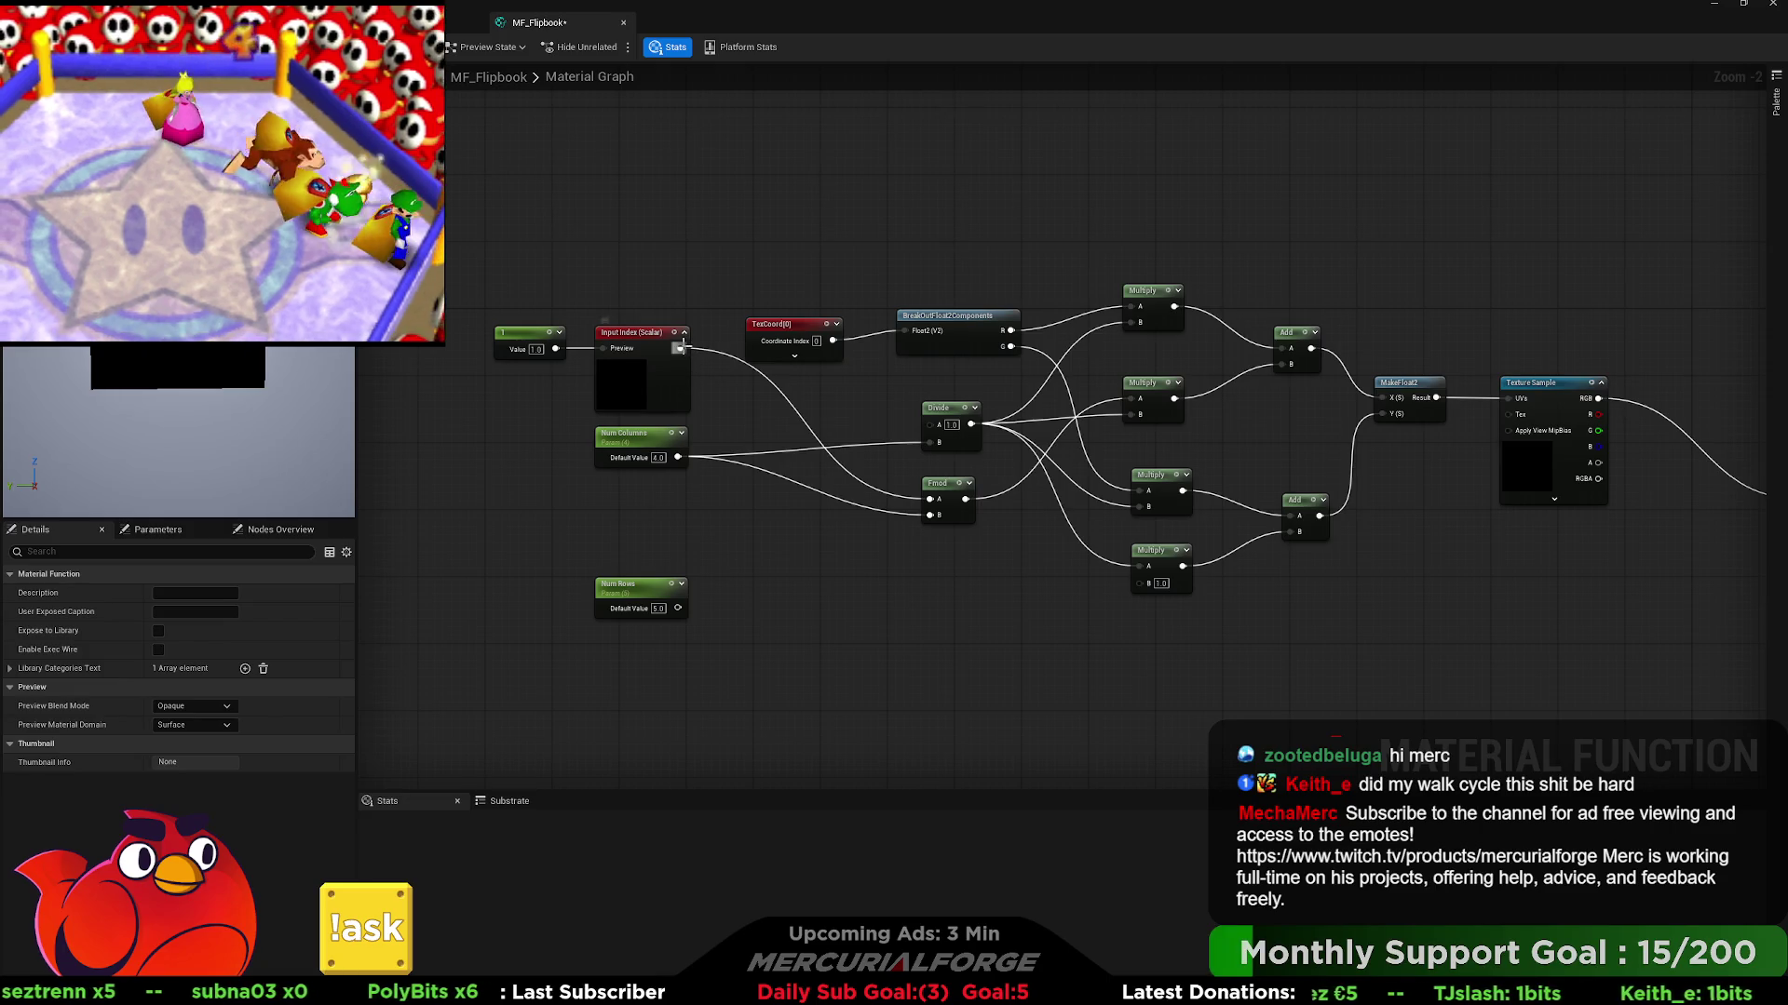
{"action": "mouse_move", "coordinate": [680, 348]}
{"action": "left_mouse_down"}
{"action": "mouse_move", "coordinate": [885, 494]}
{"action": "mouse_move", "coordinate": [931, 500]}
{"action": "left_mouse_up"}
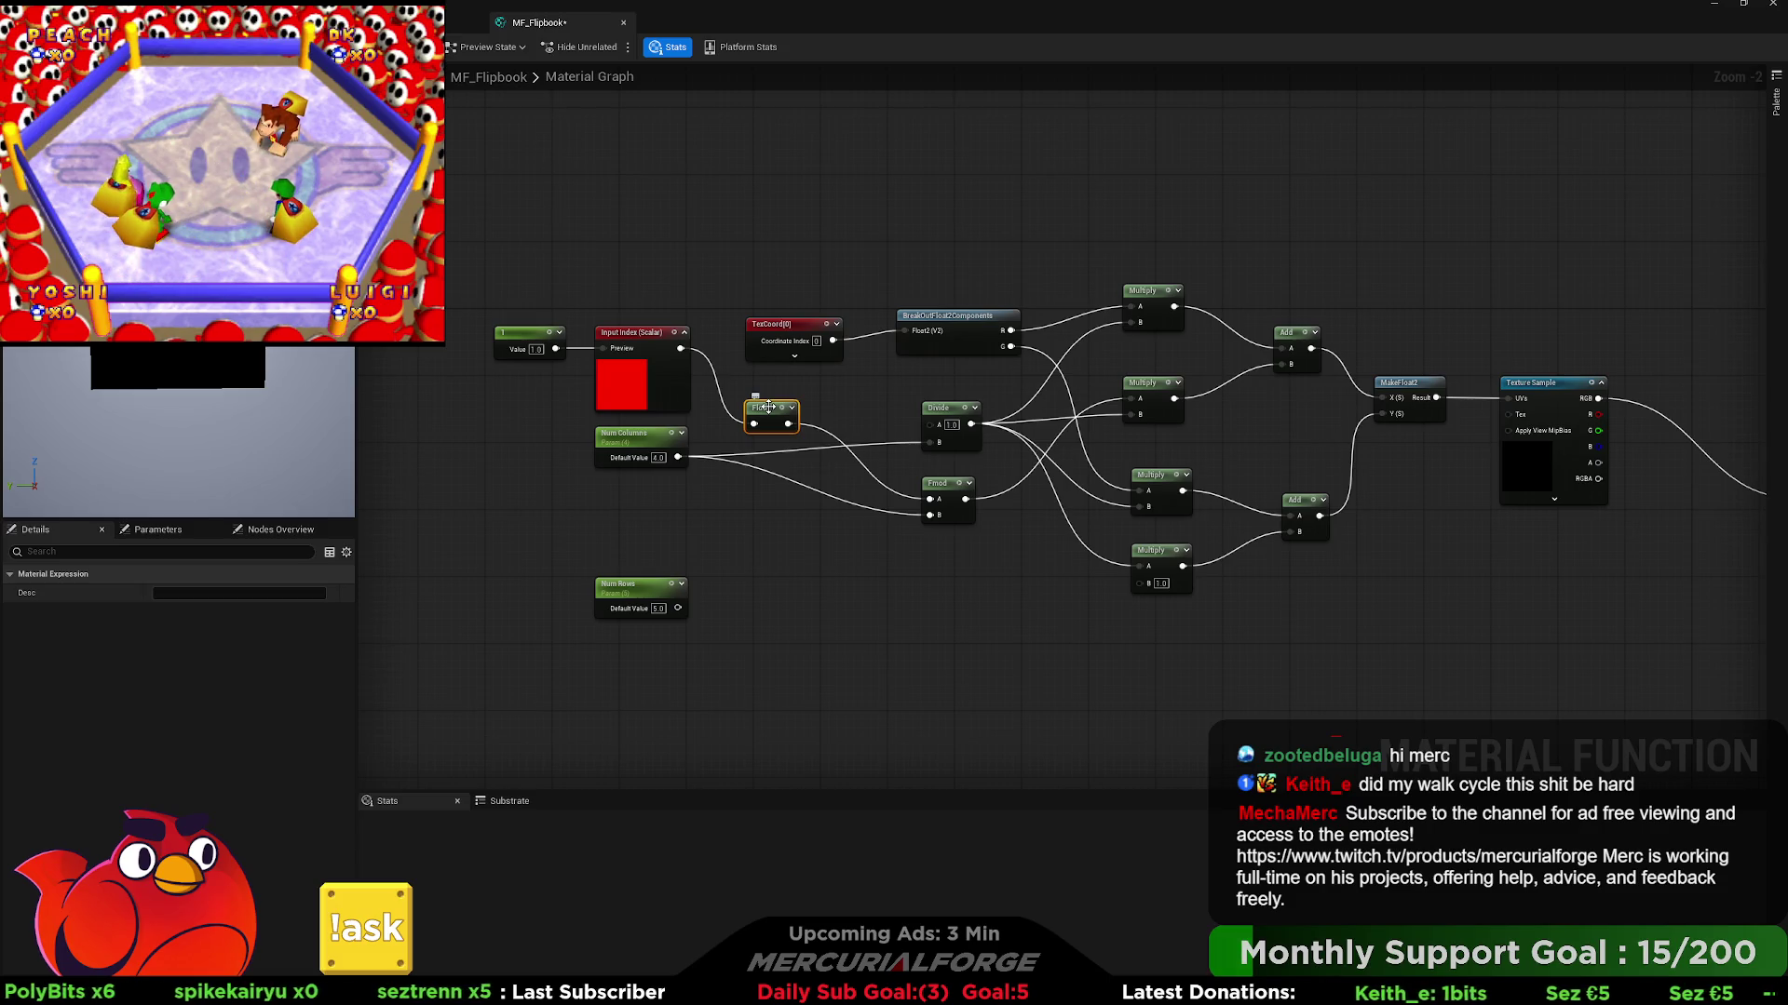
- Place the Floor node beside Input Index and shift the constant, Input Index and Floor left
{"action": "mouse_move", "coordinate": [768, 407]}
{"action": "left_mouse_down"}
{"action": "mouse_move", "coordinate": [829, 492]}
{"action": "mouse_move", "coordinate": [873, 481]}
{"action": "mouse_move", "coordinate": [746, 389]}
{"action": "left_mouse_up"}
{"action": "left_click", "coordinate": [630, 352]}
{"action": "left_click", "coordinate": [526, 332], "text": "ctrl"}
{"action": "left_click_drag", "start_coordinate": [526, 332], "coordinate": [484, 333]}
{"action": "left_click_drag", "start_coordinate": [735, 382], "coordinate": [687, 331]}
{"action": "left_click", "coordinate": [595, 332], "text": "ctrl"}
{"action": "left_click", "coordinate": [520, 341], "text": "ctrl"}
{"action": "left_click_drag", "start_coordinate": [519, 342], "coordinate": [469, 342]}
{"action": "left_click", "coordinate": [676, 374]}
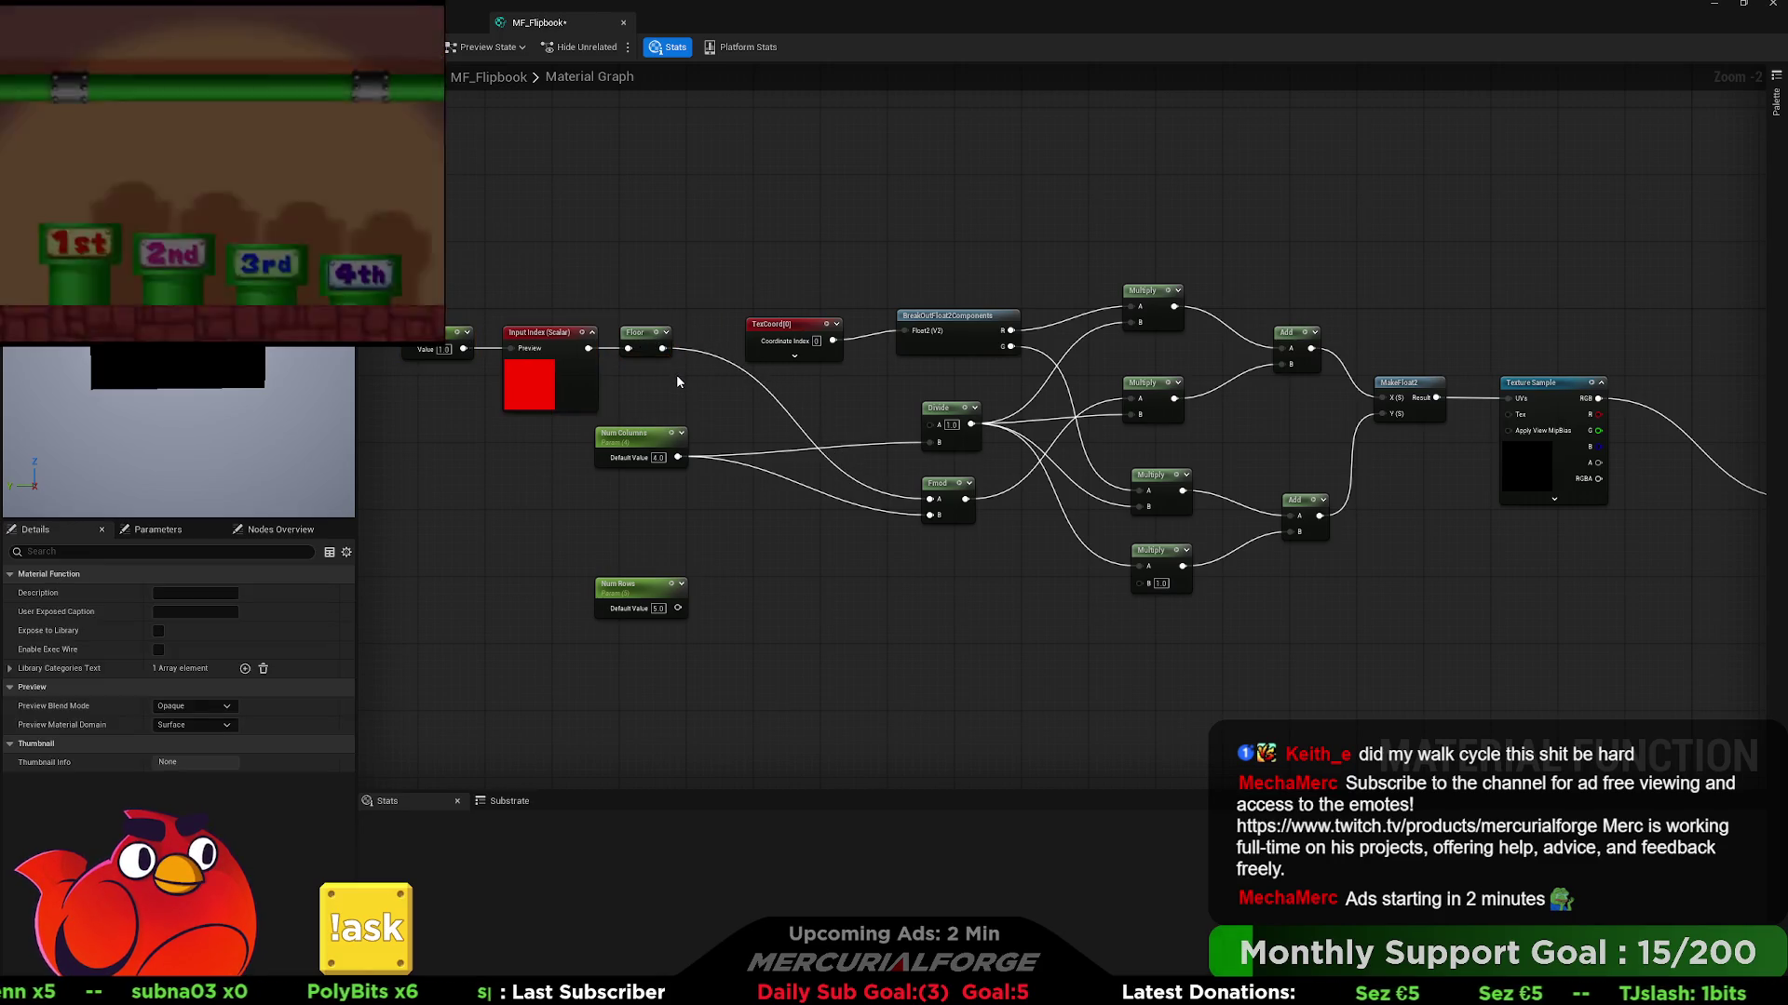
- Replace the Floor with a Round node on Input Index, feeding Fmod's A input
{"action": "left_click", "coordinate": [641, 332]}
{"action": "key", "text": "Delete"}
{"action": "left_click_drag", "start_coordinate": [587, 348], "coordinate": [621, 352]}
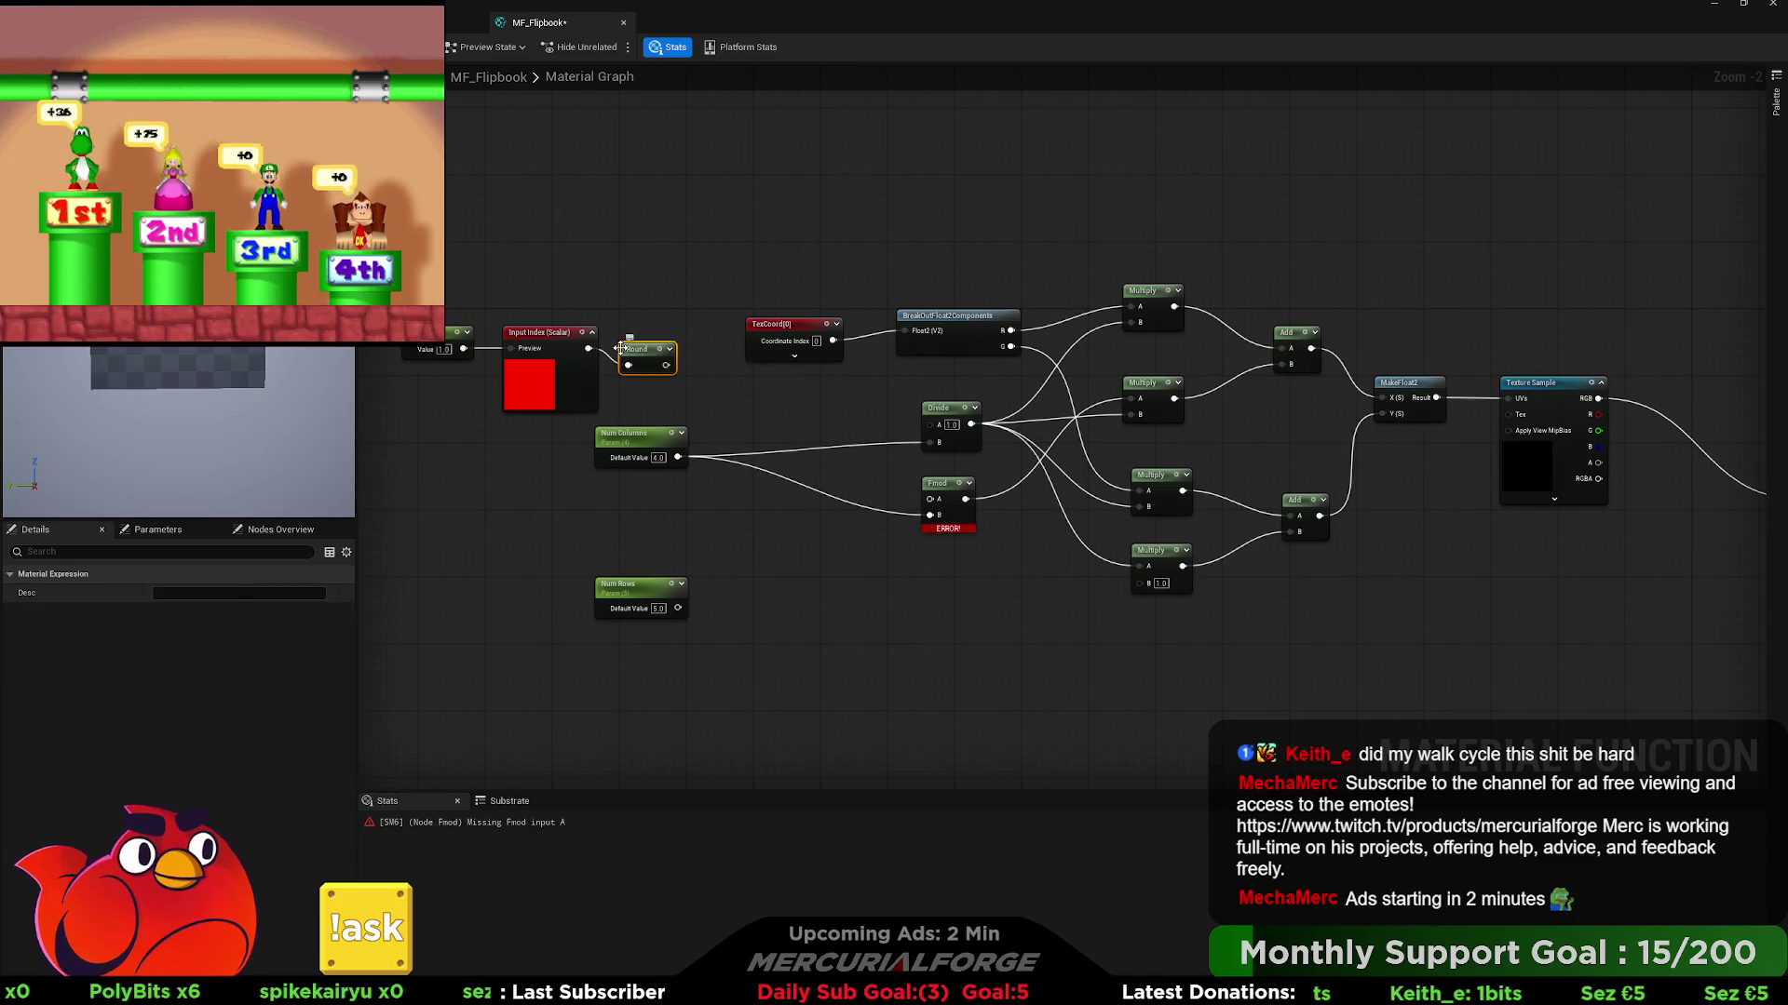
{"action": "type", "text": "round"}
{"action": "key", "text": "Return"}
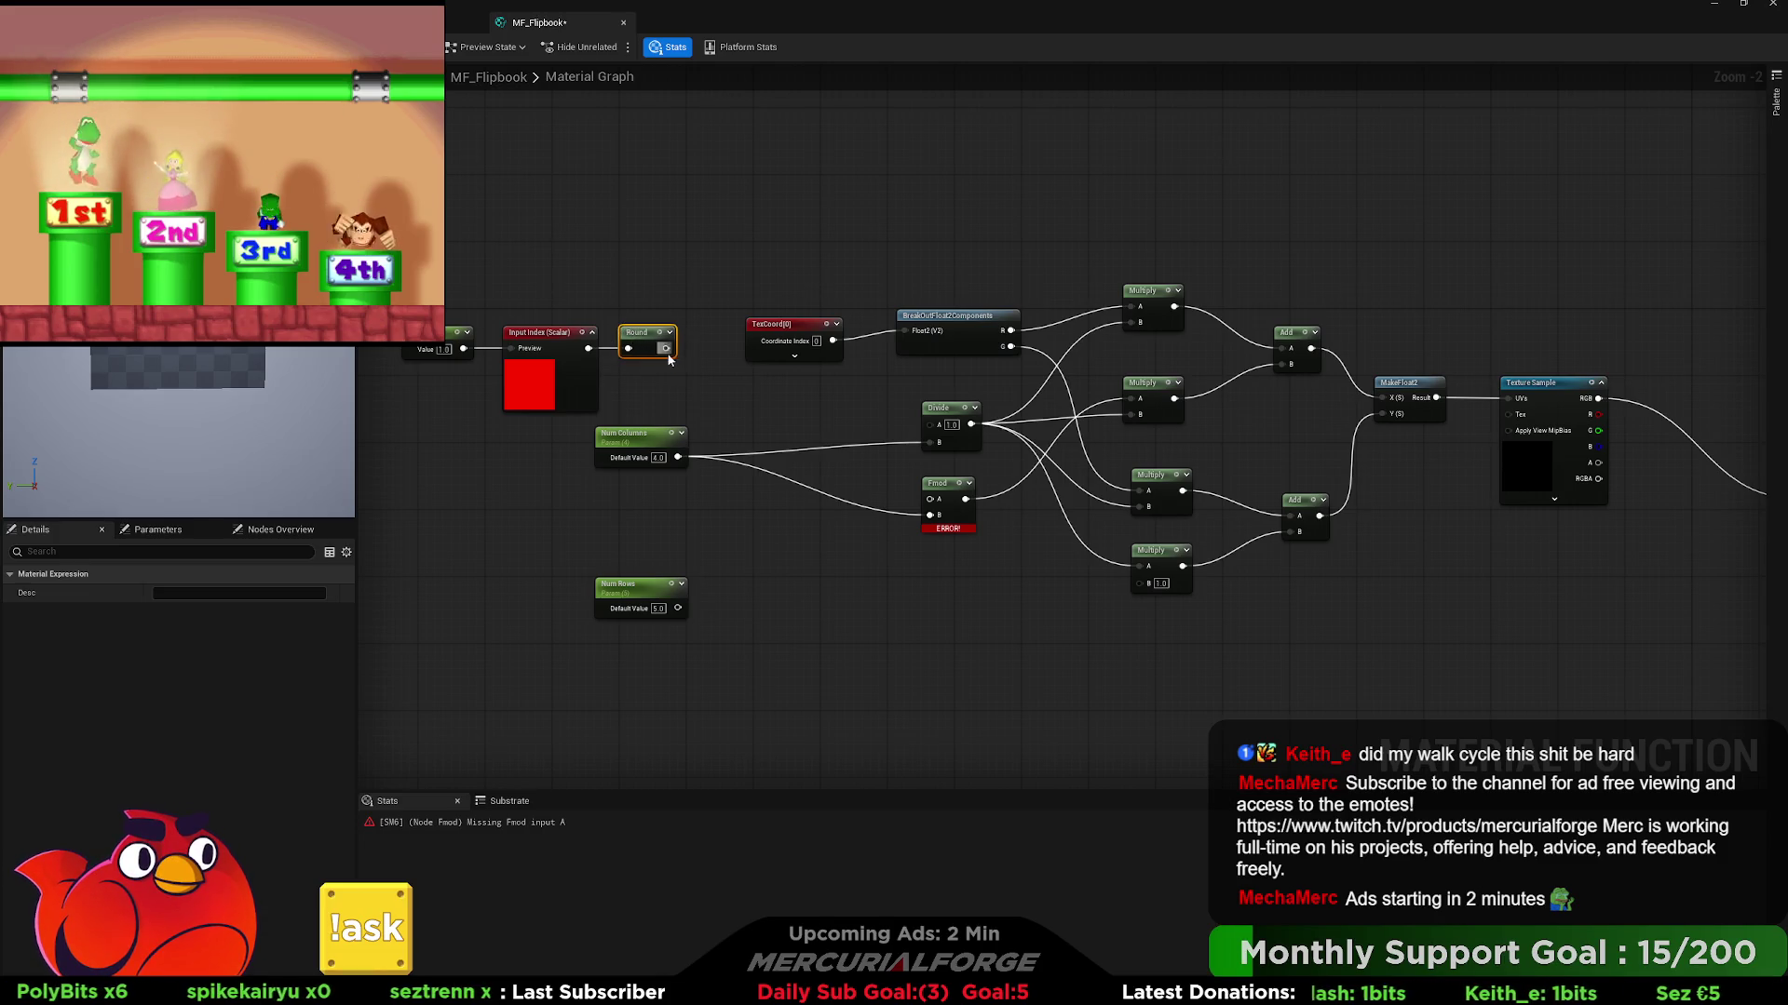
{"action": "left_click_drag", "start_coordinate": [665, 349], "coordinate": [929, 499]}
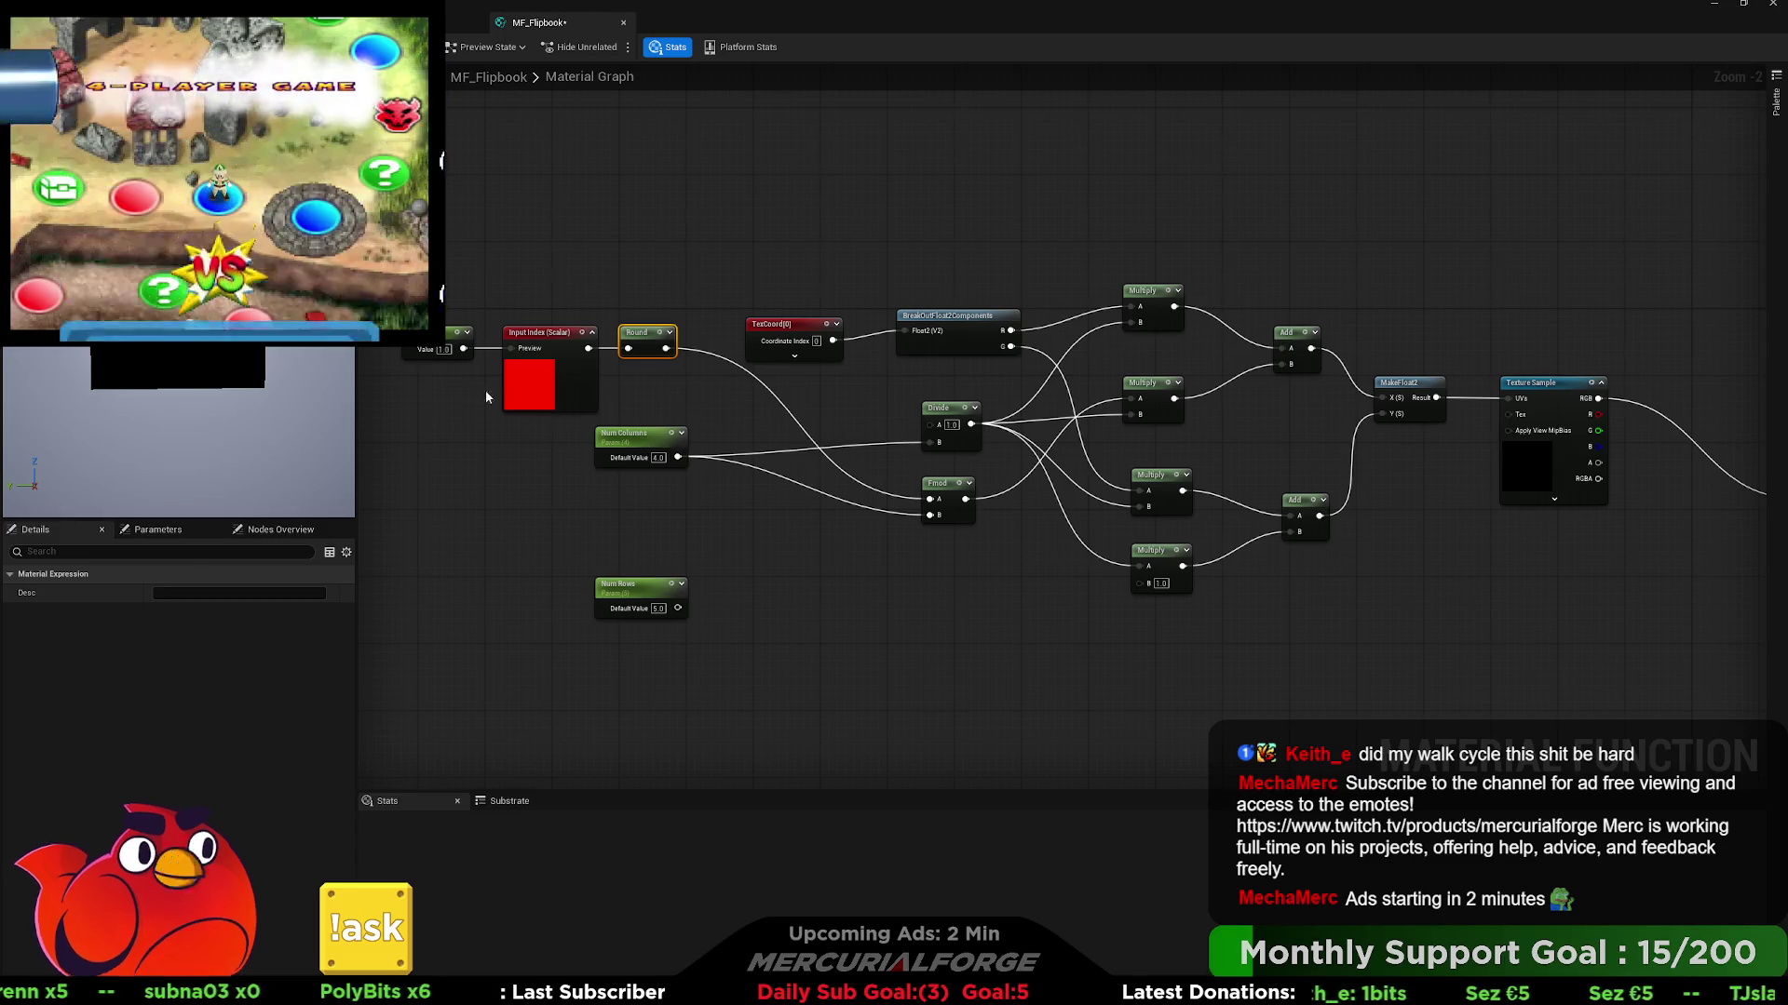
{"action": "left_click", "coordinate": [447, 350]}
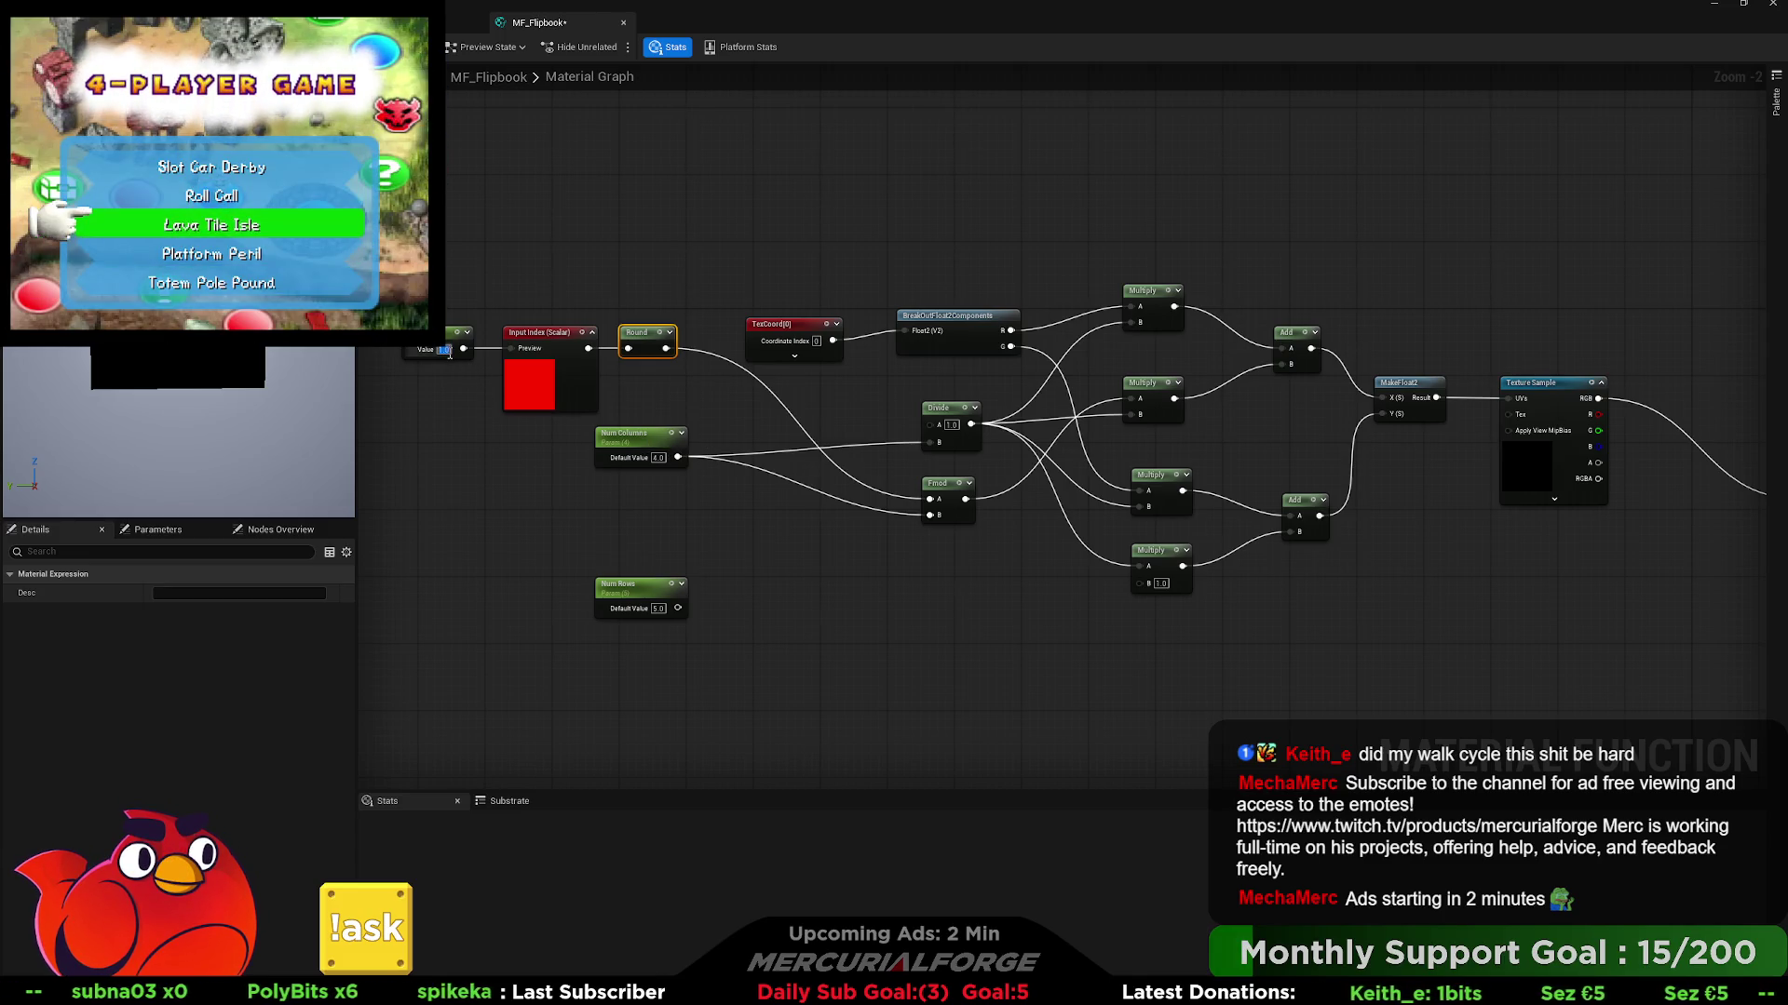
{"action": "left_click", "coordinate": [718, 506]}
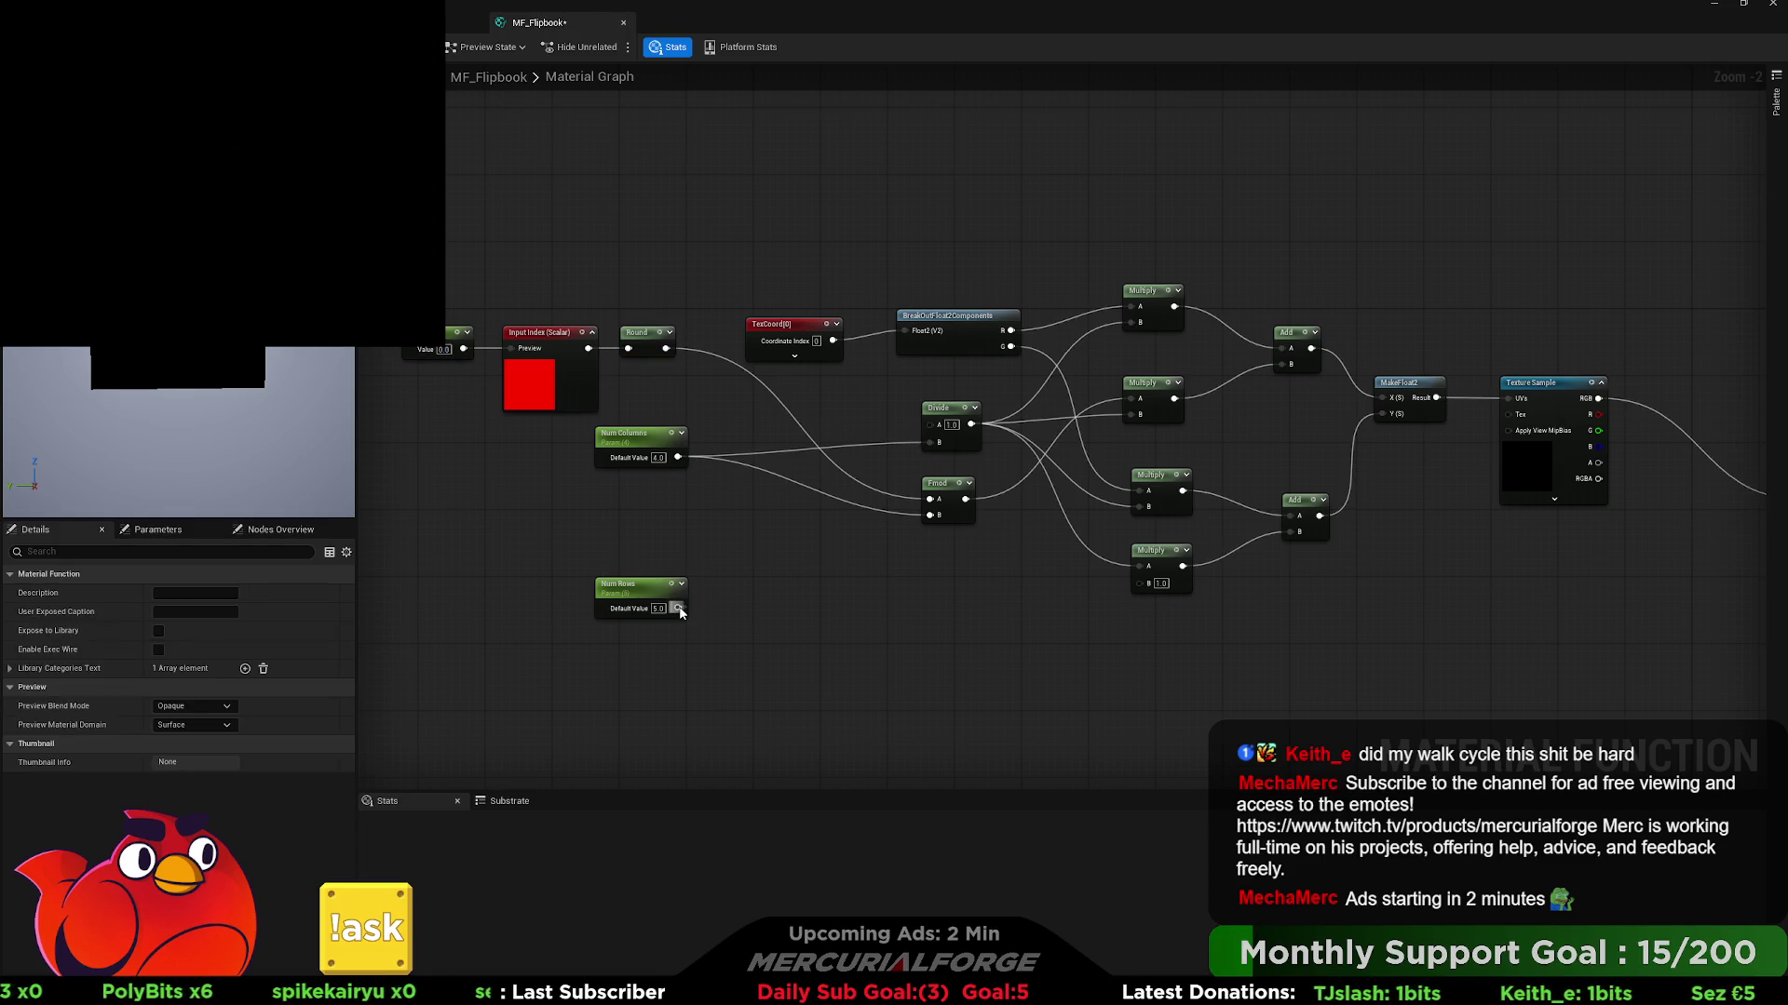
- Add a Divide of the rounded index by Num Rows into the lower Multiply, then open the Content Drawer
{"action": "mouse_move", "coordinate": [756, 618]}
{"action": "left_mouse_down"}
{"action": "mouse_move", "coordinate": [842, 600]}
{"action": "mouse_move", "coordinate": [851, 565]}
{"action": "left_mouse_up"}
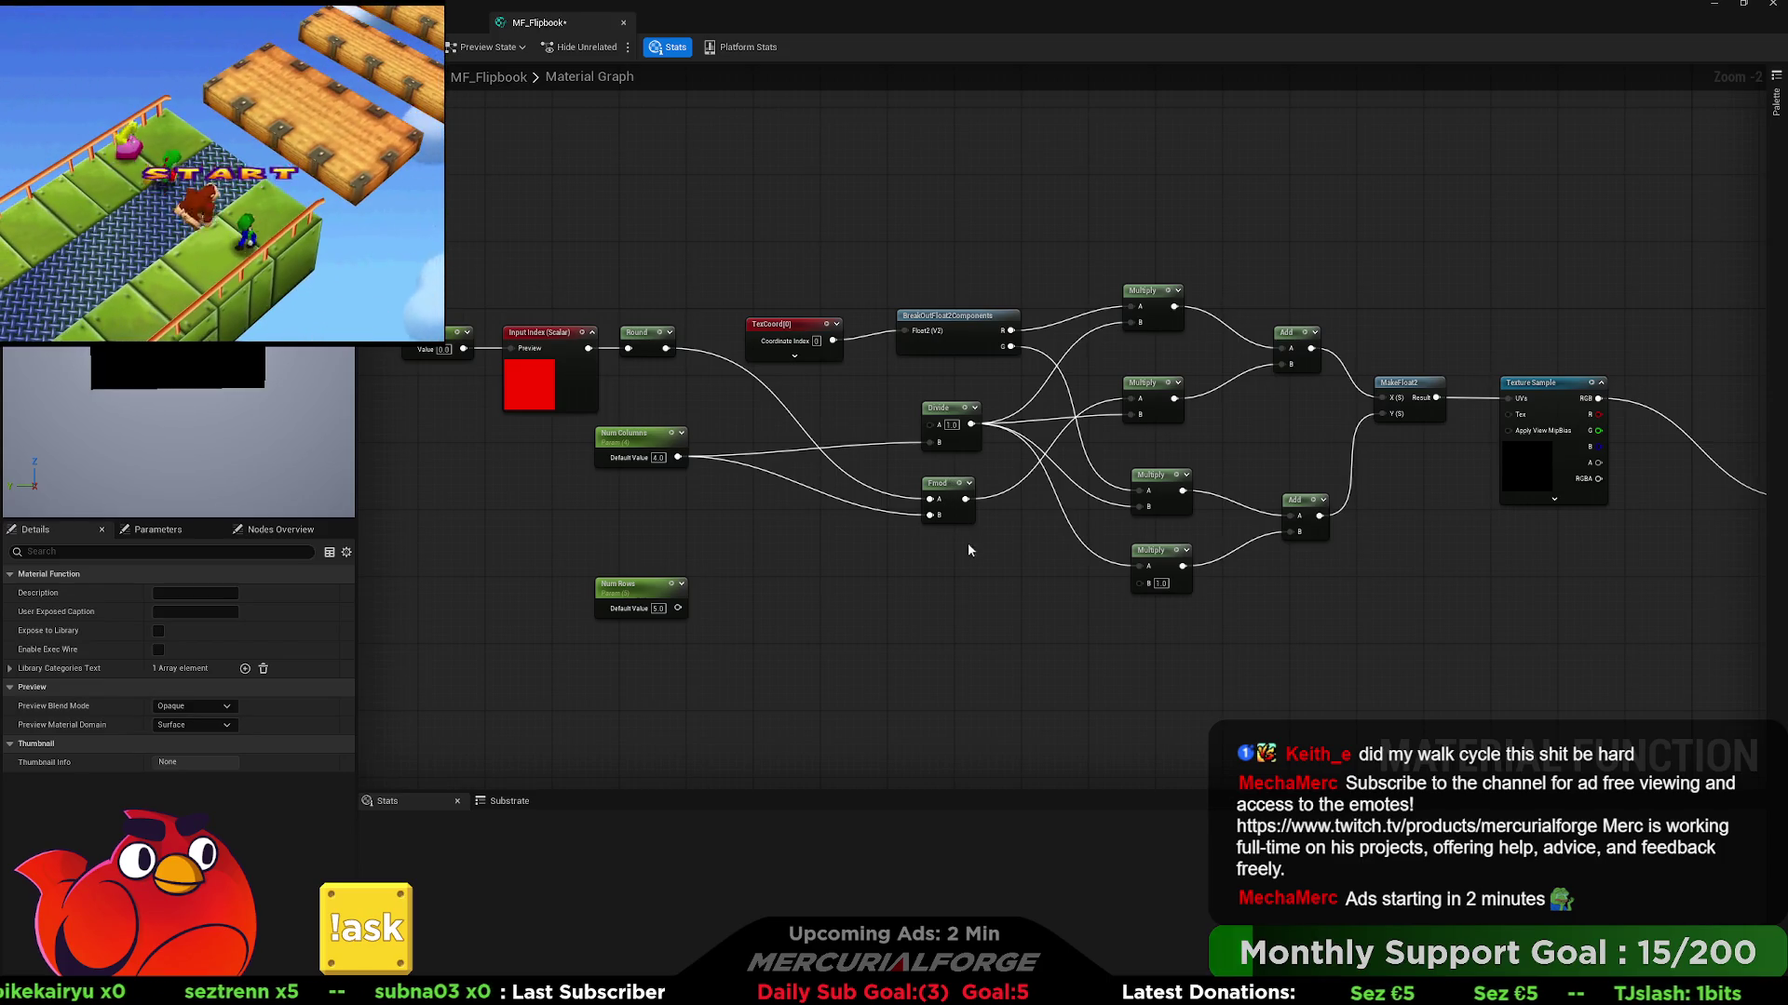
{"action": "left_click", "coordinate": [962, 611]}
{"action": "left_click_drag", "start_coordinate": [980, 617], "coordinate": [954, 585]}
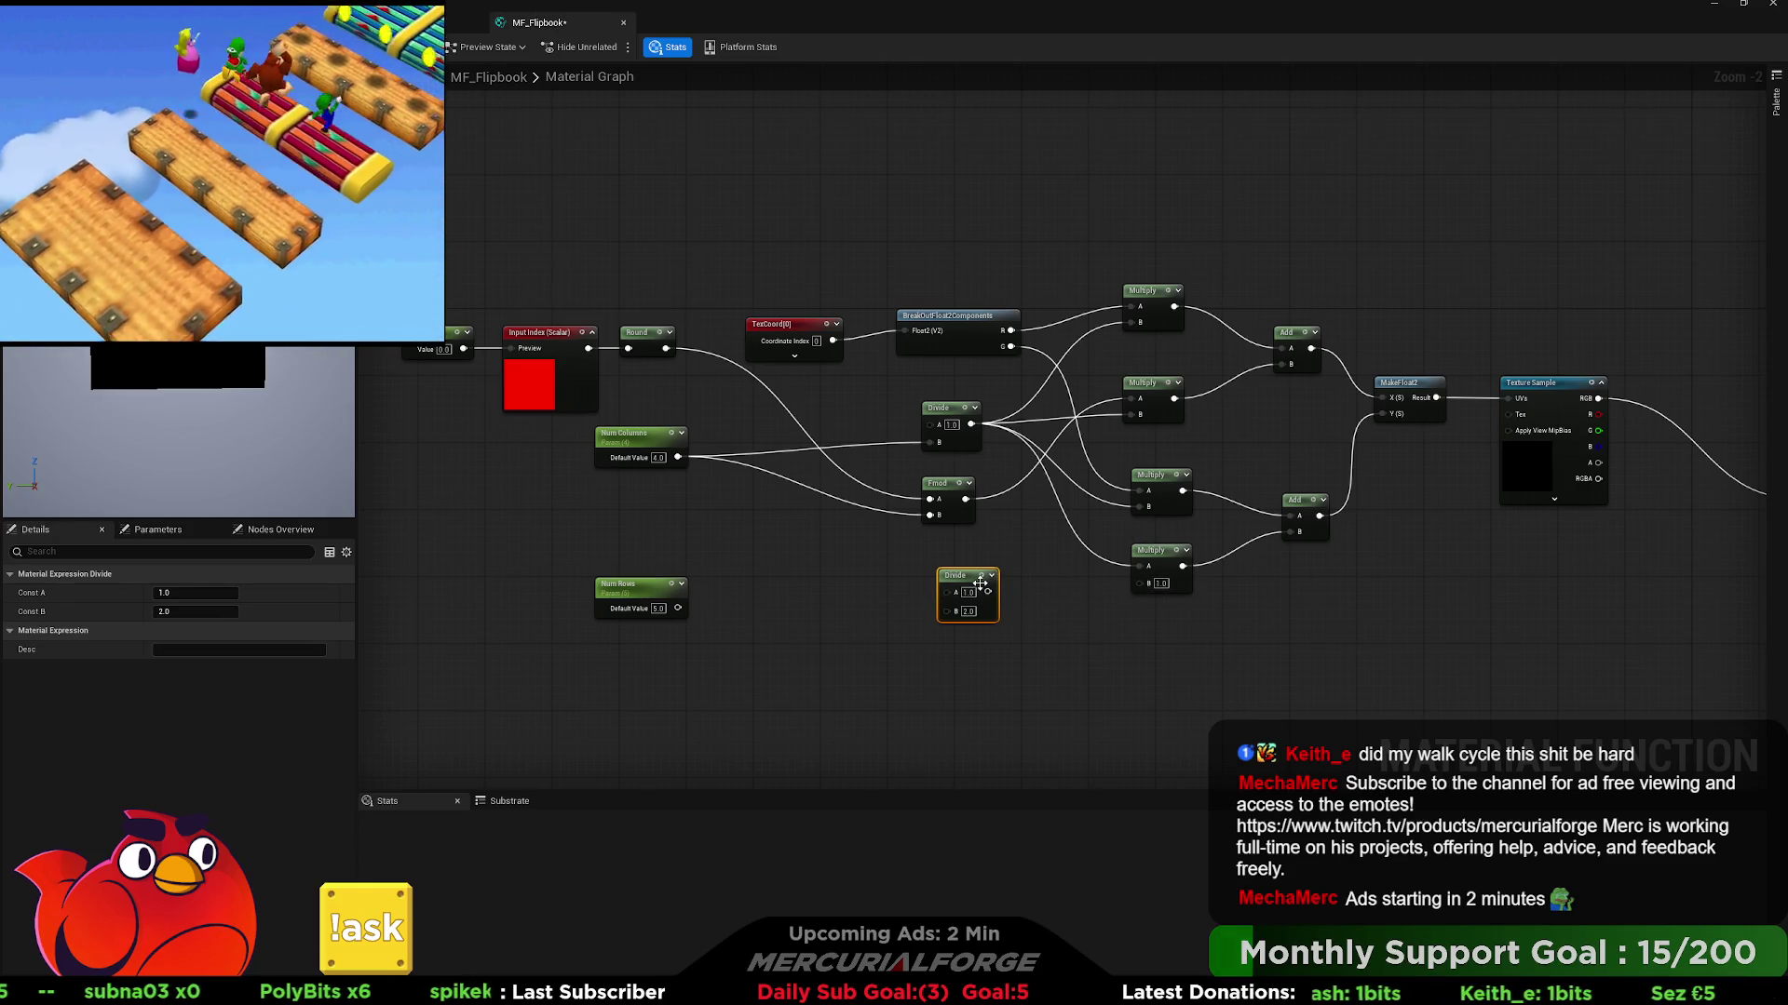
{"action": "left_click_drag", "start_coordinate": [986, 593], "coordinate": [1140, 583]}
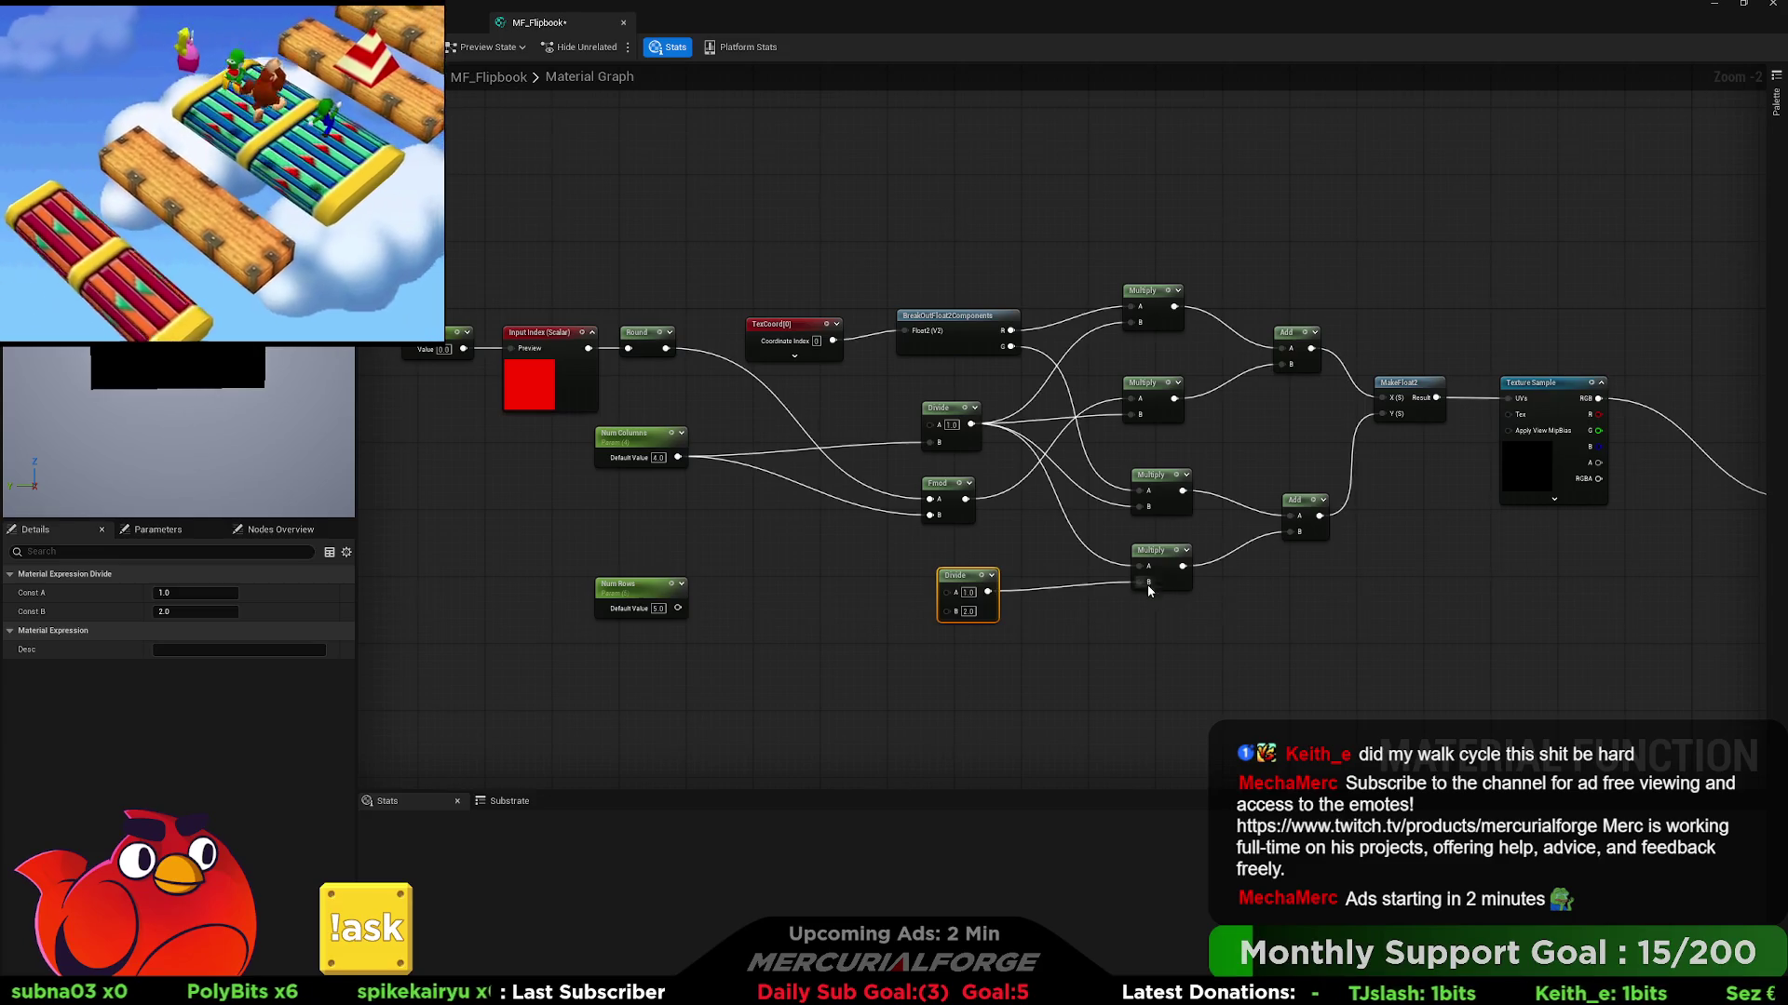
{"action": "left_click_drag", "start_coordinate": [951, 582], "coordinate": [943, 573]}
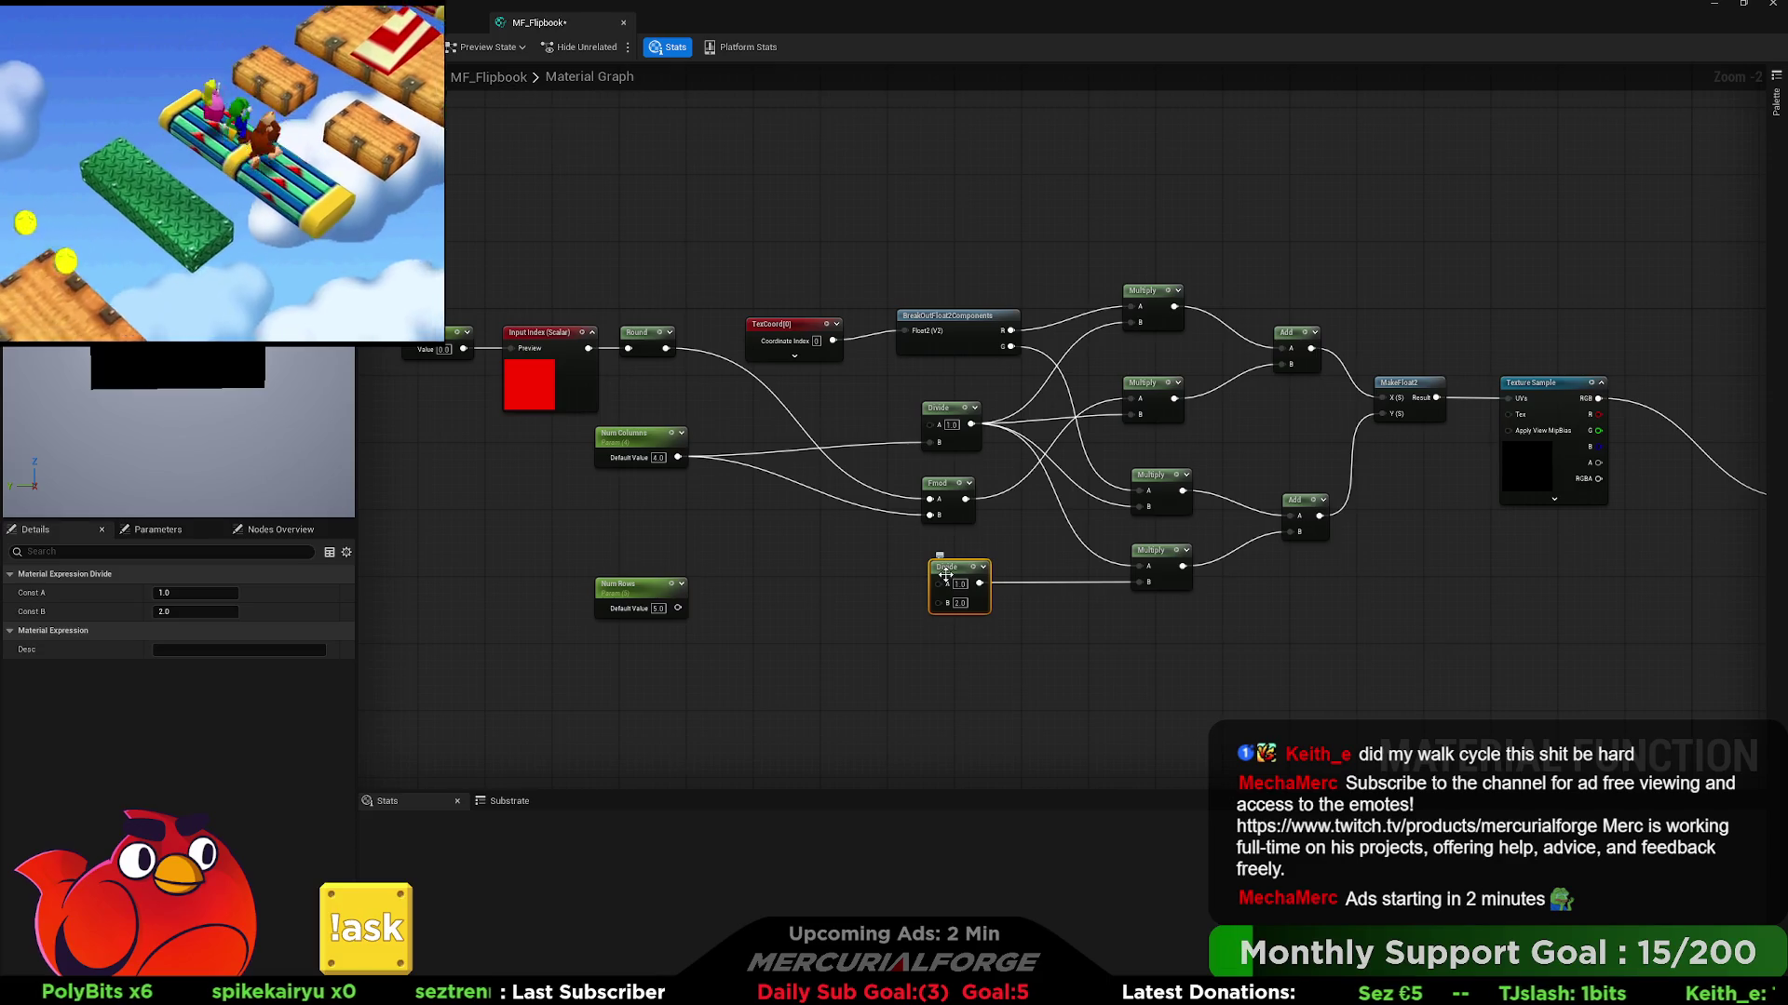
{"action": "left_click_drag", "start_coordinate": [685, 609], "coordinate": [935, 603]}
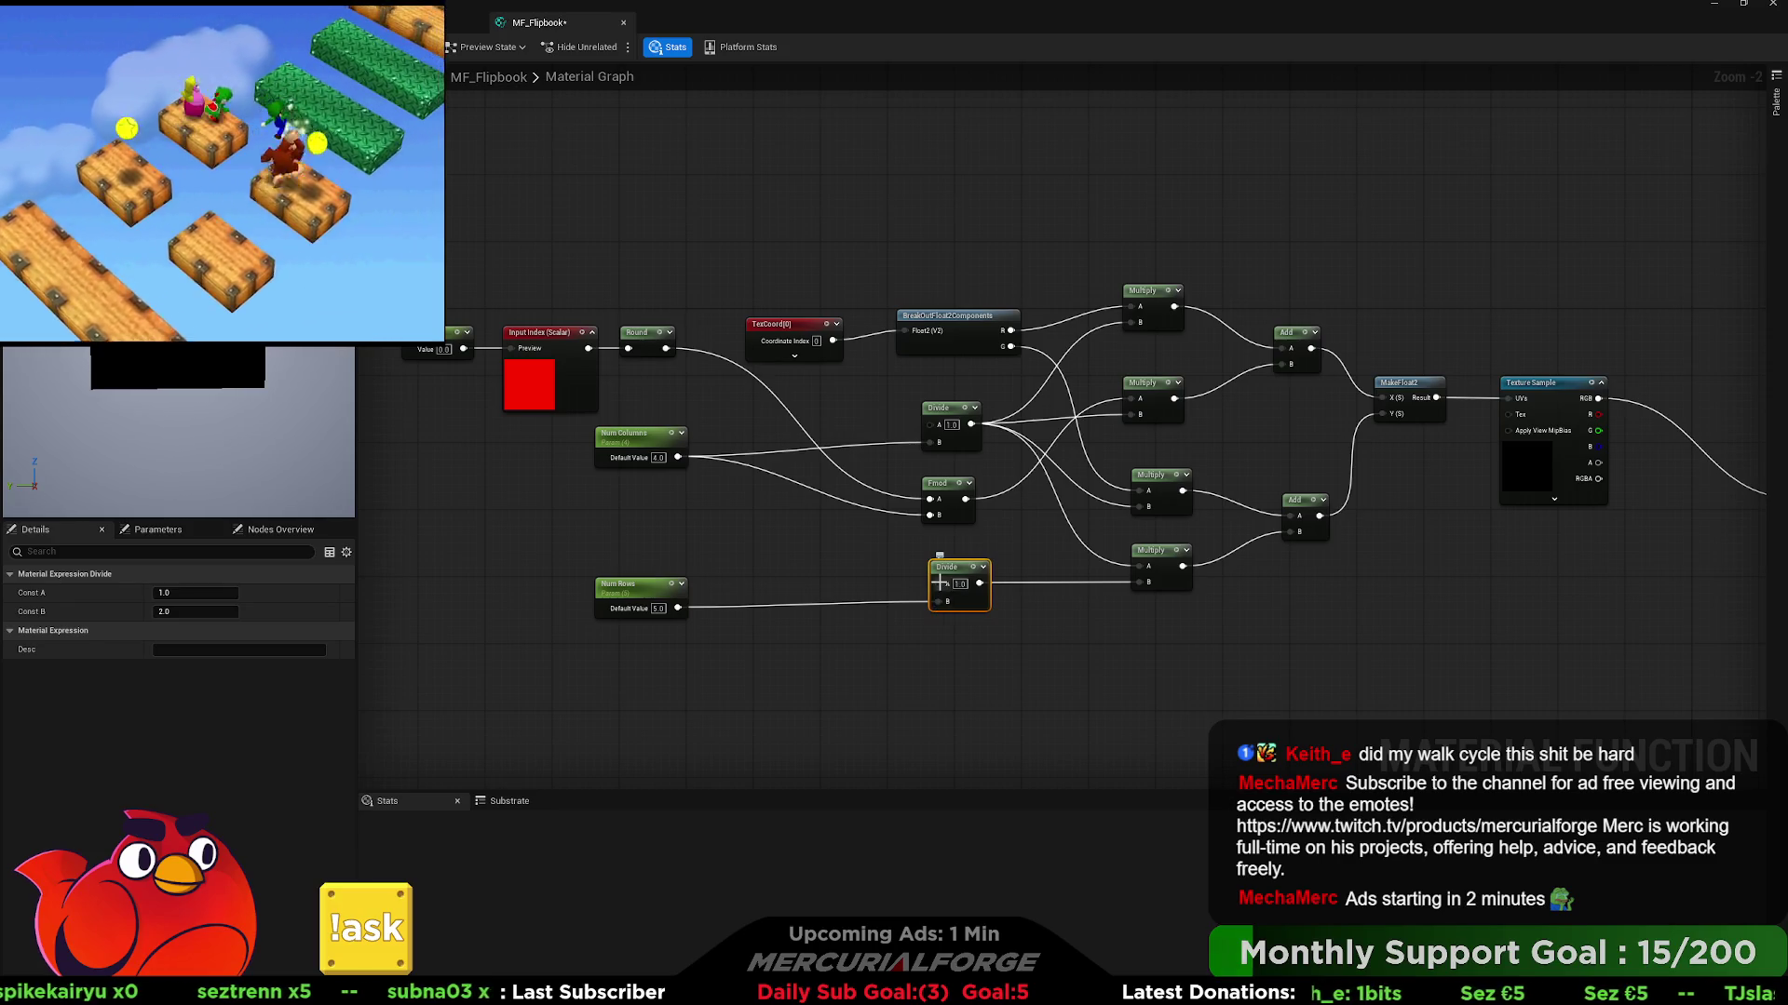
{"action": "mouse_move", "coordinate": [940, 583]}
{"action": "left_mouse_down"}
{"action": "mouse_move", "coordinate": [834, 588]}
{"action": "mouse_move", "coordinate": [662, 349]}
{"action": "left_mouse_up"}
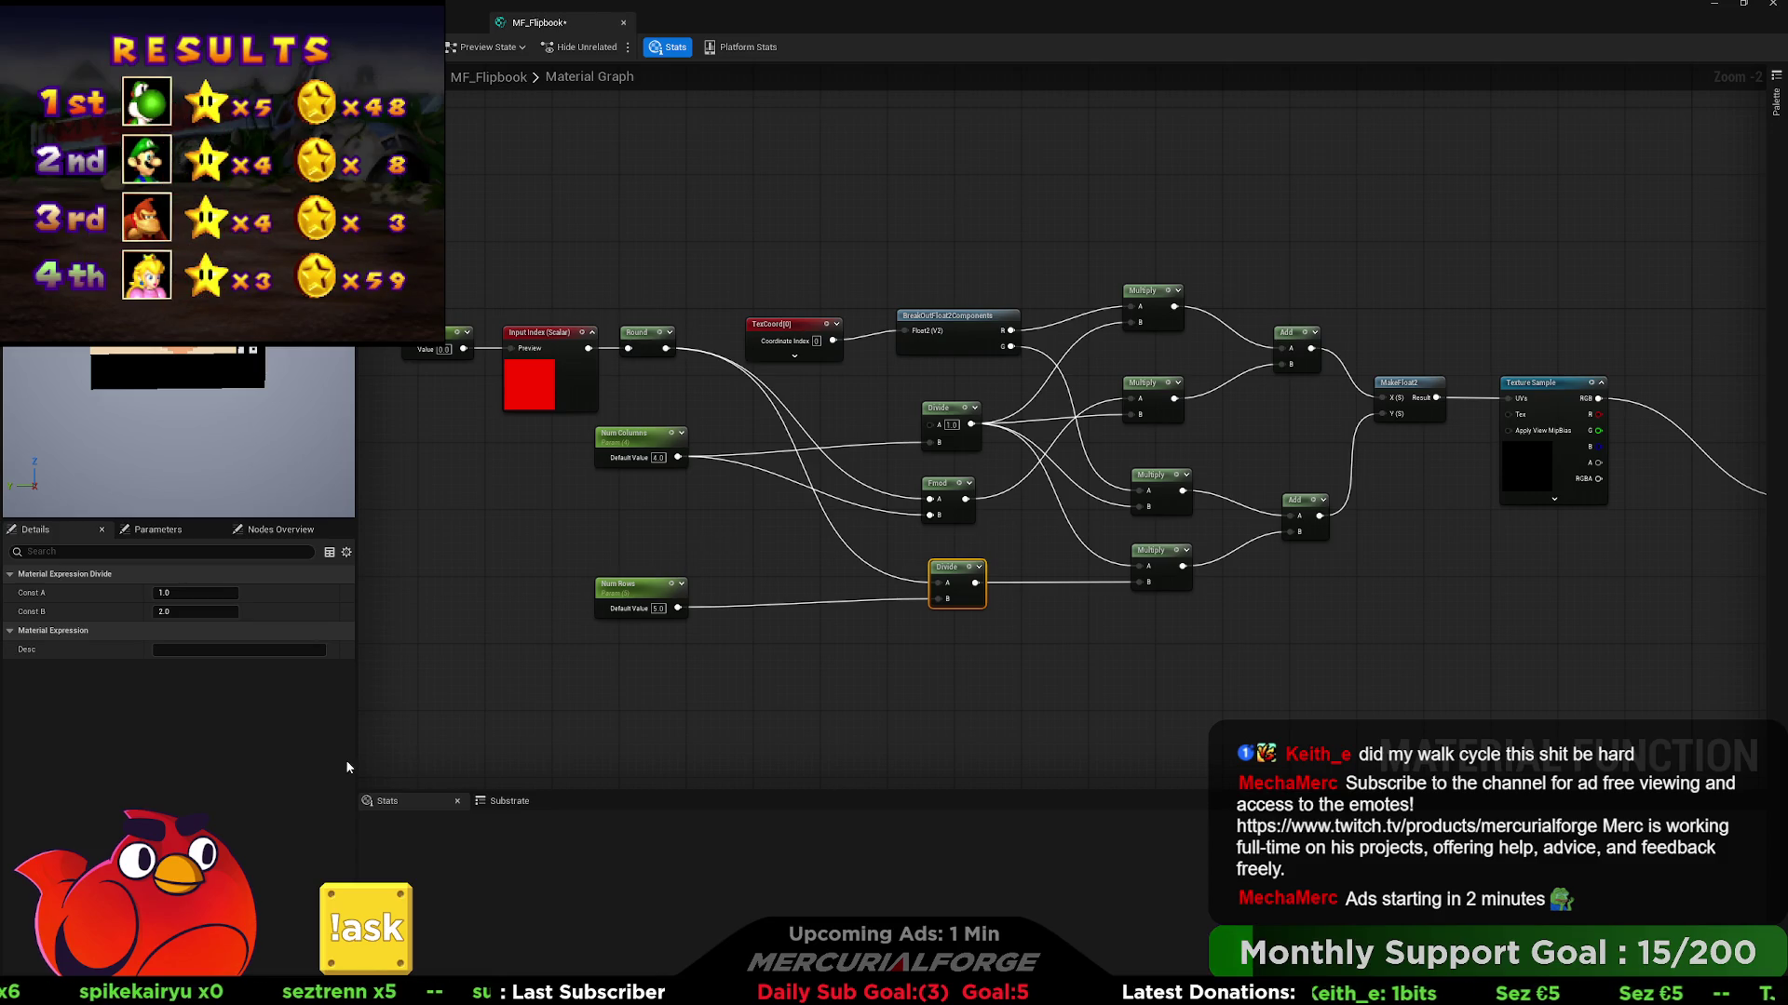
{"action": "key", "text": "ctrl+space"}
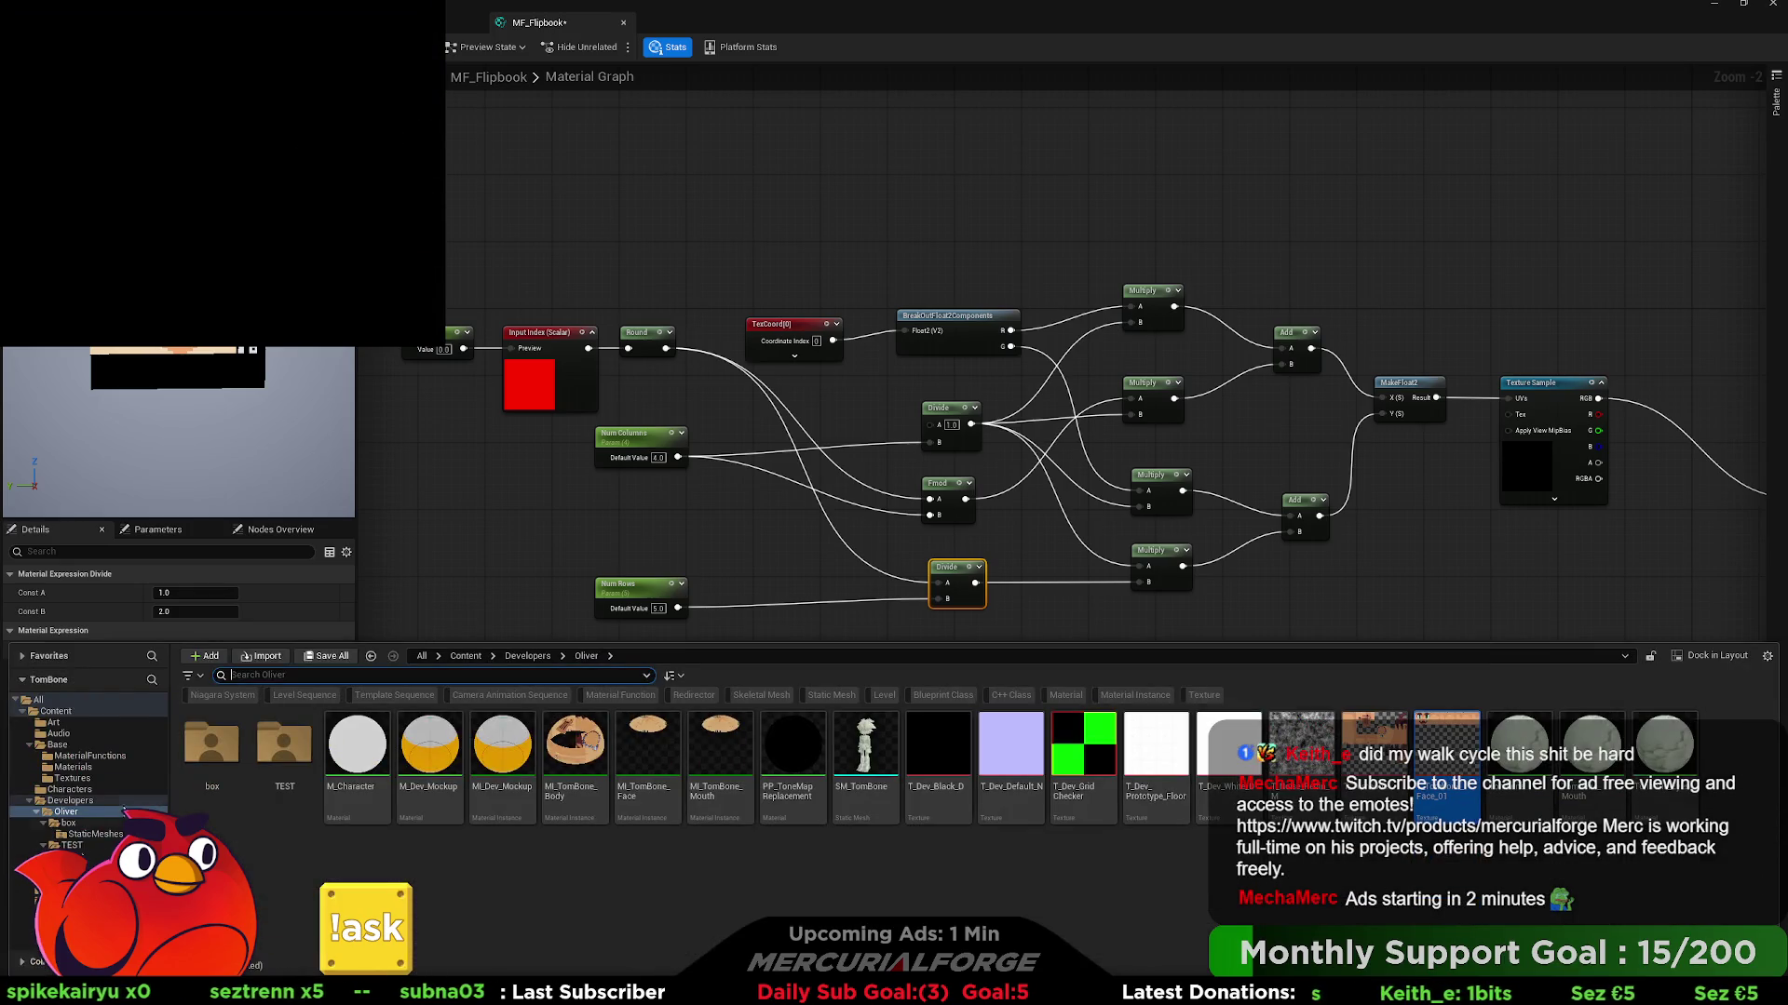
- Browse the Base Textures and Oliver folders and switch the Texture Sample to T_Checker_Small_BC
{"action": "left_click", "coordinate": [84, 779]}
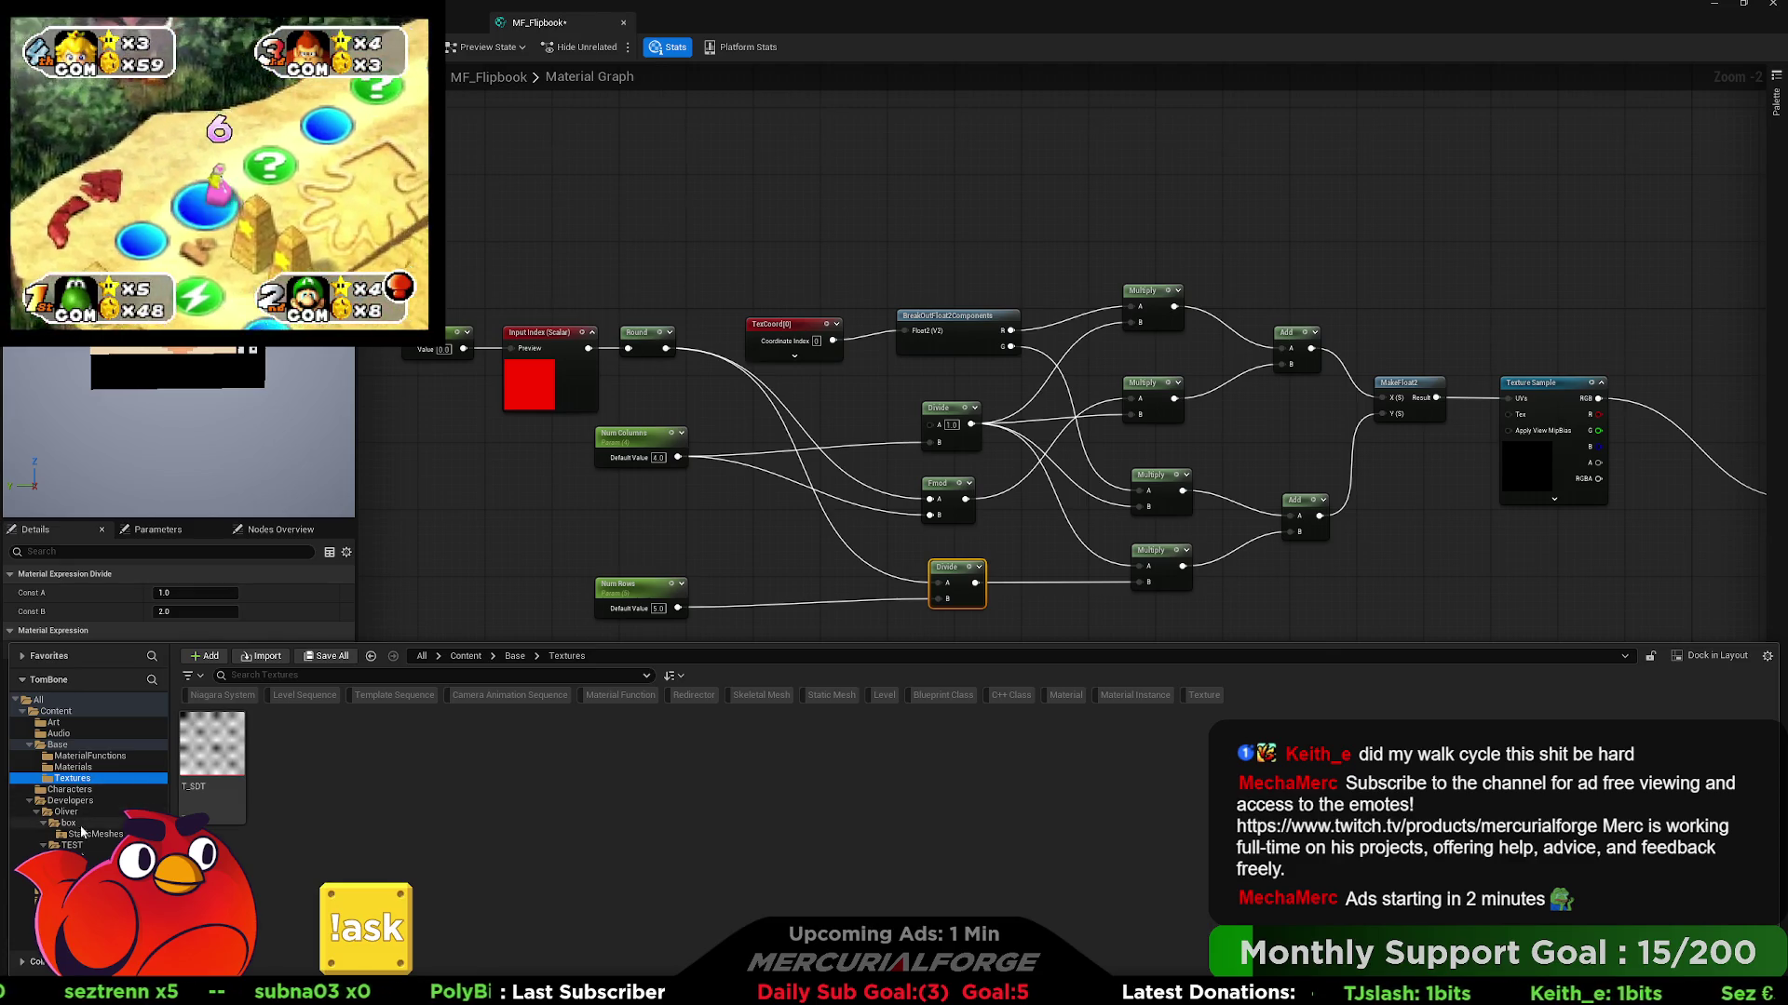
{"action": "left_click", "coordinate": [81, 816]}
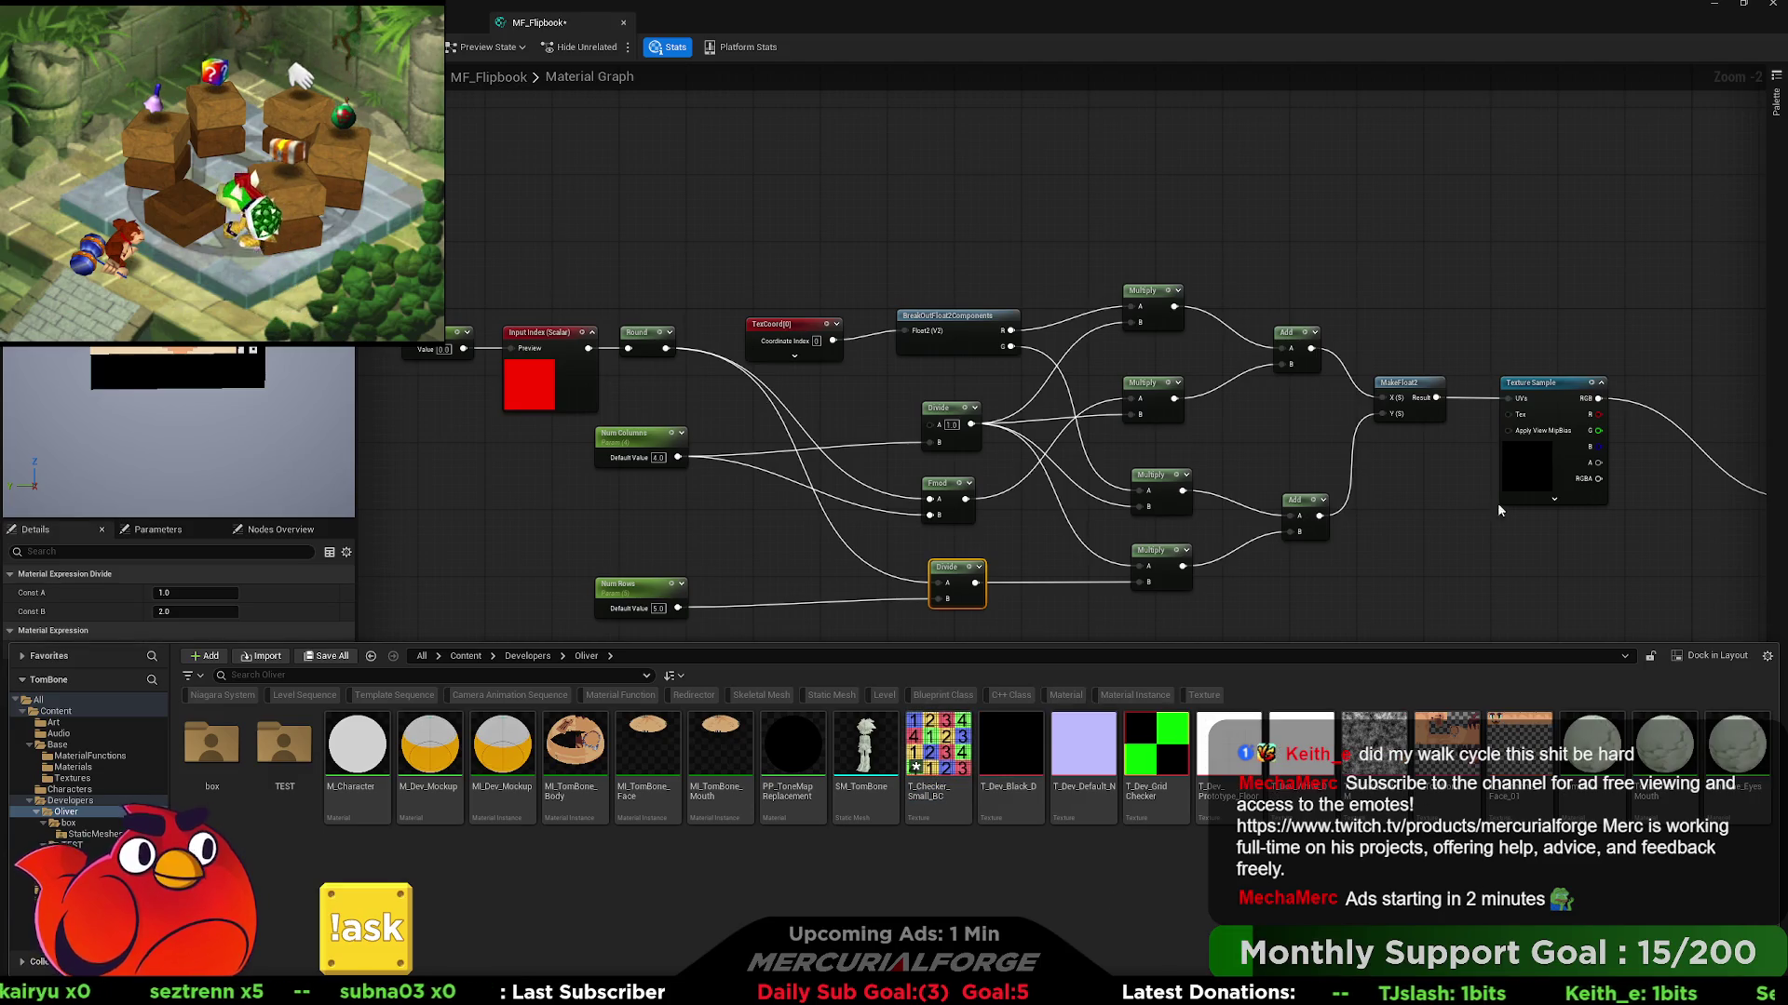
{"action": "left_click", "coordinate": [1532, 383]}
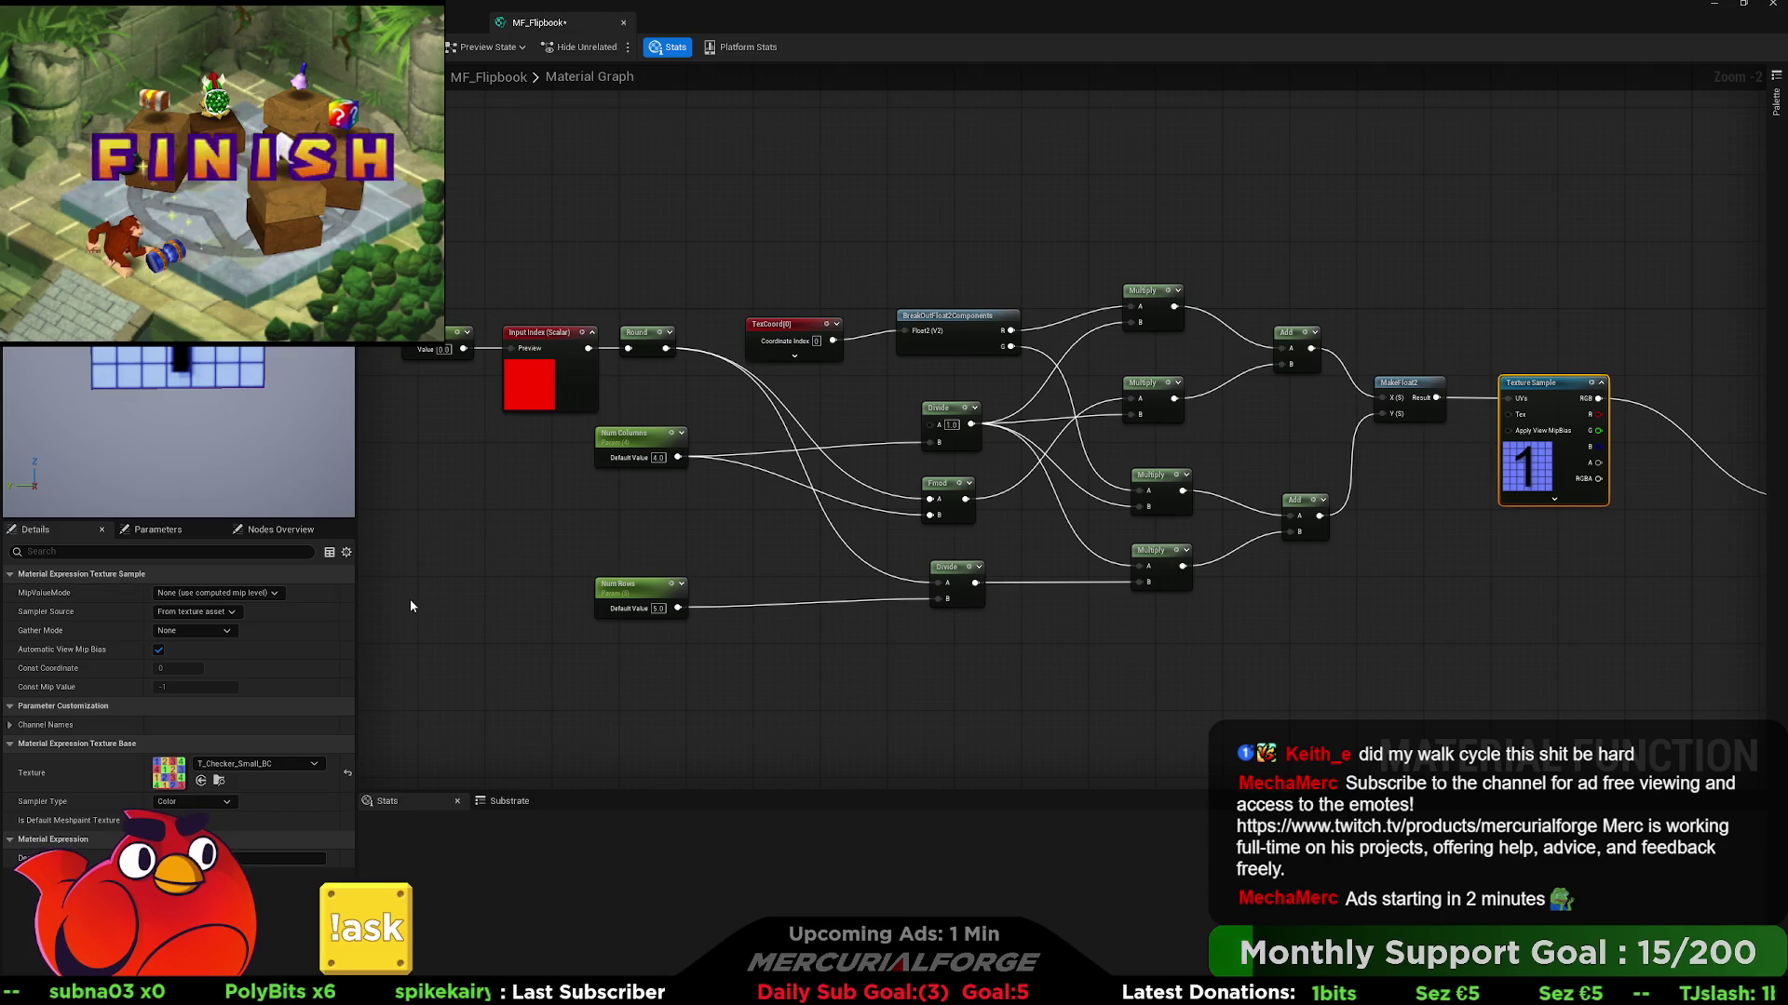
{"action": "left_click", "coordinate": [441, 350]}
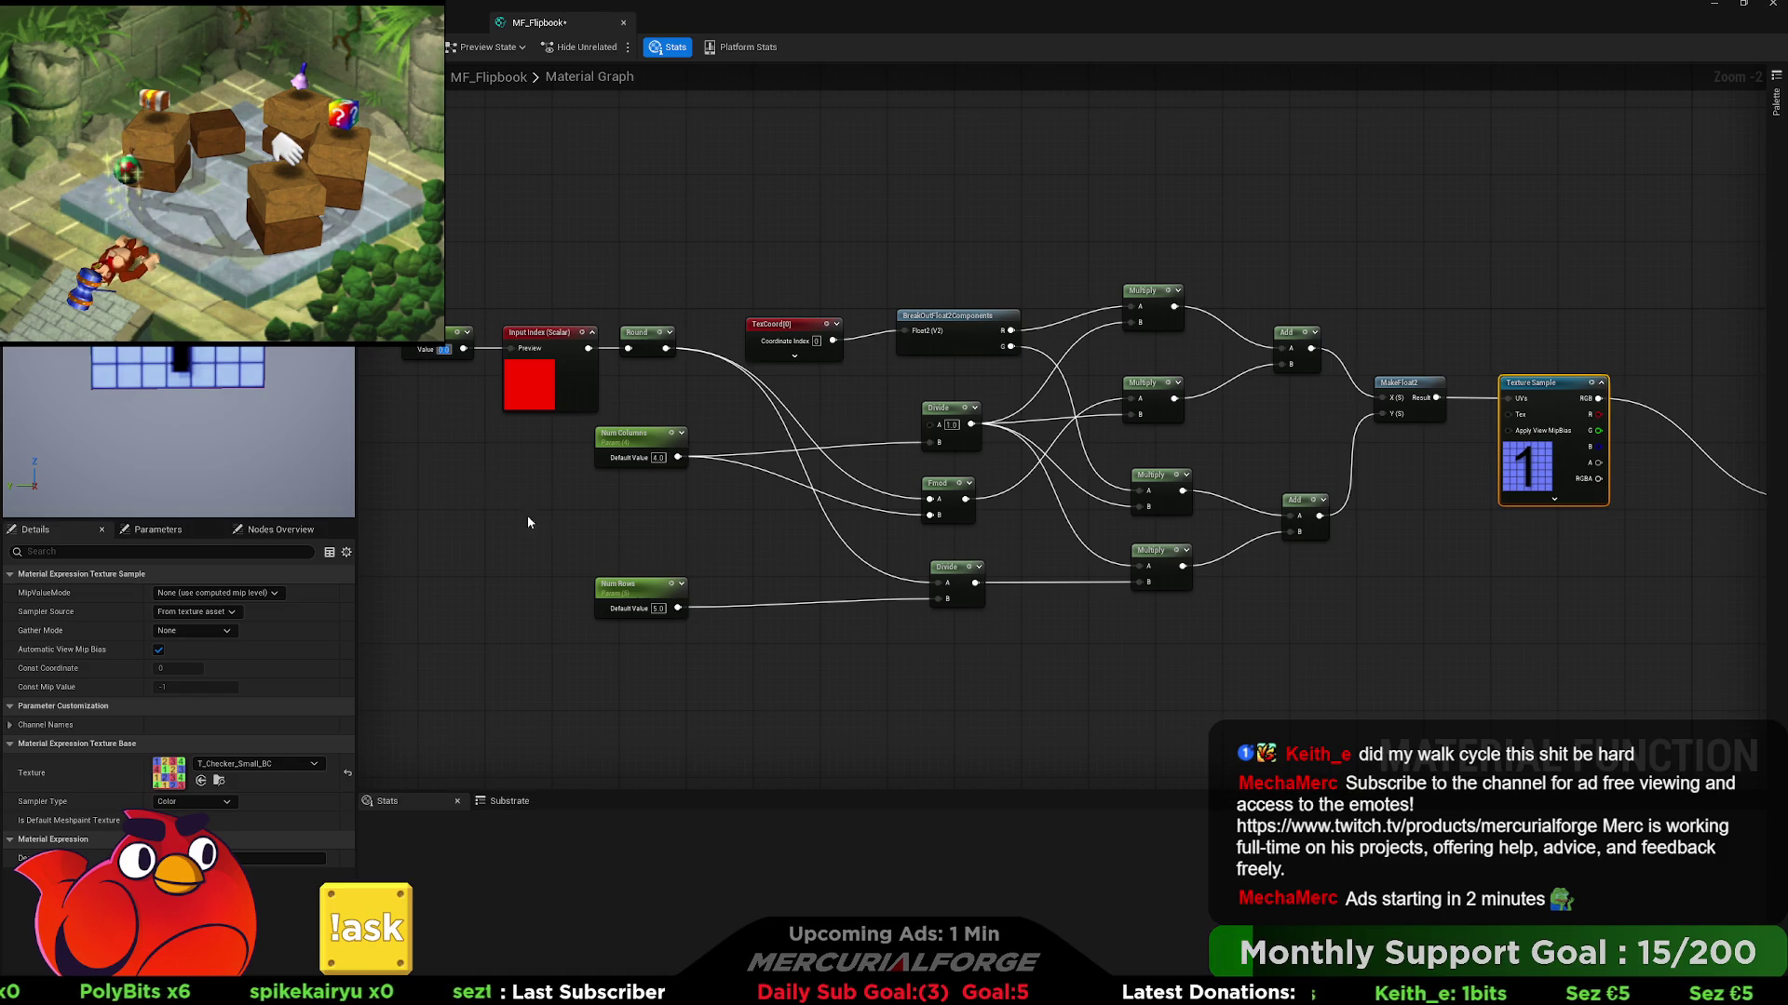
- Set the Num Rows default value to 4
{"action": "left_click", "coordinate": [658, 608]}
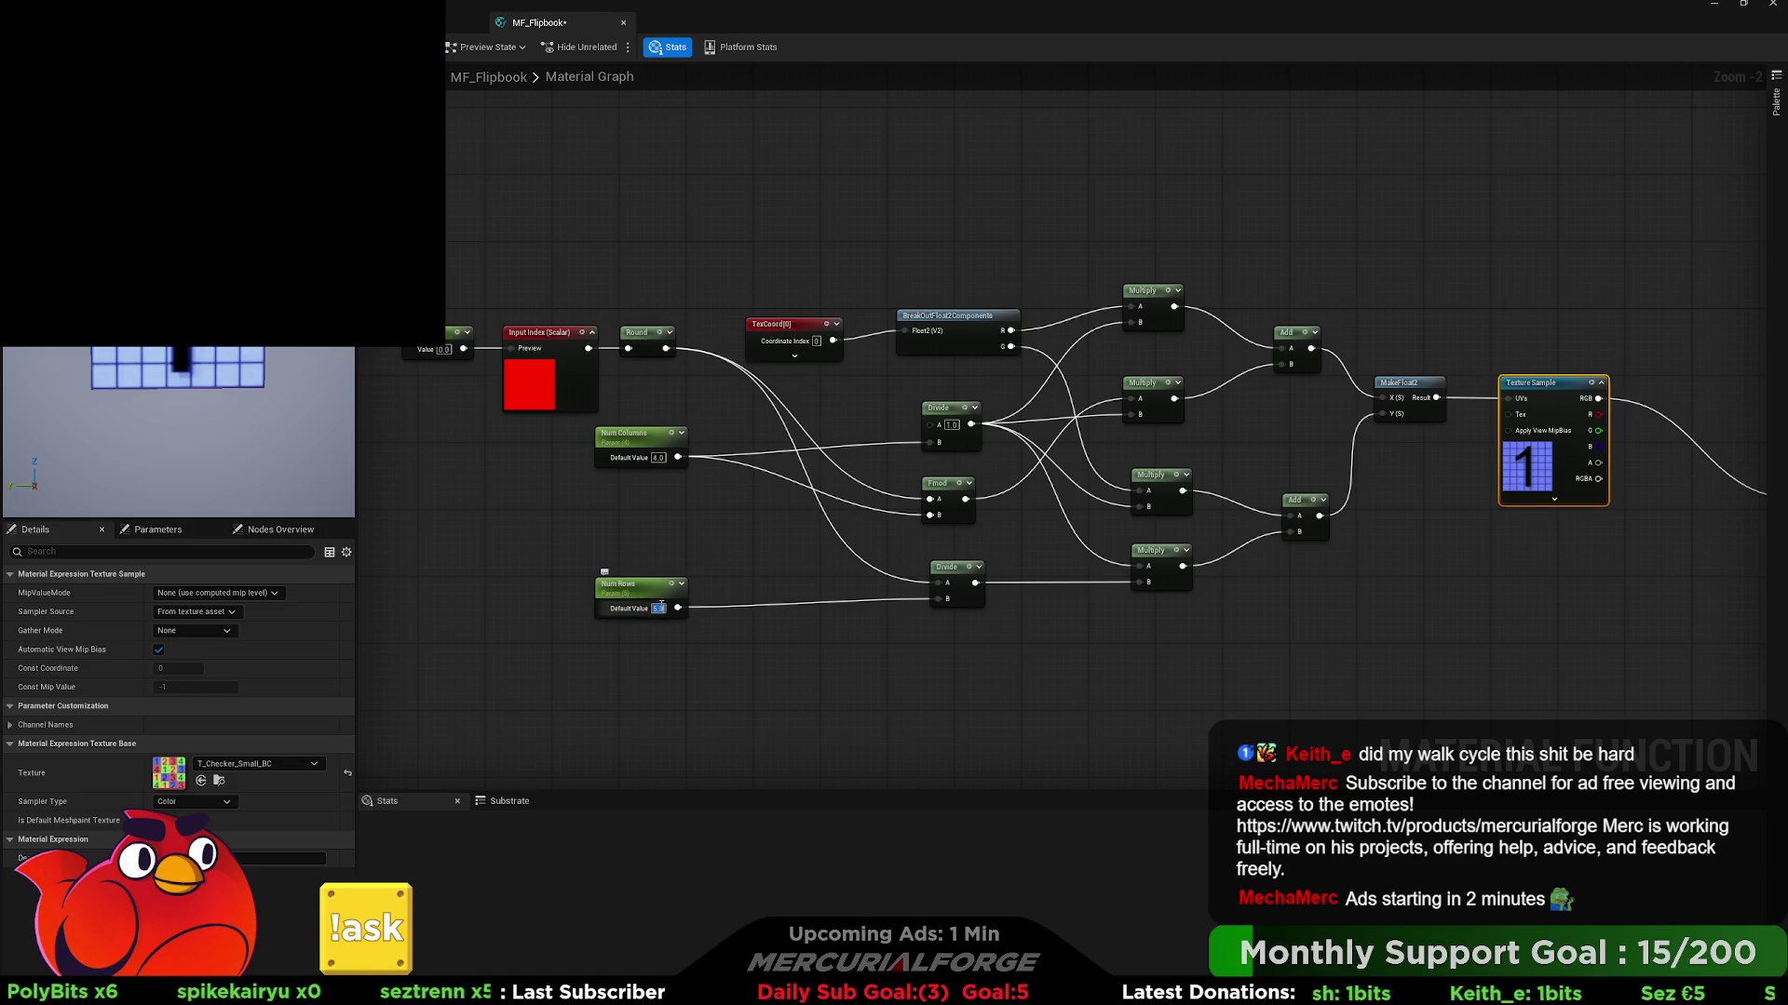
{"action": "type", "text": "4"}
{"action": "left_click", "coordinate": [613, 522]}
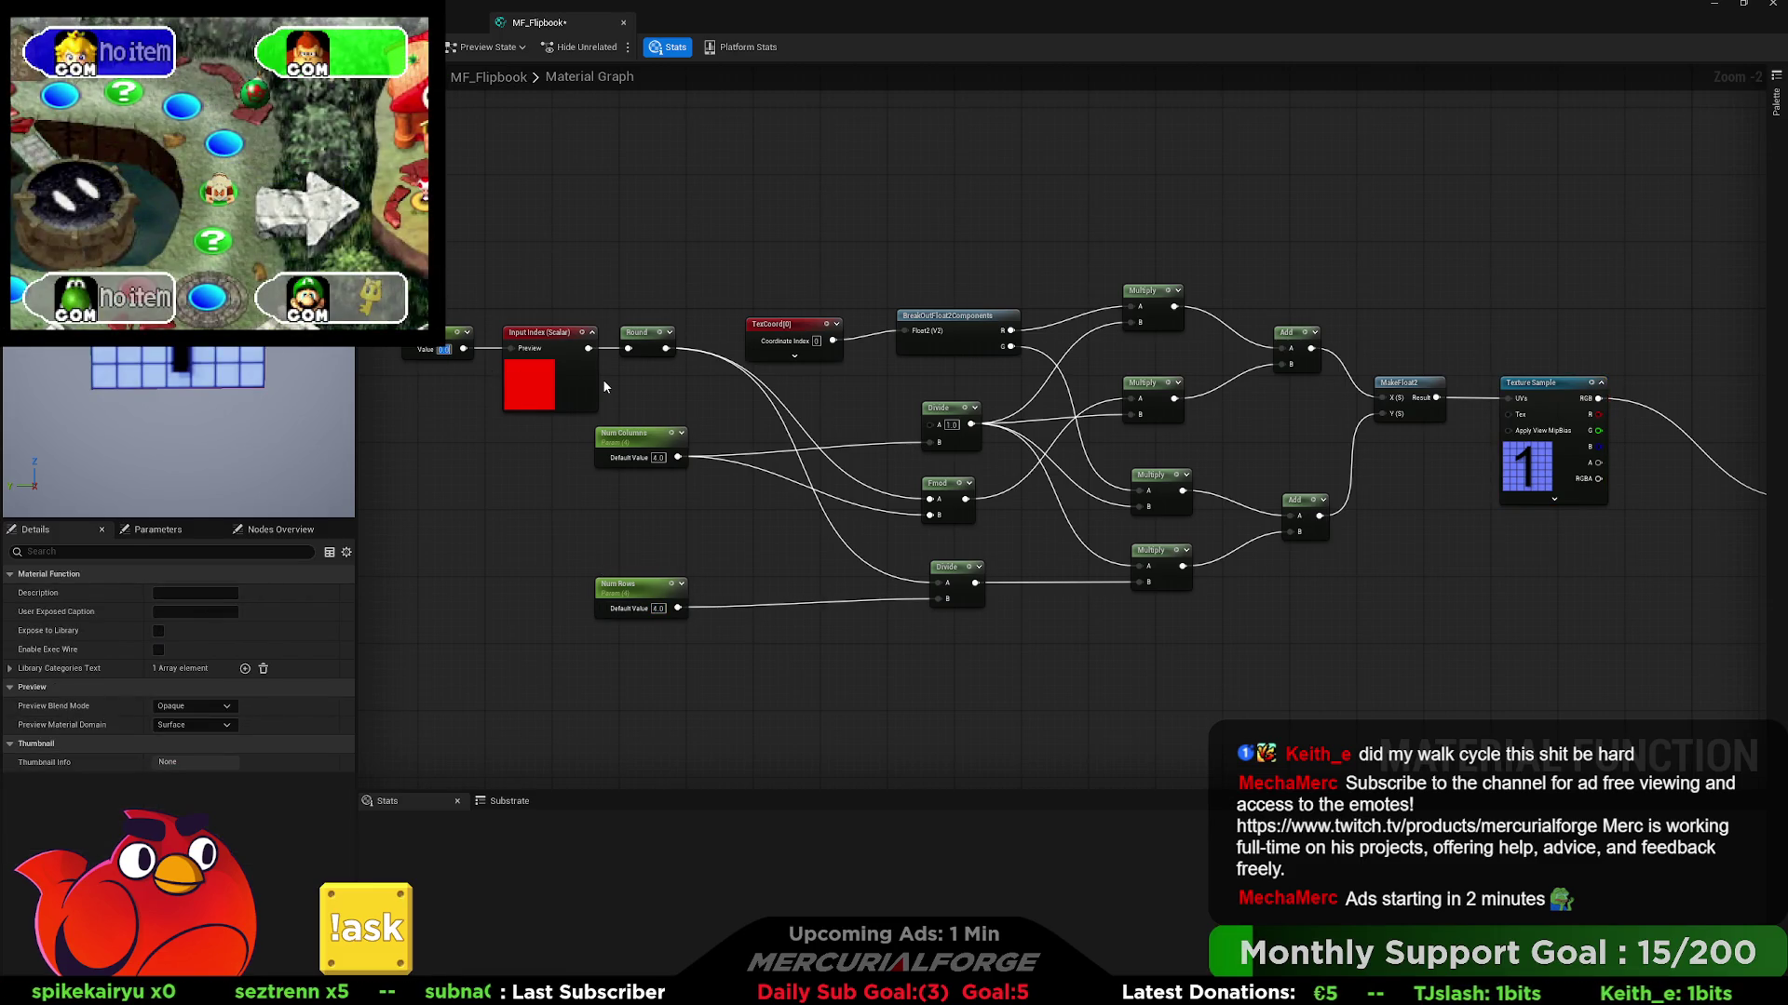
- Try test Index values 3, 2 and then 1
{"action": "type", "text": "3"}
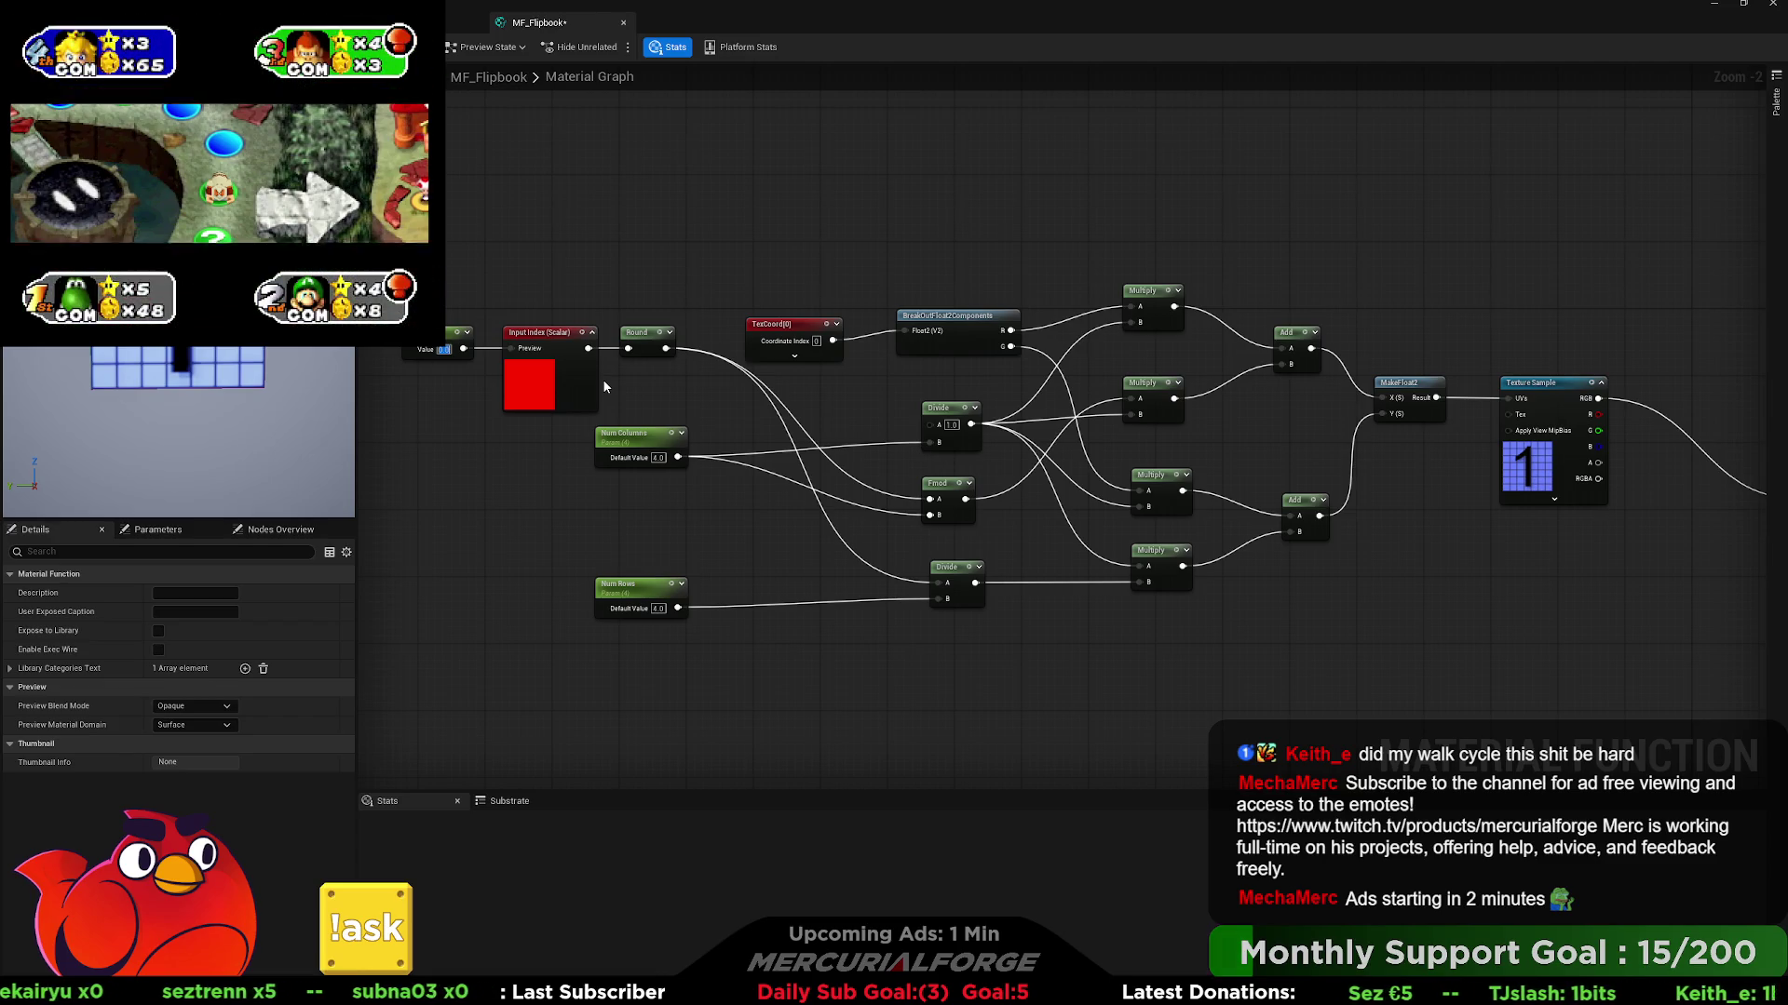
{"action": "left_click", "coordinate": [445, 352]}
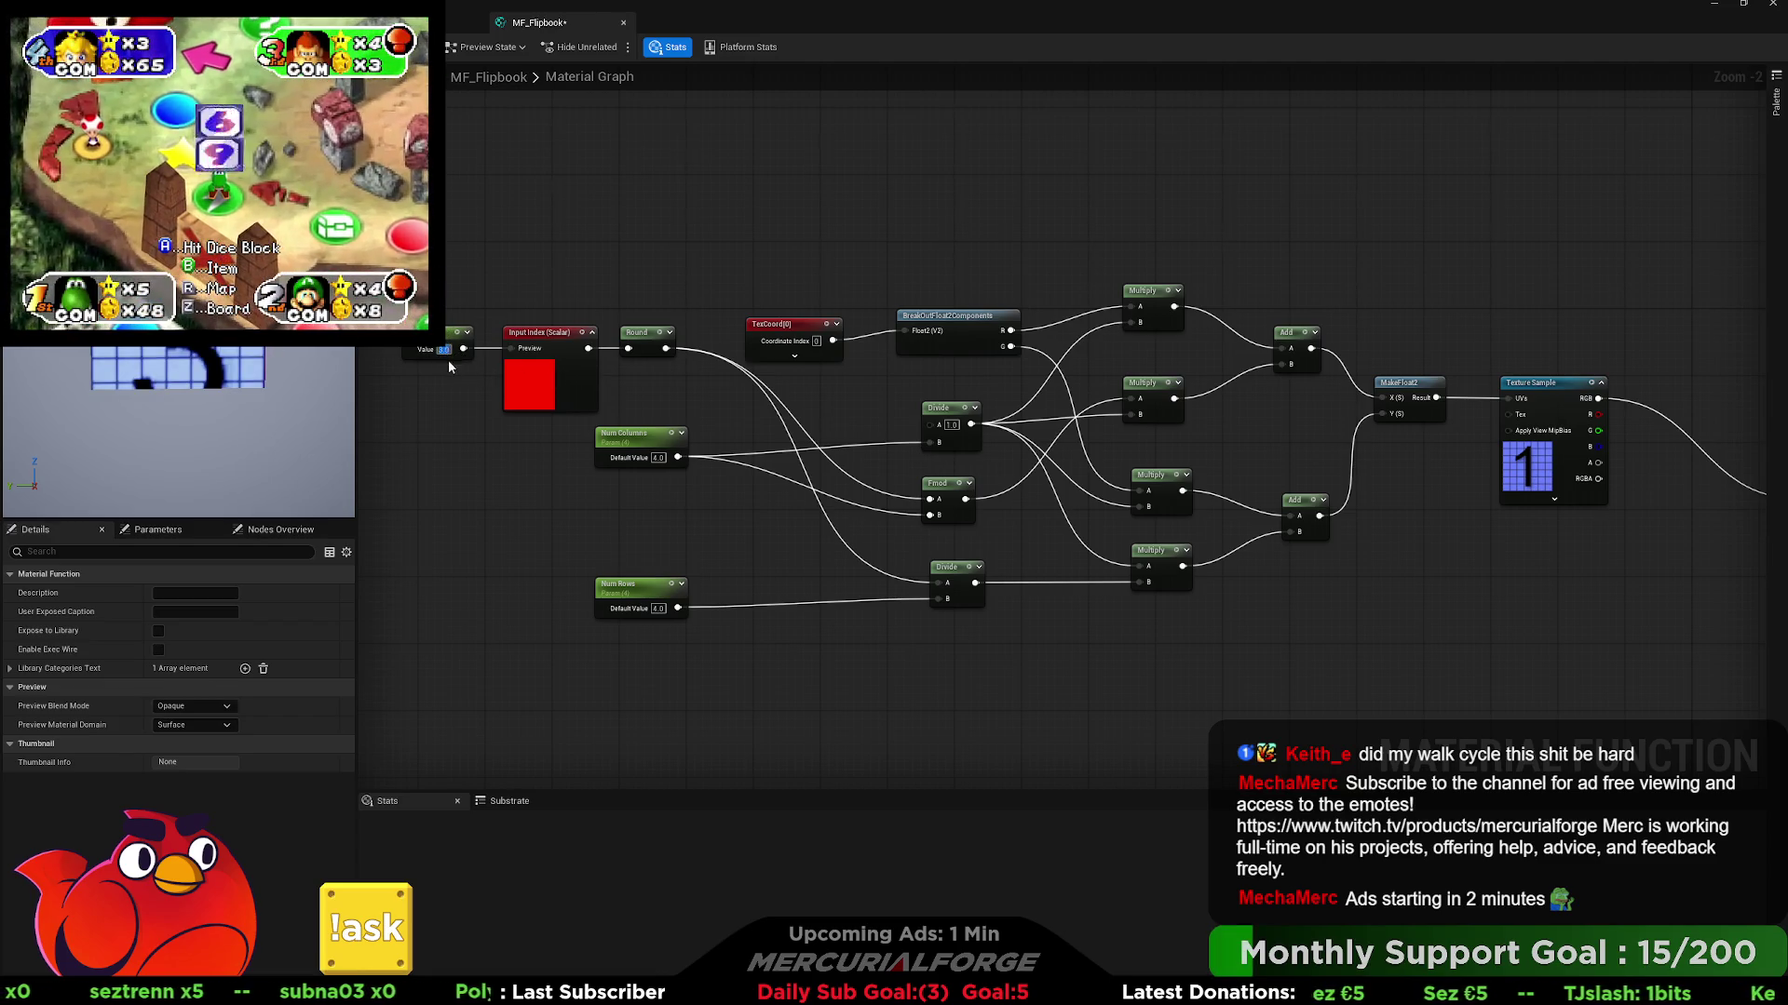
{"action": "type", "text": "2"}
{"action": "key", "text": "Return"}
{"action": "left_click", "coordinate": [445, 350]}
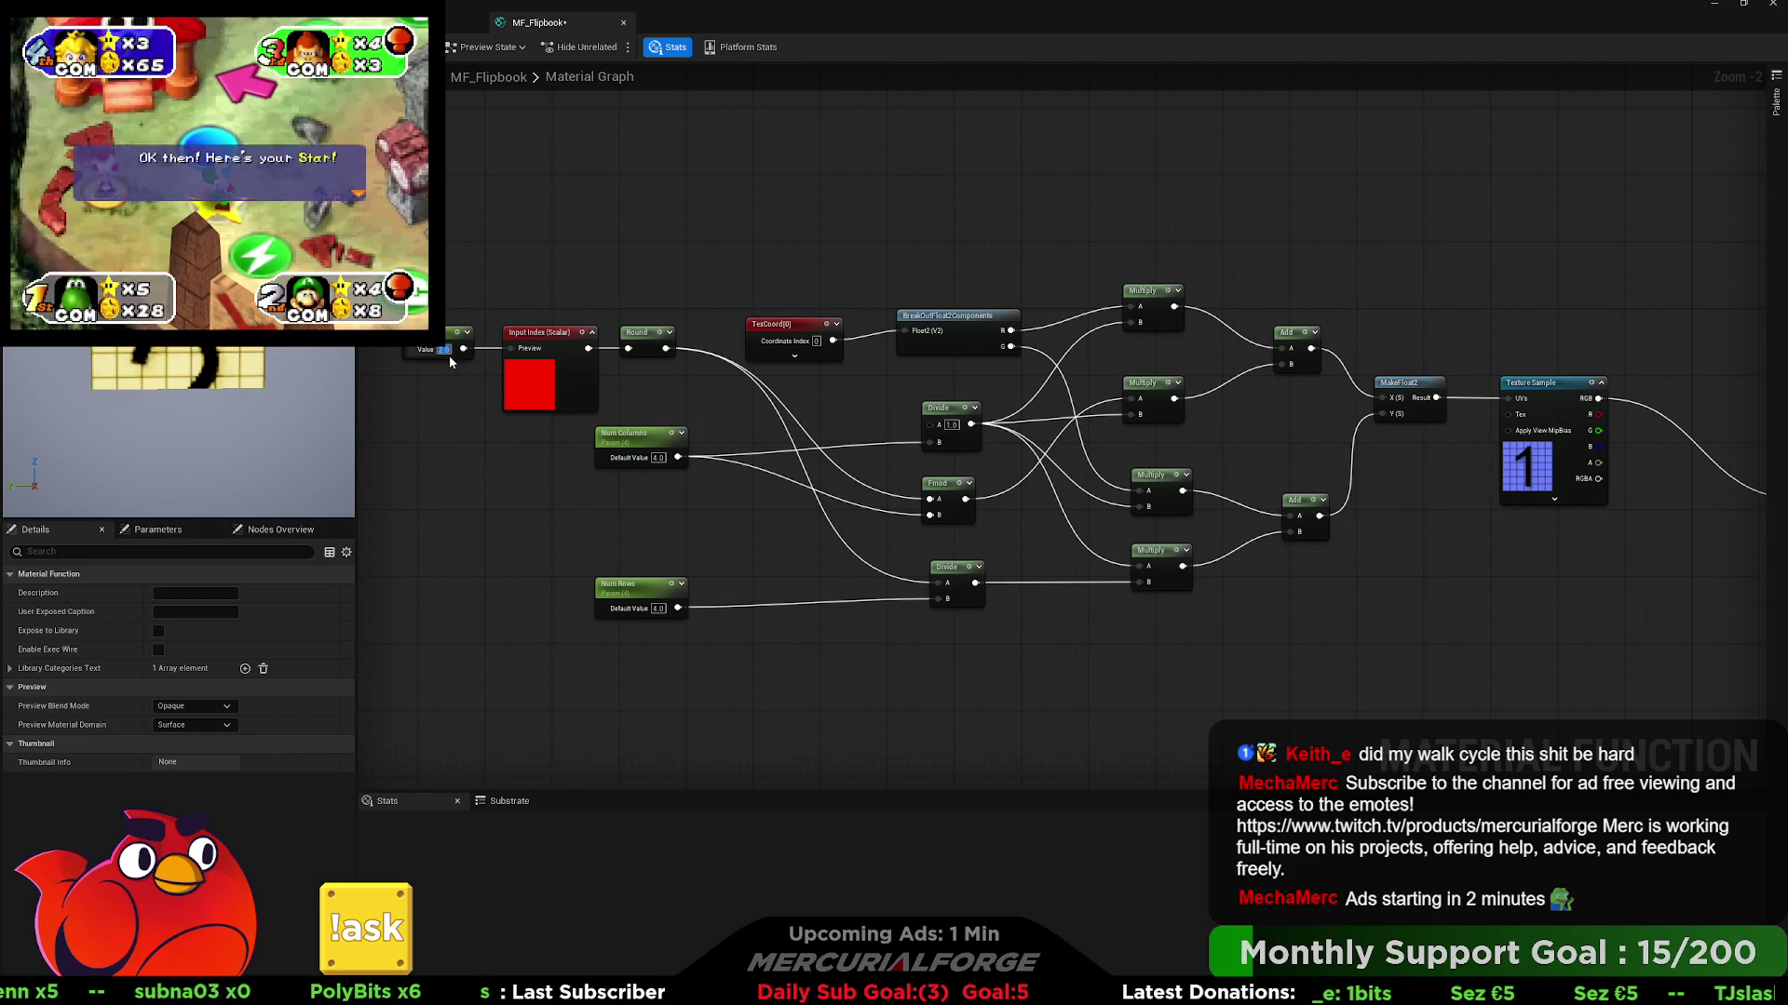
{"action": "type", "text": "1"}
{"action": "key", "text": "Return"}
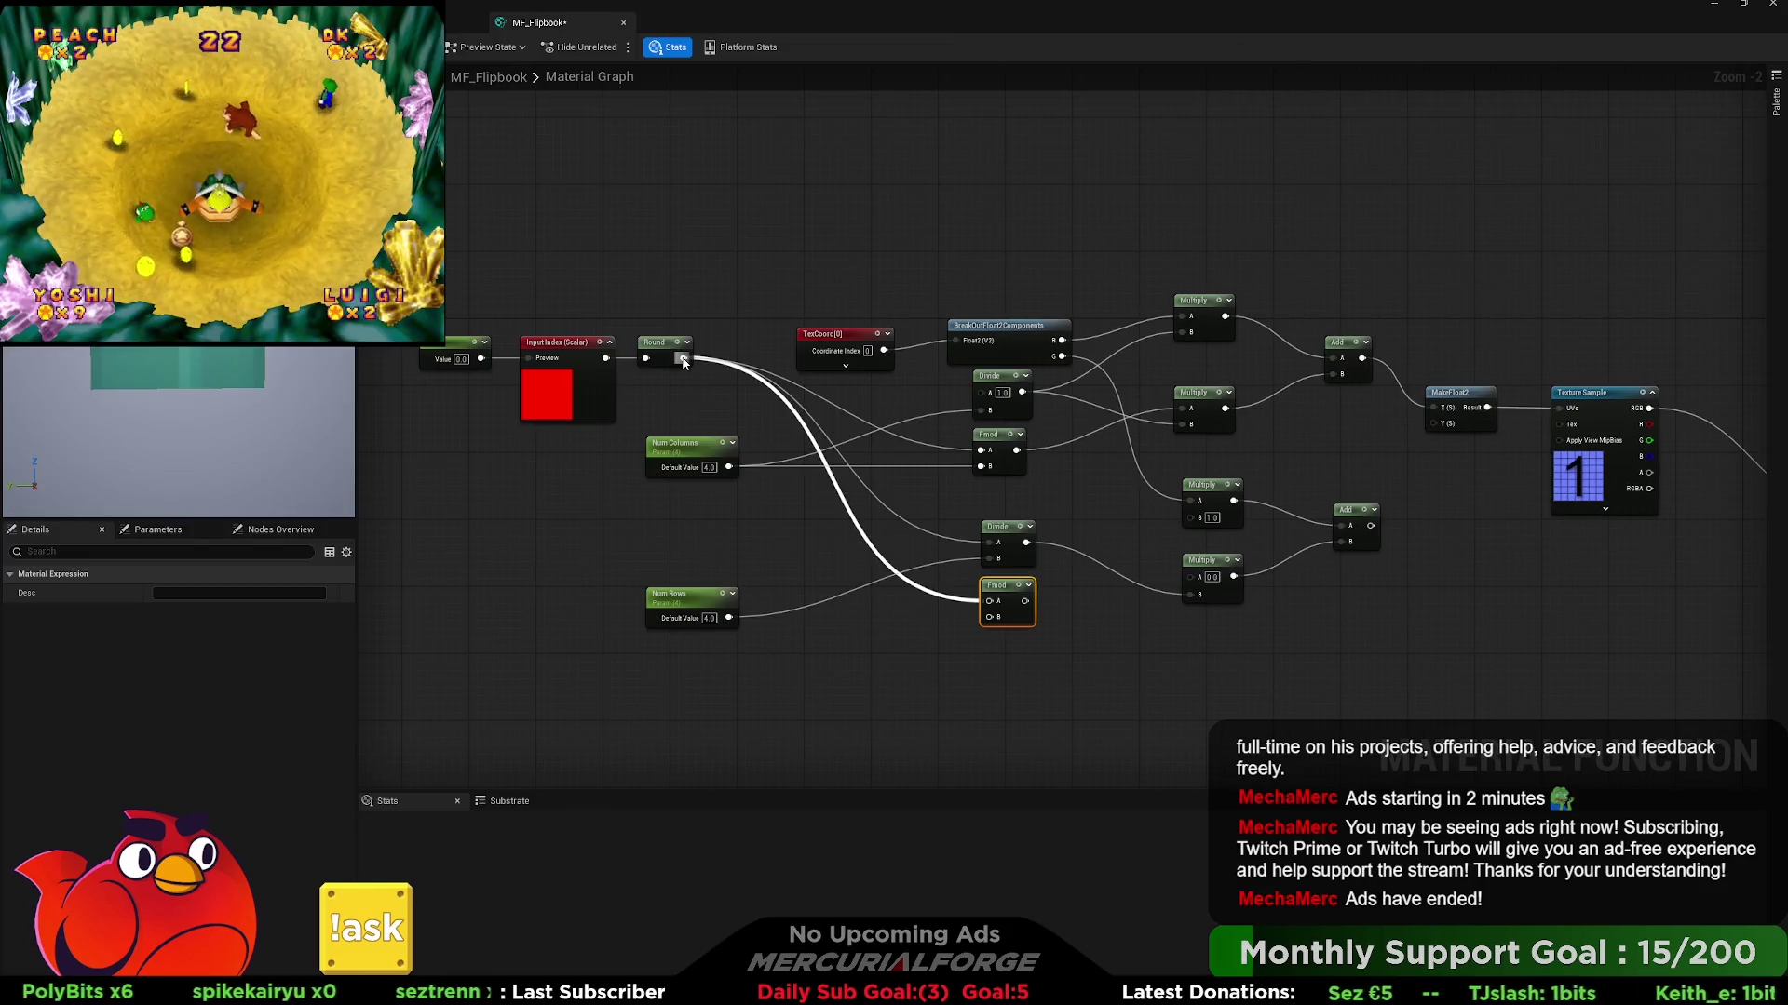
- Wire Num Rows into the lower Fmod's B, its result into the lower Multiply, and the lower Add into MakeFloat2 Y
{"action": "mouse_move", "coordinate": [723, 610]}
{"action": "left_mouse_down"}
{"action": "mouse_move", "coordinate": [990, 617]}
{"action": "mouse_move", "coordinate": [1188, 518]}
{"action": "left_mouse_up"}
{"action": "mouse_move", "coordinate": [1024, 610]}
{"action": "left_mouse_down"}
{"action": "mouse_move", "coordinate": [1198, 579]}
{"action": "mouse_move", "coordinate": [1198, 605]}
{"action": "left_mouse_up"}
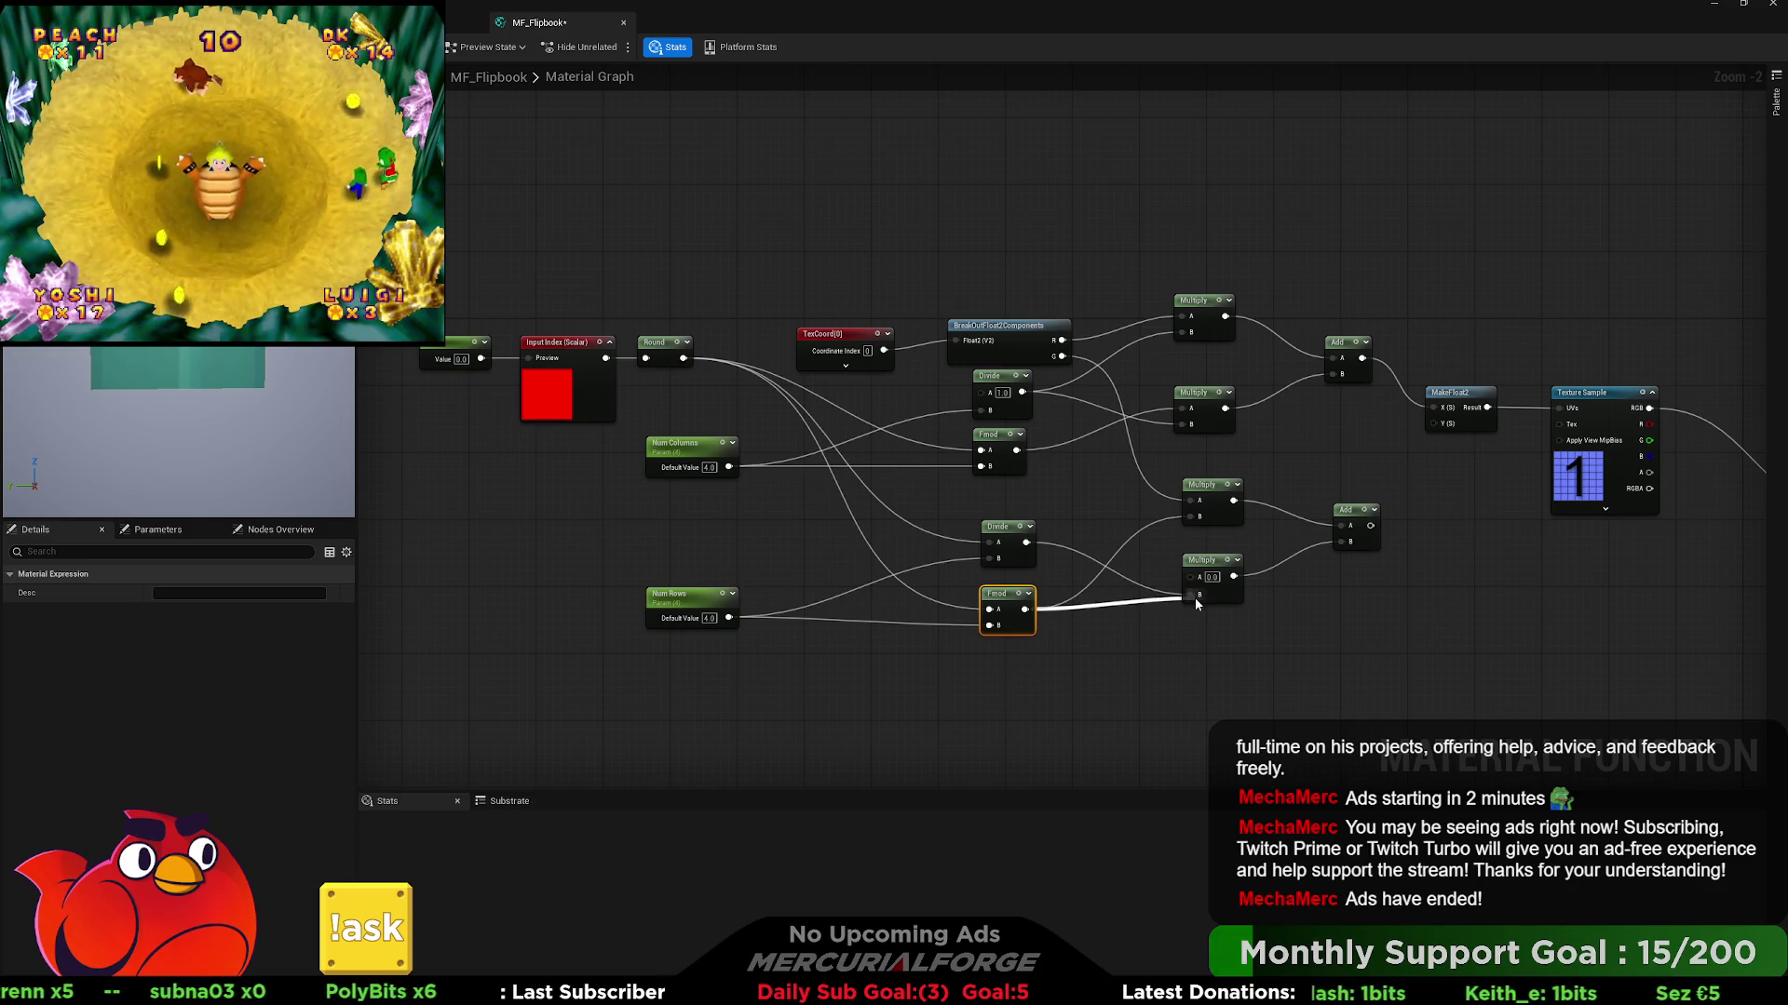
{"action": "left_click_drag", "start_coordinate": [1198, 605], "coordinate": [1160, 611]}
{"action": "left_click", "coordinate": [1089, 518]}
{"action": "left_click_drag", "start_coordinate": [1025, 542], "coordinate": [1190, 519]}
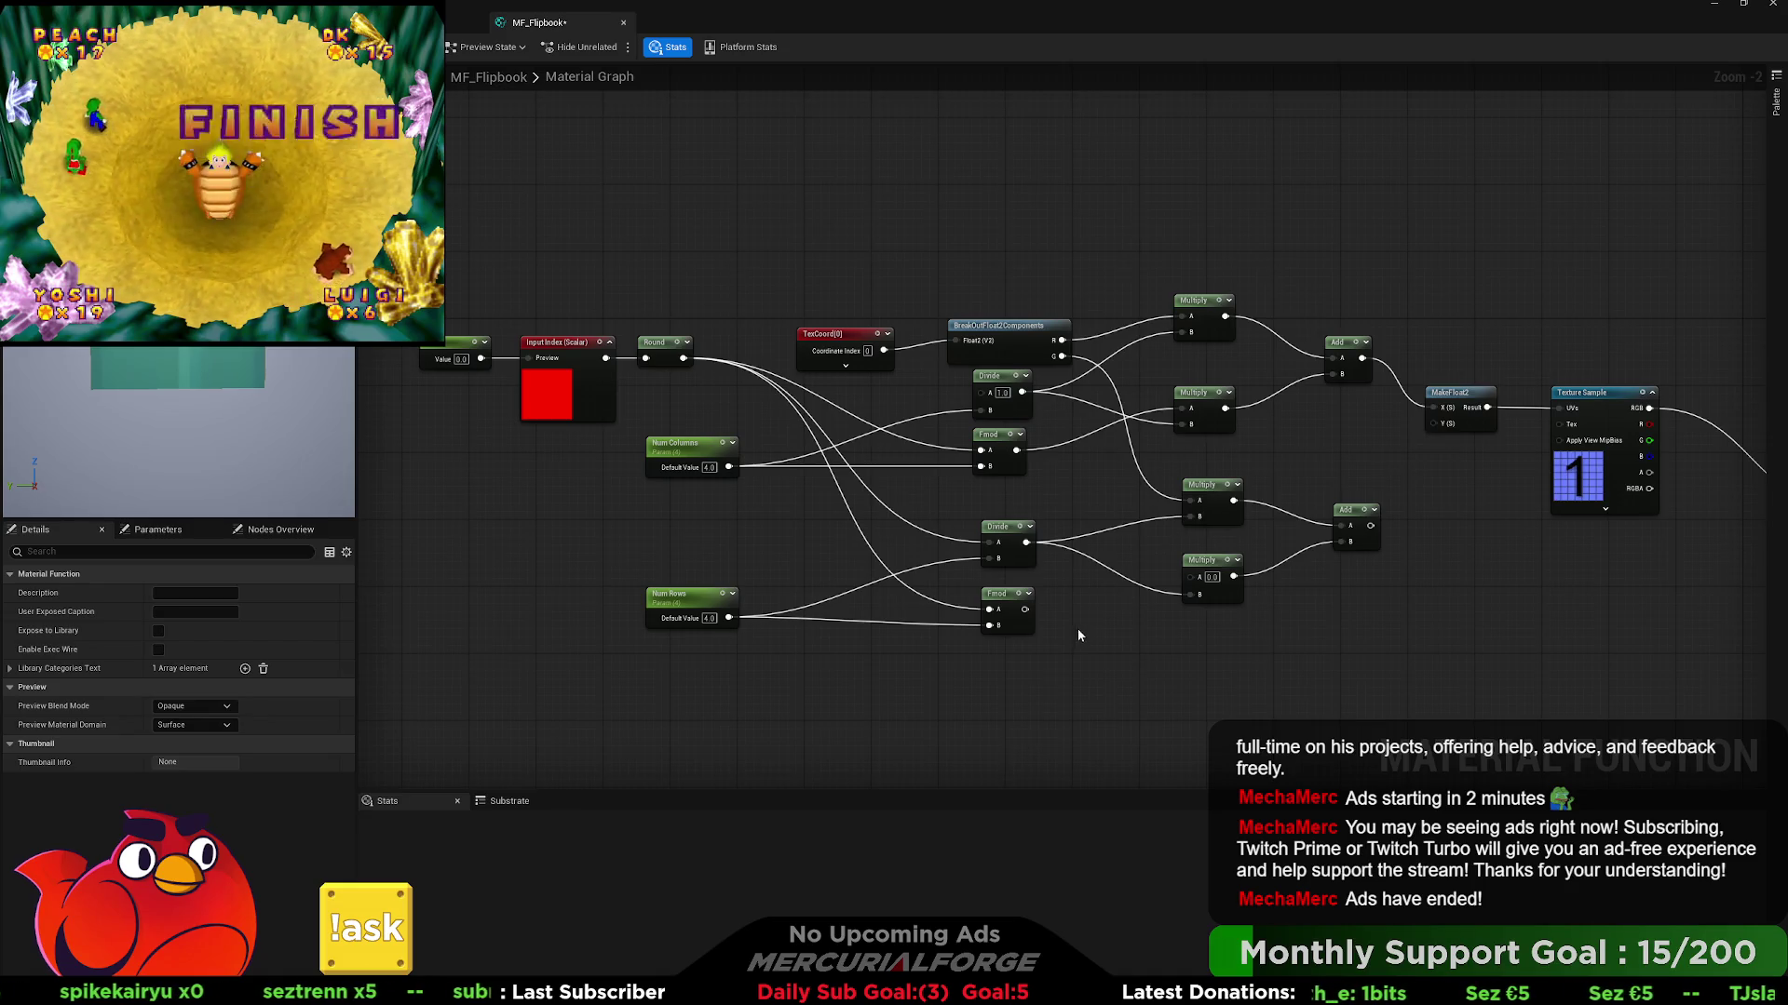
{"action": "left_click_drag", "start_coordinate": [1024, 610], "coordinate": [1195, 577]}
{"action": "left_click_drag", "start_coordinate": [1370, 525], "coordinate": [1402, 491]}
{"action": "left_click_drag", "start_coordinate": [1438, 428], "coordinate": [1433, 425]}
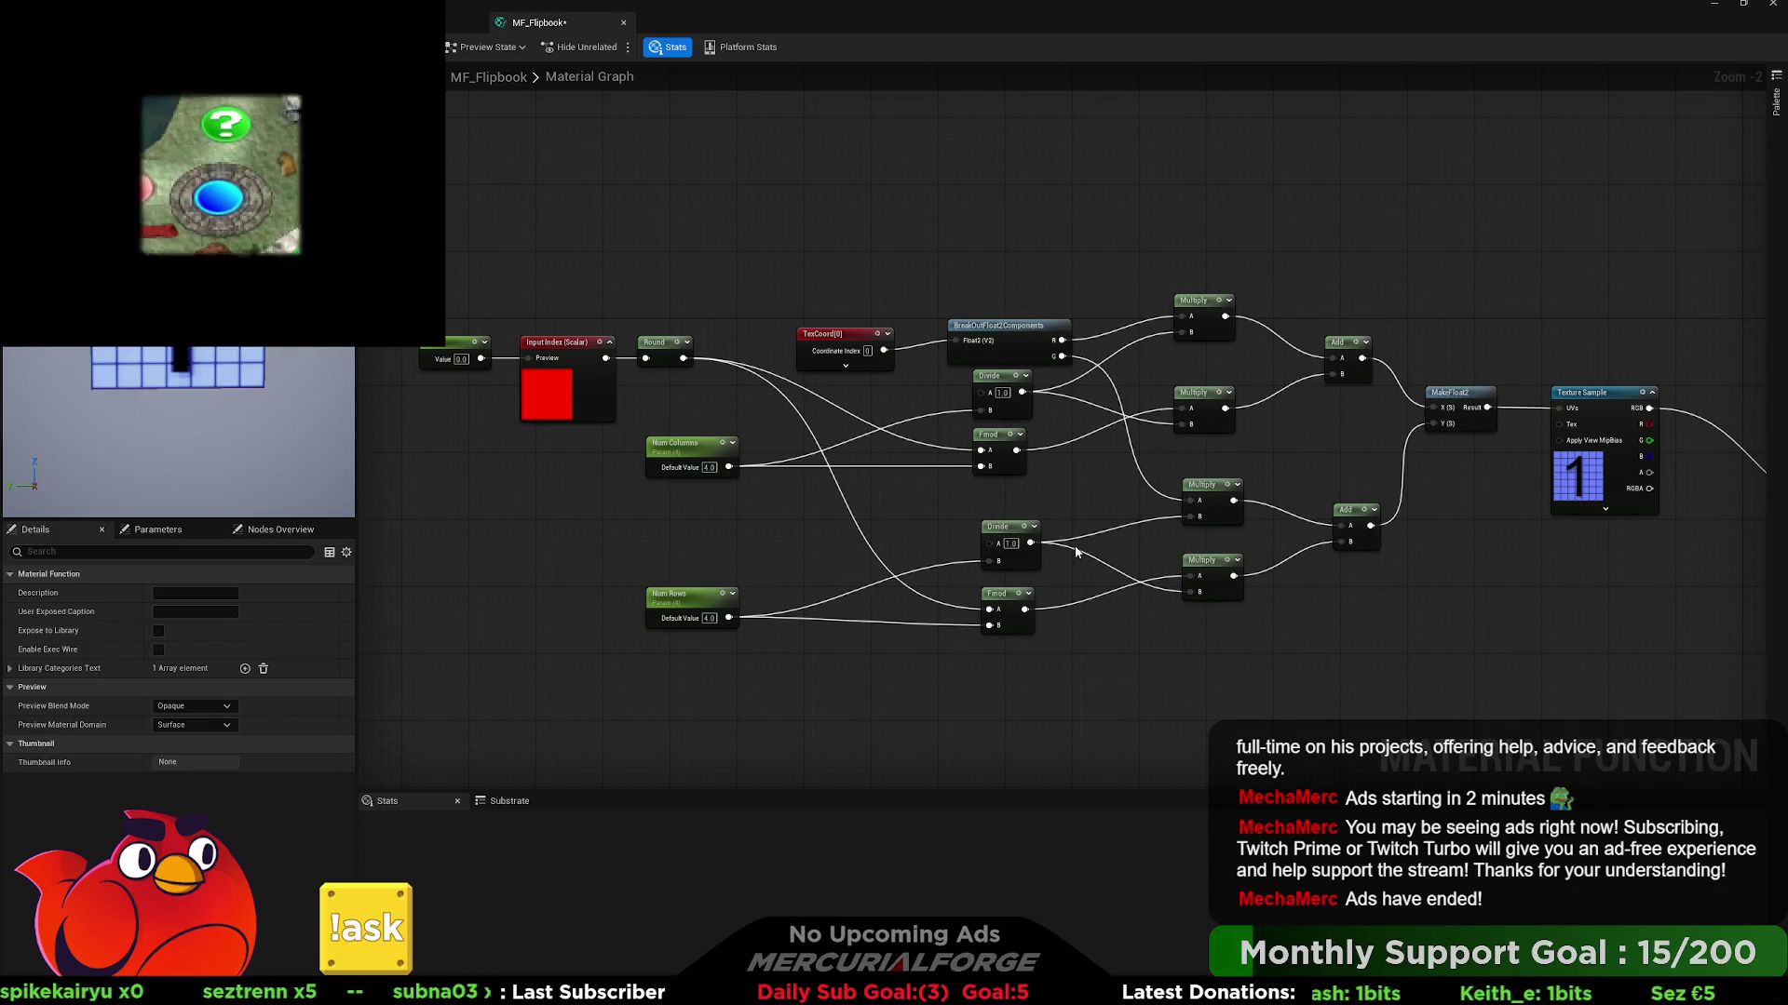
- Disconnect the lower Divide's A input and test Index values 2 and 3
{"action": "left_click", "coordinate": [990, 541], "text": "alt"}
{"action": "left_click", "coordinate": [462, 360]}
{"action": "type", "text": "2"}
{"action": "key", "text": "Return"}
{"action": "type", "text": "3"}
{"action": "key", "text": "Return"}
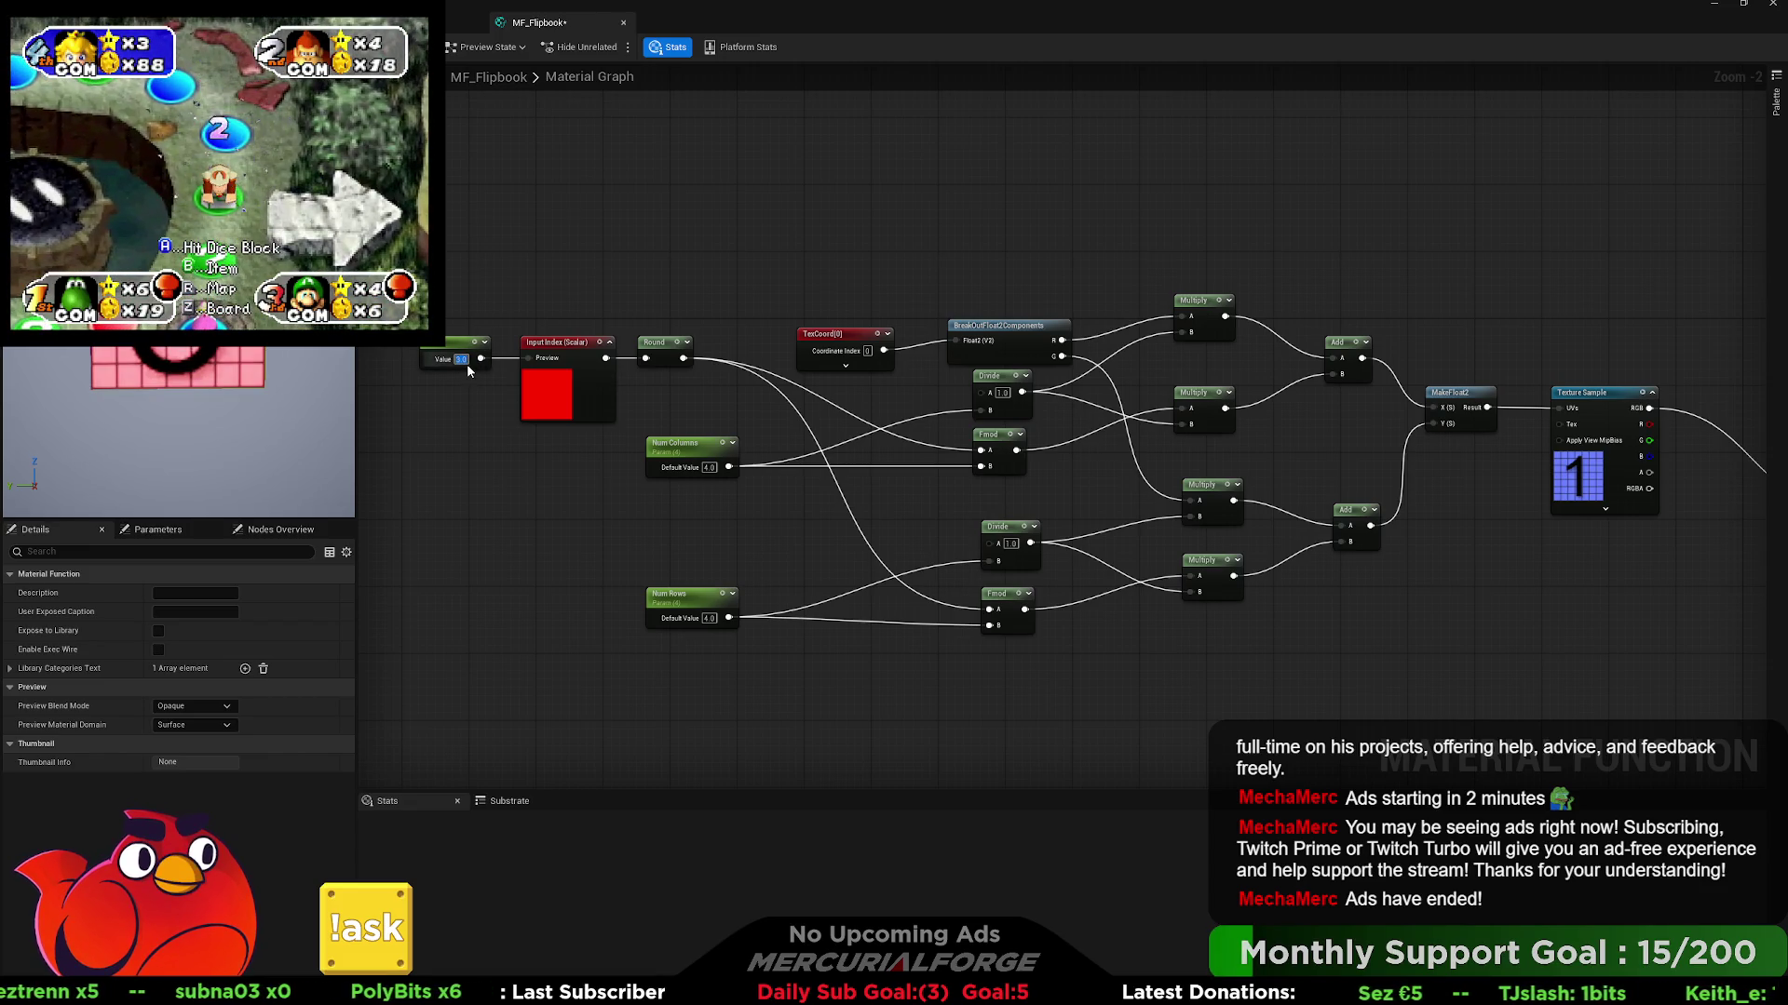
- Check the Texture Sample, try Index values 2 and 1, and set Num Rows to 5
{"action": "left_click", "coordinate": [1581, 473]}
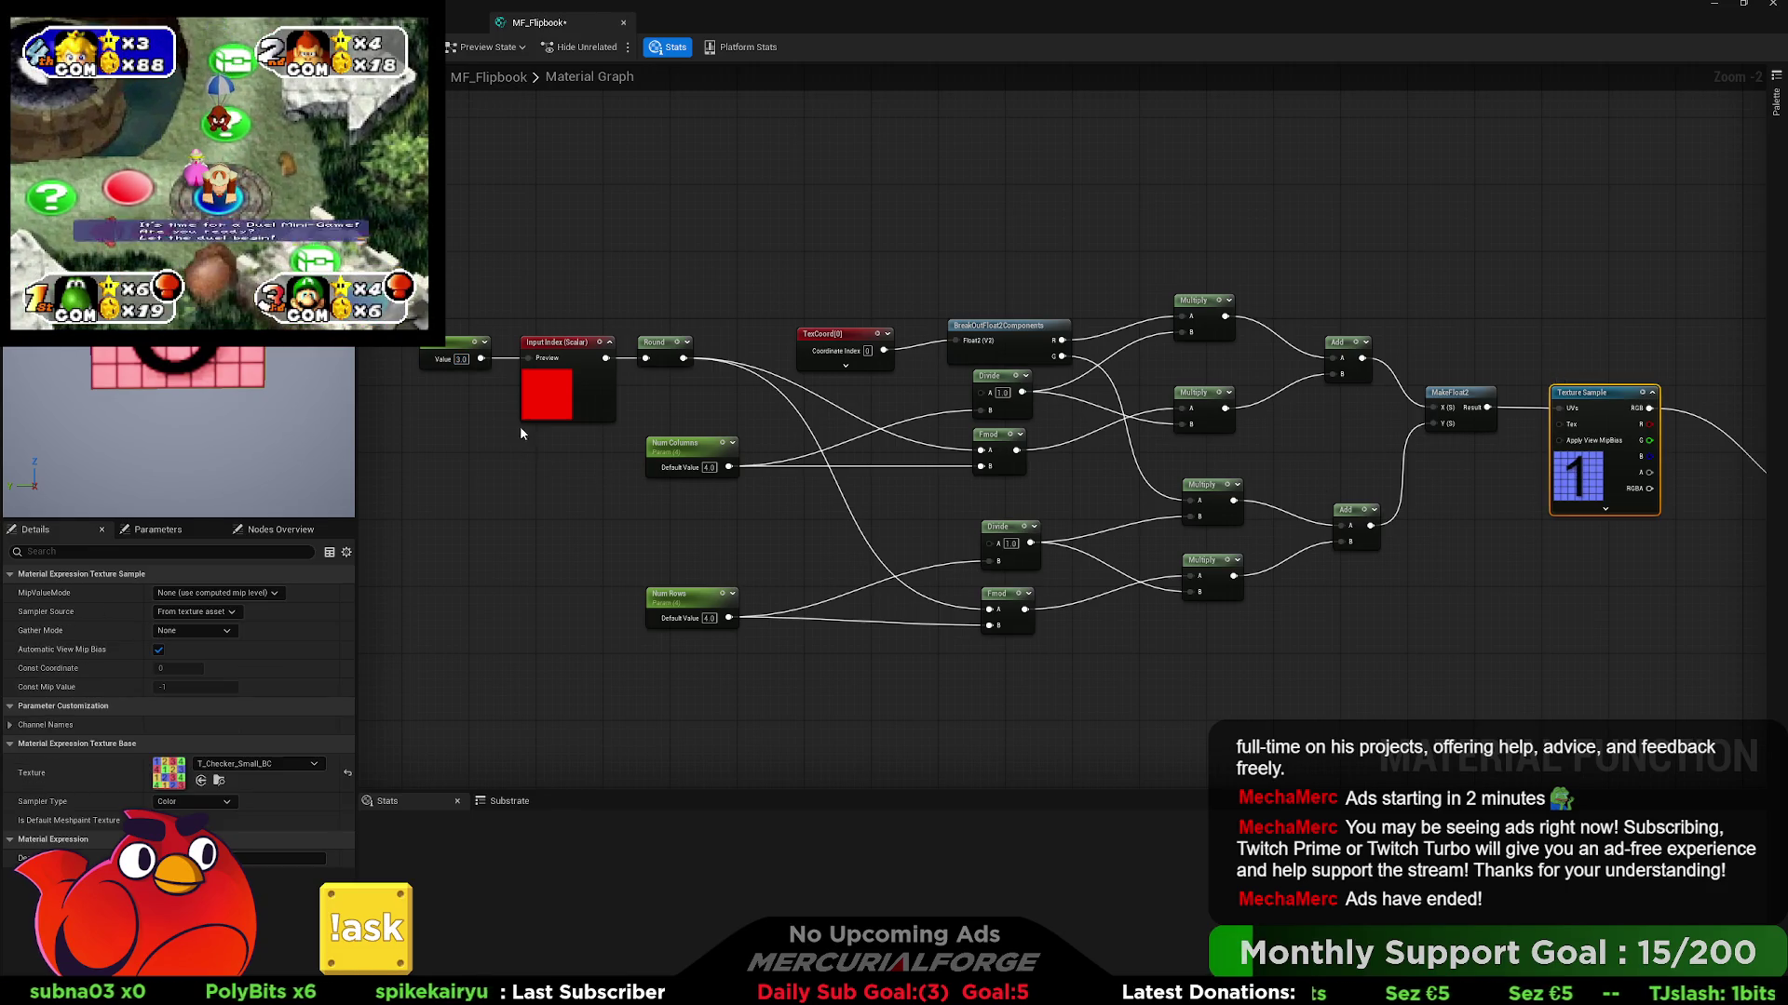
{"action": "left_click", "coordinate": [461, 359]}
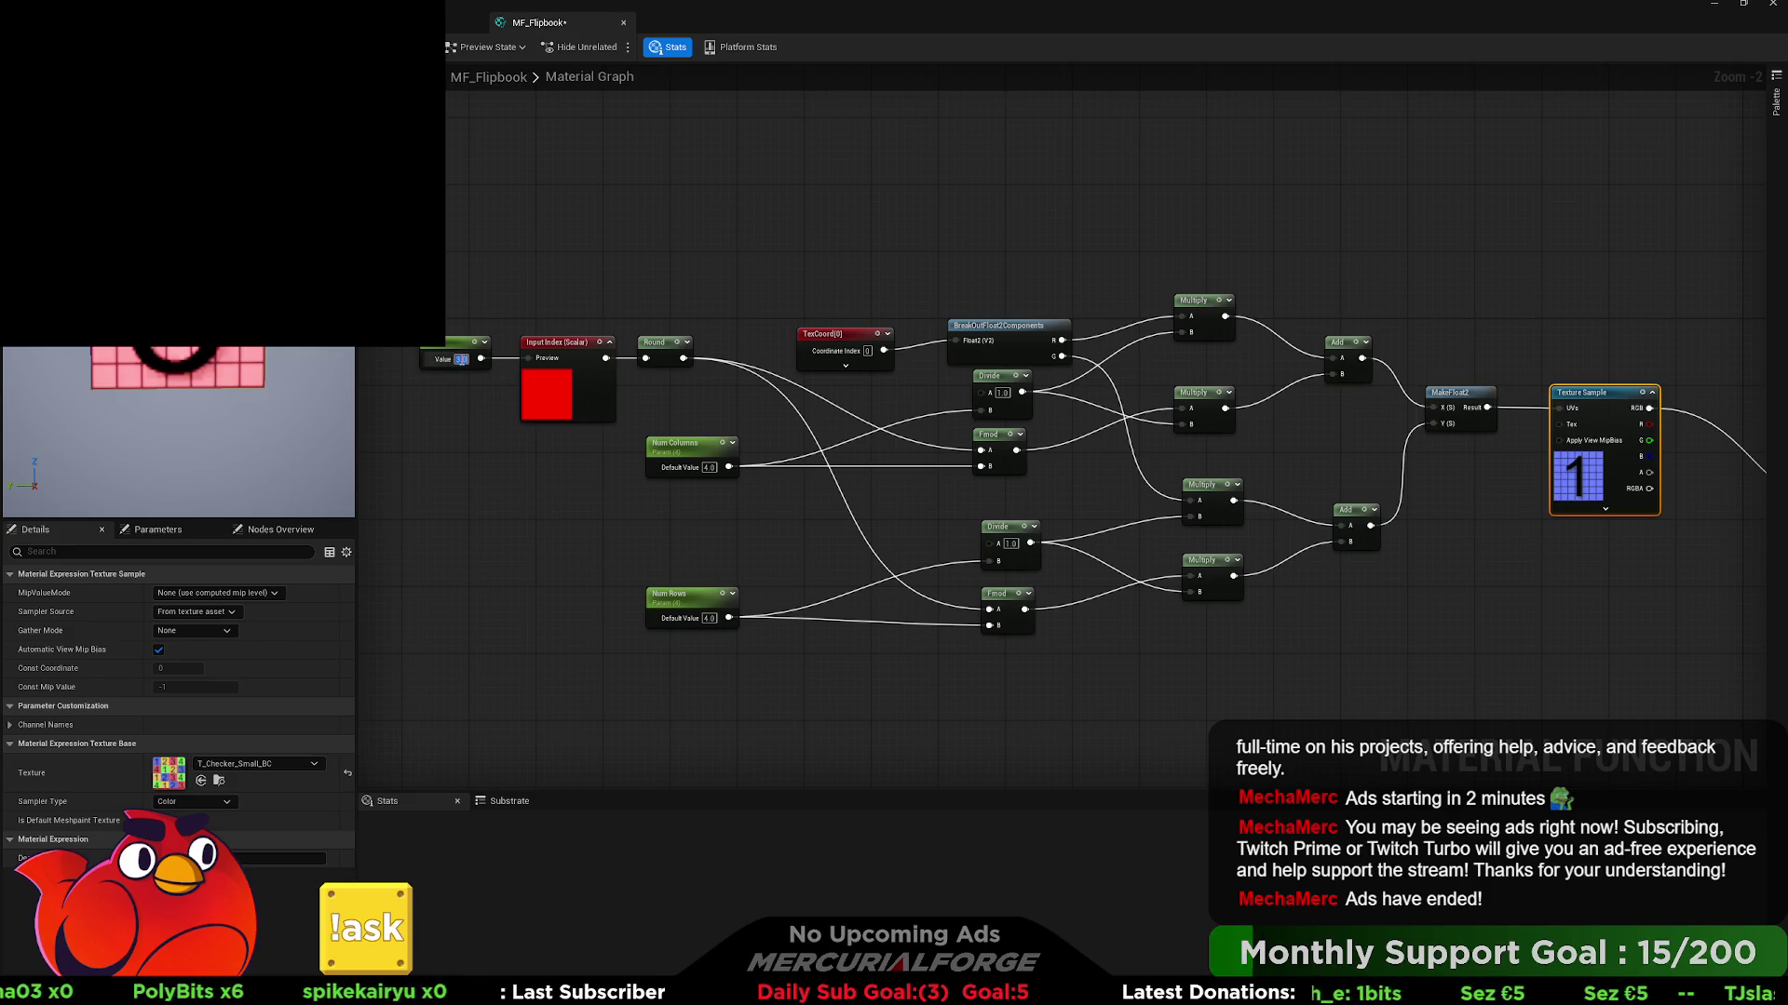
{"action": "type", "text": "2"}
{"action": "key", "text": "Return"}
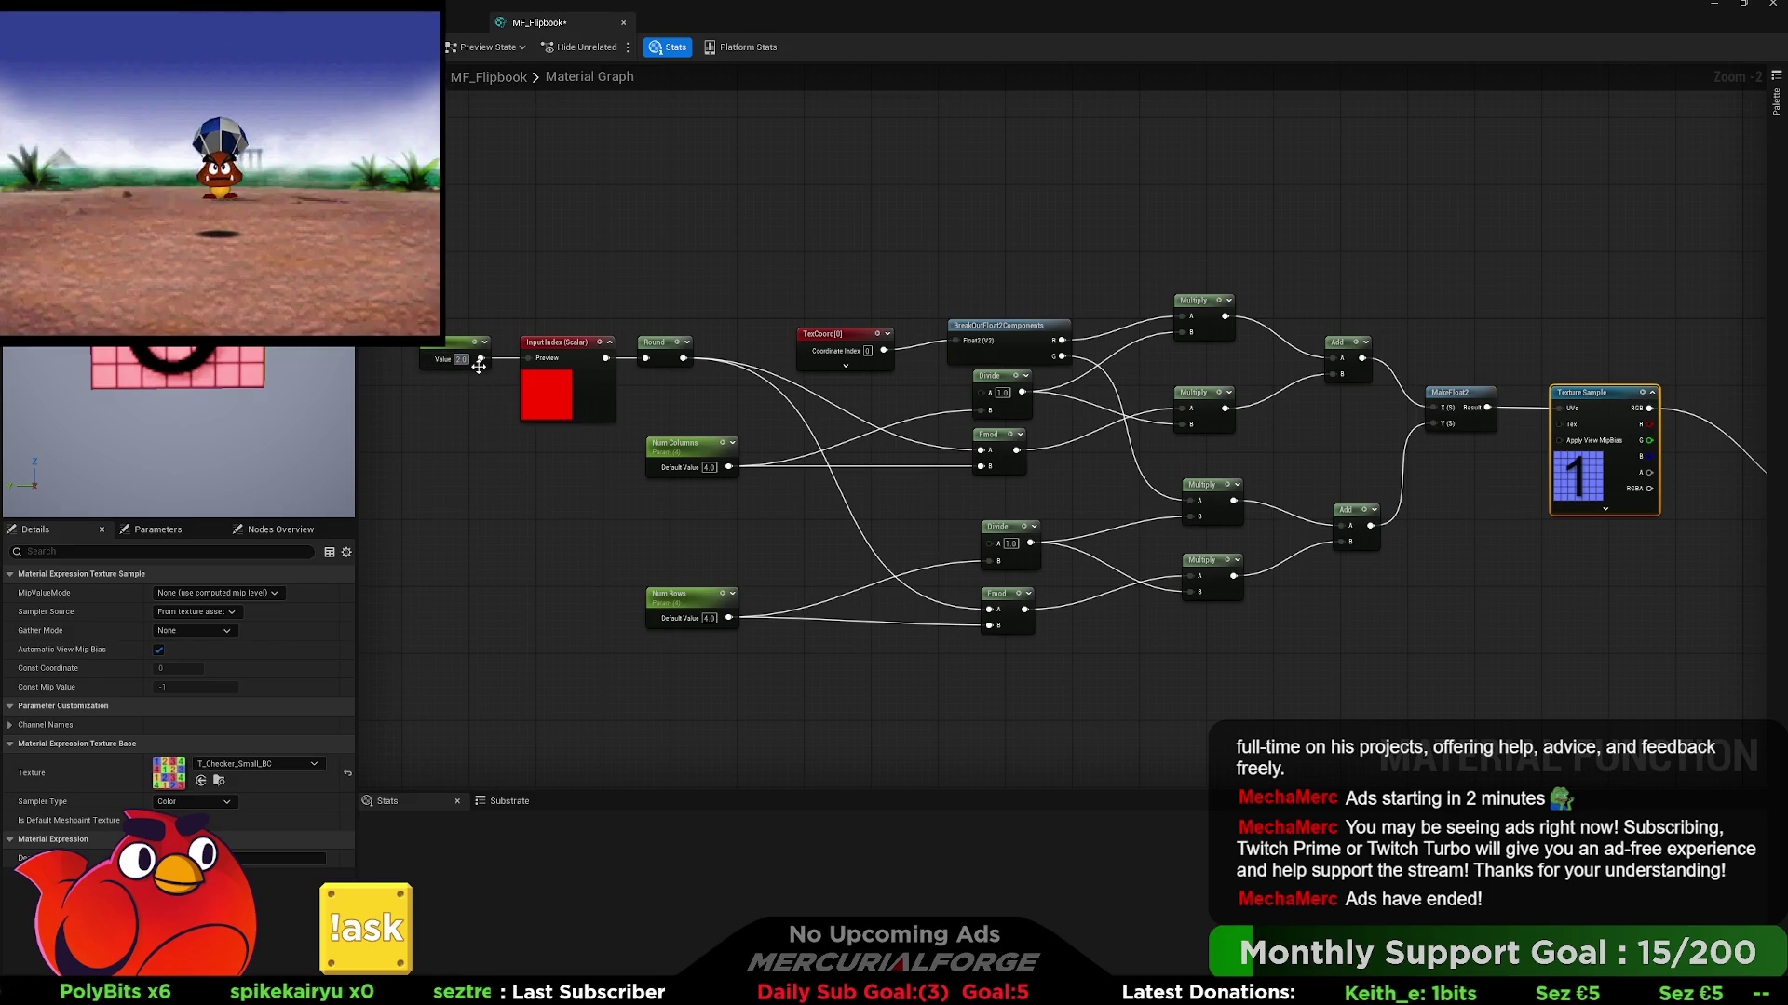
{"action": "type", "text": "1"}
{"action": "key", "text": "Return"}
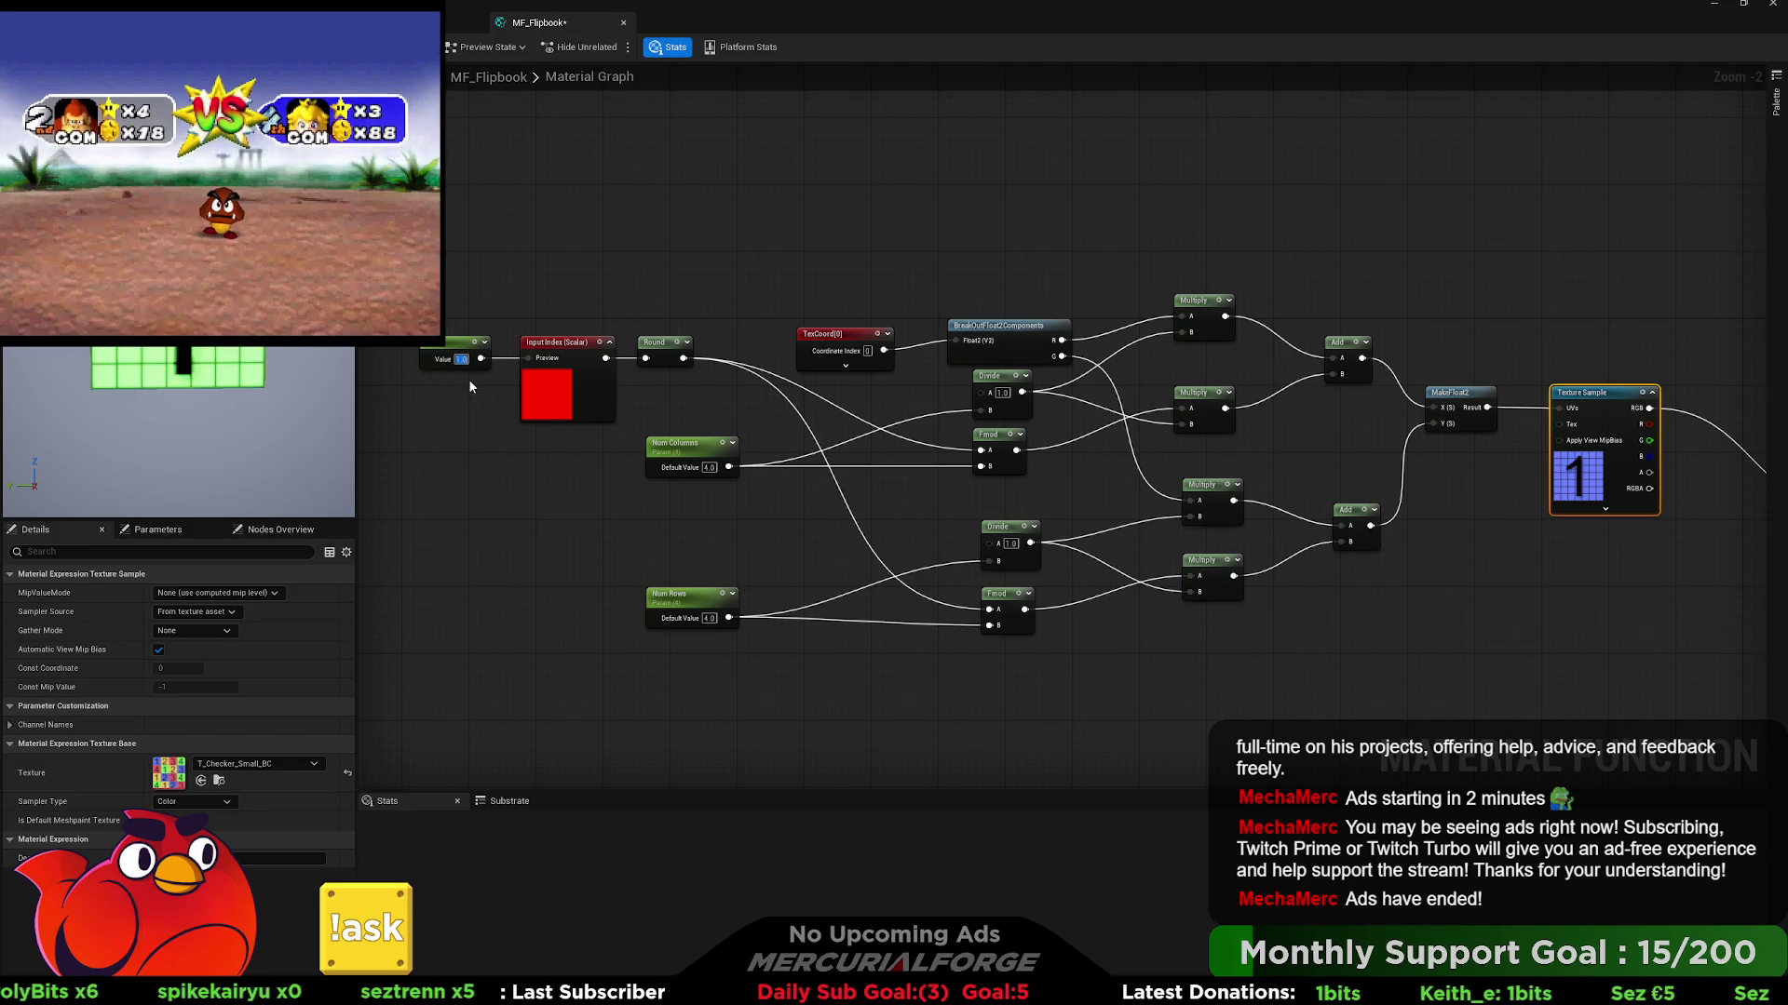
{"action": "left_click", "coordinate": [710, 618]}
{"action": "type", "text": "5"}
{"action": "key", "text": "Return"}
- Set the test Index to 0 and reconnect the rounded Index to the lower Divide's A input
{"action": "left_click", "coordinate": [482, 385]}
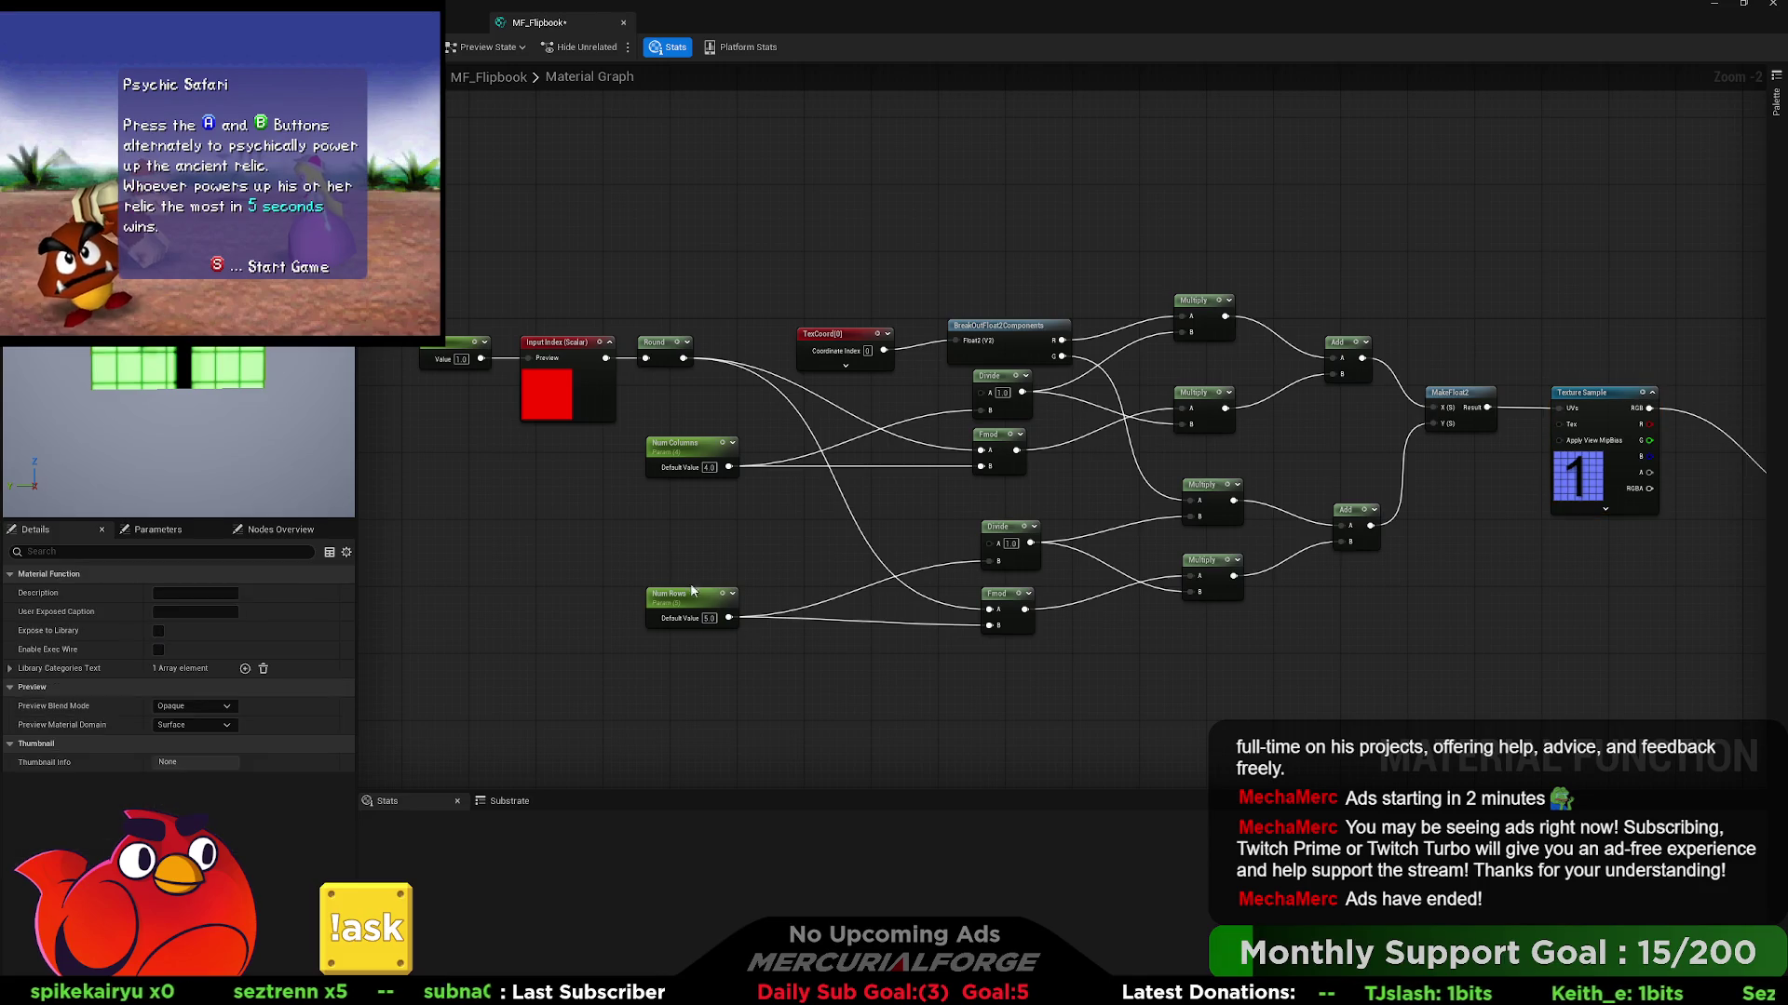
{"action": "left_click", "coordinate": [461, 359]}
{"action": "type", "text": "0"}
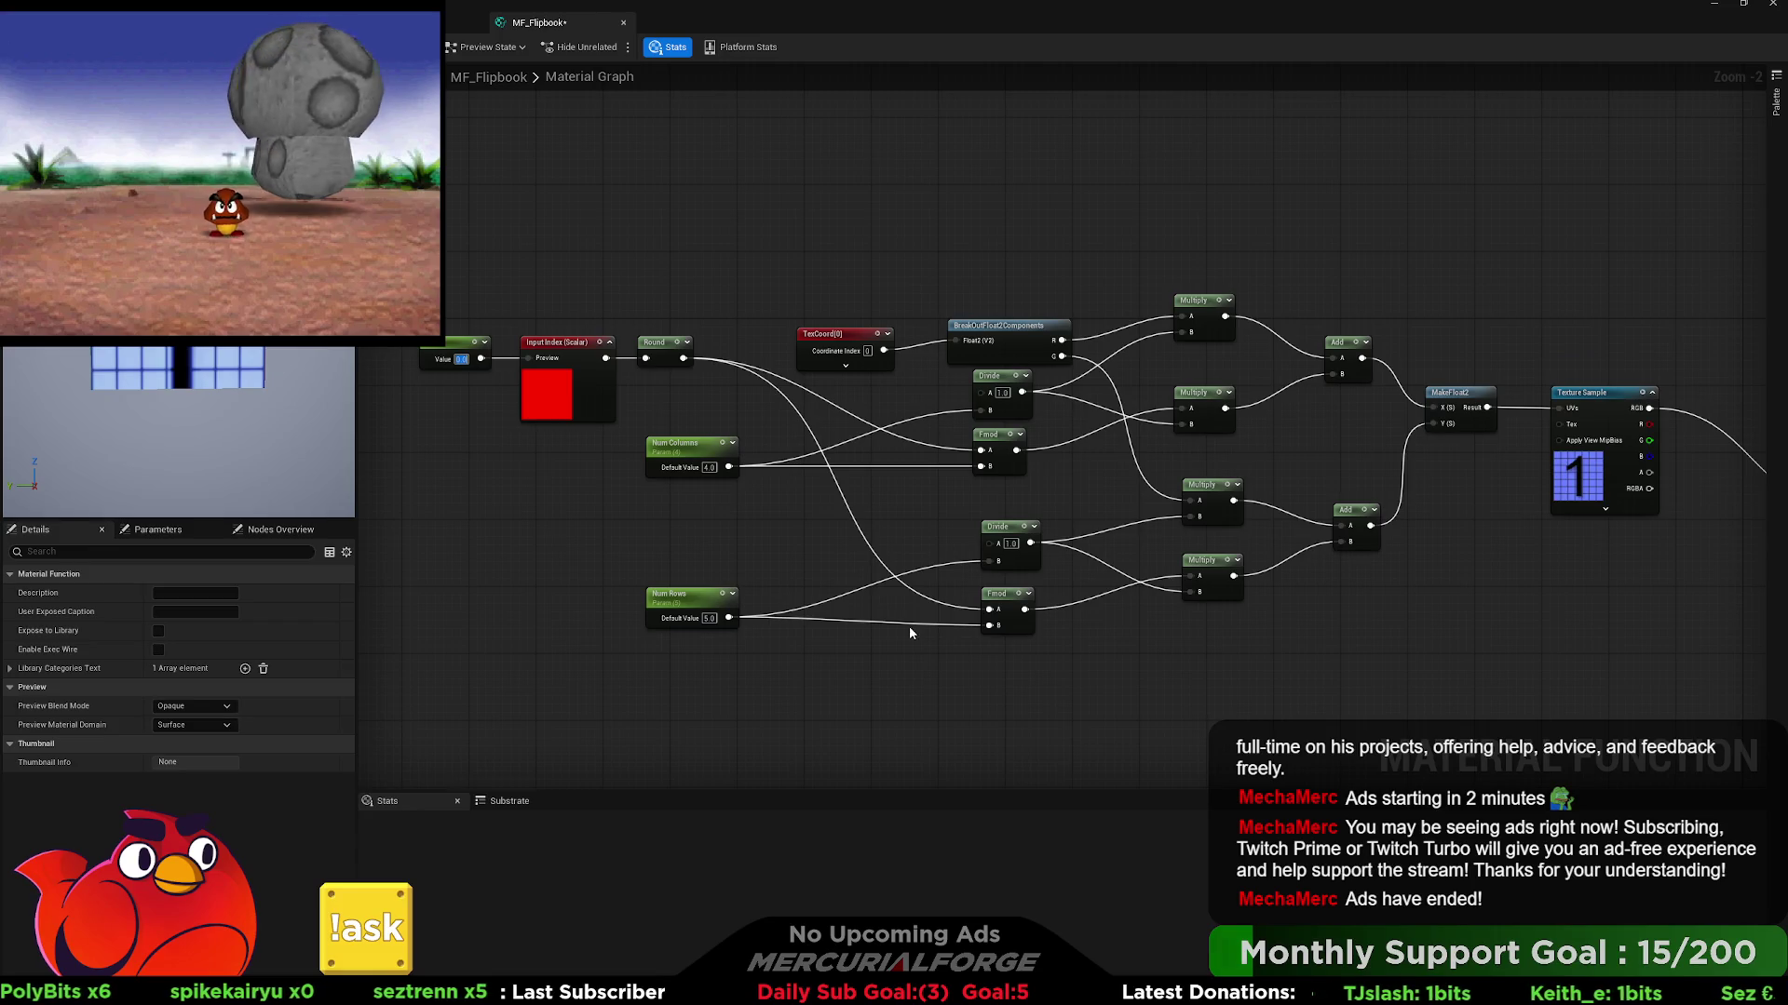
{"action": "mouse_move", "coordinate": [986, 542]}
{"action": "left_mouse_down"}
{"action": "mouse_move", "coordinate": [722, 363]}
{"action": "mouse_move", "coordinate": [679, 365]}
{"action": "left_mouse_up"}
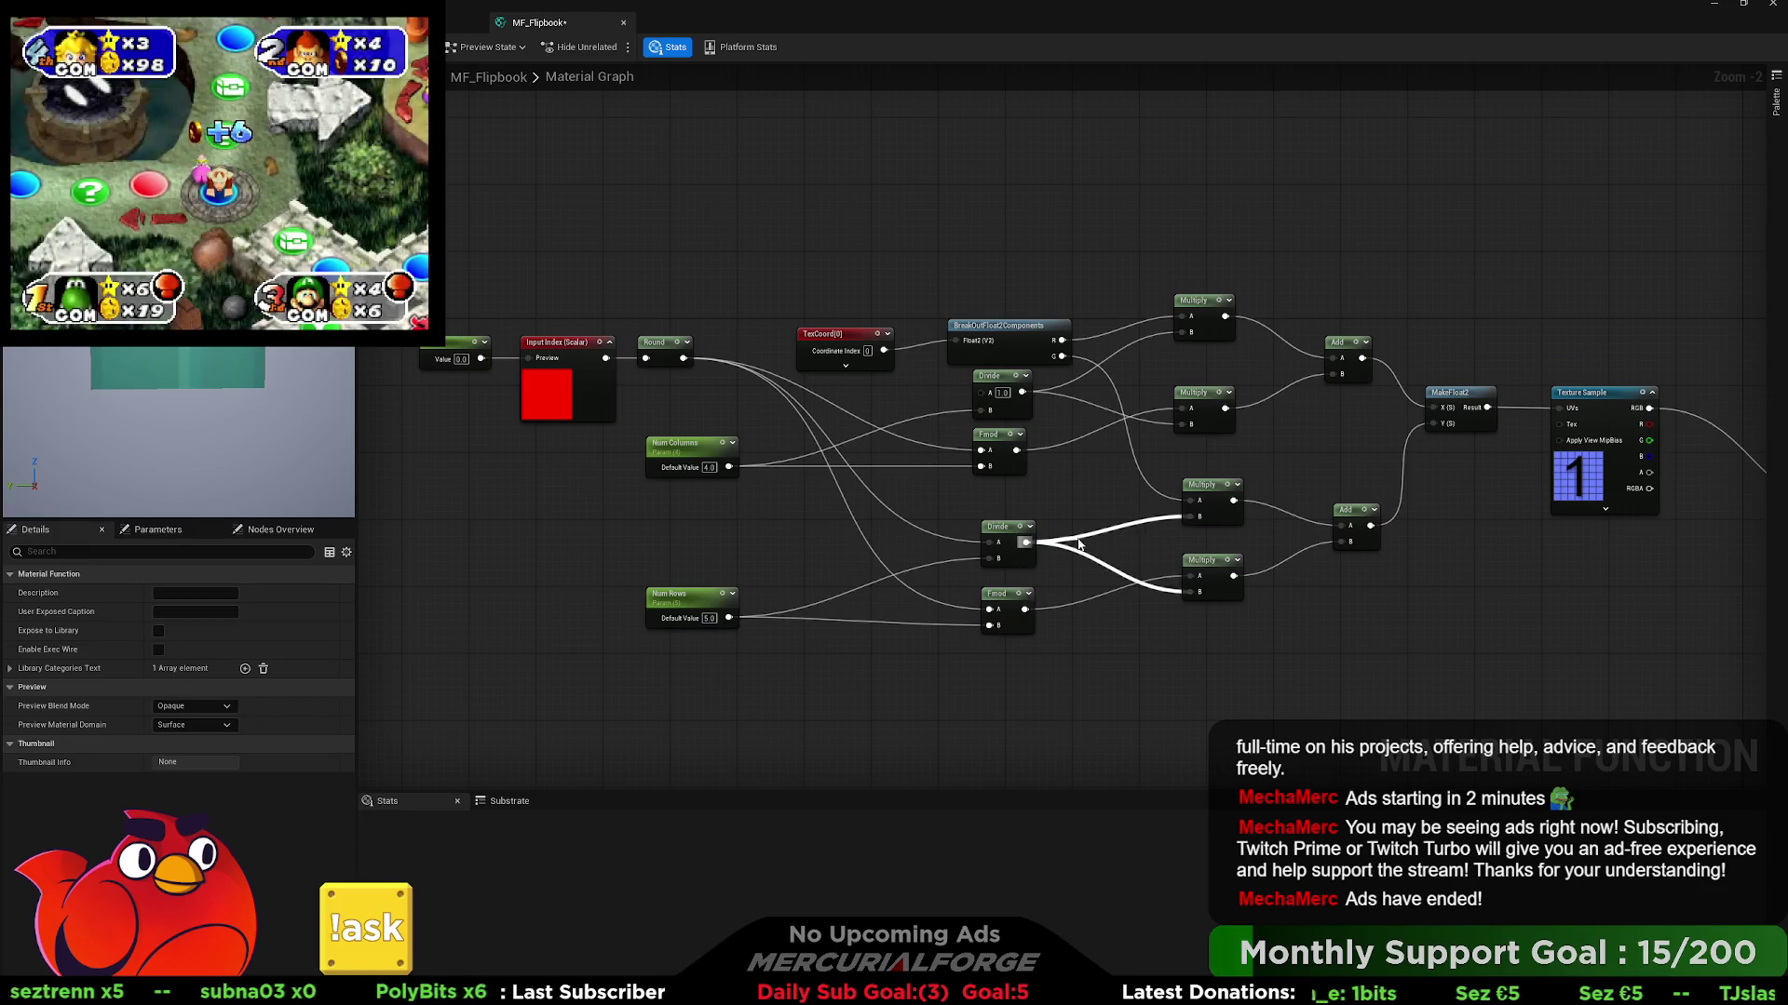
- Paste a Floor after the lower Divide, move TexCoord up, and delete BreakOutFloat2Components
{"action": "key", "text": "ctrl+v"}
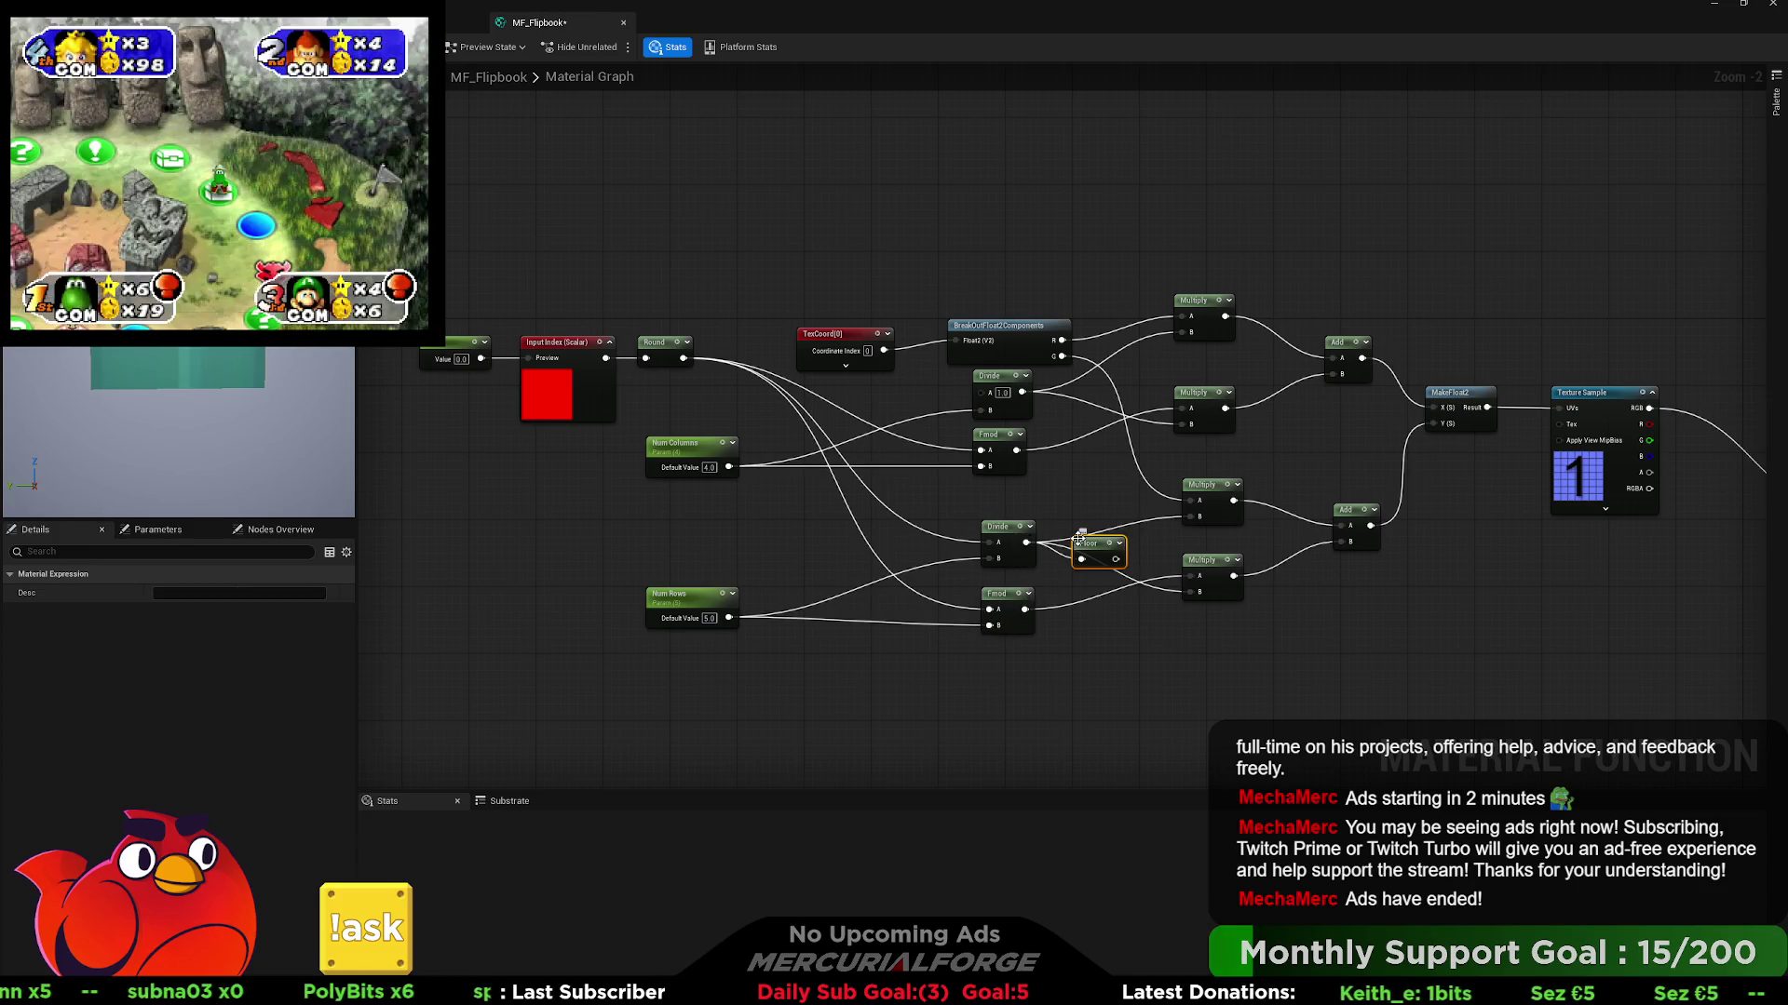
{"action": "mouse_move", "coordinate": [1089, 545]}
{"action": "left_mouse_down"}
{"action": "mouse_move", "coordinate": [1070, 537]}
{"action": "mouse_move", "coordinate": [1191, 596]}
{"action": "left_mouse_up"}
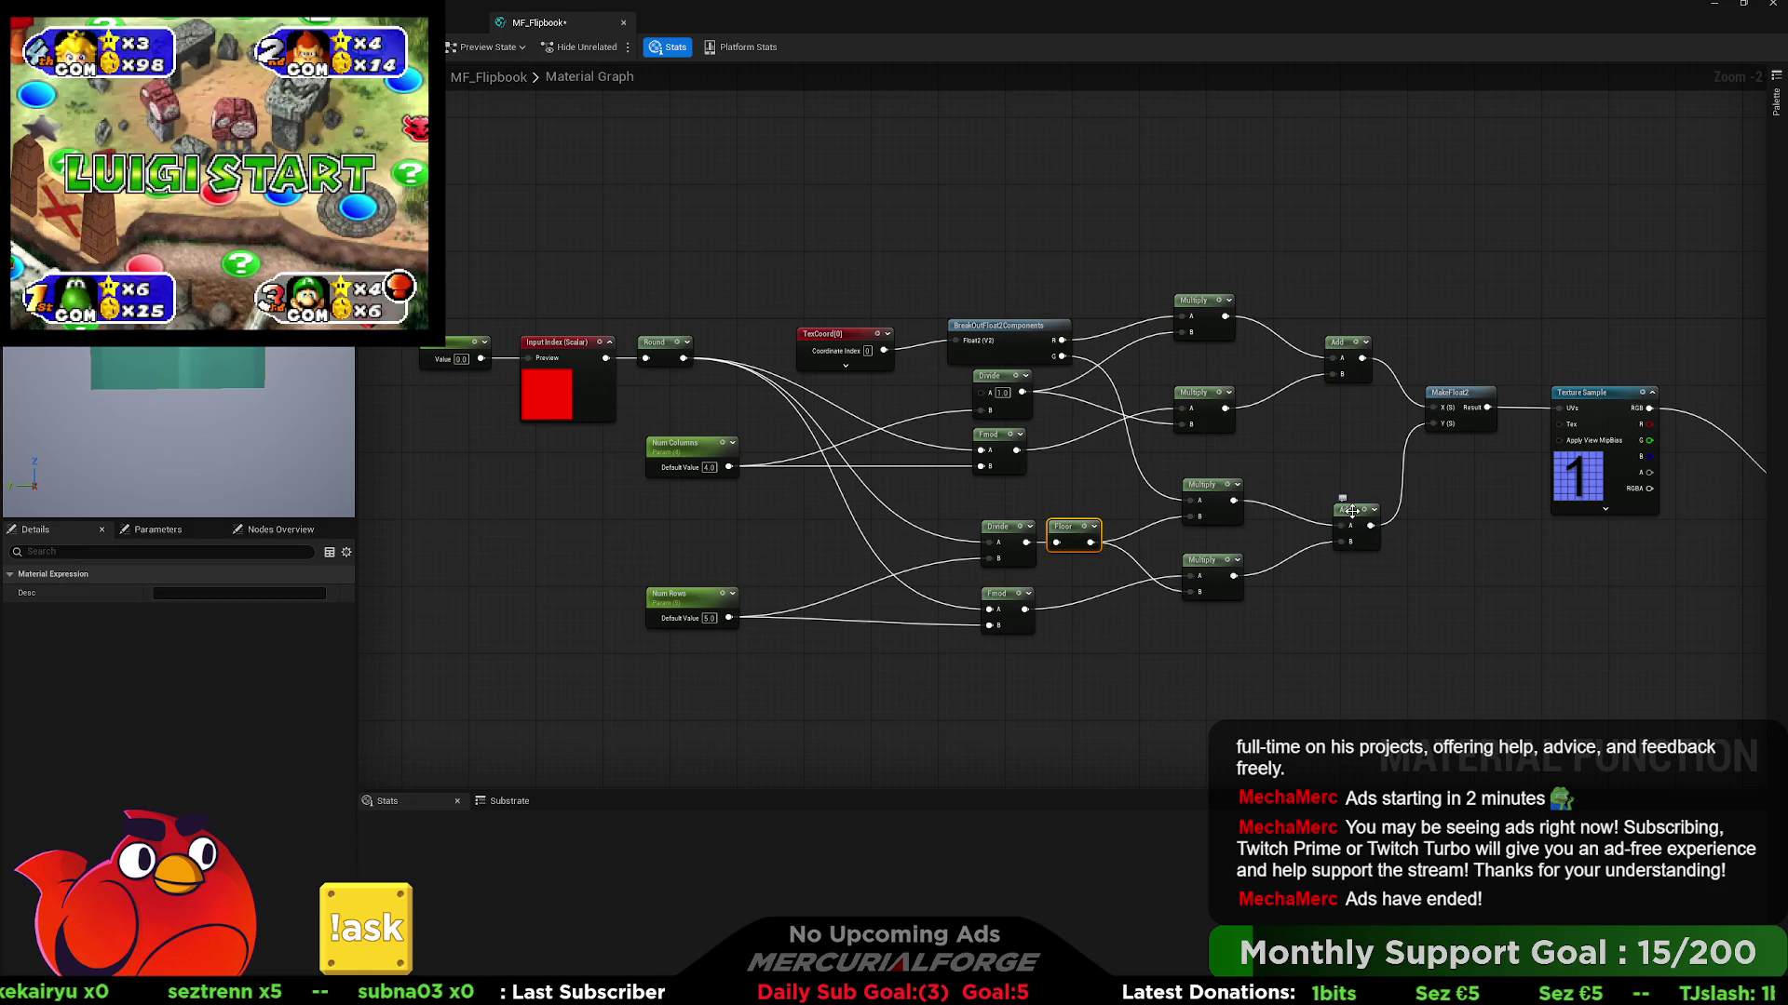
{"action": "left_click_drag", "start_coordinate": [857, 338], "coordinate": [857, 288]}
{"action": "left_click_drag", "start_coordinate": [1018, 337], "coordinate": [993, 294]}
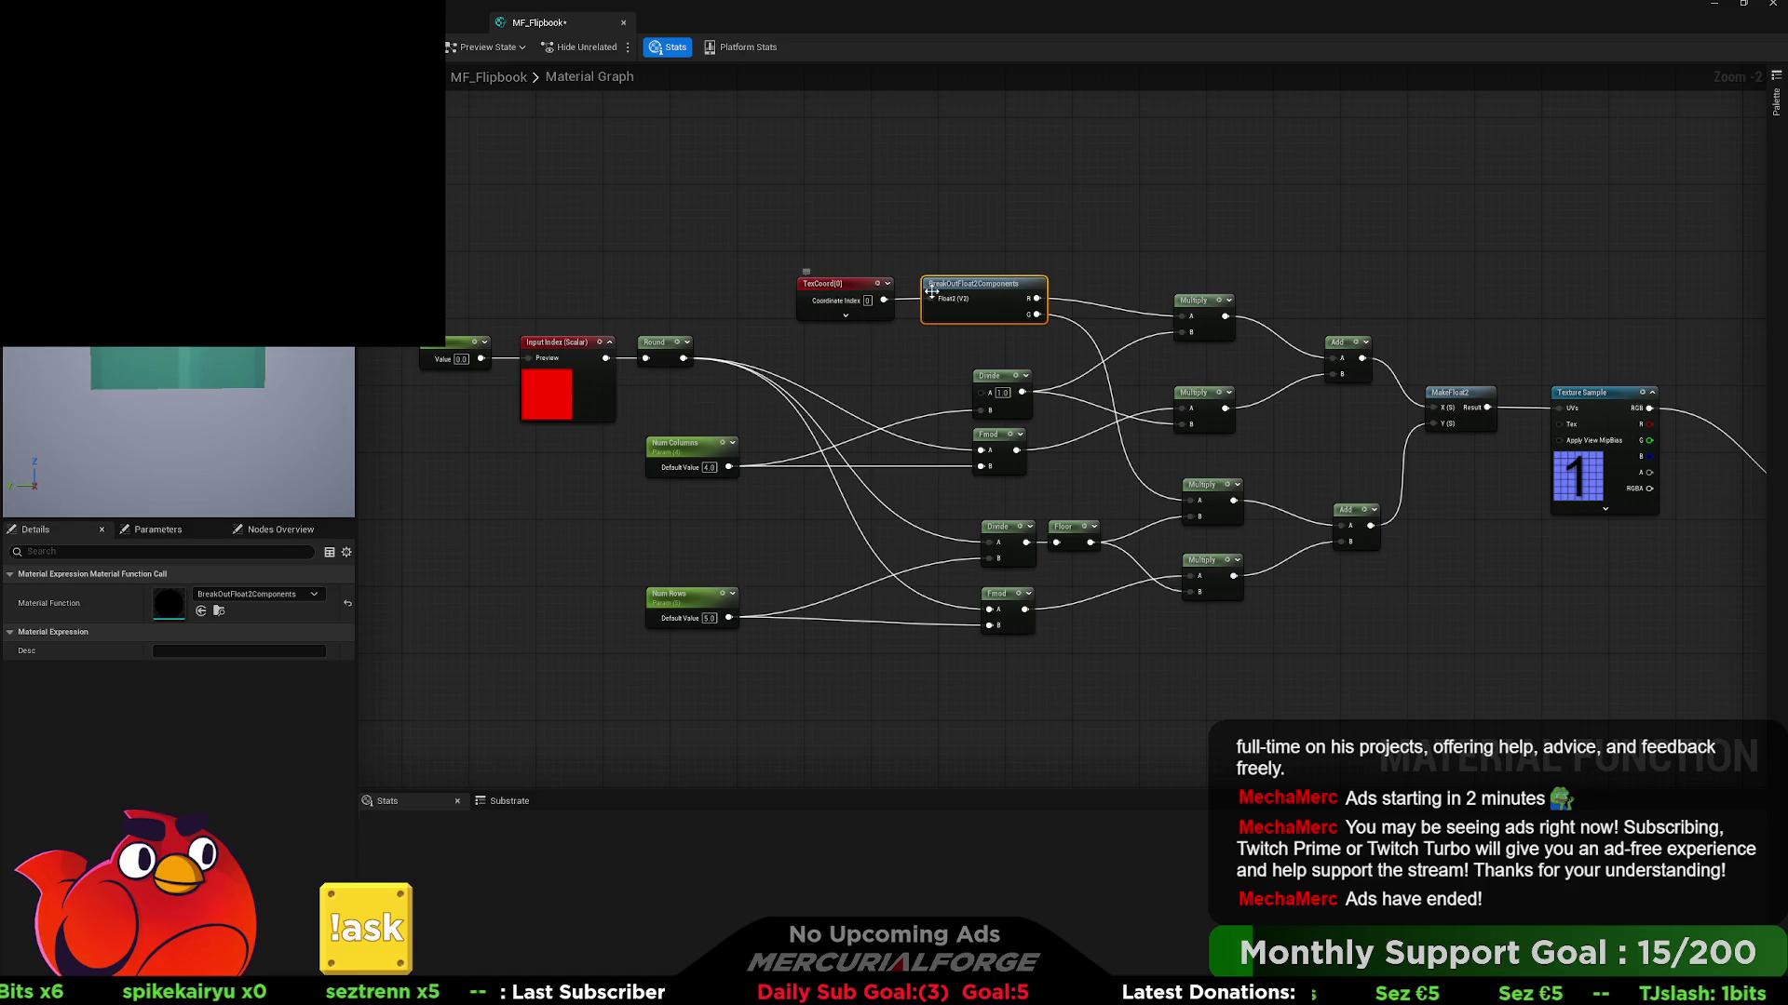
{"action": "key", "text": "Delete"}
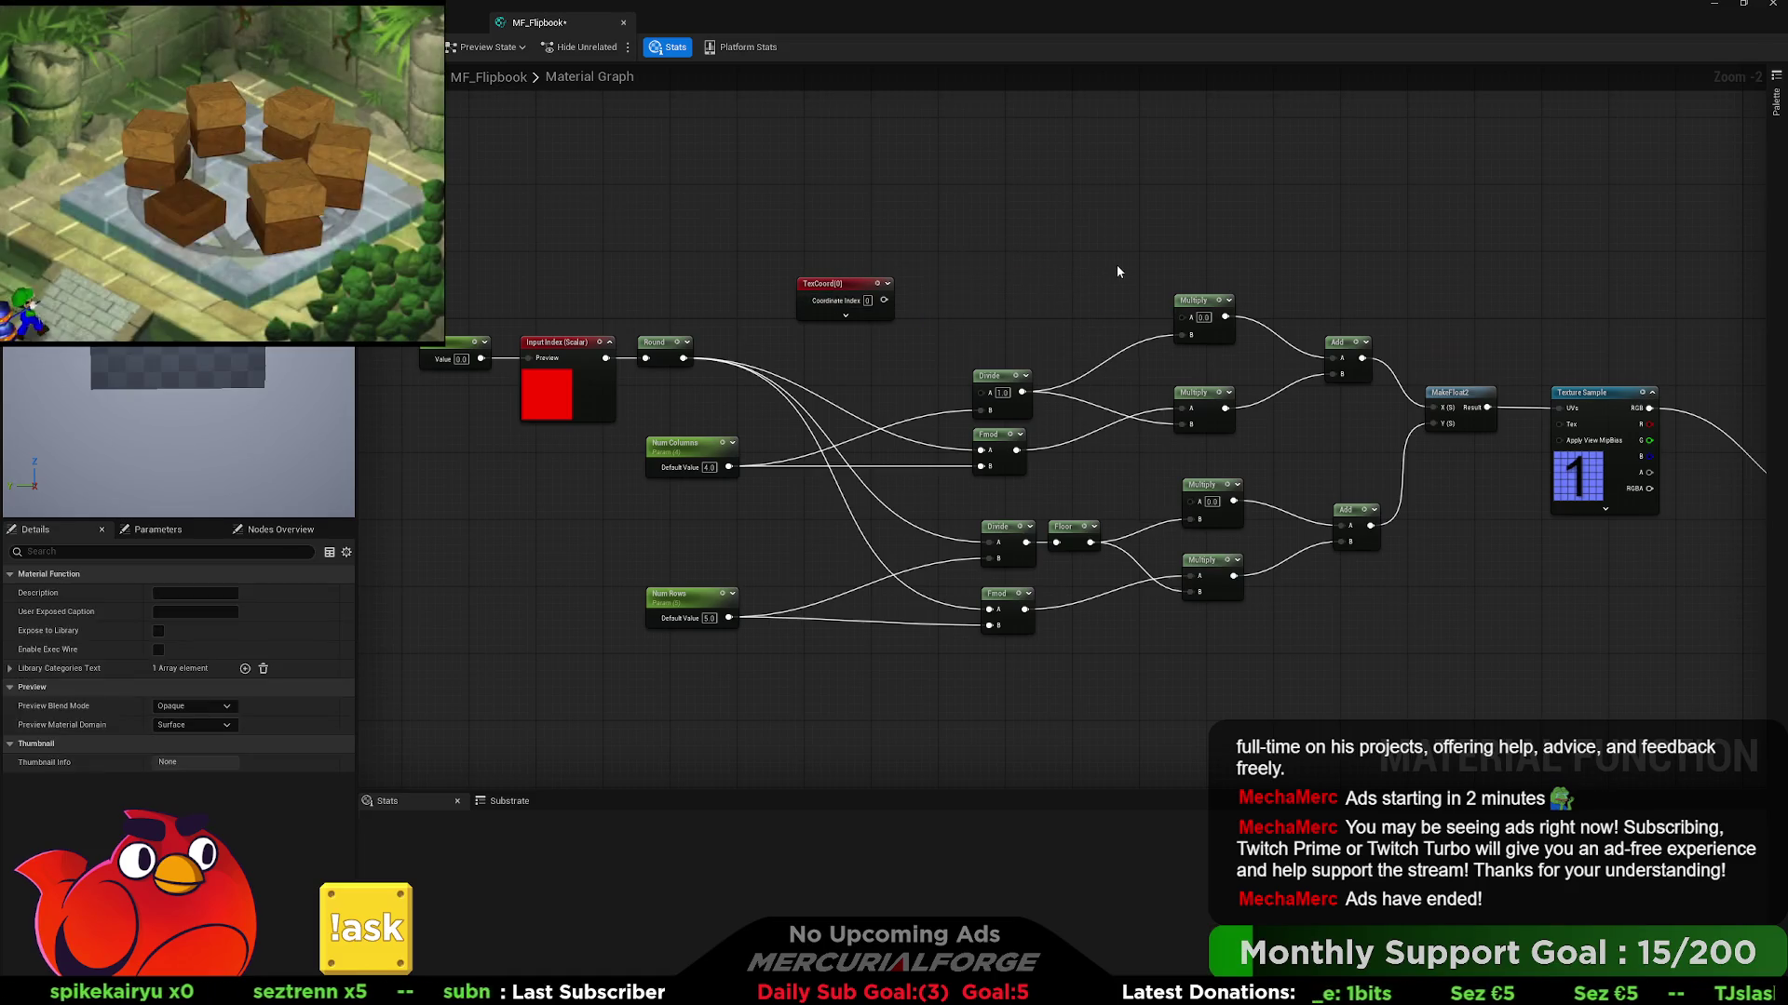
- Delete the old Divide, Fmod, Floor, Multiply and Add nodes plus MakeFloat2
{"action": "mouse_move", "coordinate": [955, 242]}
{"action": "left_mouse_down"}
{"action": "mouse_move", "coordinate": [1324, 668]}
{"action": "mouse_move", "coordinate": [1411, 679]}
{"action": "mouse_move", "coordinate": [1379, 690]}
{"action": "left_mouse_up"}
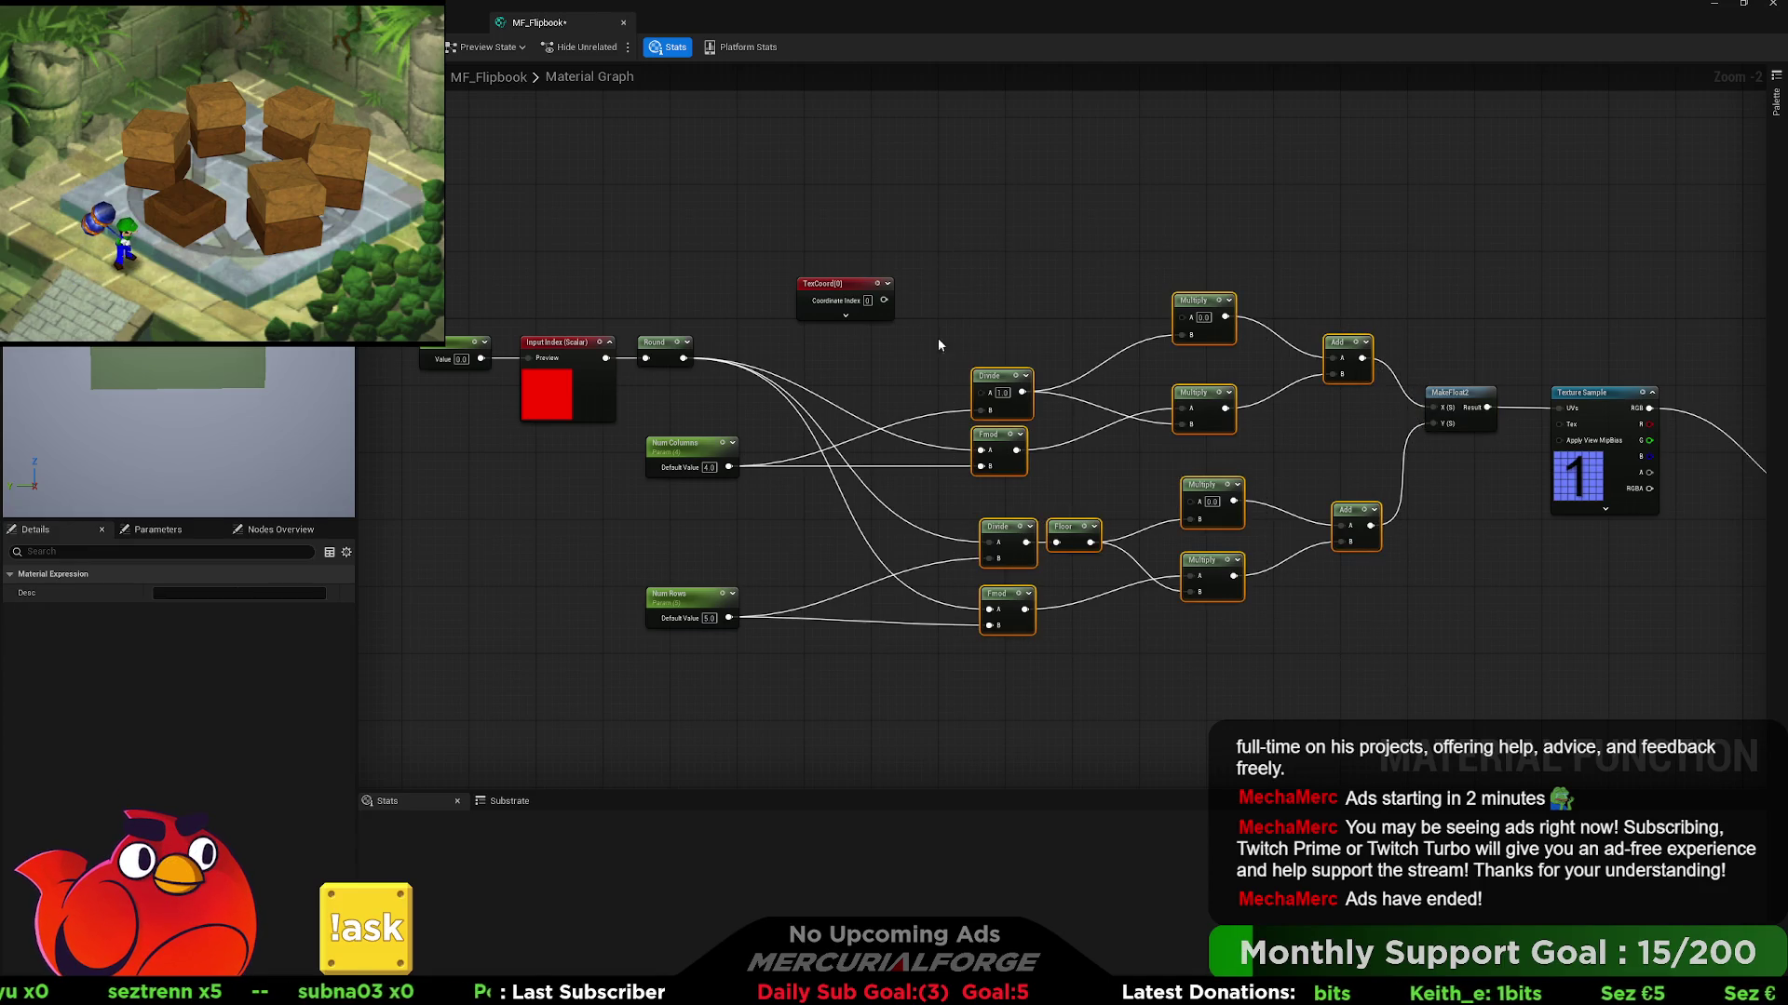
{"action": "key", "text": "Delete"}
{"action": "left_click", "coordinate": [1457, 396]}
{"action": "key", "text": "Delete"}
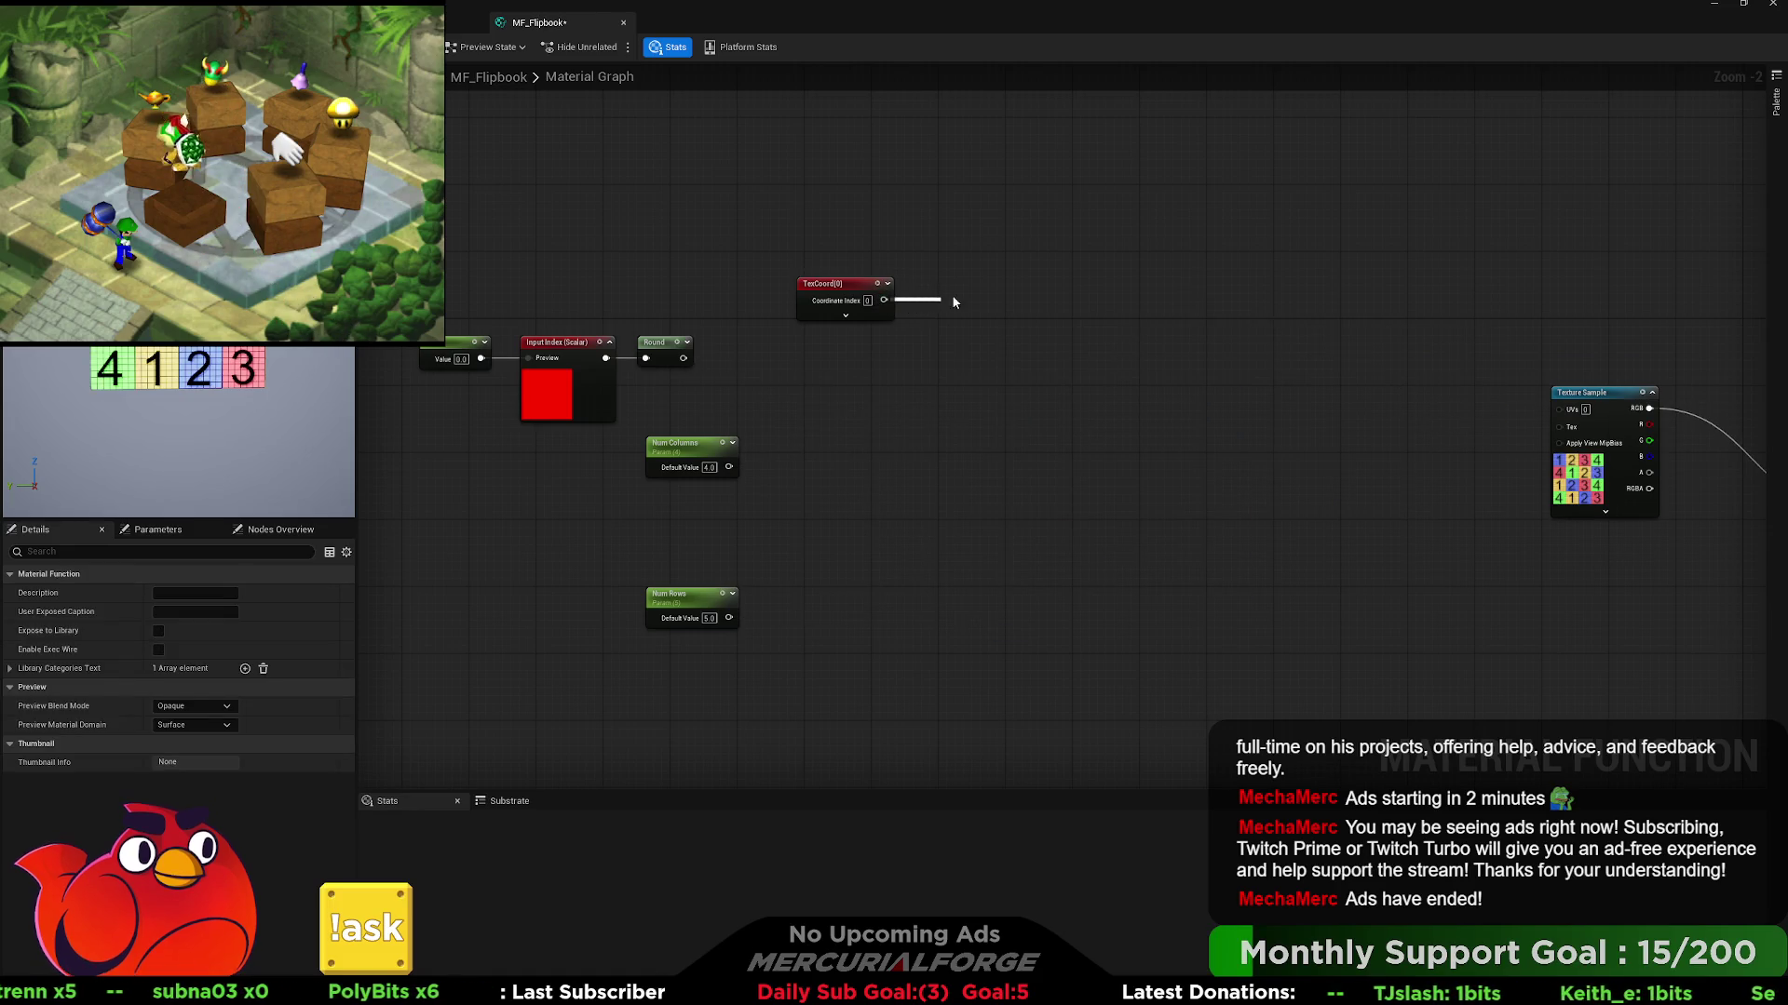
- Add an Add node taking TexCoord in A and feeding the Texture Sample UVs
{"action": "left_click", "coordinate": [1011, 289]}
{"action": "left_click", "coordinate": [856, 295]}
{"action": "mouse_move", "coordinate": [855, 295]}
{"action": "left_mouse_down"}
{"action": "mouse_move", "coordinate": [1270, 337]}
{"action": "mouse_move", "coordinate": [1270, 377]}
{"action": "left_mouse_up"}
{"action": "left_click_drag", "start_coordinate": [1416, 374], "coordinate": [1560, 409]}
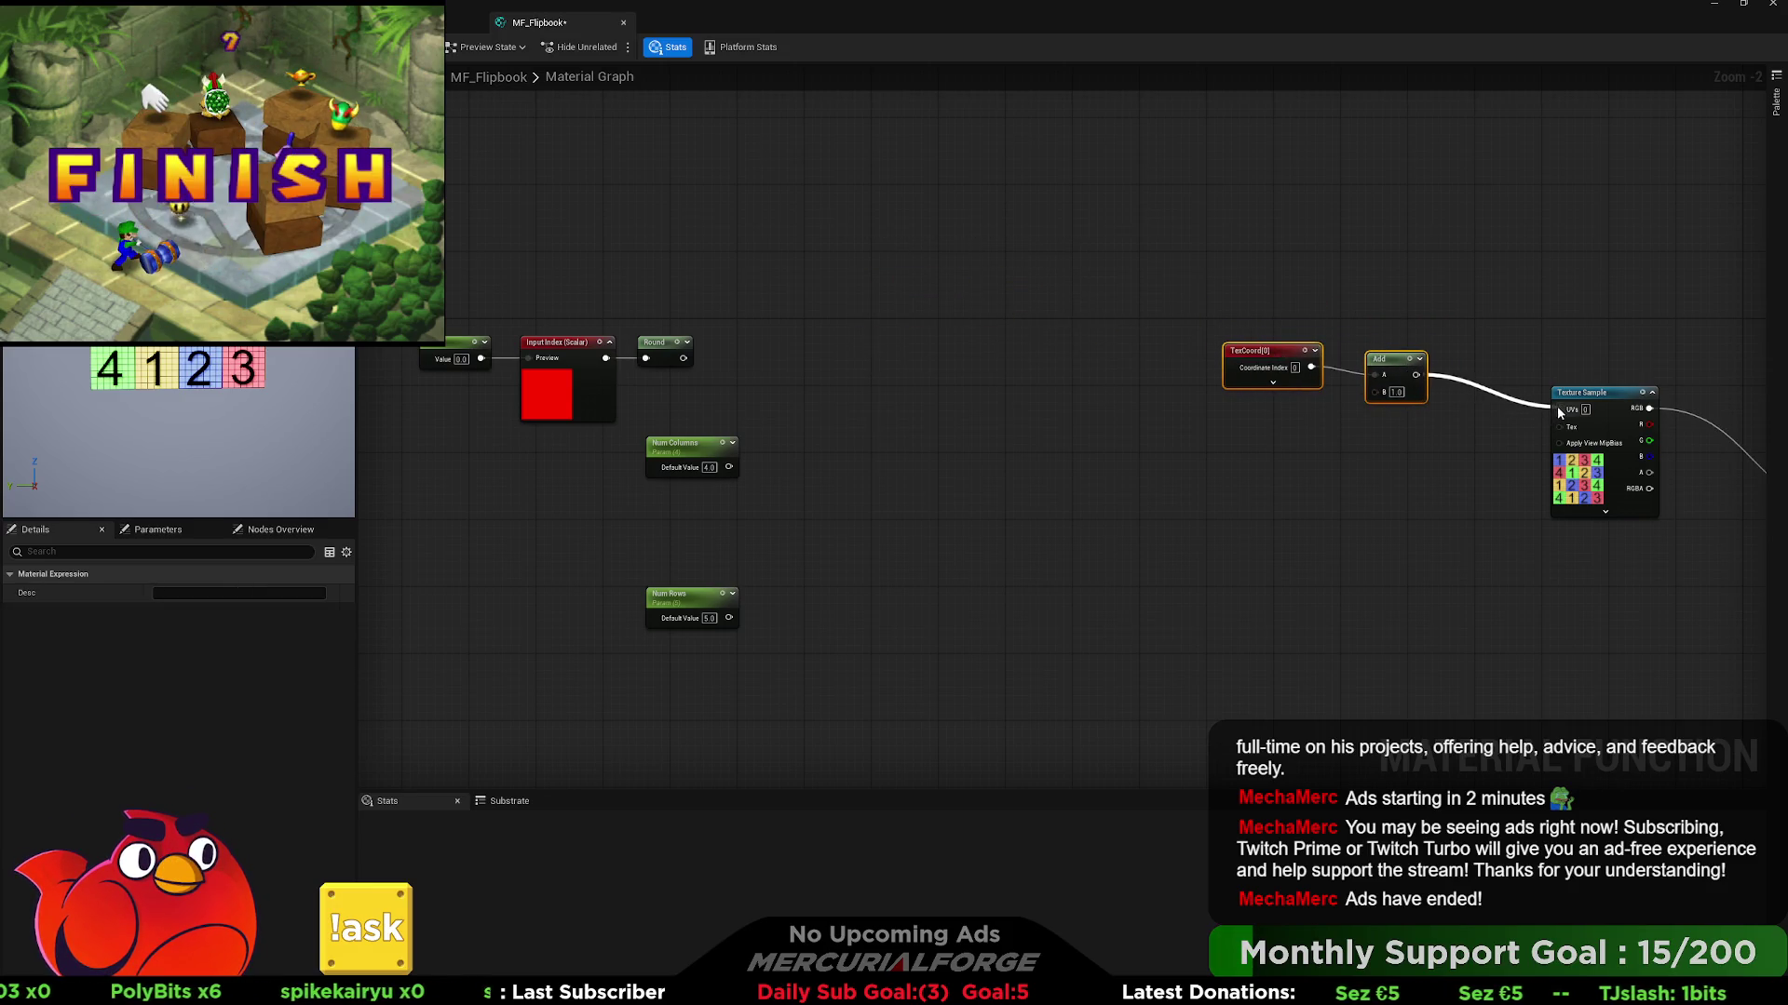
{"action": "mouse_move", "coordinate": [1396, 374]}
{"action": "left_mouse_down"}
{"action": "mouse_move", "coordinate": [1434, 387]}
{"action": "mouse_move", "coordinate": [1415, 427]}
{"action": "left_mouse_up"}
{"action": "left_click", "coordinate": [1342, 450]}
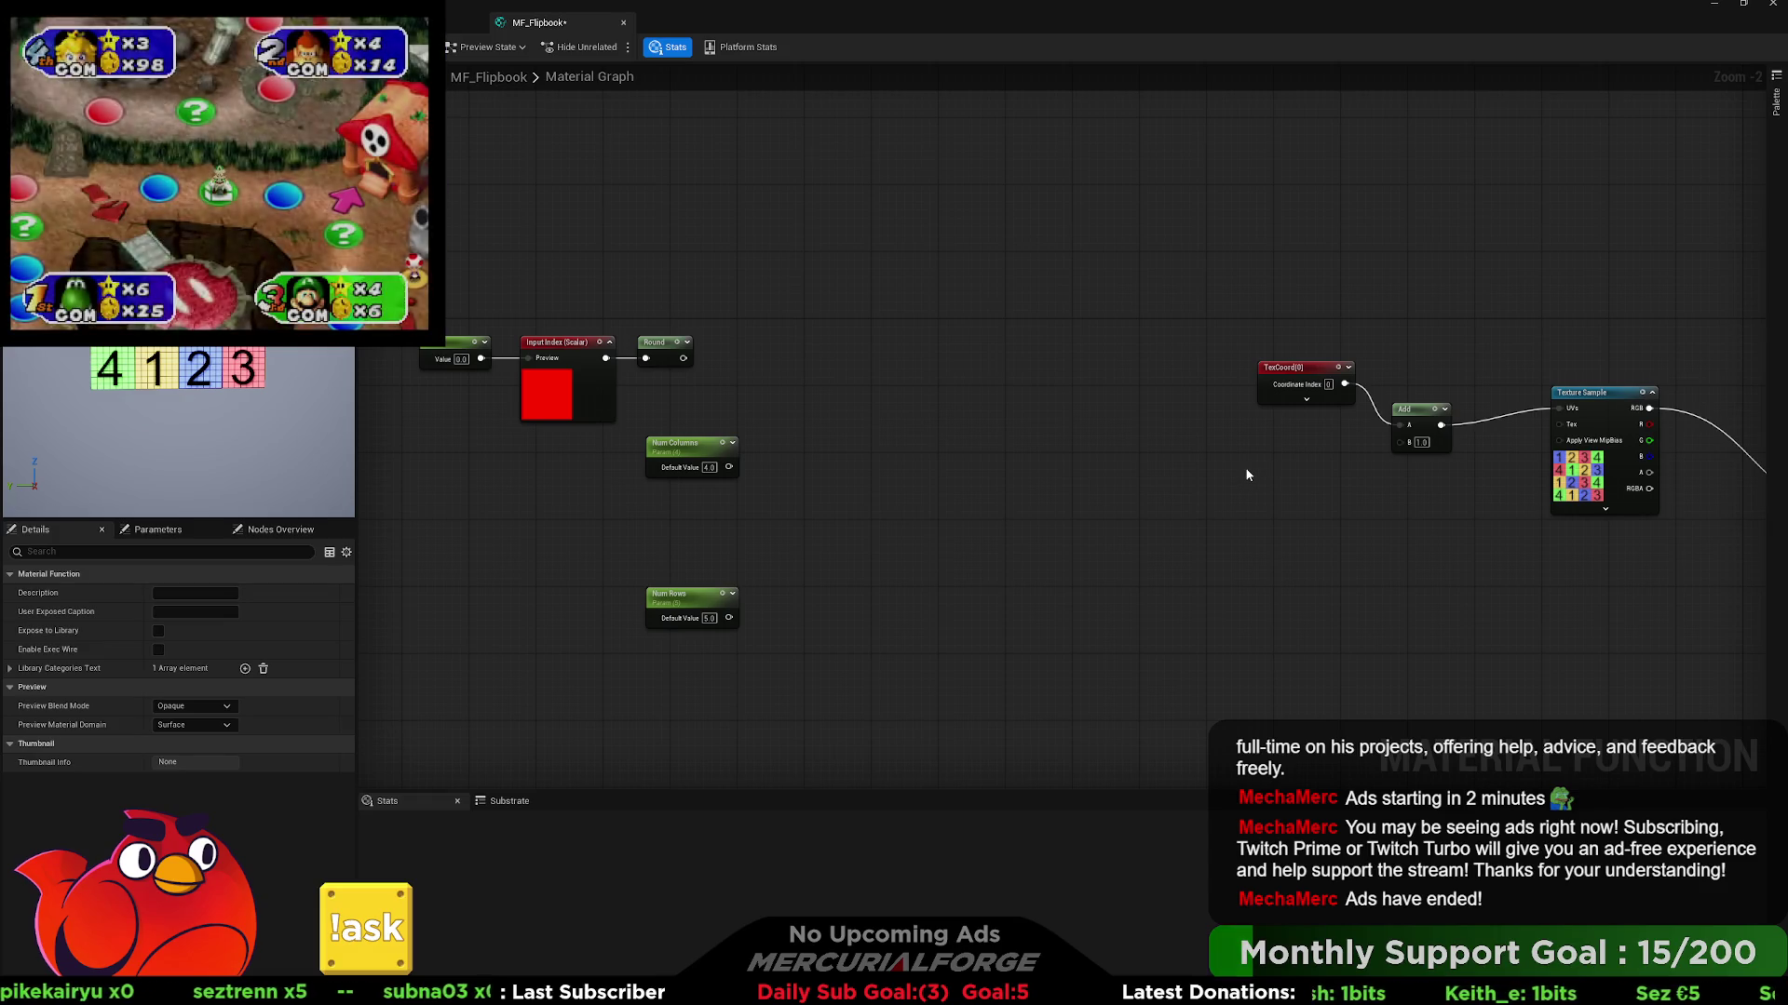
- Paste a new MakeFloat2 into the Add's B input and add a Clamp after Round
{"action": "key", "text": "ctrl+v"}
{"action": "mouse_move", "coordinate": [1253, 463]}
{"action": "left_mouse_down"}
{"action": "mouse_move", "coordinate": [1263, 446]}
{"action": "mouse_move", "coordinate": [1401, 451]}
{"action": "mouse_move", "coordinate": [1318, 449]}
{"action": "left_mouse_up"}
{"action": "mouse_move", "coordinate": [685, 357]}
{"action": "left_mouse_down"}
{"action": "mouse_move", "coordinate": [793, 356]}
{"action": "mouse_move", "coordinate": [744, 343]}
{"action": "left_mouse_up"}
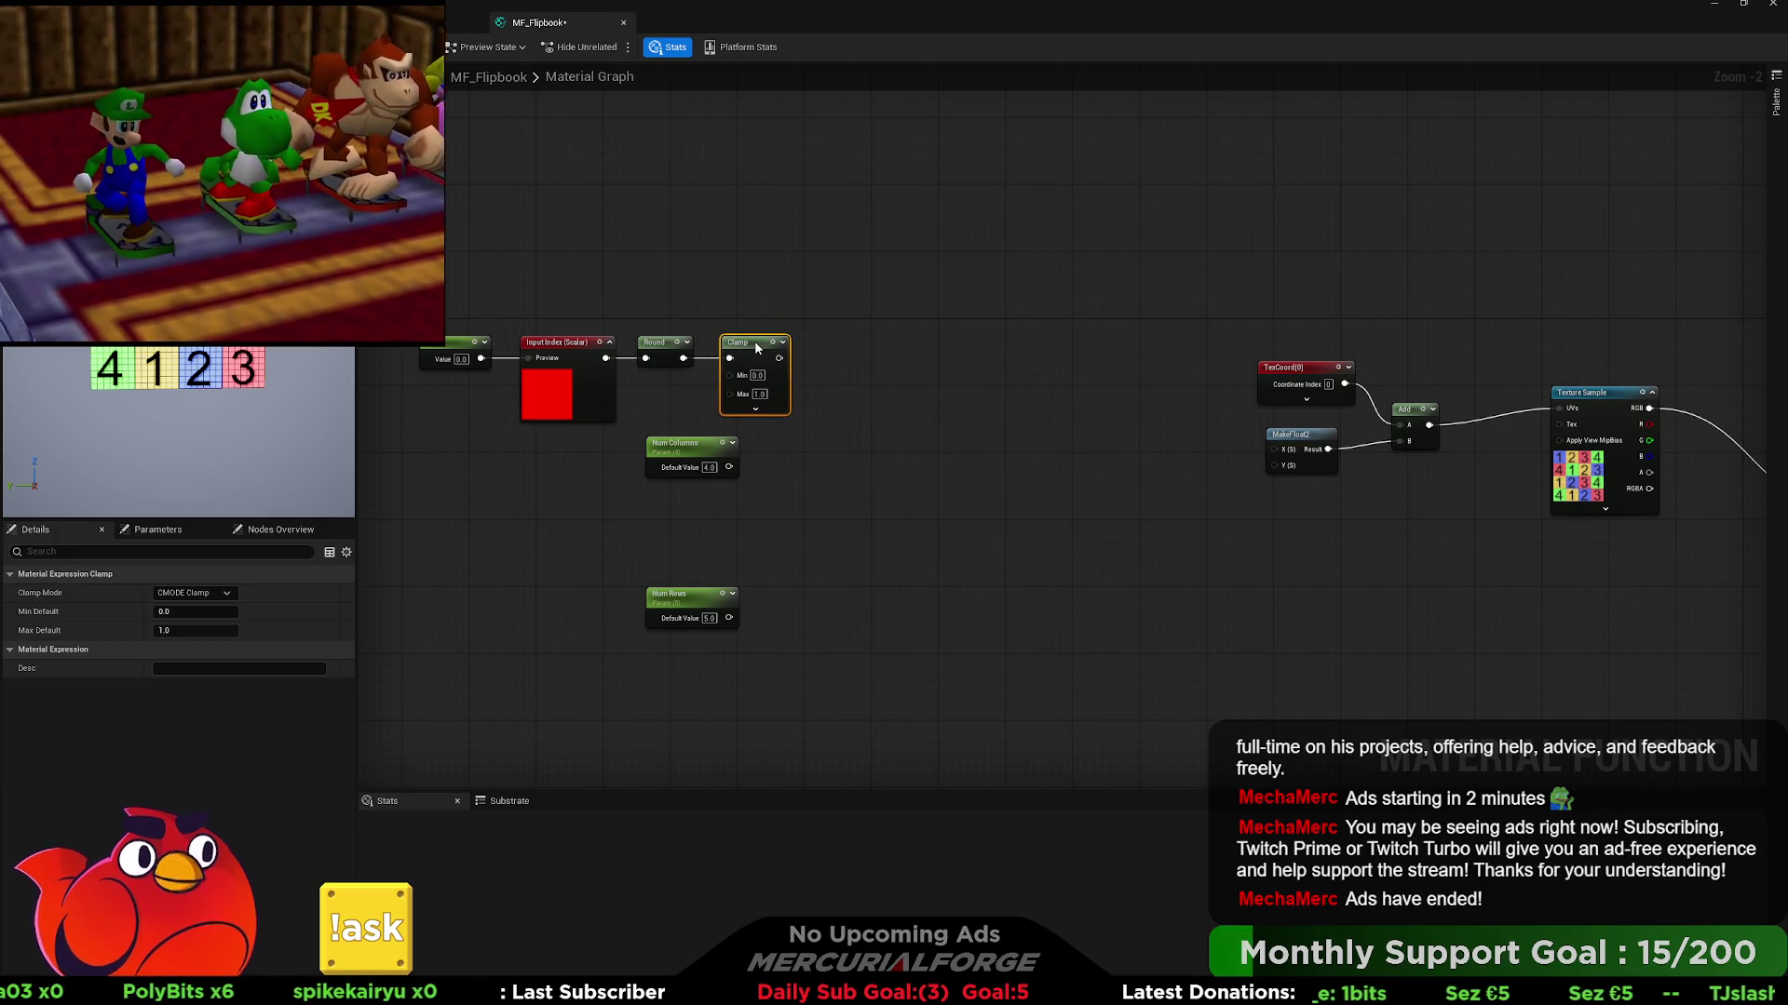
- Create a scalar parameter named Total feeding the Clamp's Max input
{"action": "left_click_drag", "start_coordinate": [705, 467], "coordinate": [881, 476]}
{"action": "left_click_drag", "start_coordinate": [727, 393], "coordinate": [596, 476]}
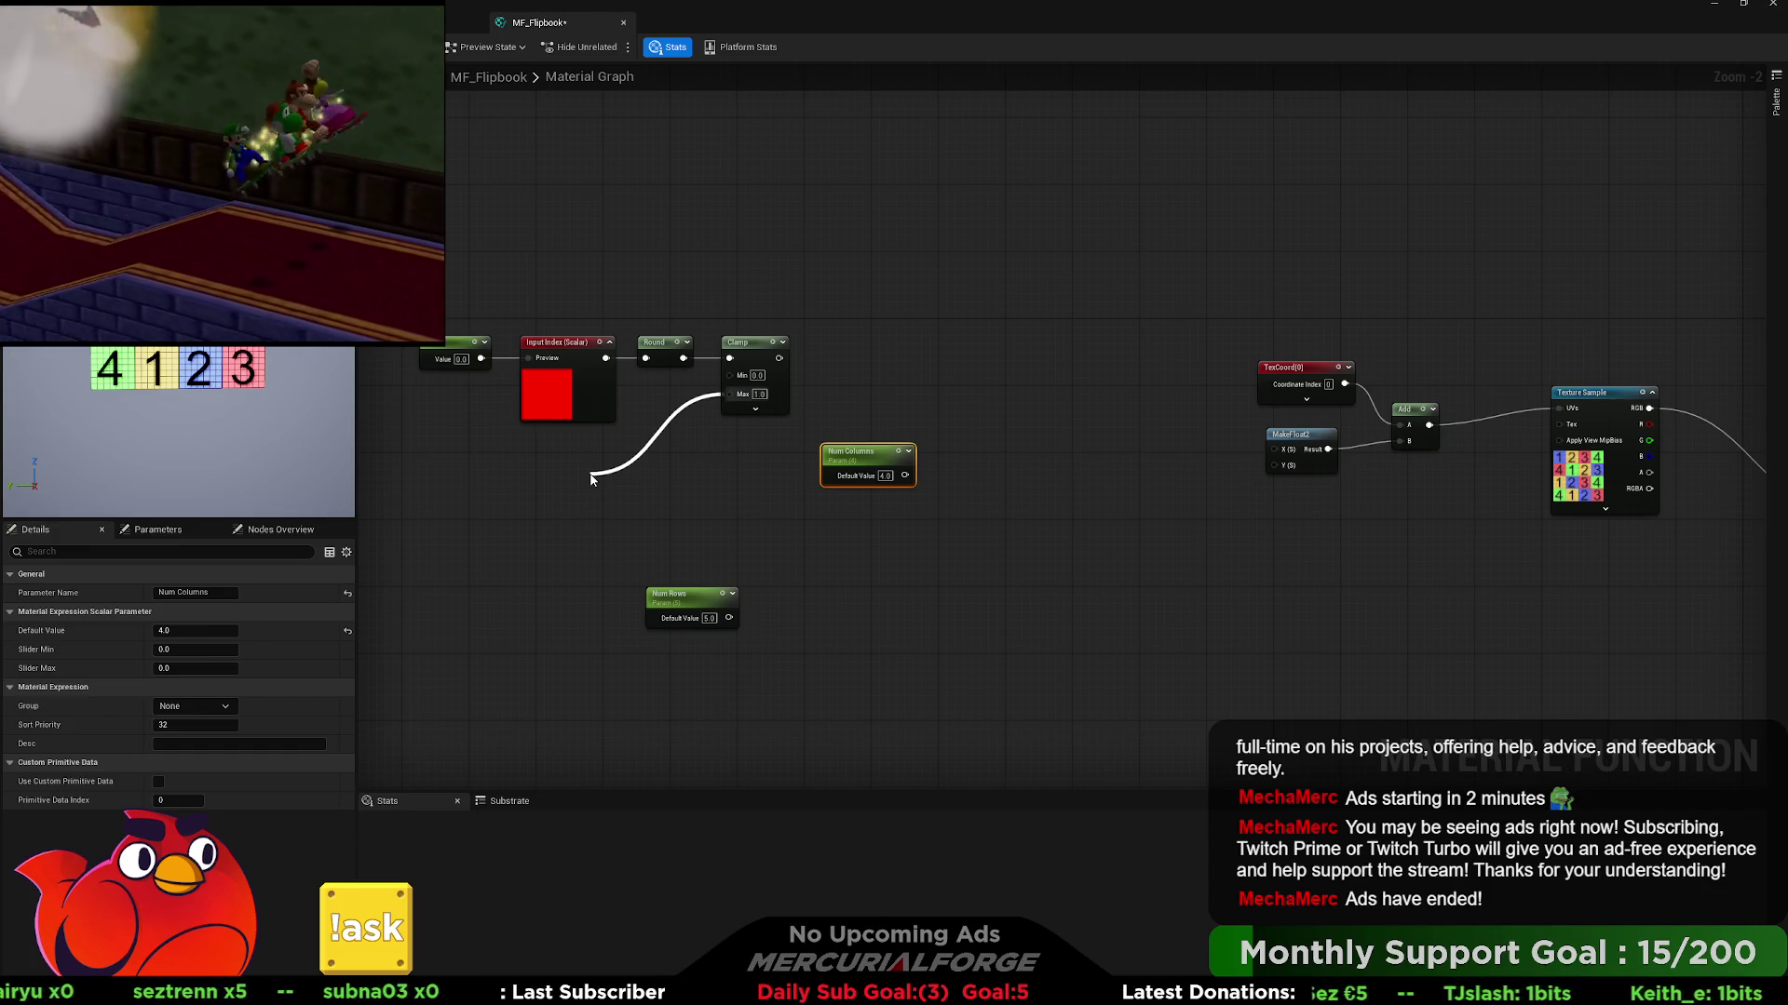
{"action": "key", "text": "s"}
{"action": "left_click_drag", "start_coordinate": [592, 479], "coordinate": [590, 475]}
{"action": "type", "text": "Total"}
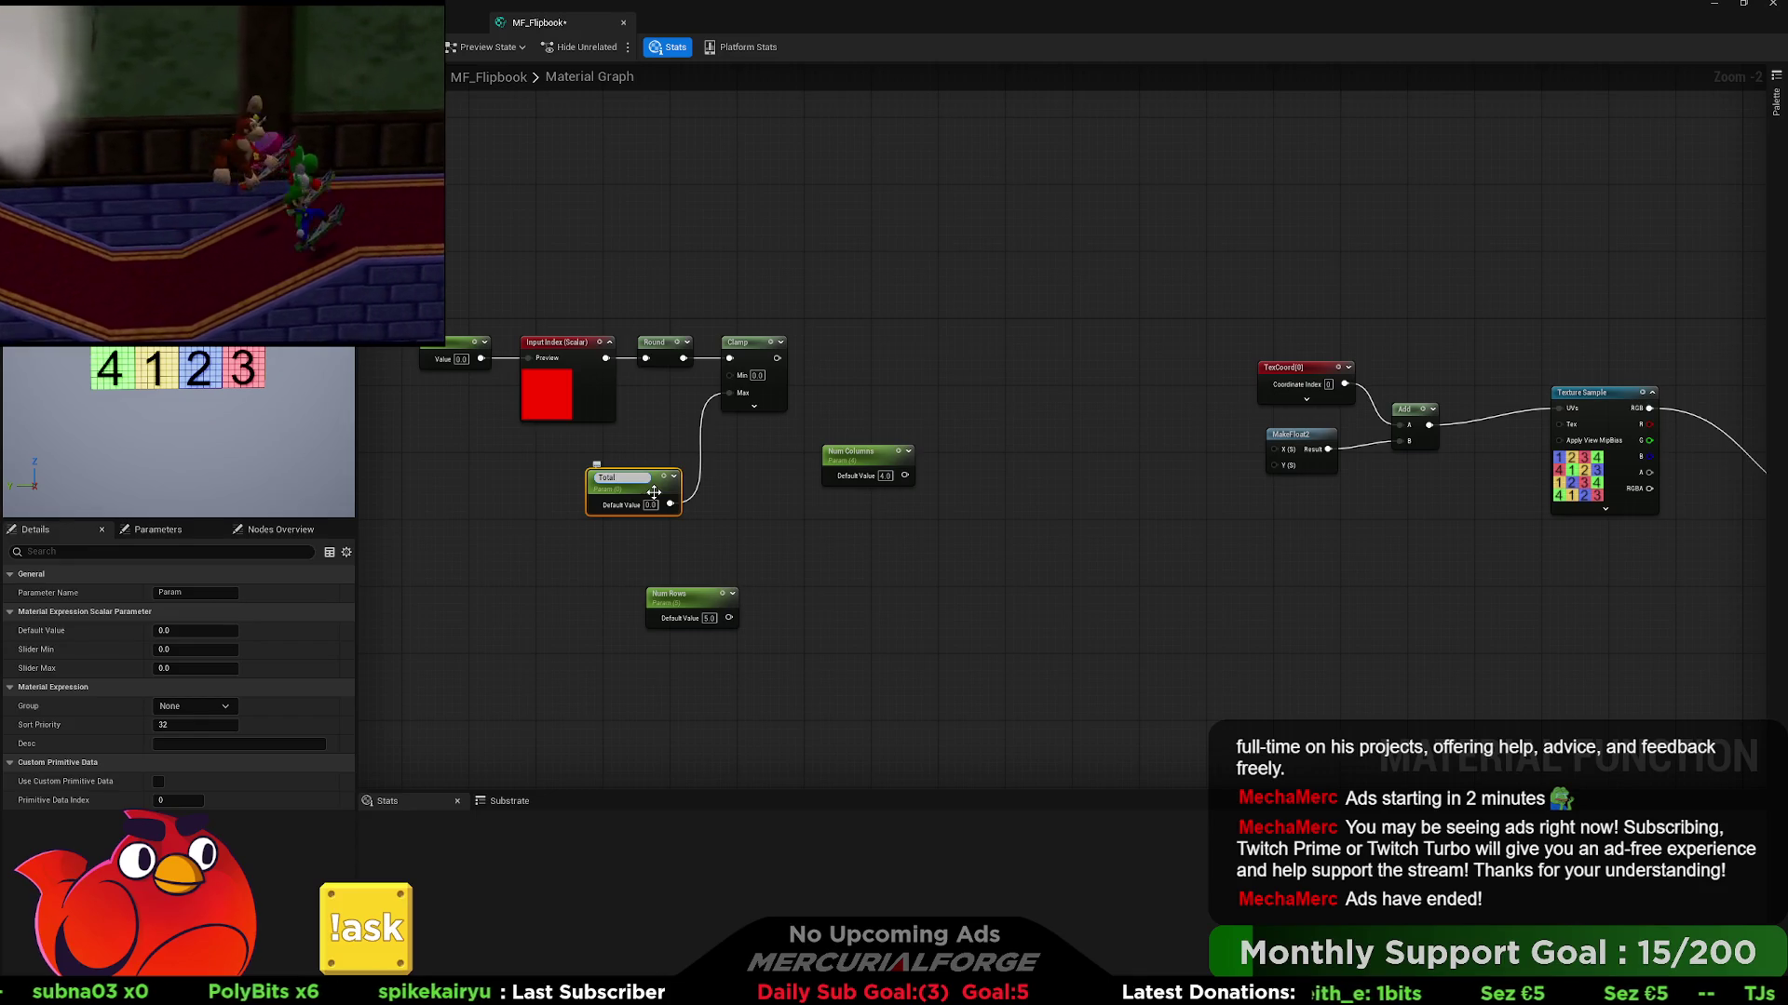
{"action": "key", "text": "Return"}
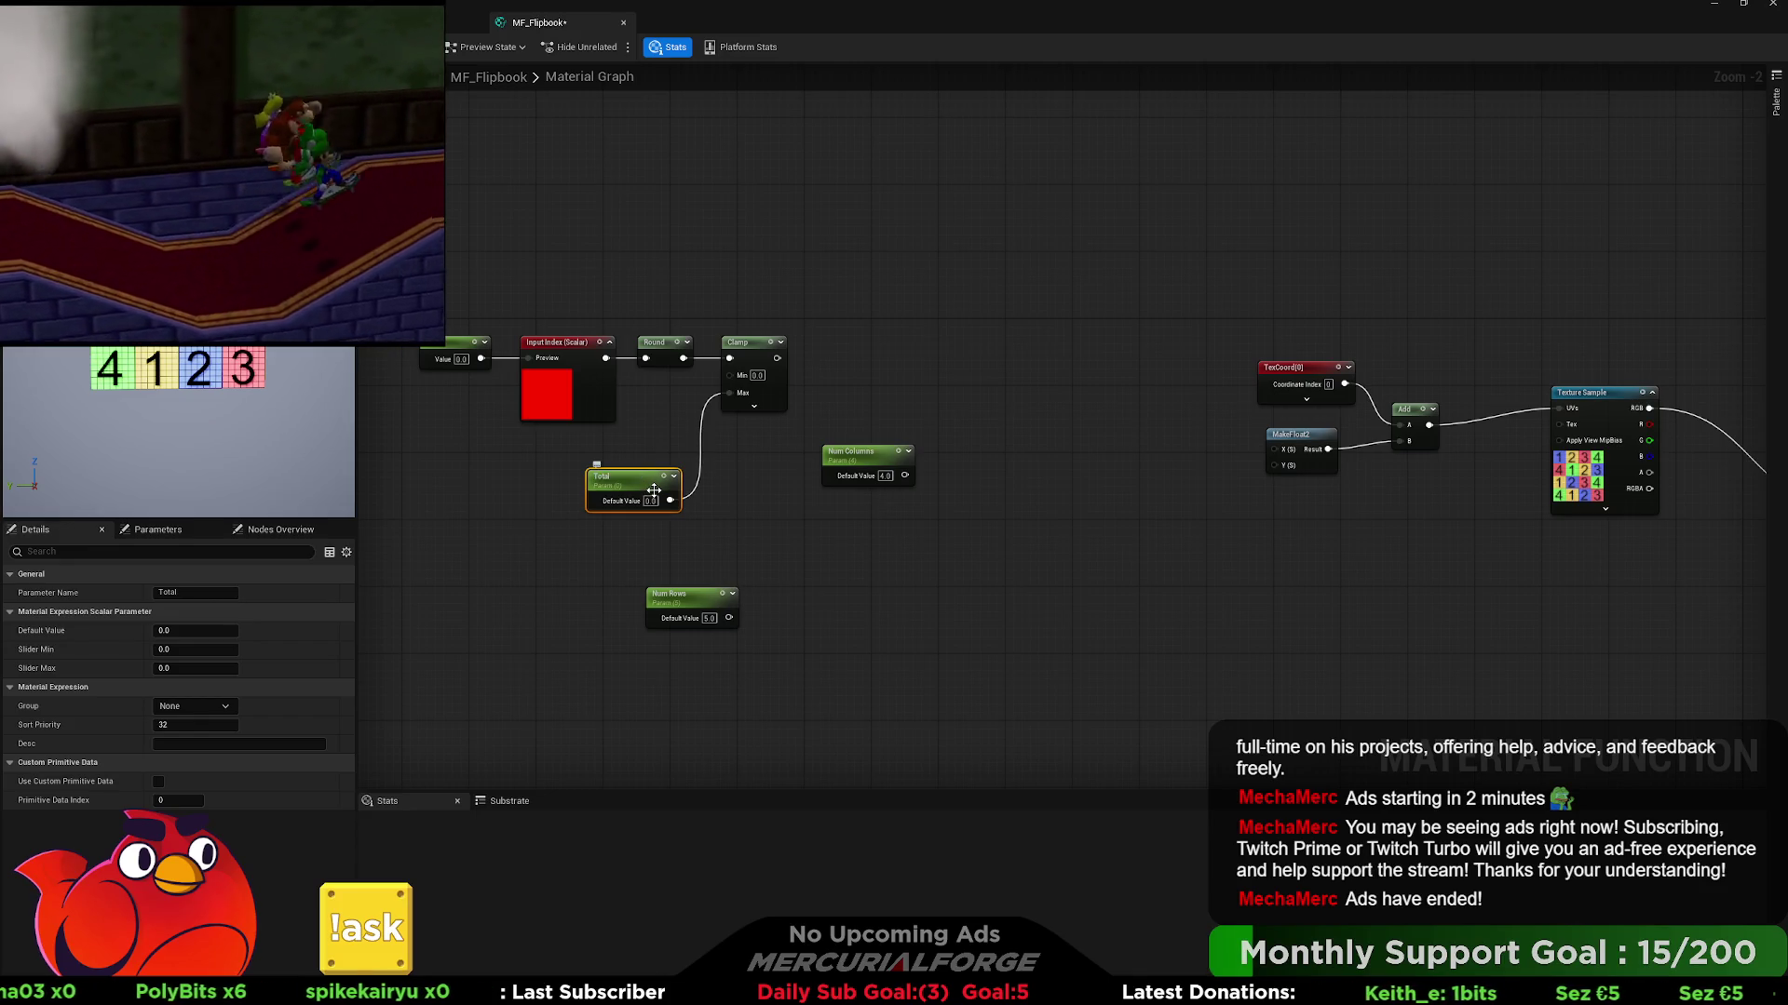
{"action": "left_click_drag", "start_coordinate": [653, 490], "coordinate": [589, 482]}
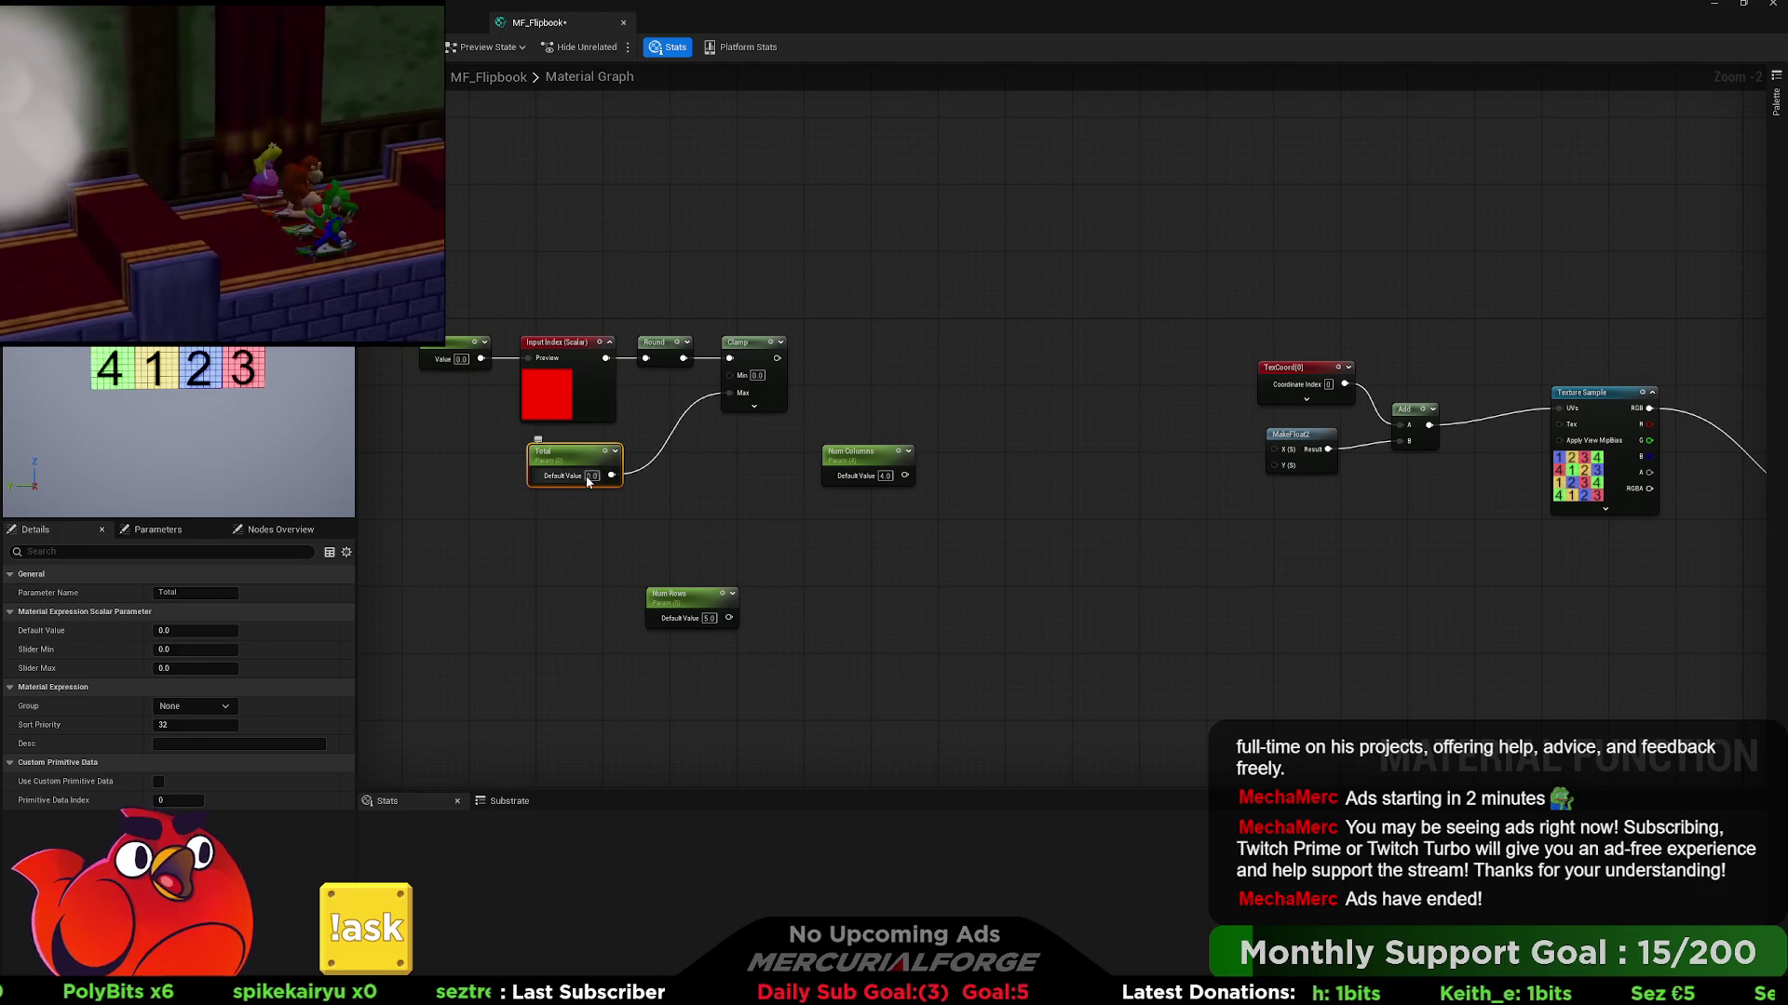
- Set Total's default value to 16 and move Num Columns just above Num Rows
{"action": "type", "text": "8"}
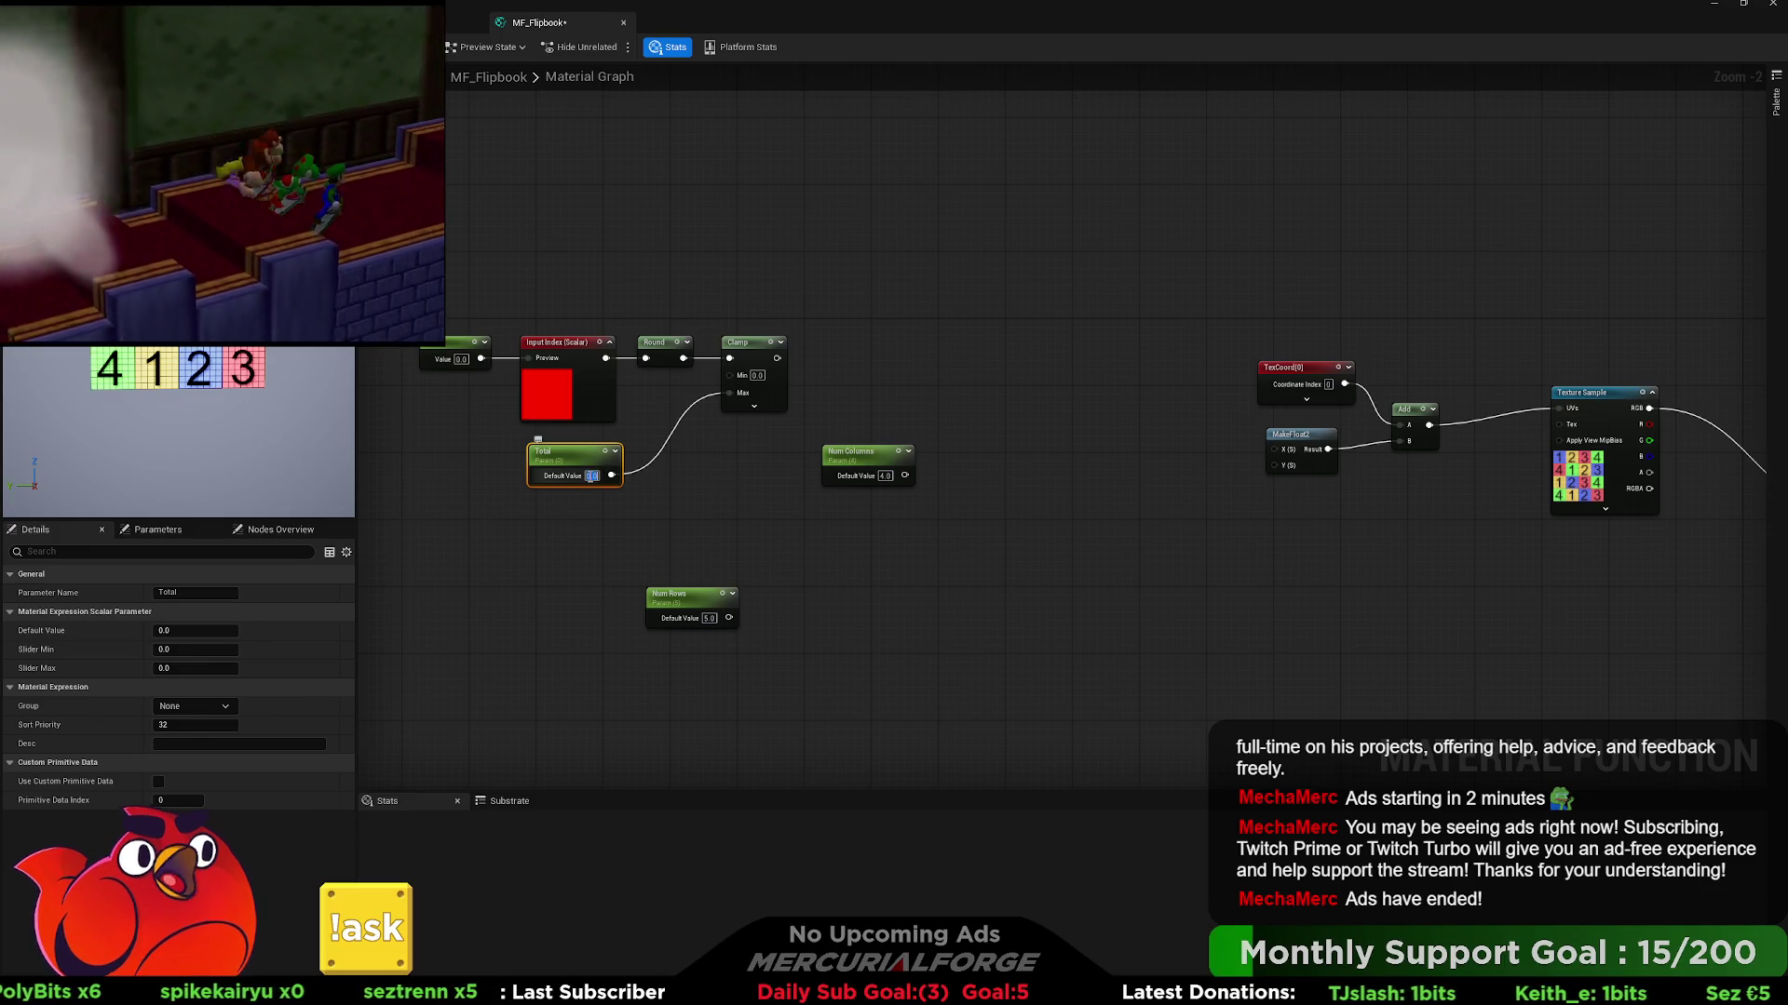
{"action": "left_click", "coordinate": [676, 480]}
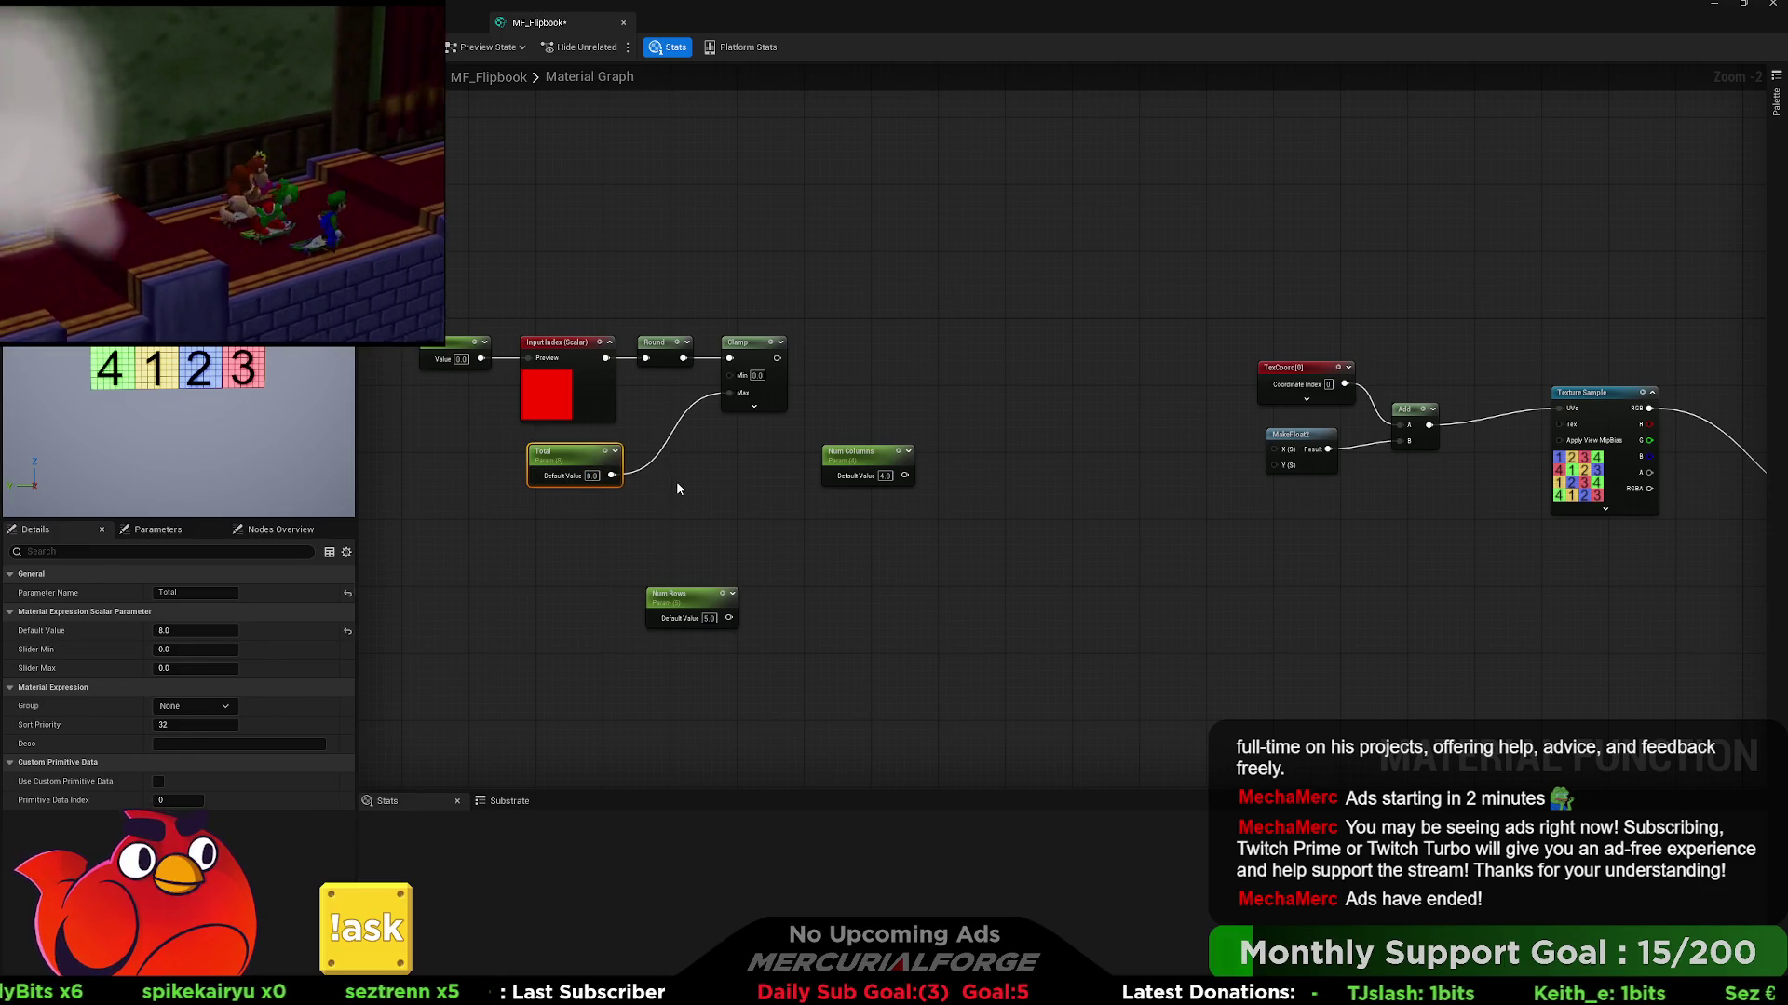
{"action": "left_click", "coordinate": [597, 477]}
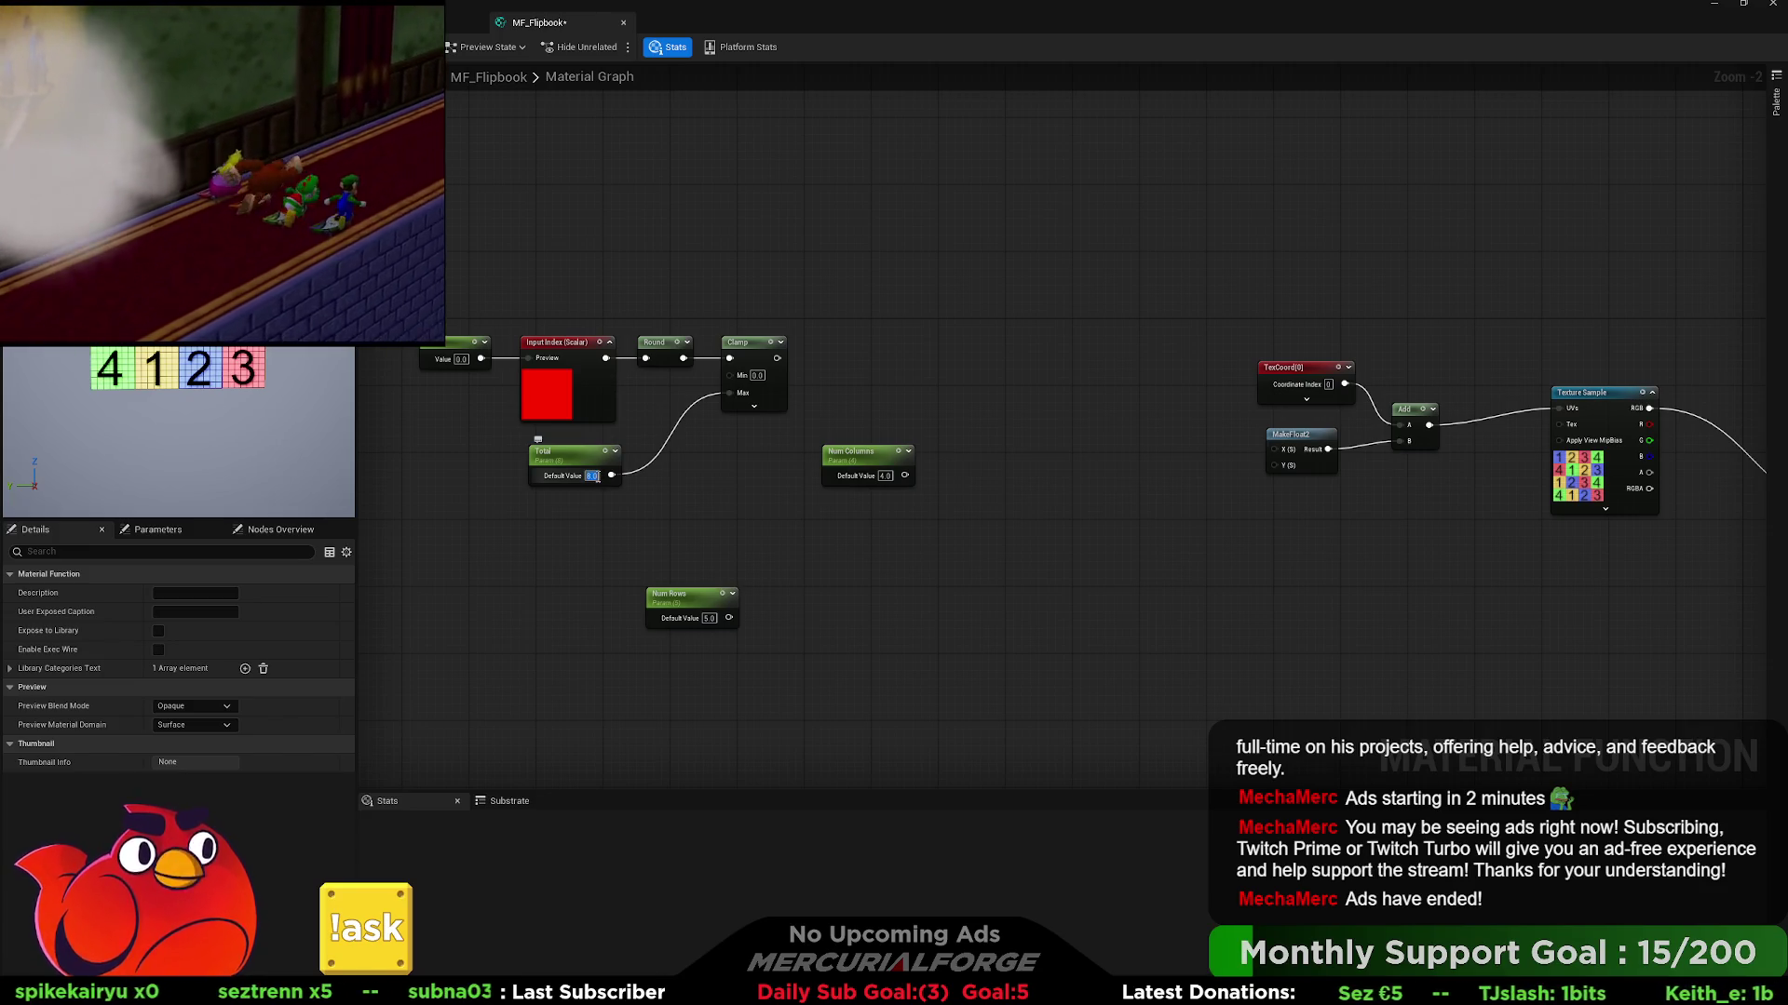
{"action": "type", "text": "16"}
{"action": "left_click", "coordinate": [693, 485]}
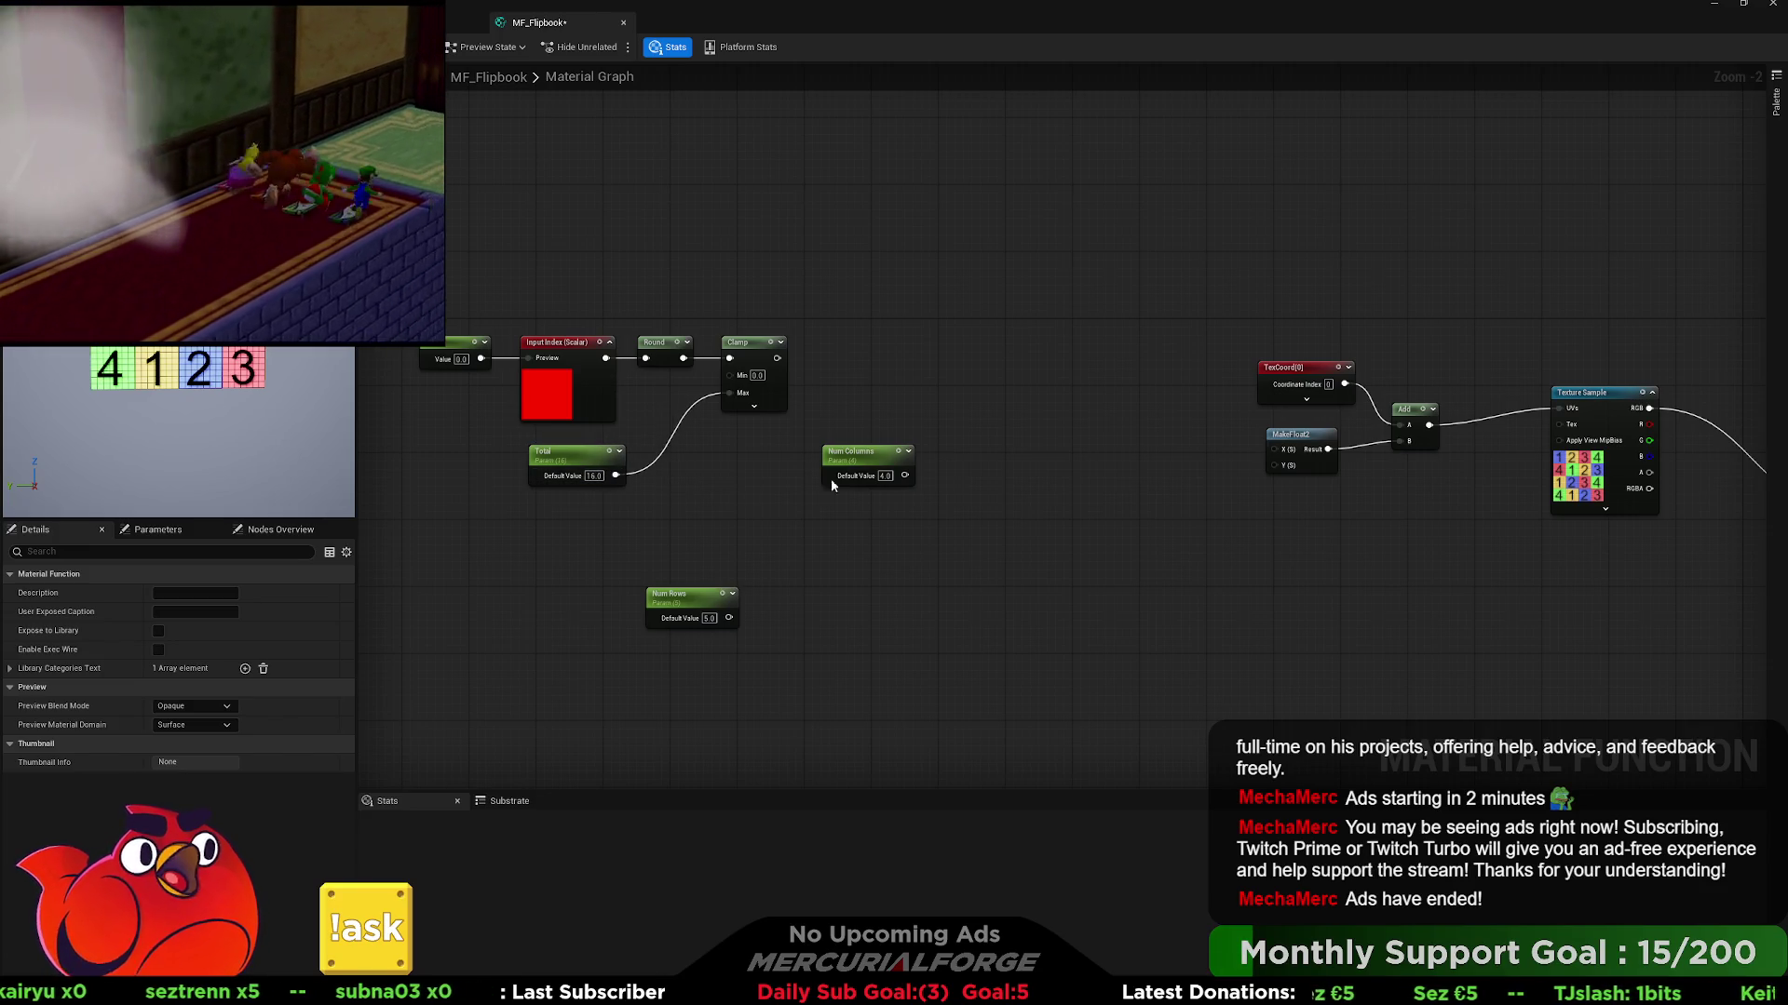
{"action": "left_click_drag", "start_coordinate": [876, 459], "coordinate": [699, 542]}
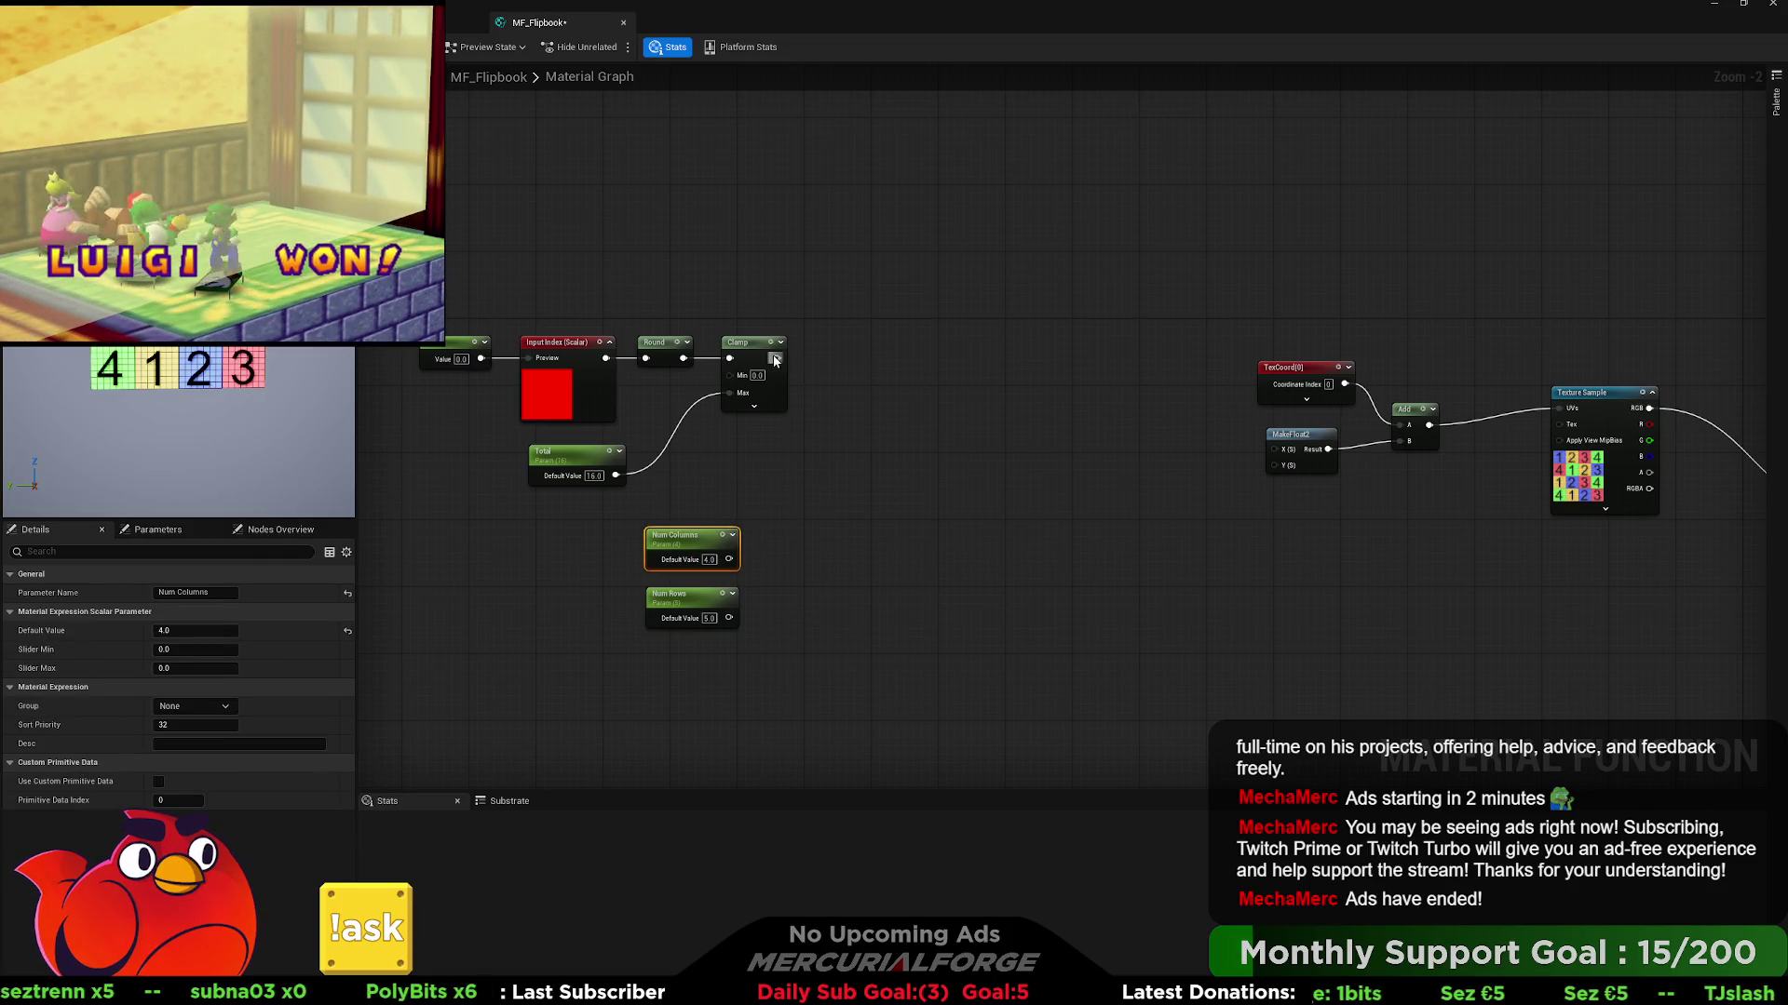
{"action": "left_click_drag", "start_coordinate": [776, 359], "coordinate": [1019, 359]}
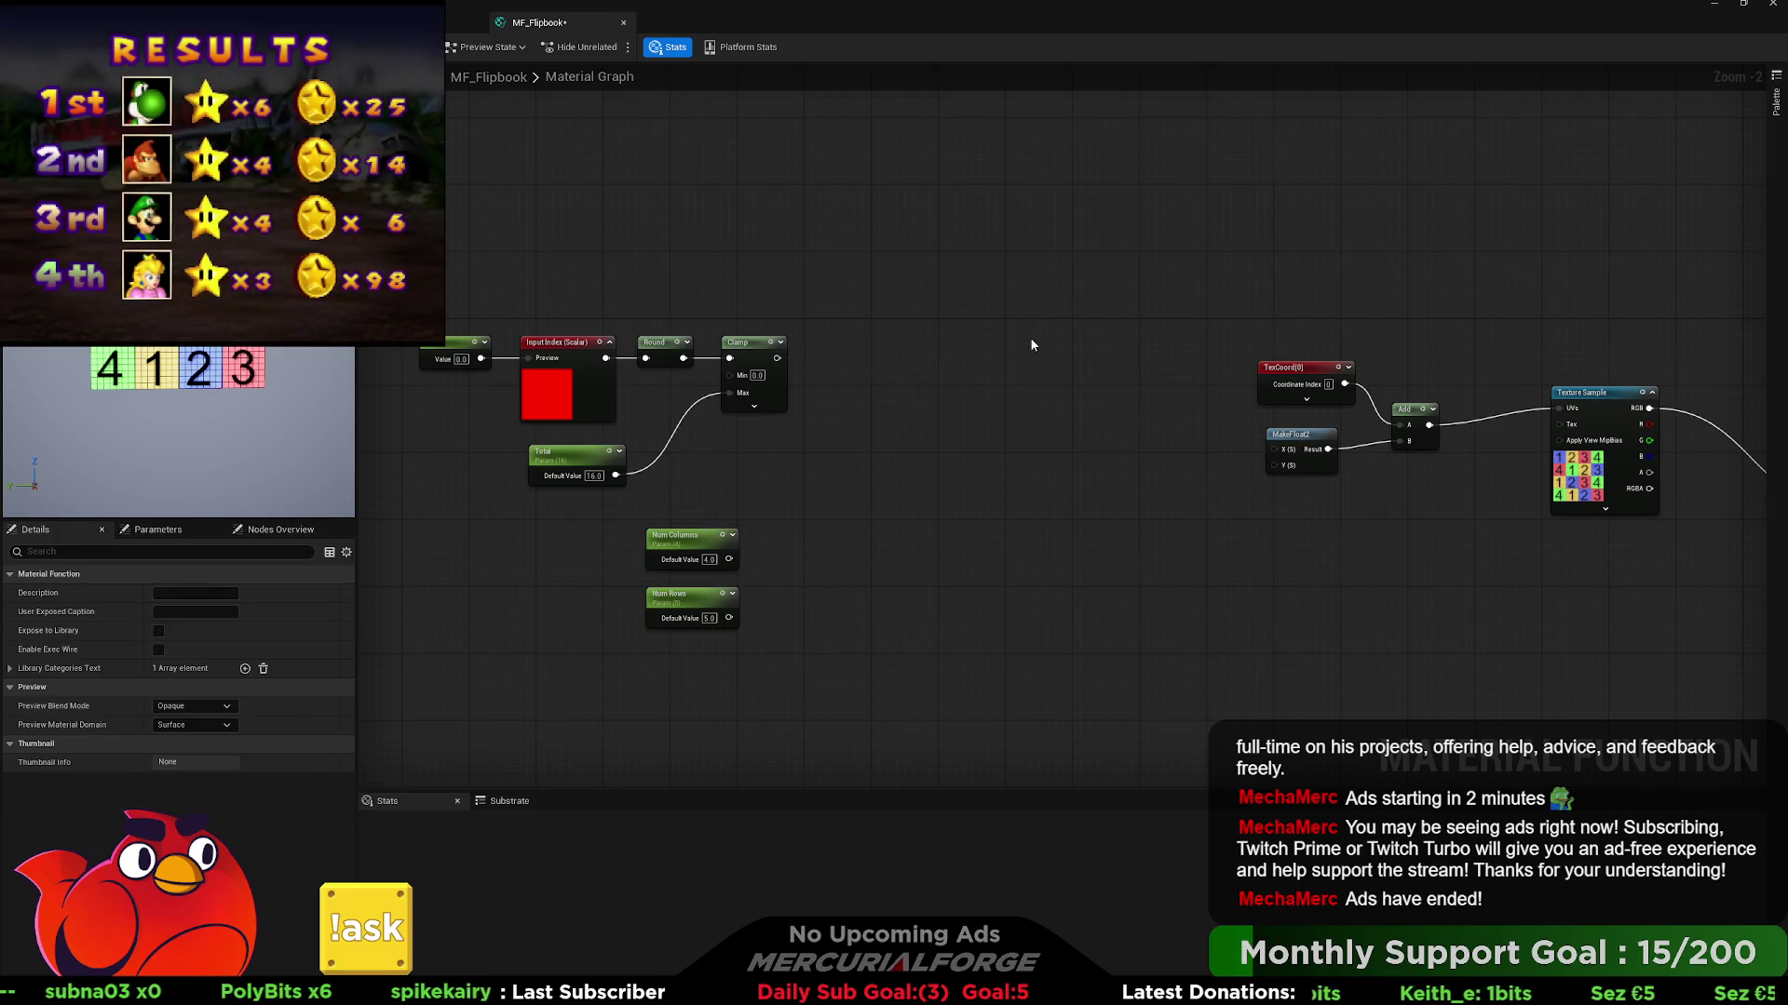
- Add a Multiply node with the Clamp output wired into its A input
{"action": "left_click", "coordinate": [1031, 339]}
{"action": "left_click_drag", "start_coordinate": [776, 358], "coordinate": [816, 359]}
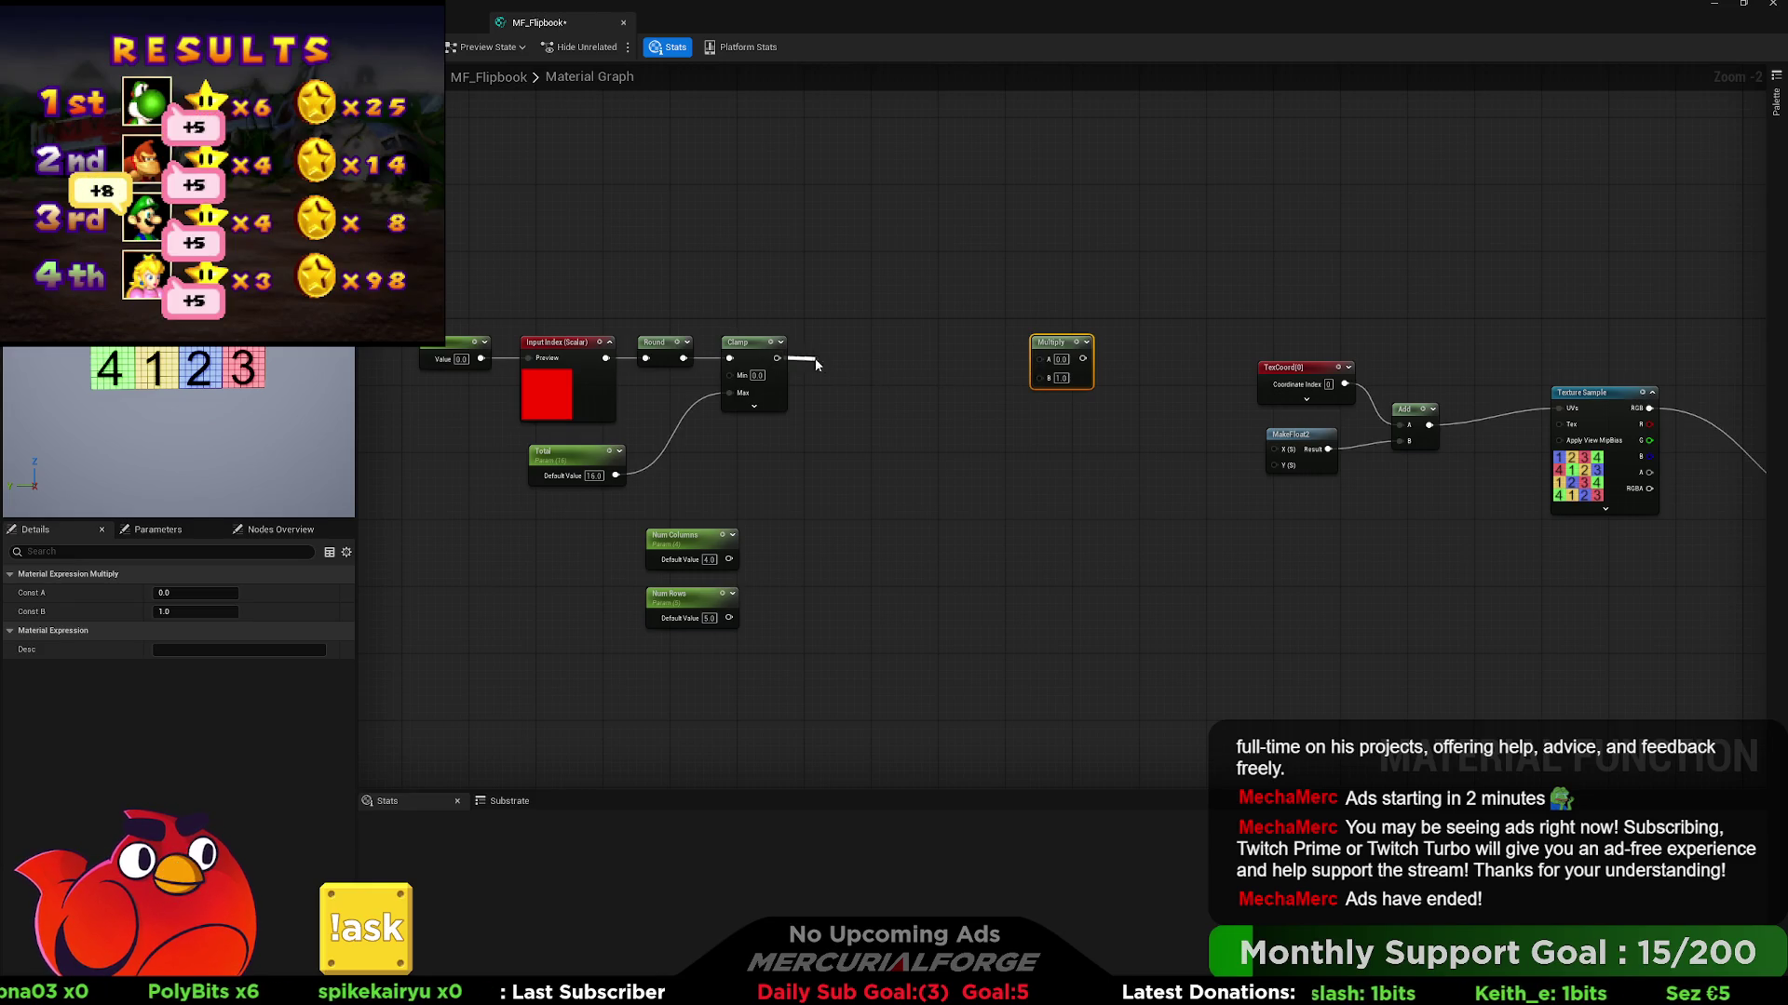
{"action": "left_click_drag", "start_coordinate": [976, 365], "coordinate": [1105, 347]}
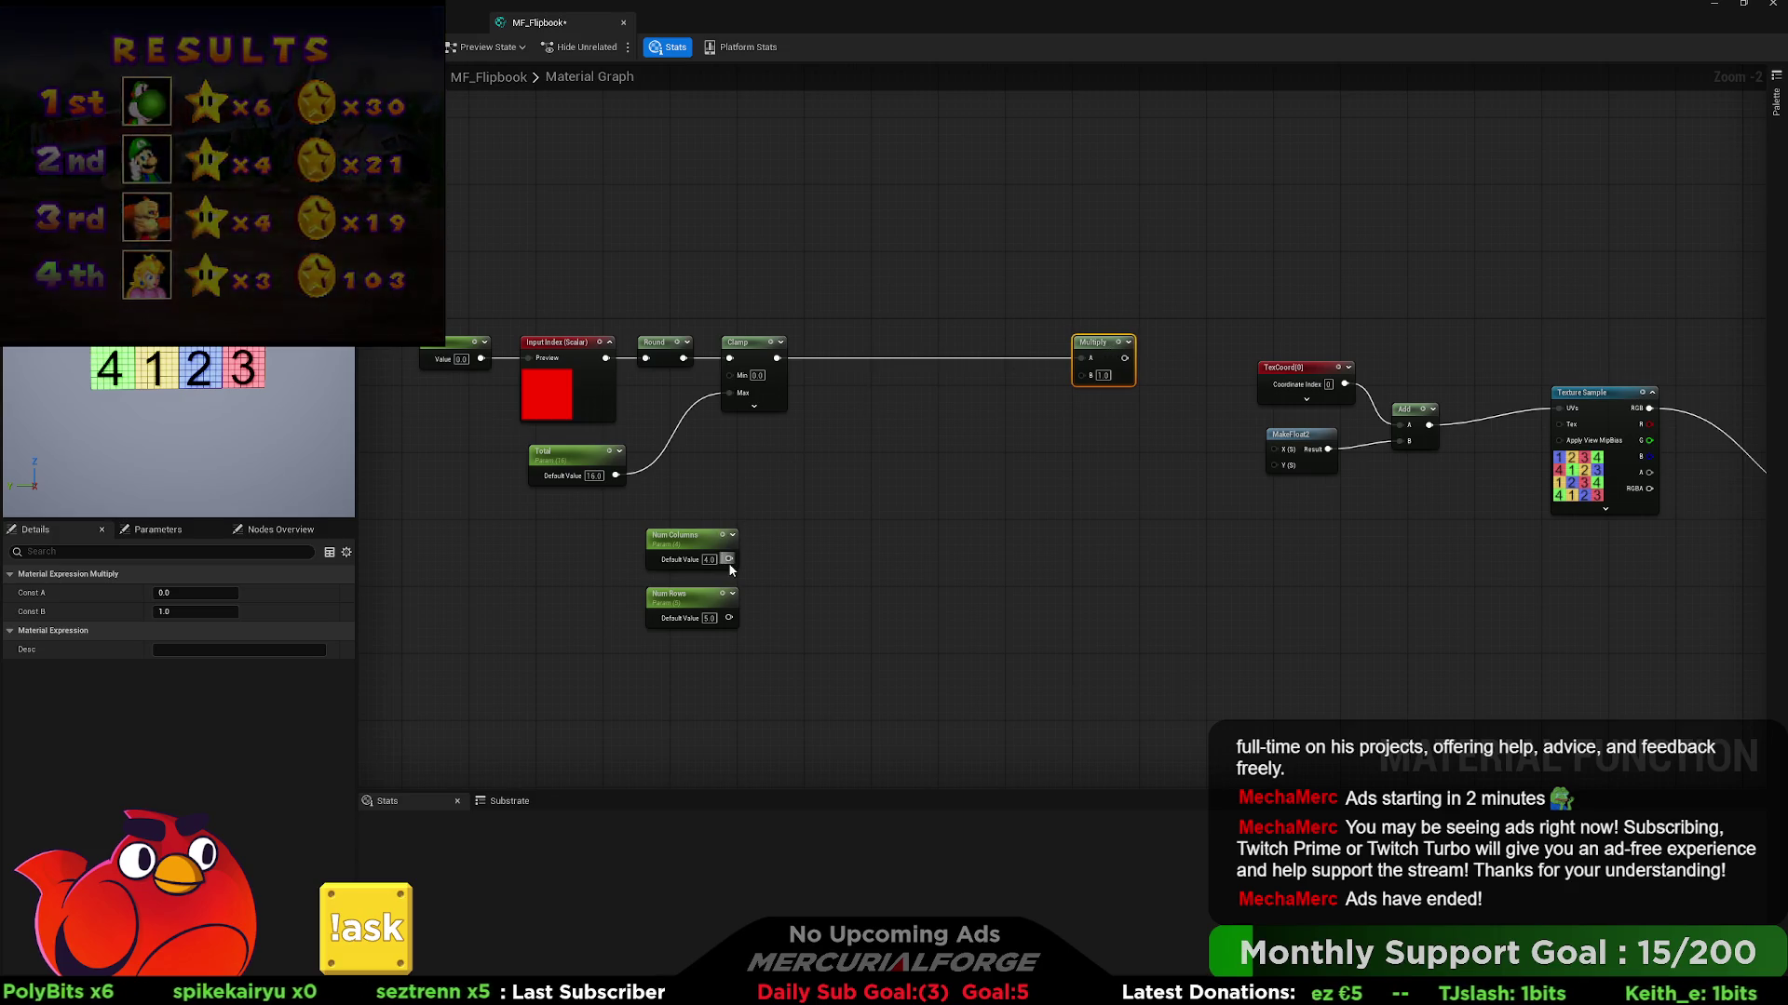
- Shift Num Columns and Num Rows further left and delete a stray reroute node
{"action": "mouse_move", "coordinate": [714, 547]}
{"action": "left_mouse_down"}
{"action": "mouse_move", "coordinate": [901, 416]}
{"action": "mouse_move", "coordinate": [710, 535]}
{"action": "mouse_move", "coordinate": [579, 530]}
{"action": "mouse_move", "coordinate": [657, 544]}
{"action": "left_mouse_up"}
{"action": "left_click", "coordinate": [685, 594], "text": "ctrl"}
{"action": "left_click", "coordinate": [630, 548]}
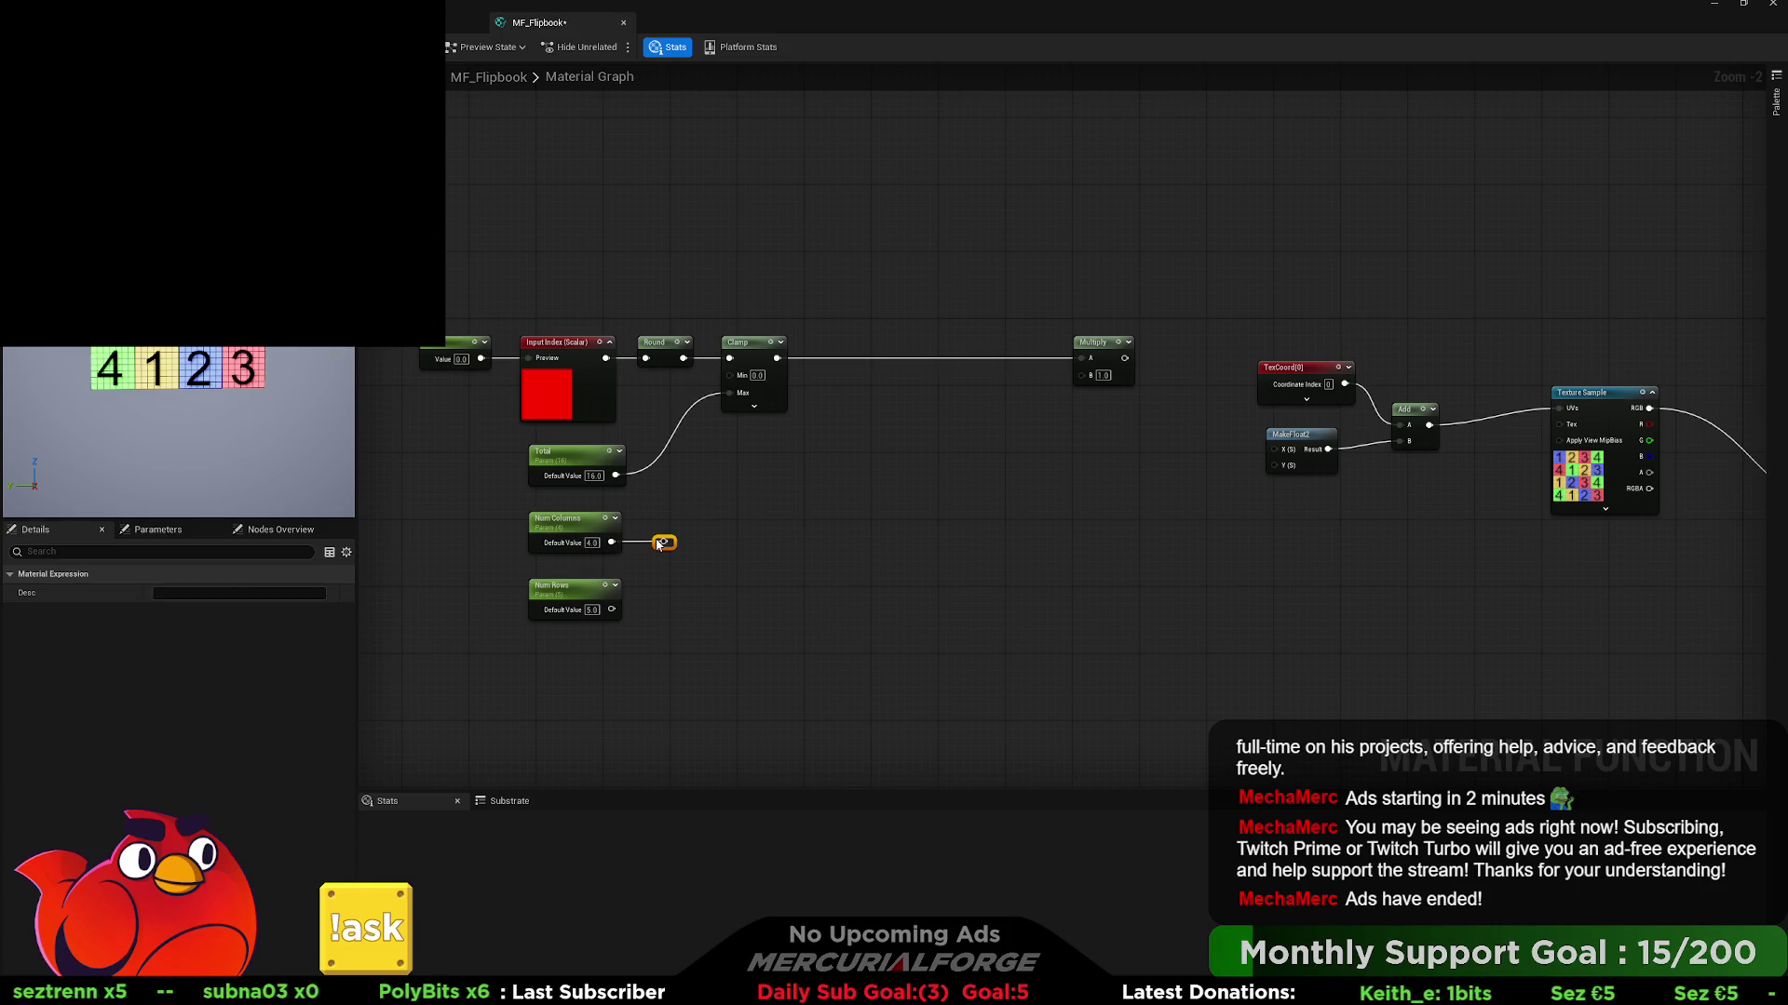
{"action": "key", "text": "Delete"}
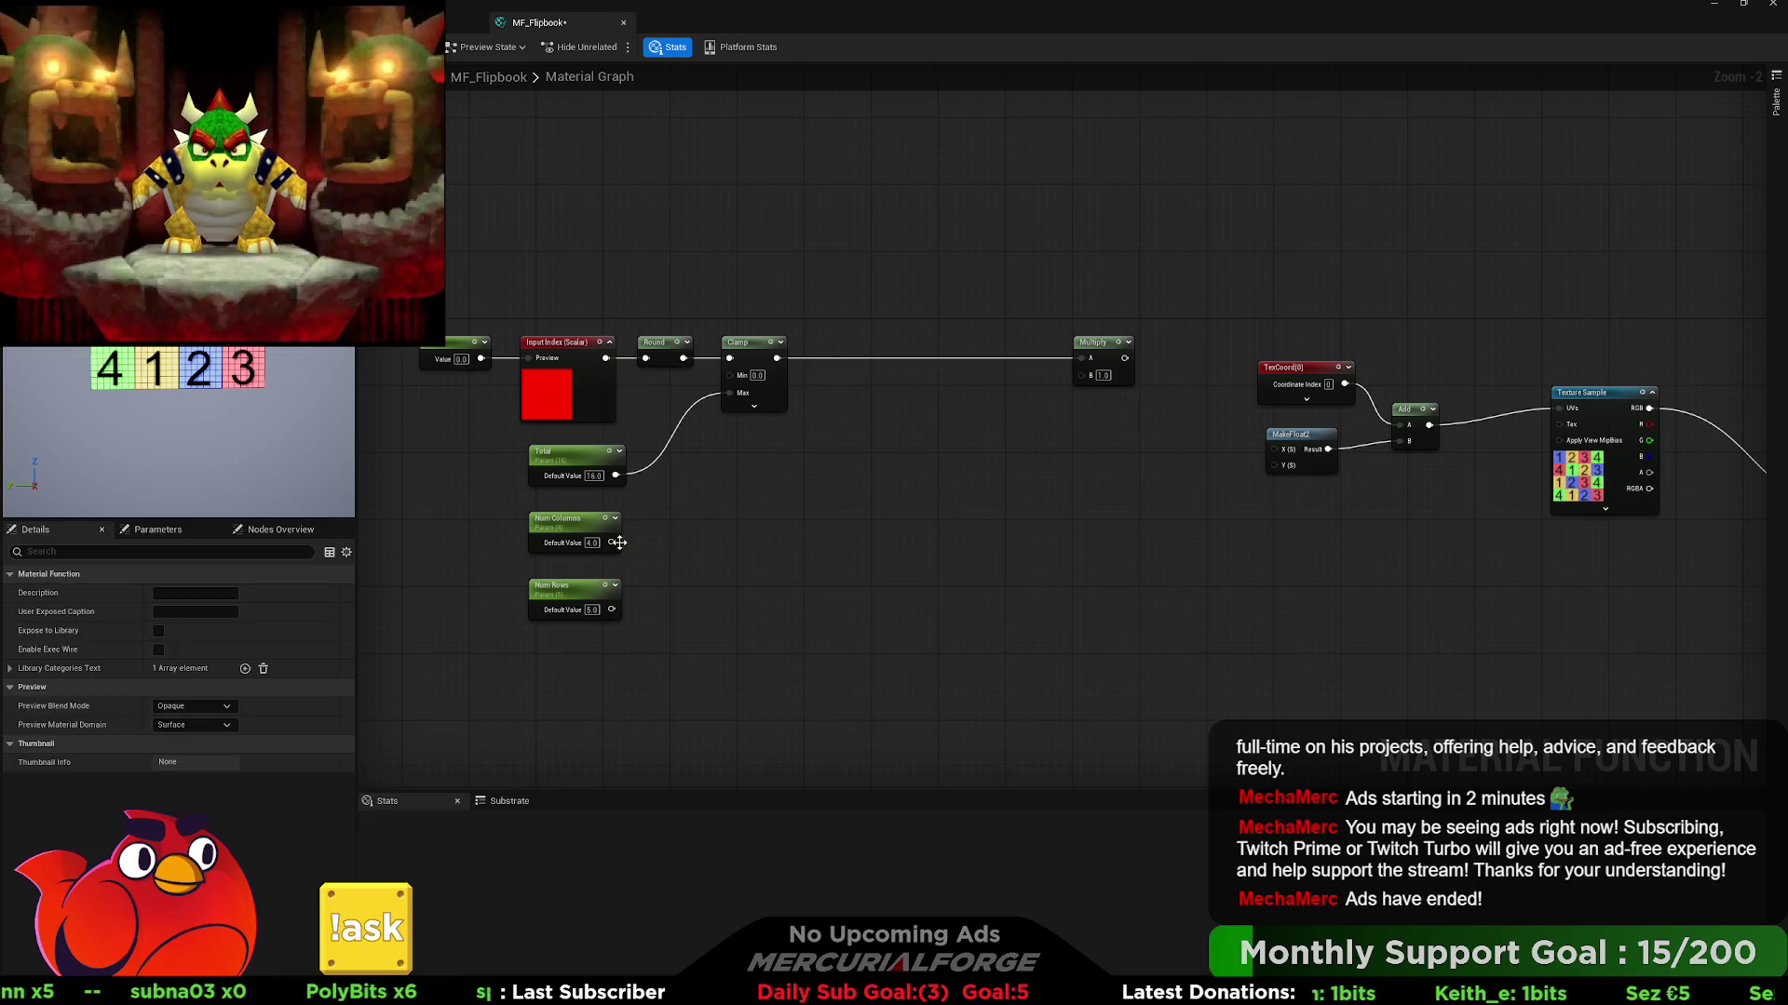
- Drag a wire from Num Columns and place a new Divide node
{"action": "left_click_drag", "start_coordinate": [611, 542], "coordinate": [684, 546]}
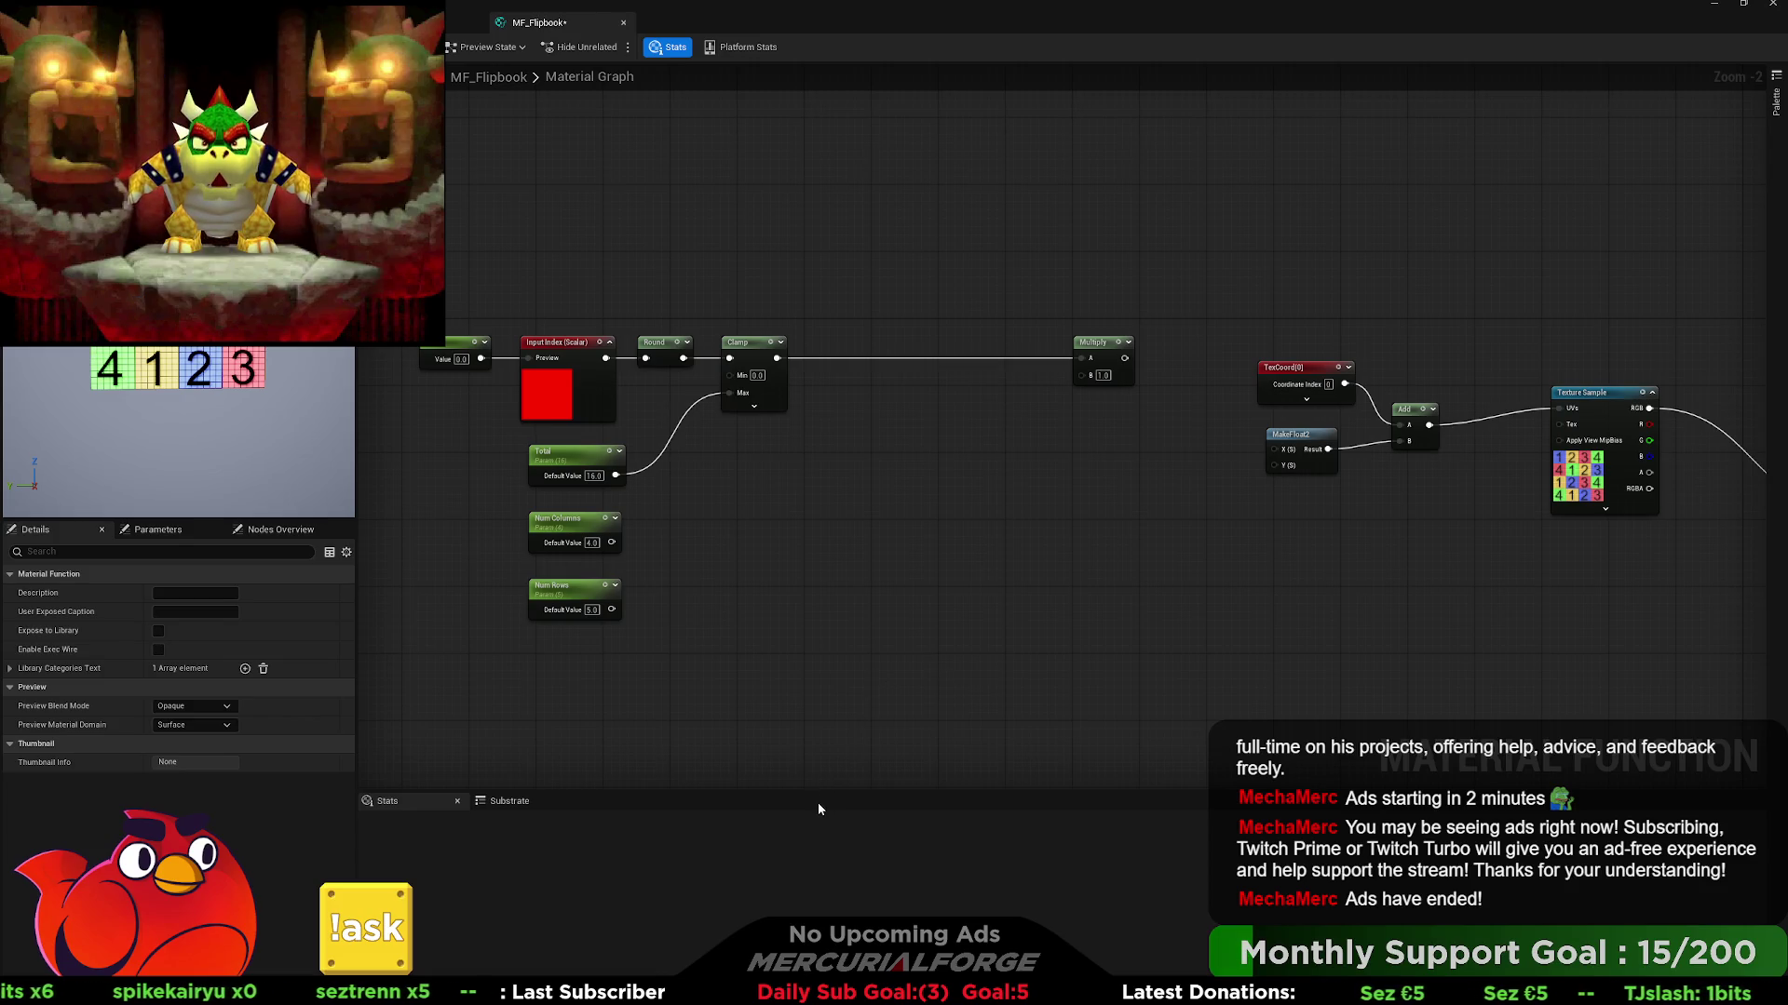
{"action": "mouse_move", "coordinate": [610, 542]}
{"action": "left_mouse_down"}
{"action": "mouse_move", "coordinate": [1069, 365]}
{"action": "mouse_move", "coordinate": [1059, 412]}
{"action": "mouse_move", "coordinate": [970, 427]}
{"action": "mouse_move", "coordinate": [970, 408]}
{"action": "mouse_move", "coordinate": [891, 410]}
{"action": "mouse_move", "coordinate": [942, 428]}
{"action": "left_mouse_up"}
{"action": "left_click", "coordinate": [976, 420]}
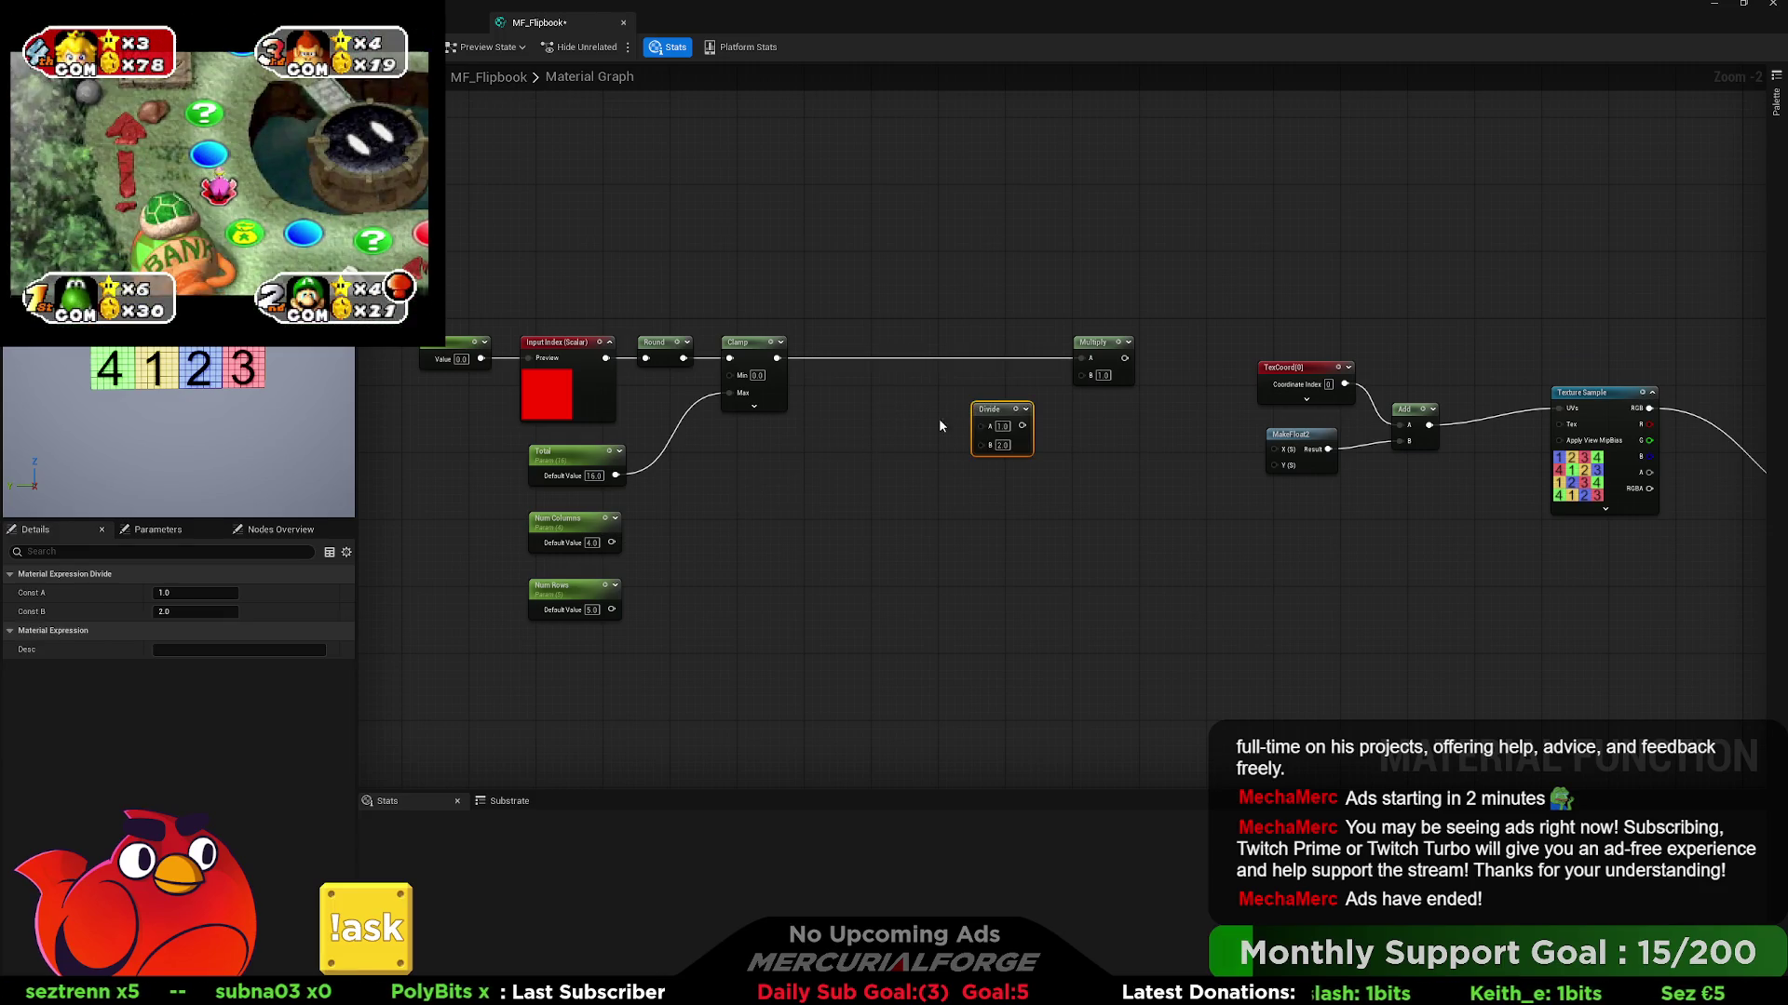
- Wire Num Columns into the Divide's B, then duplicate it with the clamped index in A
{"action": "mouse_move", "coordinate": [612, 543]}
{"action": "left_mouse_down"}
{"action": "mouse_move", "coordinate": [982, 444]}
{"action": "mouse_move", "coordinate": [1080, 374]}
{"action": "mouse_move", "coordinate": [1034, 397]}
{"action": "mouse_move", "coordinate": [1036, 382]}
{"action": "left_mouse_up"}
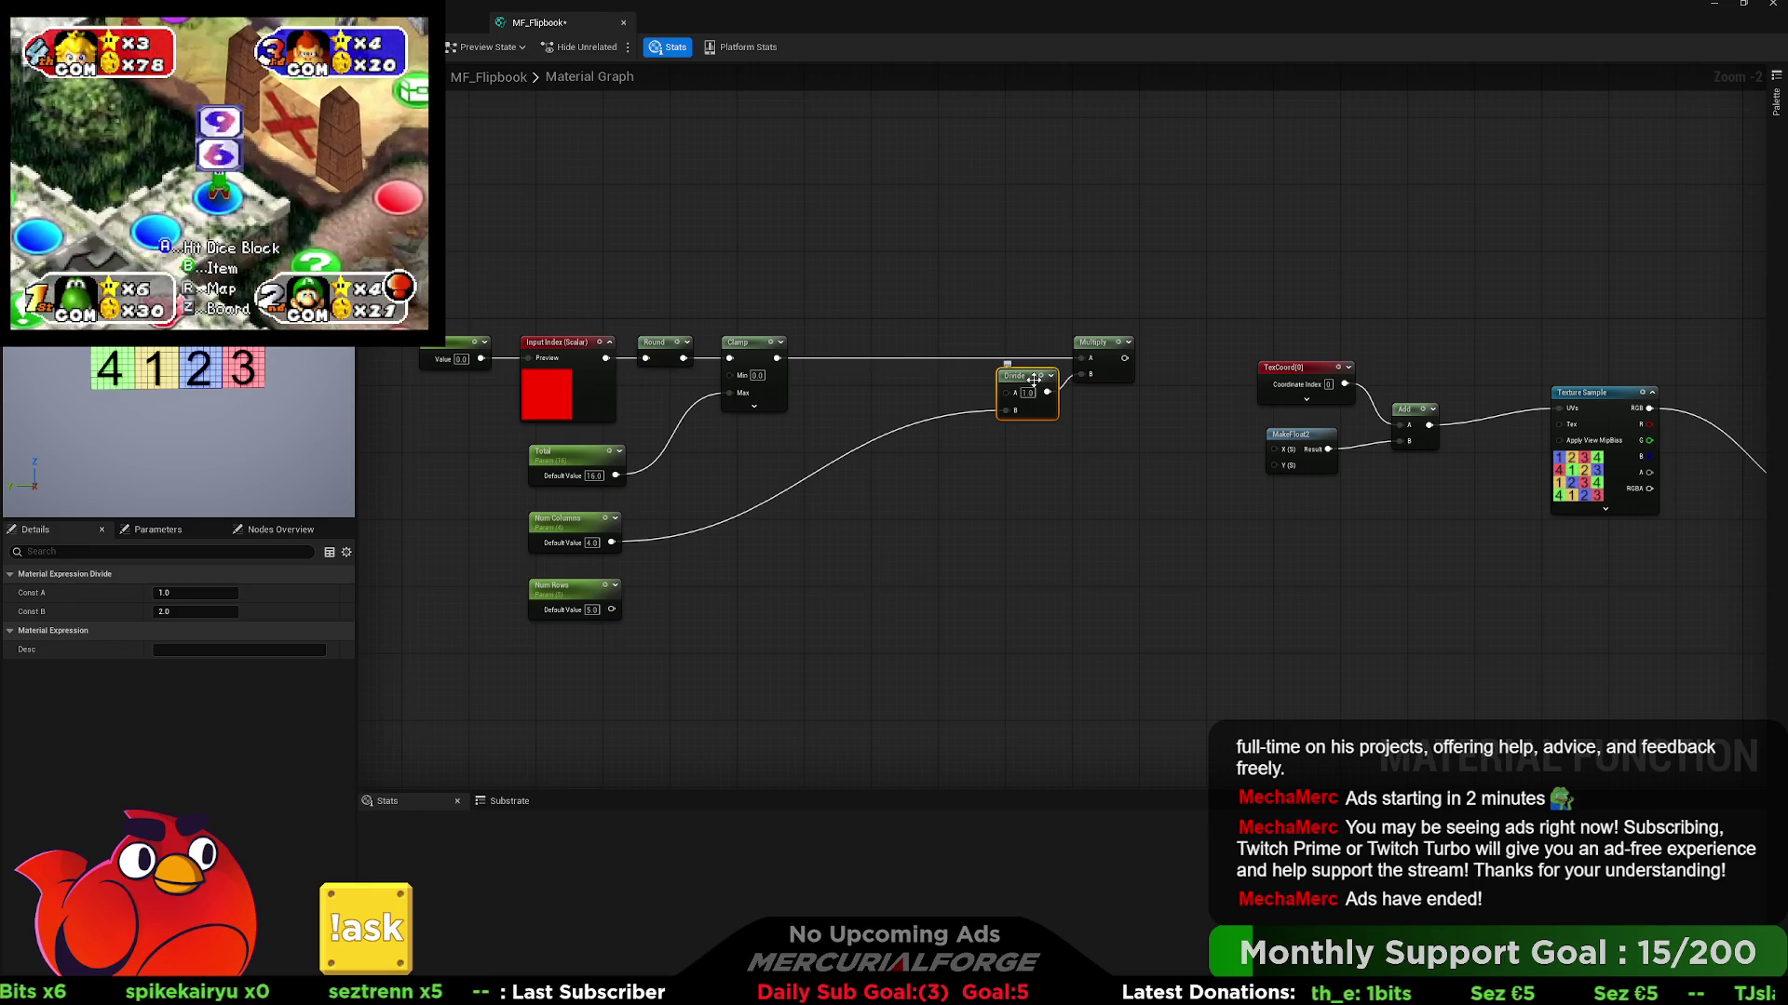
{"action": "key", "text": "ctrl+w"}
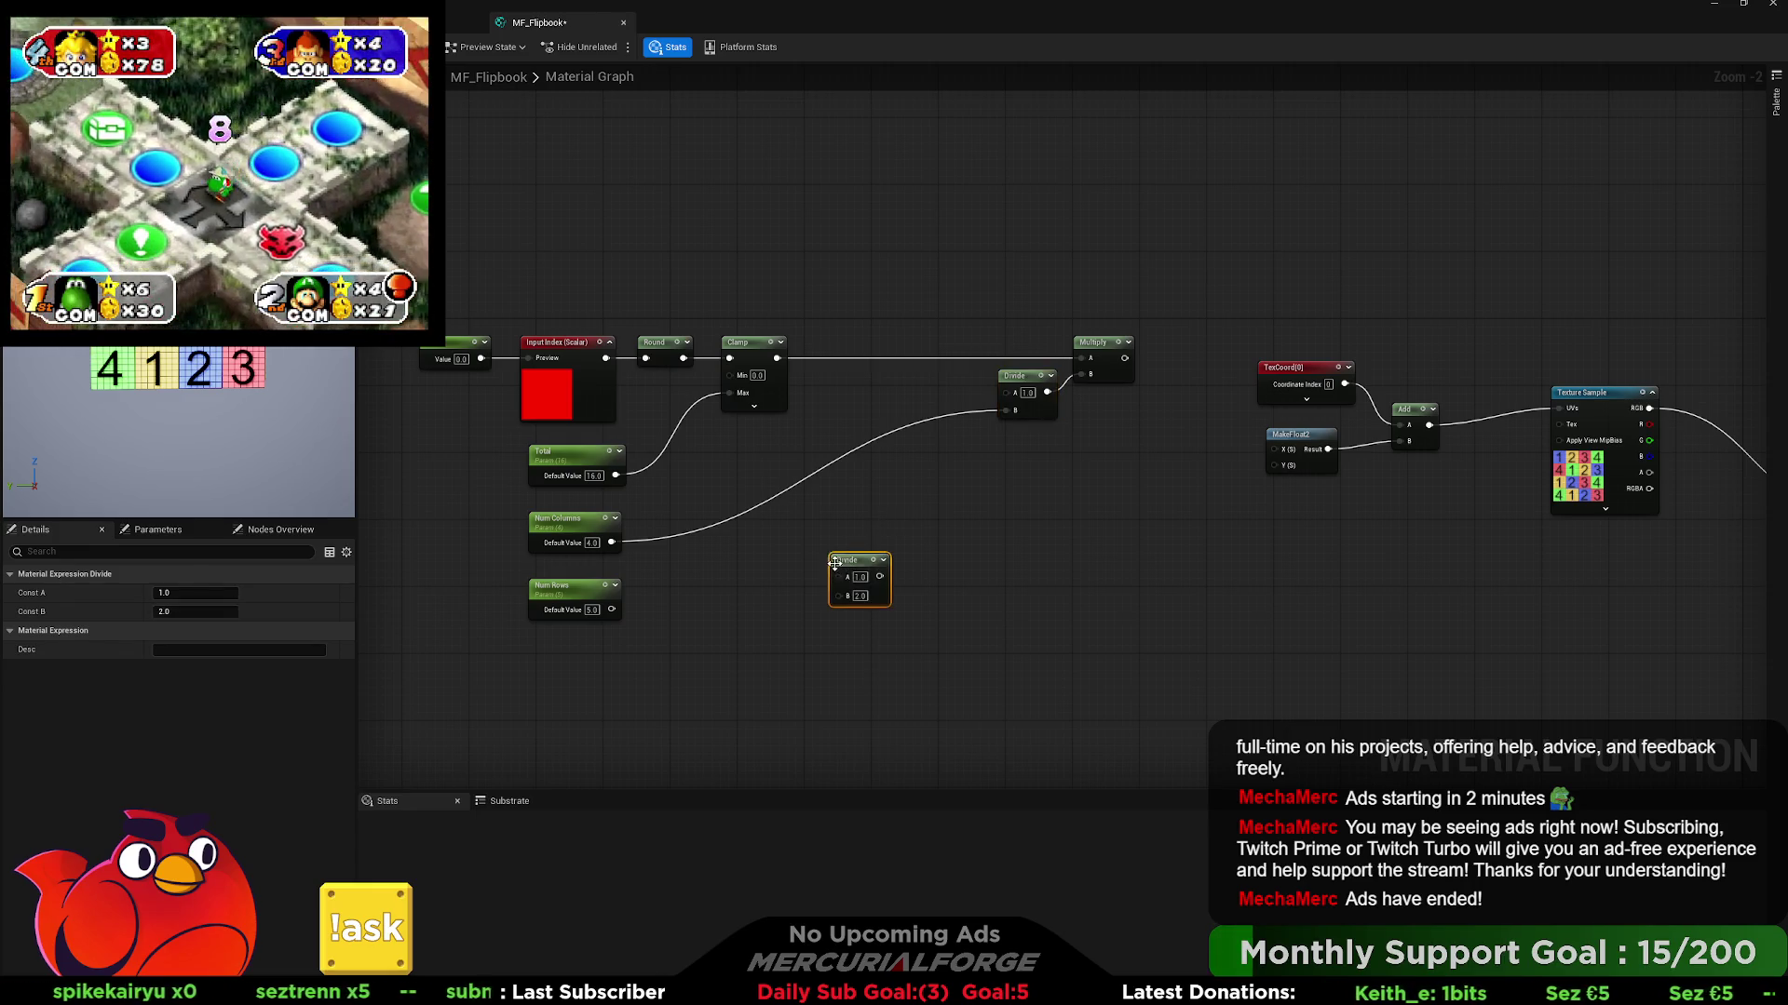
{"action": "mouse_move", "coordinate": [777, 358]}
{"action": "left_mouse_down"}
{"action": "mouse_move", "coordinate": [843, 550]}
{"action": "mouse_move", "coordinate": [879, 585]}
{"action": "mouse_move", "coordinate": [611, 608]}
{"action": "left_mouse_up"}
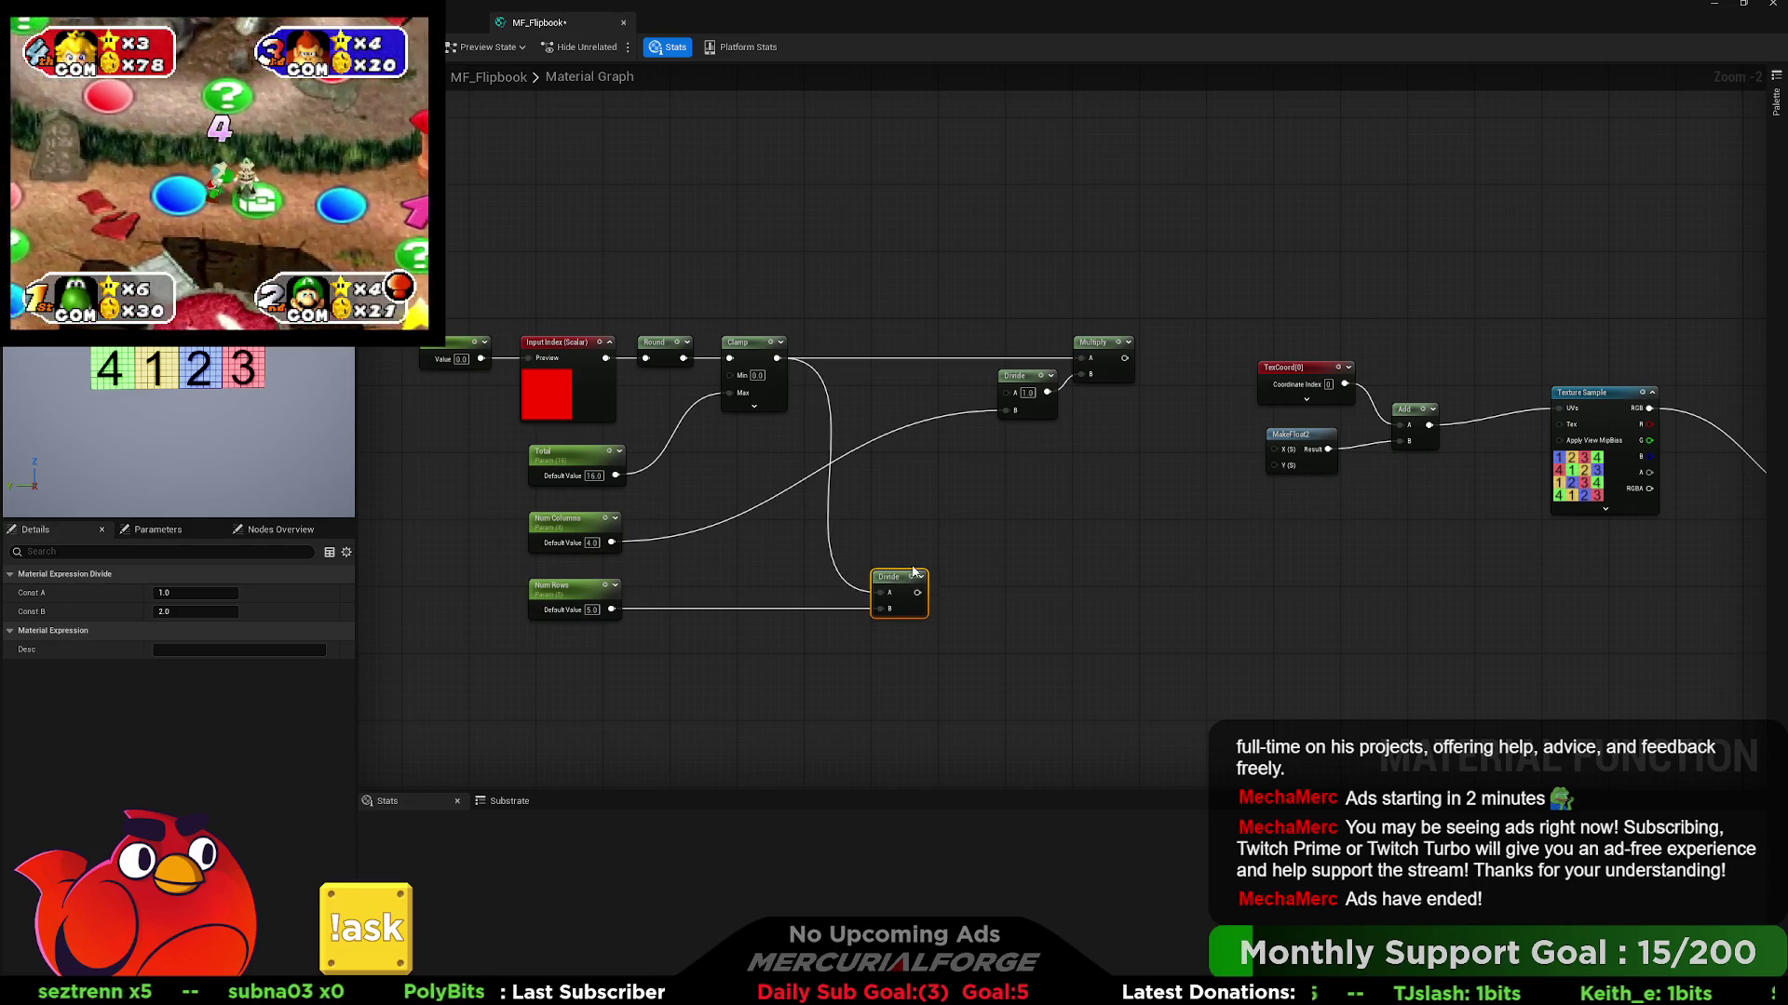
- Add a Floor node after the lower Divide's output
{"action": "left_click_drag", "start_coordinate": [918, 592], "coordinate": [963, 595]}
{"action": "type", "text": "floor"}
{"action": "key", "text": "Return"}
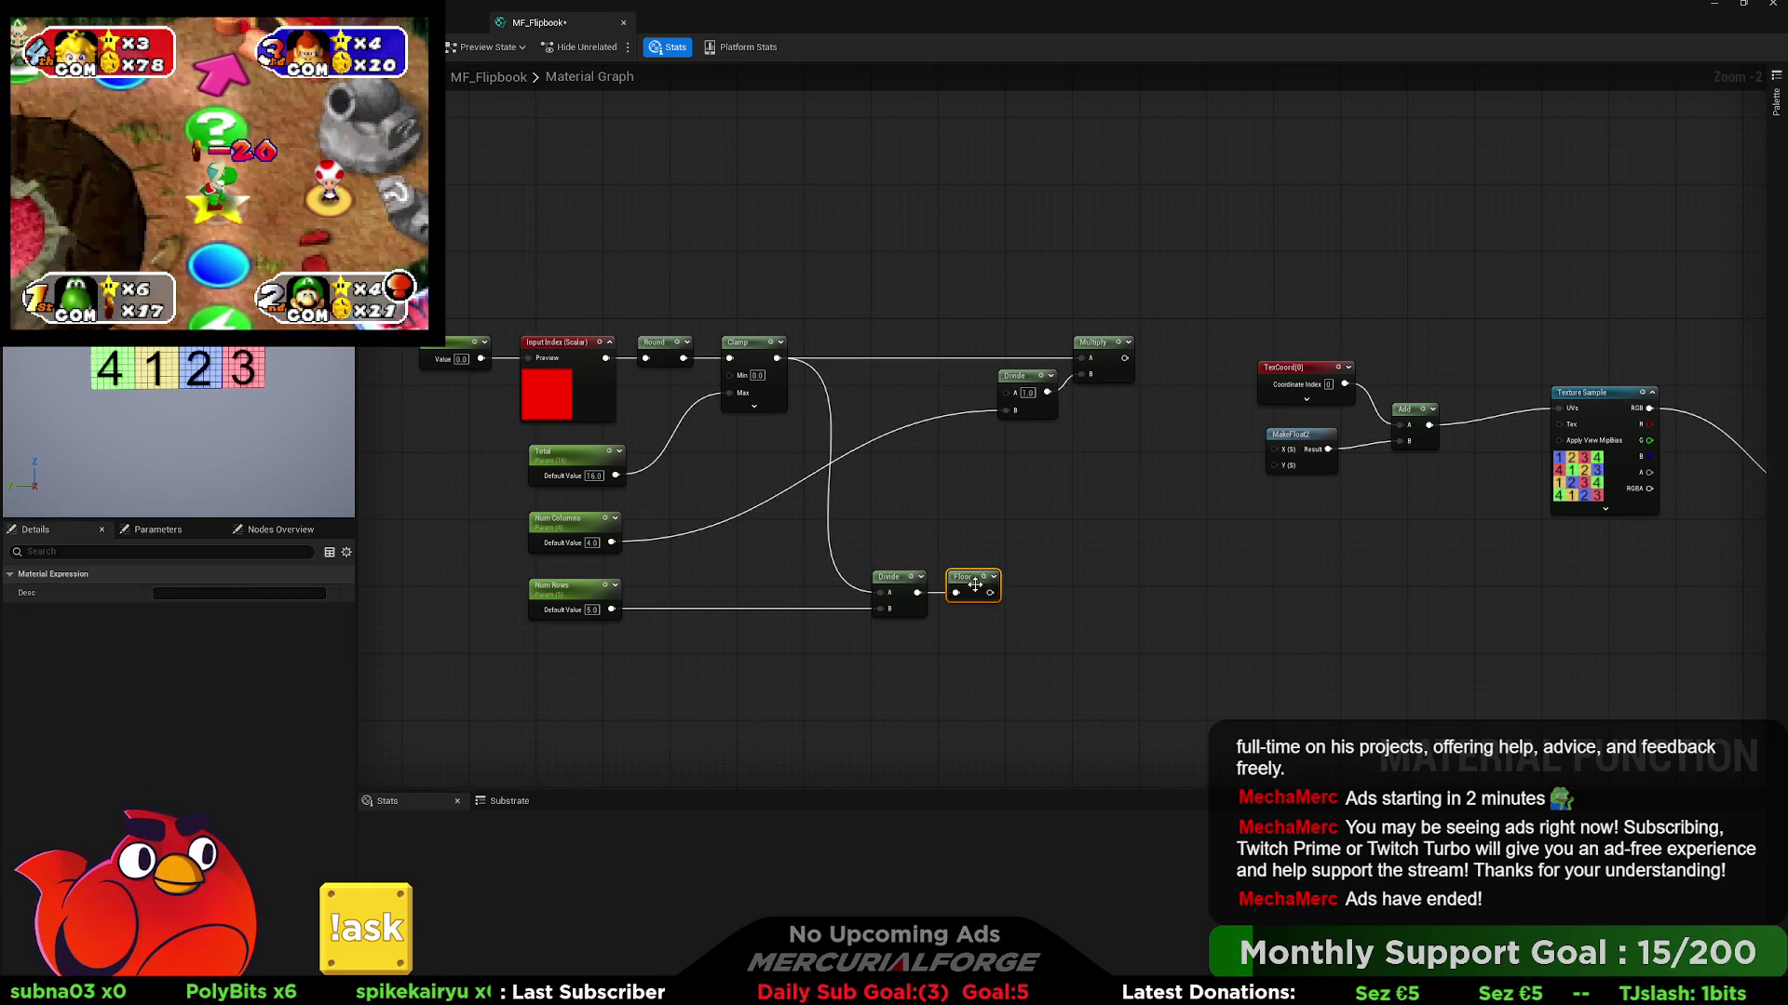
{"action": "left_click_drag", "start_coordinate": [989, 593], "coordinate": [991, 599]}
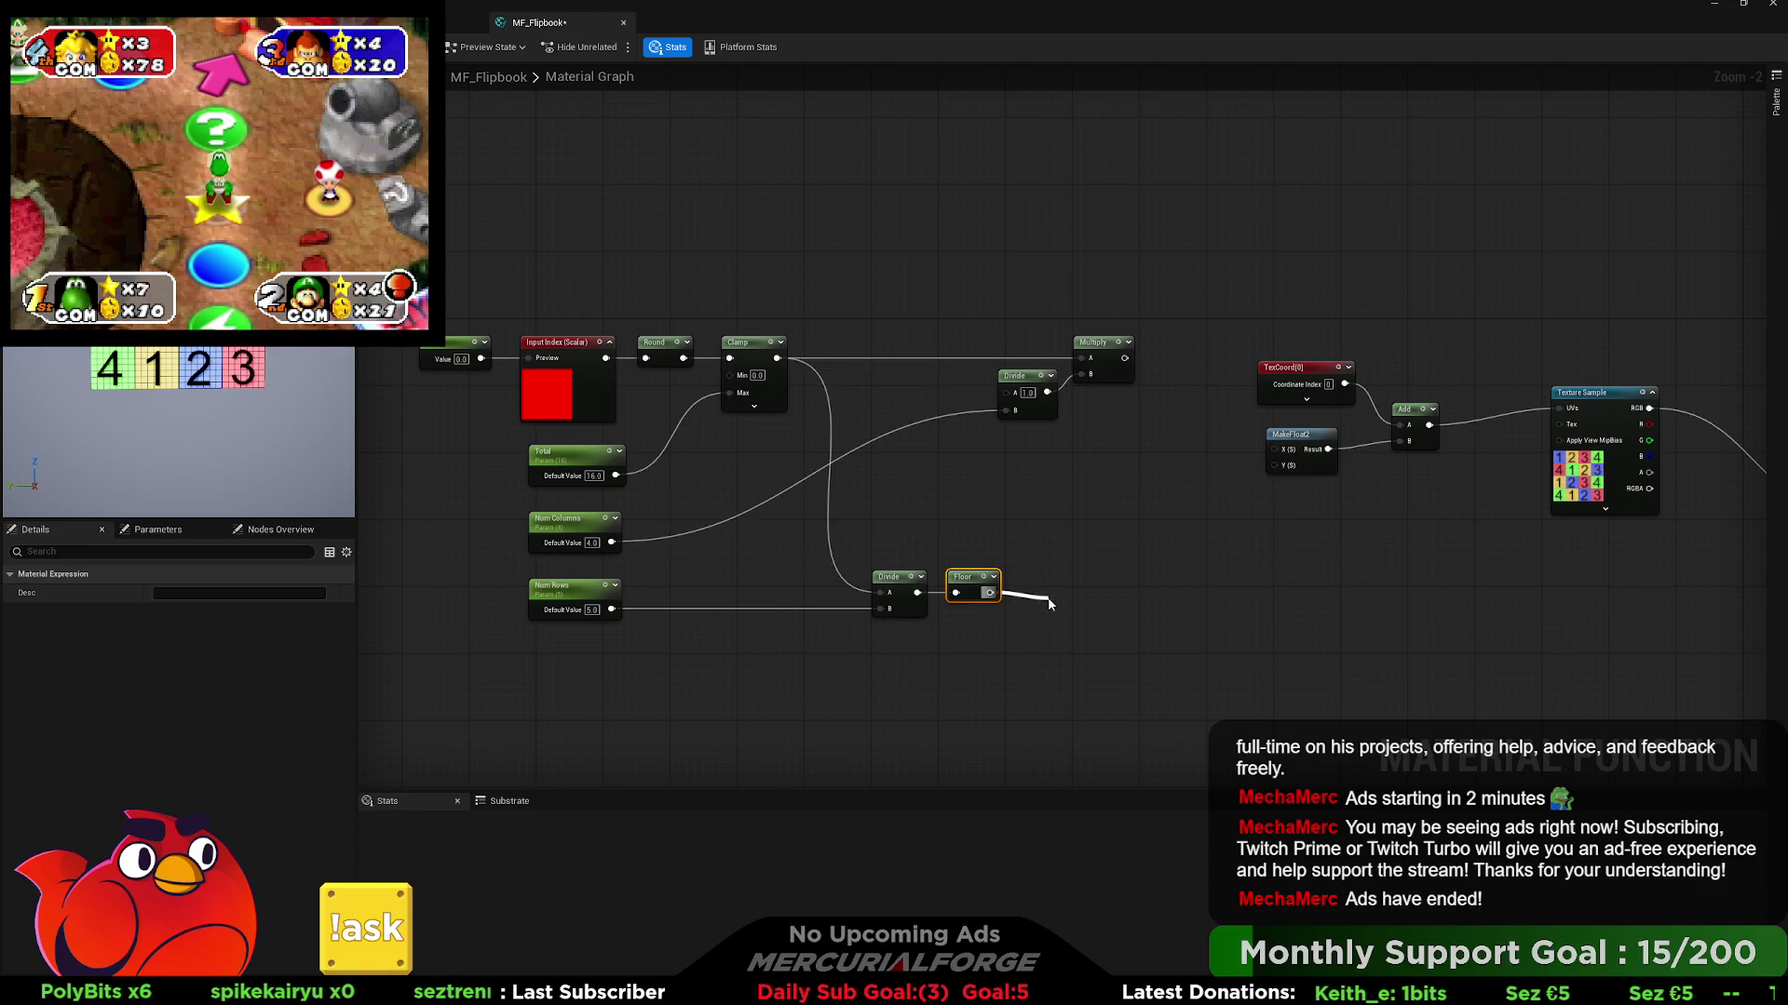
{"action": "left_click_drag", "start_coordinate": [1031, 600], "coordinate": [1081, 525]}
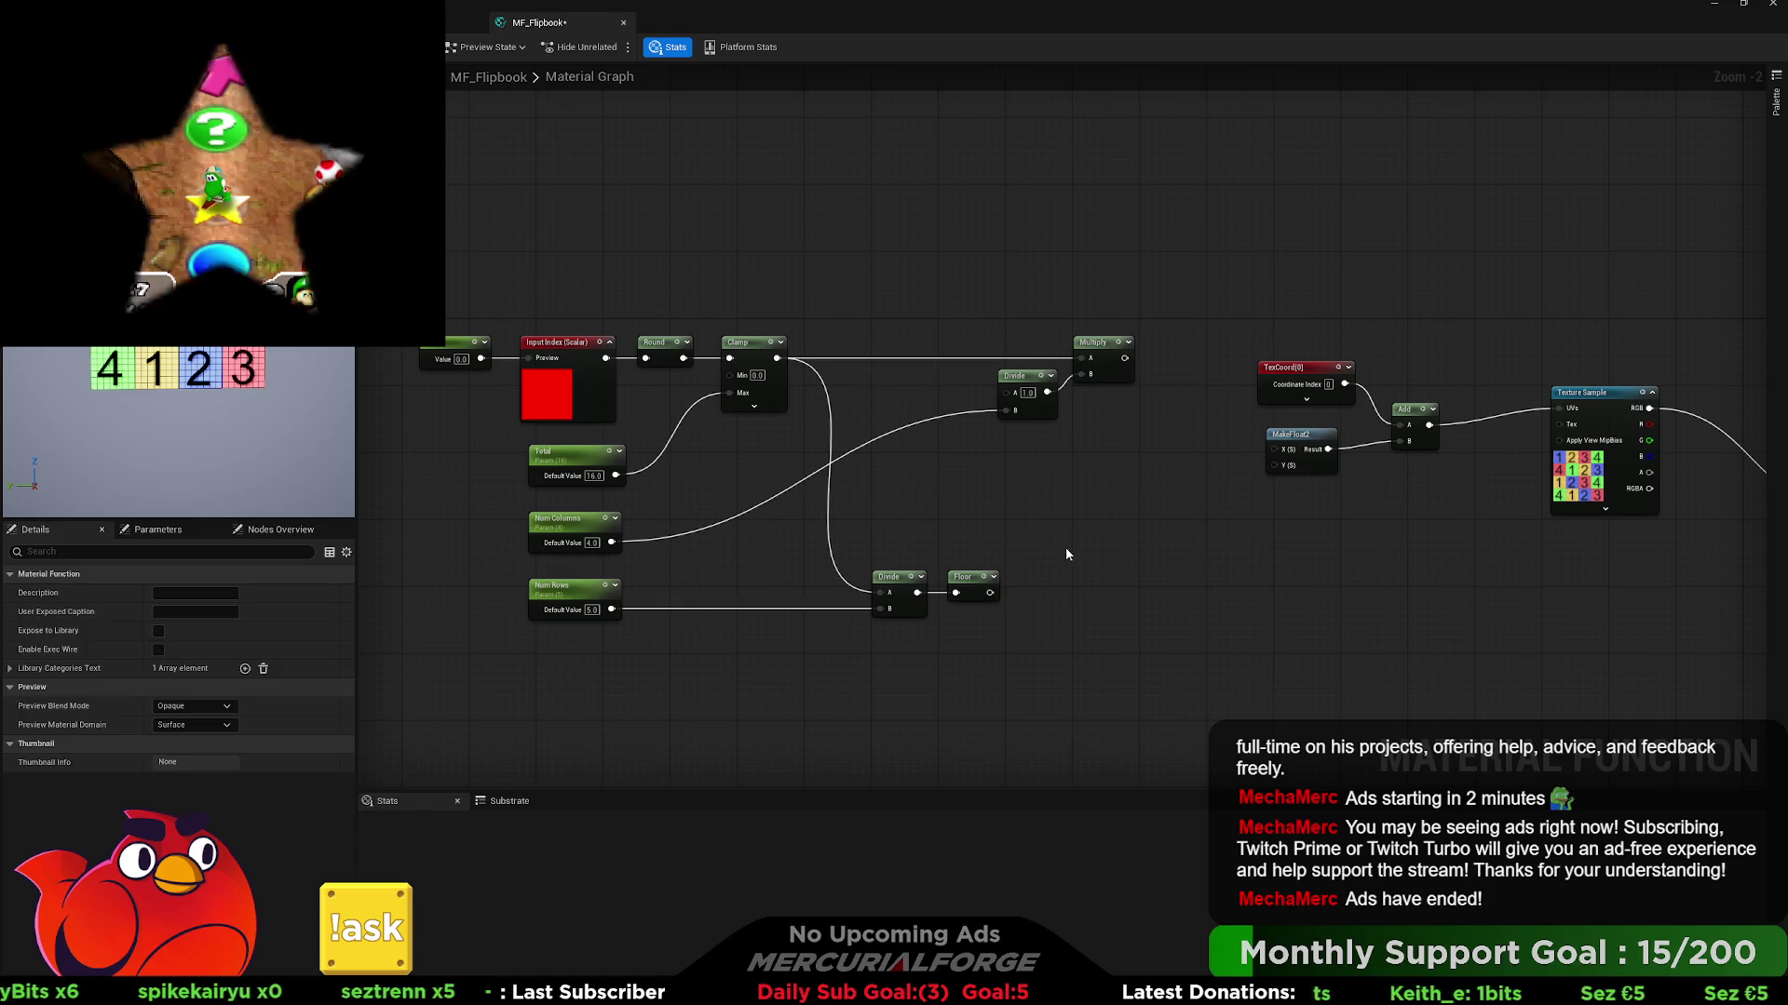
- Add a Multiply fed by Floor, plus a new Divide for the rows
{"action": "left_click", "coordinate": [1048, 571]}
{"action": "left_click_drag", "start_coordinate": [989, 592], "coordinate": [1054, 594]}
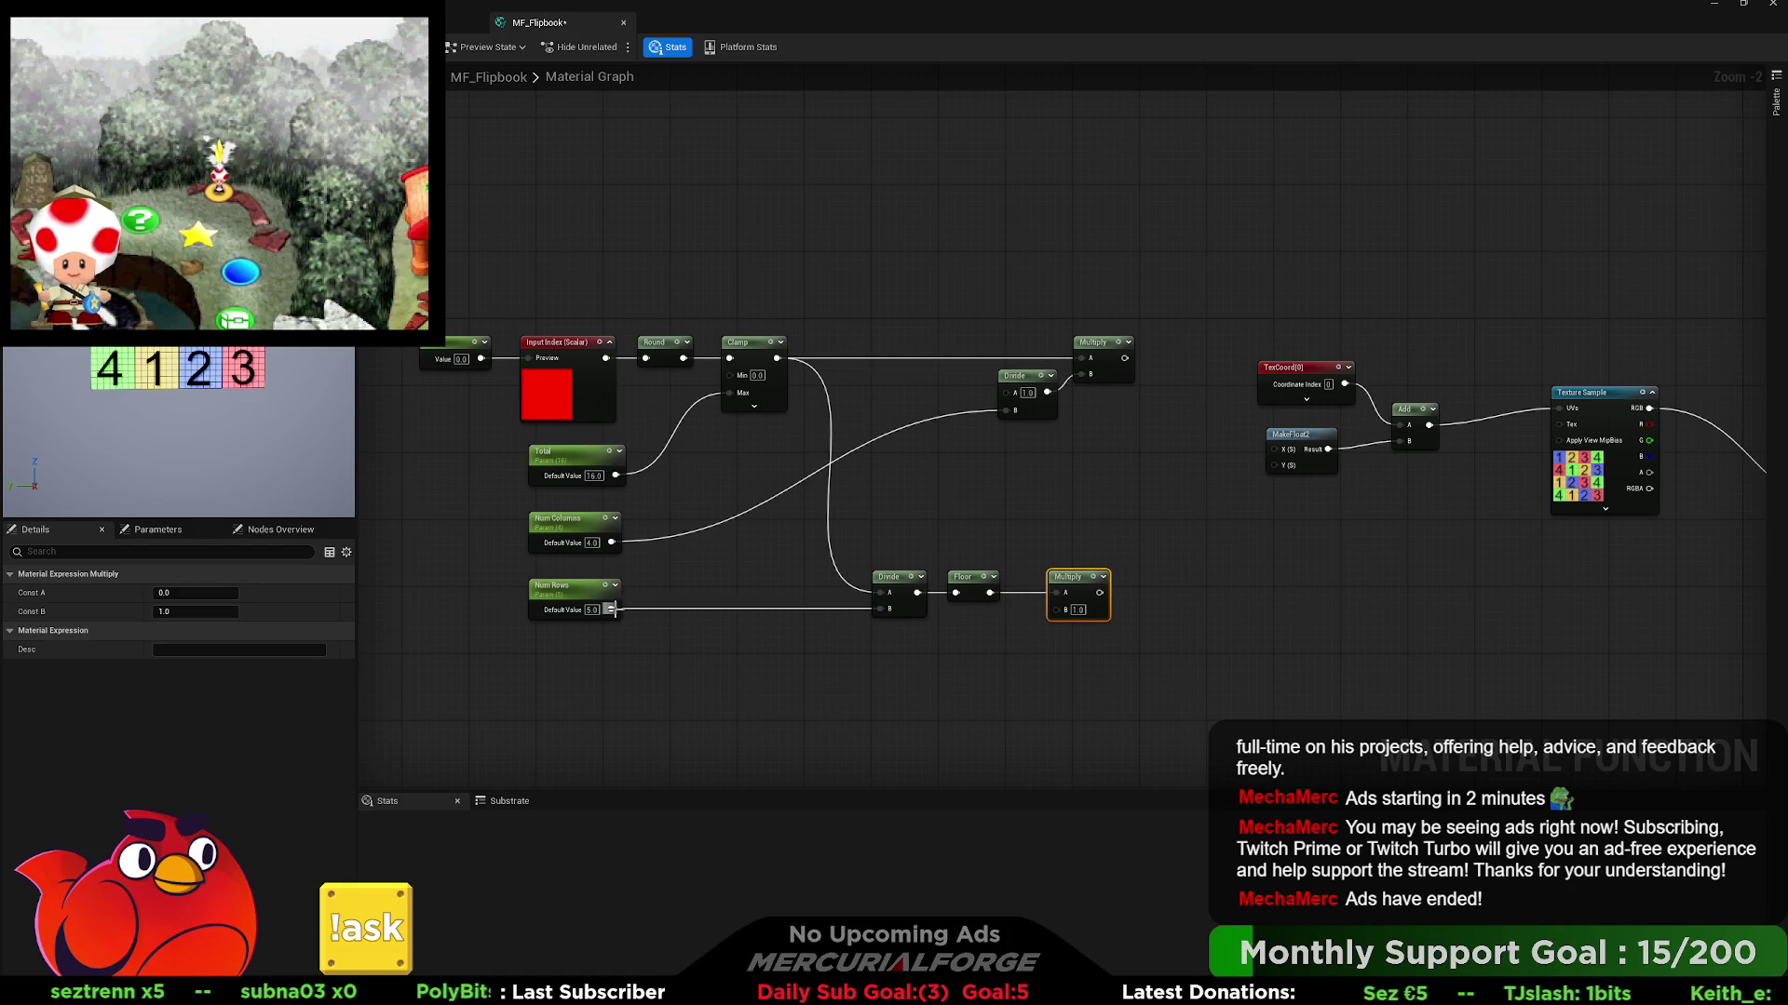
{"action": "left_click_drag", "start_coordinate": [612, 609], "coordinate": [883, 671]}
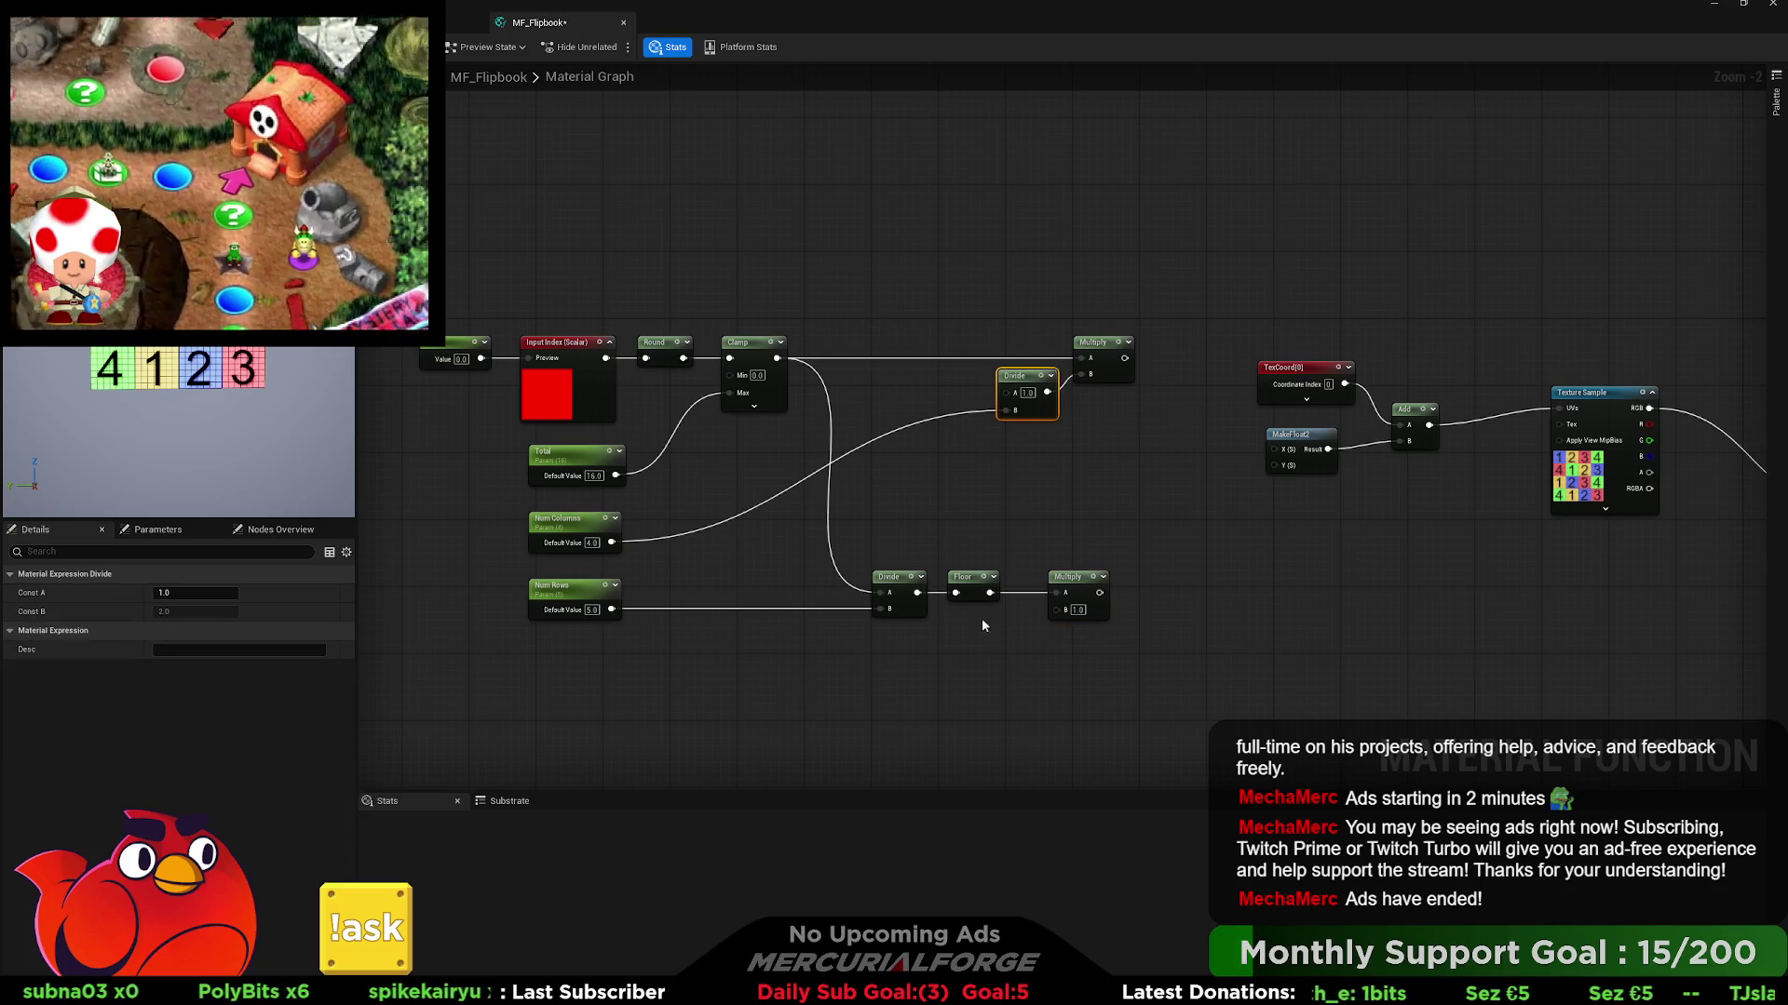
{"action": "left_click", "coordinate": [931, 646]}
- Wire Num Rows into the new Divide's B, then both Multiplies into MakeFloat2 X and Y
{"action": "mouse_move", "coordinate": [612, 609]}
{"action": "left_mouse_down"}
{"action": "mouse_move", "coordinate": [936, 690]}
{"action": "mouse_move", "coordinate": [1057, 609]}
{"action": "left_mouse_up"}
{"action": "left_click_drag", "start_coordinate": [940, 652], "coordinate": [957, 635]}
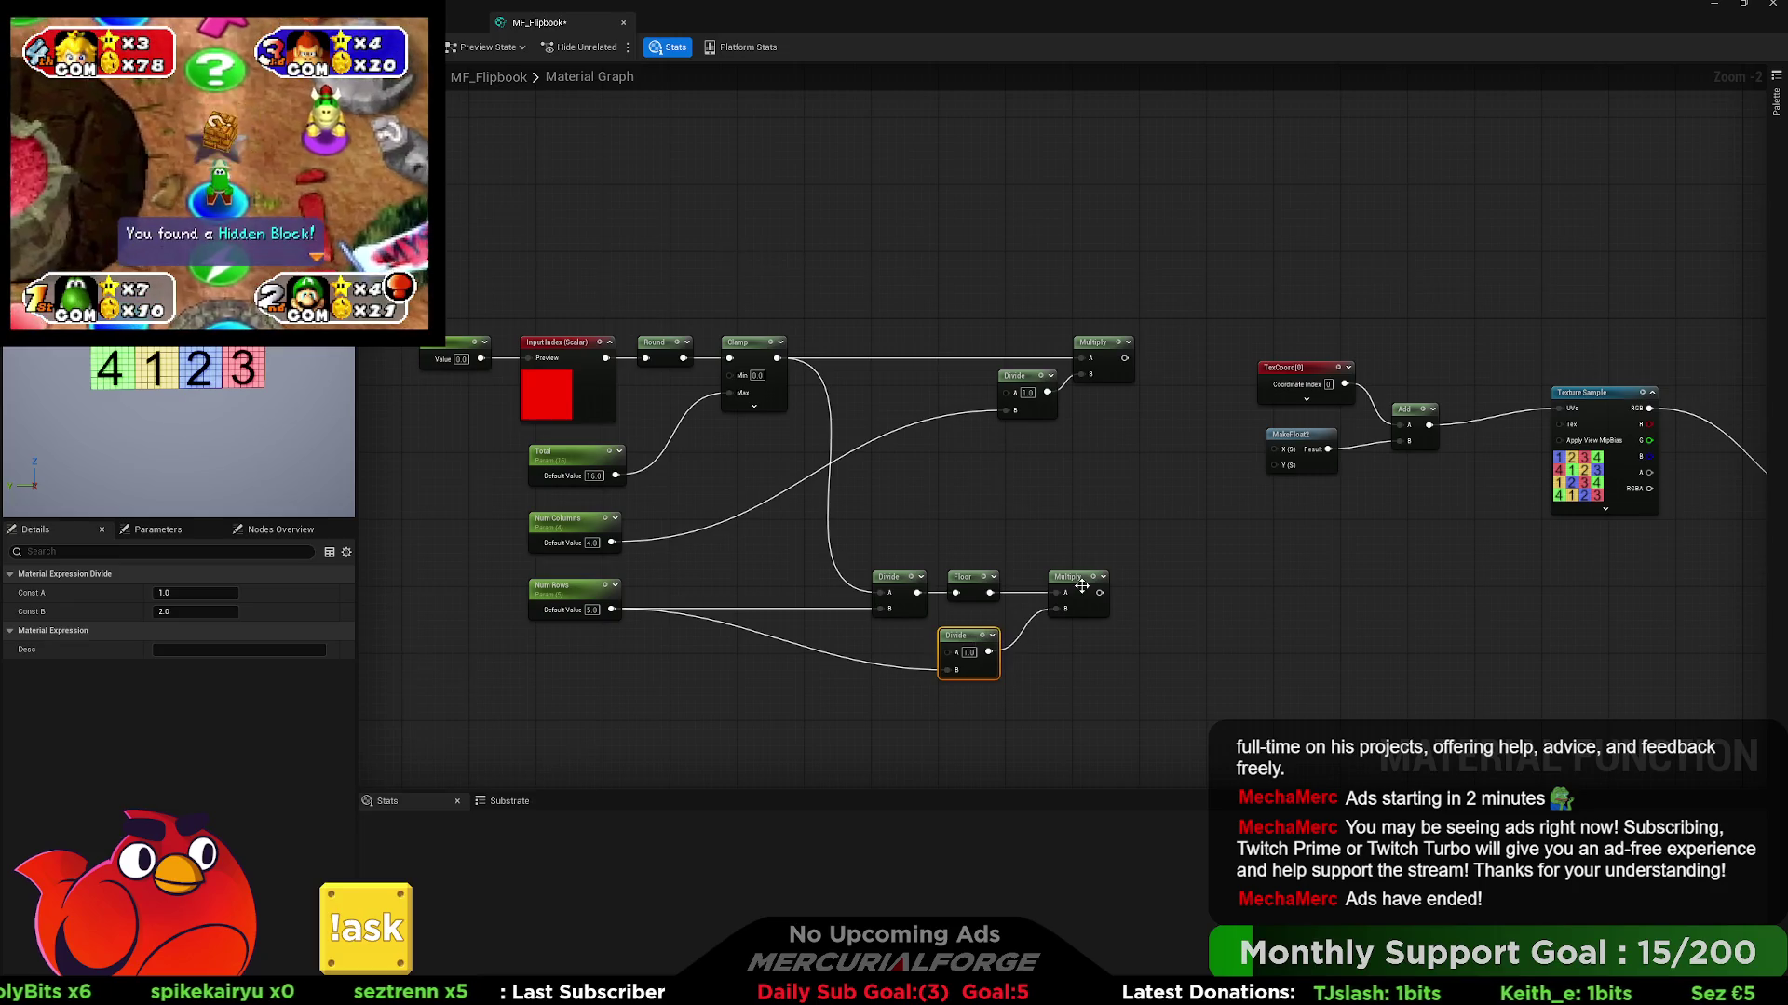
{"action": "left_click_drag", "start_coordinate": [1260, 476], "coordinate": [1281, 466]}
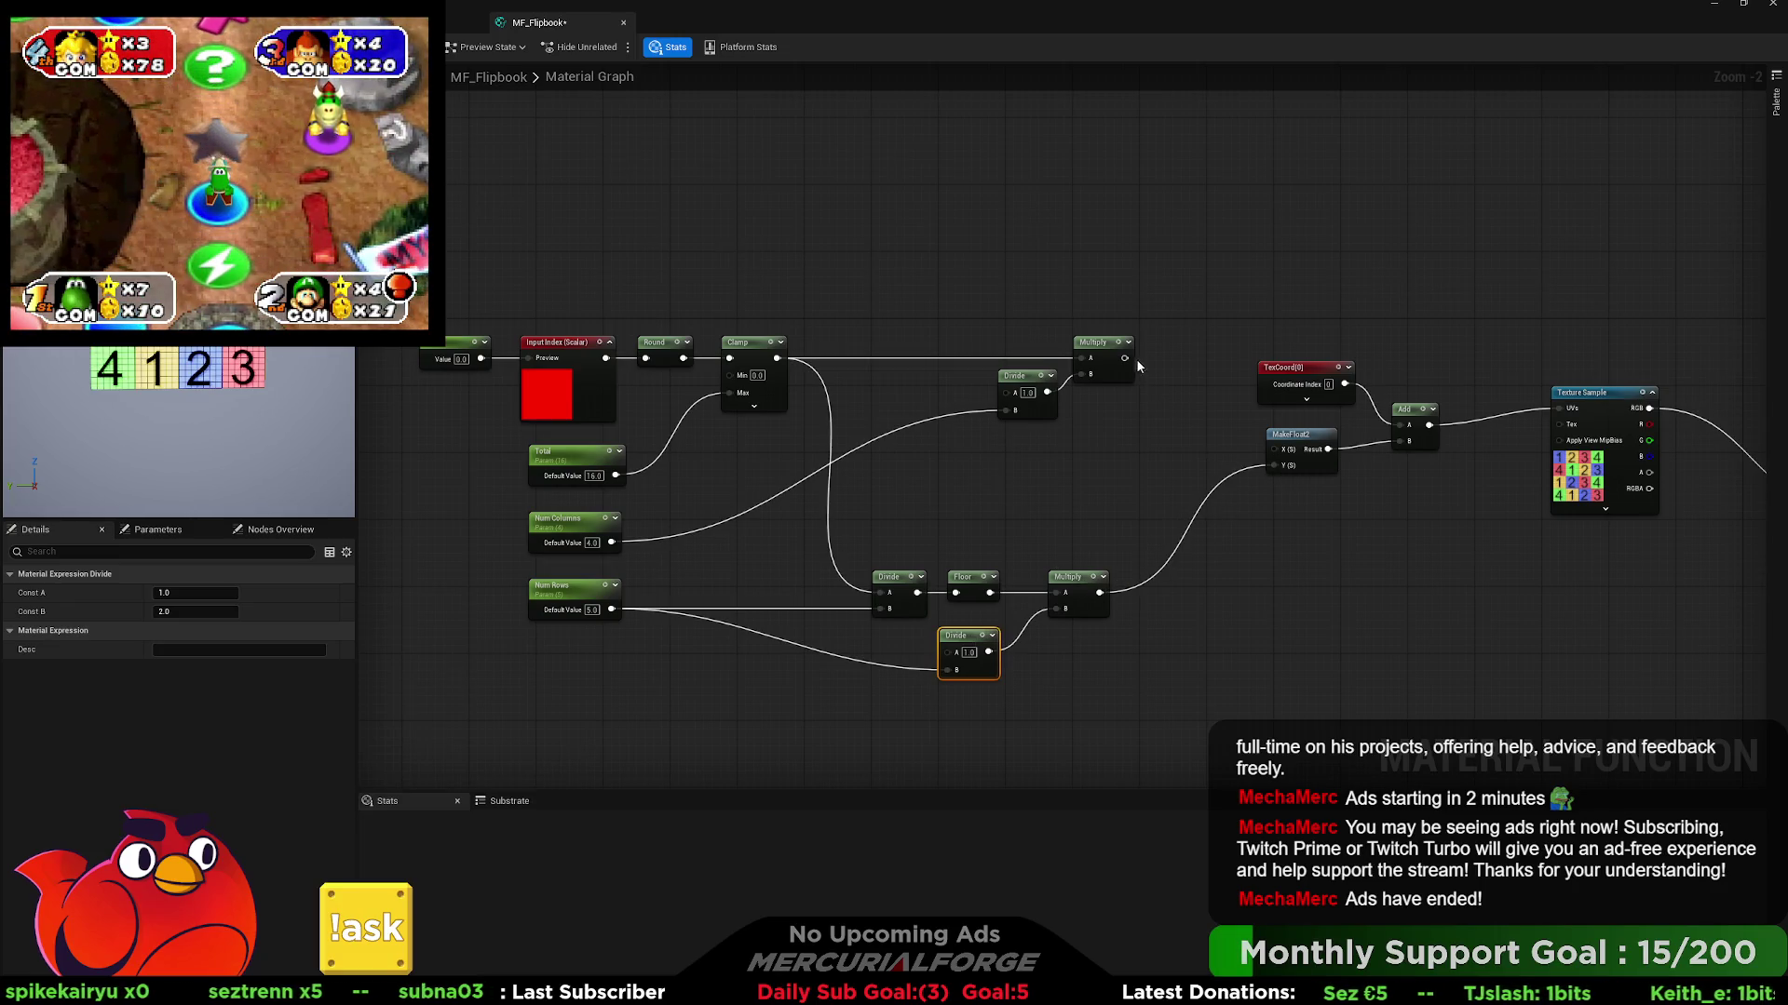
{"action": "left_click_drag", "start_coordinate": [1125, 358], "coordinate": [1277, 452]}
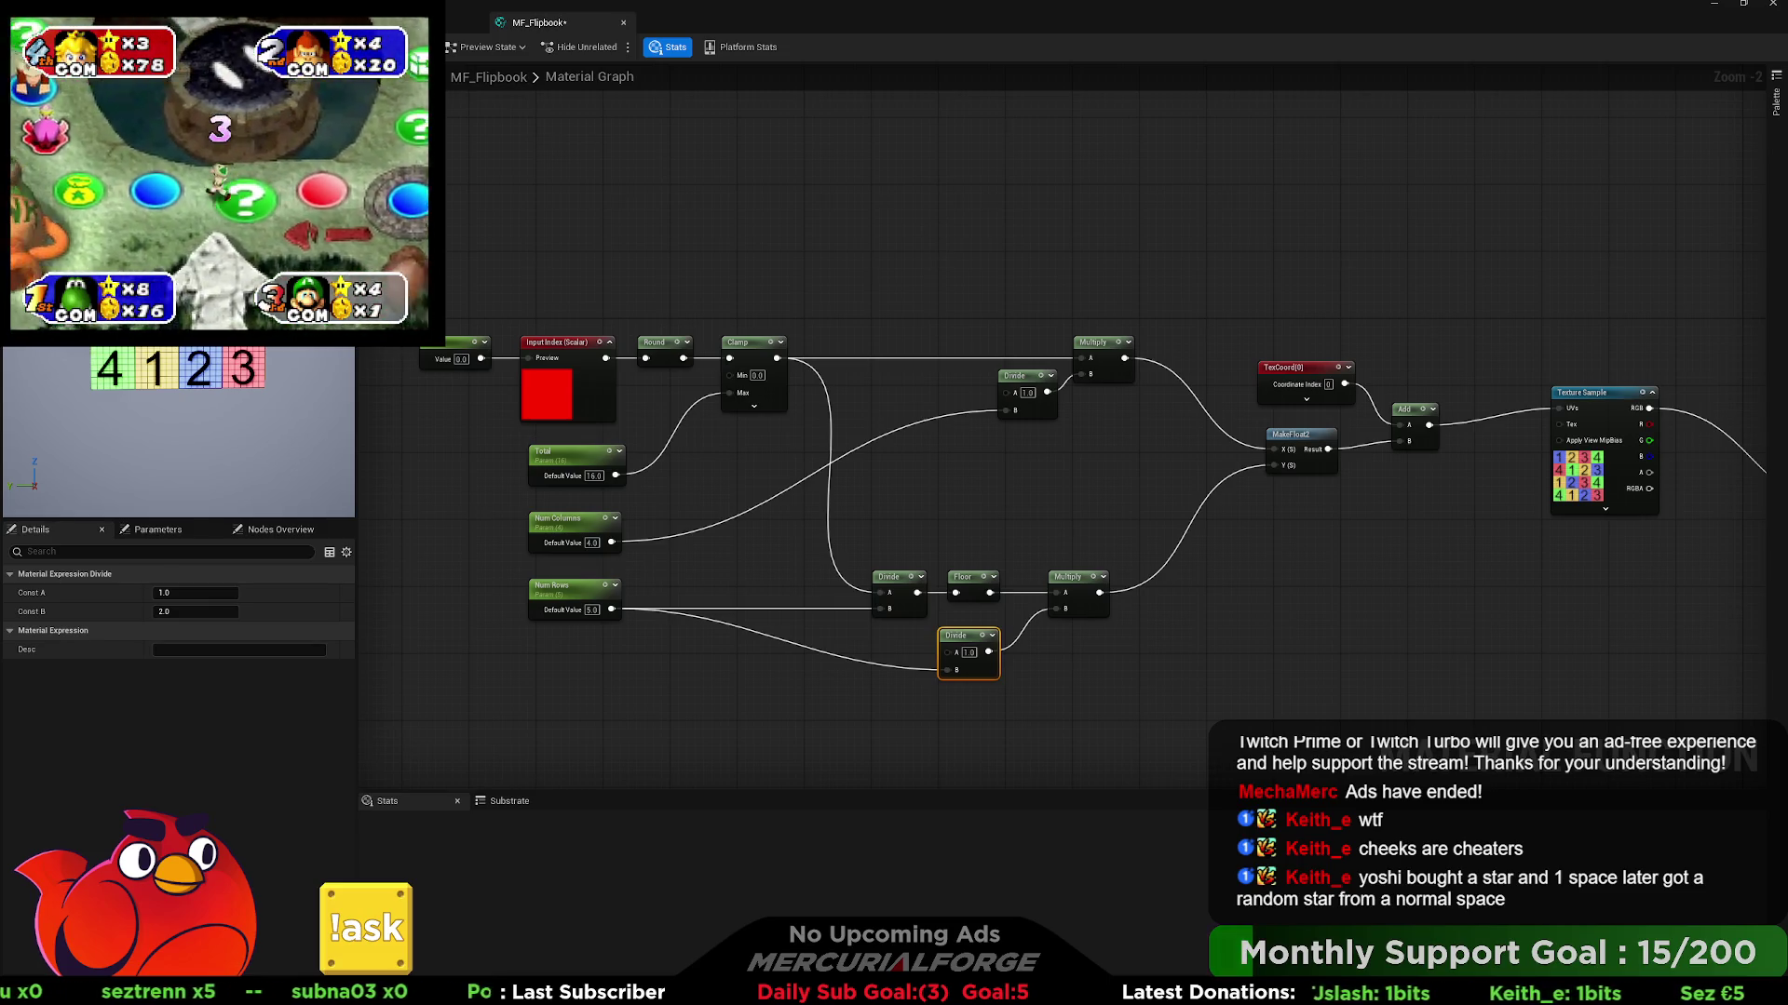
{"action": "left_click", "coordinate": [460, 359]}
- Test the index constant at values 2, 1, 0 and 2 again
{"action": "type", "text": "2"}
{"action": "key", "text": "Return"}
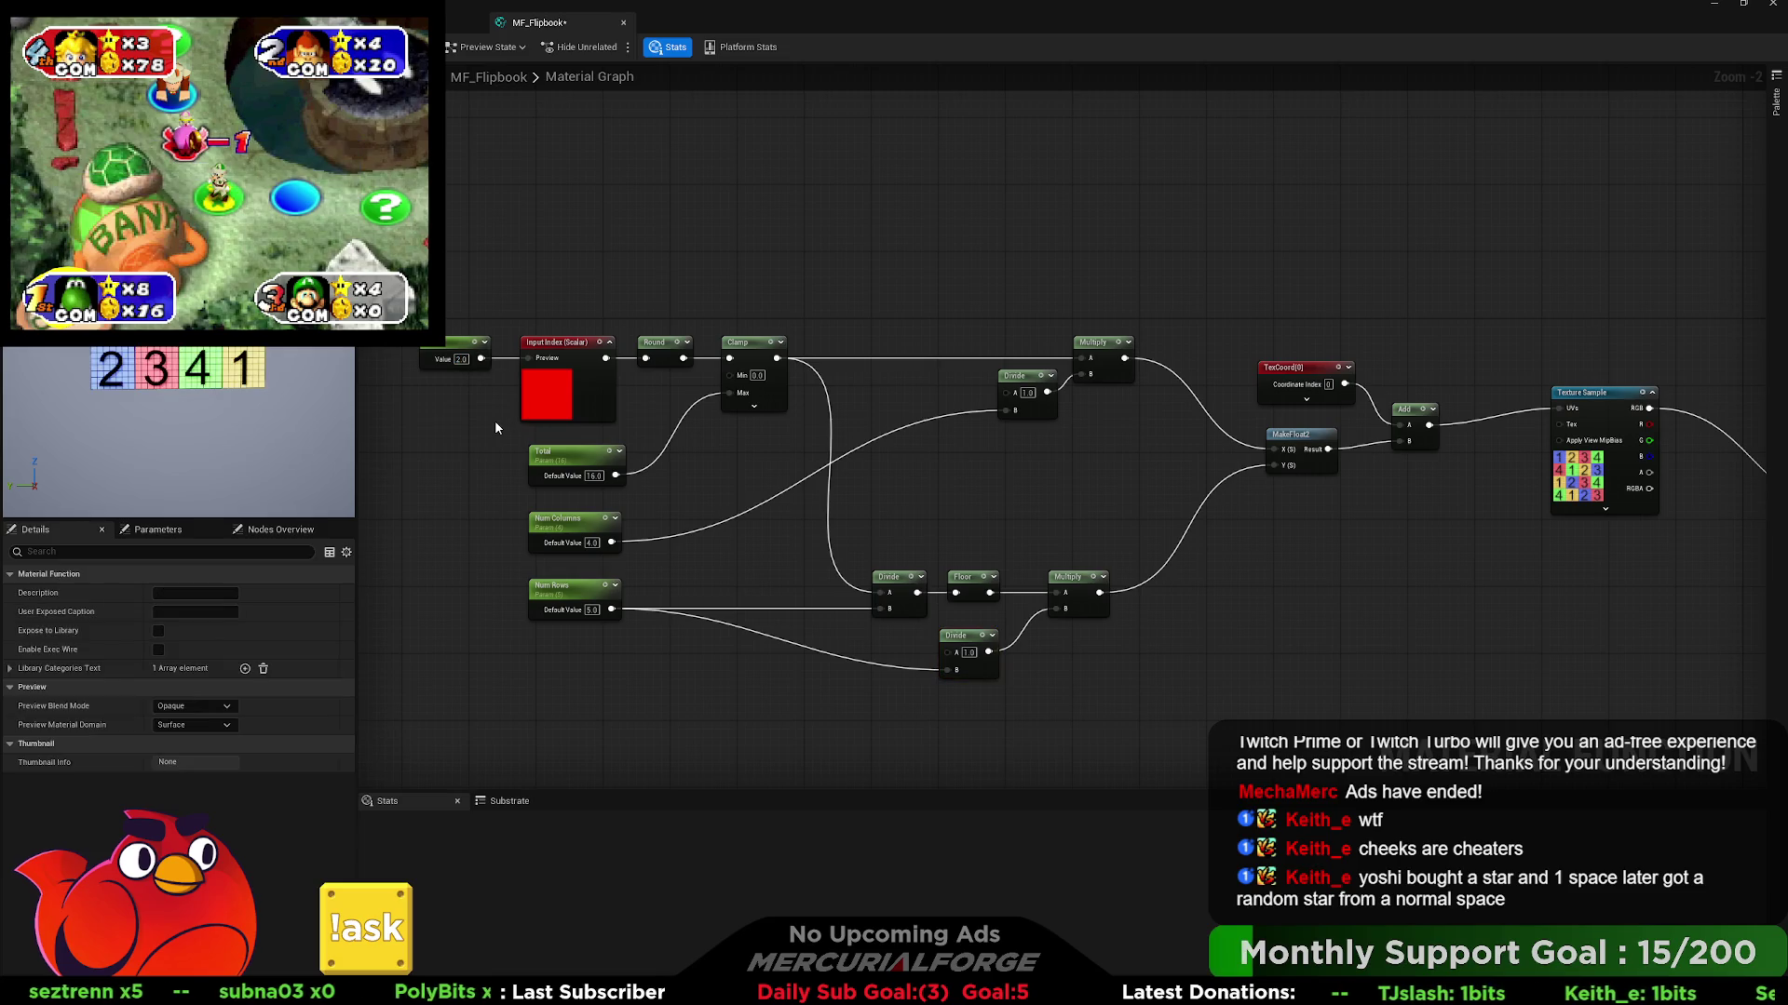
{"action": "key", "text": "Return"}
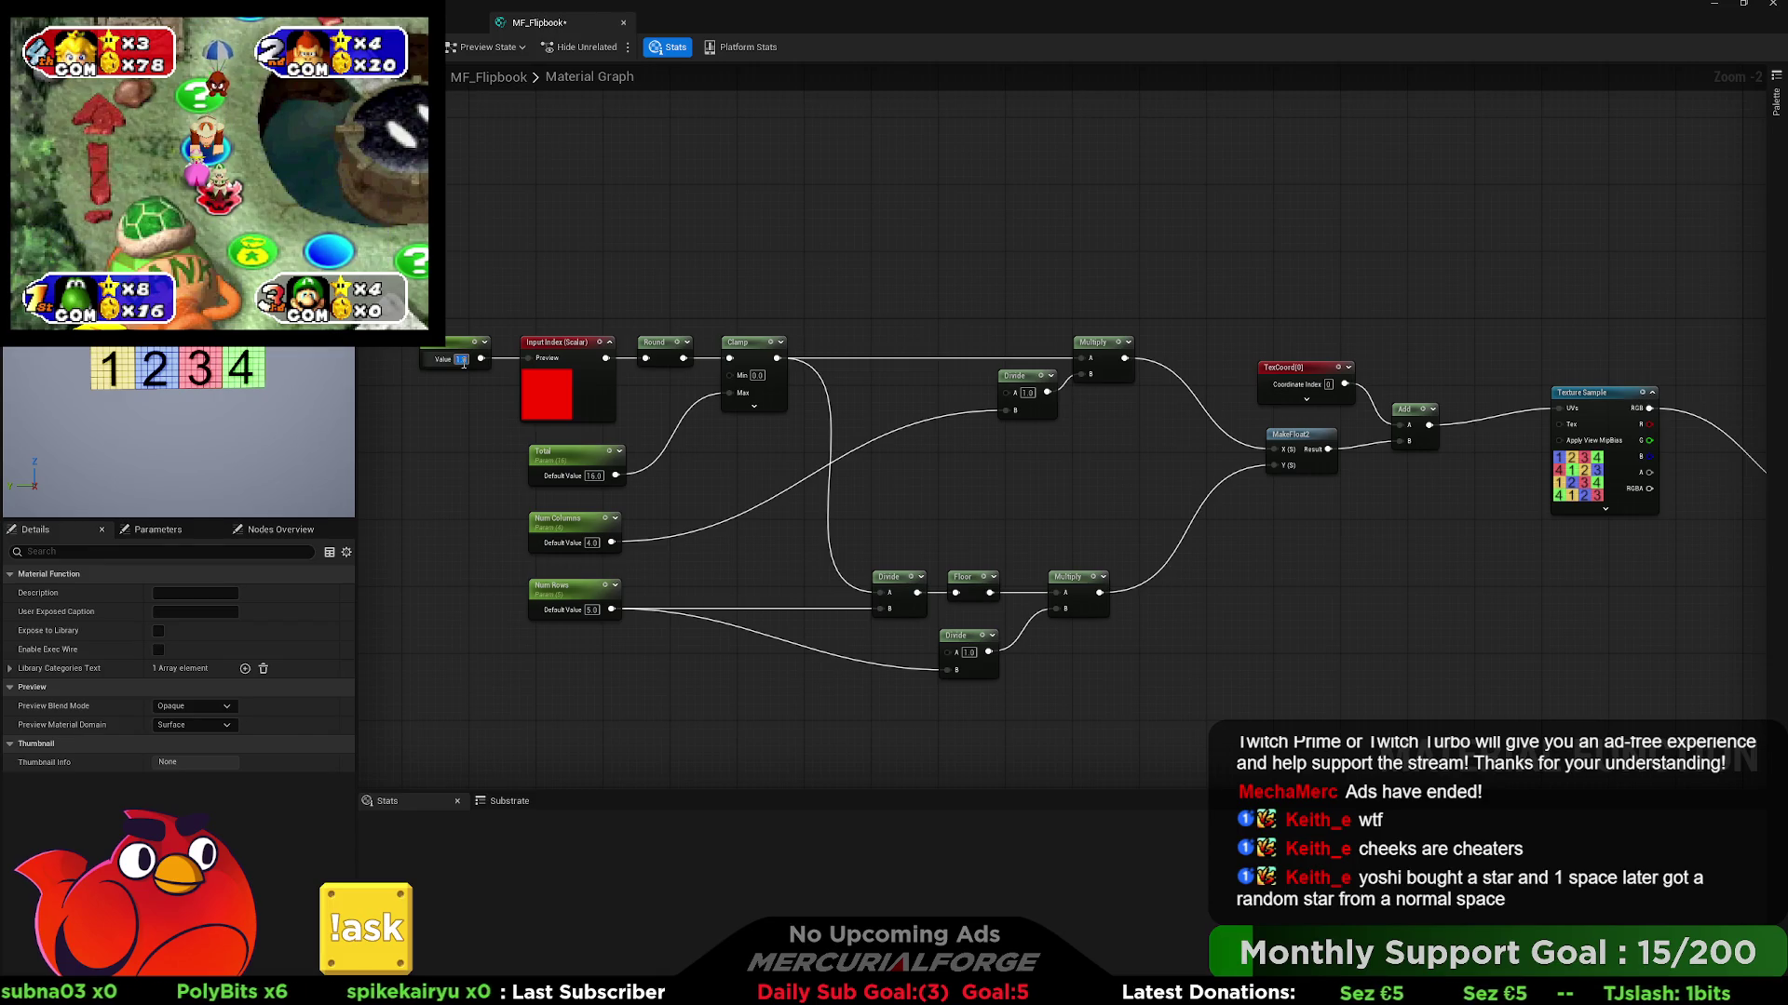
{"action": "type", "text": "0"}
{"action": "key", "text": "Return"}
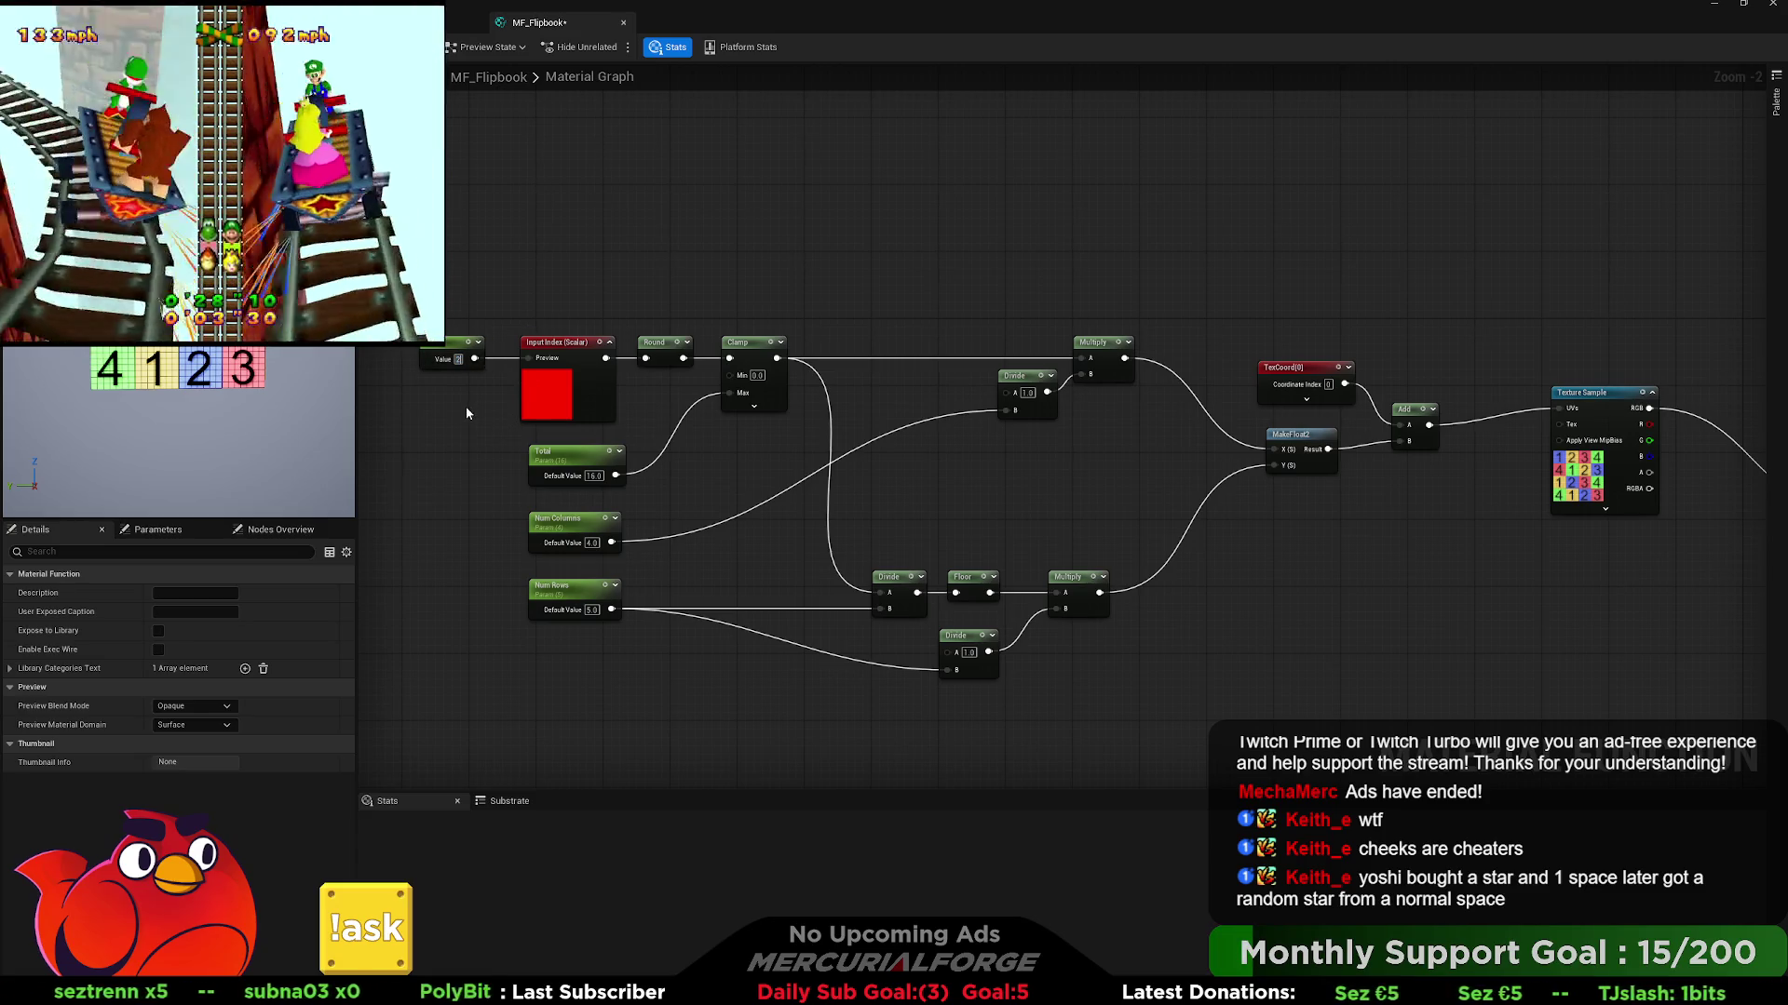
{"action": "type", "text": "2"}
{"action": "key", "text": "Return"}
- Step the index constant through values 3, 4 and 7
{"action": "left_click", "coordinate": [461, 358]}
{"action": "type", "text": "3"}
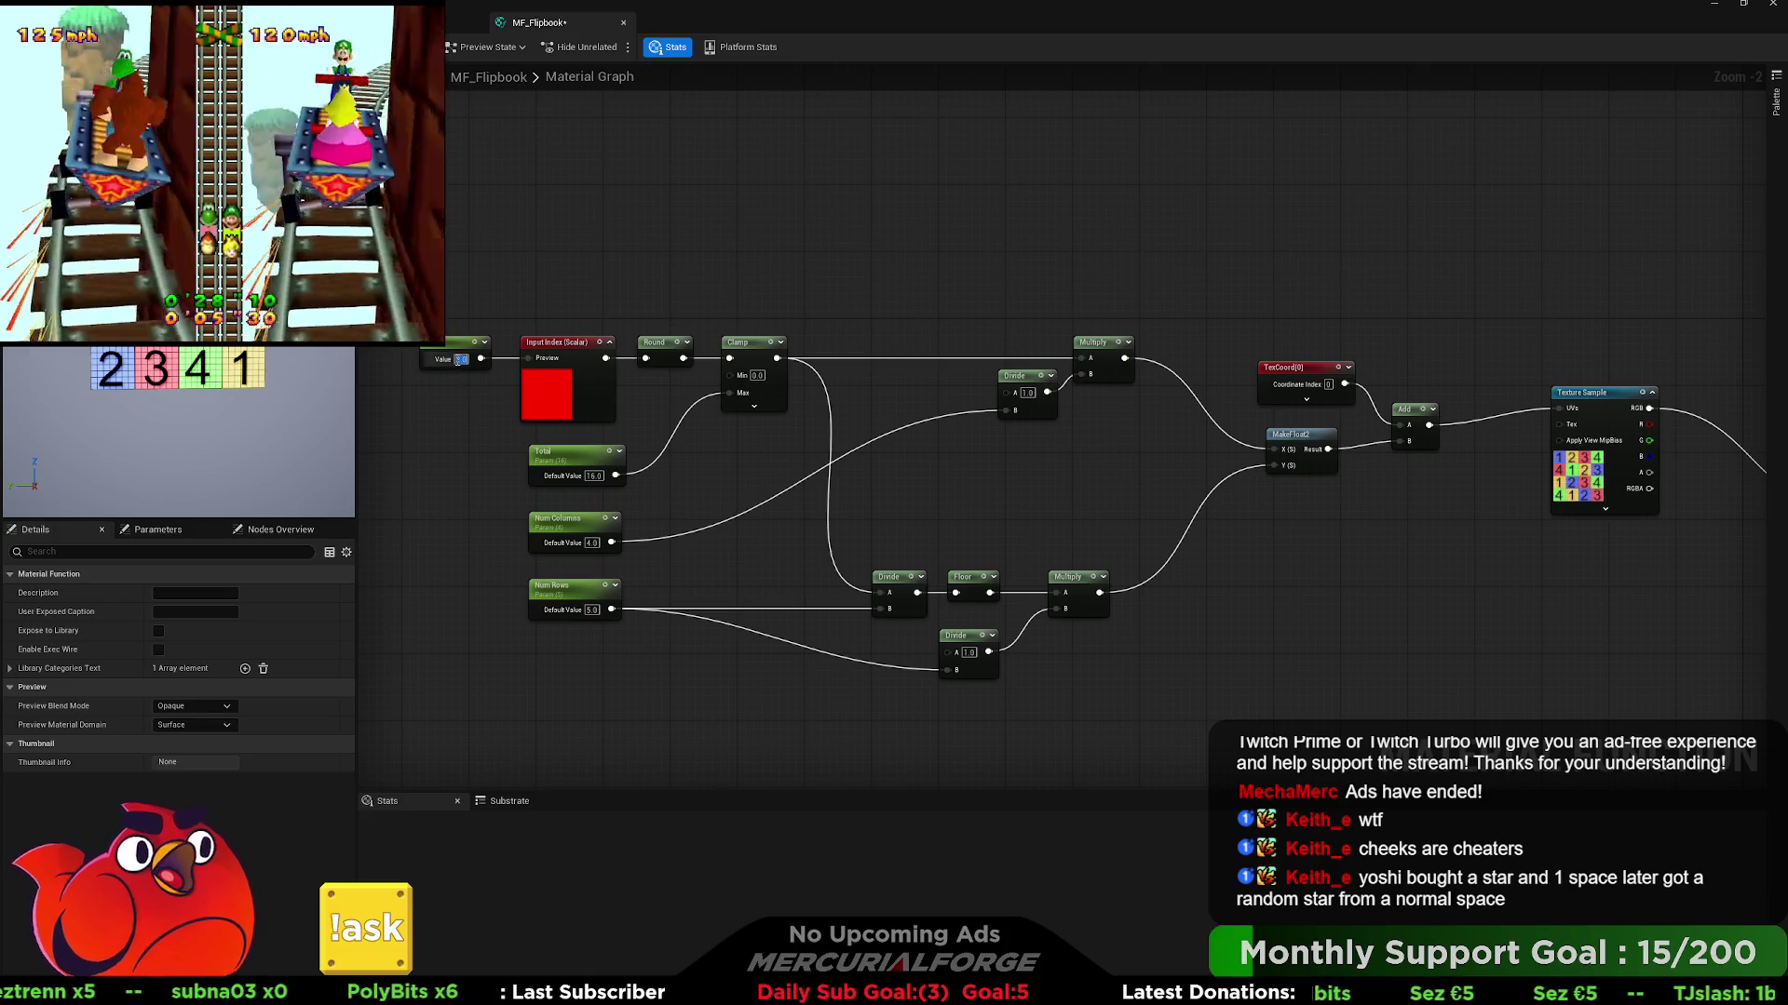
{"action": "key", "text": "Return"}
{"action": "left_click", "coordinate": [461, 358]}
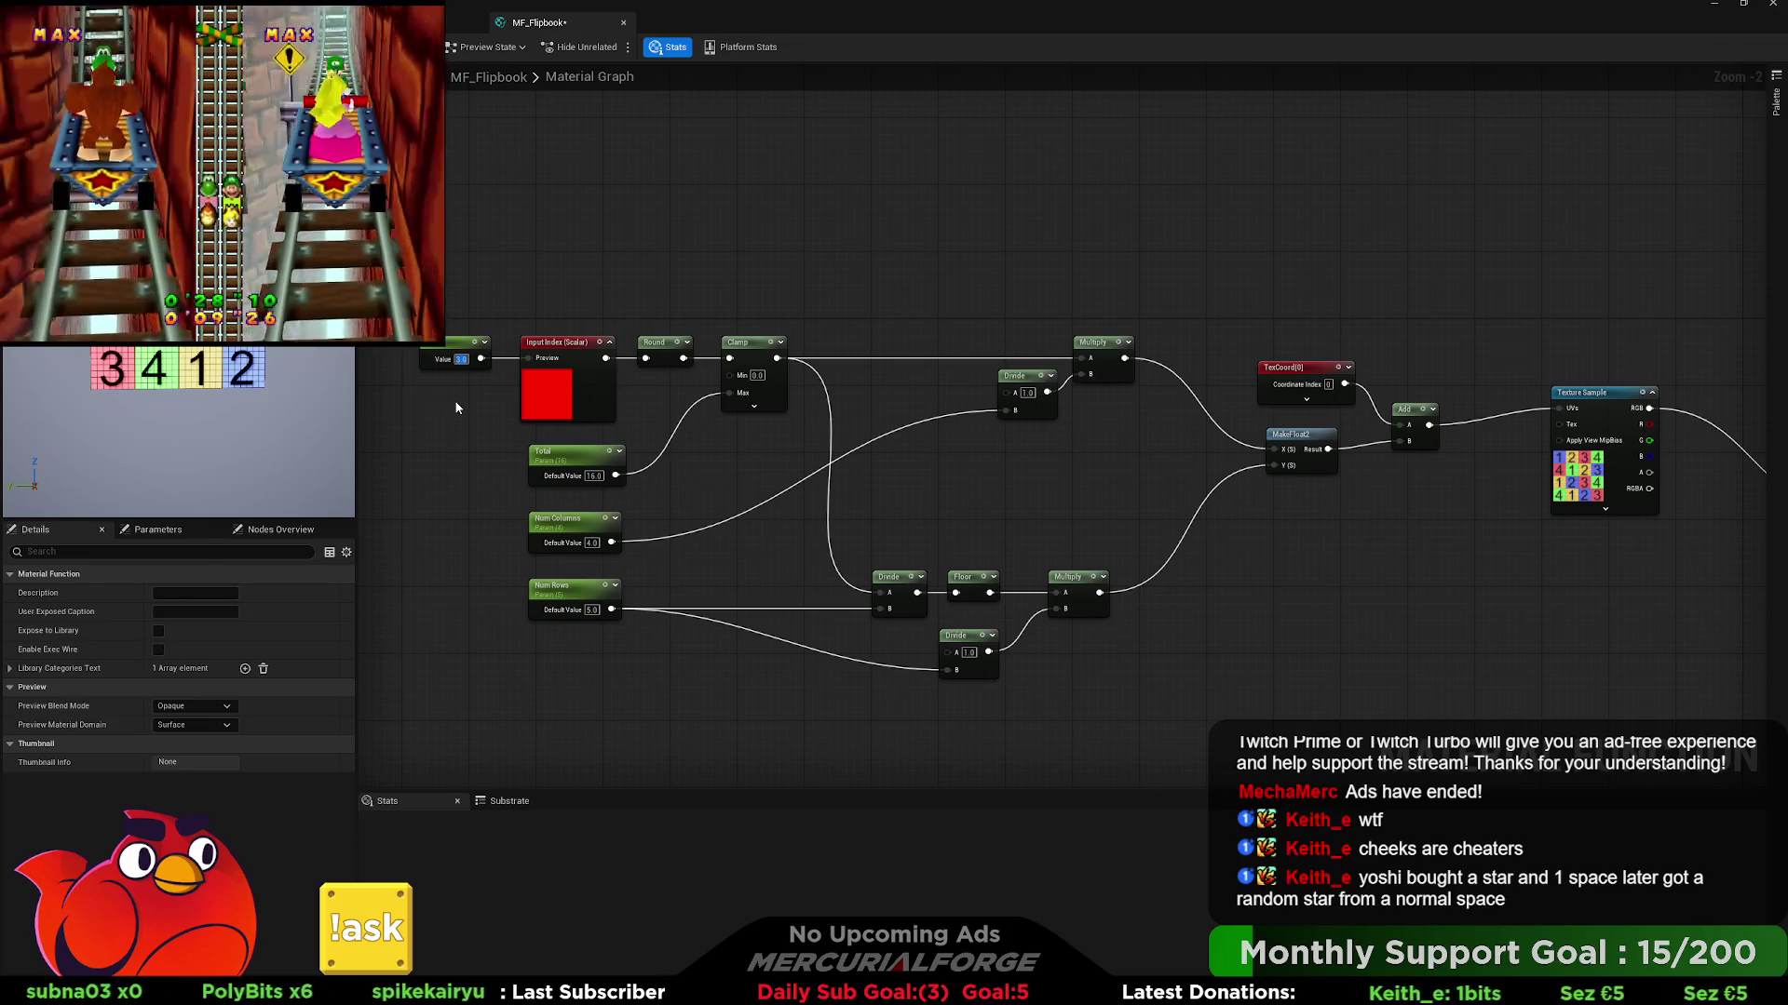
{"action": "type", "text": "4"}
{"action": "key", "text": "Return"}
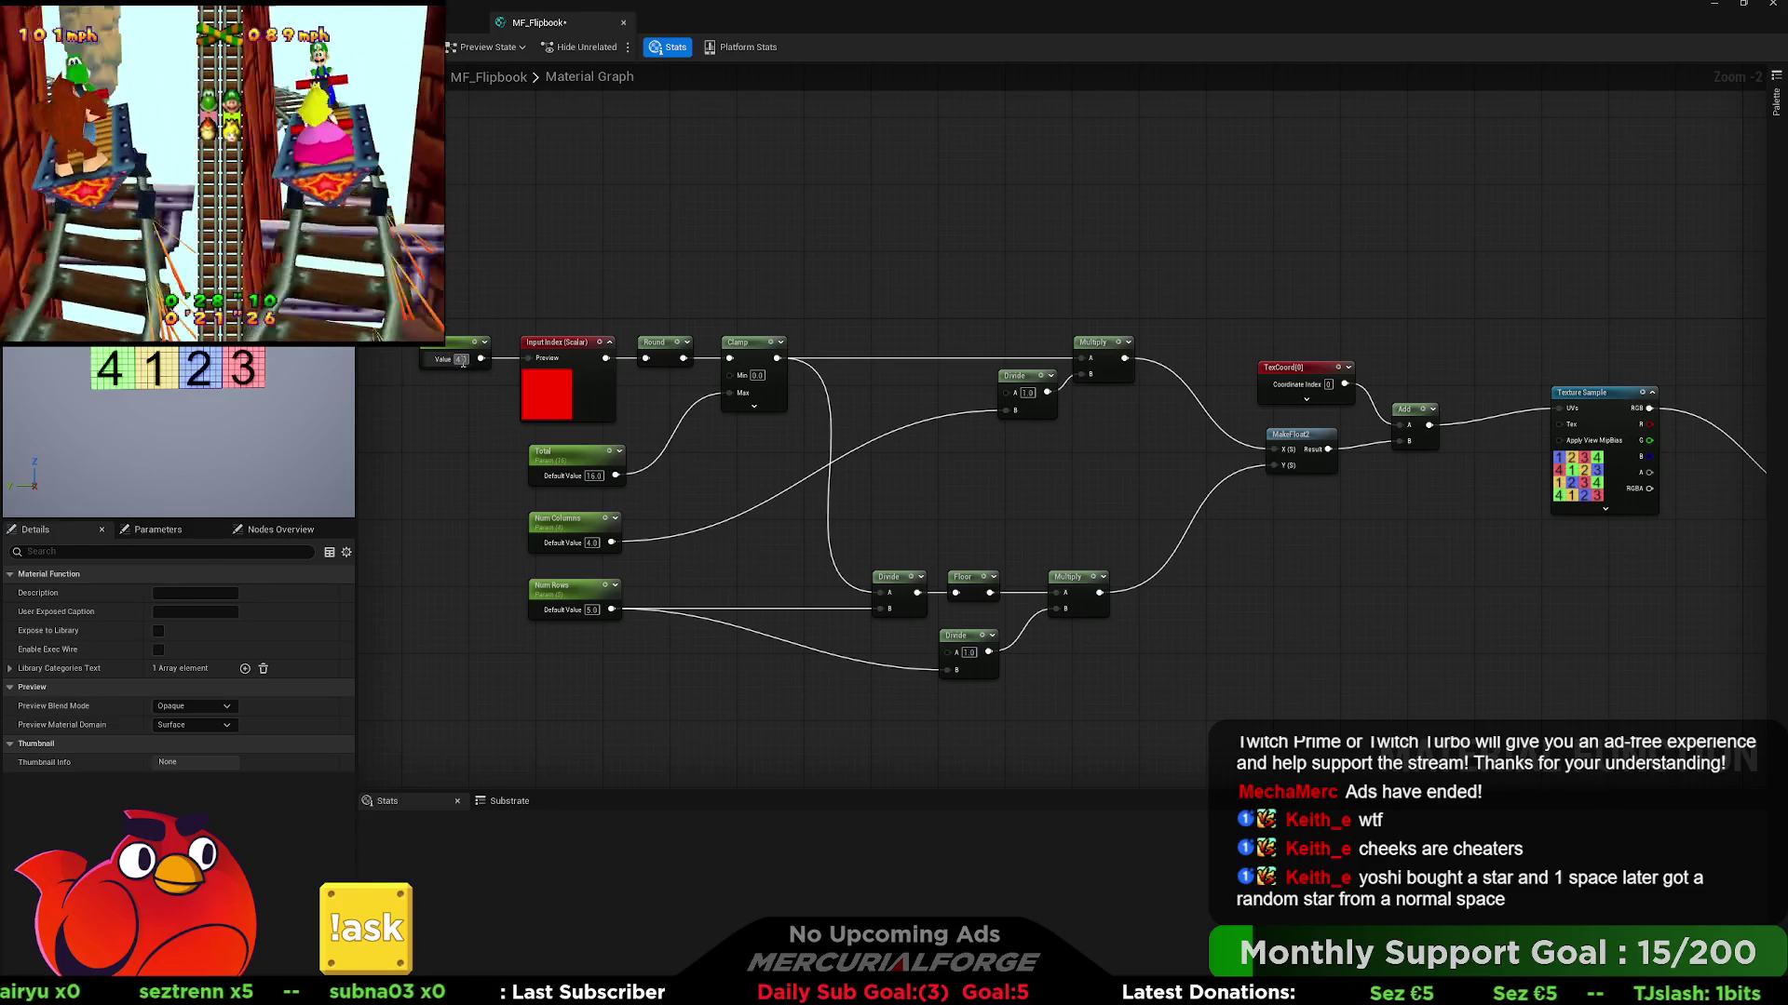
{"action": "left_click", "coordinate": [461, 359]}
{"action": "type", "text": "7"}
{"action": "key", "text": "Return"}
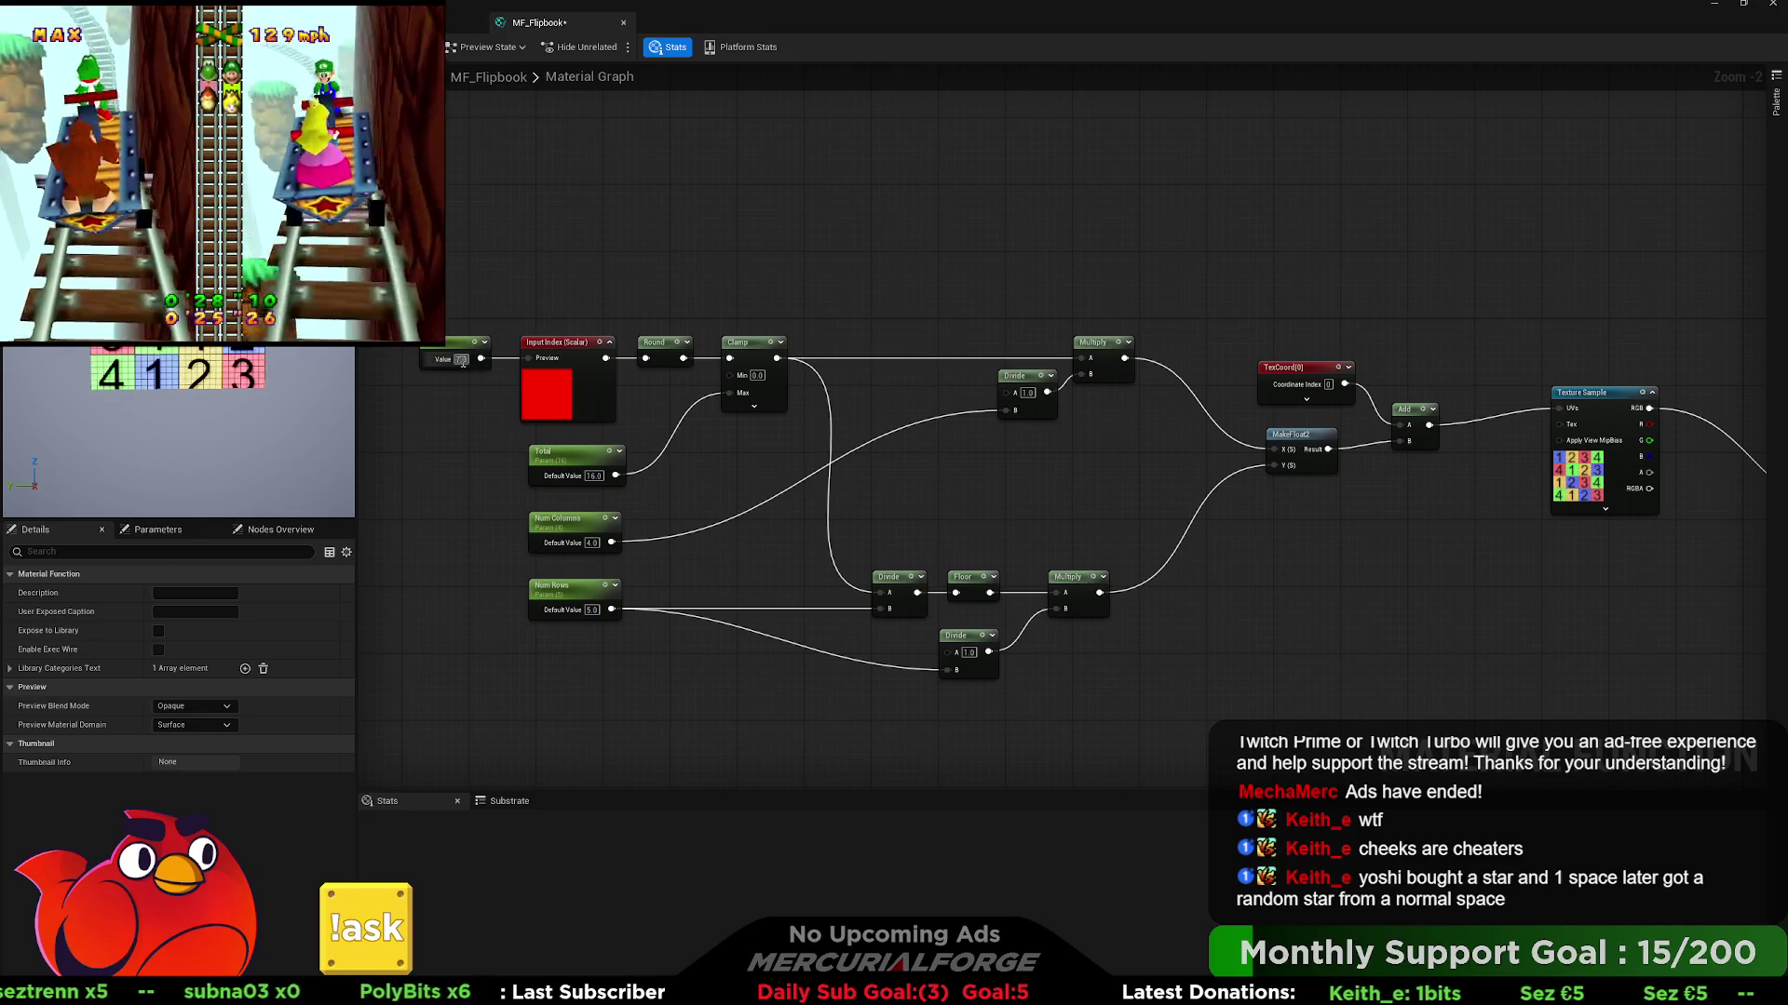
- Set the index constant to 6, then to 1.0, and select it
{"action": "left_click", "coordinate": [464, 361]}
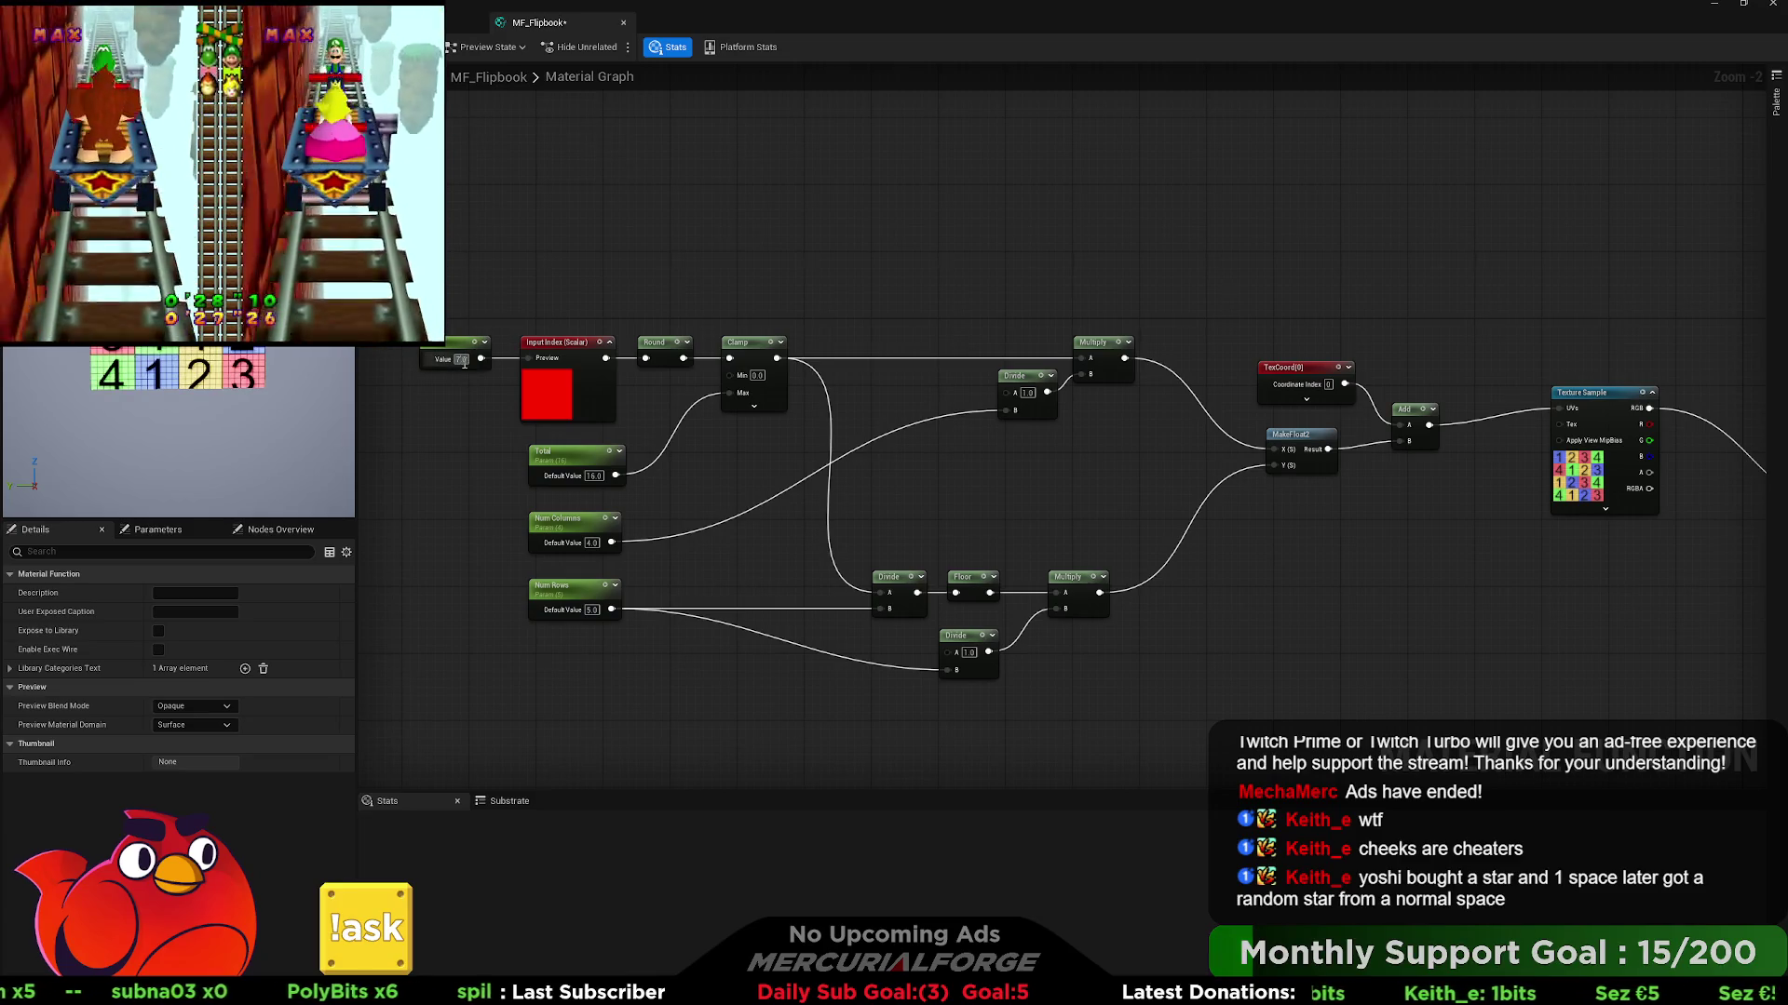
{"action": "type", "text": "6"}
{"action": "key", "text": "Return"}
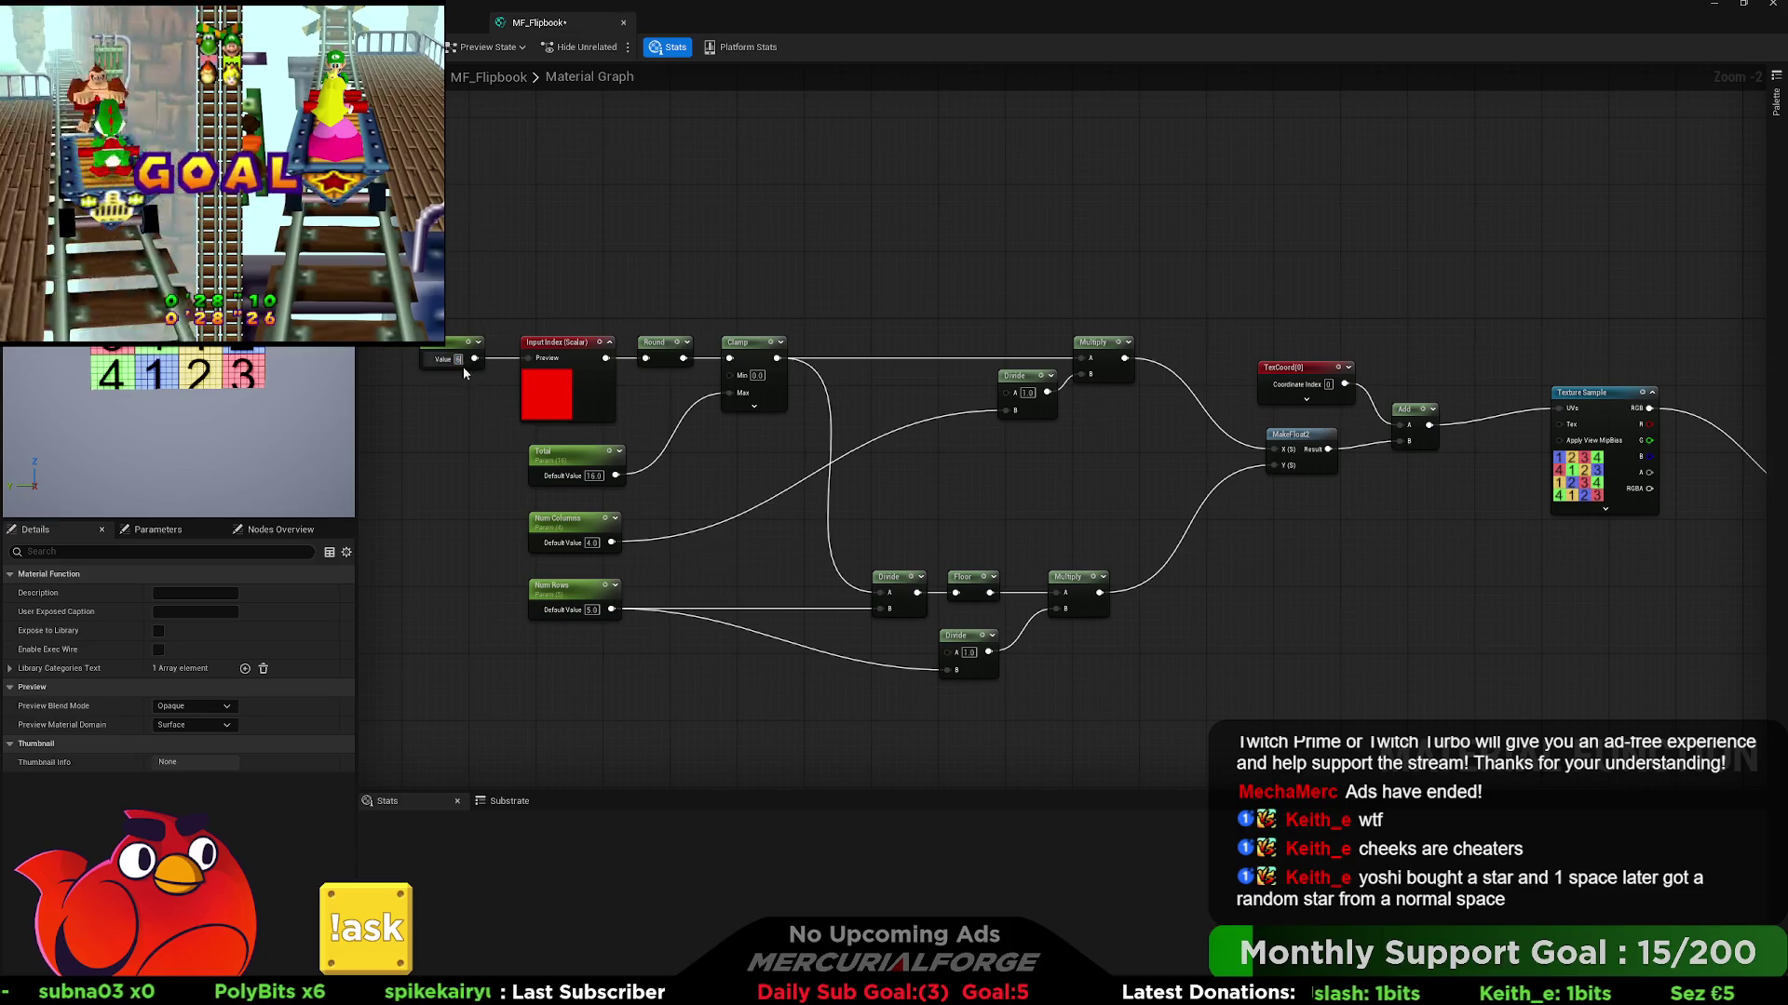
{"action": "left_click", "coordinate": [460, 359]}
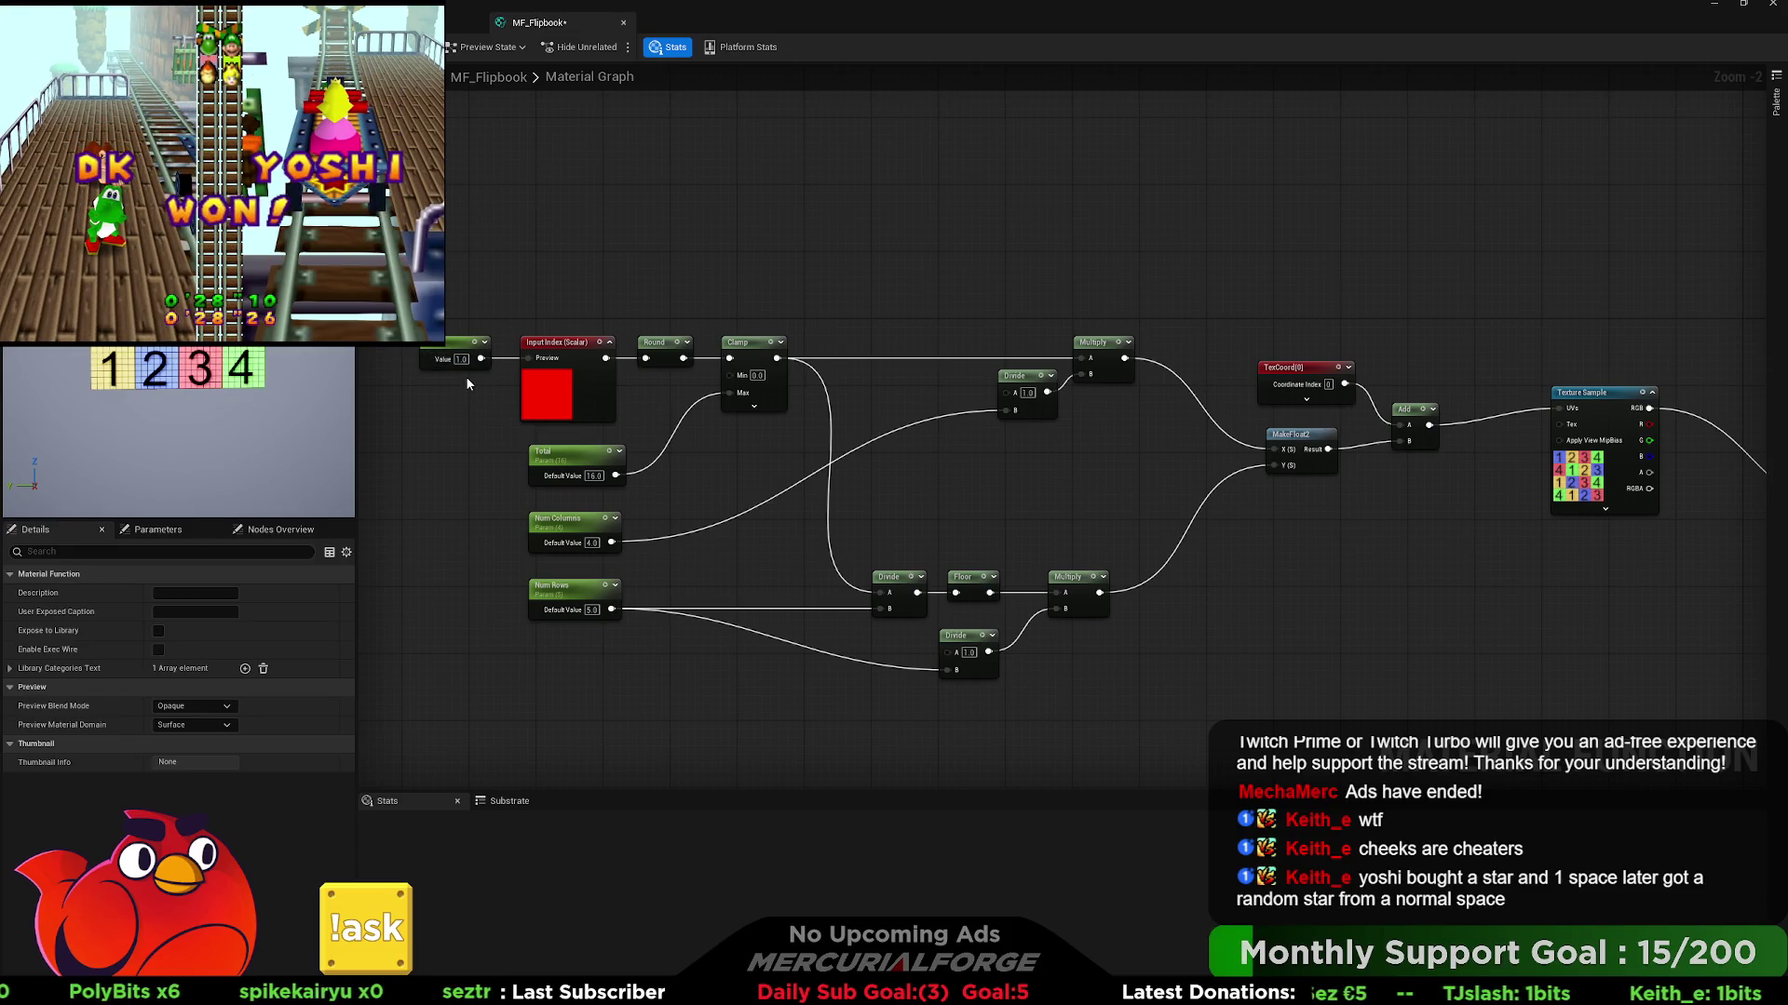
{"action": "key", "text": "Return"}
{"action": "left_click", "coordinate": [448, 347]}
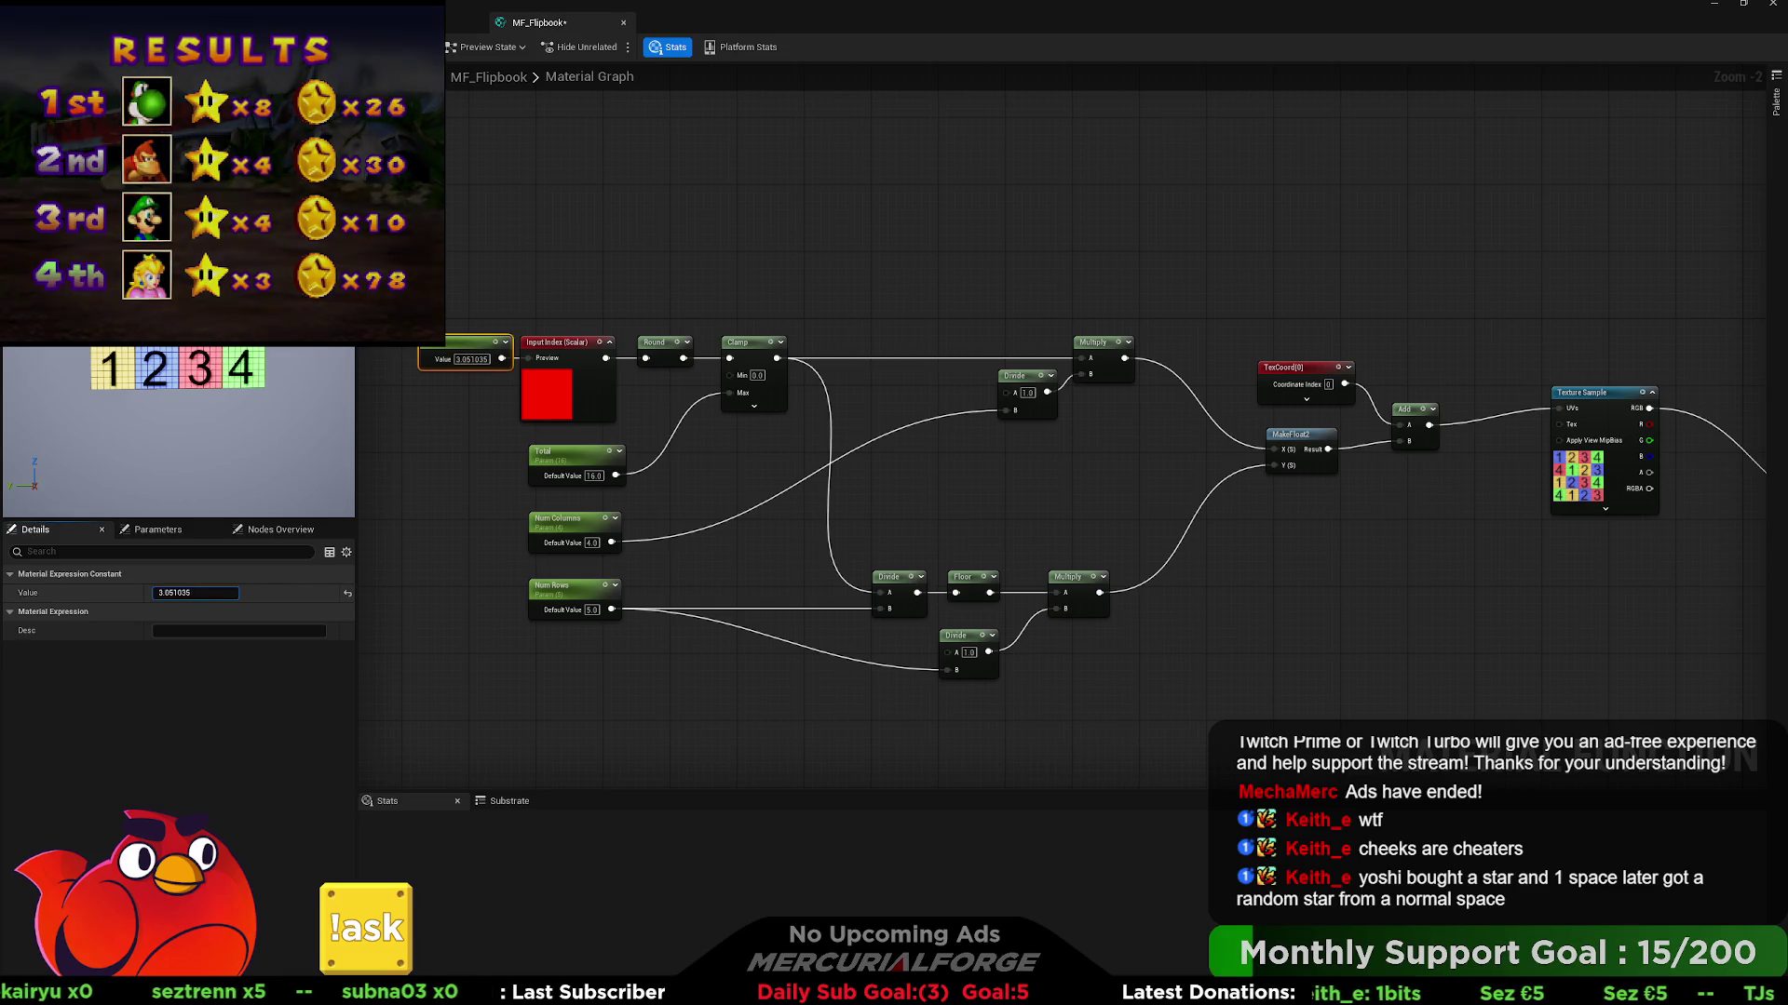
- Scrub the index value, then set Num Columns to 5 and Num Rows to 4
{"action": "left_click_drag", "start_coordinate": [172, 593], "coordinate": [203, 594]}
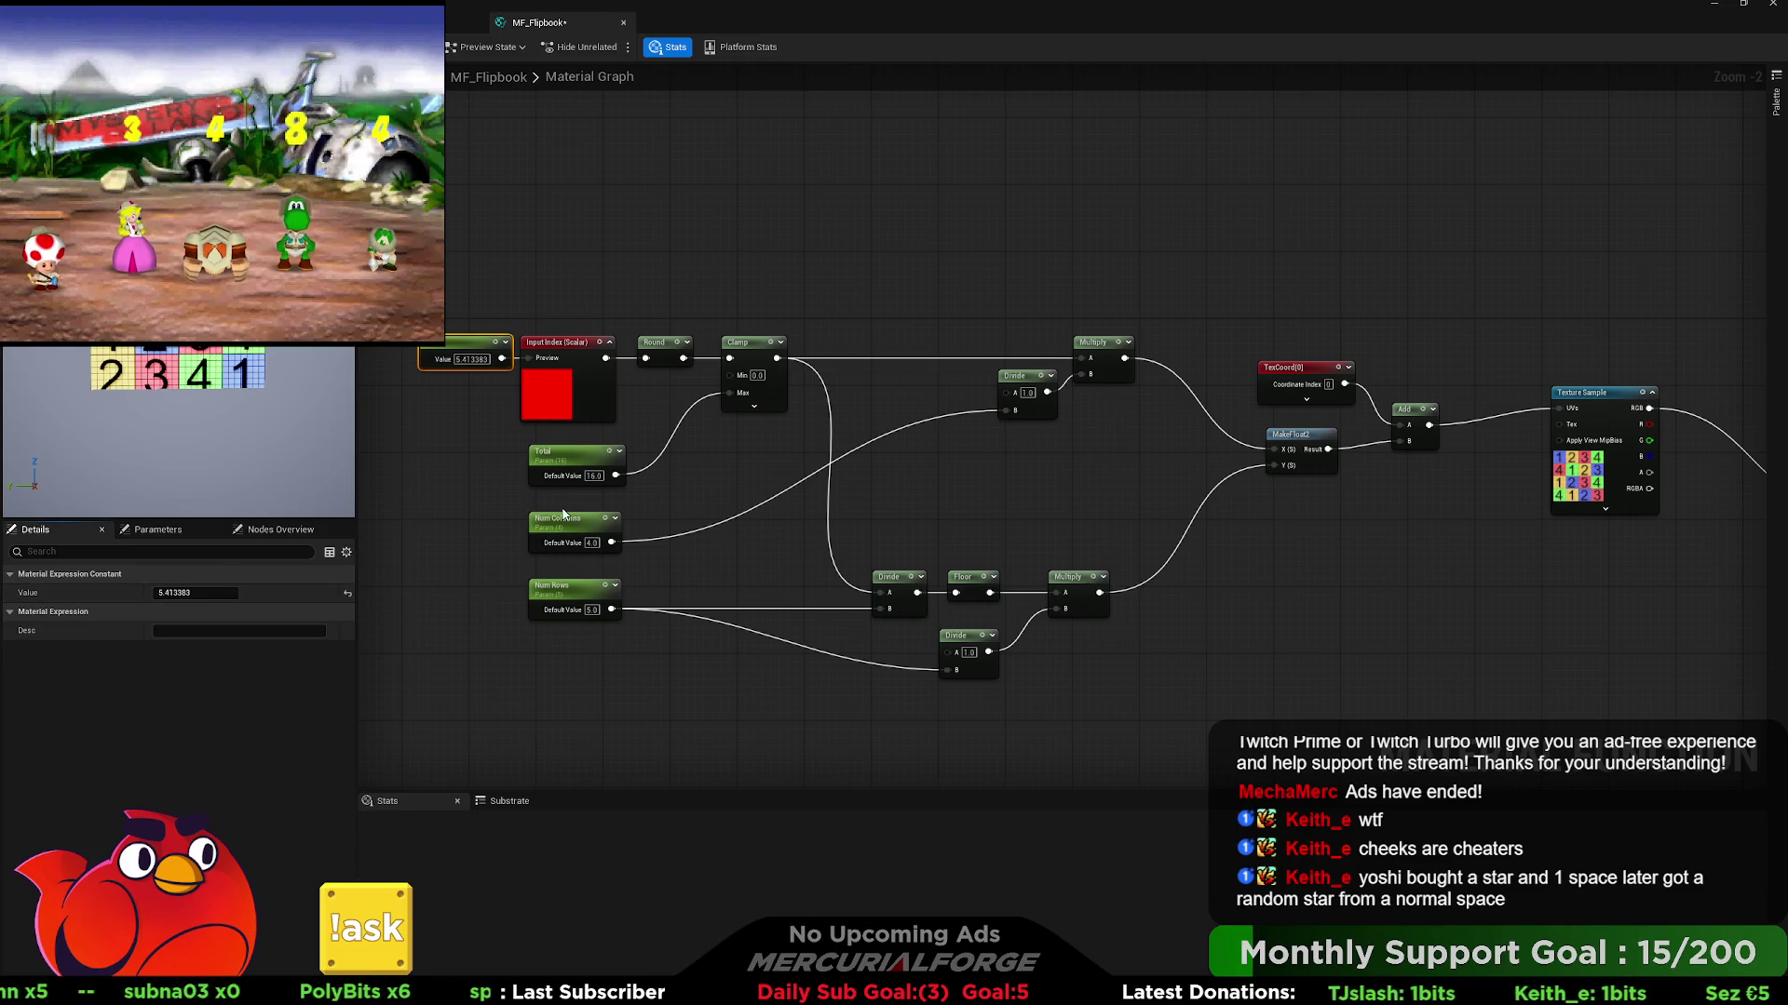
{"action": "left_click", "coordinate": [739, 540]}
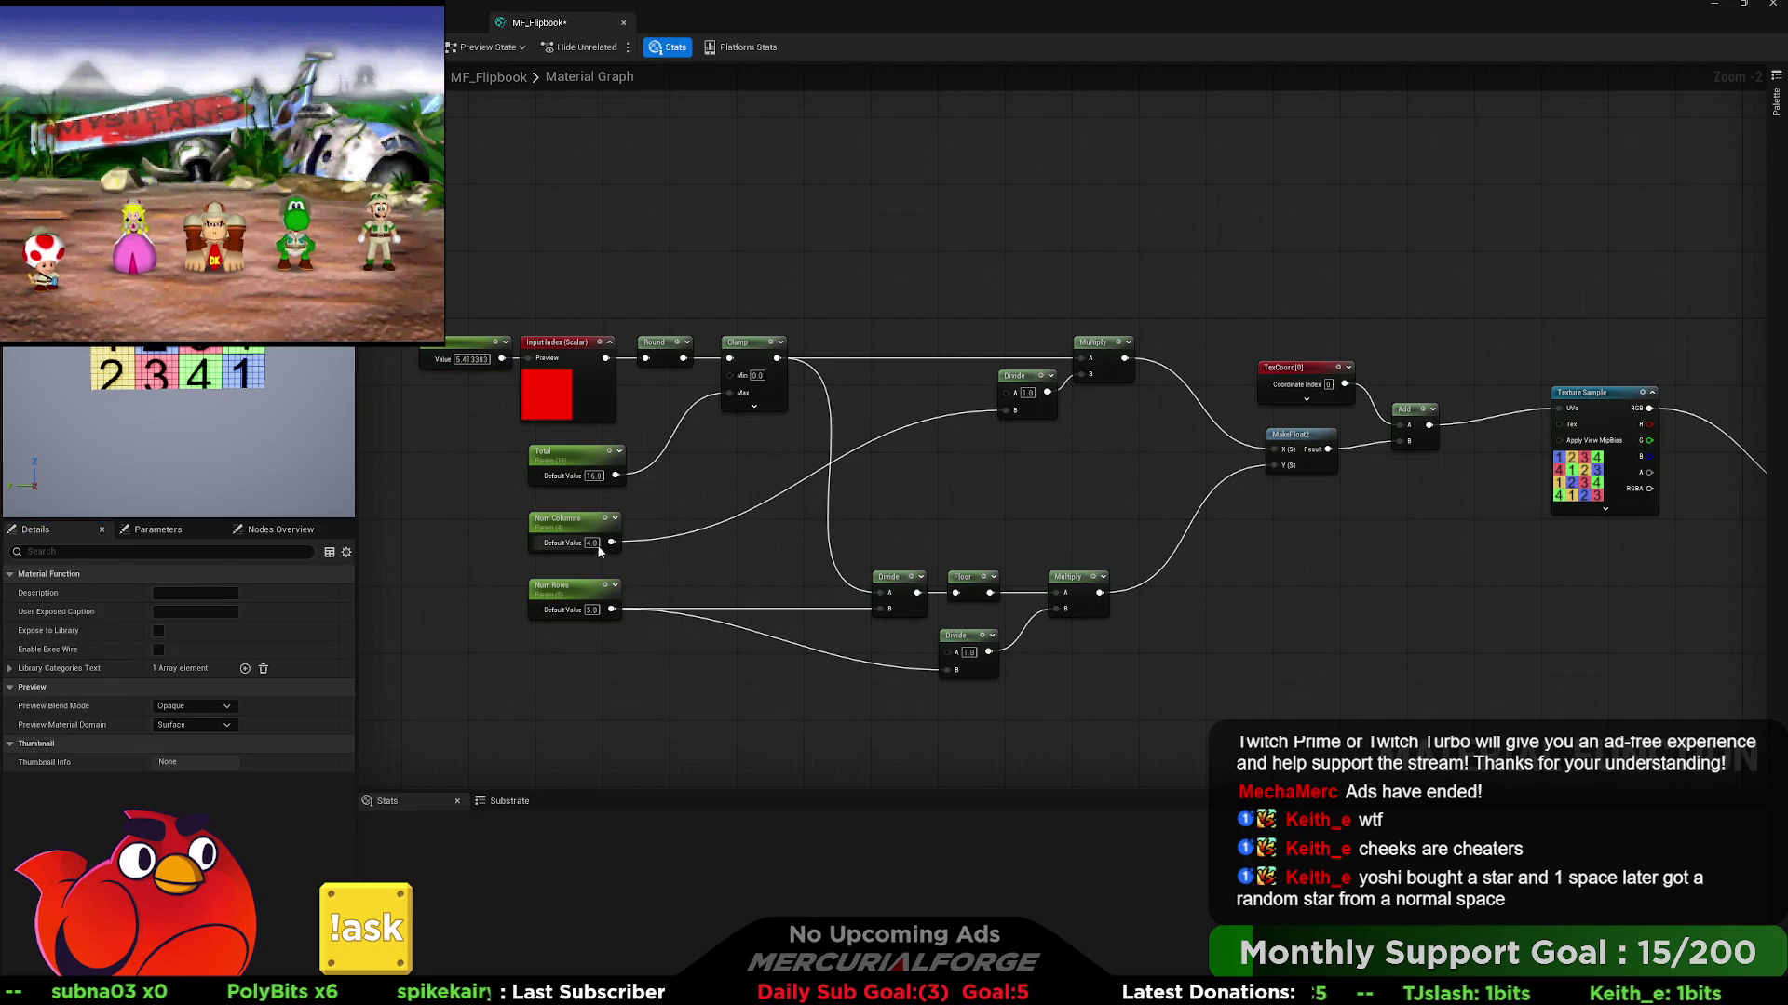
{"action": "type", "text": "5"}
{"action": "key", "text": "Return"}
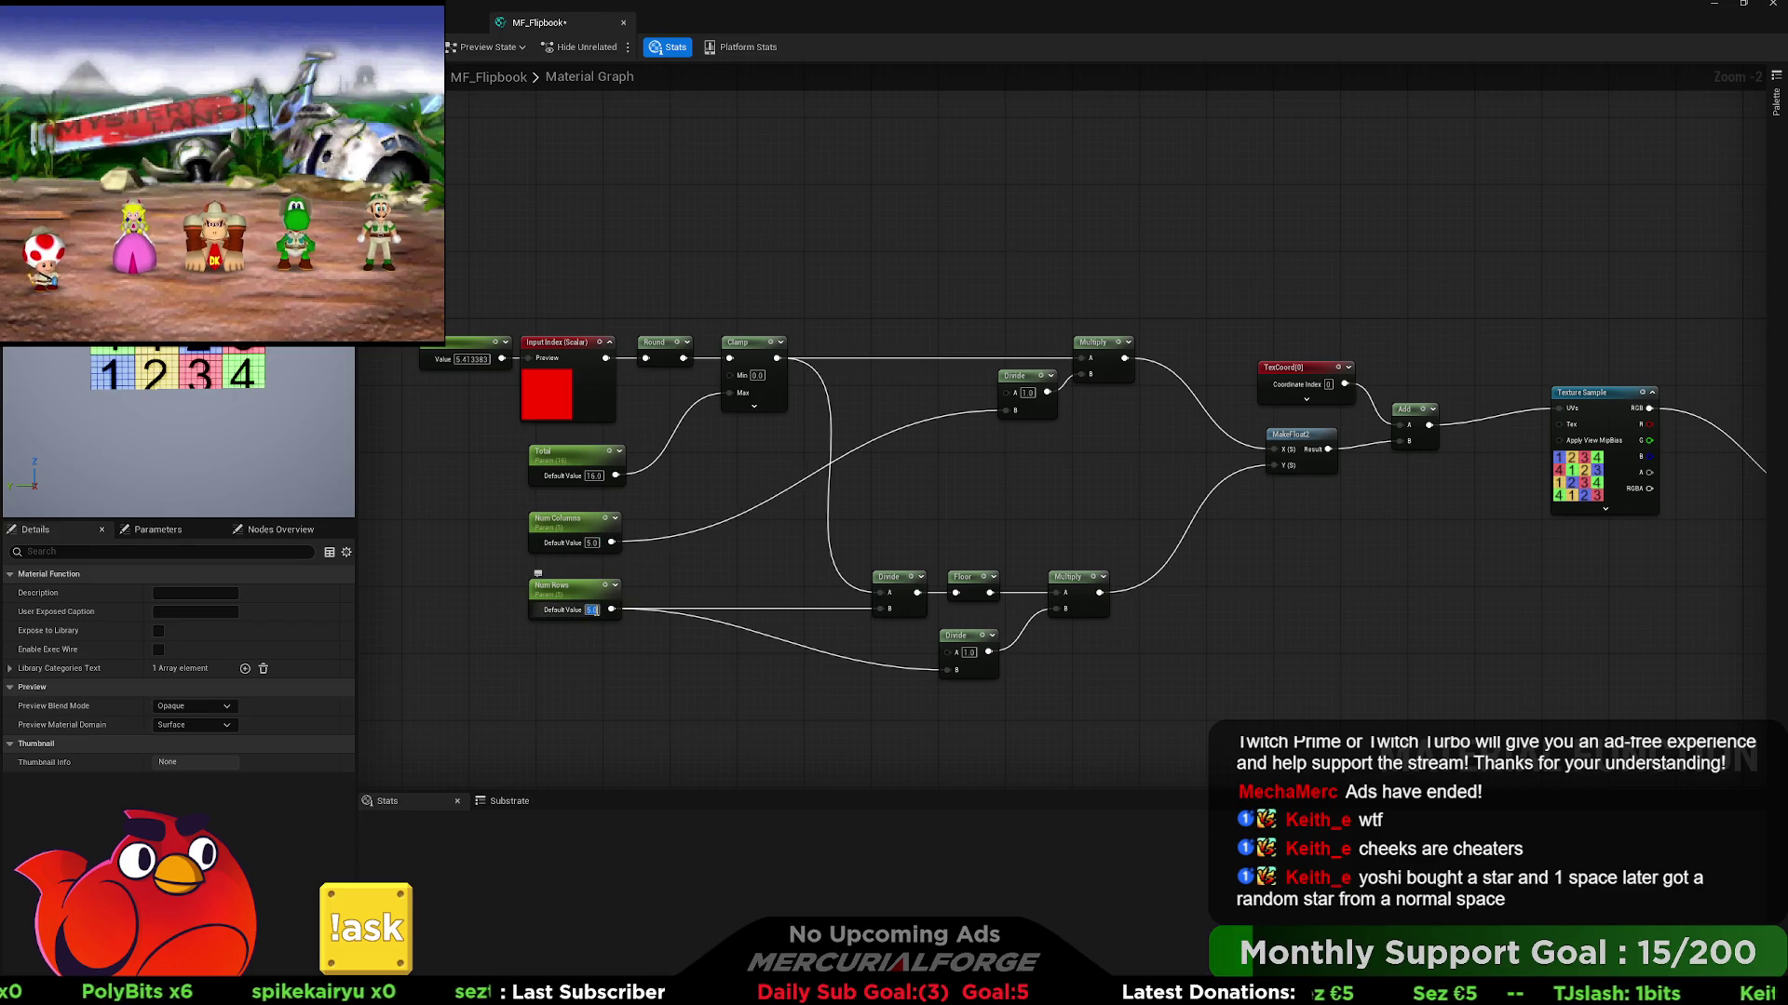
{"action": "type", "text": "4"}
{"action": "key", "text": "Return"}
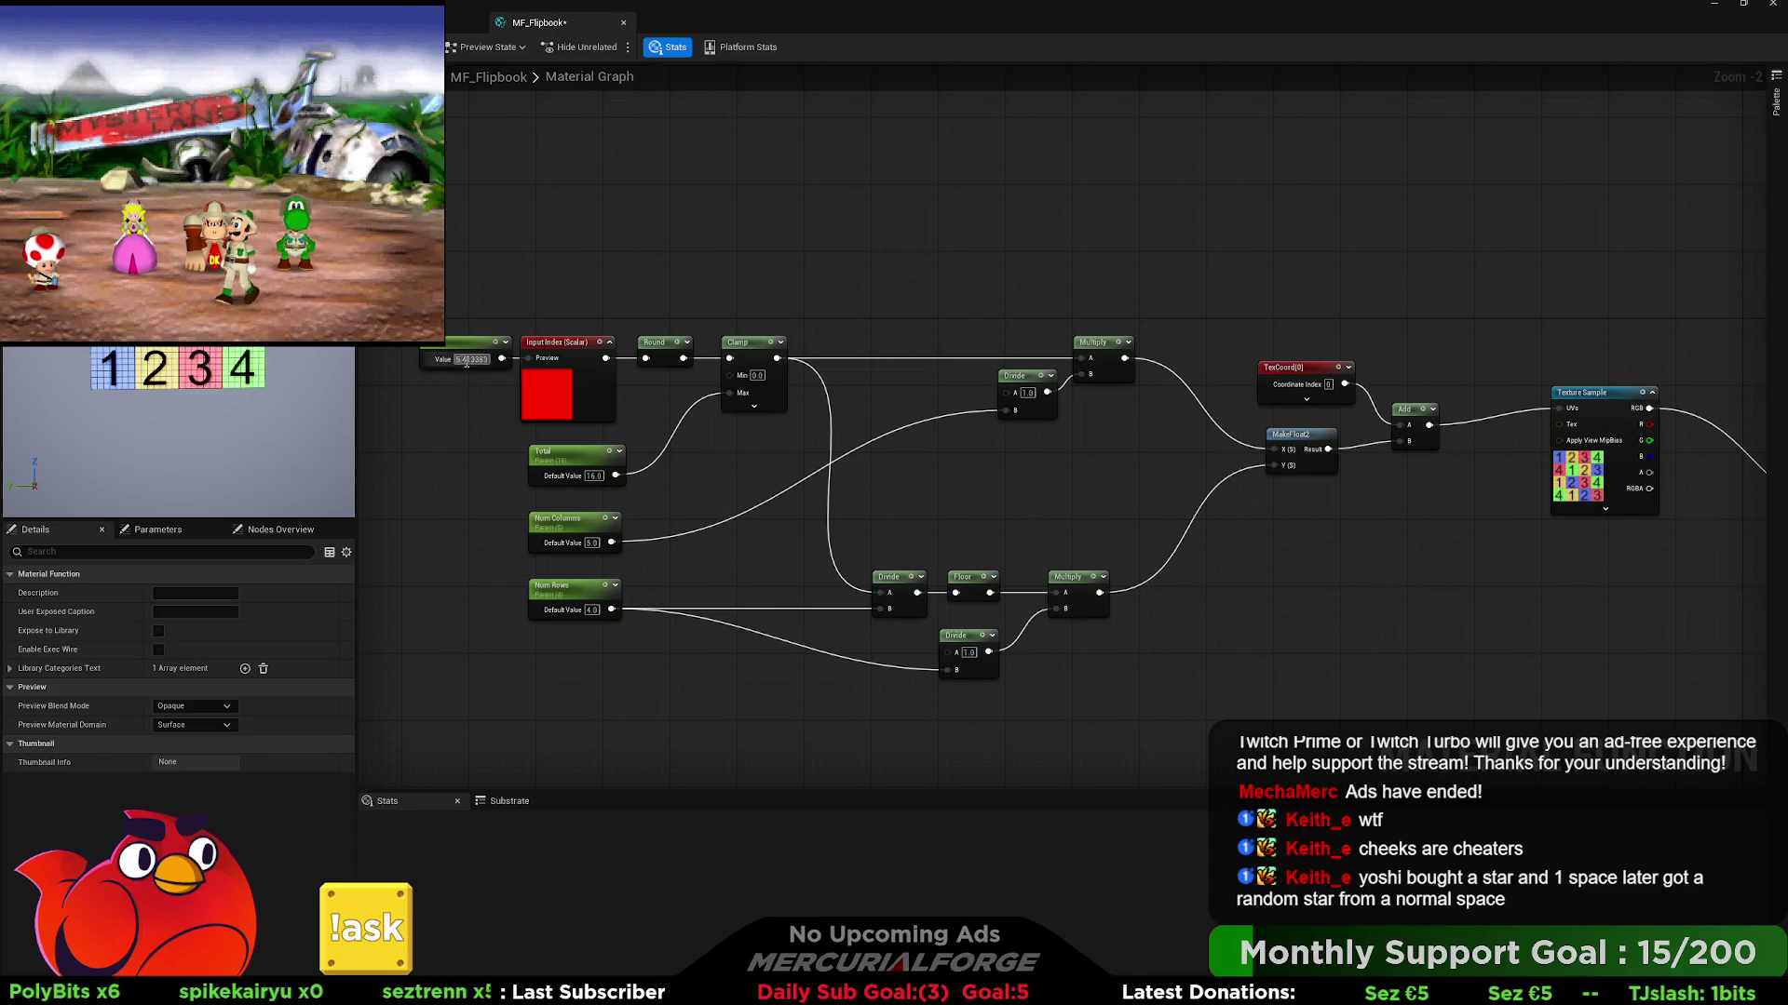
- Scrub the index value again and set Num Columns back to 4
{"action": "left_click", "coordinate": [471, 346]}
{"action": "left_click_drag", "start_coordinate": [174, 593], "coordinate": [195, 594]}
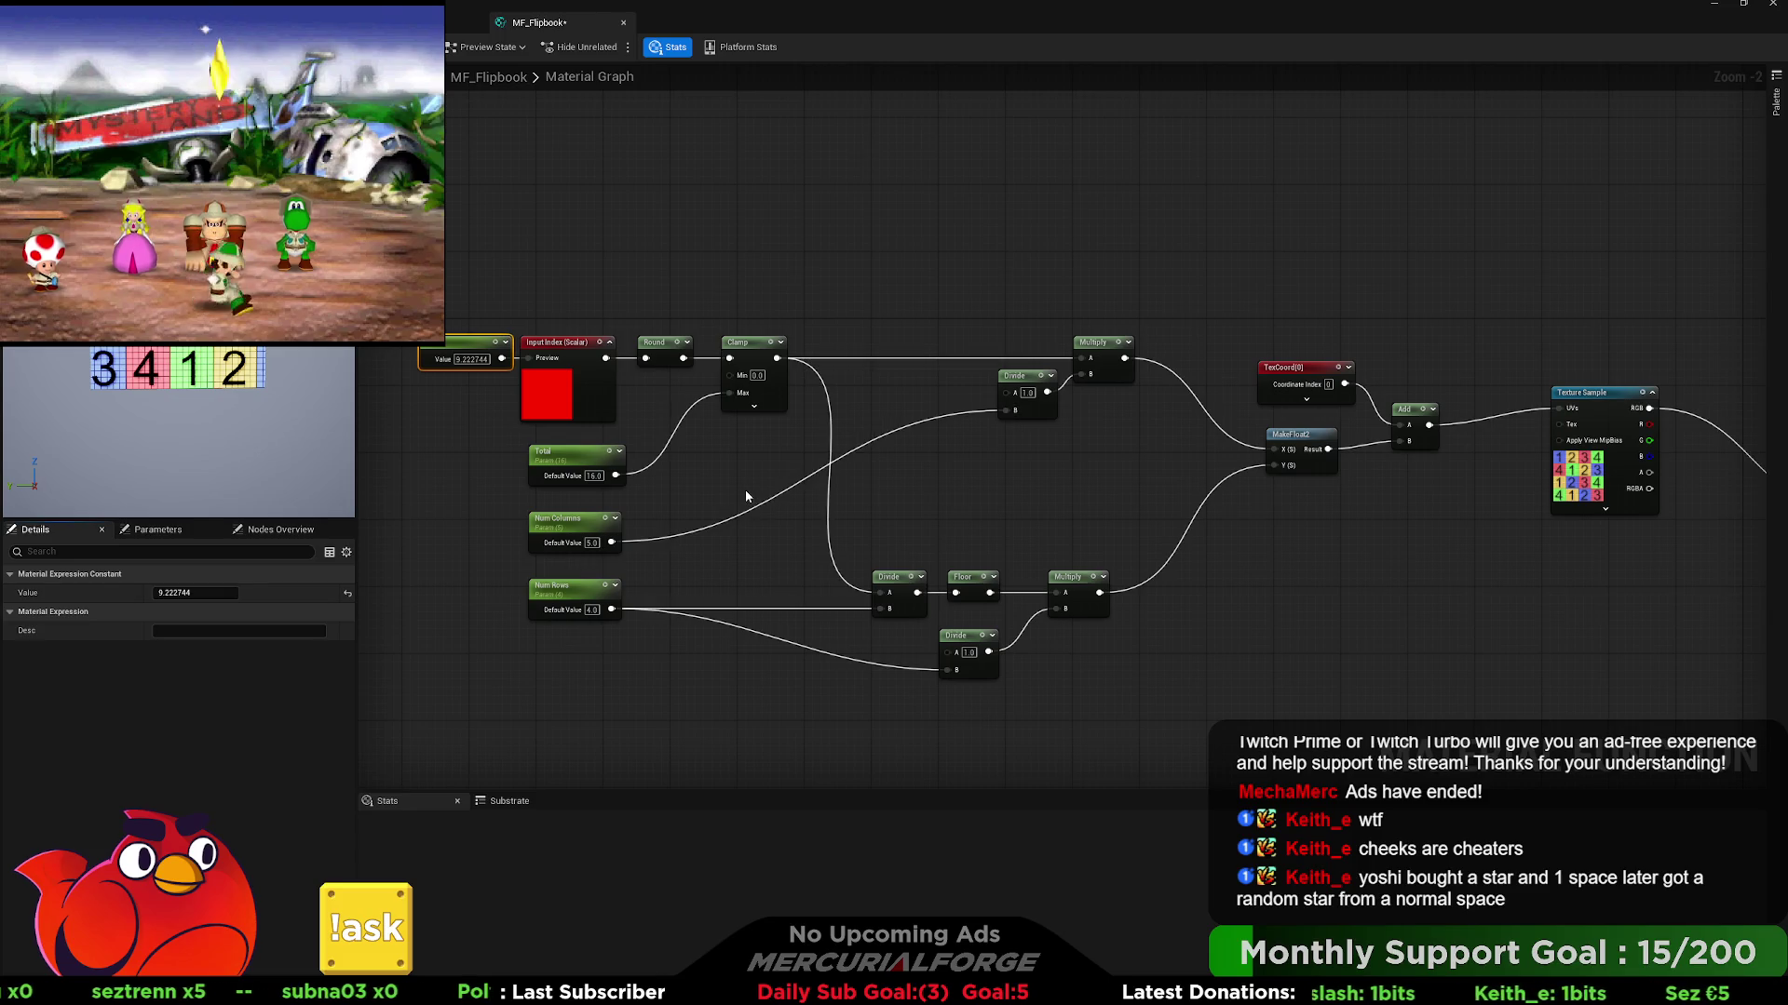
{"action": "type", "text": "4"}
{"action": "left_click", "coordinate": [694, 531]}
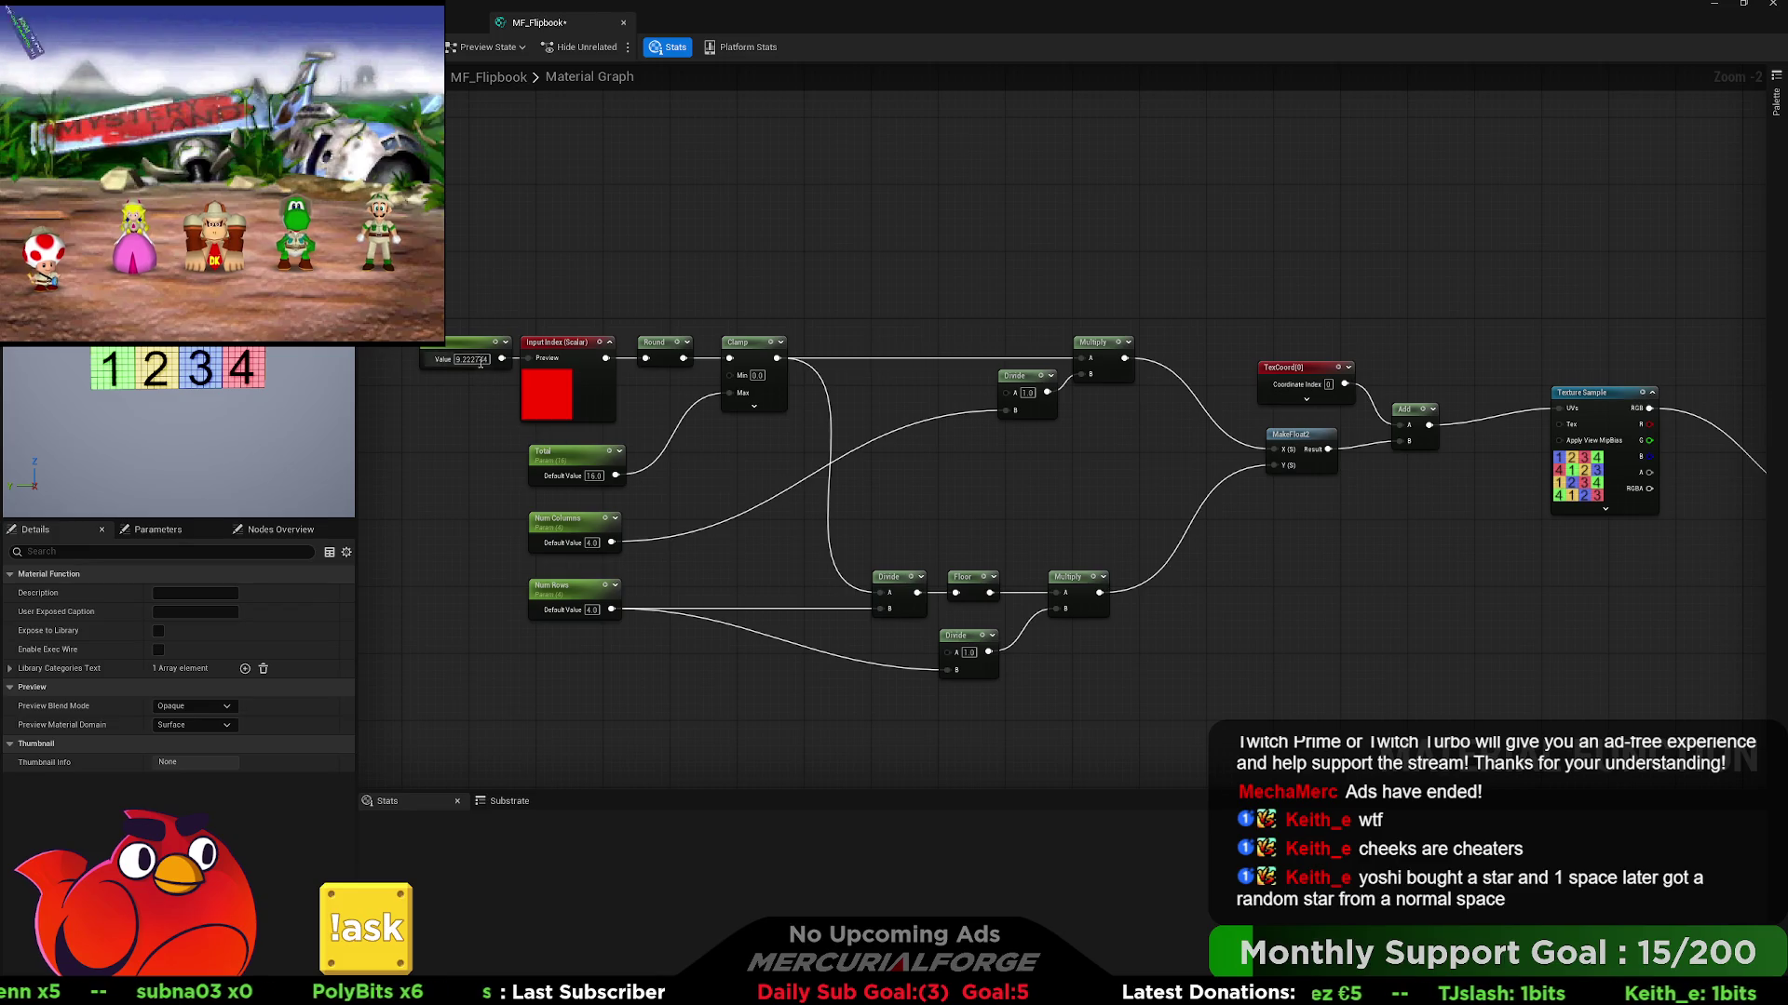
{"action": "left_click", "coordinate": [1552, 466]}
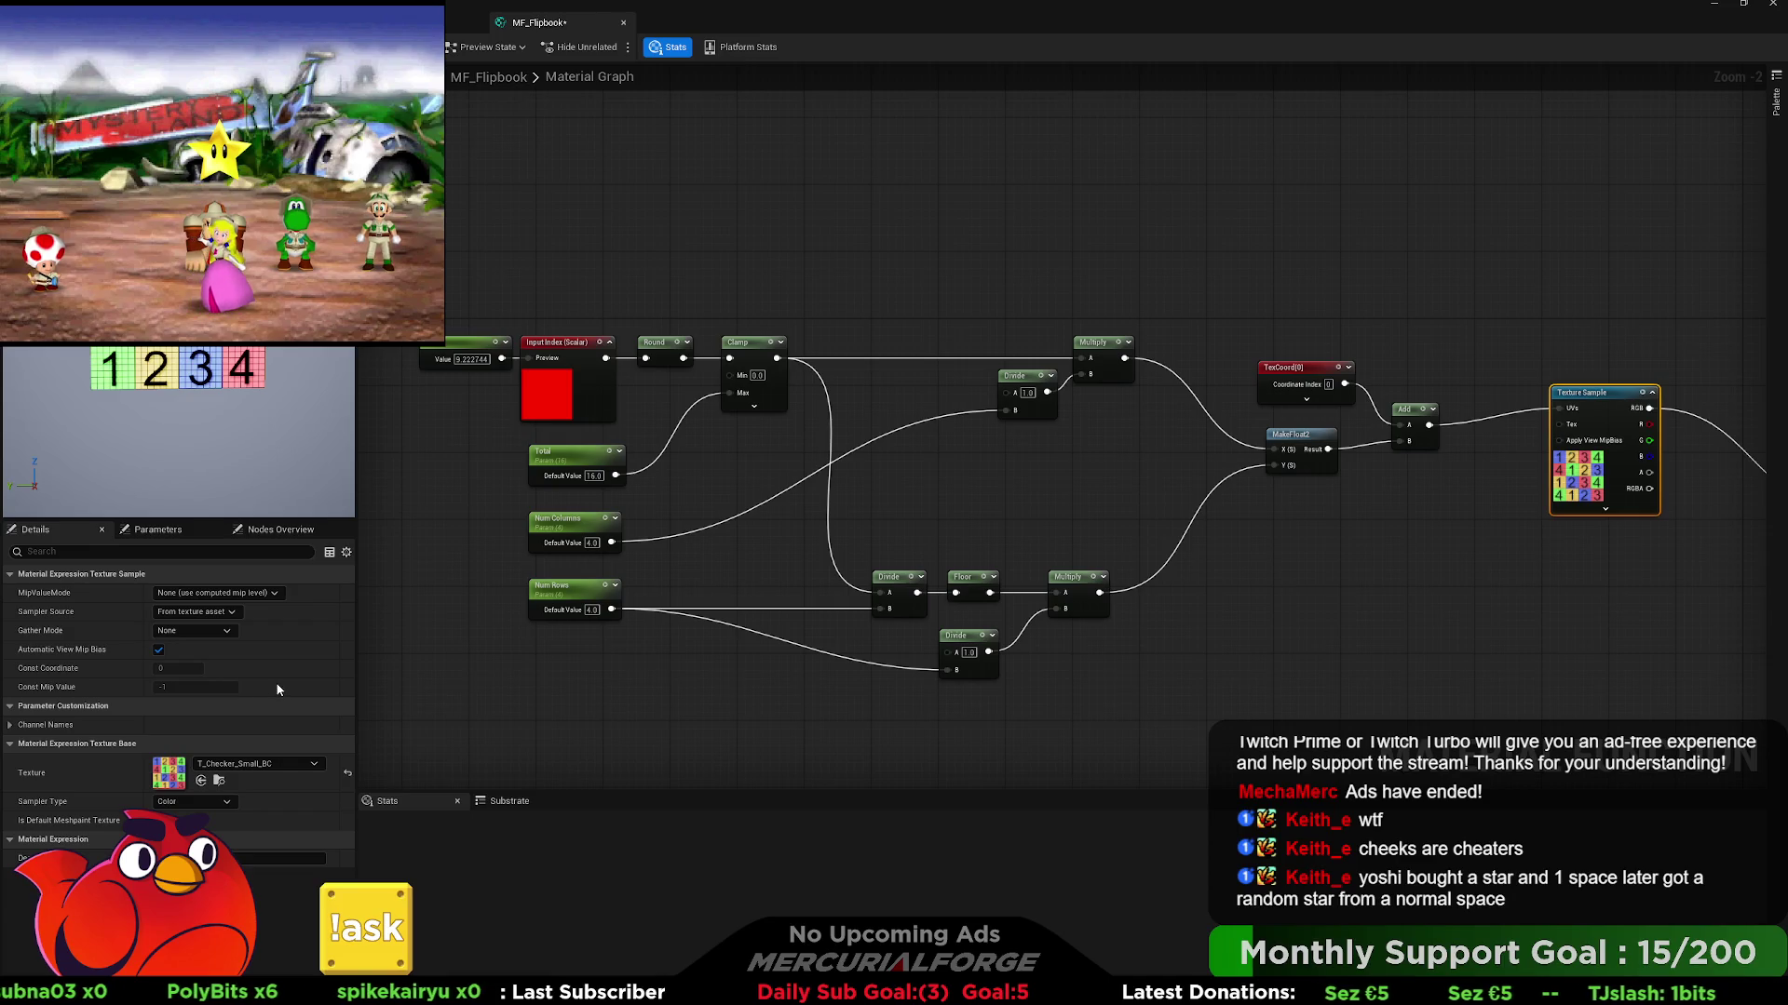
- Switch the sampled texture to T_Tombone_Face_01 and reset the index constant to 0
{"action": "left_click", "coordinate": [201, 780]}
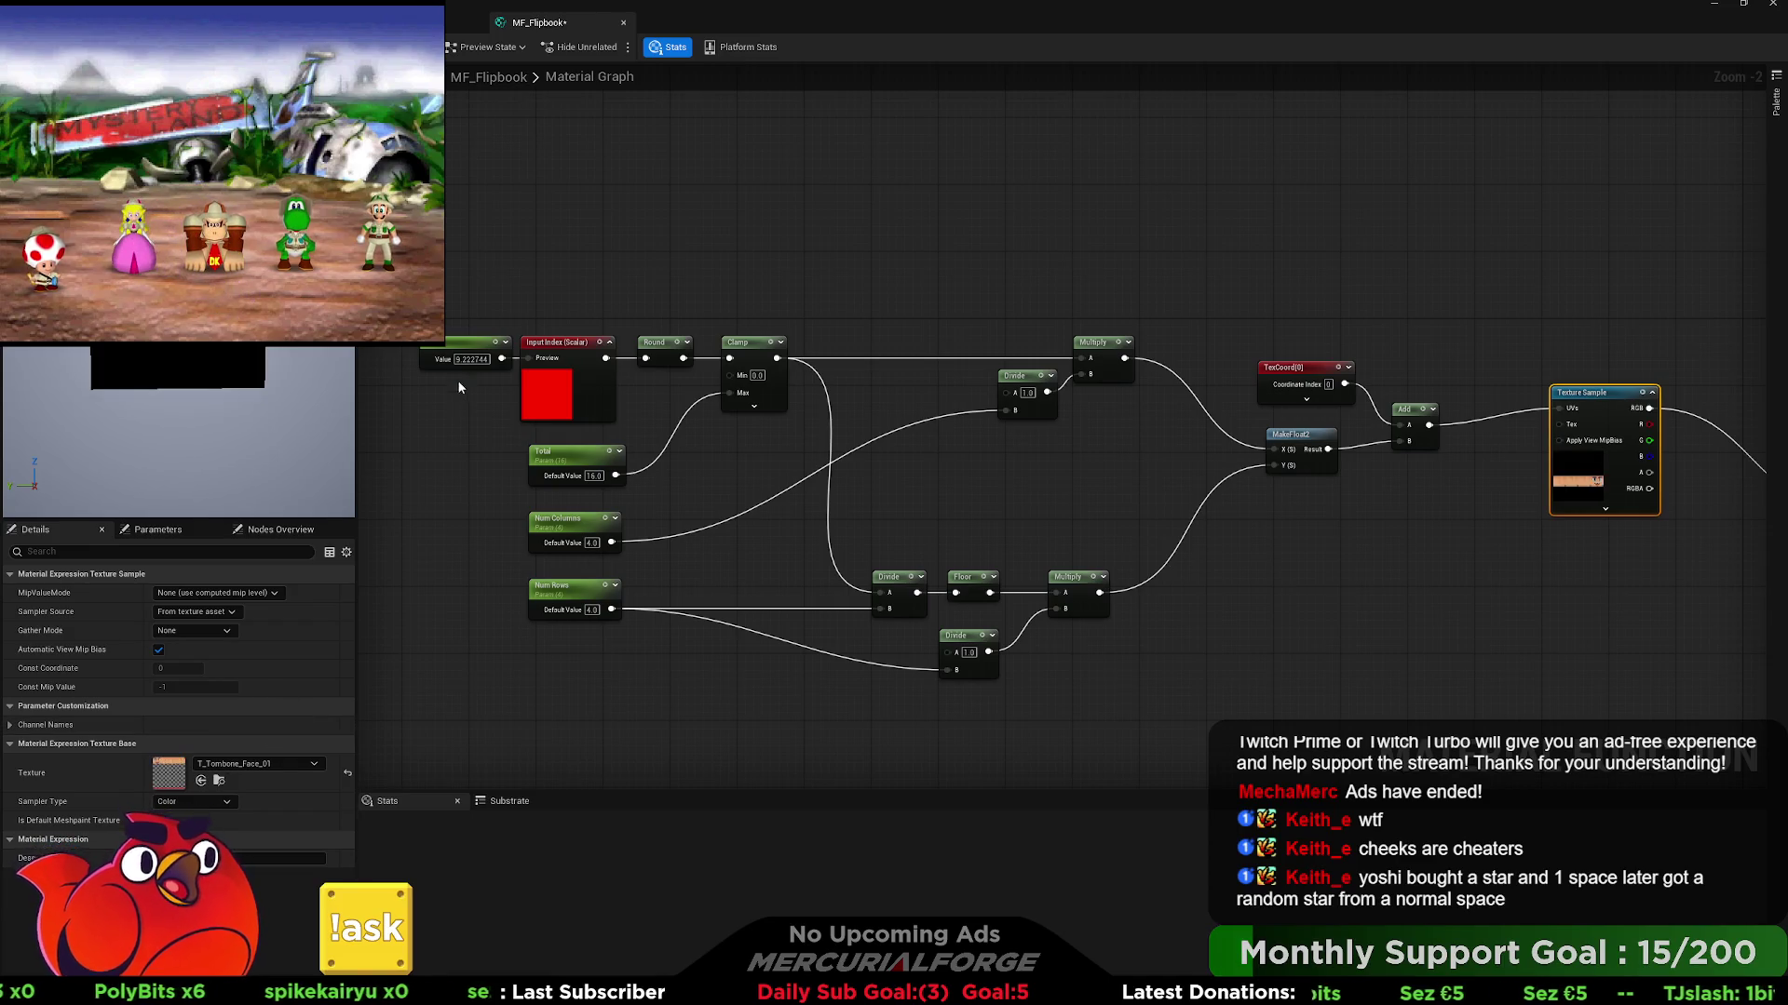
{"action": "type", "text": "0"}
{"action": "key", "text": "Return"}
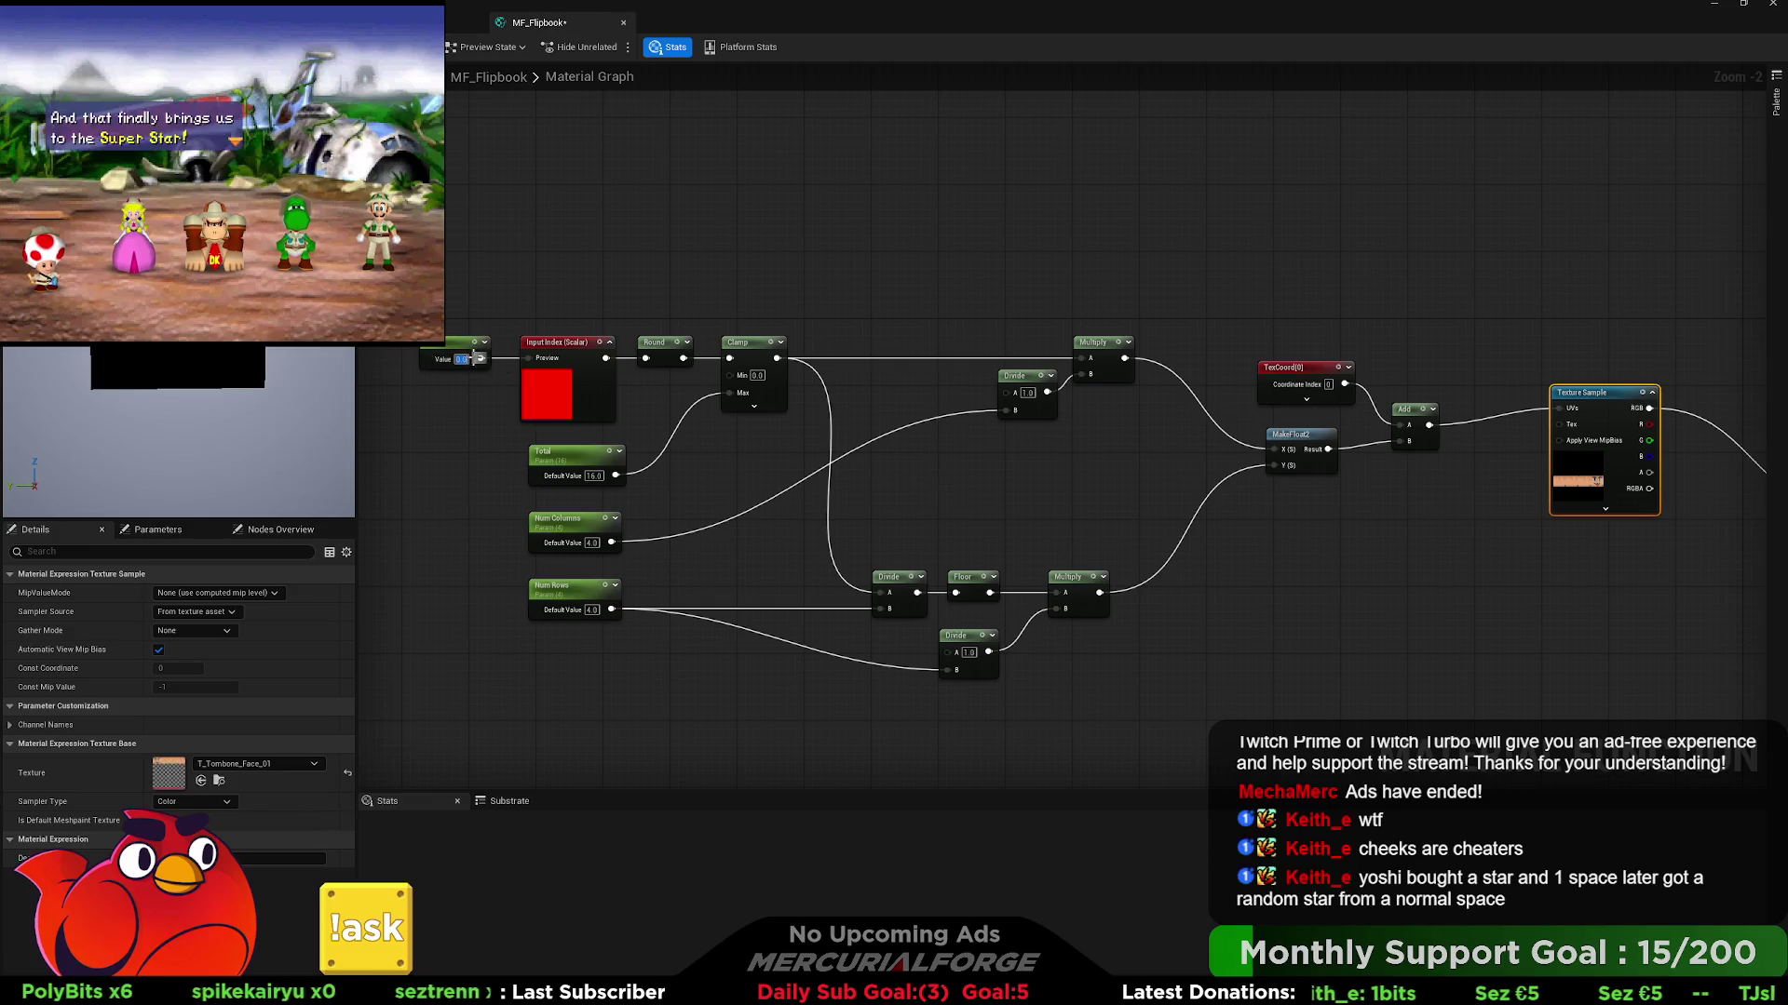
- Sweep the index constant up to about 4.36 and shift the lower Divide left
{"action": "left_click", "coordinate": [443, 388]}
{"action": "left_click", "coordinate": [460, 344]}
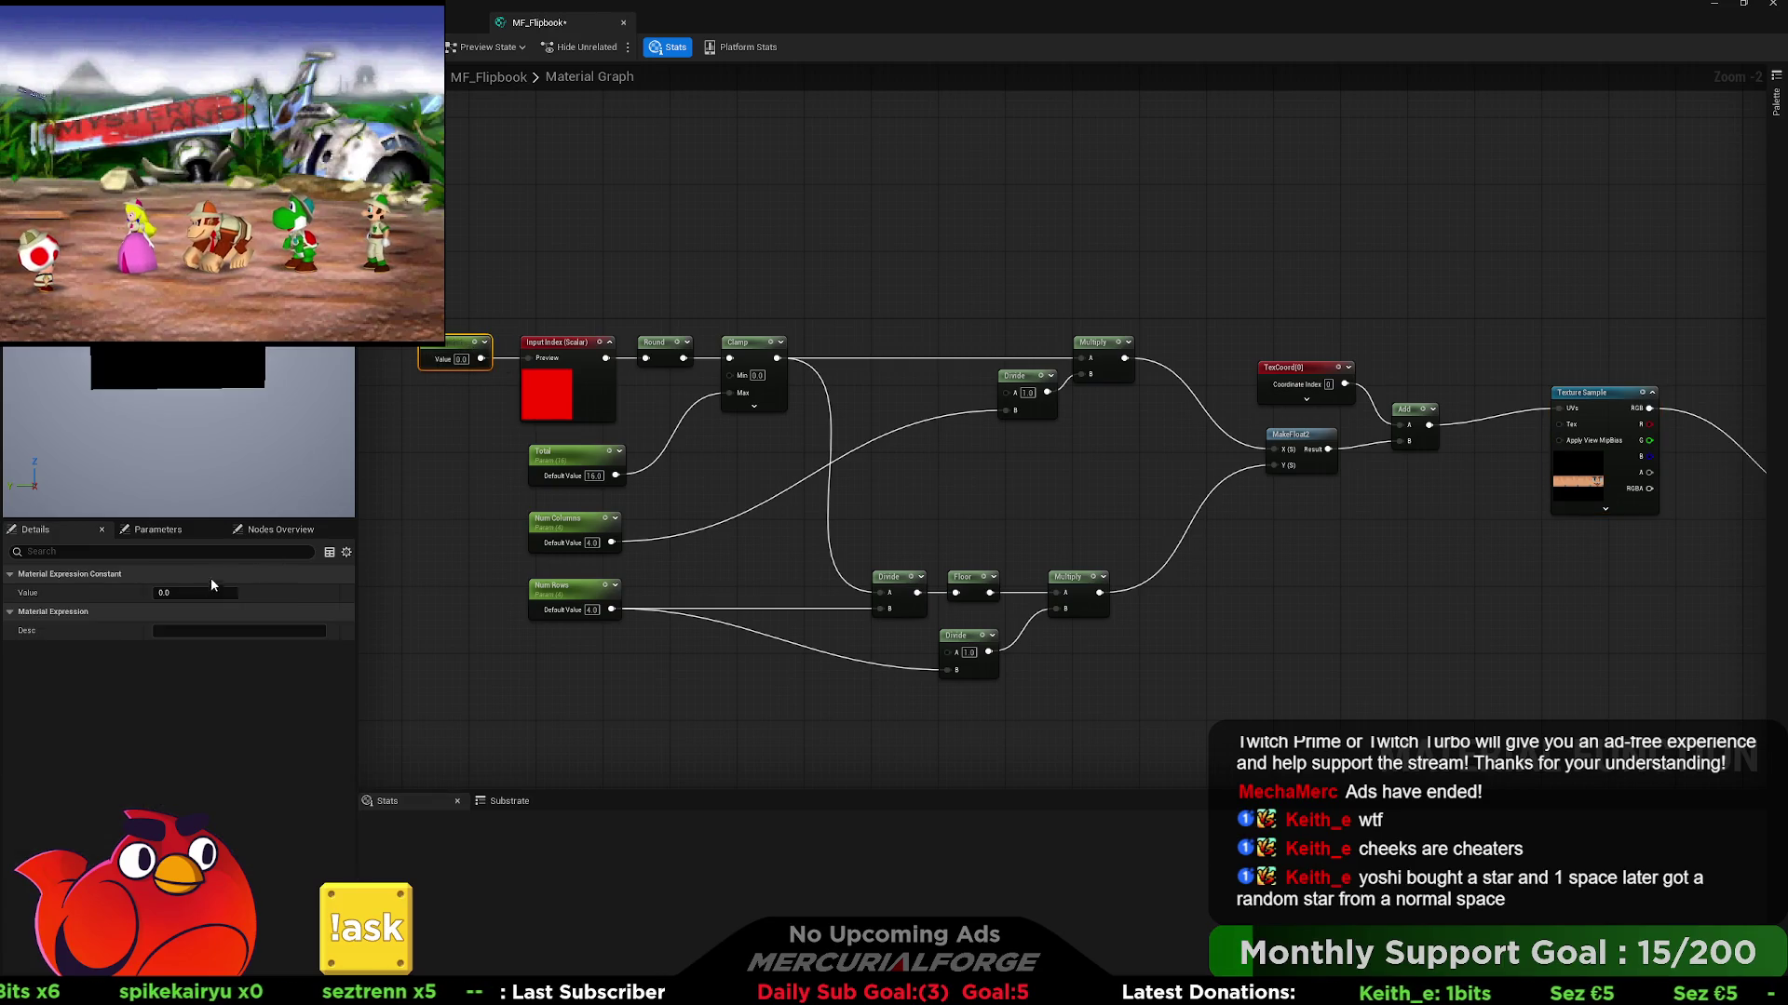
{"action": "mouse_move", "coordinate": [195, 593]}
{"action": "left_mouse_down"}
{"action": "mouse_move", "coordinate": [261, 593]}
{"action": "mouse_move", "coordinate": [181, 592]}
{"action": "left_mouse_up"}
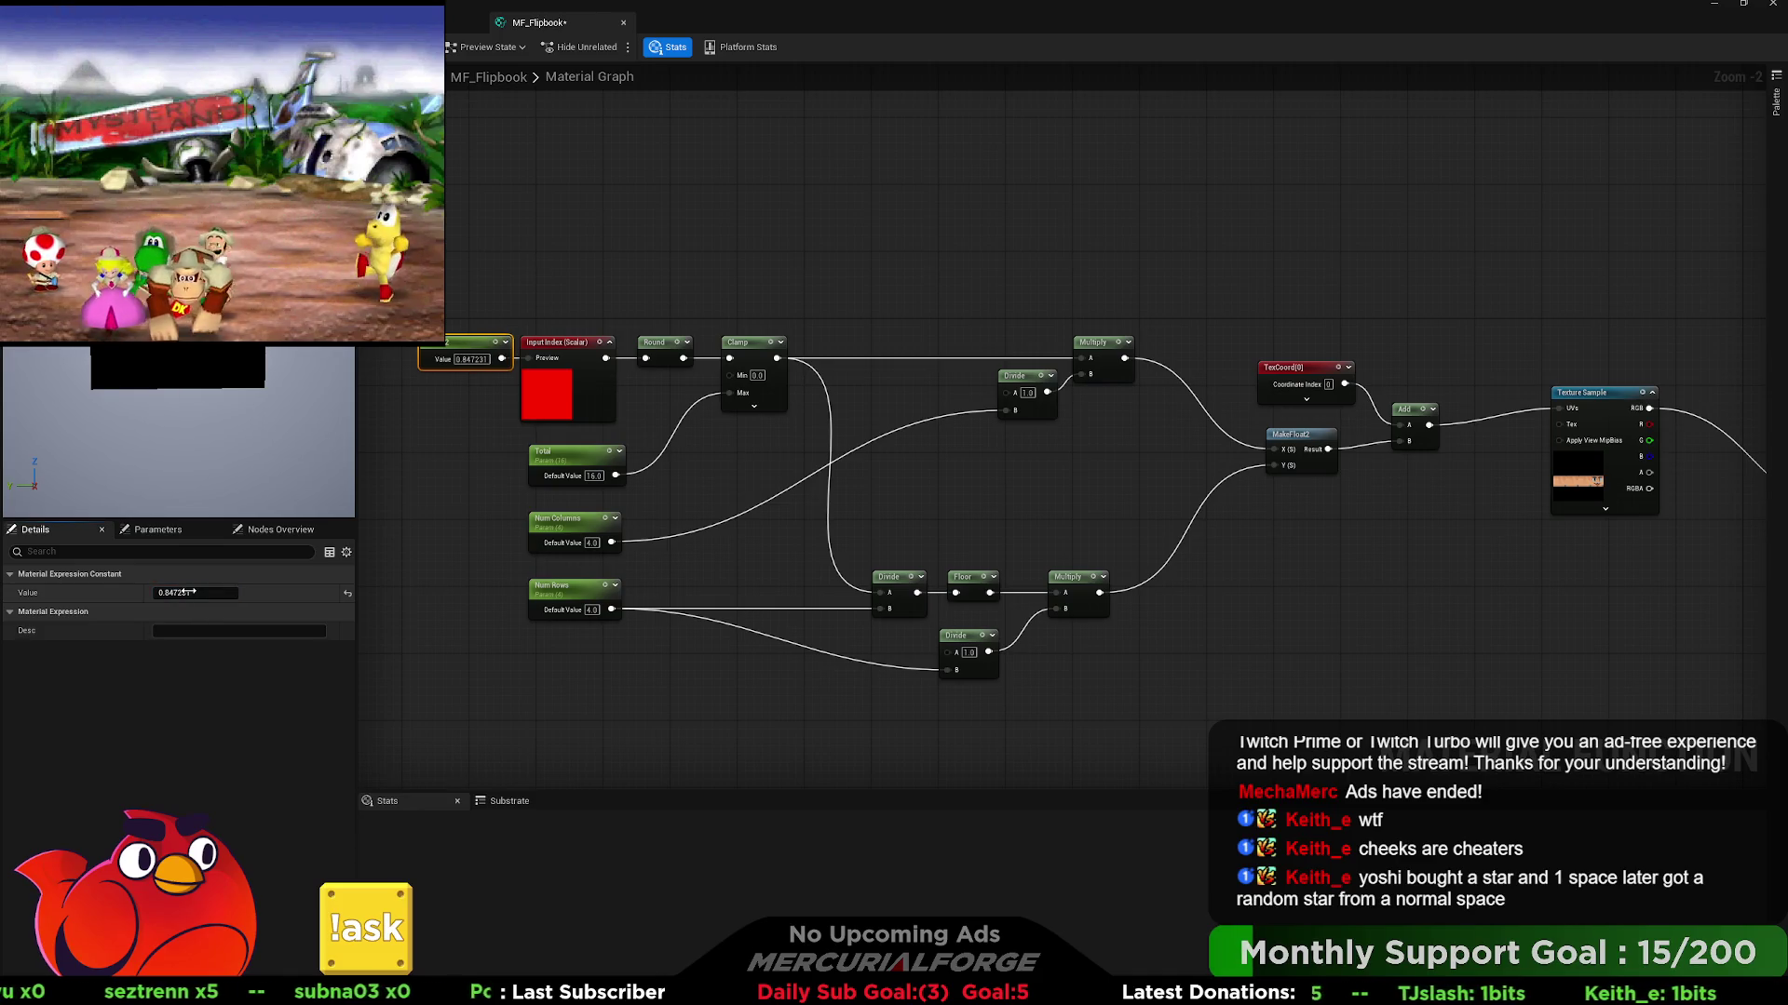
{"action": "left_click_drag", "start_coordinate": [190, 592], "coordinate": [225, 592]}
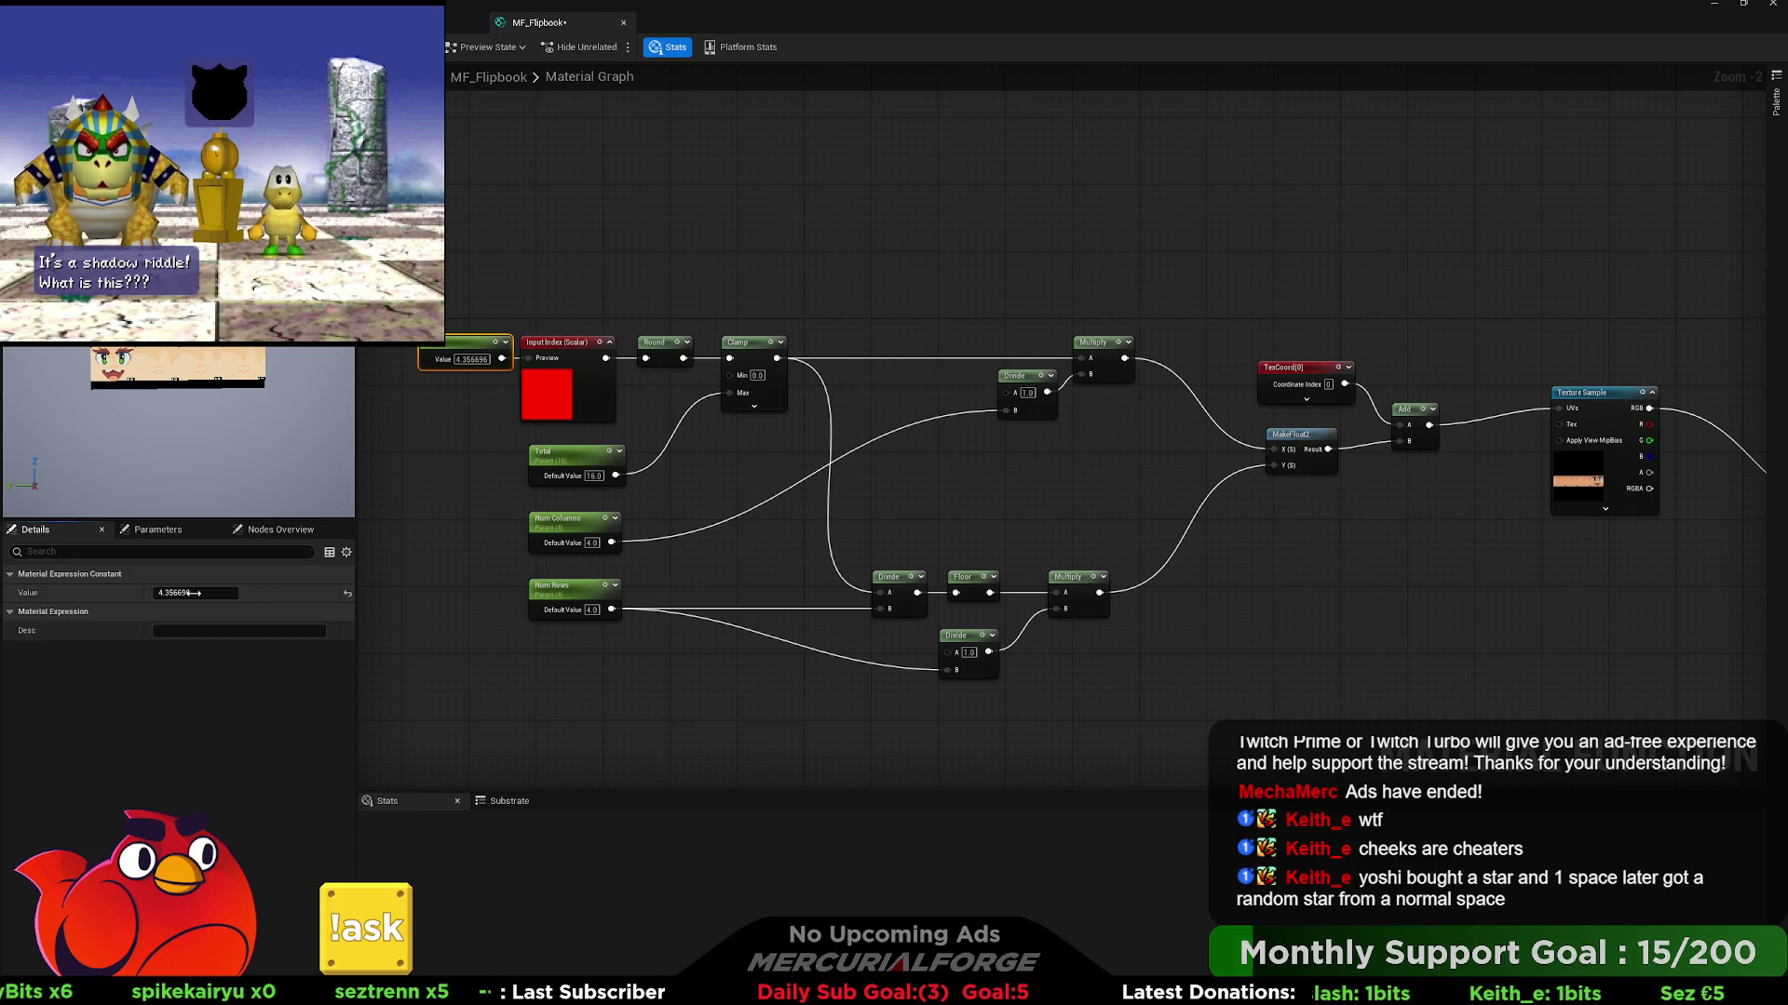
{"action": "mouse_move", "coordinate": [983, 646]}
{"action": "left_mouse_down"}
{"action": "mouse_move", "coordinate": [912, 645]}
{"action": "mouse_move", "coordinate": [987, 653]}
{"action": "left_mouse_up"}
{"action": "left_click", "coordinate": [1100, 664]}
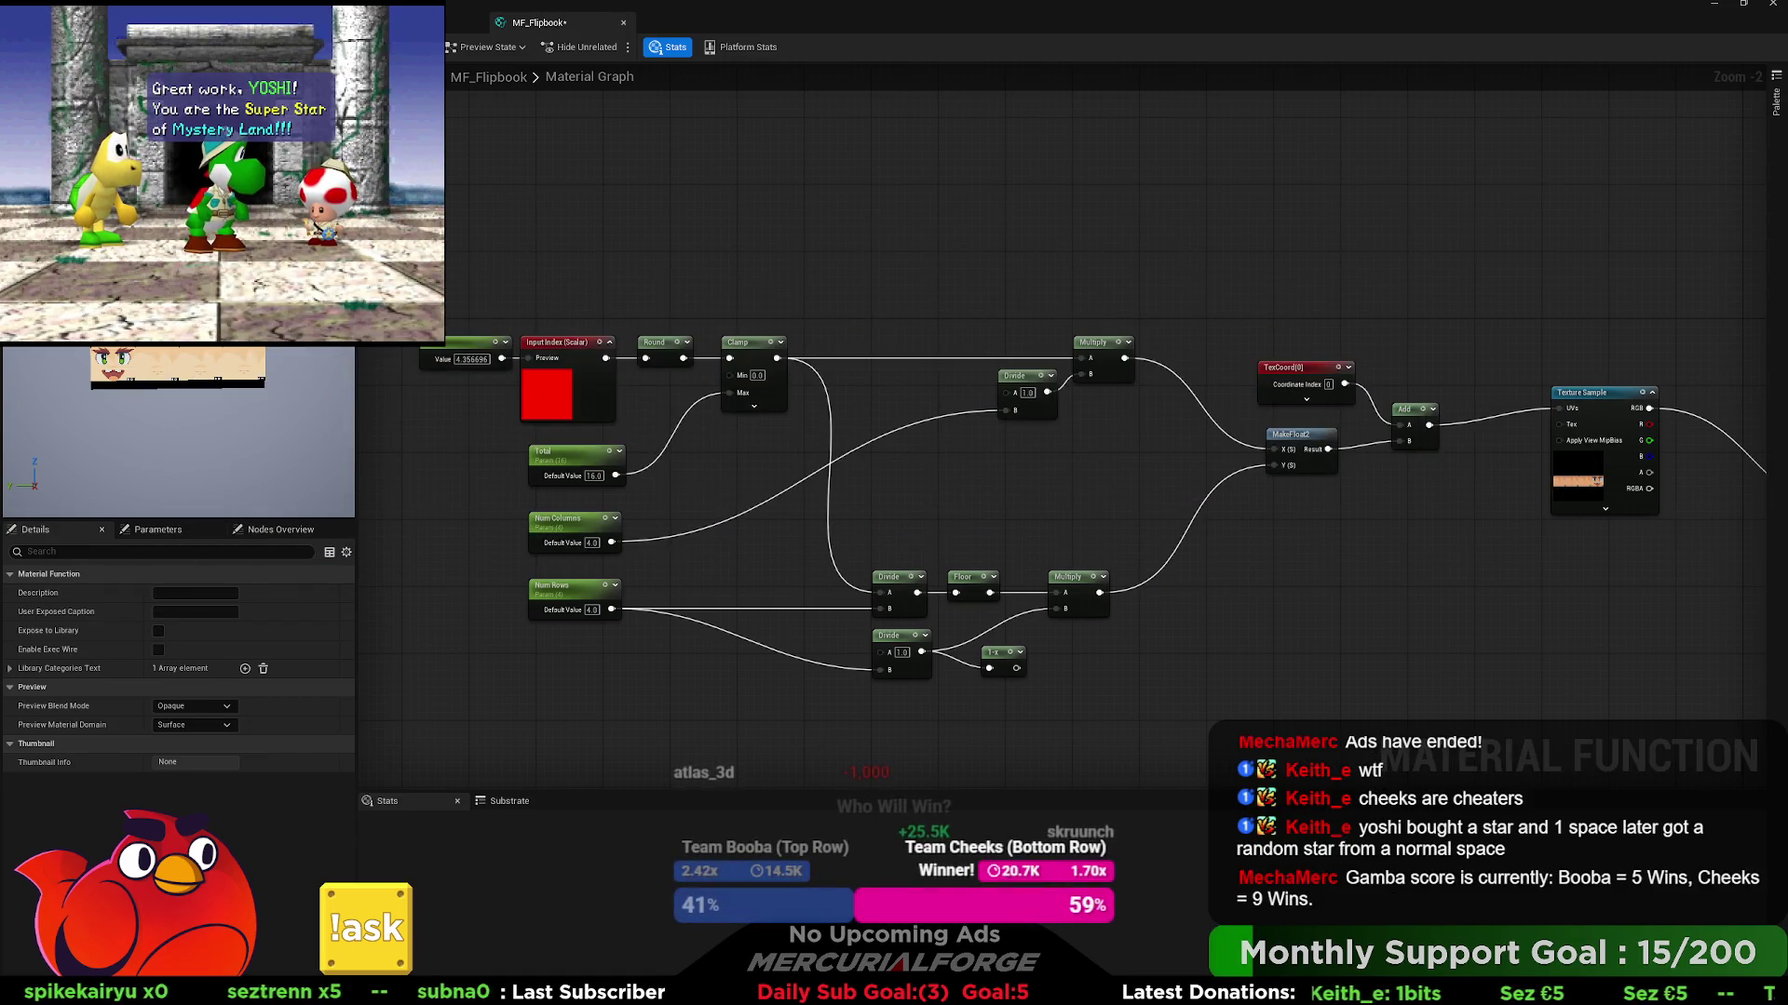
- Connect the 1-x node after the lower Divide into the lower Multiply
{"action": "mouse_move", "coordinate": [1015, 668]}
{"action": "left_mouse_down"}
{"action": "mouse_move", "coordinate": [1075, 629]}
{"action": "mouse_move", "coordinate": [1055, 611]}
{"action": "mouse_move", "coordinate": [980, 640]}
{"action": "left_mouse_up"}
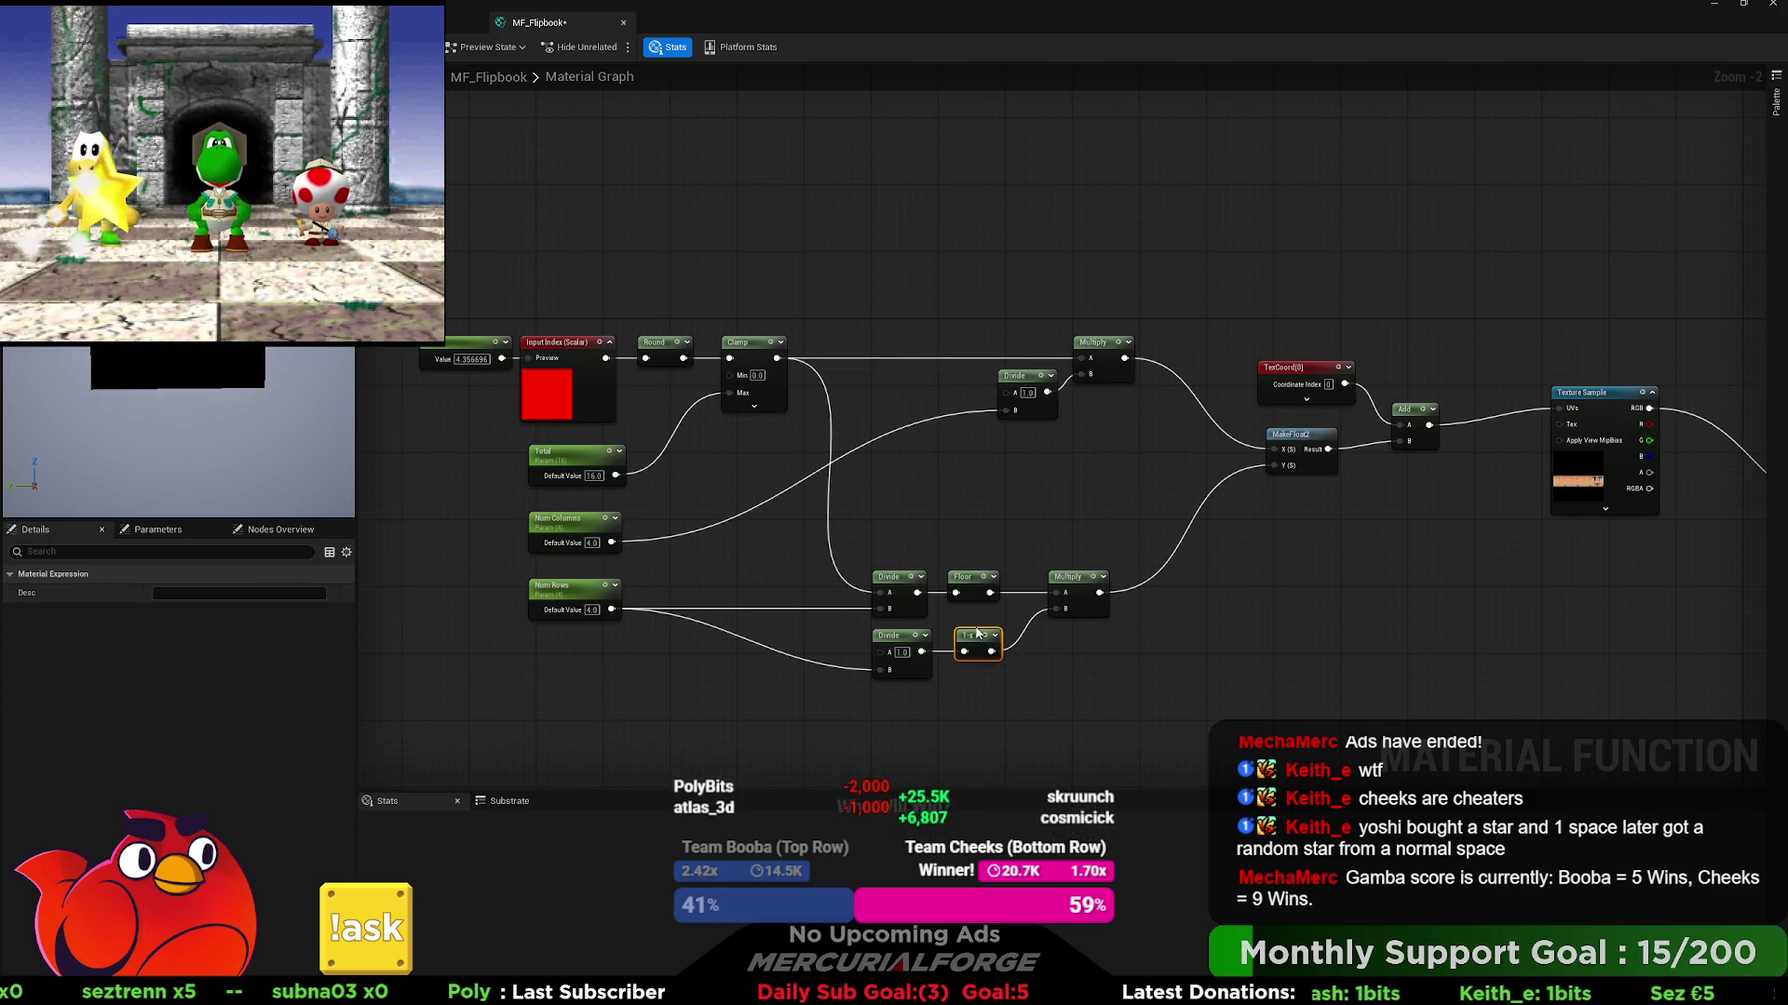
- Select the index constant and scrub its Value up to about 7.64 to test the inverted row offset
{"action": "left_click", "coordinate": [454, 349]}
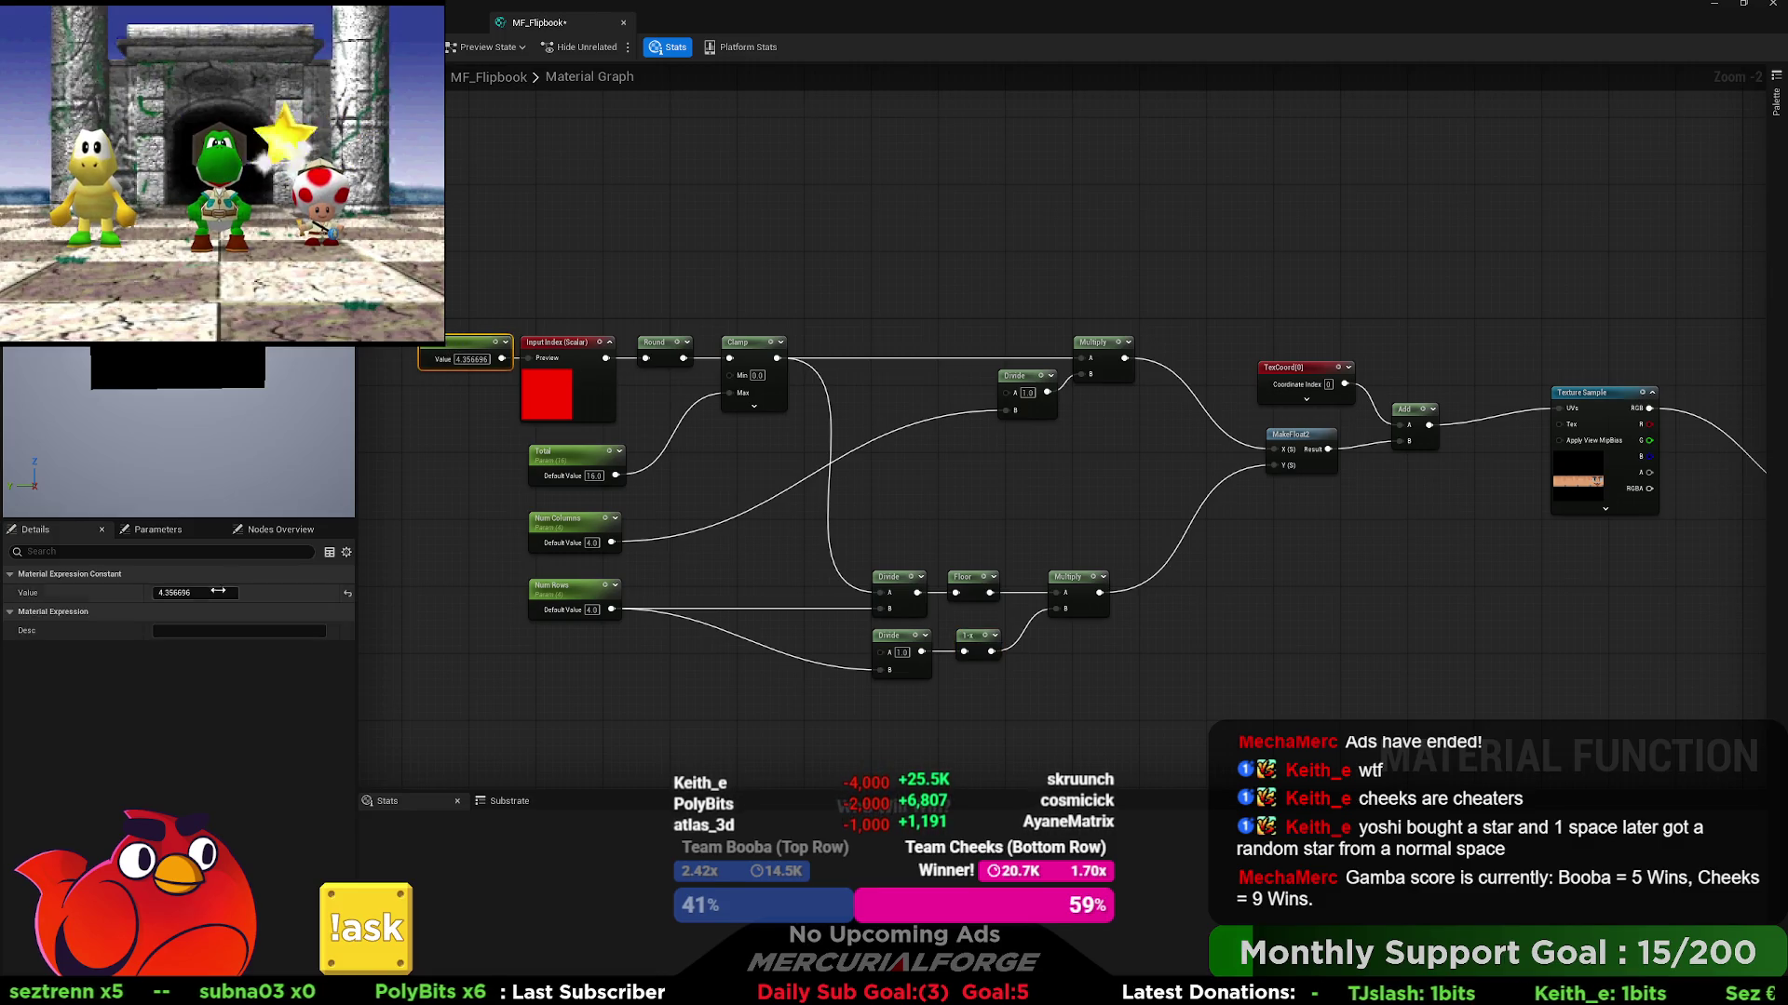
{"action": "mouse_move", "coordinate": [195, 593]}
{"action": "left_mouse_down"}
{"action": "mouse_move", "coordinate": [277, 593]}
{"action": "mouse_move", "coordinate": [197, 593]}
{"action": "left_mouse_up"}
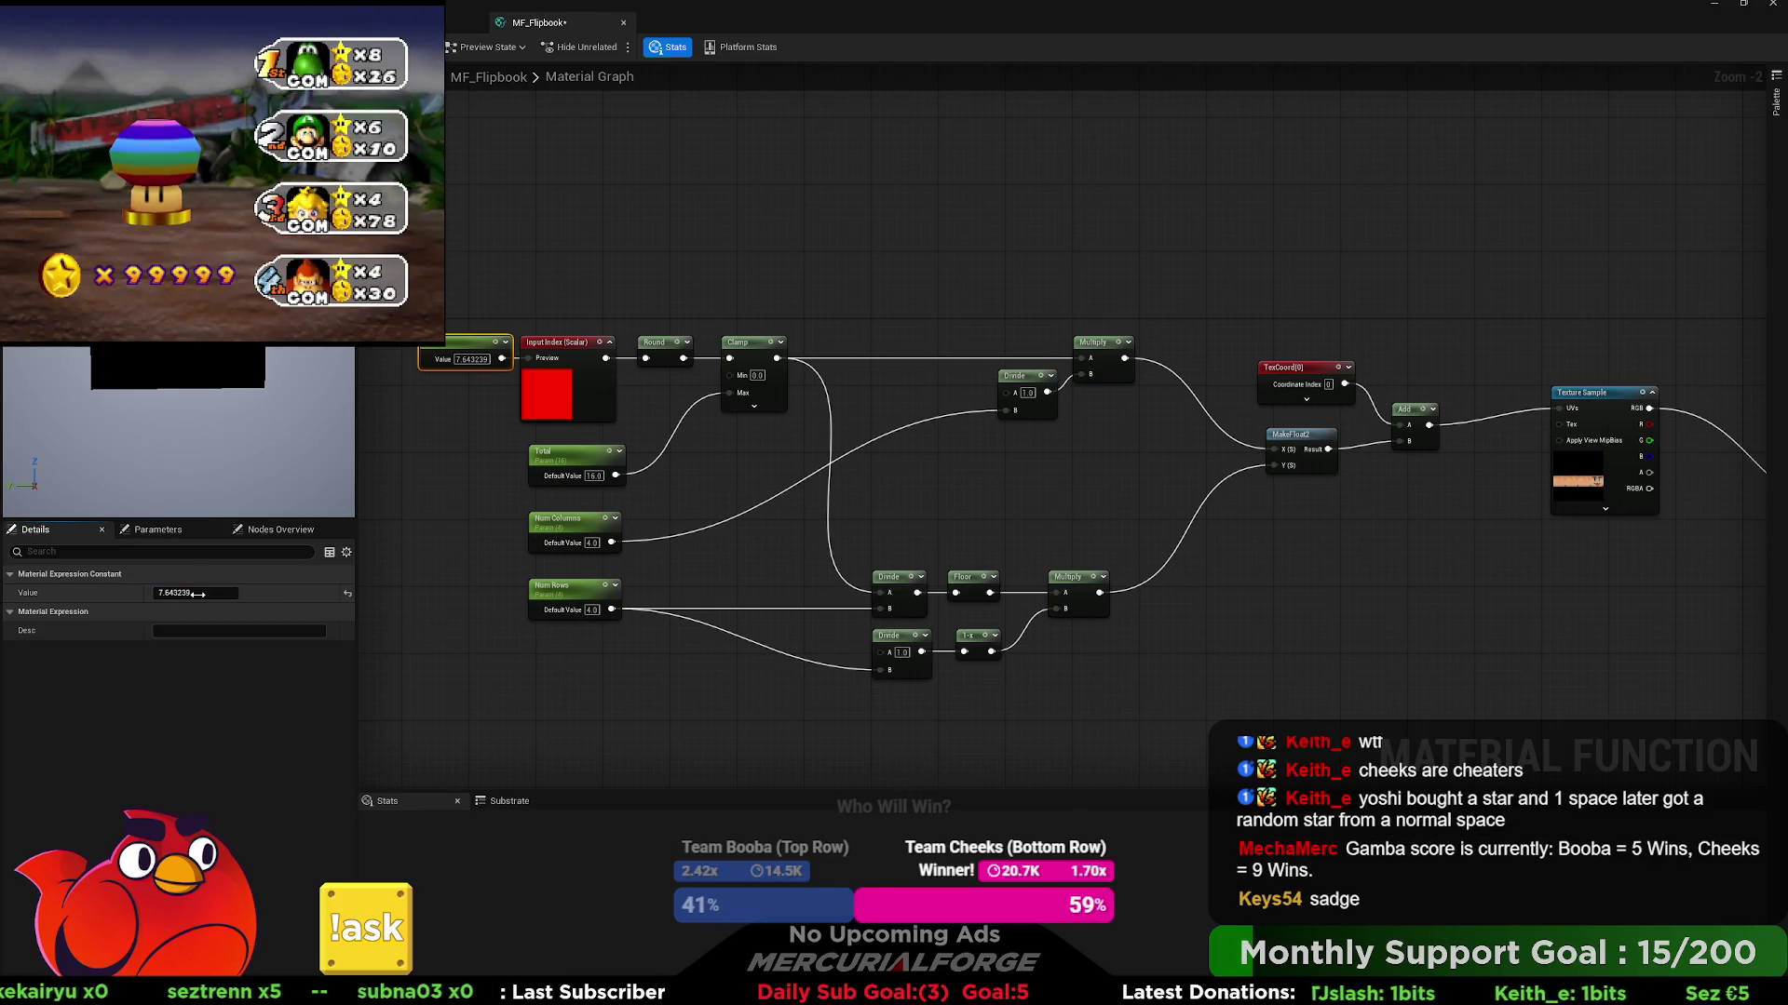
- Set the index constant to 8.822, then scrub it to nearby values around 8
{"action": "type", "text": "8.822"}
{"action": "key", "text": "Return"}
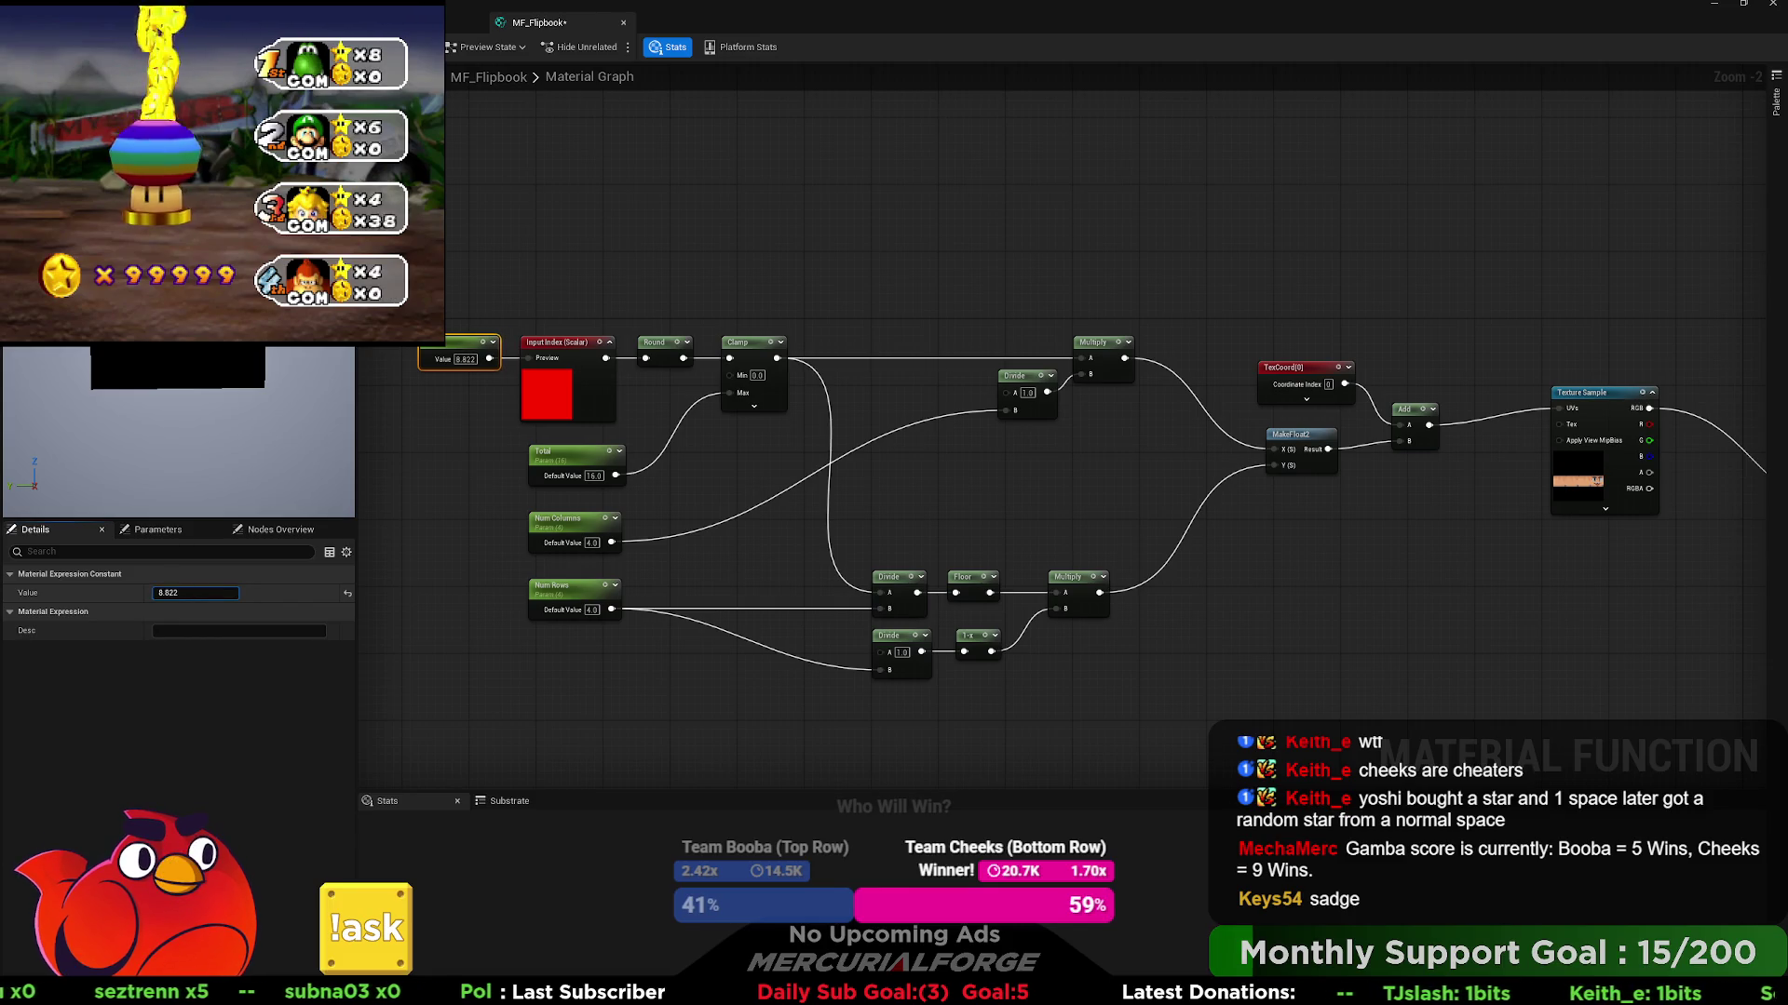
{"action": "left_click_drag", "start_coordinate": [196, 593], "coordinate": [177, 593]}
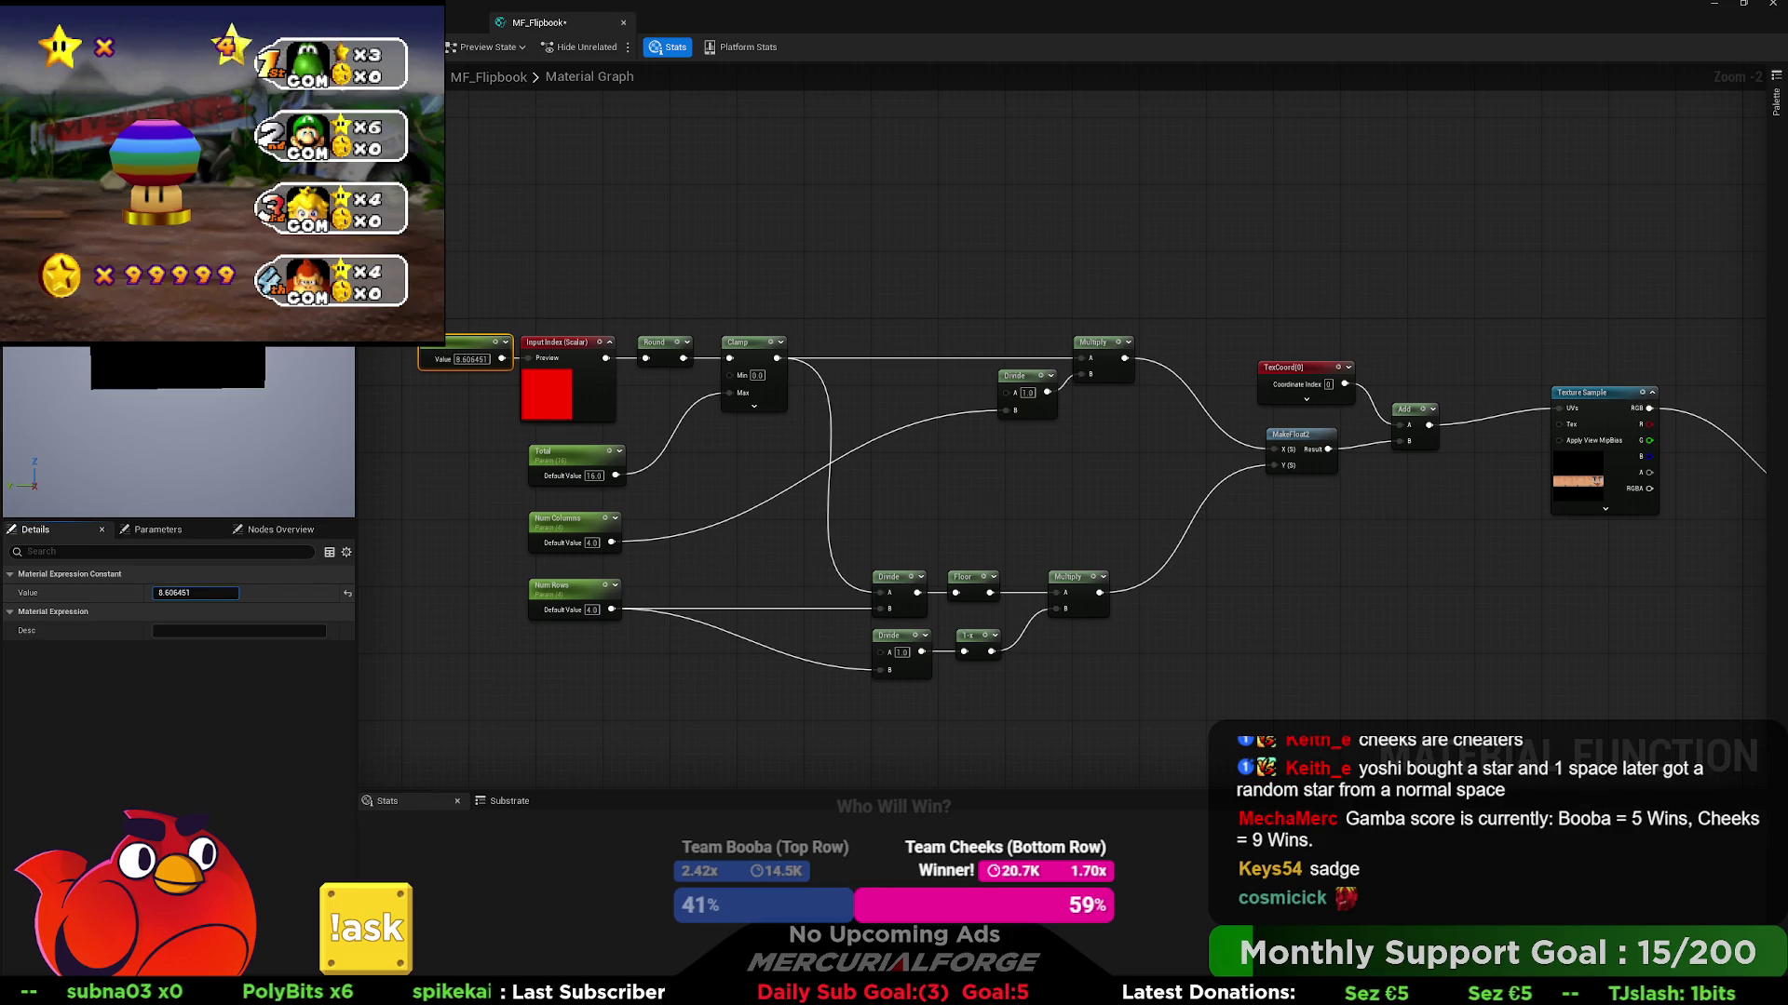
{"action": "mouse_move", "coordinate": [195, 593]}
{"action": "left_mouse_down"}
{"action": "mouse_move", "coordinate": [216, 593]}
{"action": "mouse_move", "coordinate": [190, 594]}
{"action": "left_mouse_up"}
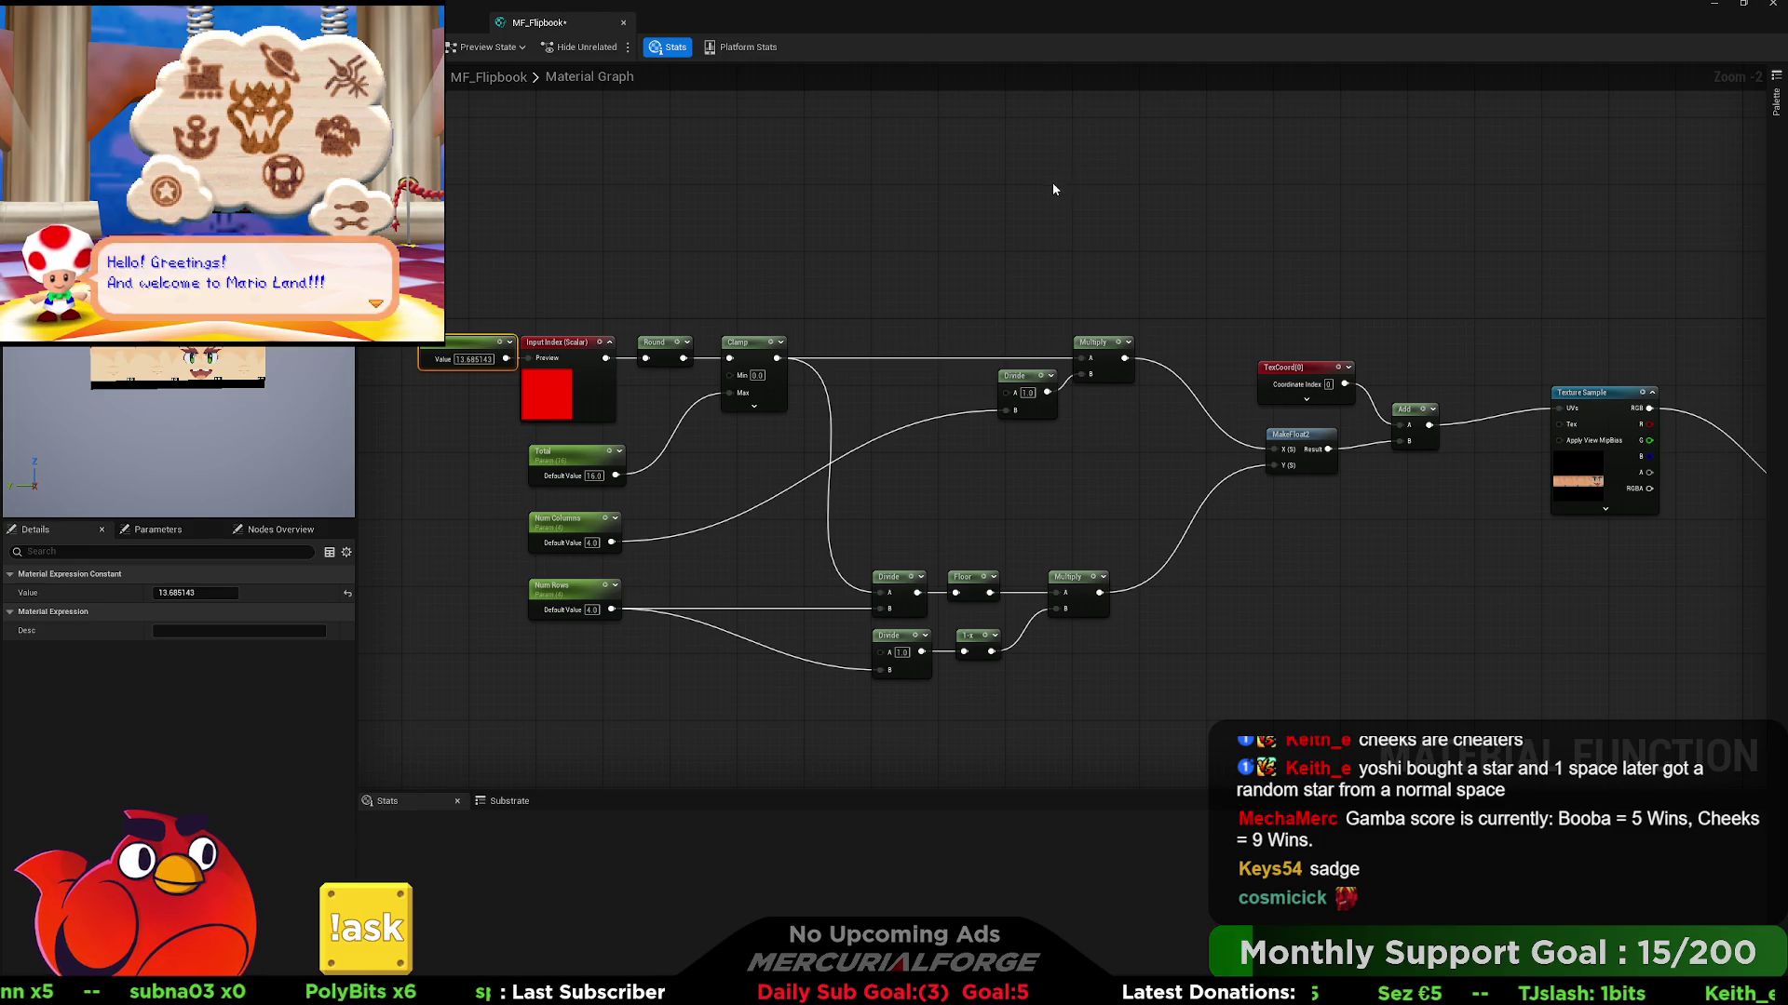
- Scroll the material graph to bring the parameter nodes back into view
{"action": "scroll", "coordinate": [914, 499], "scroll_direction": "up", "scroll_amount": 2}
- Bring the parameter nodes into view, set Num Columns' default to 5 and re-commit the index constant
{"action": "left_click_drag", "start_coordinate": [897, 513], "coordinate": [946, 445]}
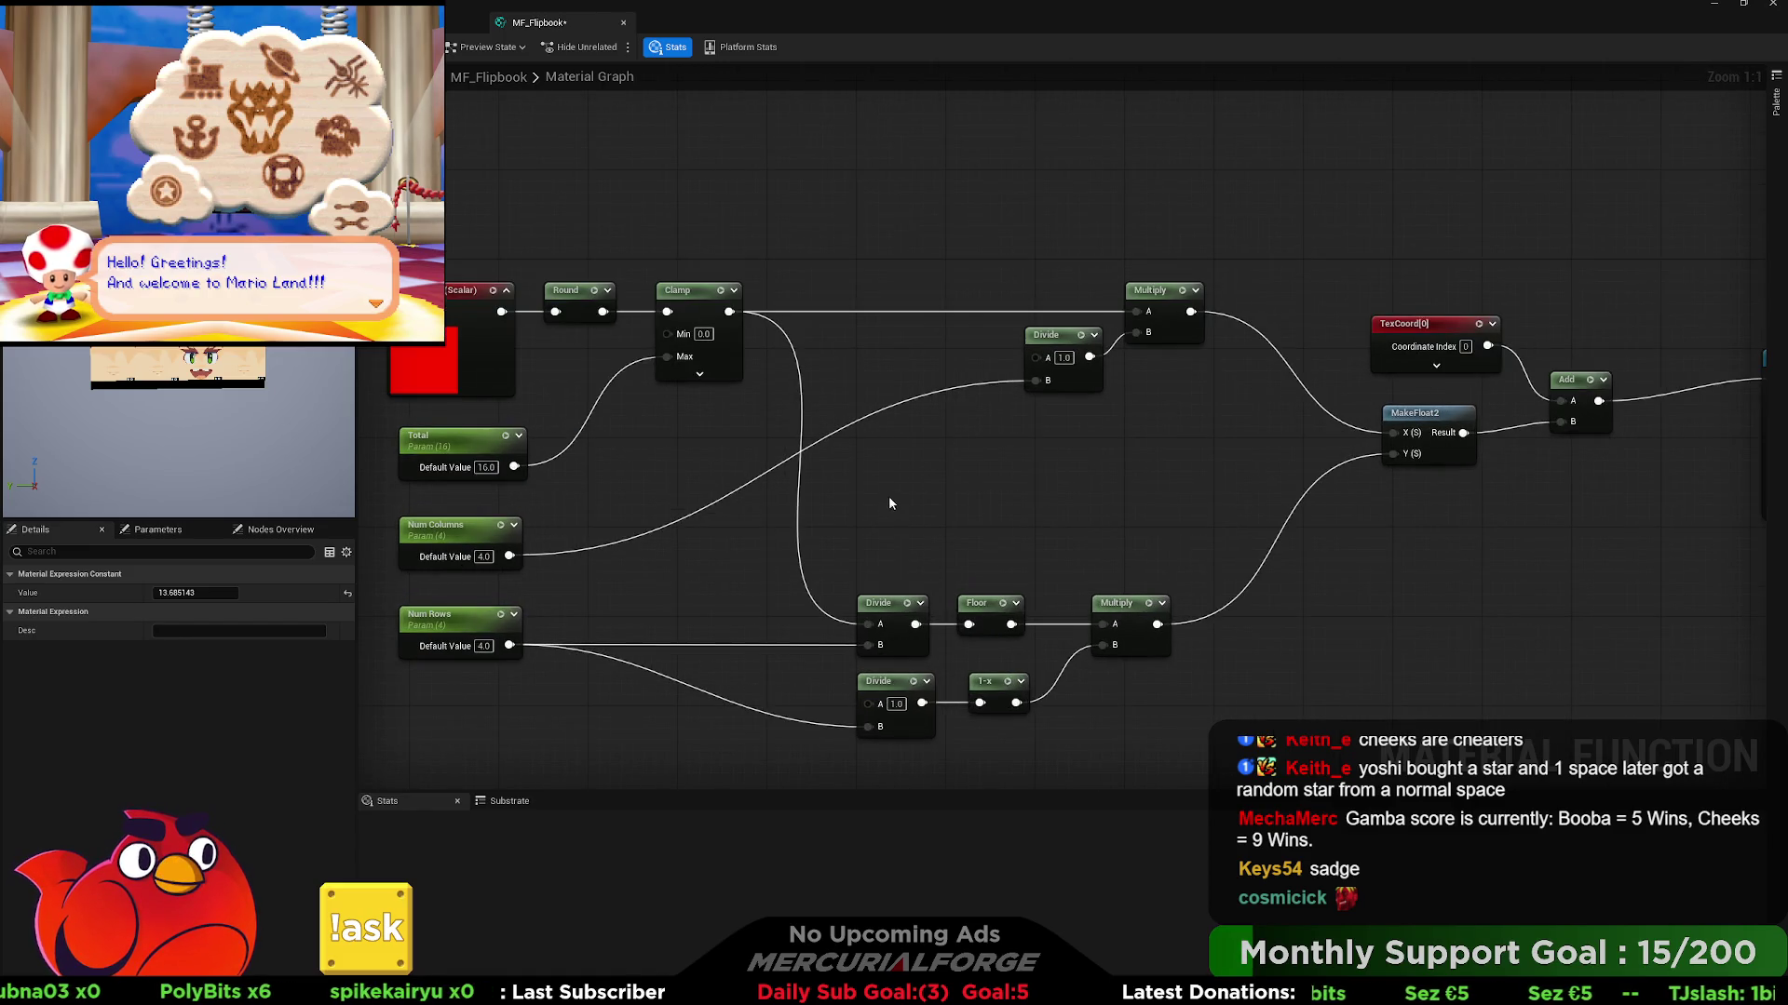
{"action": "left_click_drag", "start_coordinate": [907, 438], "coordinate": [963, 342]}
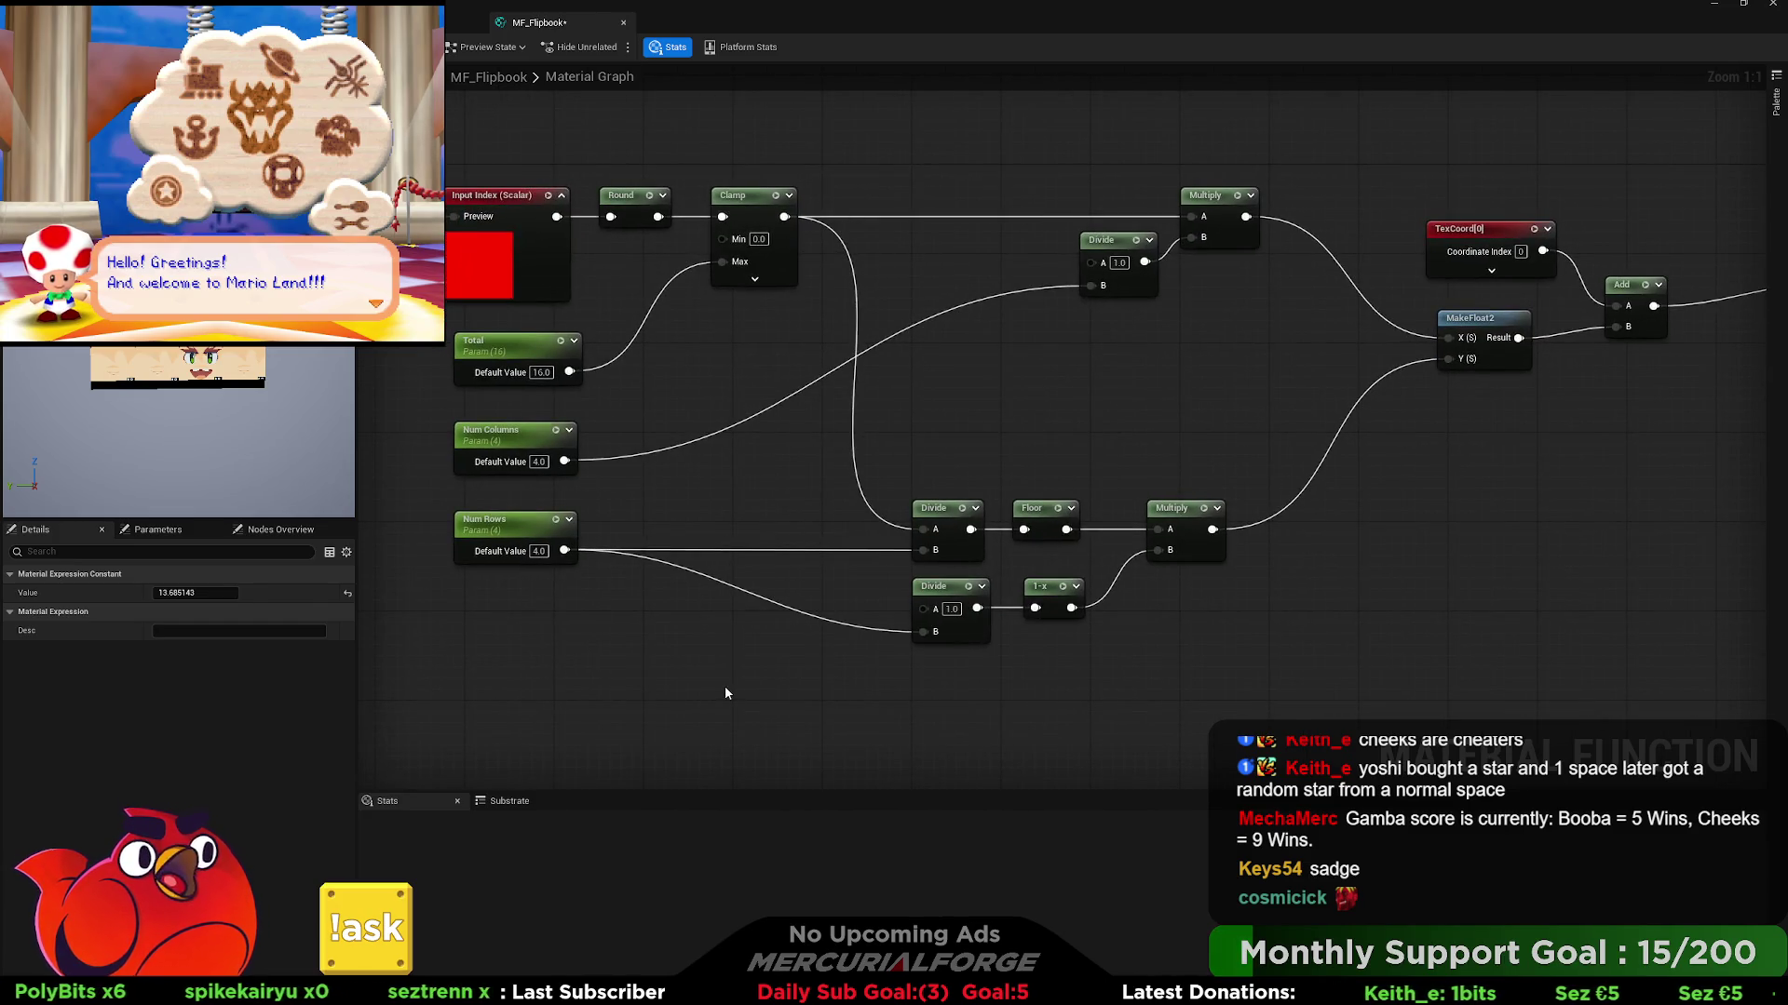
{"action": "left_click", "coordinate": [503, 527]}
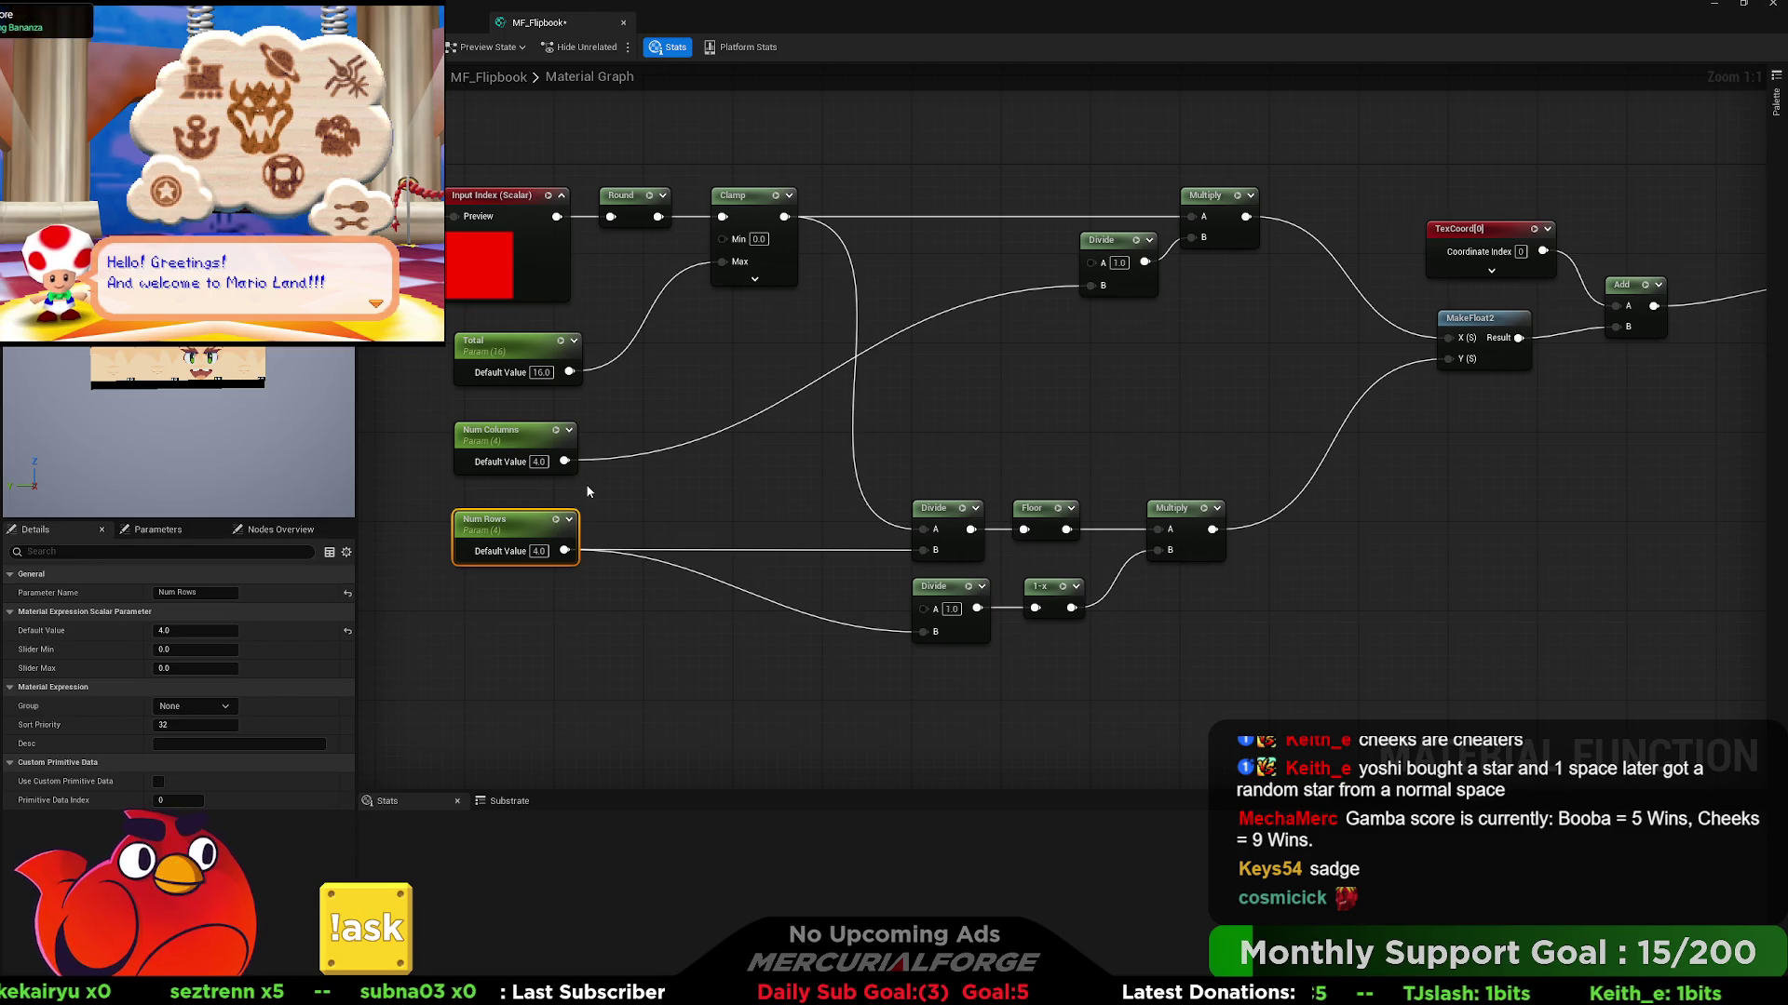
{"action": "left_click", "coordinate": [539, 461]}
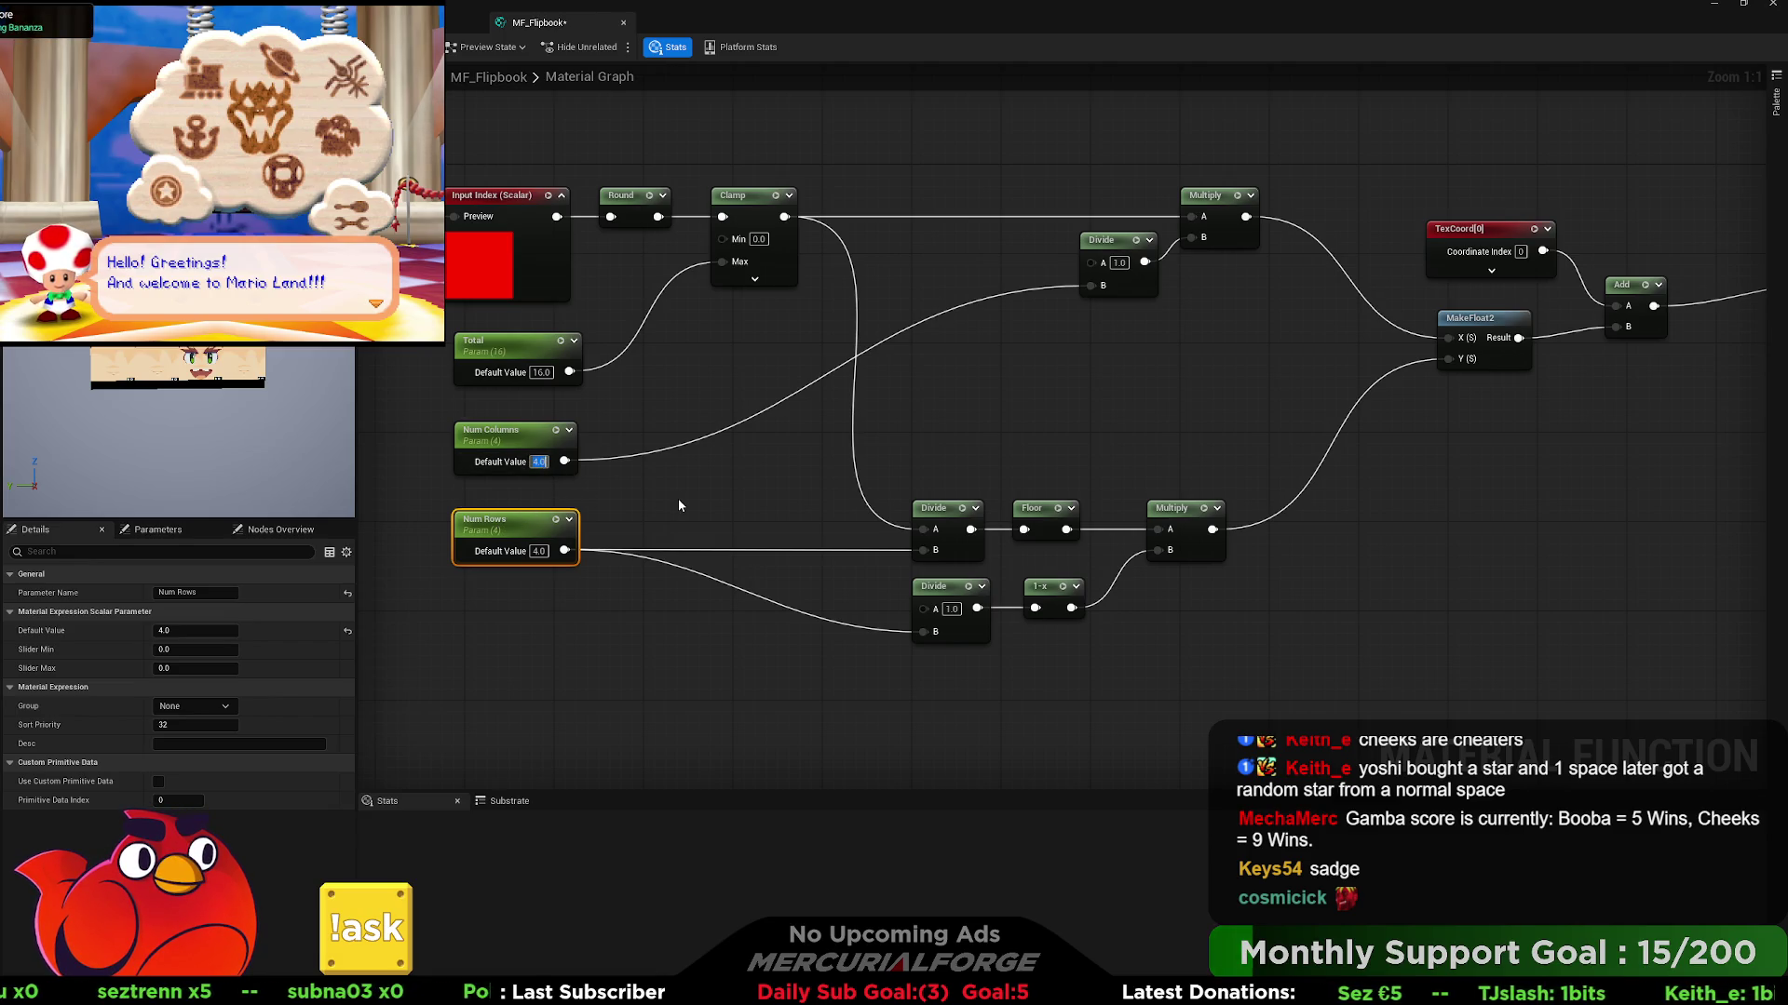
{"action": "type", "text": "5"}
{"action": "left_click", "coordinate": [667, 494]}
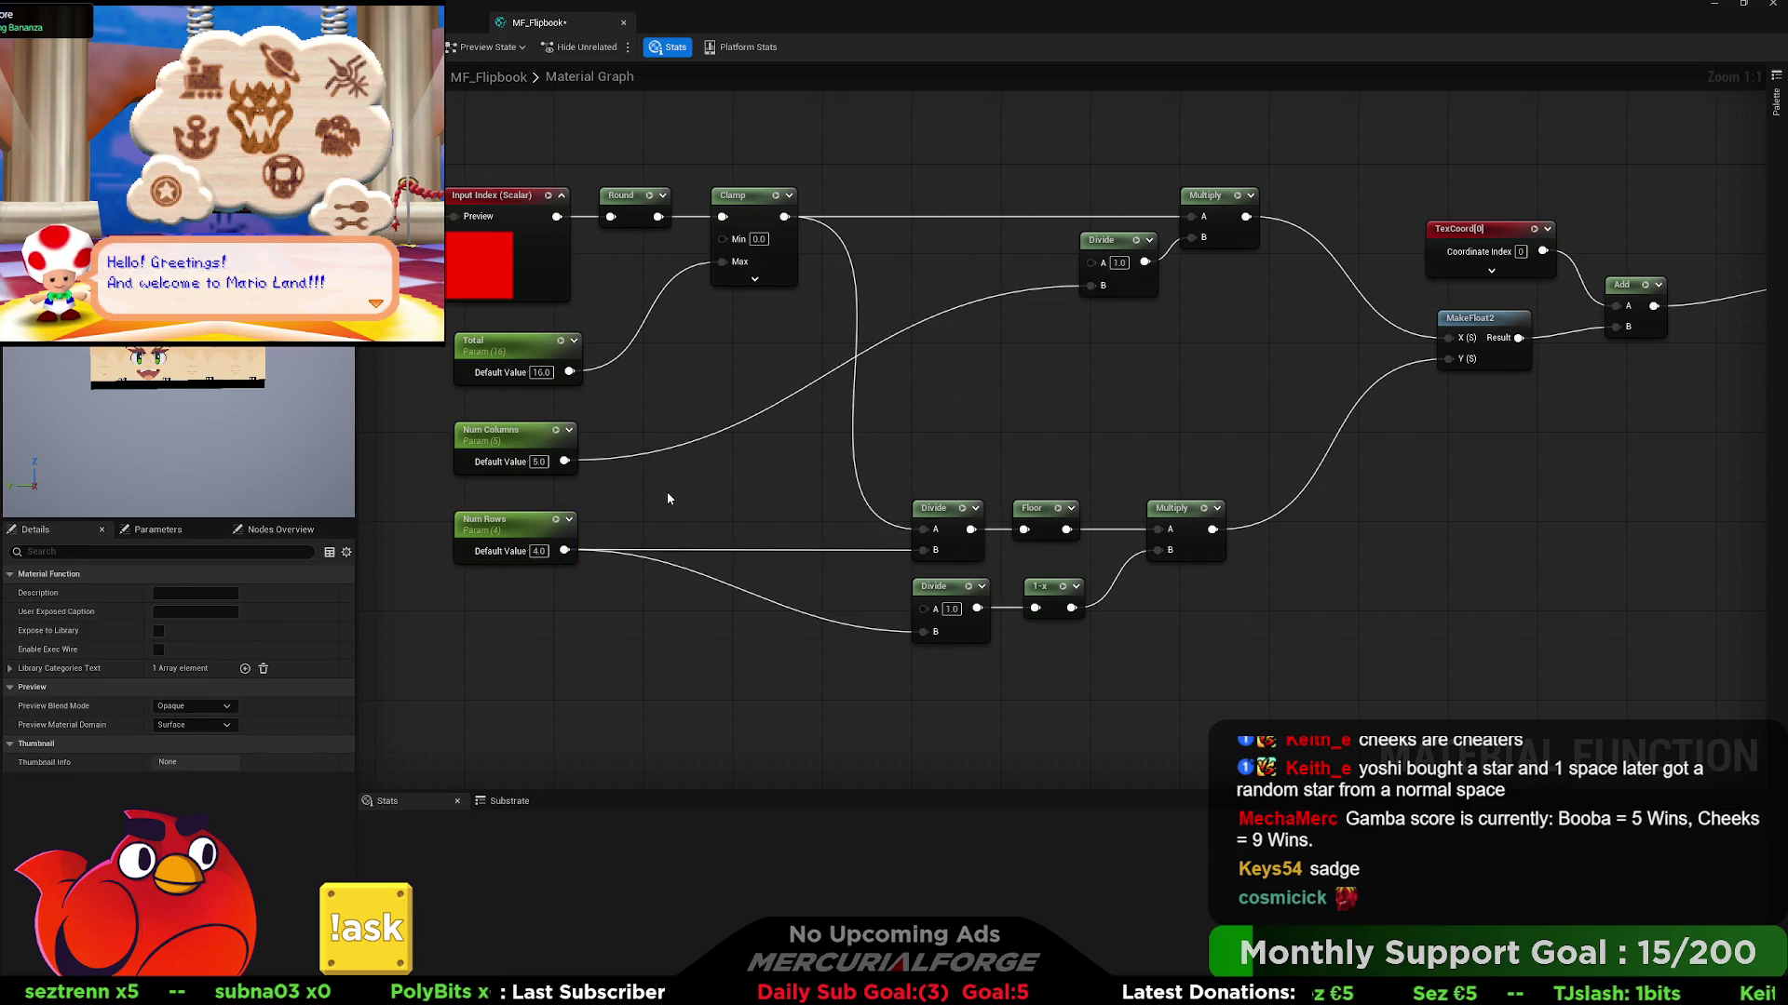
{"action": "left_click_drag", "start_coordinate": [663, 573], "coordinate": [744, 607]}
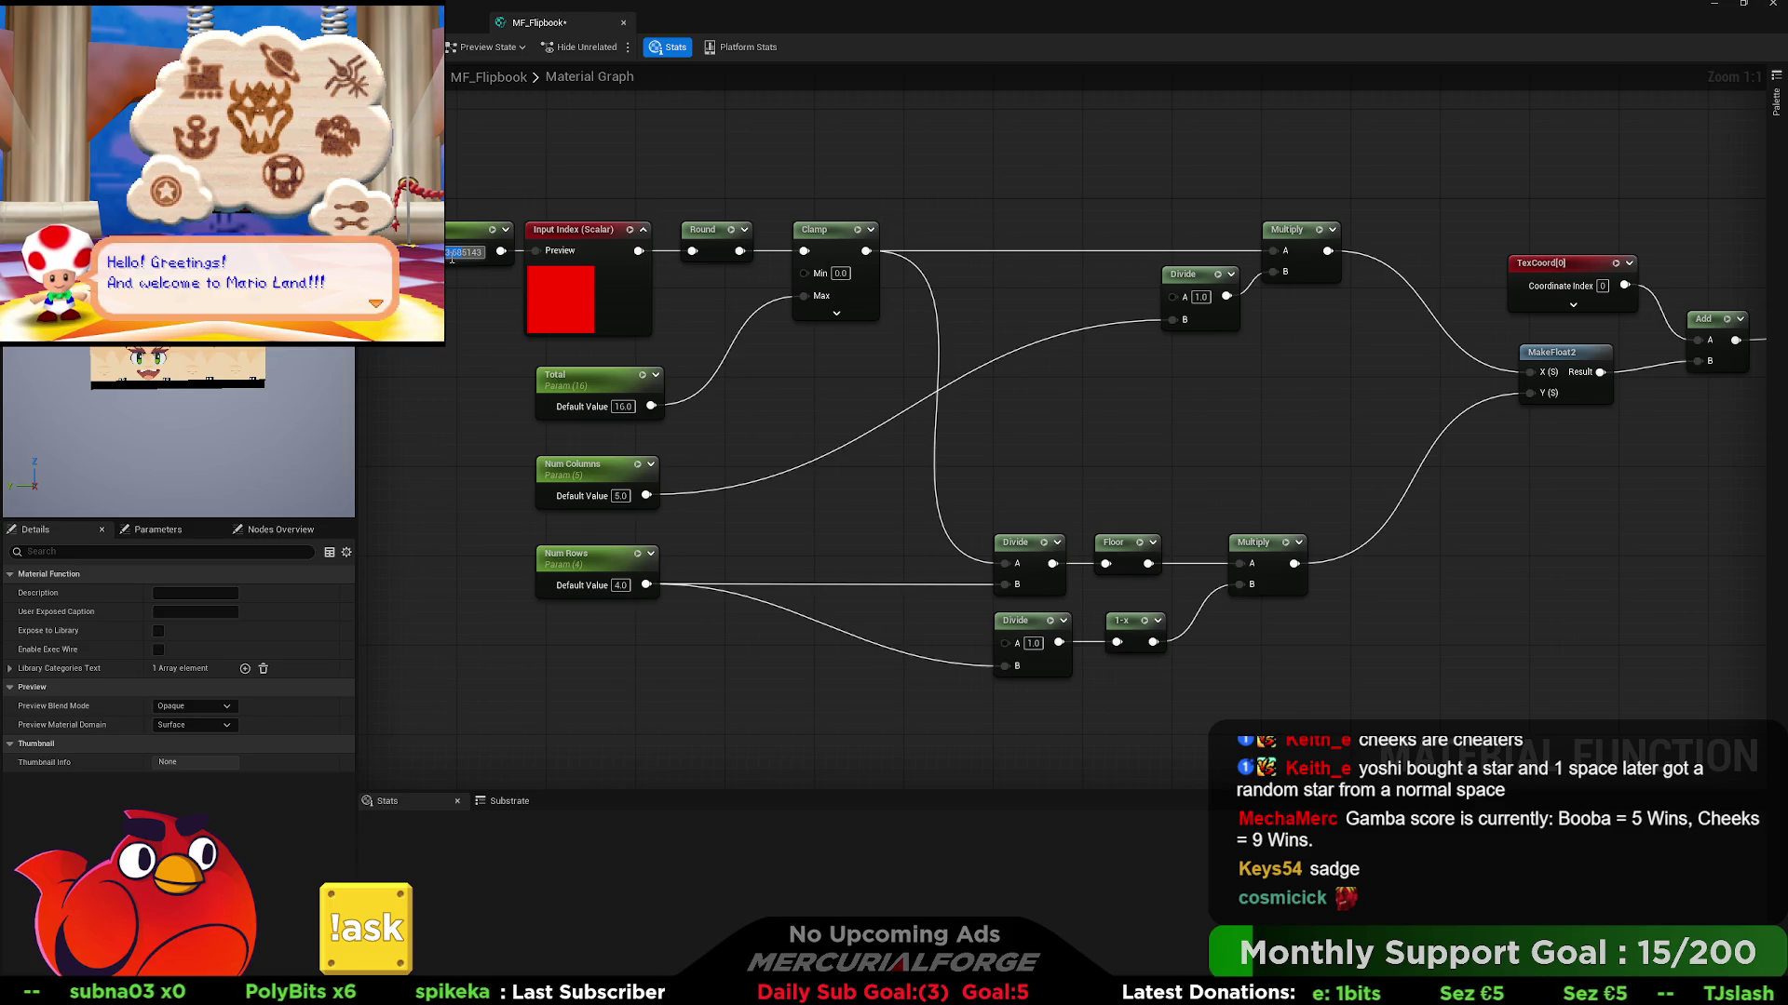
{"action": "key", "text": "Return"}
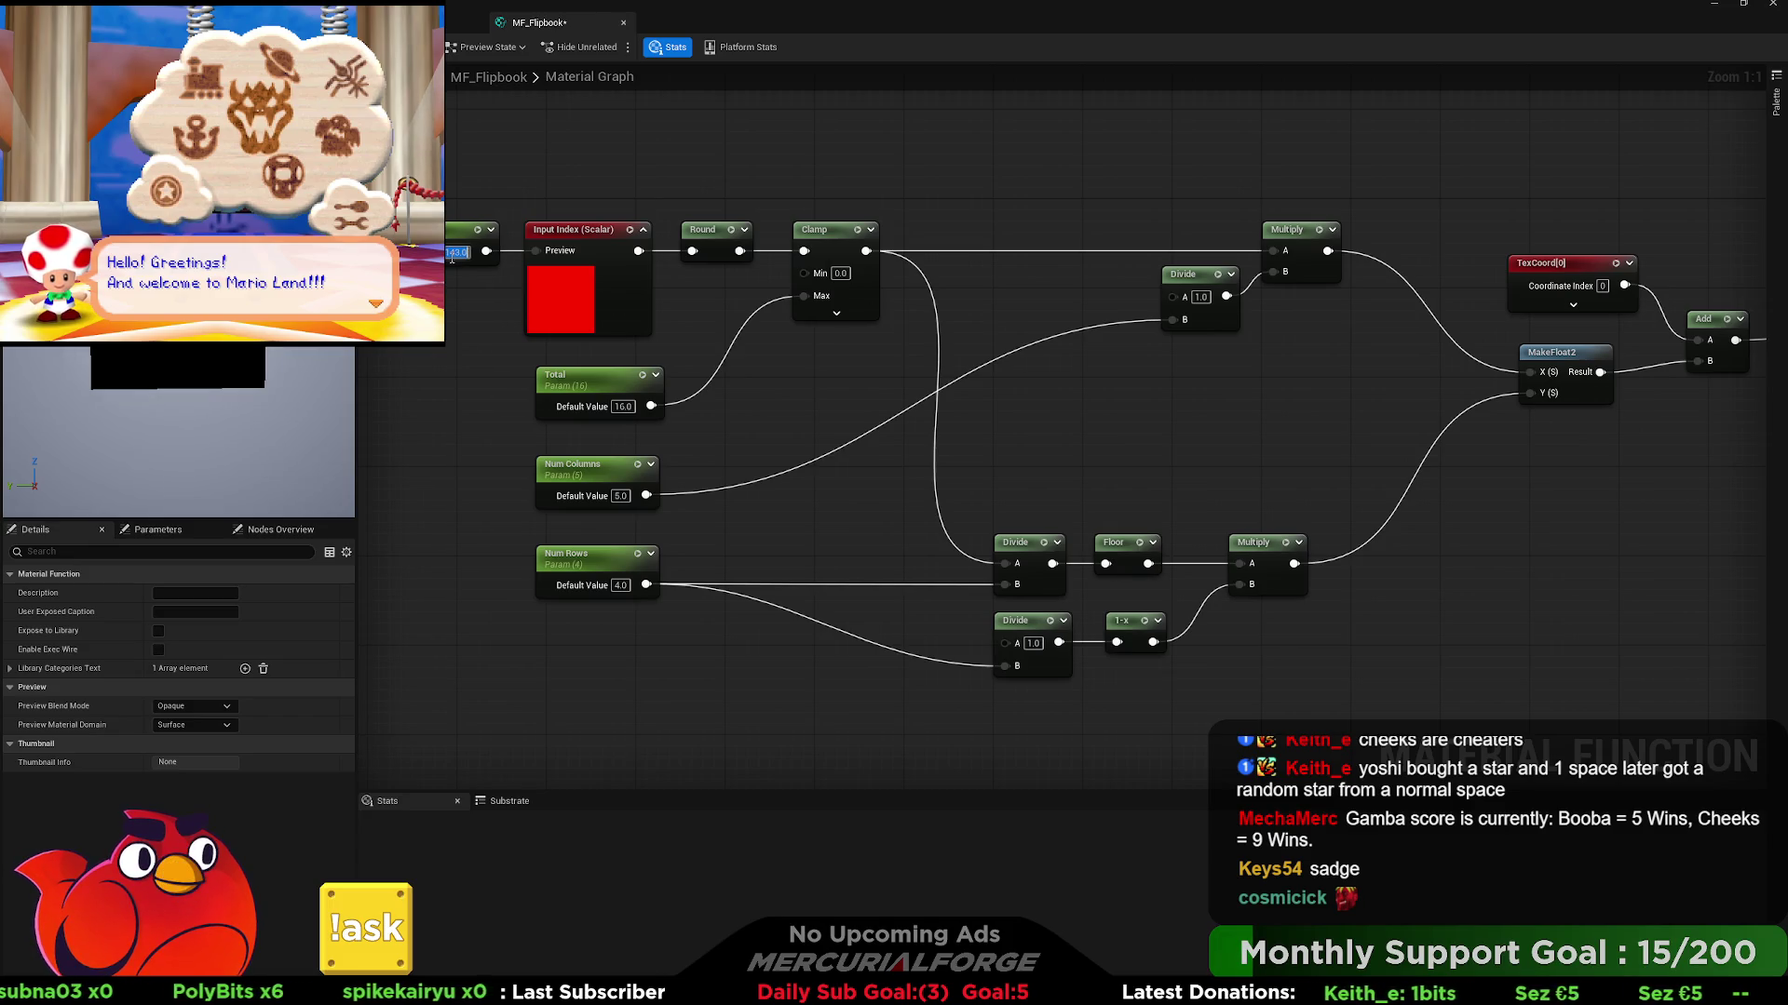
{"action": "left_click", "coordinate": [452, 256]}
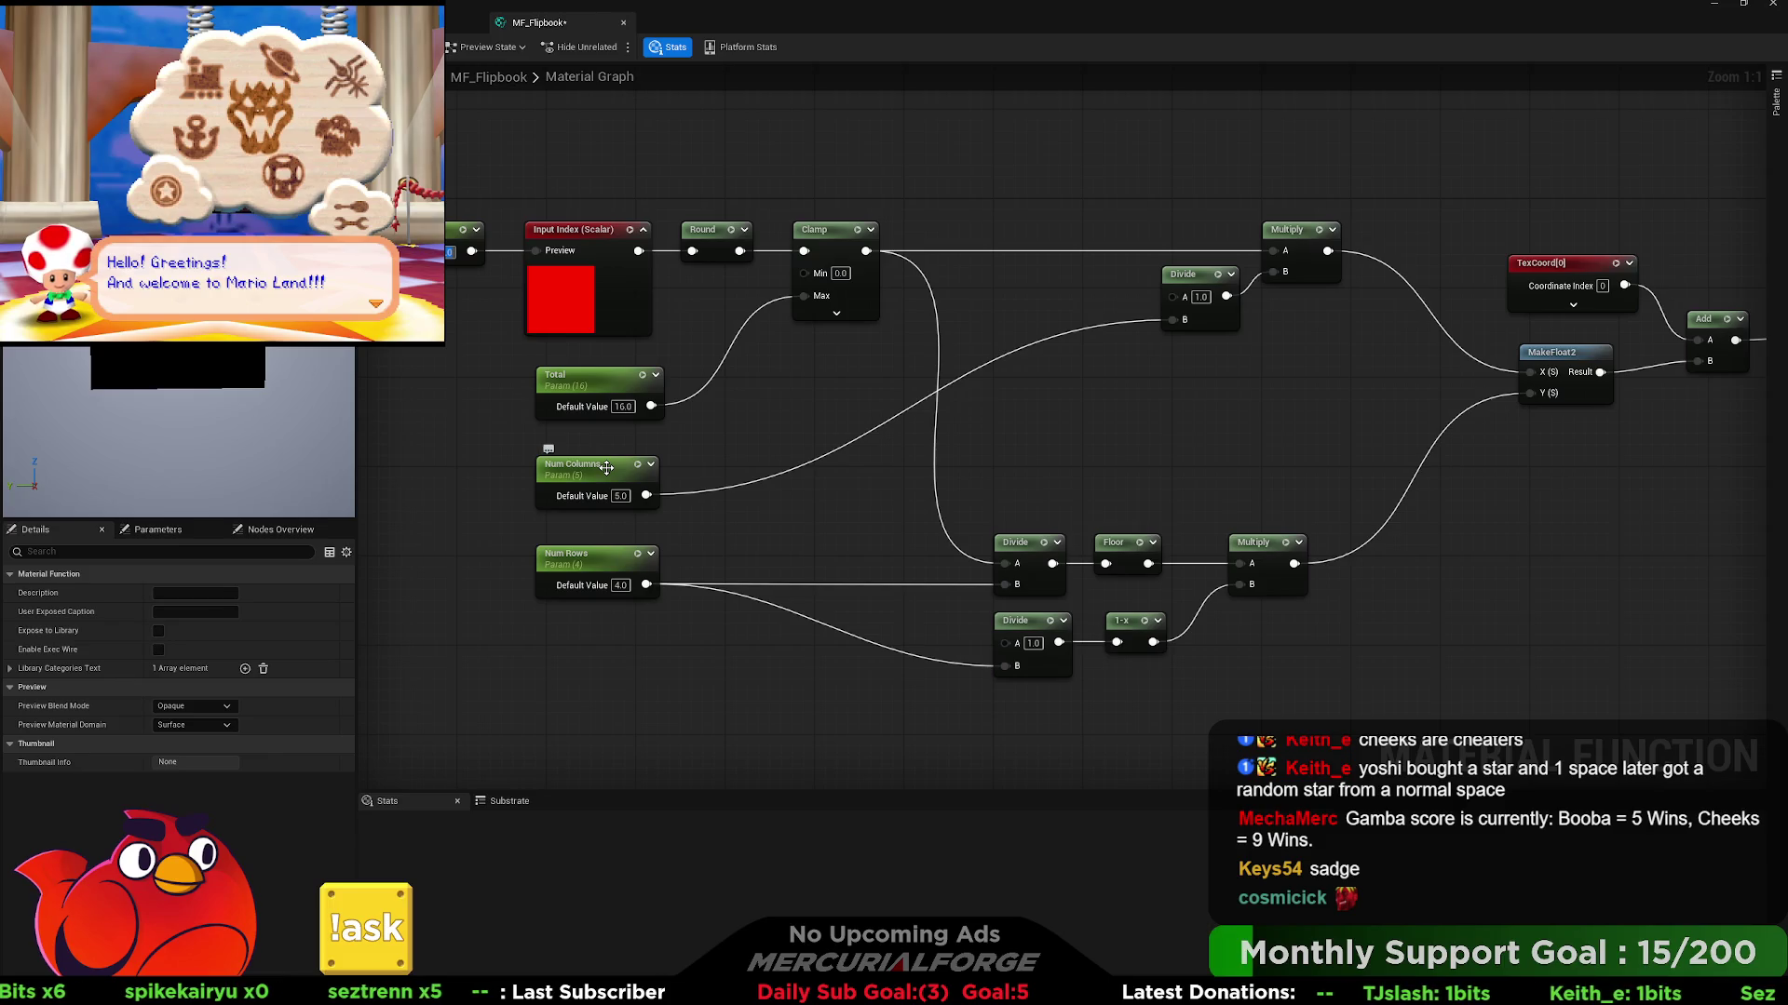
- Set Num Rows' default to 5 and Num Columns' default to 4, then re-commit the index constant
{"action": "left_click", "coordinate": [620, 586]}
{"action": "type", "text": "5"}
{"action": "key", "text": "Return"}
{"action": "left_click", "coordinate": [620, 496]}
{"action": "type", "text": "4"}
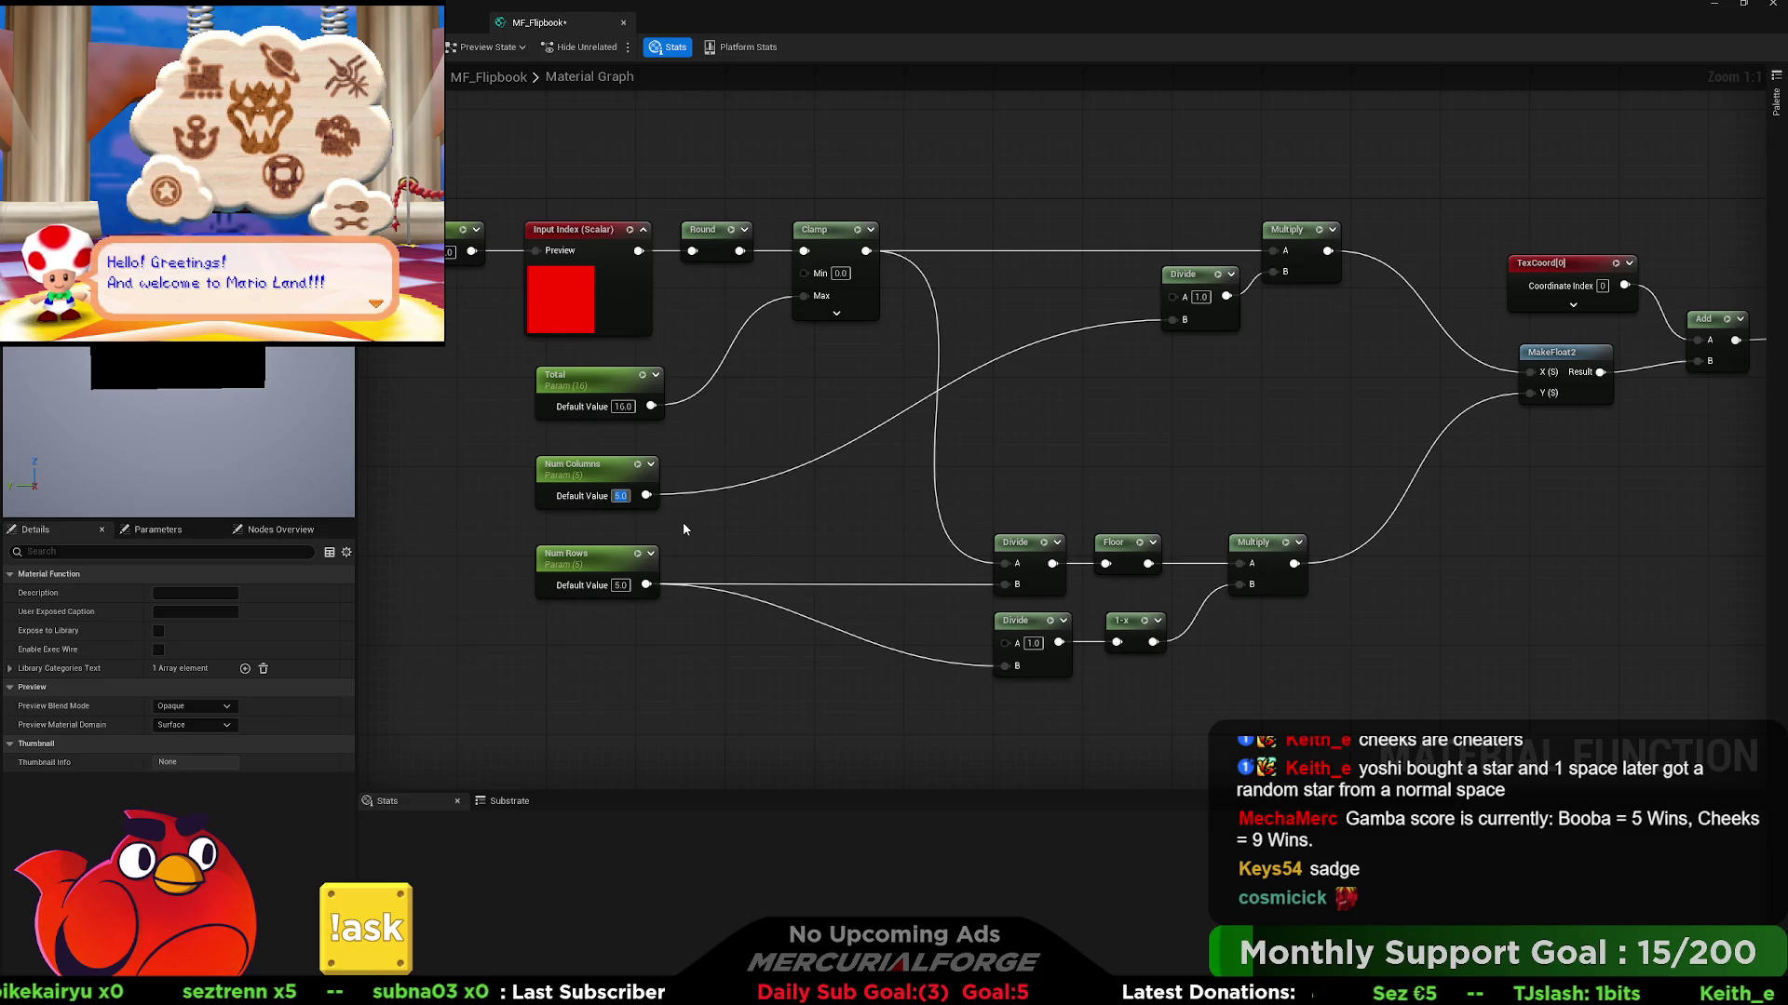
{"action": "key", "text": "Return"}
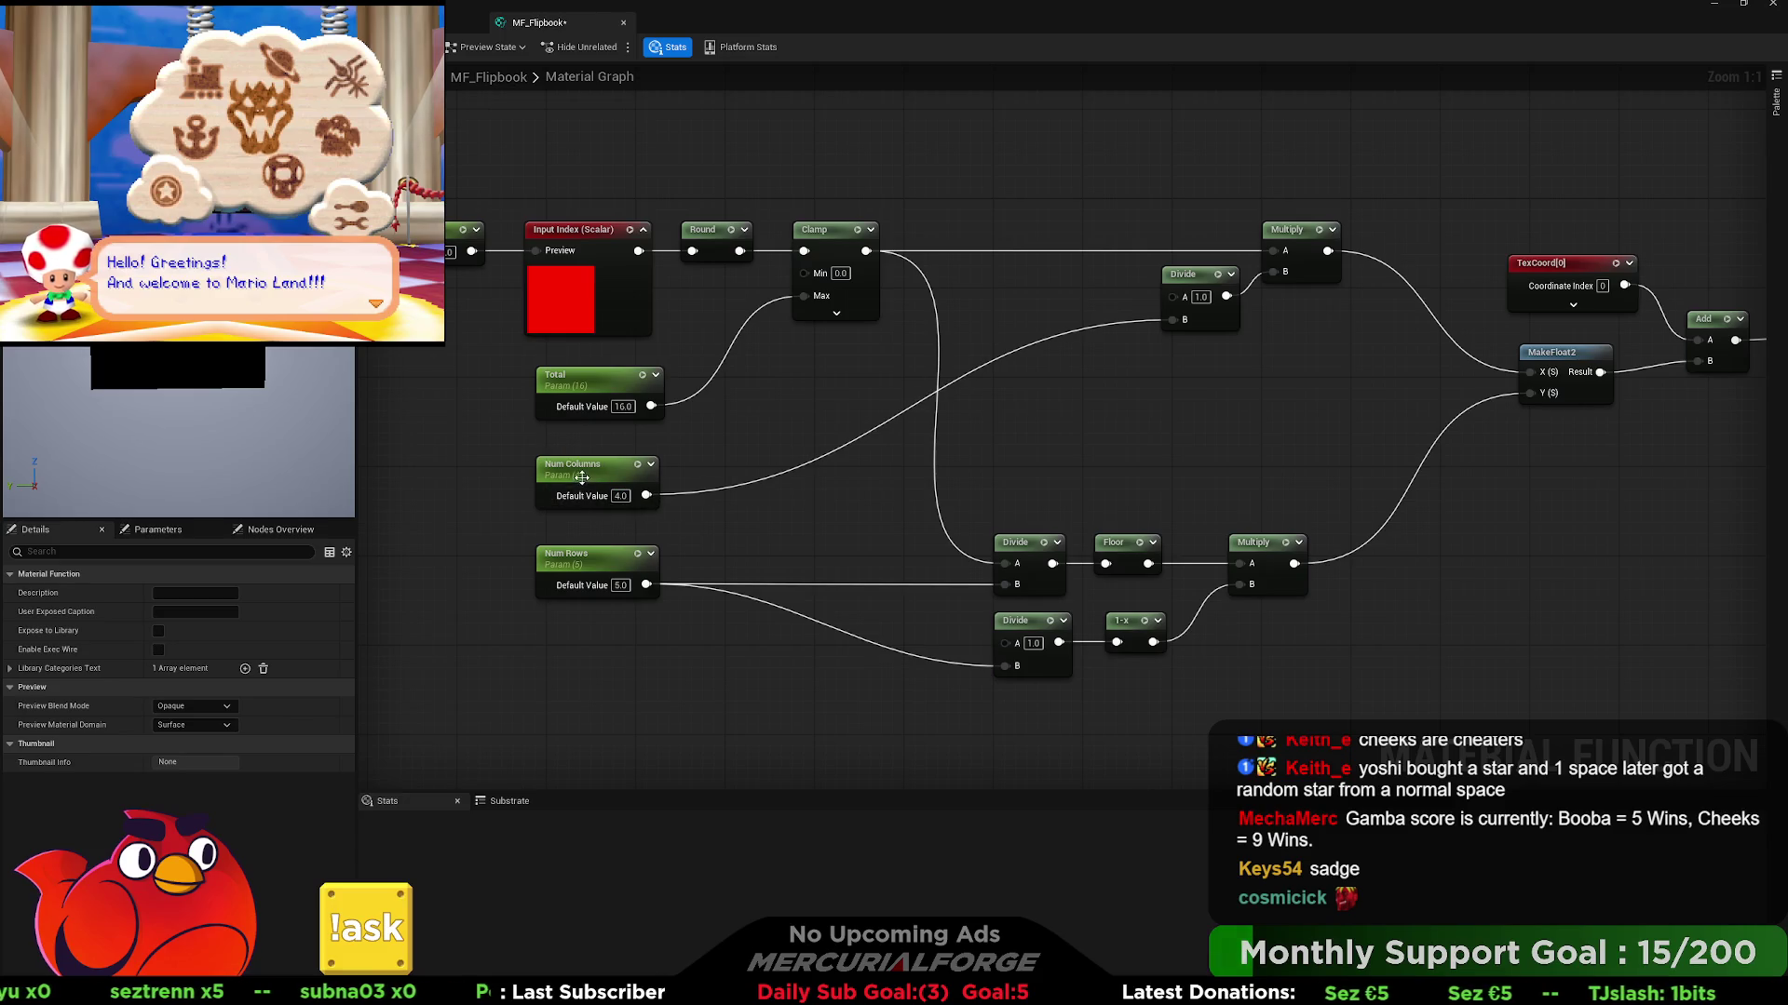
{"action": "left_click", "coordinate": [587, 471]}
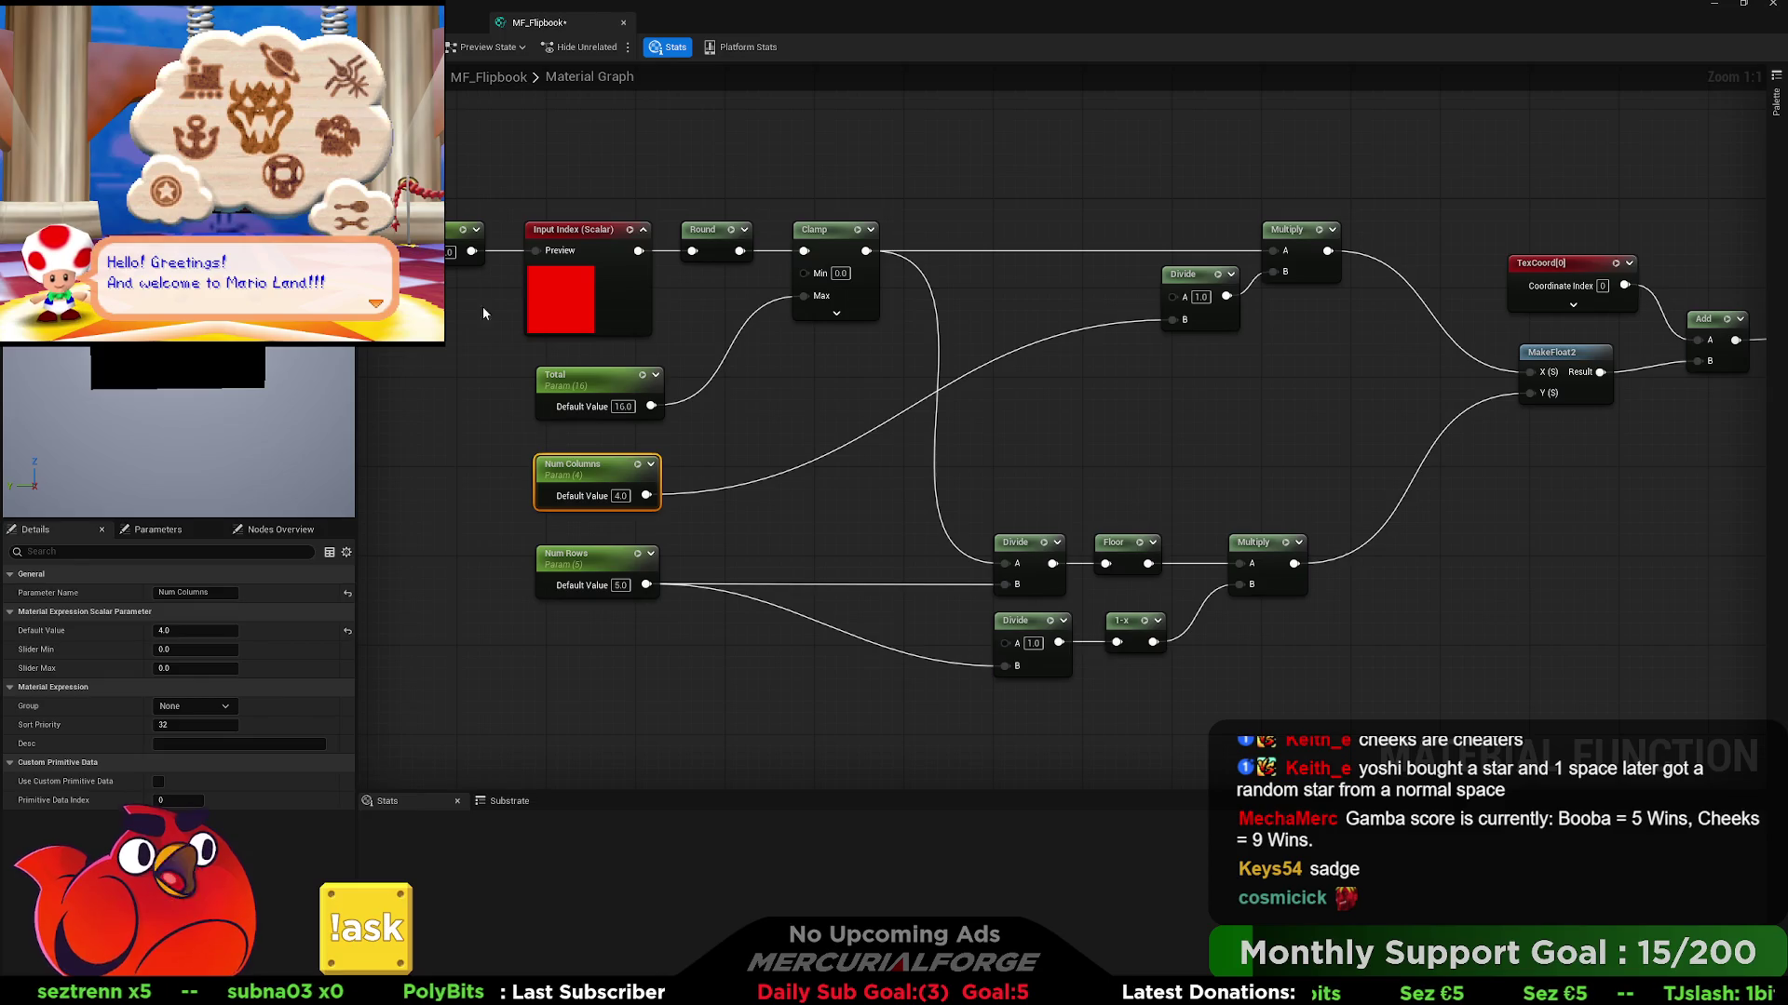
{"action": "left_click", "coordinate": [450, 251]}
{"action": "key", "text": "Return"}
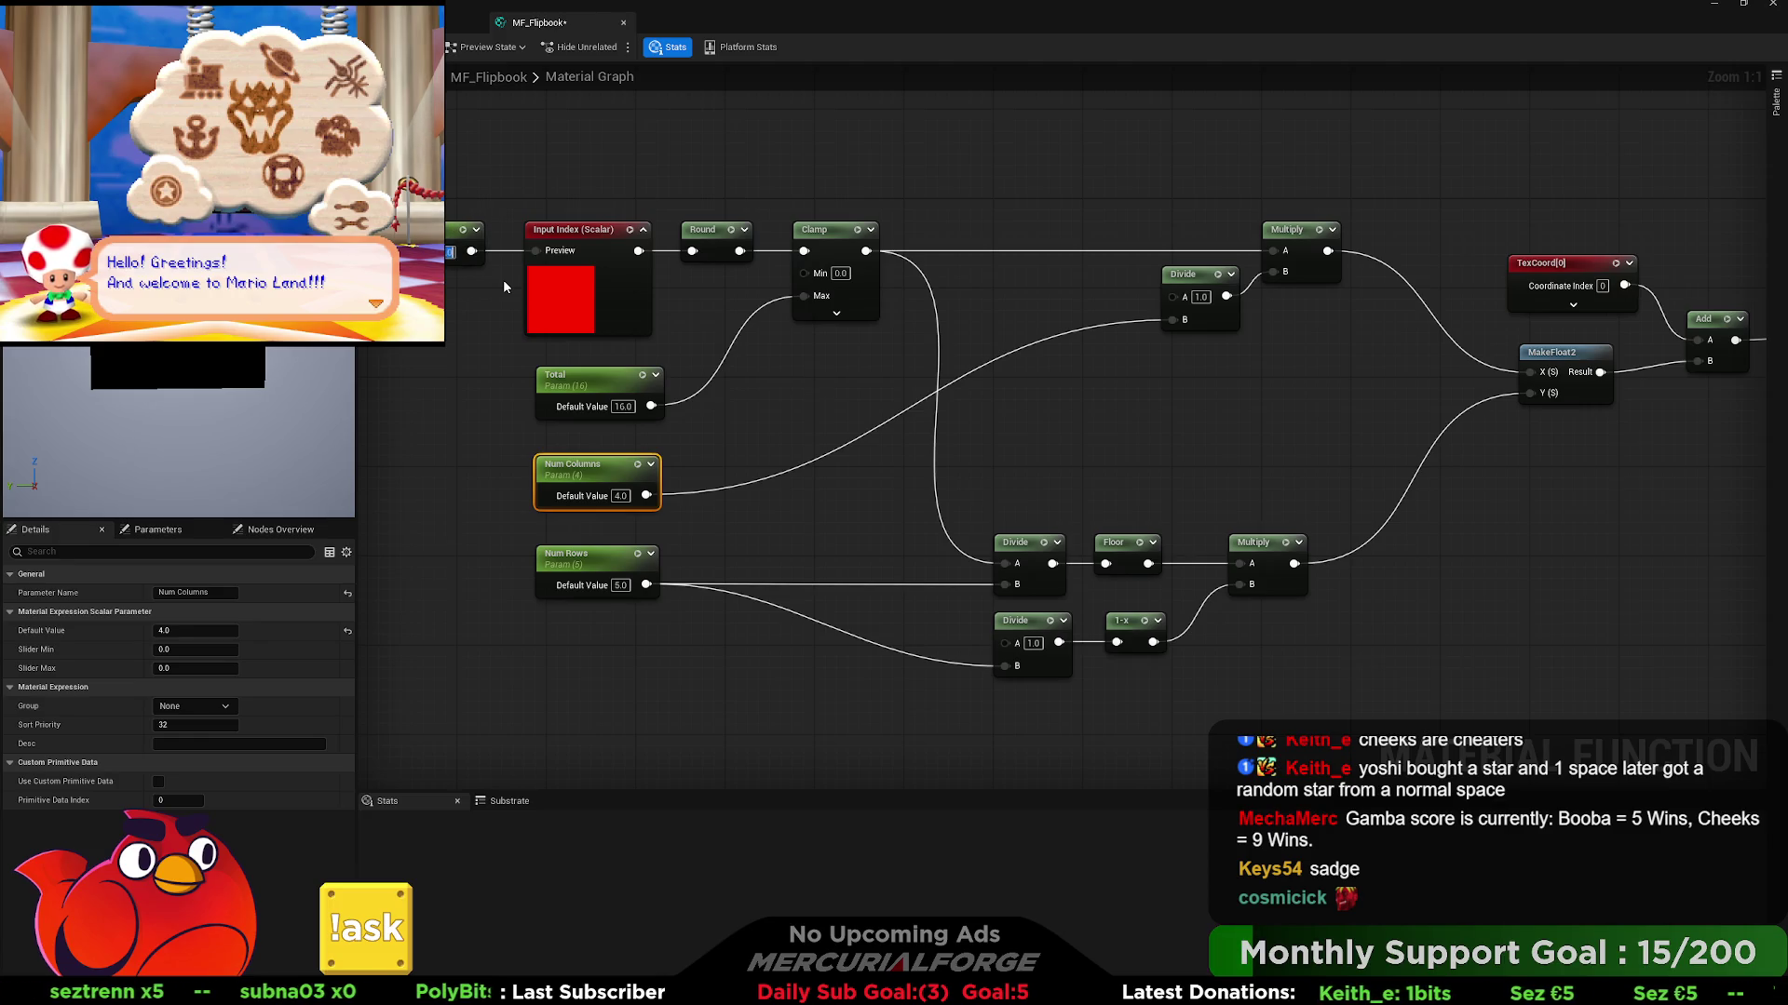
- Set Num Columns to 5 and Num Rows to 4, then scrub the index constant to about 4.65
{"action": "left_click", "coordinate": [622, 494]}
{"action": "type", "text": "5"}
{"action": "key", "text": "Return"}
{"action": "left_click", "coordinate": [620, 584]}
{"action": "type", "text": "4"}
{"action": "key", "text": "Return"}
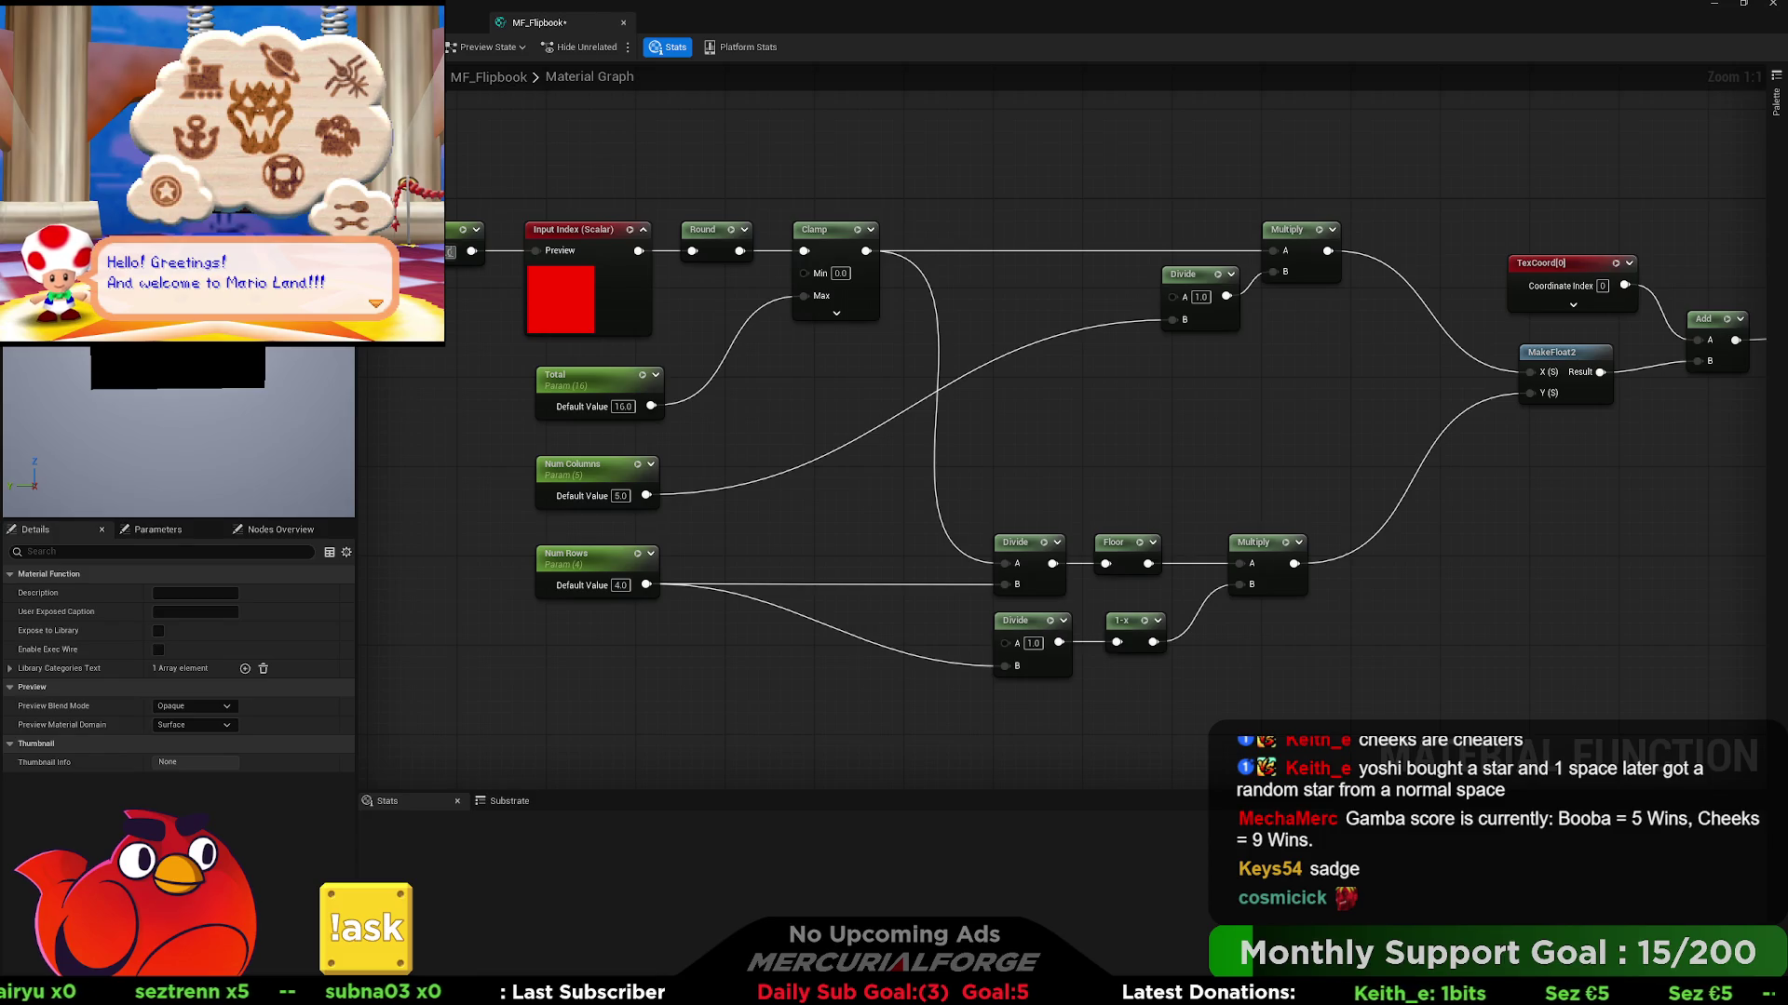
{"action": "left_click", "coordinate": [466, 249]}
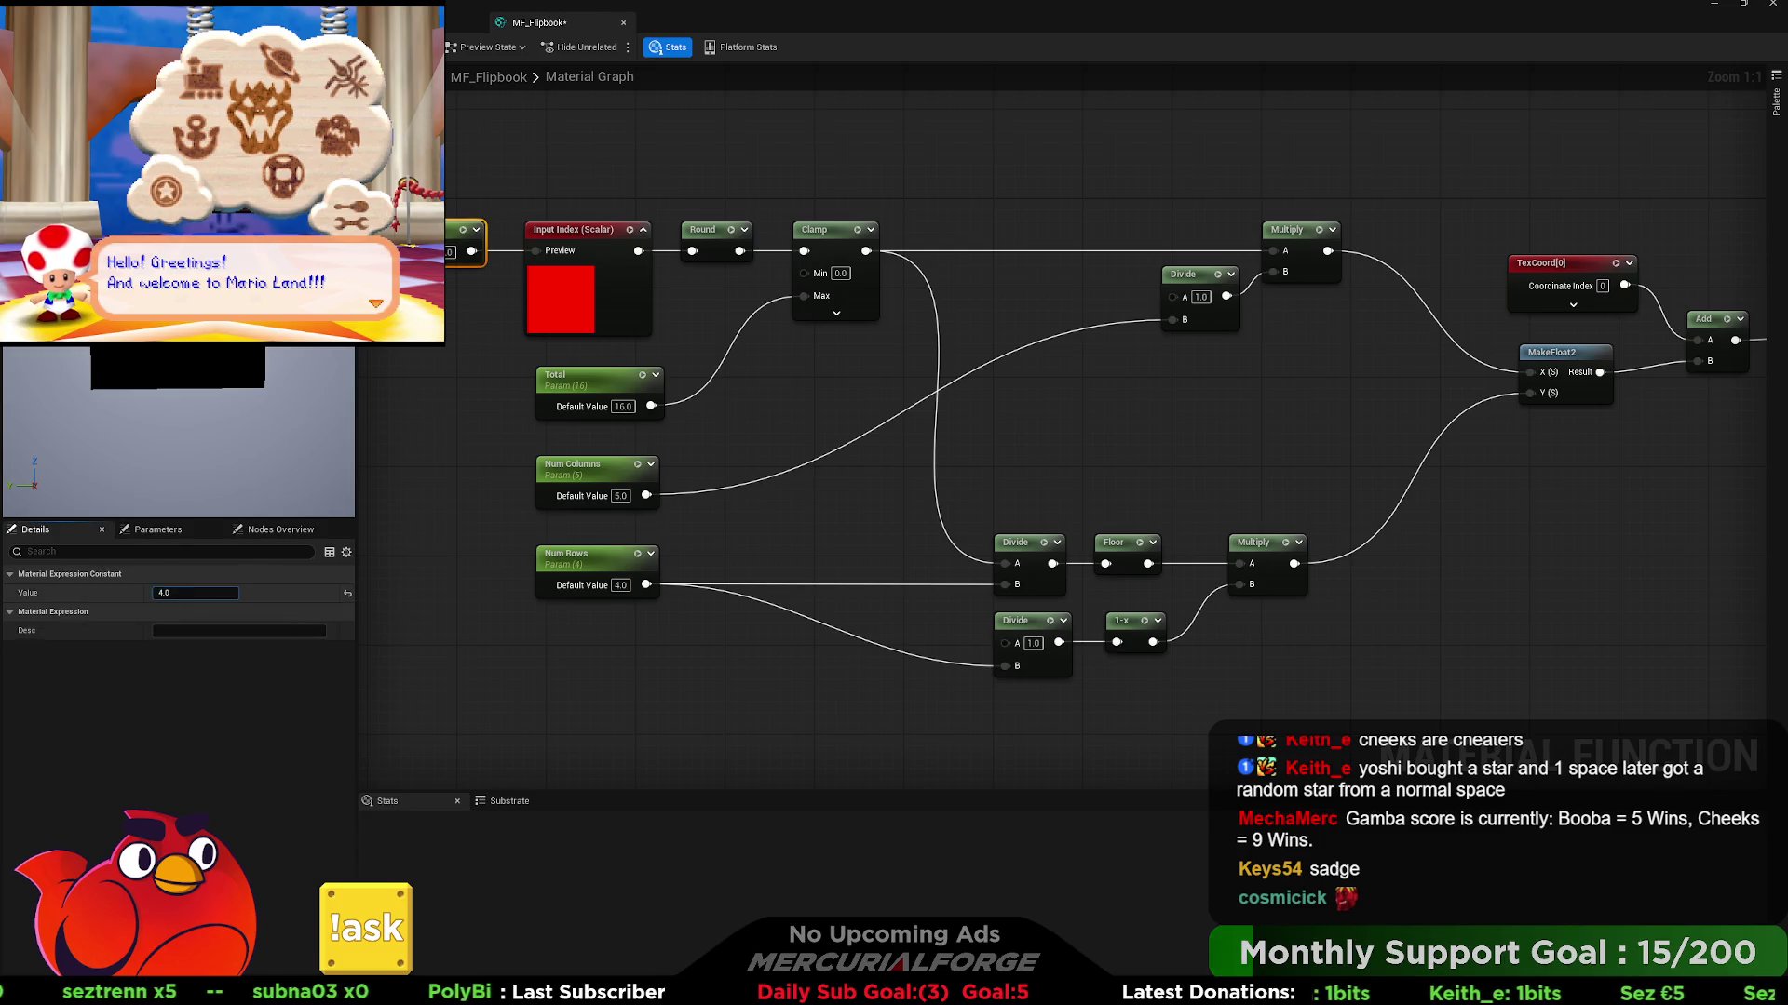
{"action": "left_click_drag", "start_coordinate": [460, 251], "coordinate": [494, 251]}
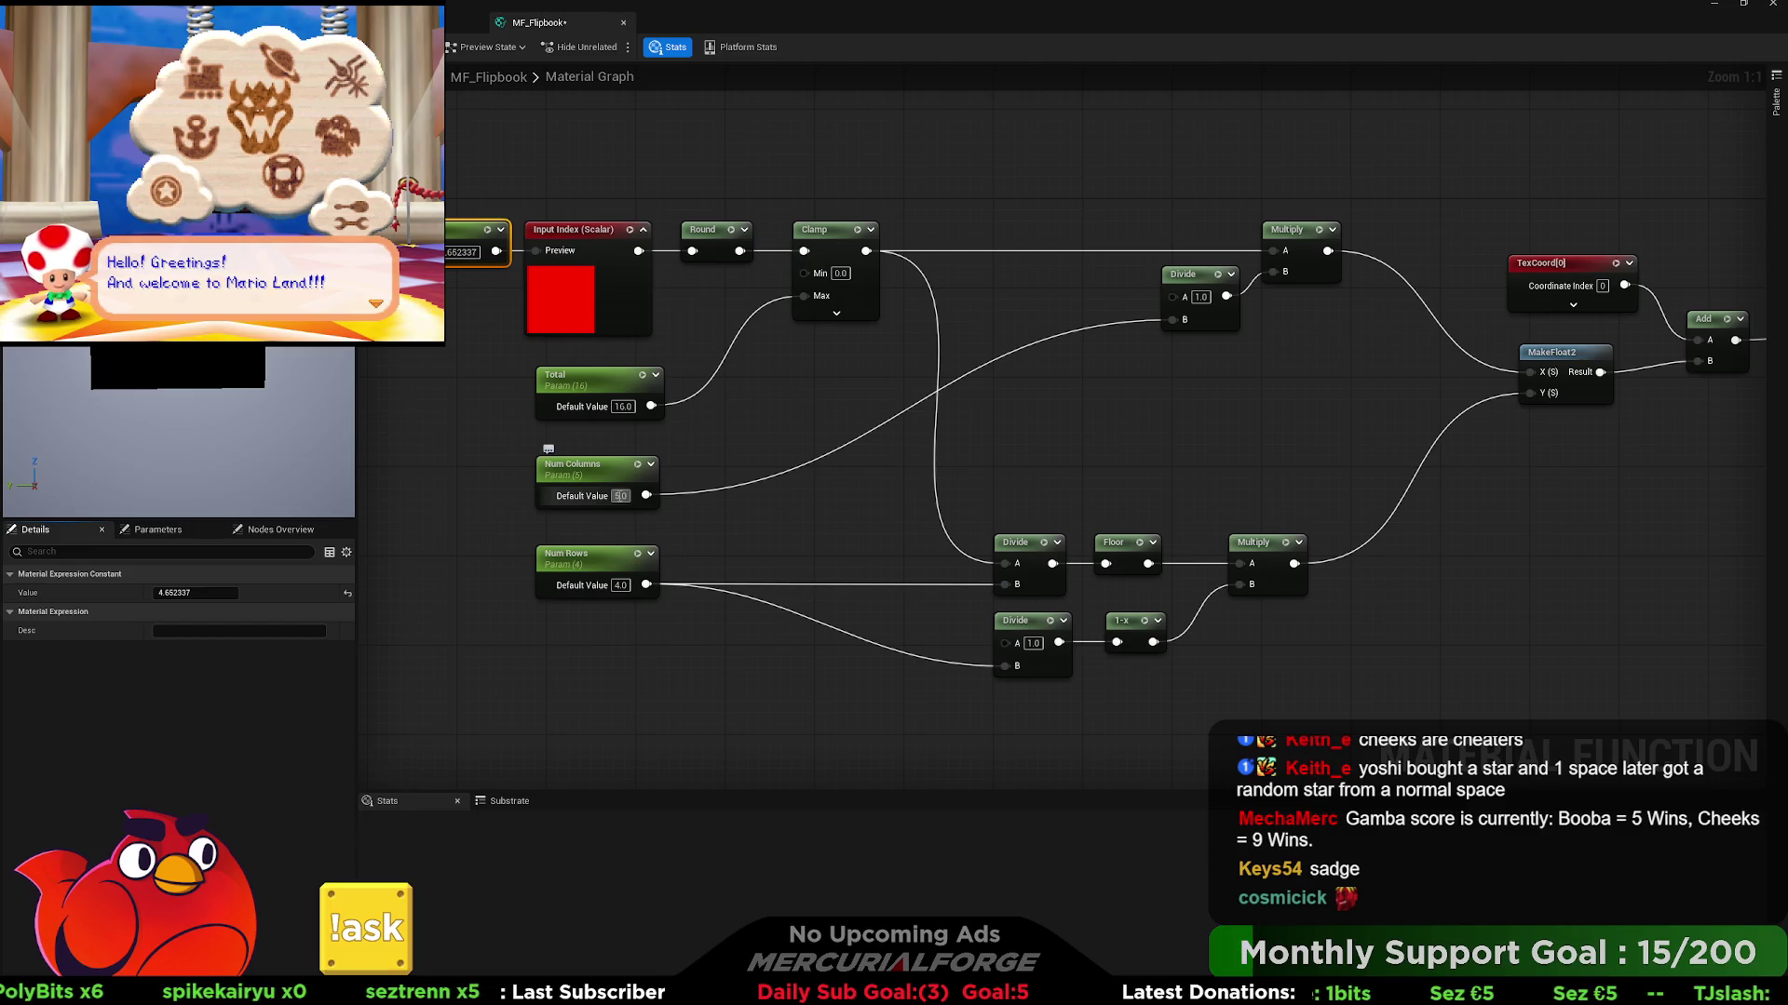
- Return Num Columns to 4 and Num Rows to 5
{"action": "type", "text": "4"}
{"action": "key", "text": "Return"}
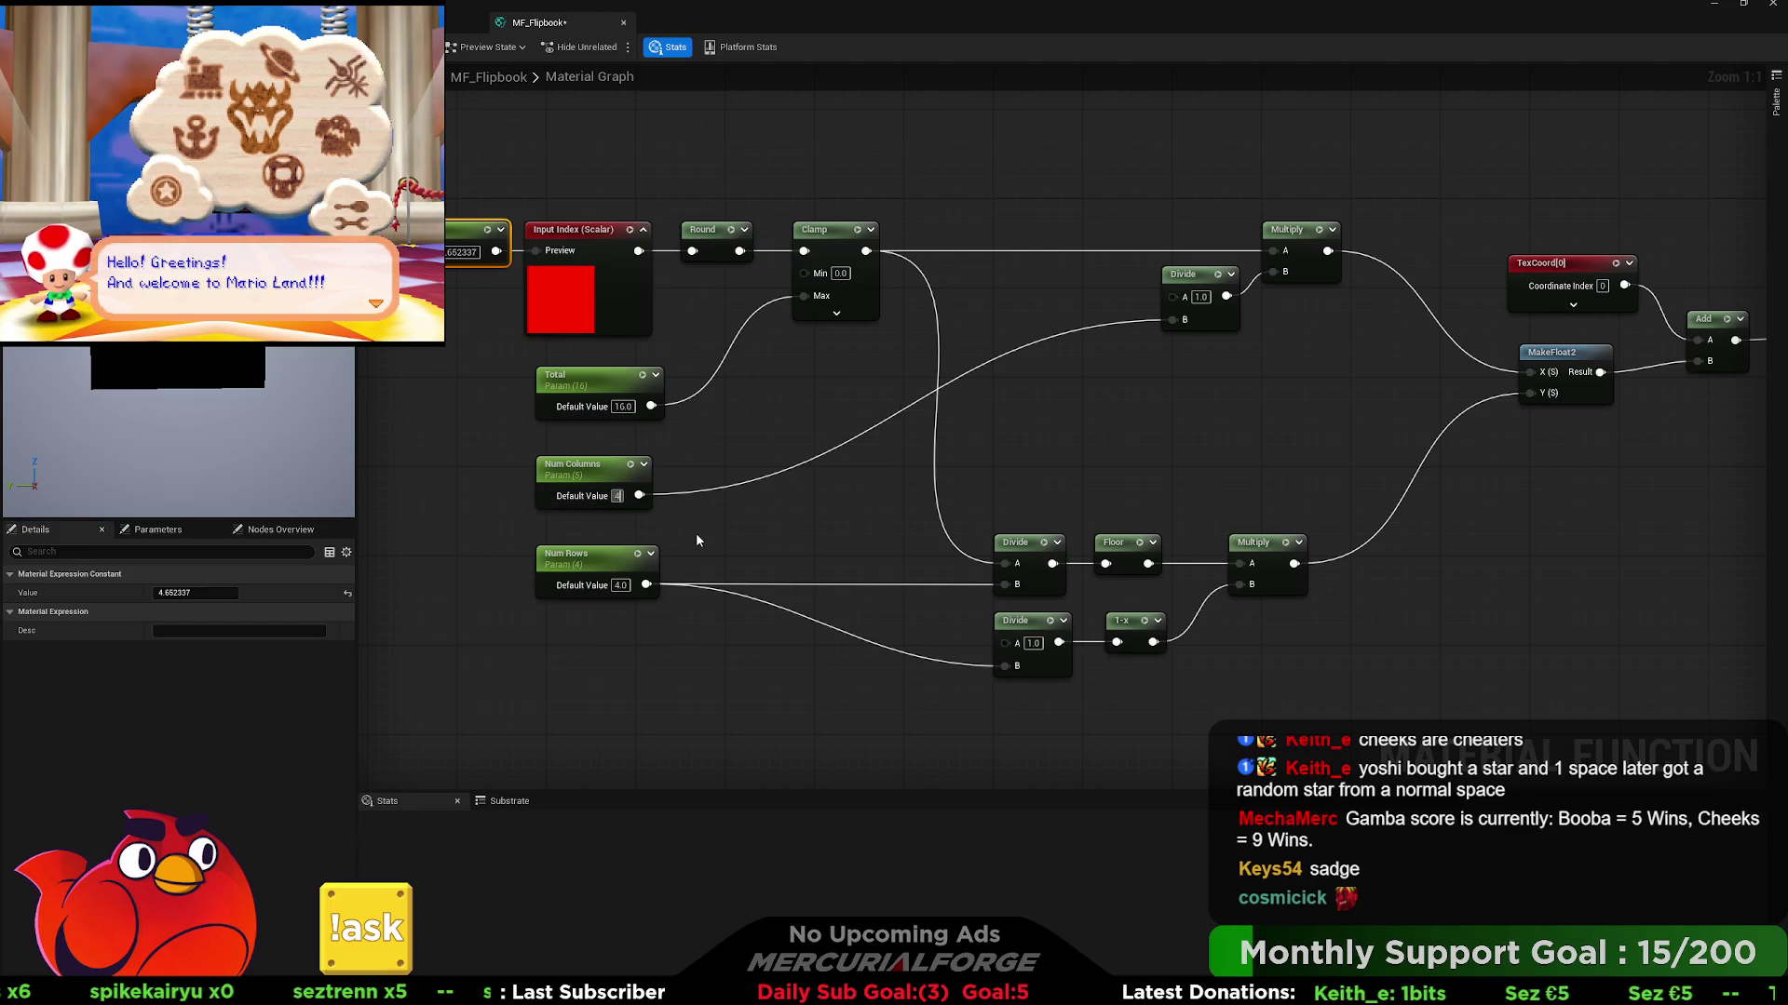
{"action": "left_click", "coordinate": [696, 535]}
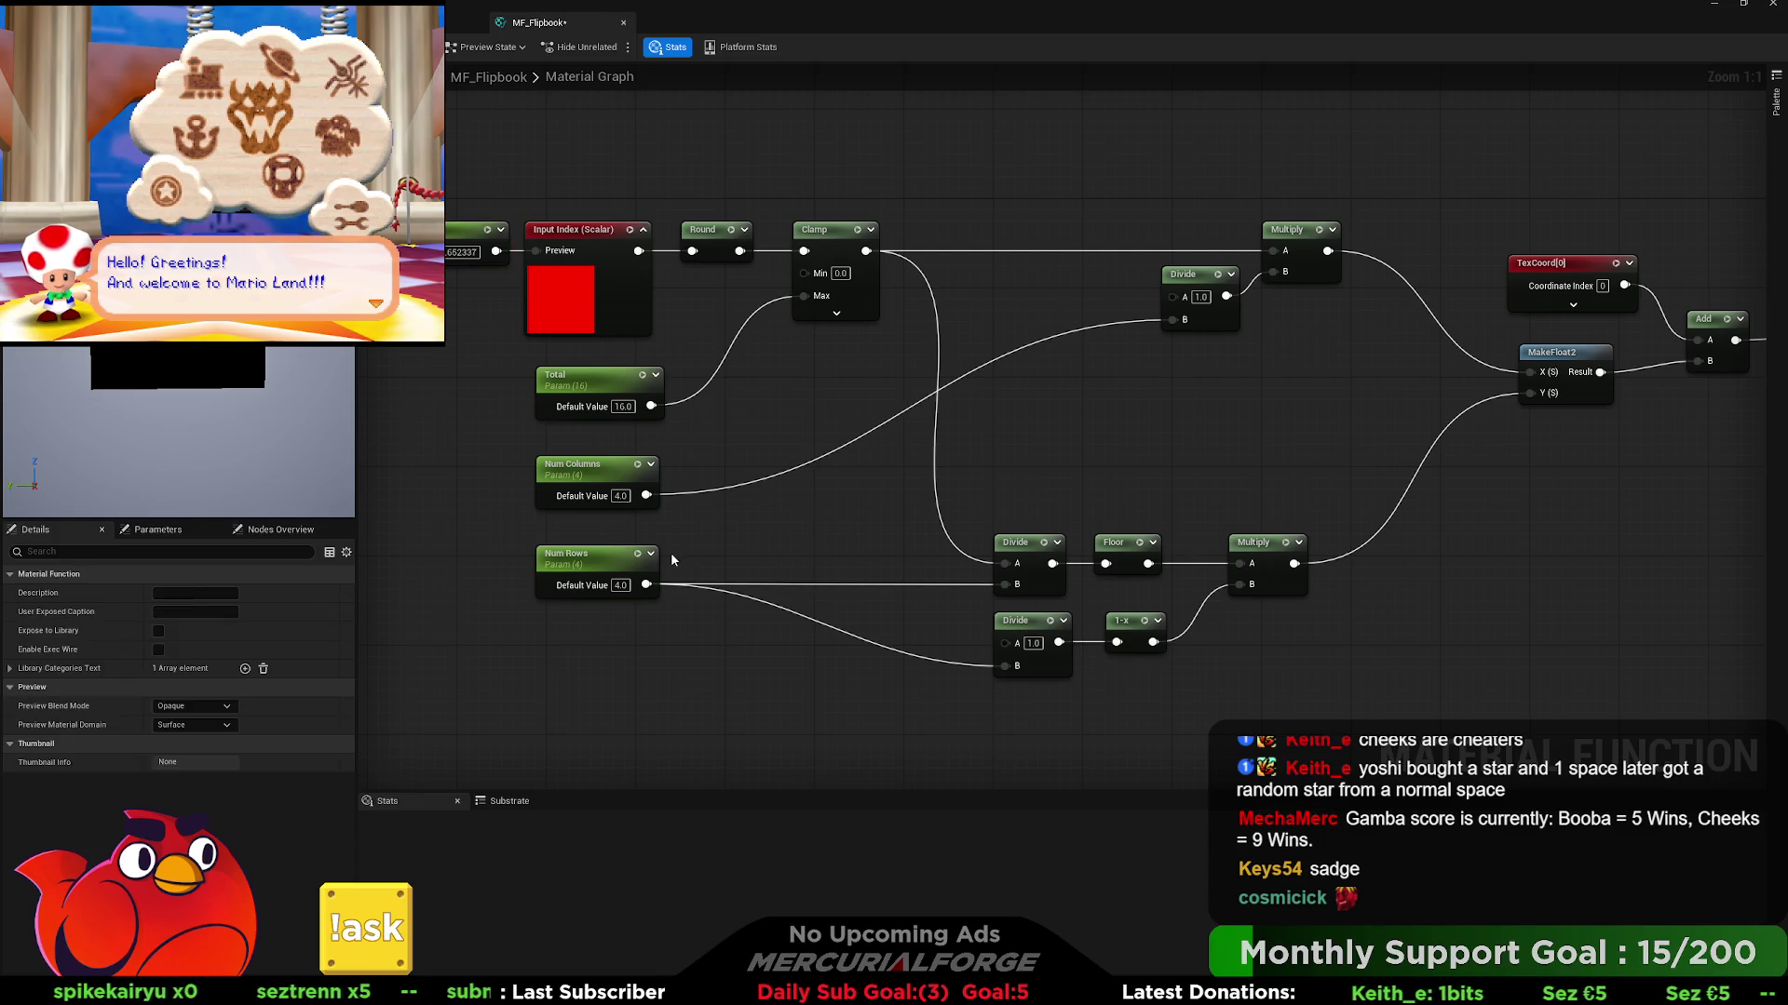
{"action": "left_click", "coordinate": [624, 585]}
{"action": "type", "text": "5"}
{"action": "key", "text": "Return"}
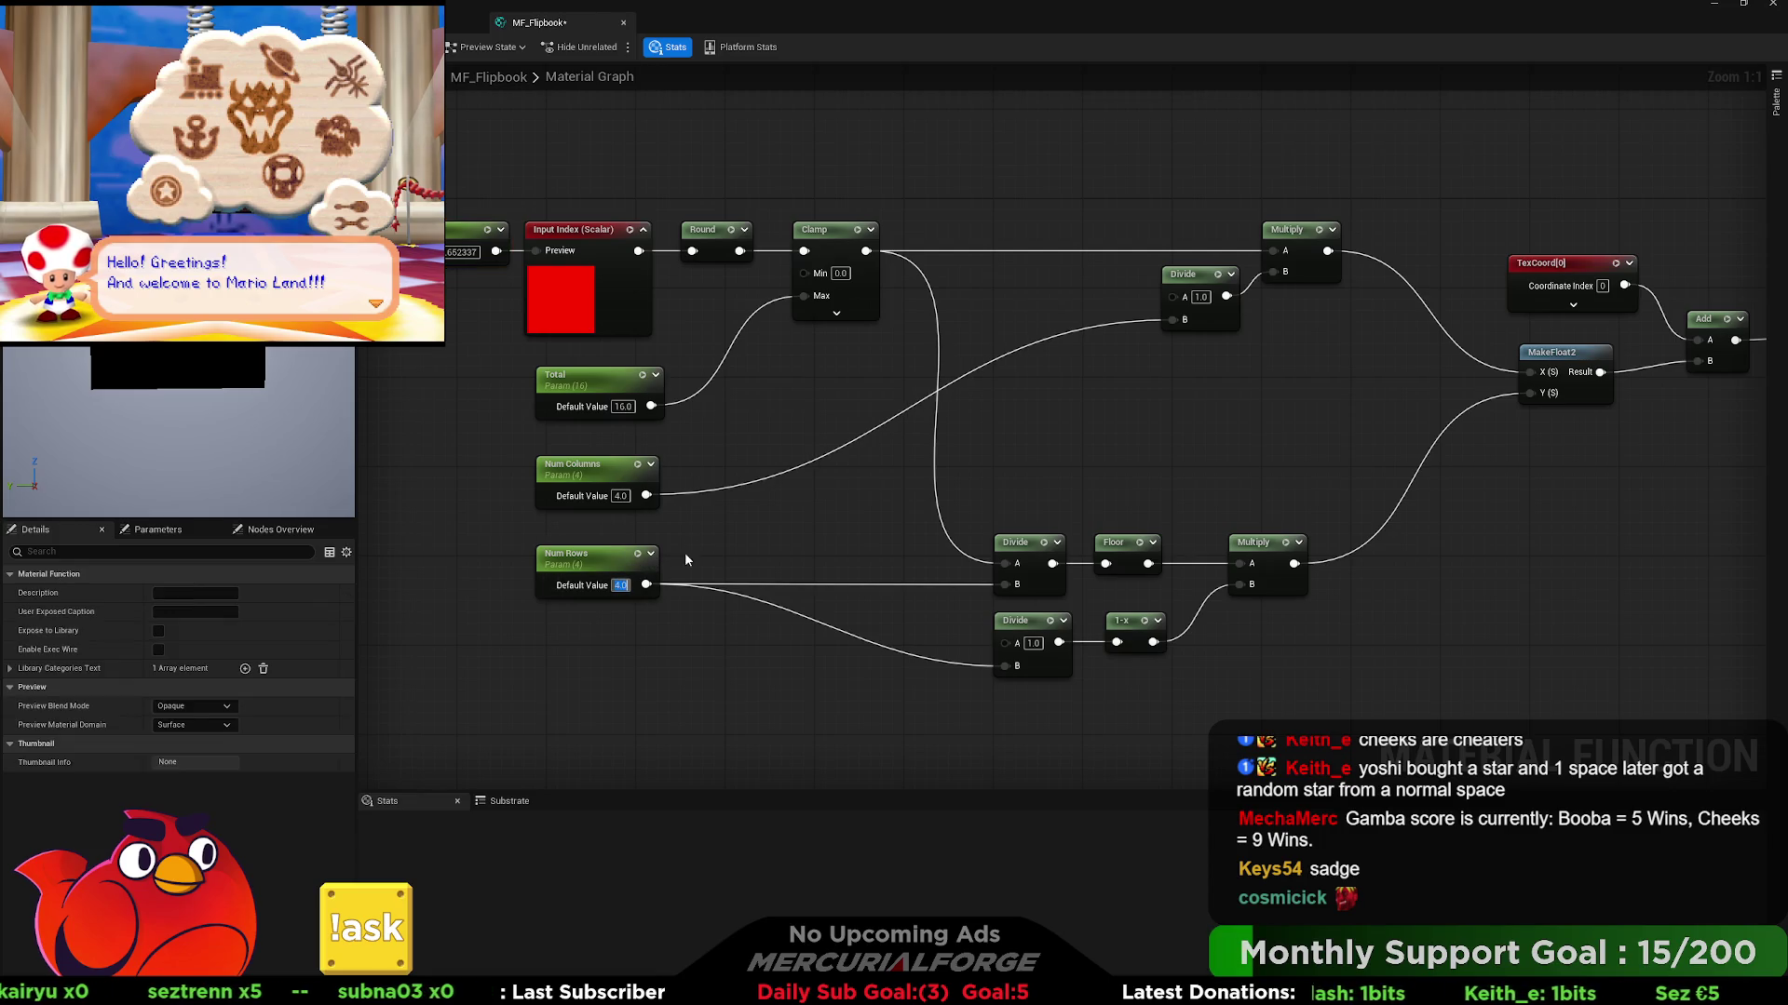
- Scrub the index constant to about 4.22, then set it to 1 and finally 0
{"action": "left_click", "coordinate": [458, 238]}
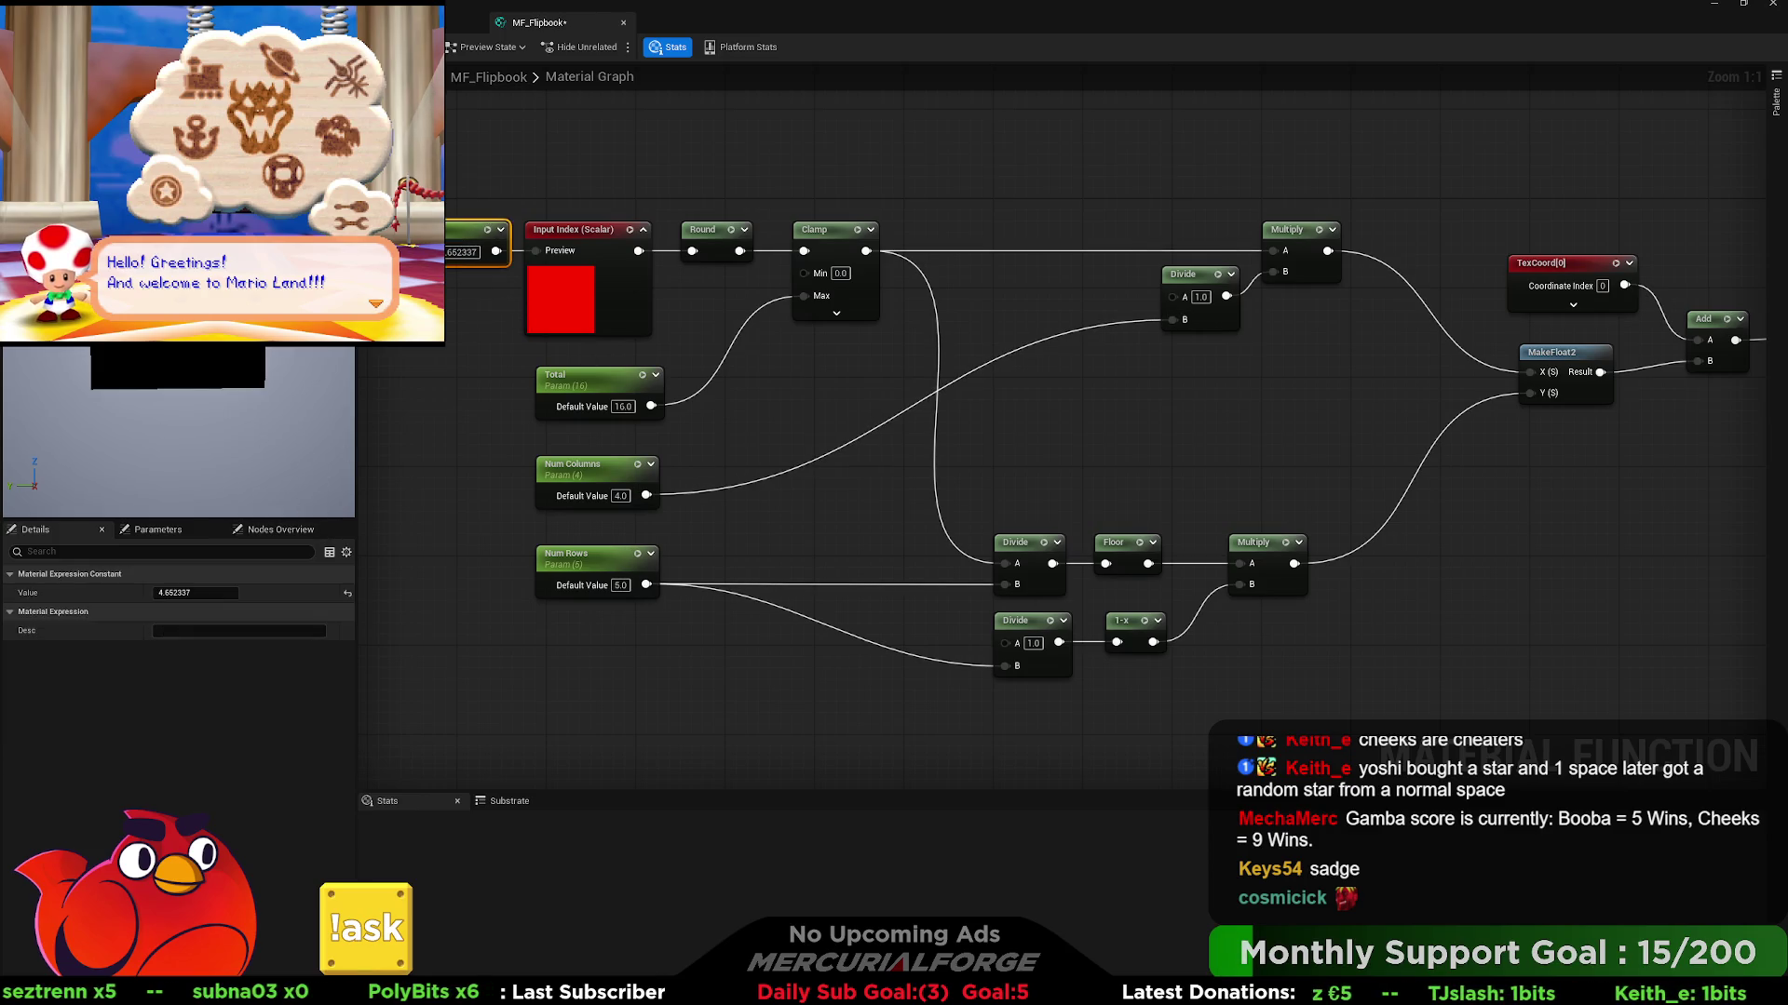
{"action": "left_click_drag", "start_coordinate": [195, 593], "coordinate": [171, 593]}
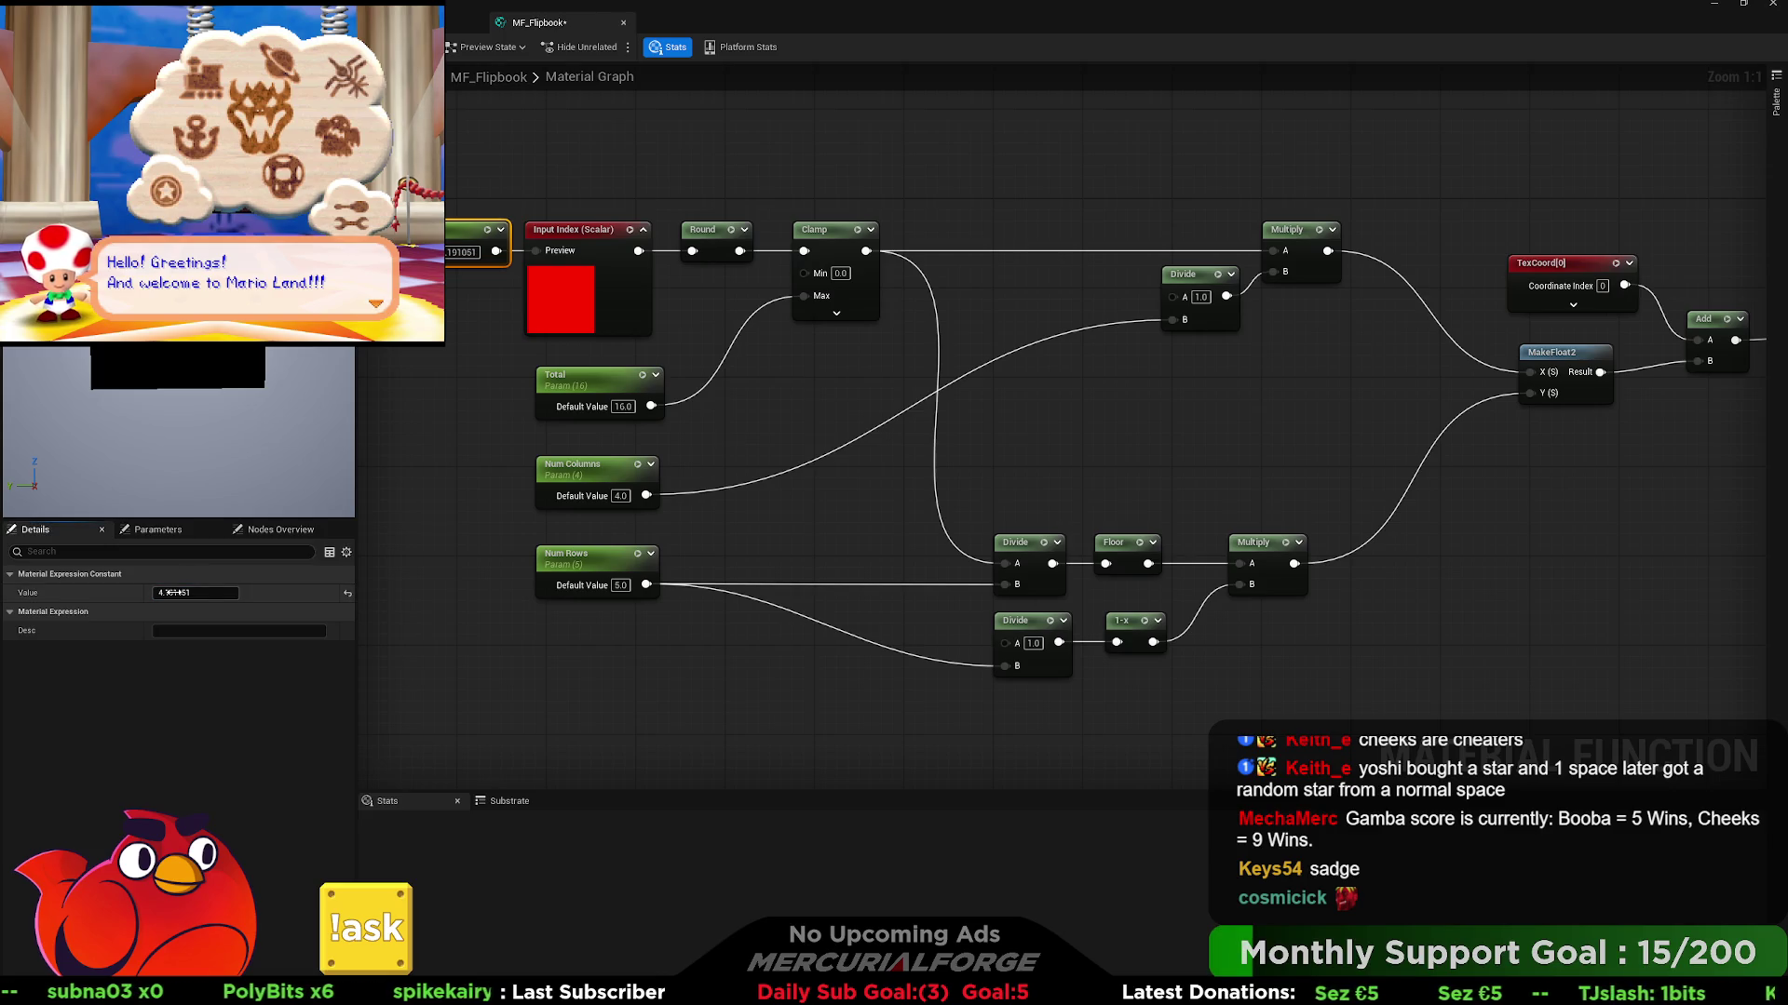
{"action": "left_click", "coordinate": [182, 594]}
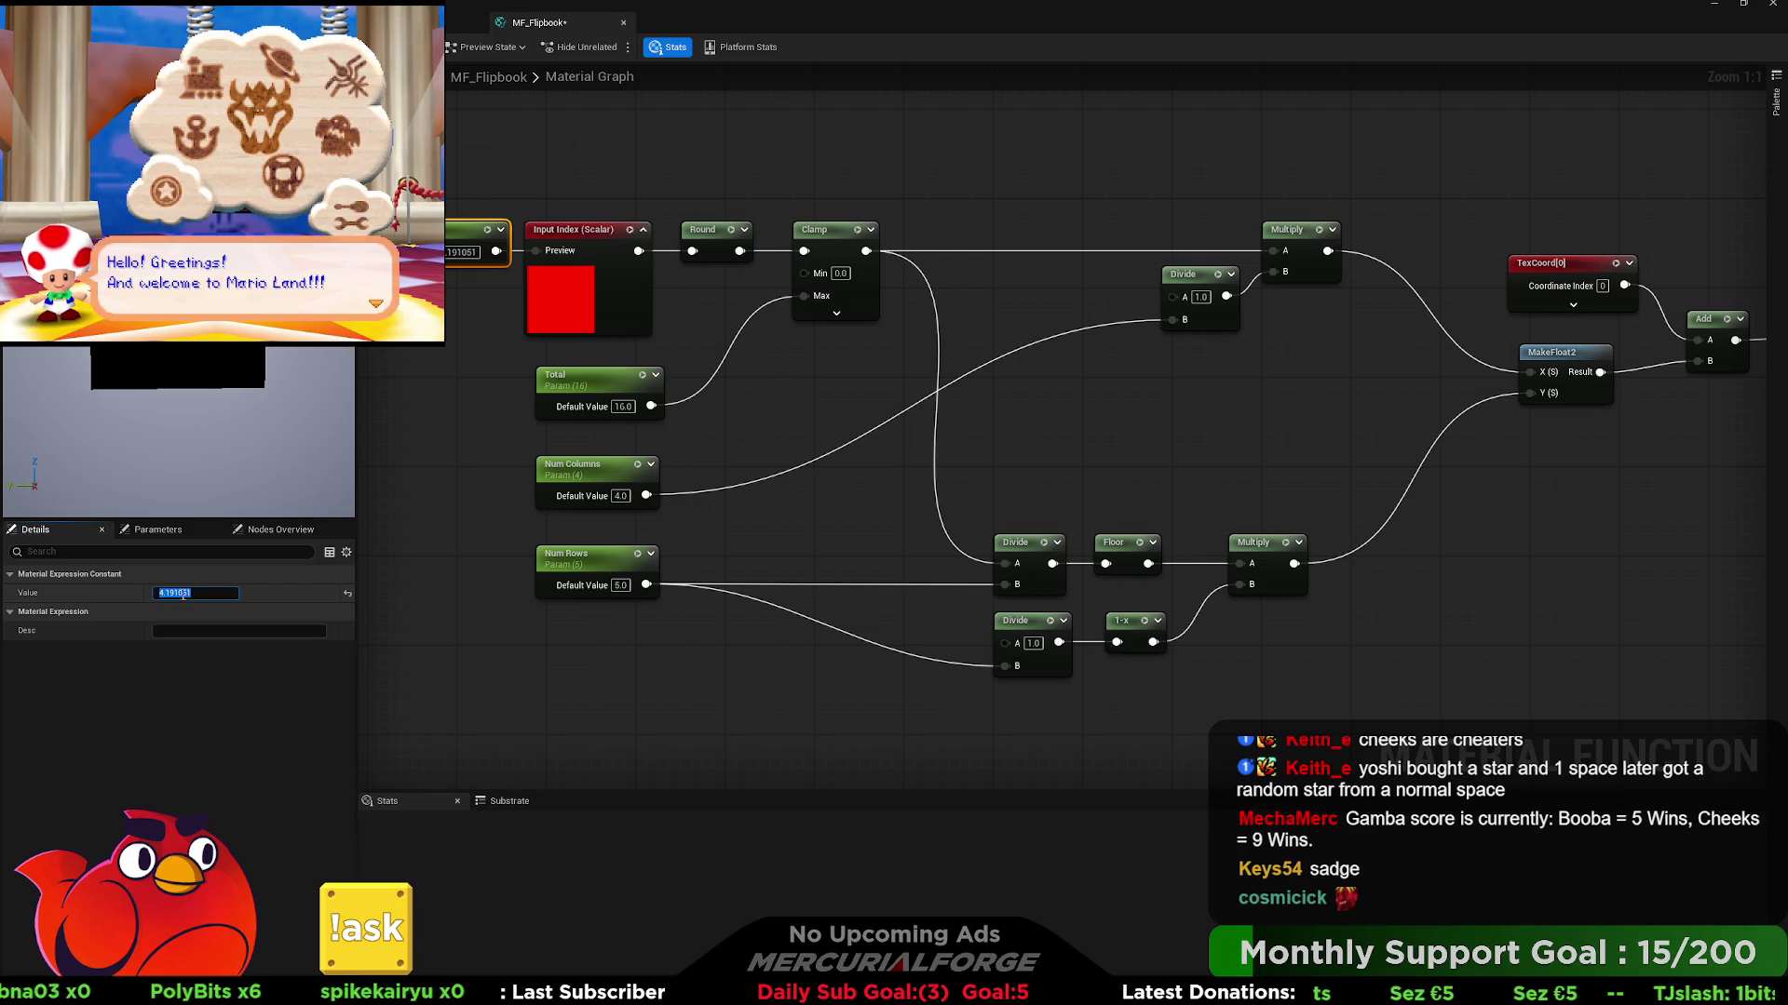
{"action": "type", "text": "1"}
{"action": "key", "text": "Return"}
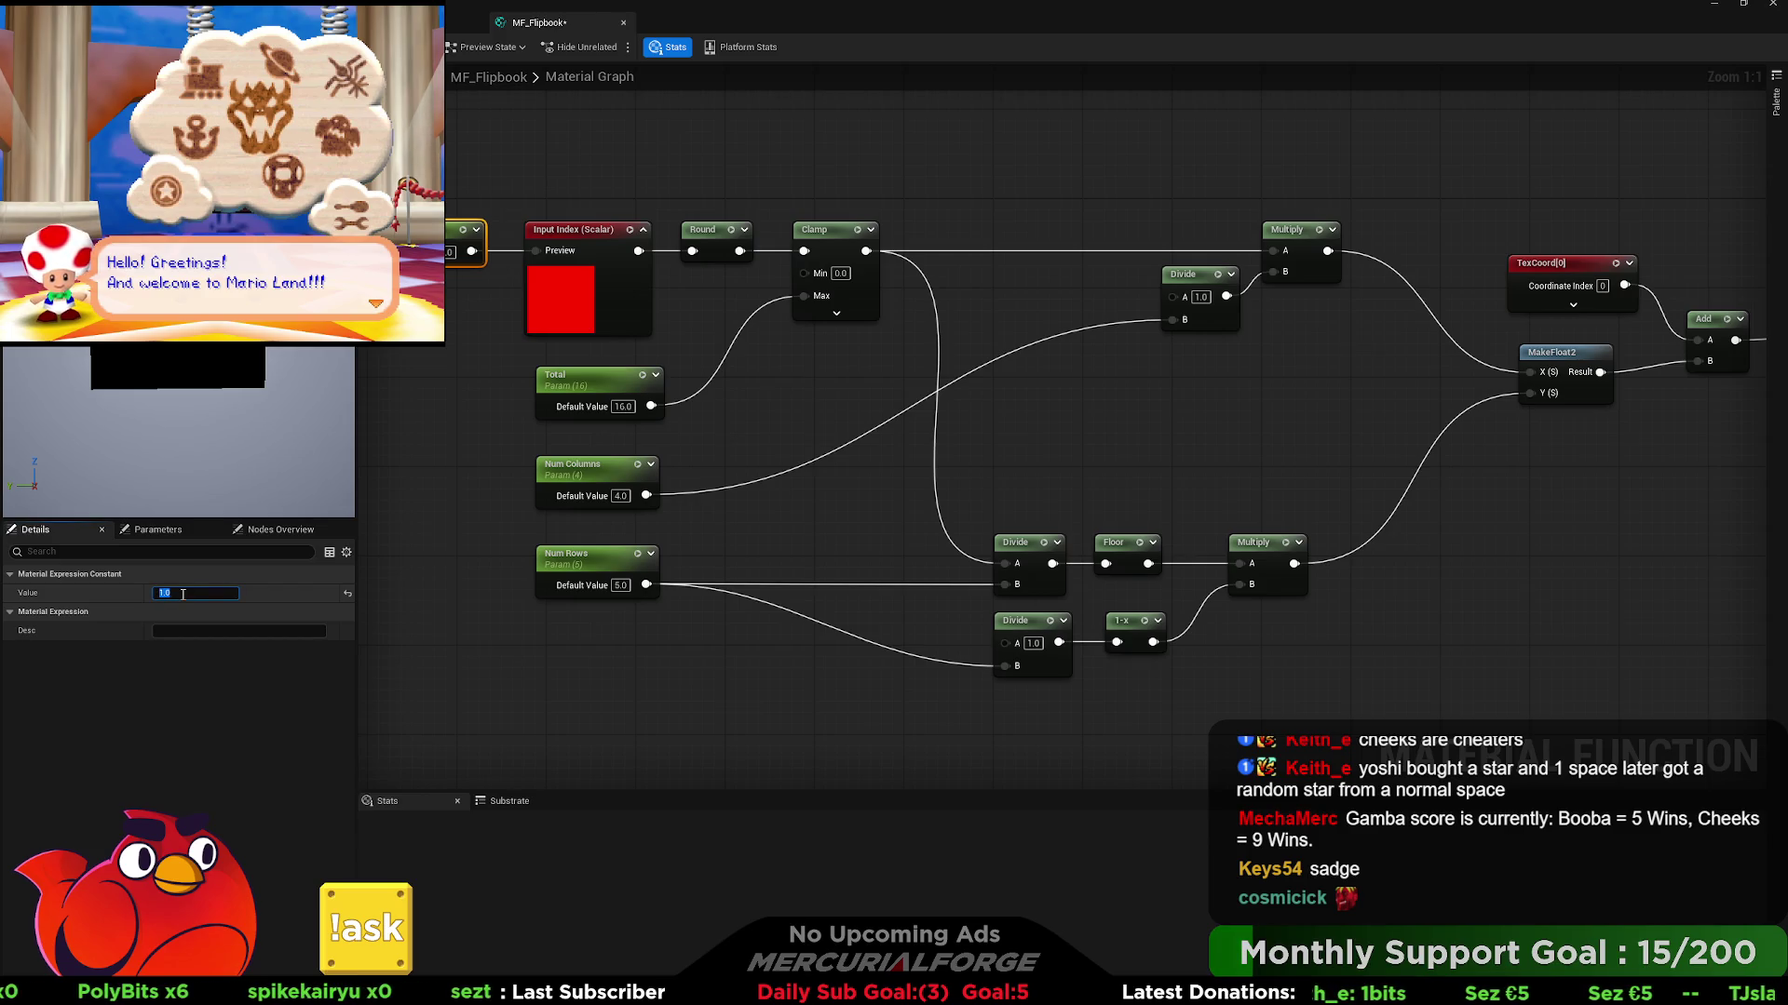
{"action": "type", "text": "0"}
{"action": "key", "text": "Return"}
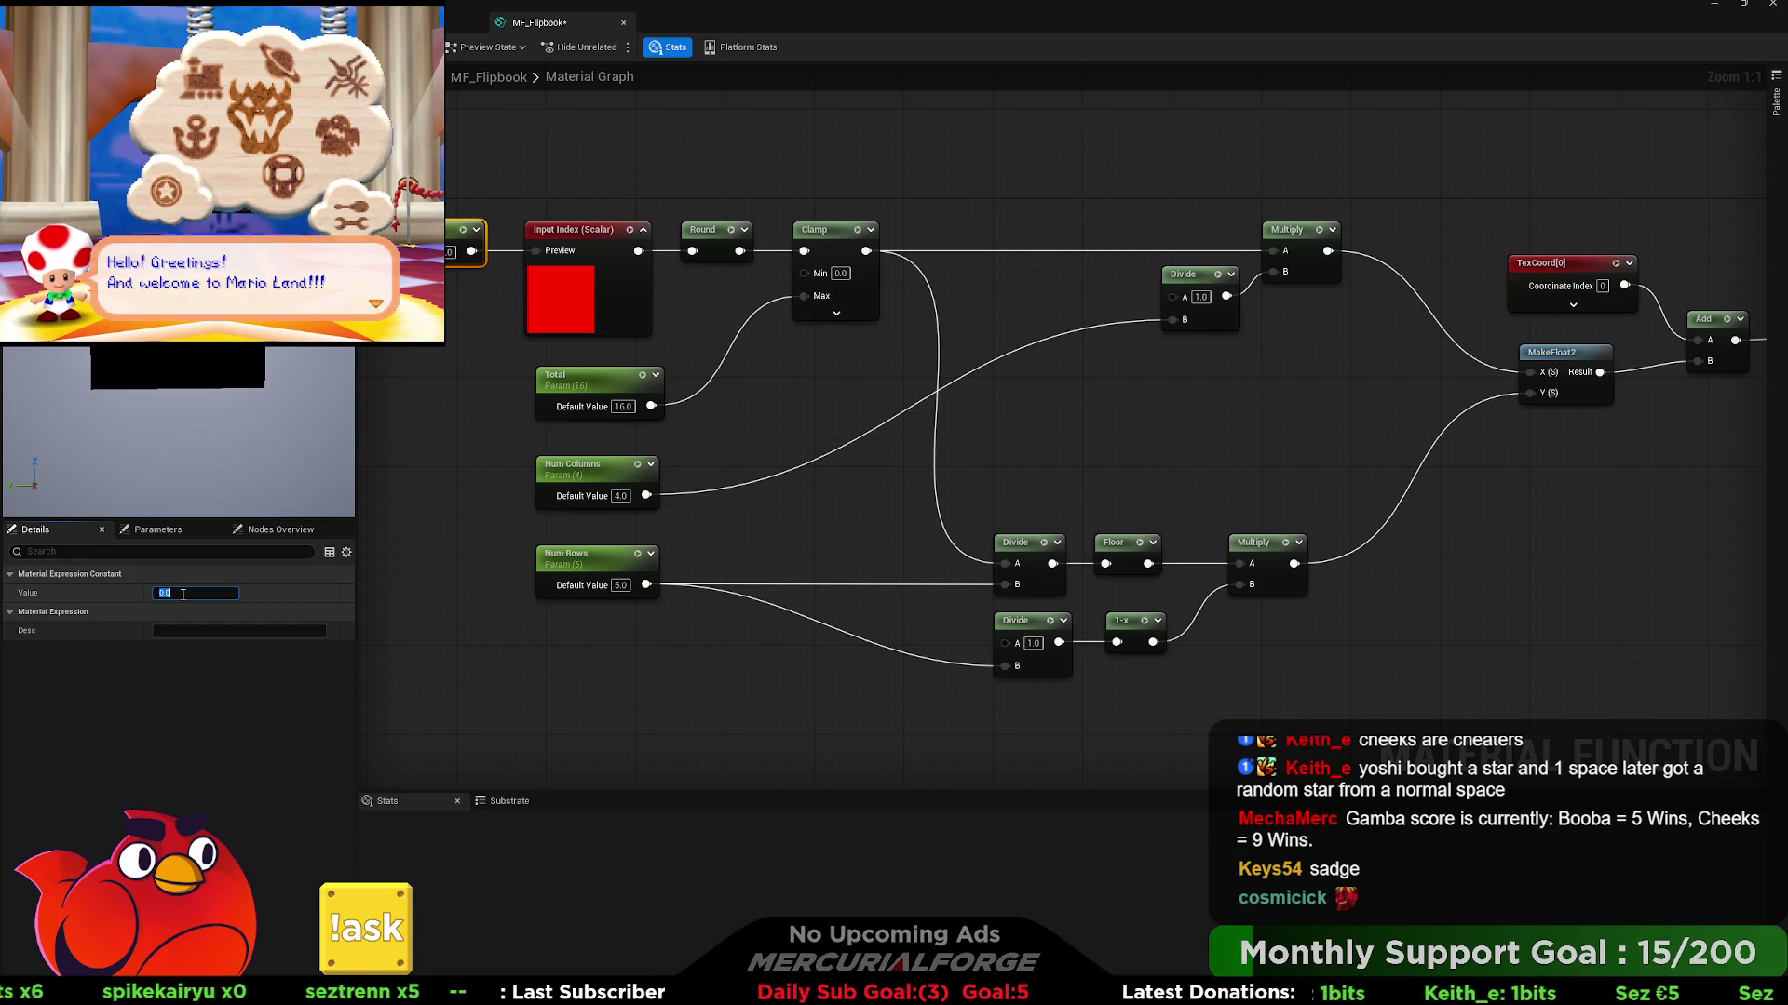
- Wire the rows Divide straight into the lower Multiply B and move the 1-x node between the columns Divide and Multiply
{"action": "left_click", "coordinate": [975, 642]}
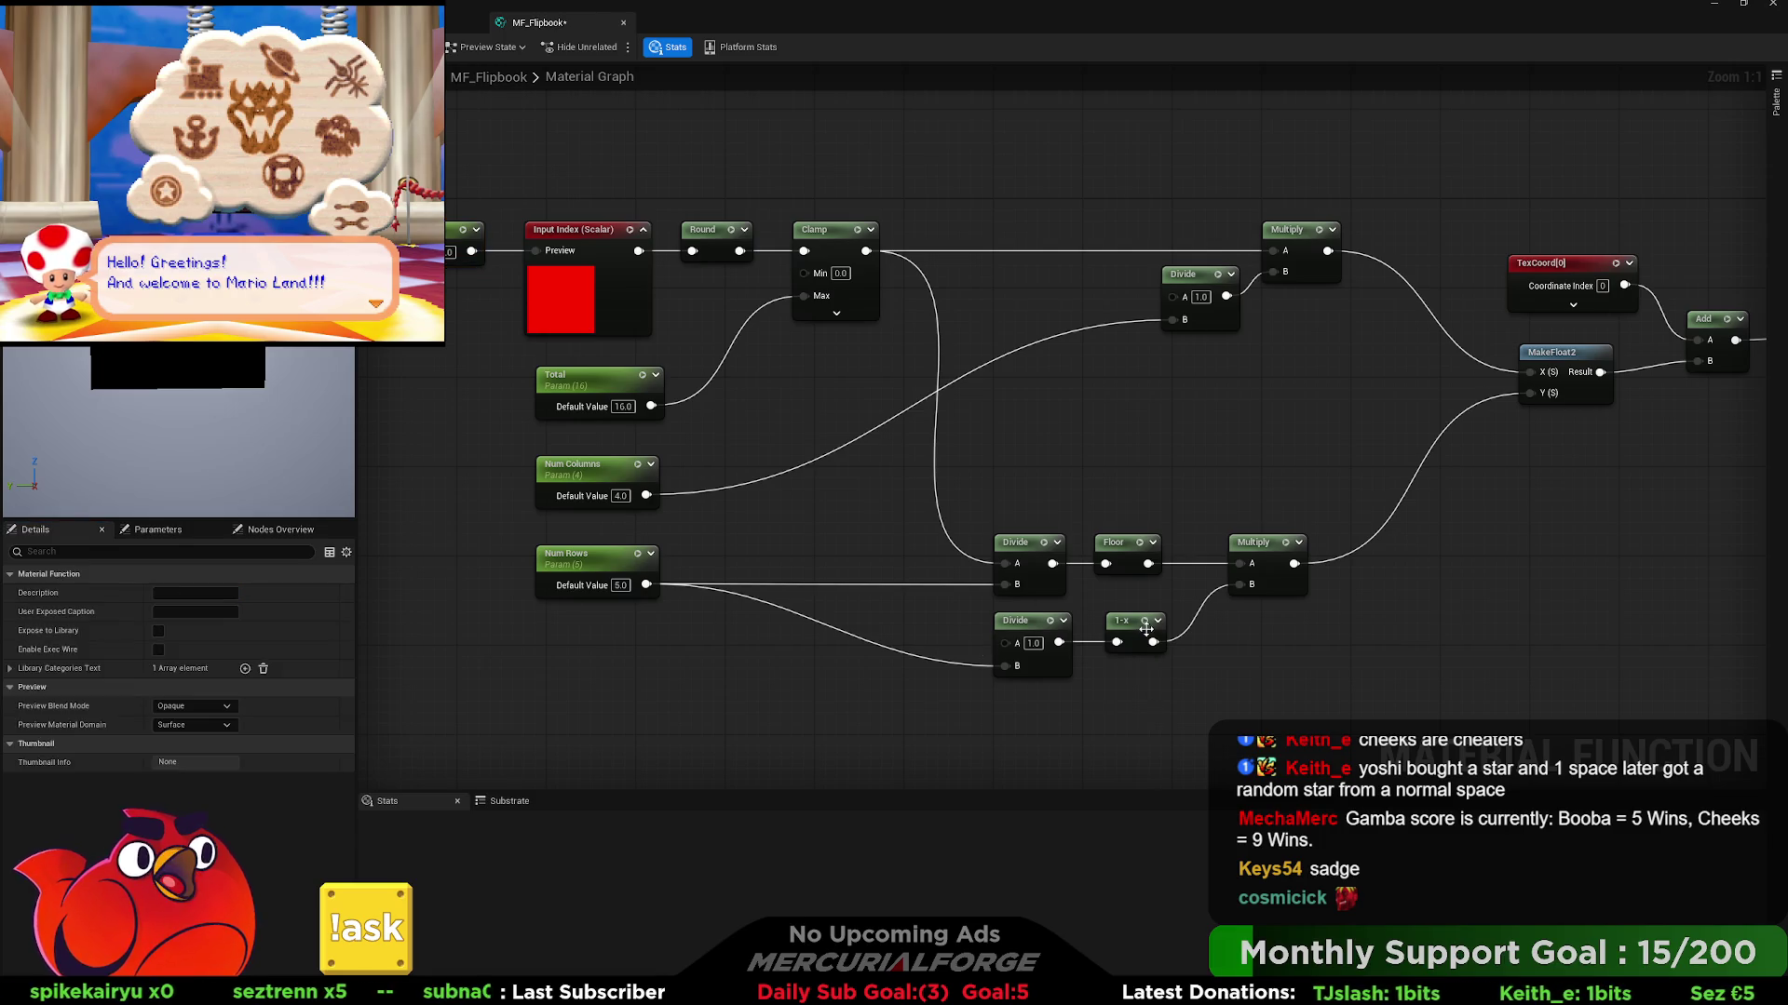
{"action": "left_click_drag", "start_coordinate": [1058, 642], "coordinate": [1239, 584]}
{"action": "mouse_move", "coordinate": [1127, 620]}
{"action": "left_mouse_down"}
{"action": "mouse_move", "coordinate": [1180, 514]}
{"action": "mouse_move", "coordinate": [1158, 401]}
{"action": "mouse_move", "coordinate": [1194, 353]}
{"action": "left_mouse_up"}
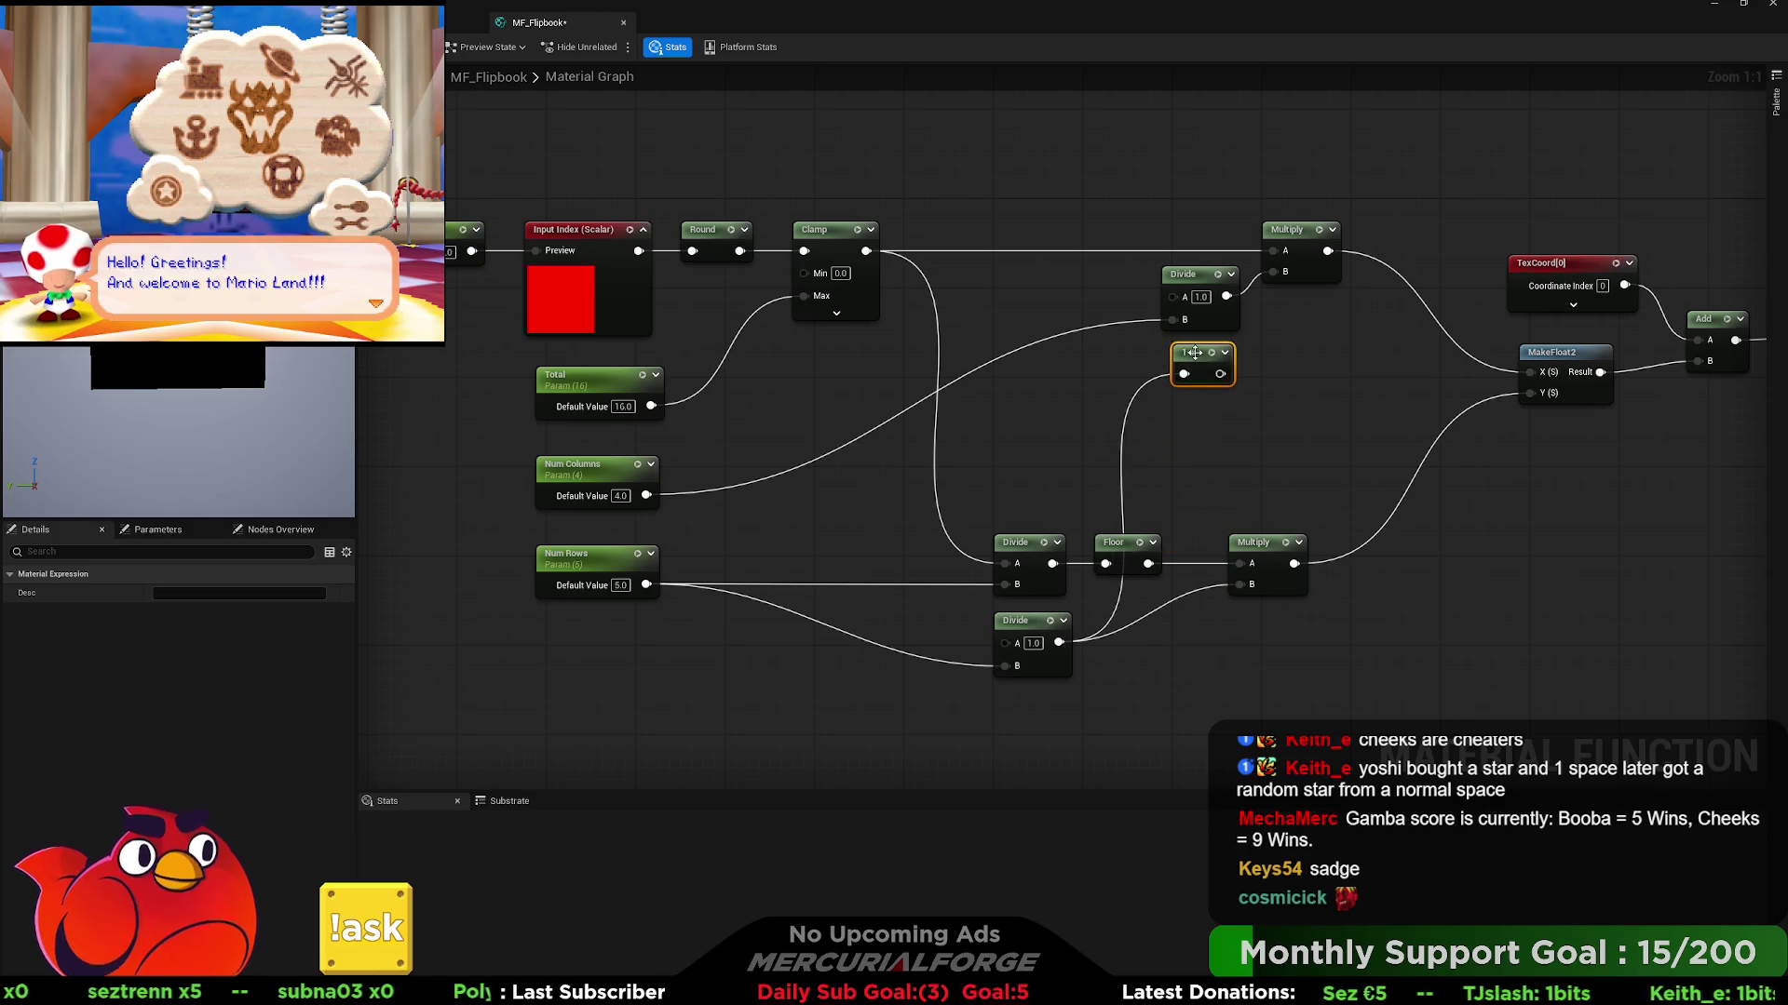
{"action": "mouse_move", "coordinate": [1204, 275]}
{"action": "left_mouse_down"}
{"action": "mouse_move", "coordinate": [1092, 276]}
{"action": "mouse_move", "coordinate": [1184, 378]}
{"action": "mouse_move", "coordinate": [1272, 272]}
{"action": "left_mouse_up"}
{"action": "left_click_drag", "start_coordinate": [1206, 353], "coordinate": [1201, 276]}
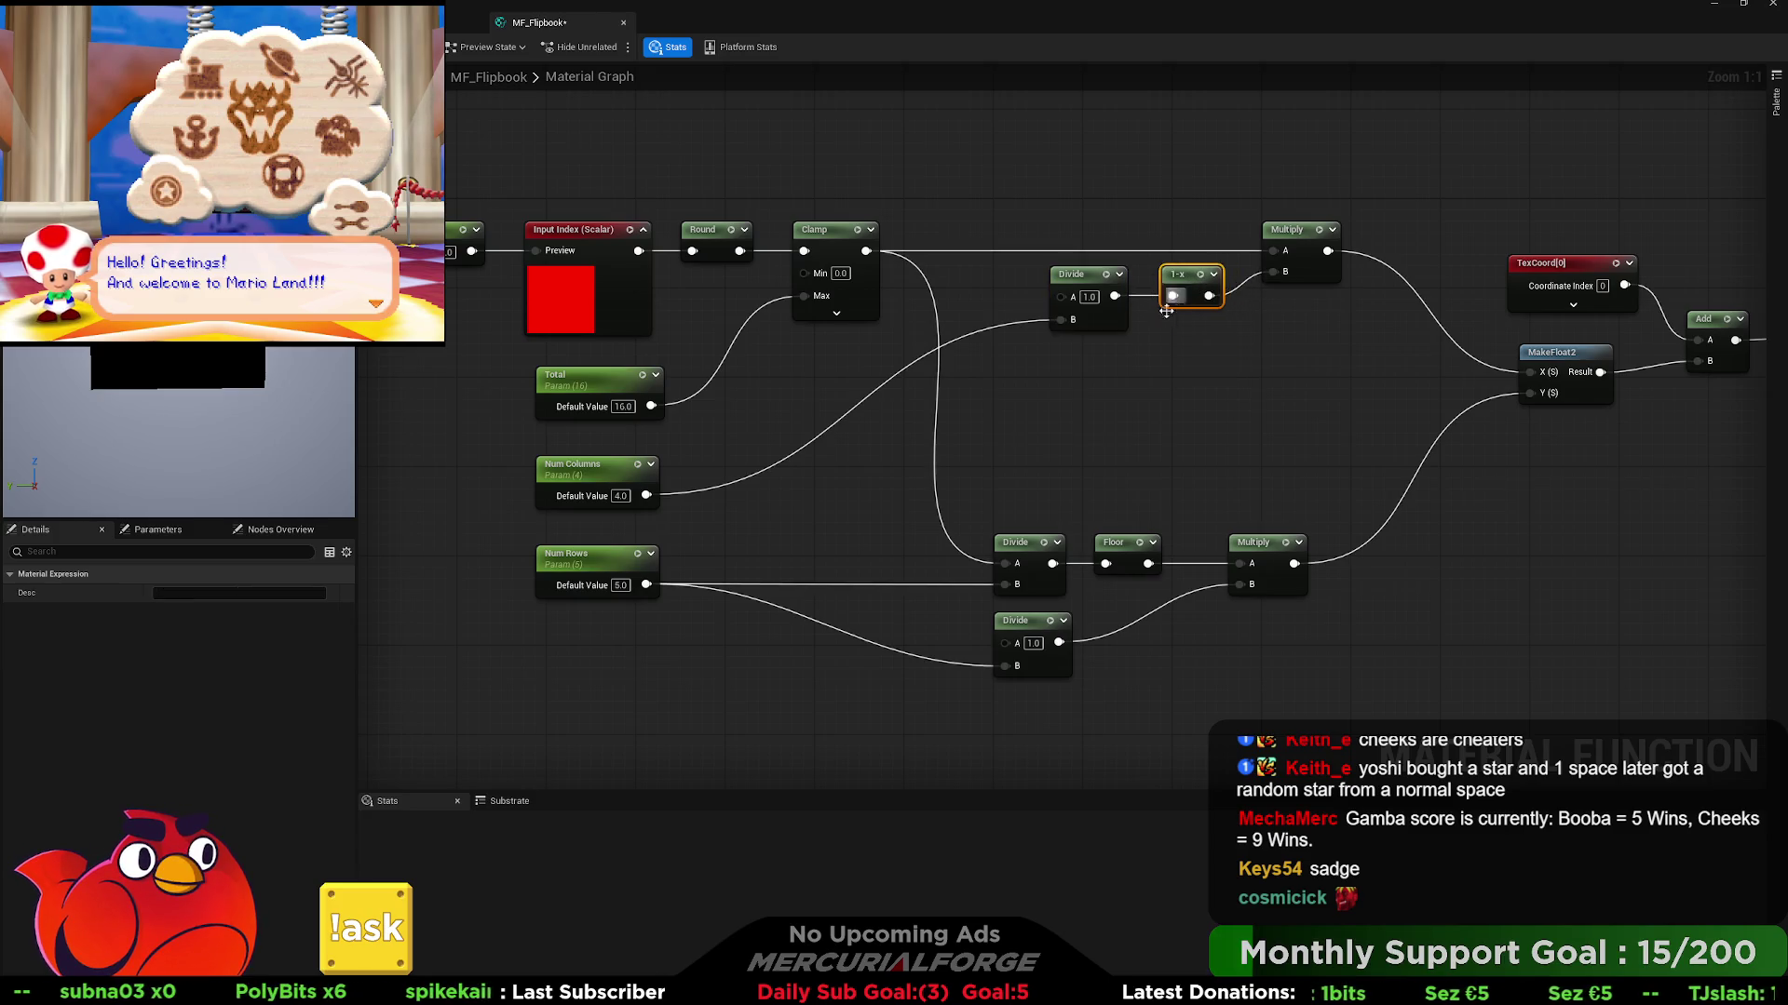
{"action": "left_click", "coordinate": [734, 425]}
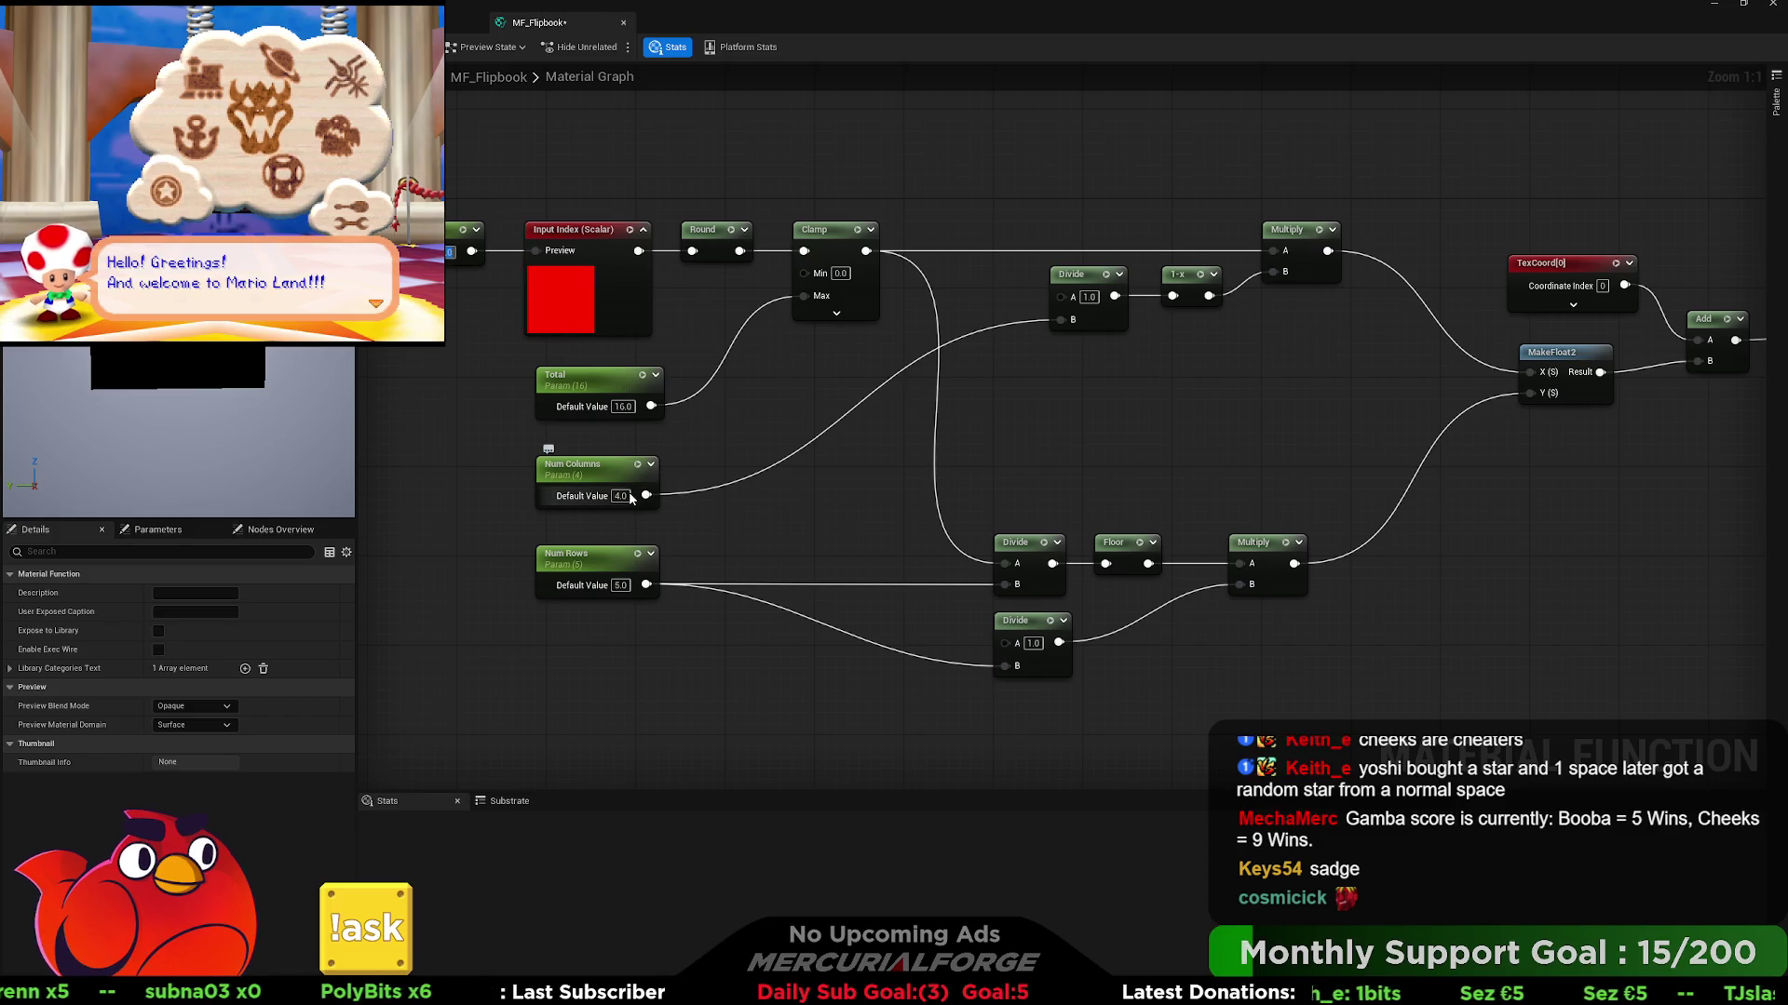
- Set Num Columns' default to 5 and Num Rows' default to 4
{"action": "left_click", "coordinate": [621, 496]}
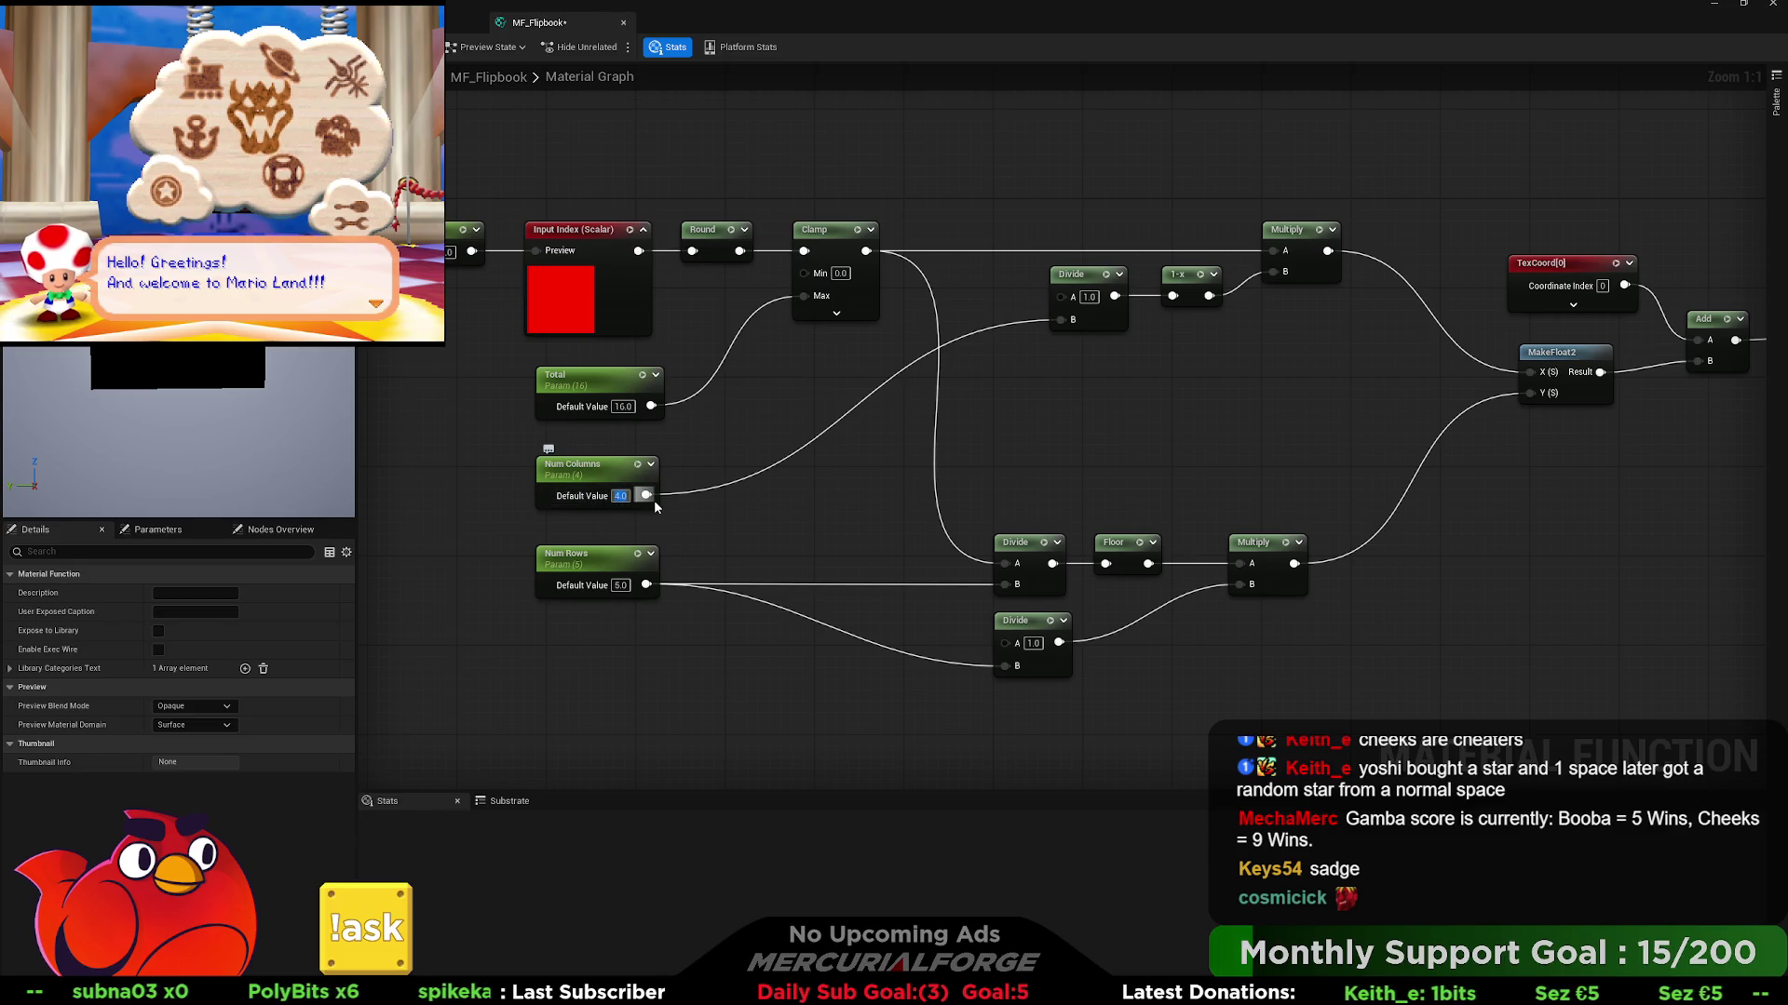
{"action": "type", "text": "5"}
{"action": "key", "text": "Return"}
{"action": "left_click", "coordinate": [620, 586]}
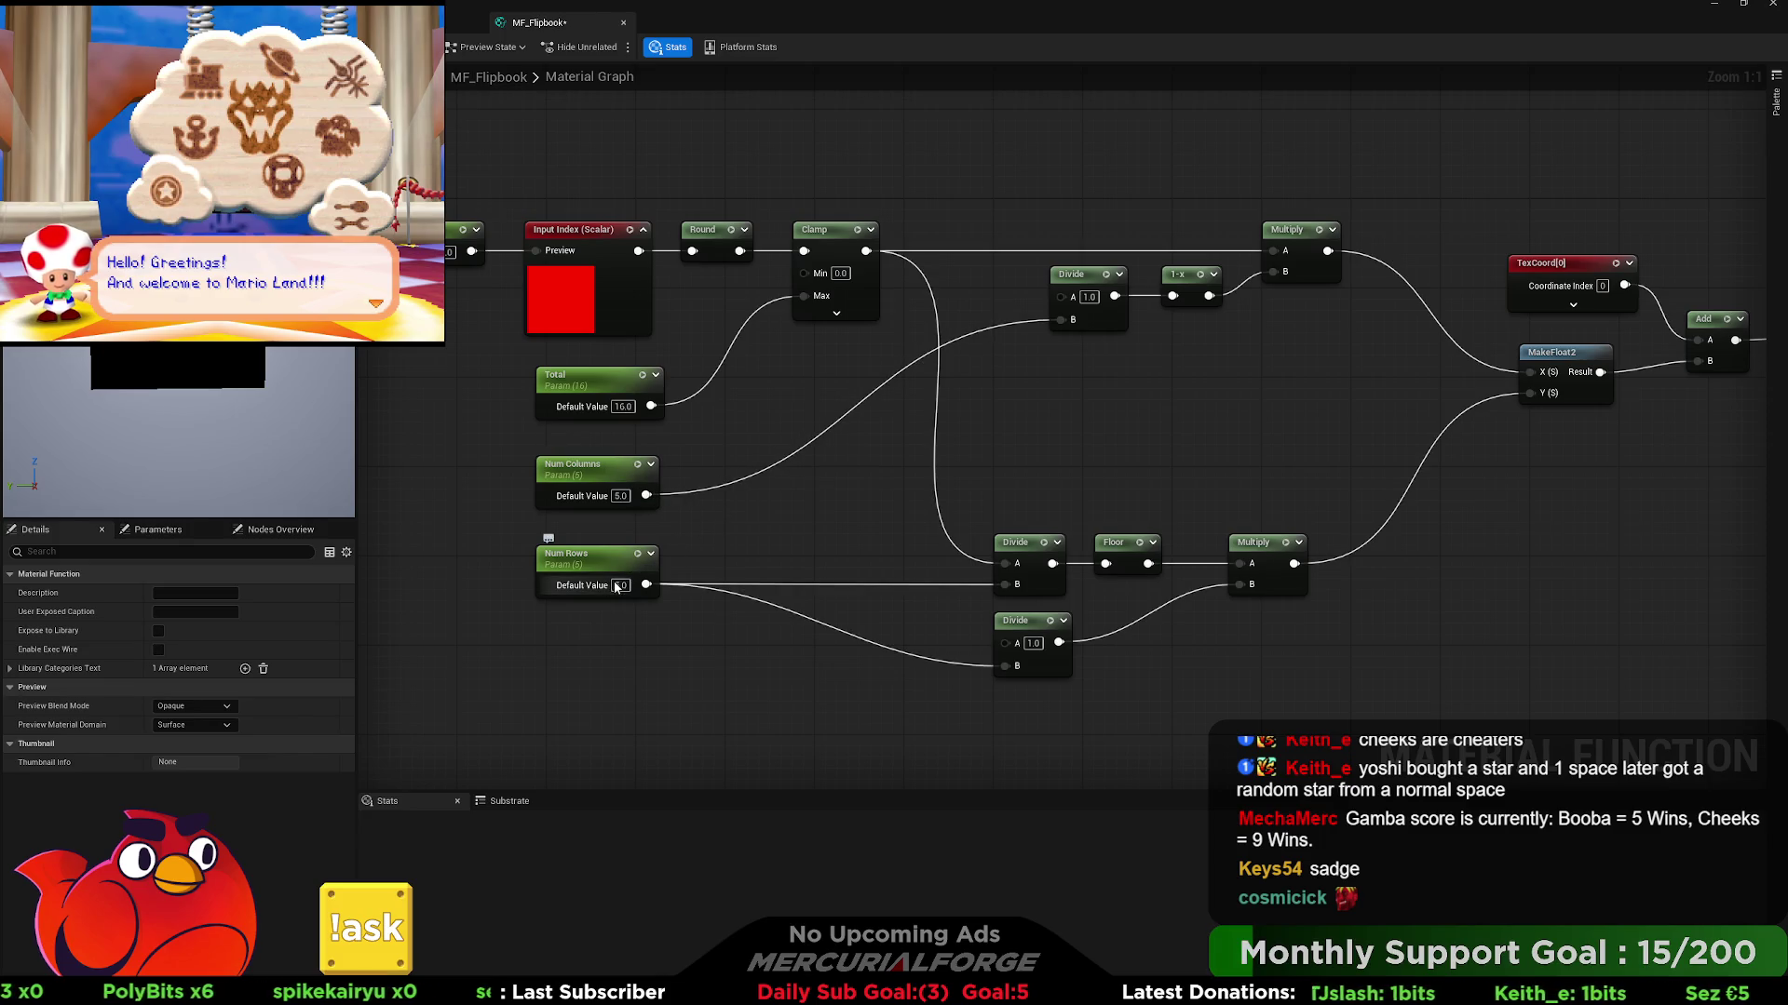
{"action": "type", "text": "4"}
{"action": "key", "text": "Return"}
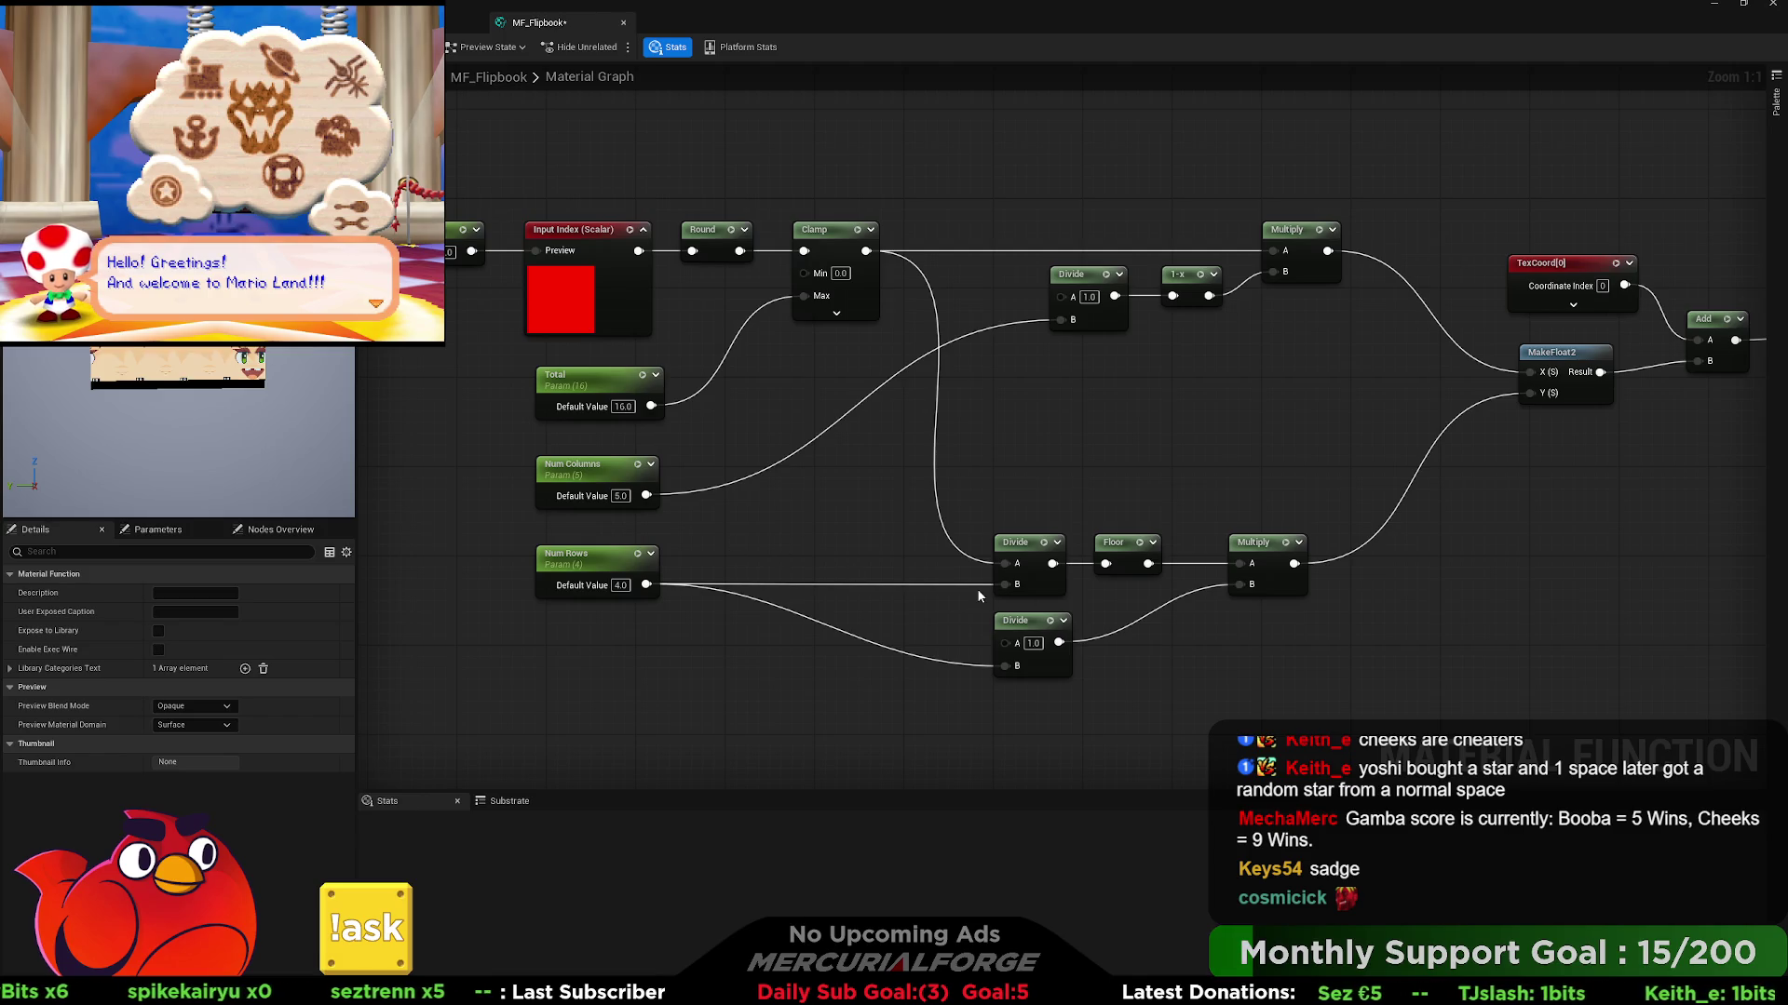
{"action": "left_click", "coordinate": [1191, 269]}
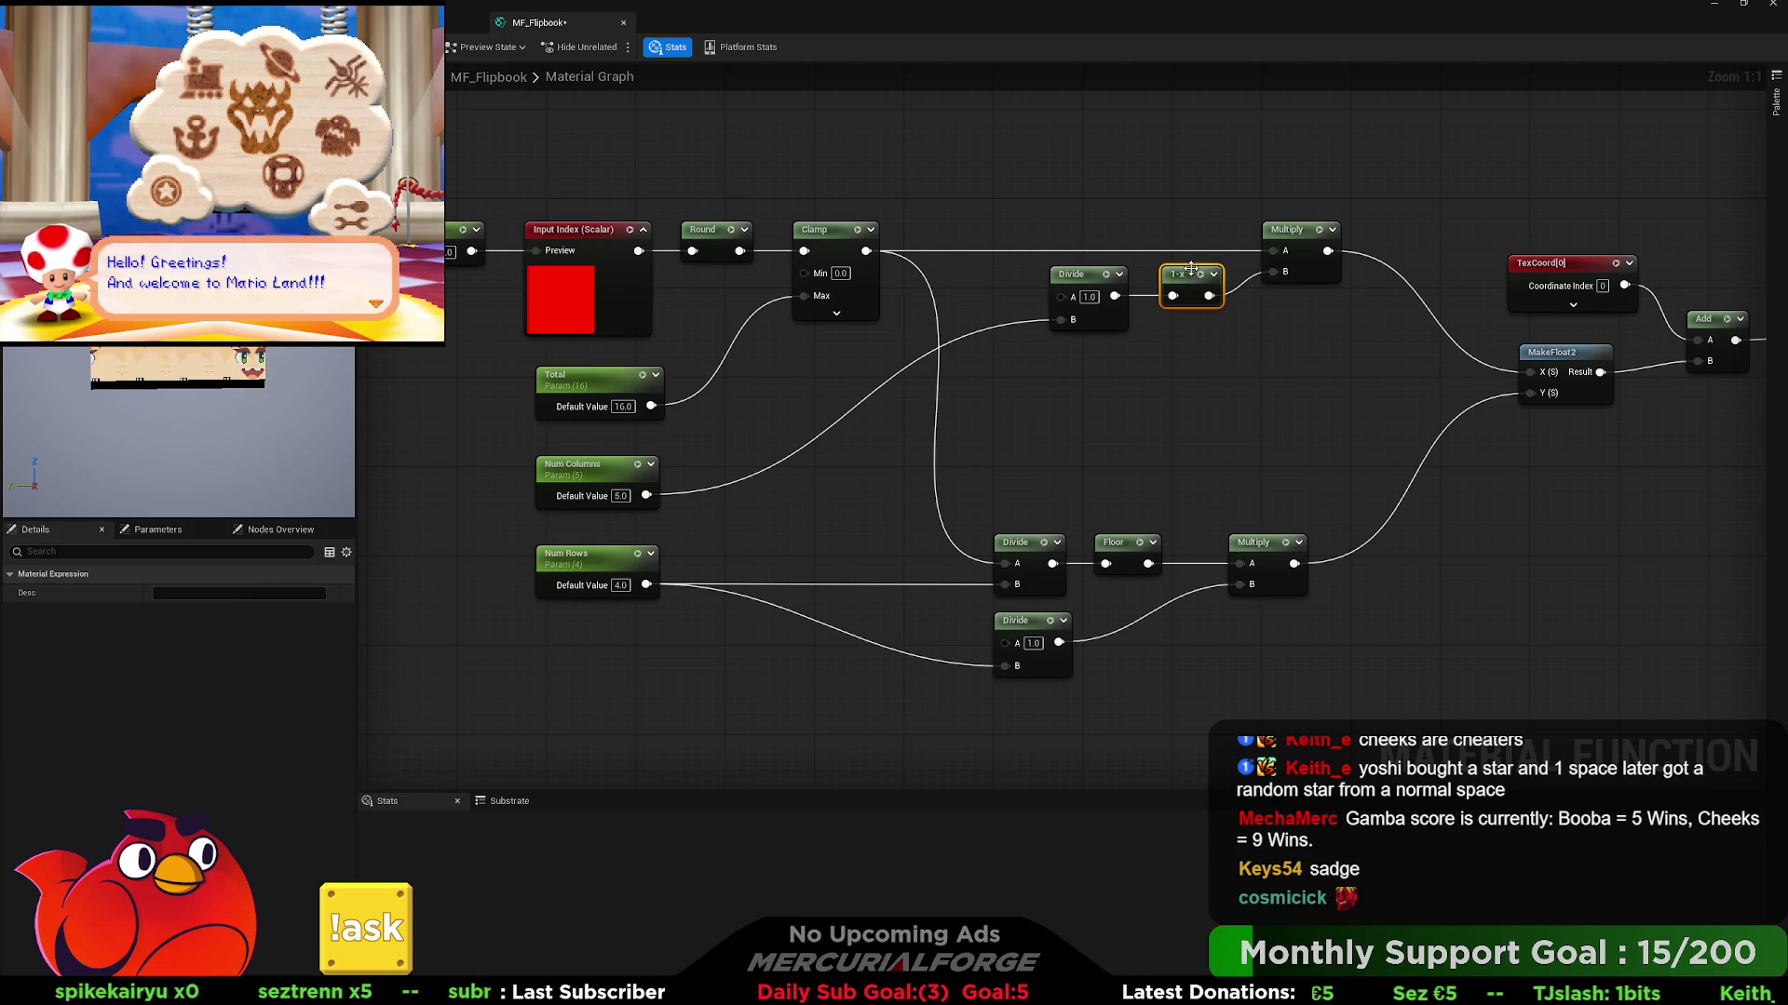
- Duplicate the 1-x node and connect the copy's output to the lower Multiply's B input
{"action": "key", "text": "ctrl+c"}
{"action": "key", "text": "ctrl+v"}
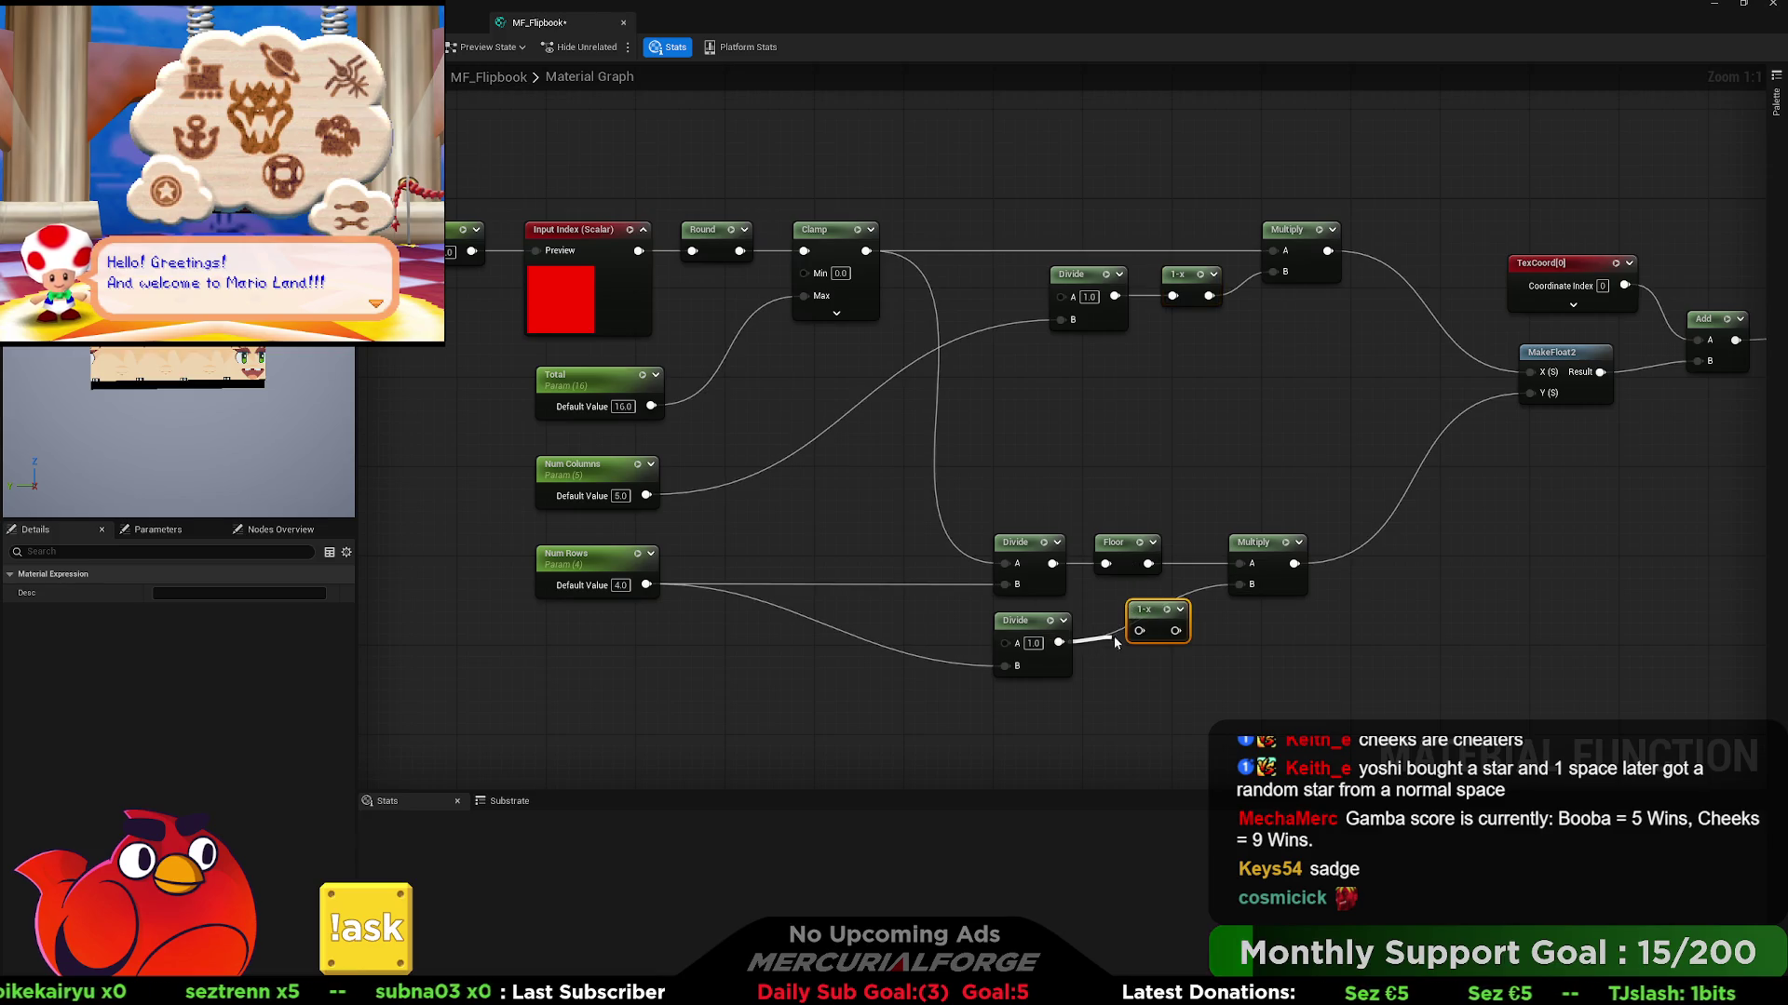
{"action": "left_click_drag", "start_coordinate": [1138, 630], "coordinate": [1137, 630]}
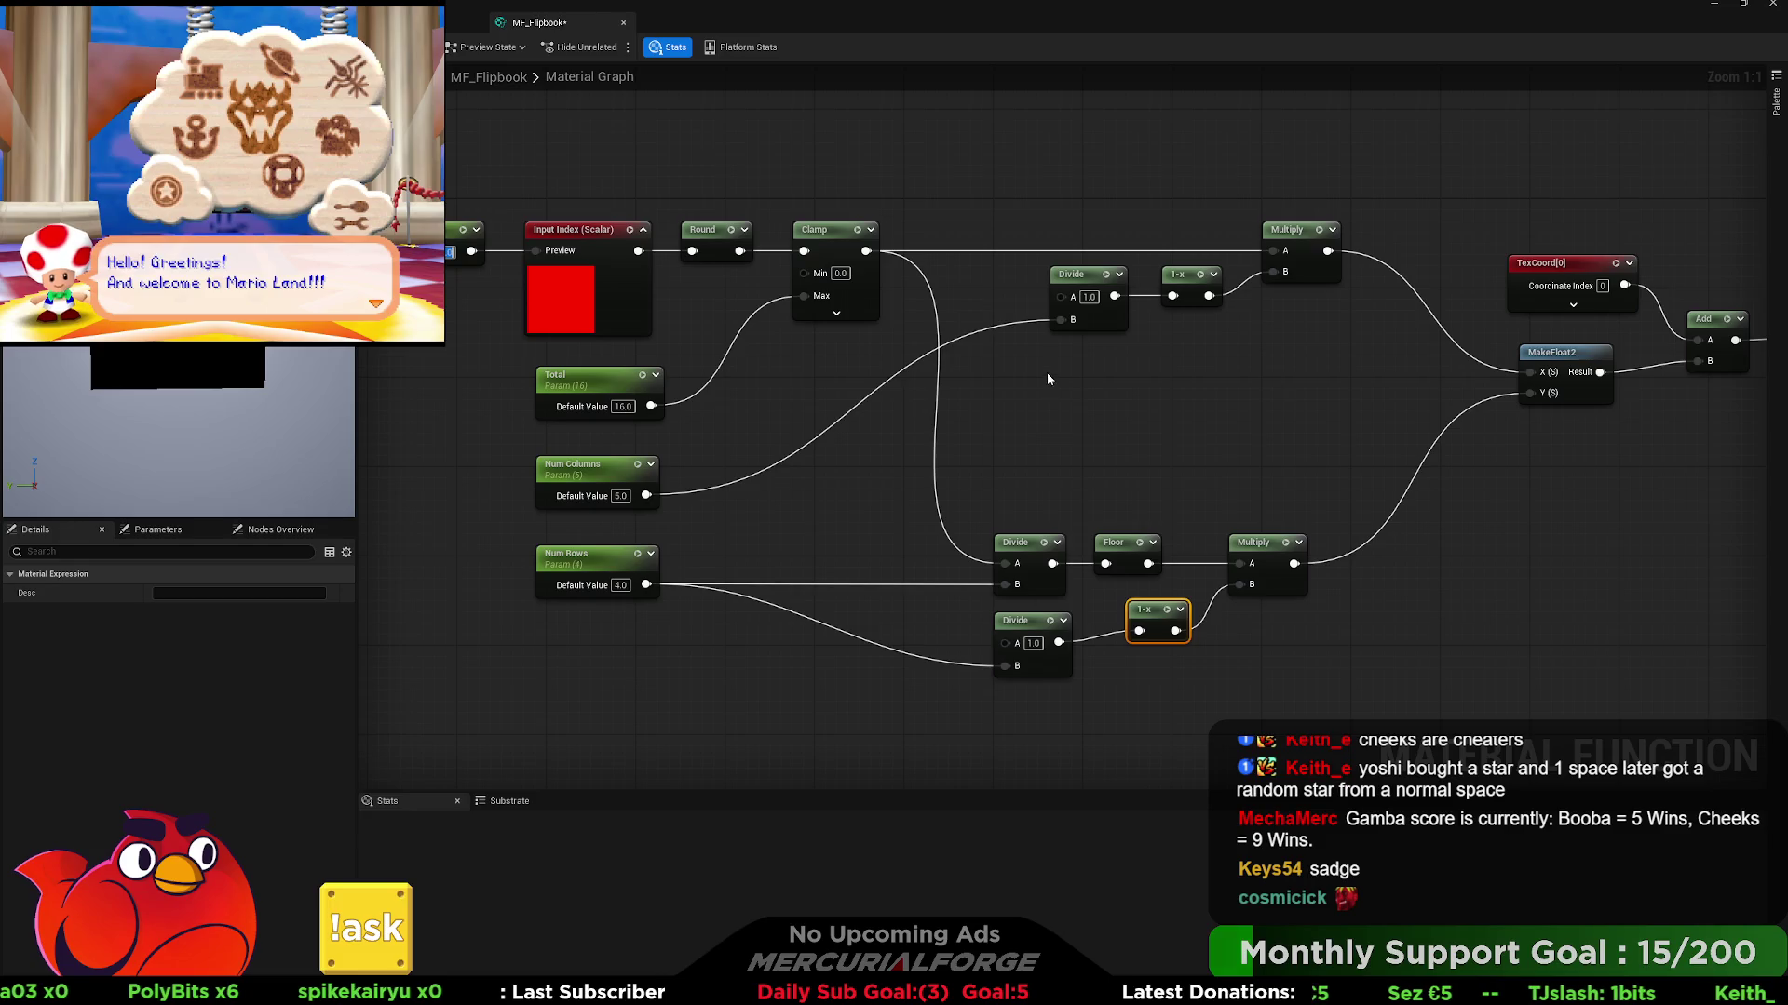
- Delete the upper 1-x node and wire the columns Divide output directly into Multiply B
{"action": "left_click", "coordinate": [1118, 274]}
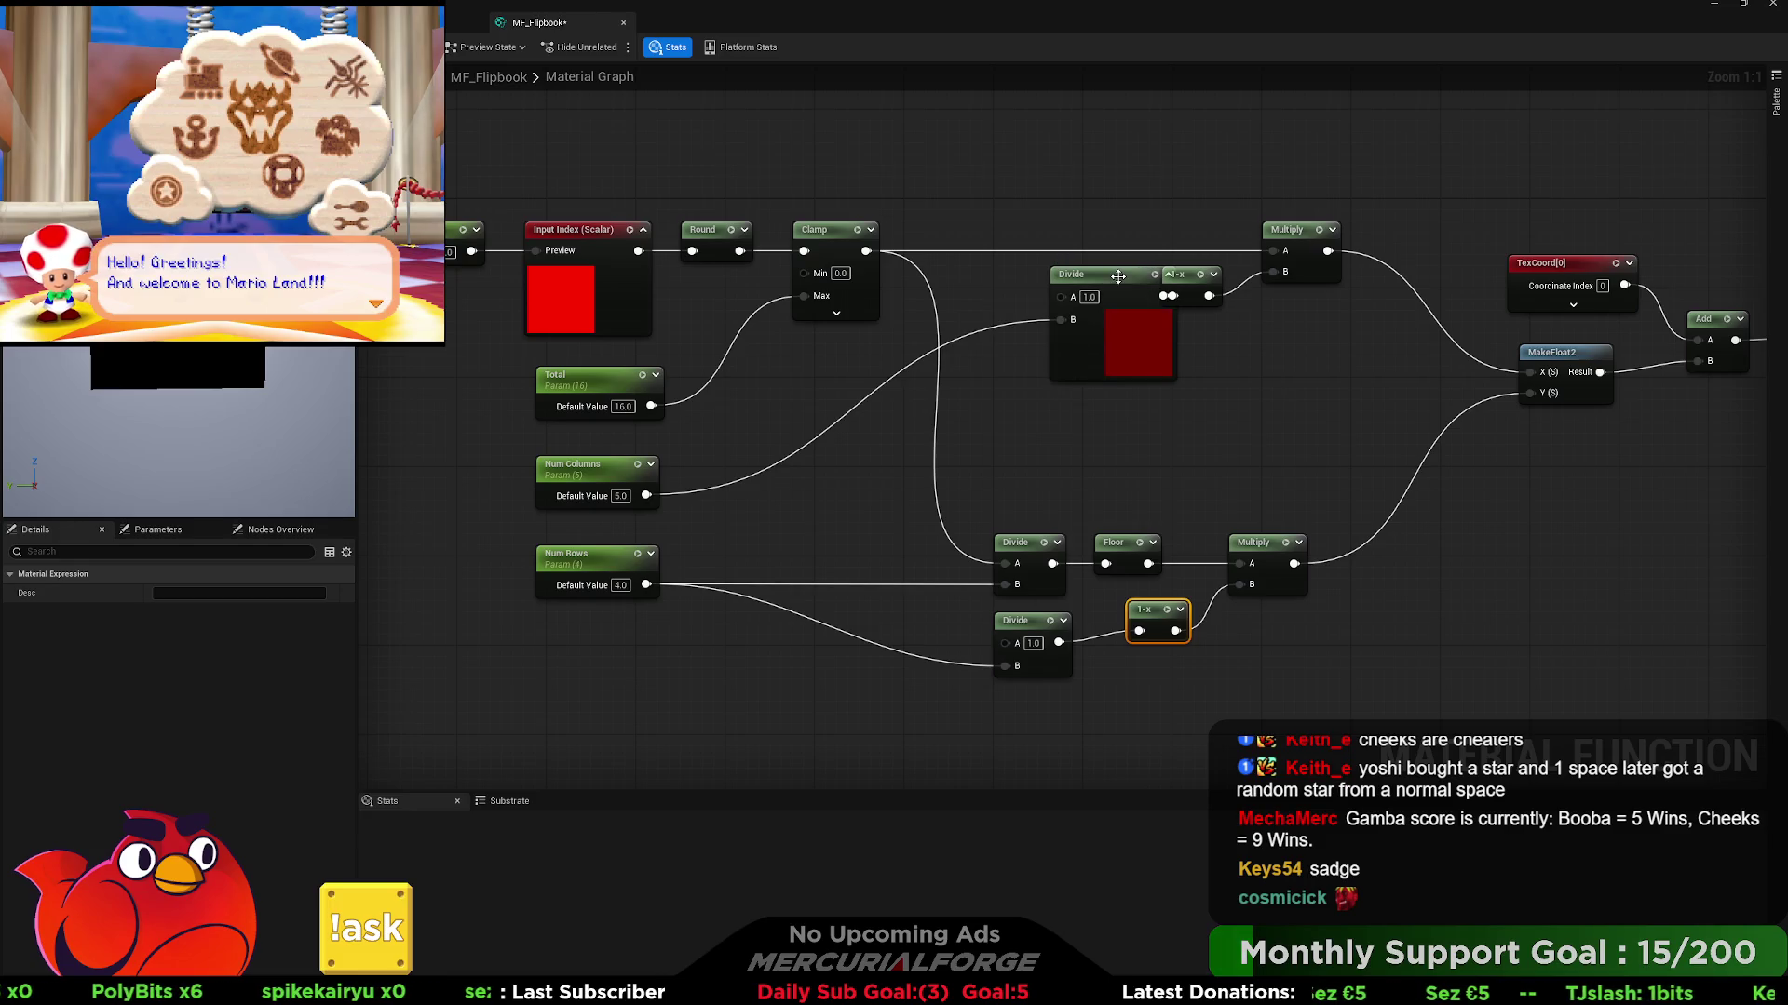
{"action": "left_click", "coordinate": [1169, 275]}
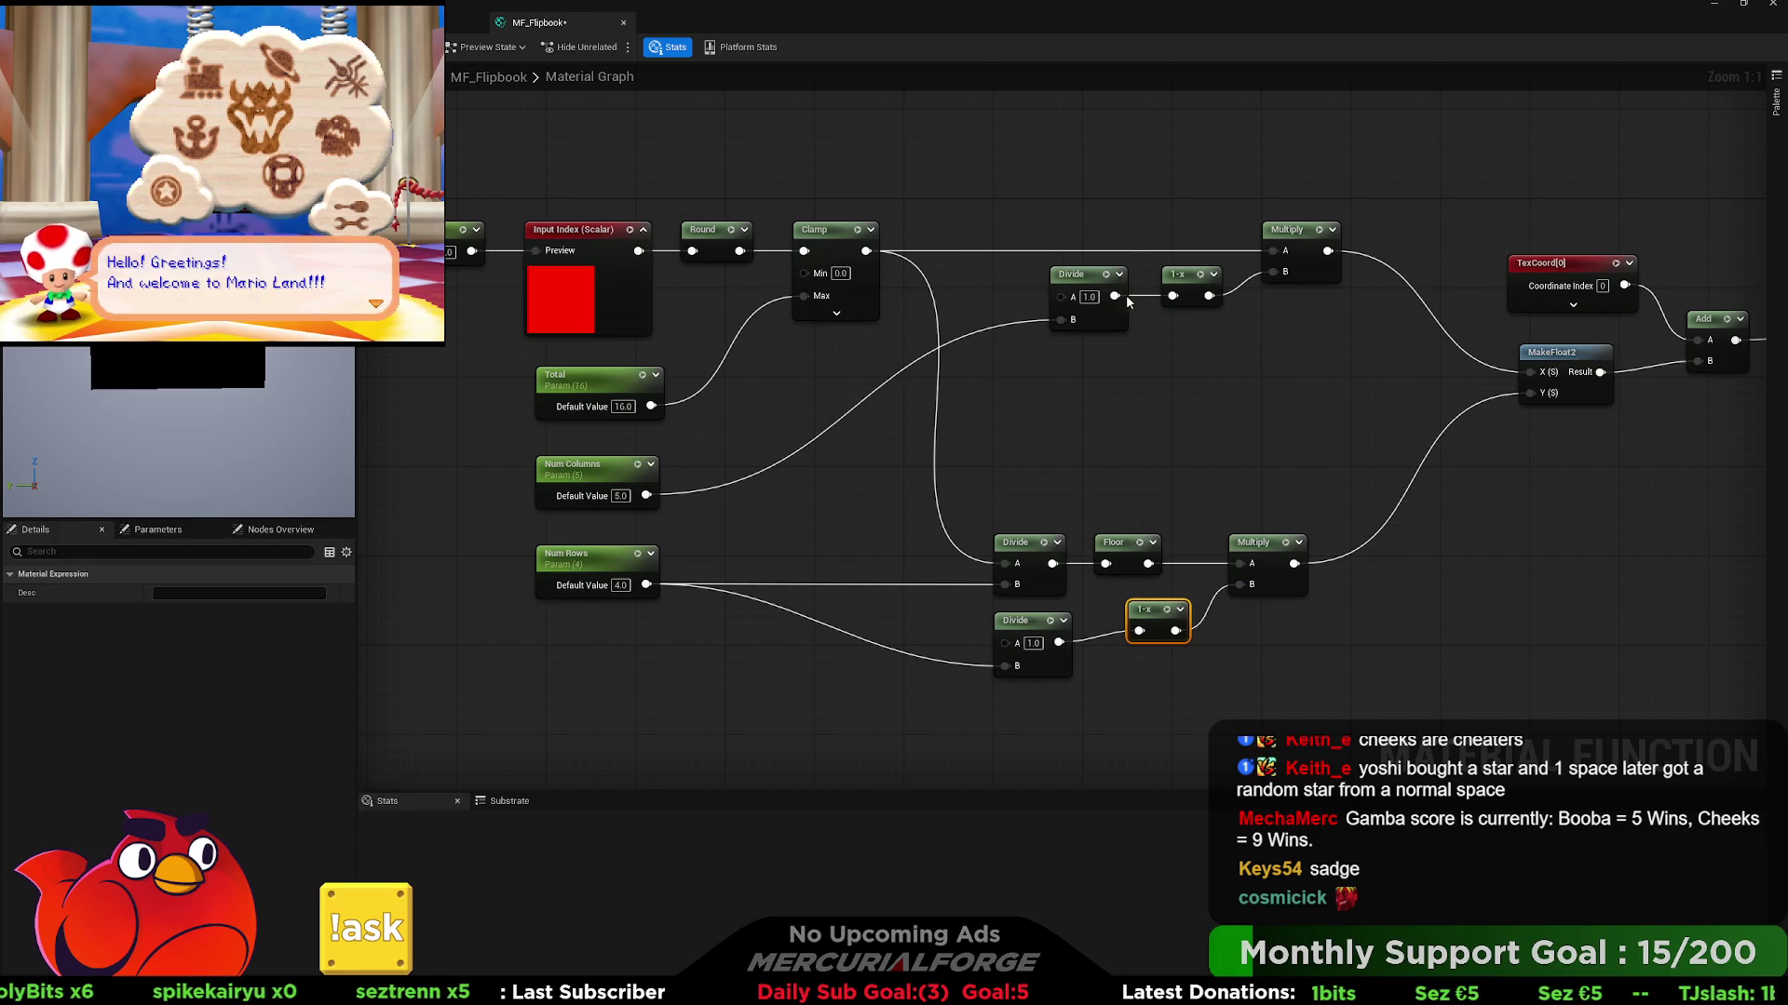
{"action": "left_click", "coordinate": [1187, 277]}
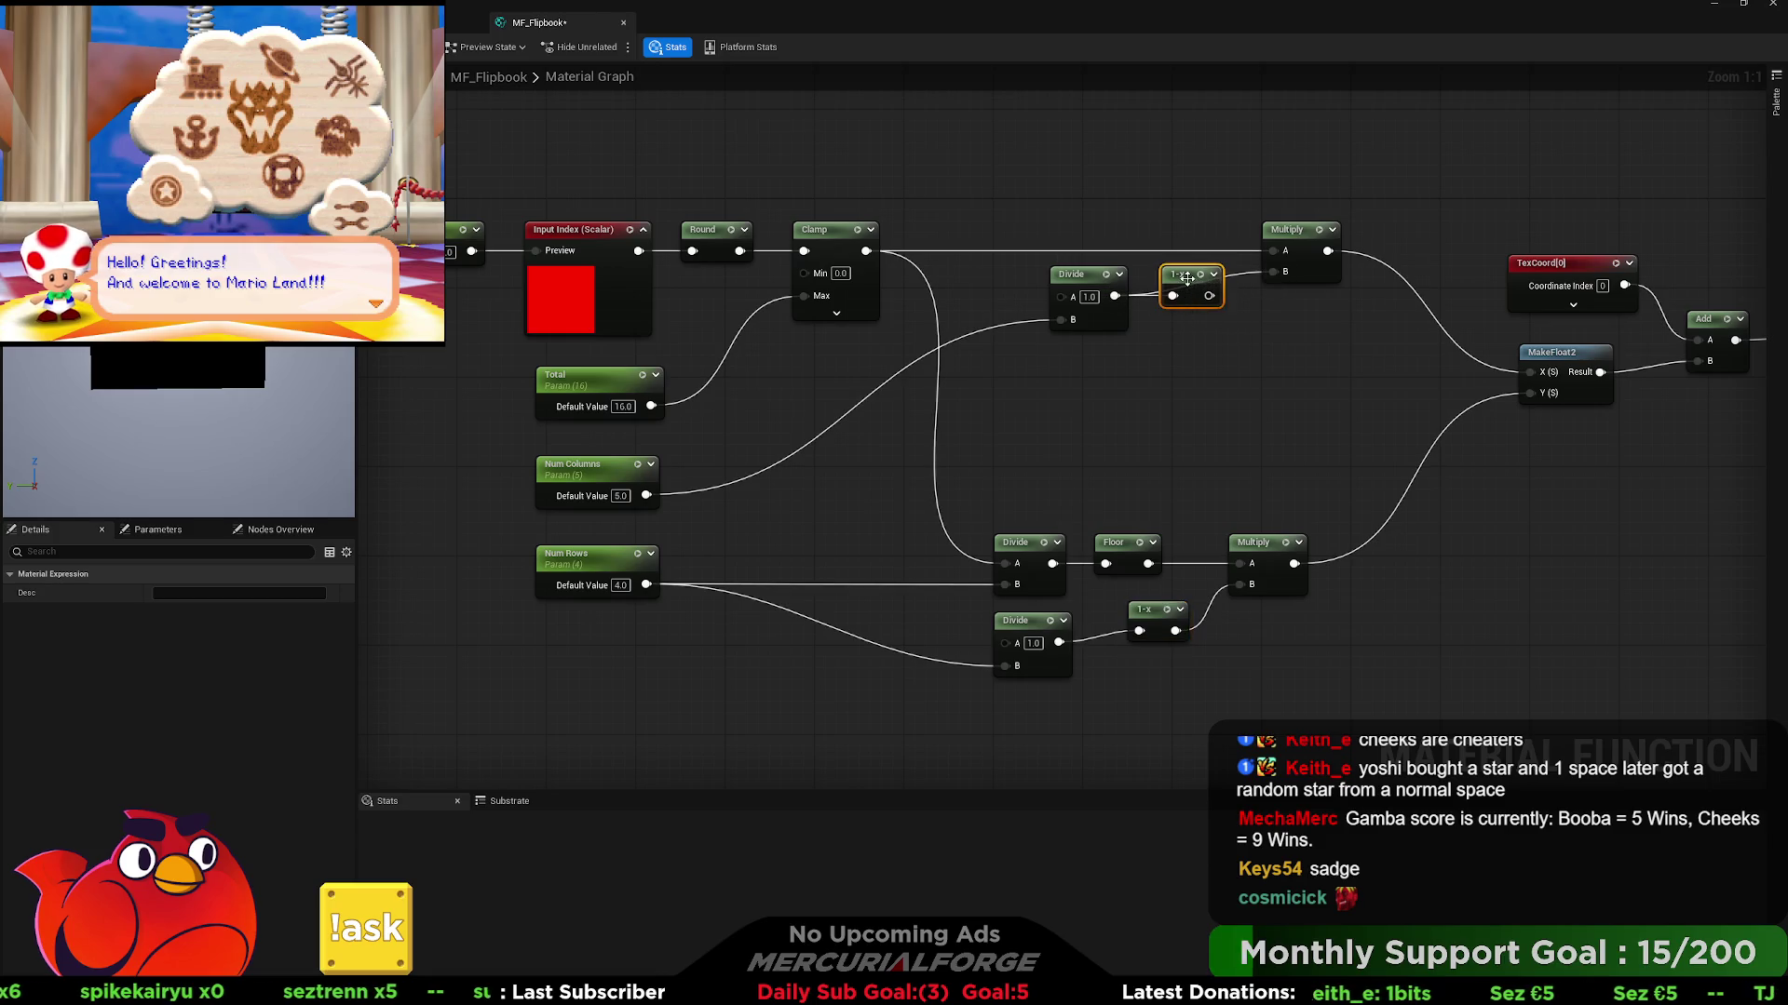
{"action": "key", "text": "Delete"}
{"action": "left_click_drag", "start_coordinate": [1114, 296], "coordinate": [1272, 271]}
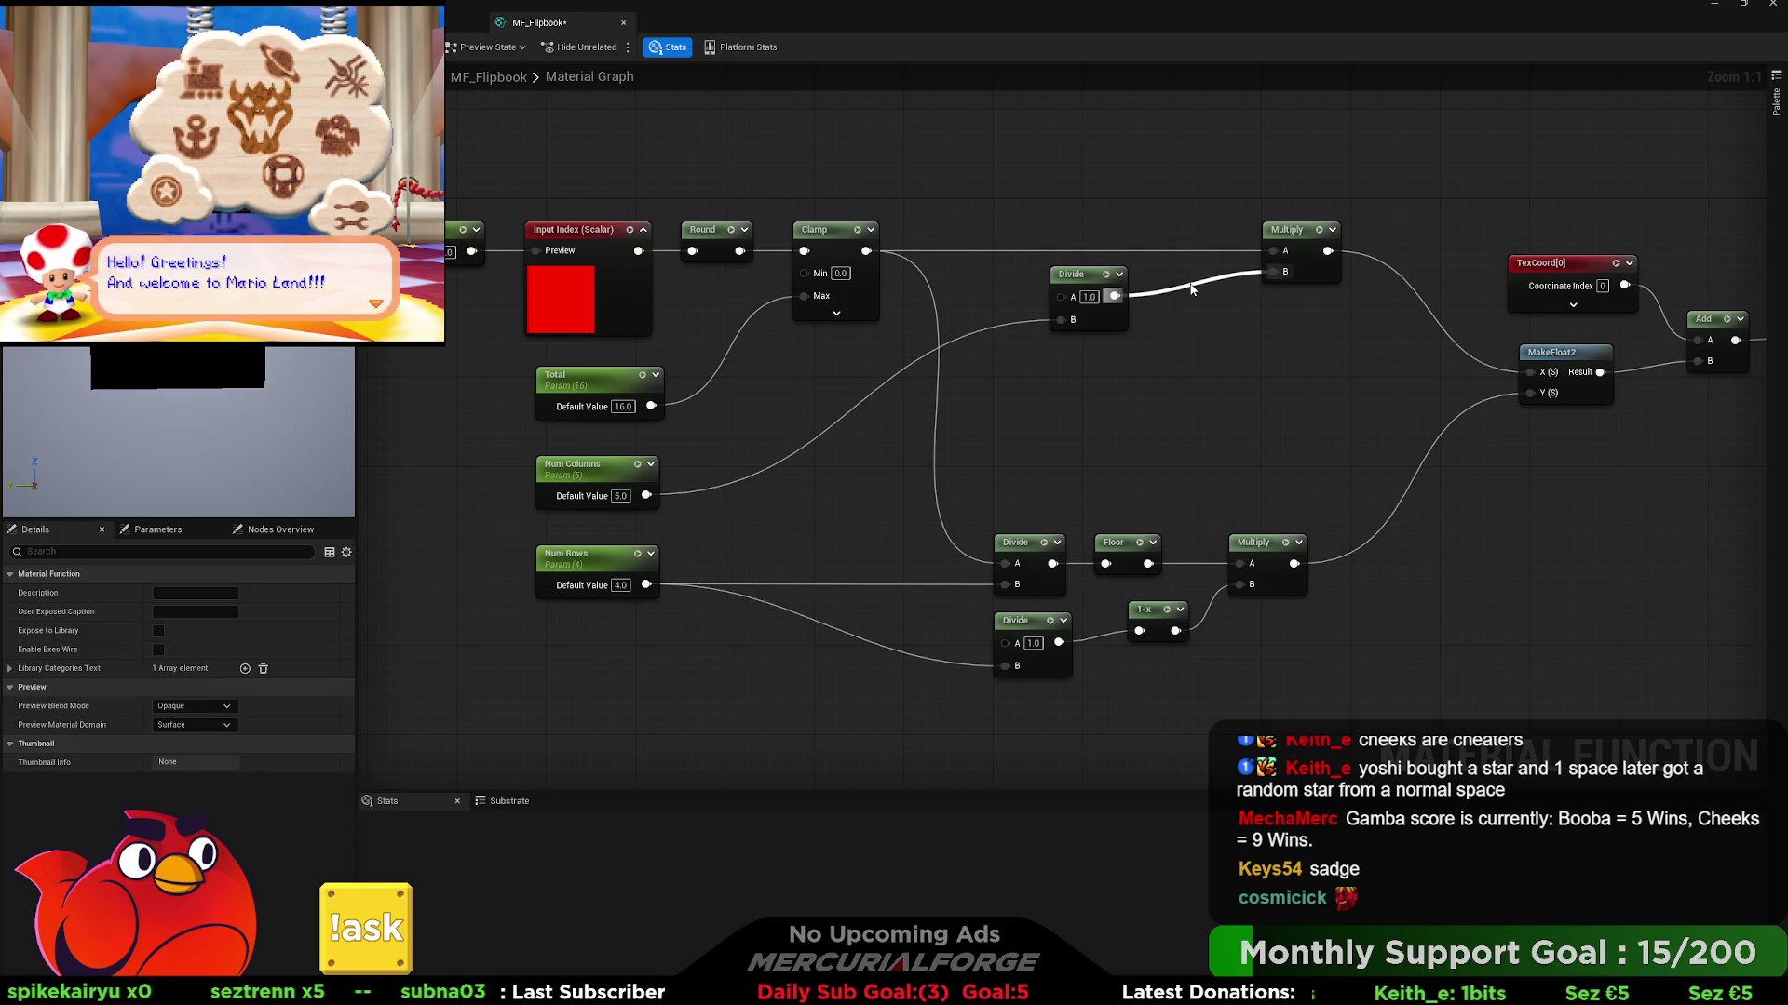
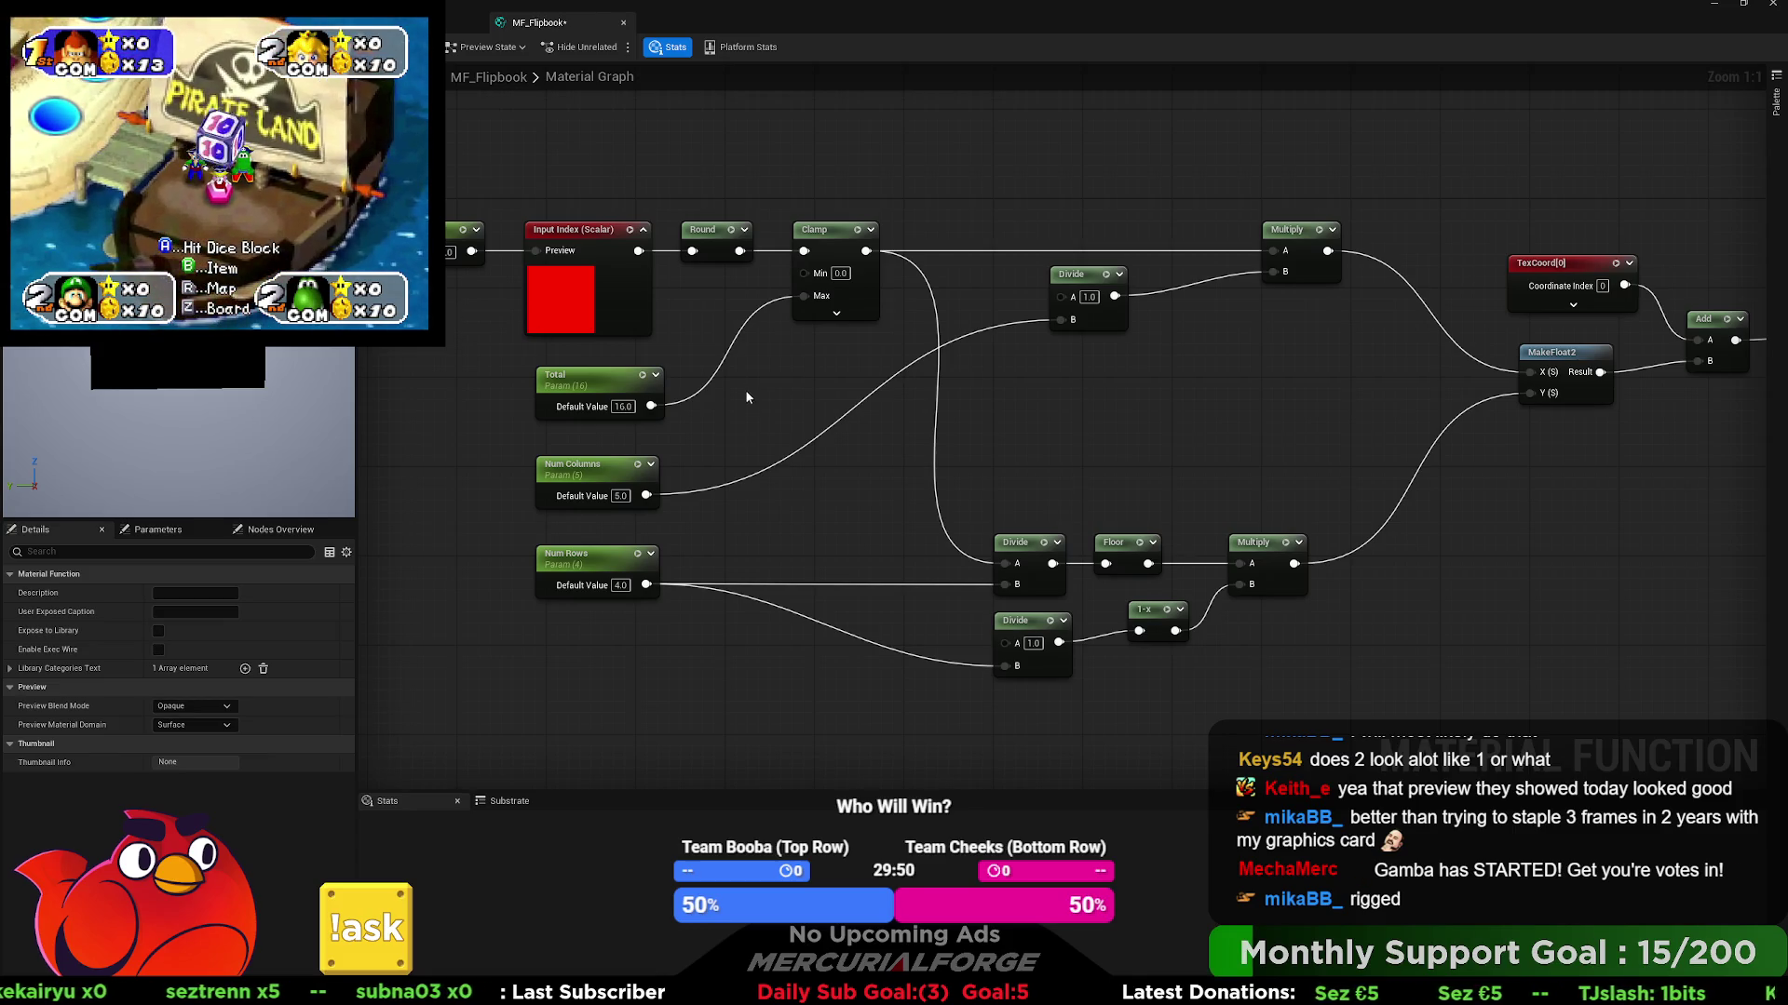
- Set the Num Columns parameter's default value to 4
{"action": "left_click_drag", "start_coordinate": [749, 393], "coordinate": [698, 406]}
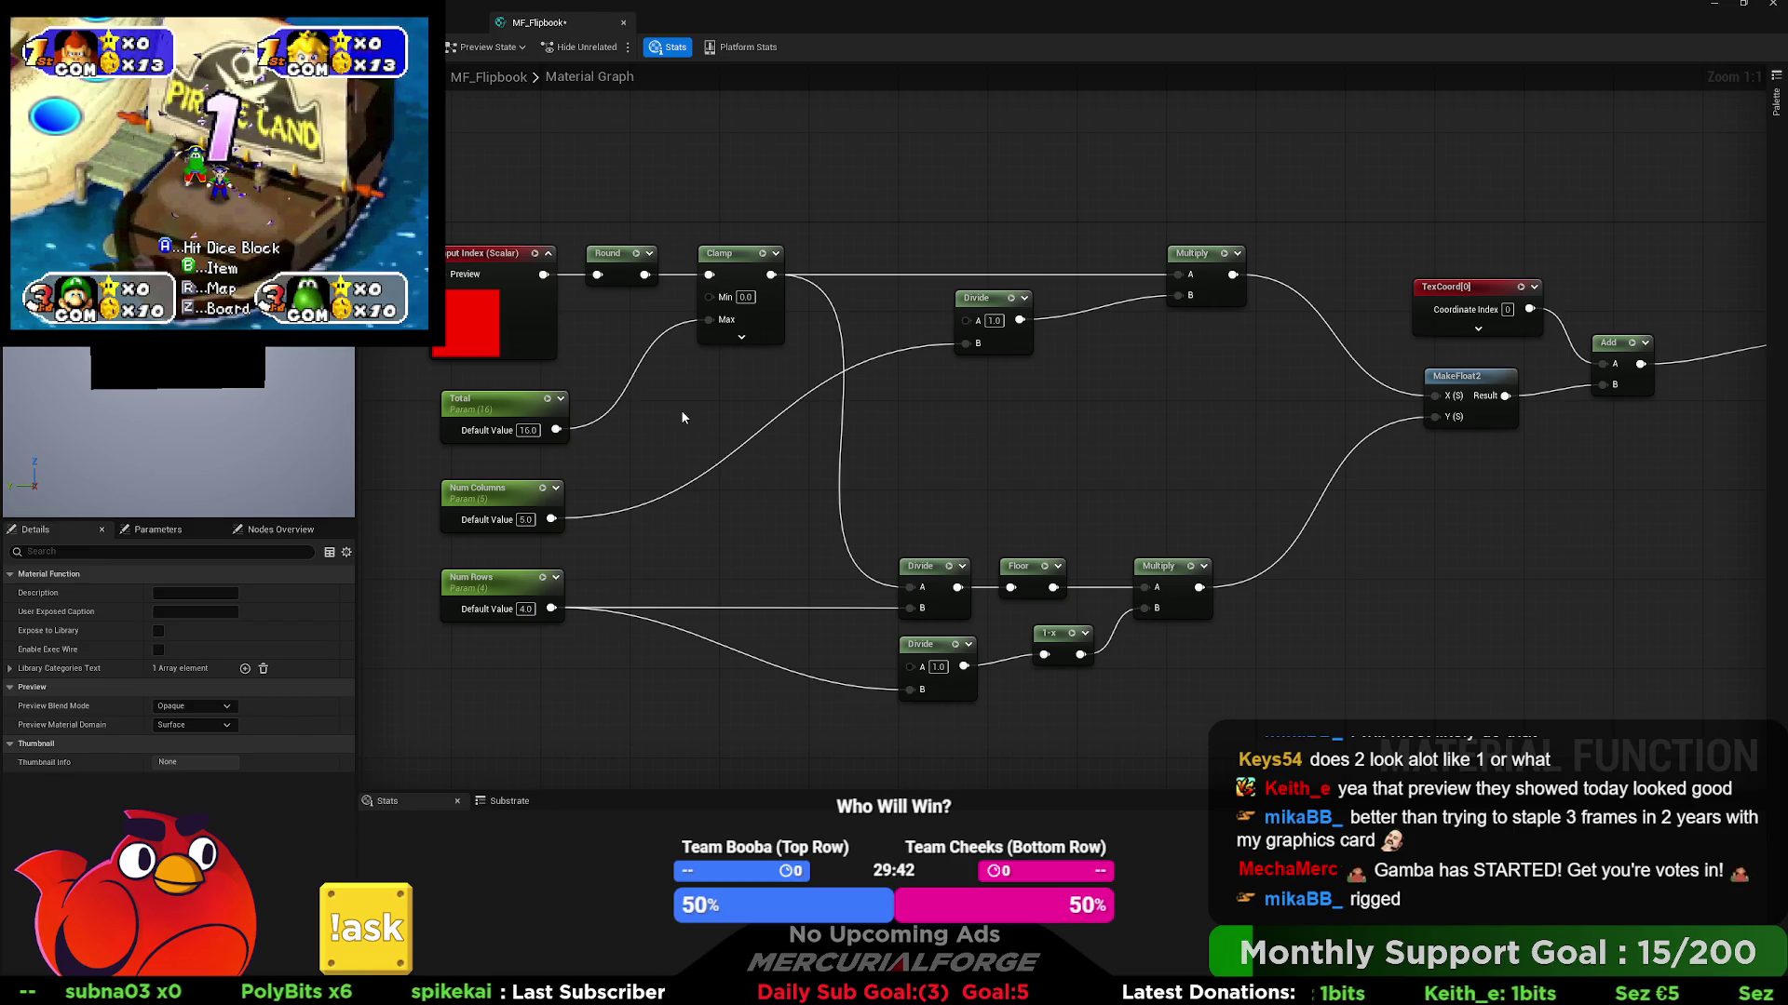
{"action": "left_click", "coordinate": [987, 300]}
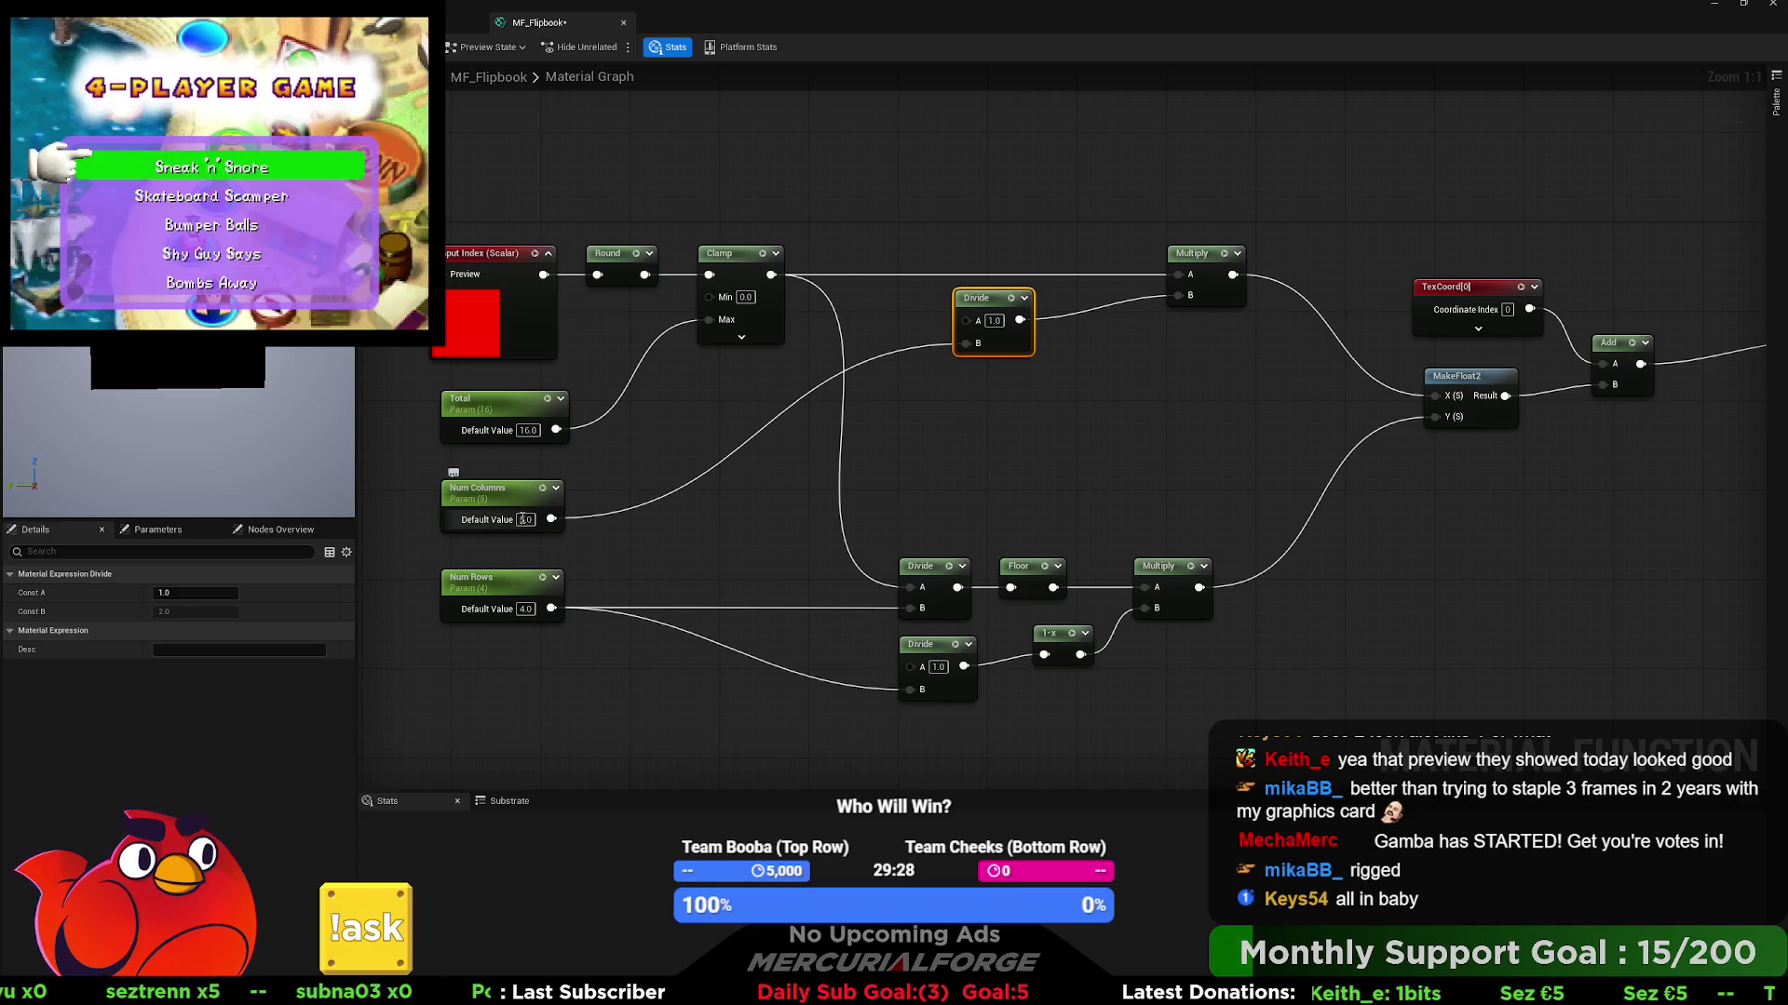
{"action": "left_click", "coordinate": [528, 519]}
{"action": "type", "text": "4"}
{"action": "left_click", "coordinate": [618, 551]}
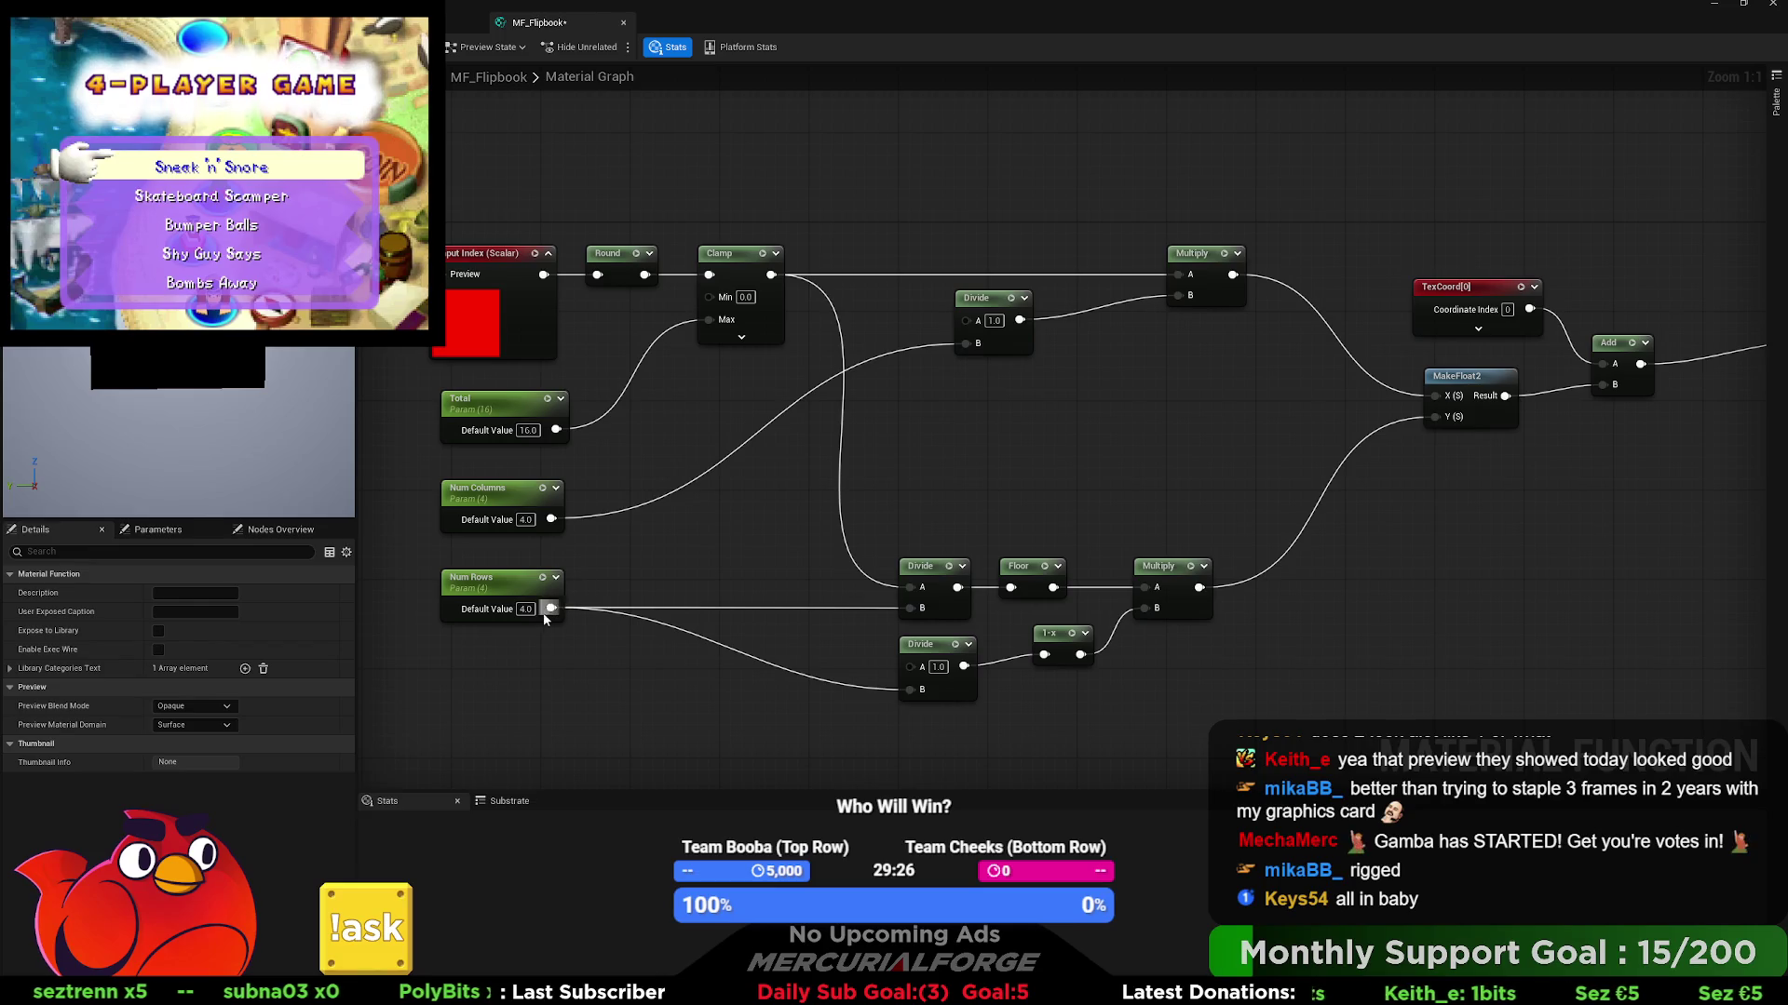
- Set Num Rows to 5 and wire the lower Multiply result into MakeFloat2's Y input
{"action": "left_click", "coordinate": [526, 608]}
{"action": "type", "text": "5"}
{"action": "left_click", "coordinate": [694, 577]}
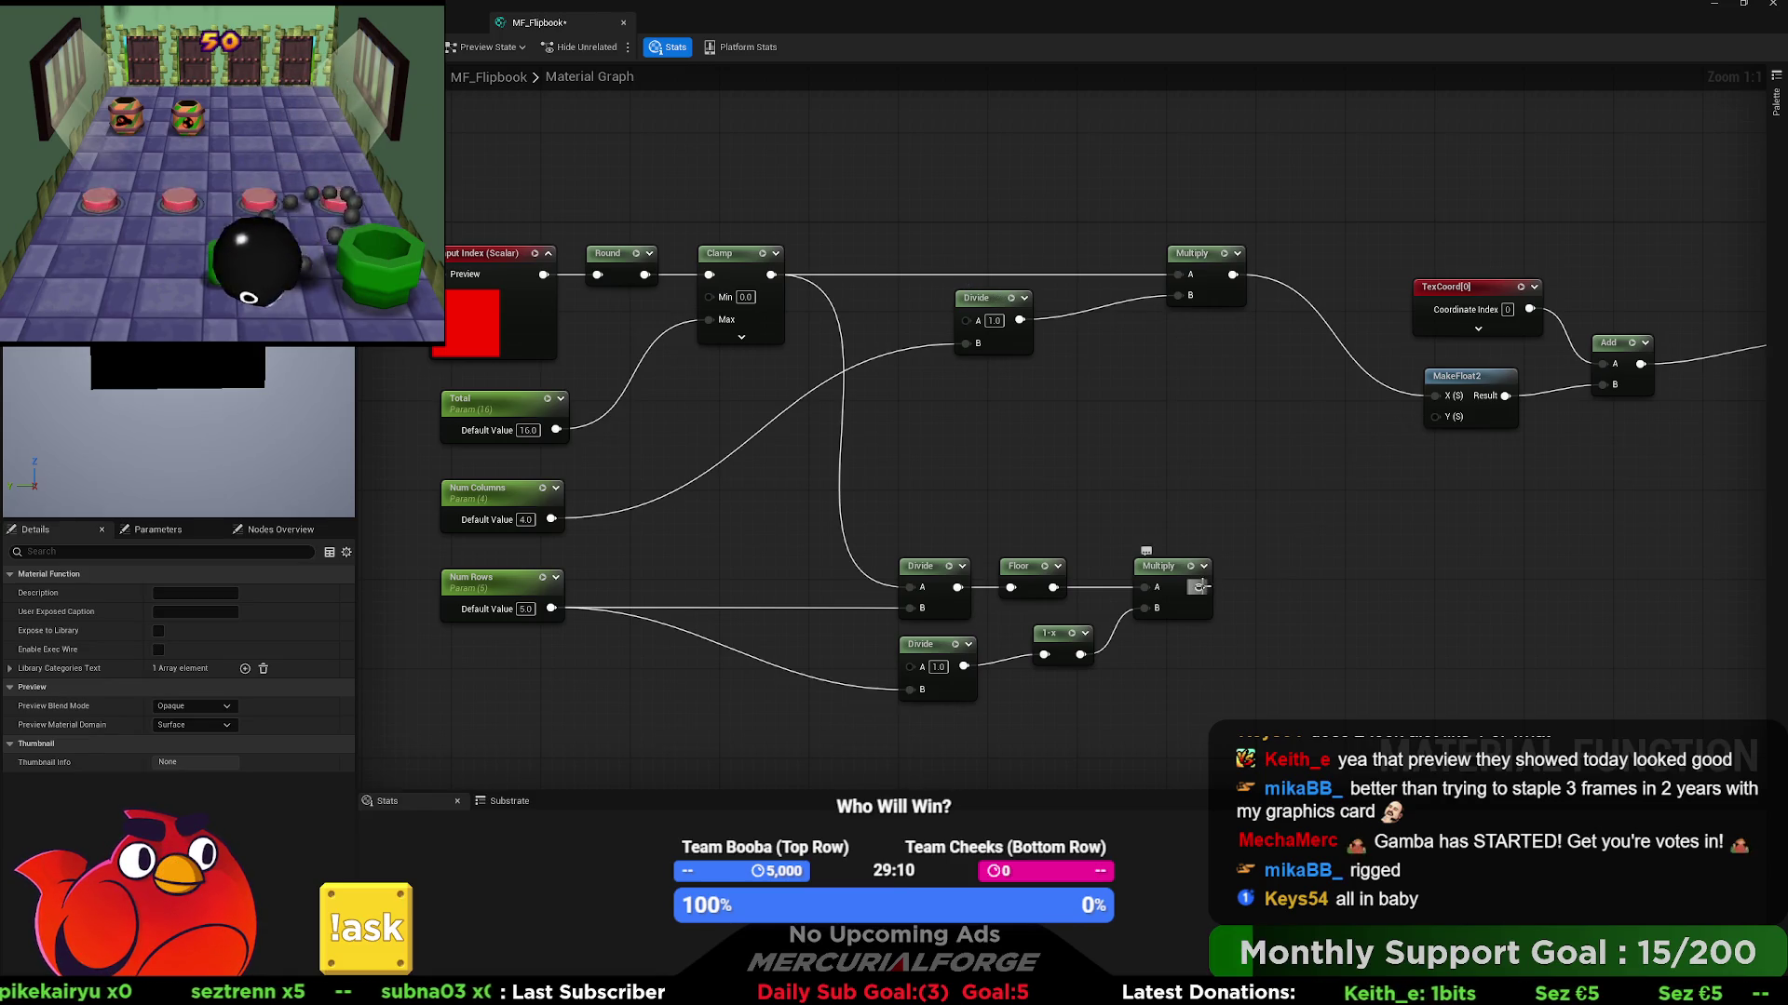
{"action": "left_click_drag", "start_coordinate": [1199, 587], "coordinate": [1269, 582]}
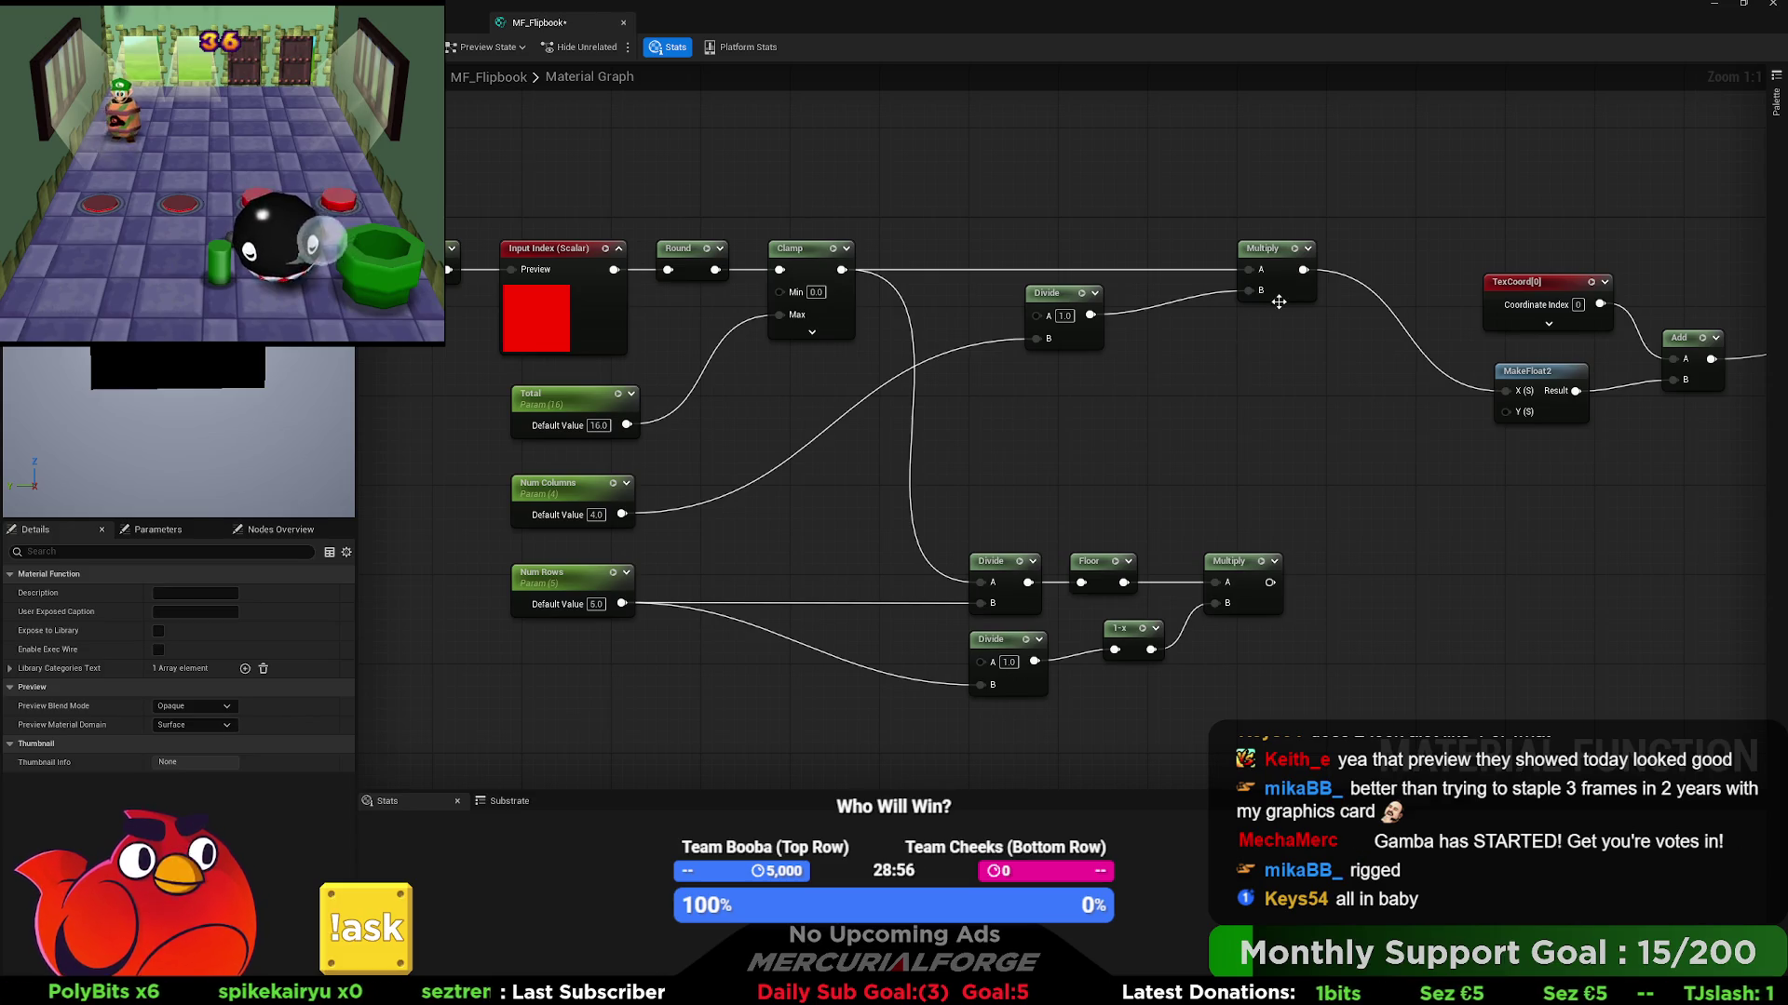
{"action": "mouse_move", "coordinate": [1270, 581]}
{"action": "left_mouse_down"}
{"action": "mouse_move", "coordinate": [1377, 533]}
{"action": "mouse_move", "coordinate": [1515, 417]}
{"action": "left_mouse_up"}
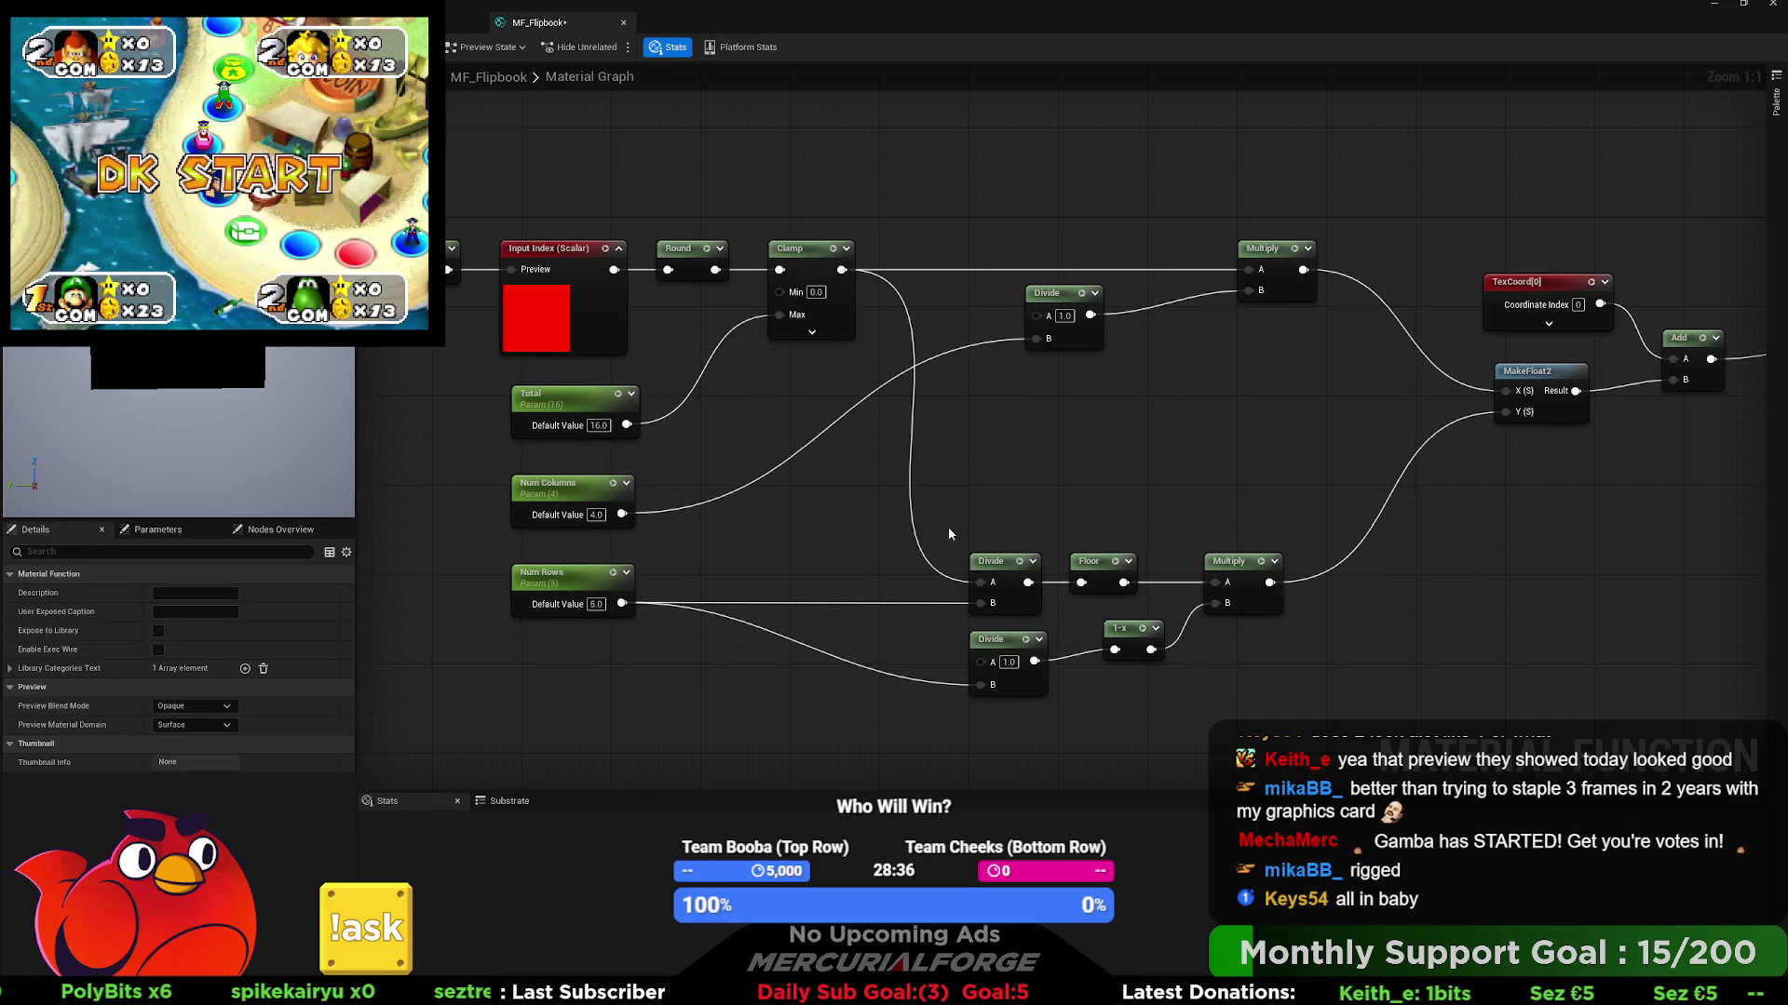
- Delete the lower Divide and 1-x nodes and set the row Multiply's B to 0.25
{"action": "left_click", "coordinate": [1034, 562]}
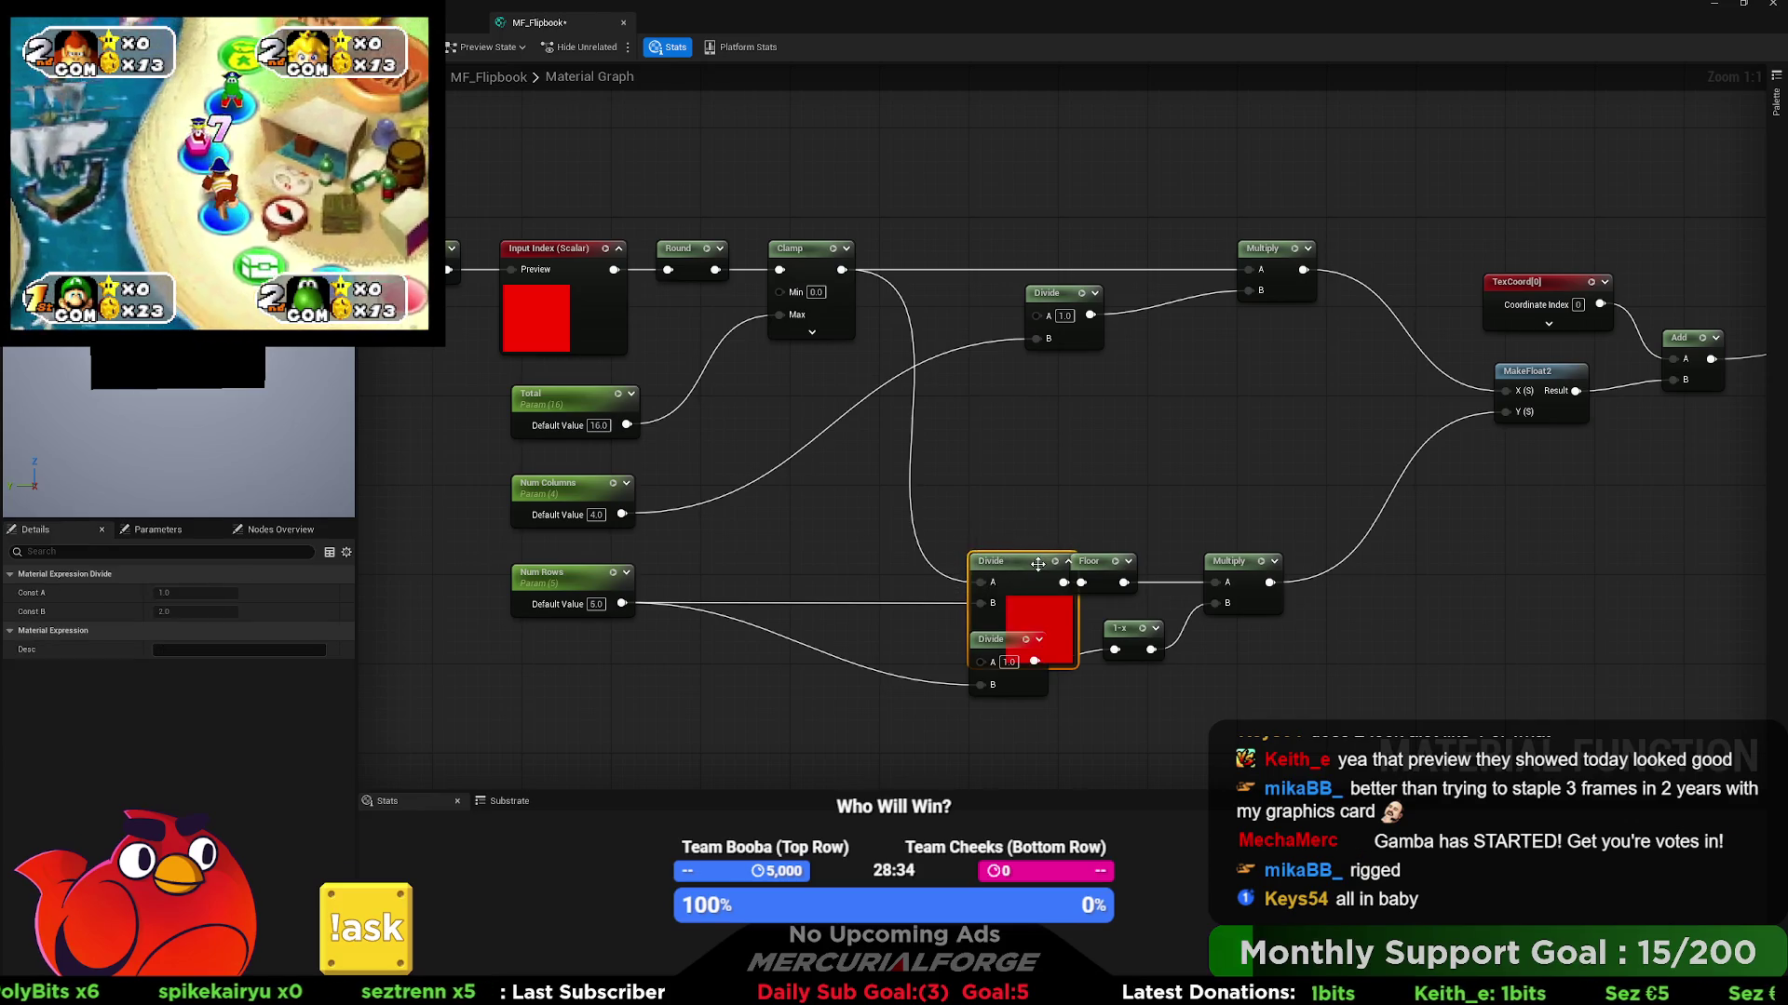
{"action": "left_click", "coordinate": [1068, 561]}
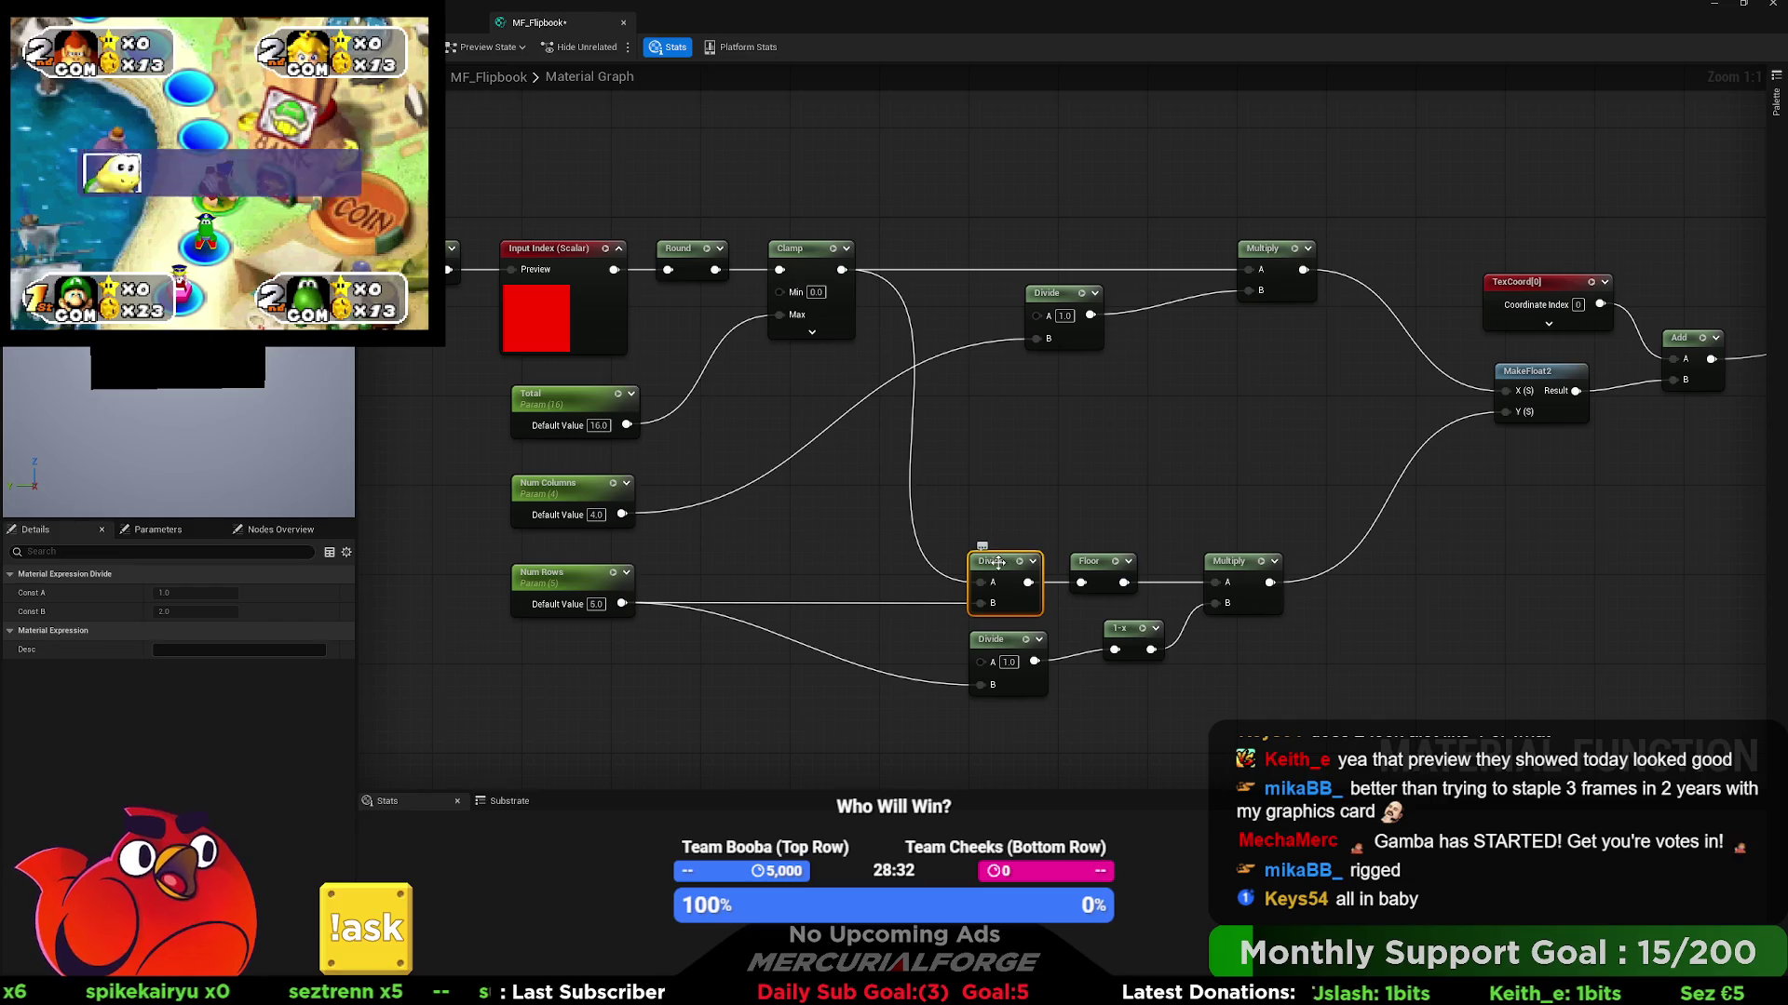
{"action": "left_click", "coordinate": [1013, 644]}
{"action": "mouse_move", "coordinate": [1106, 691]}
{"action": "left_mouse_down"}
{"action": "mouse_move", "coordinate": [1052, 628]}
{"action": "mouse_move", "coordinate": [967, 585]}
{"action": "left_mouse_up"}
{"action": "key", "text": "Delete"}
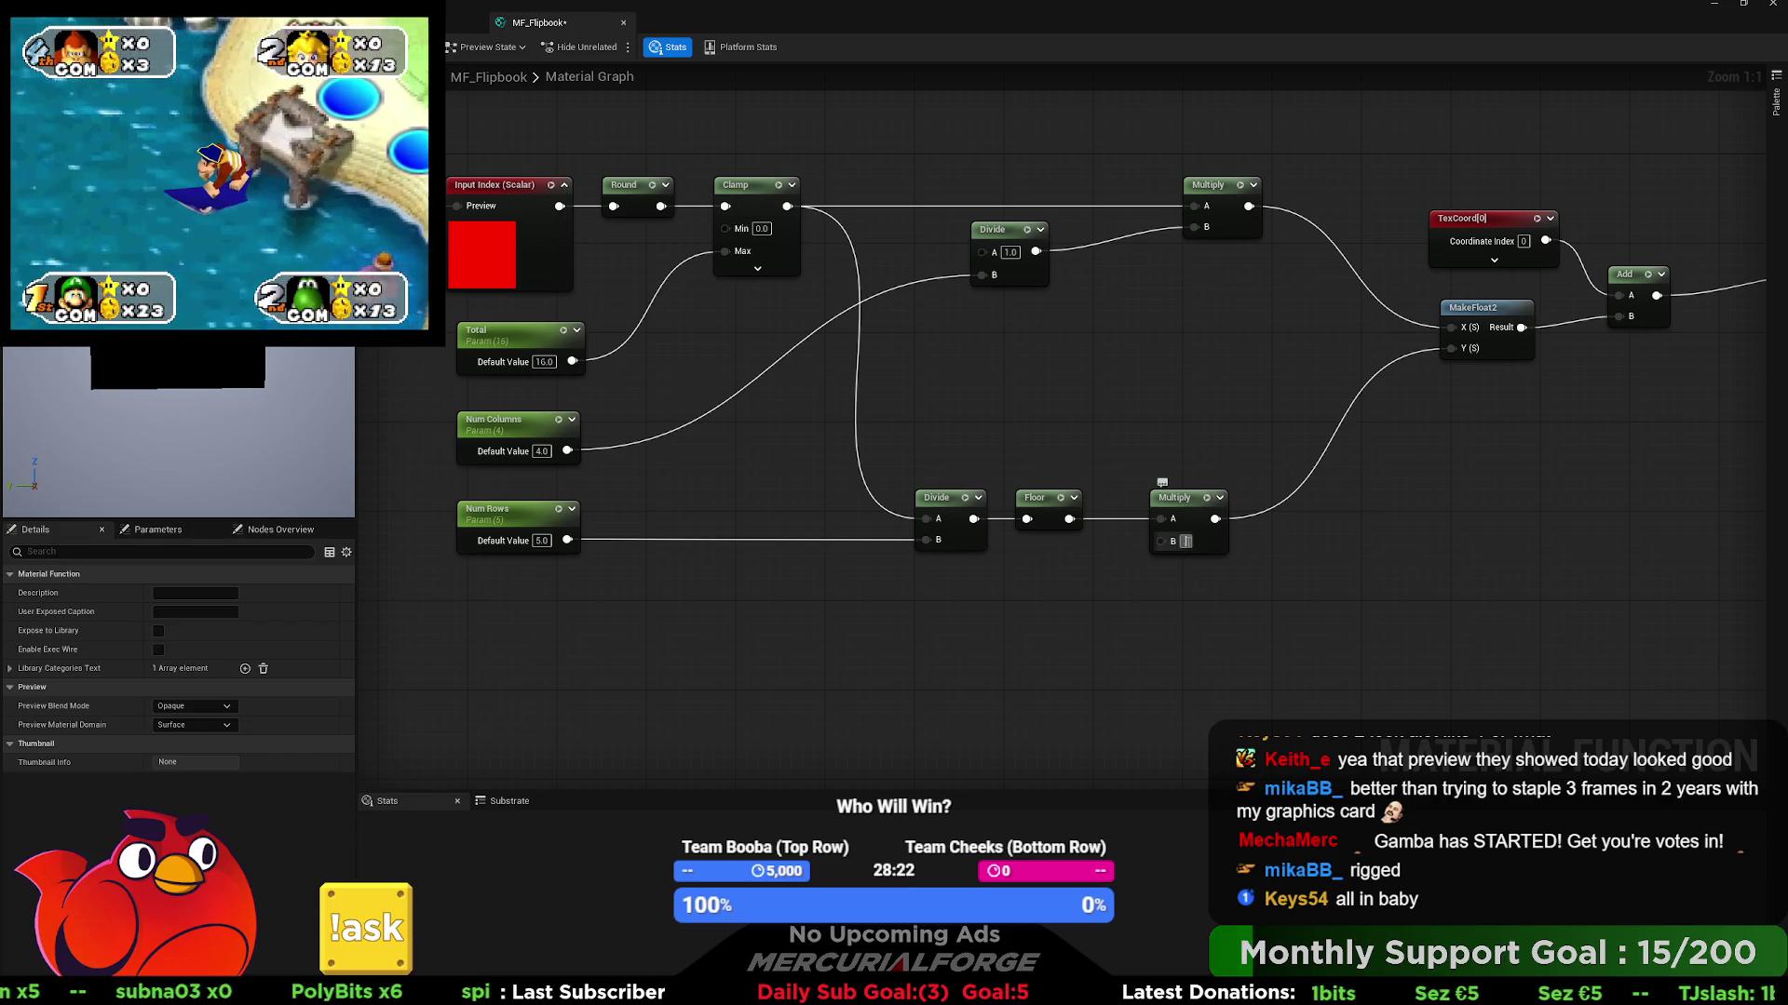
{"action": "left_click", "coordinate": [1196, 546]}
{"action": "type", "text": "0.25"}
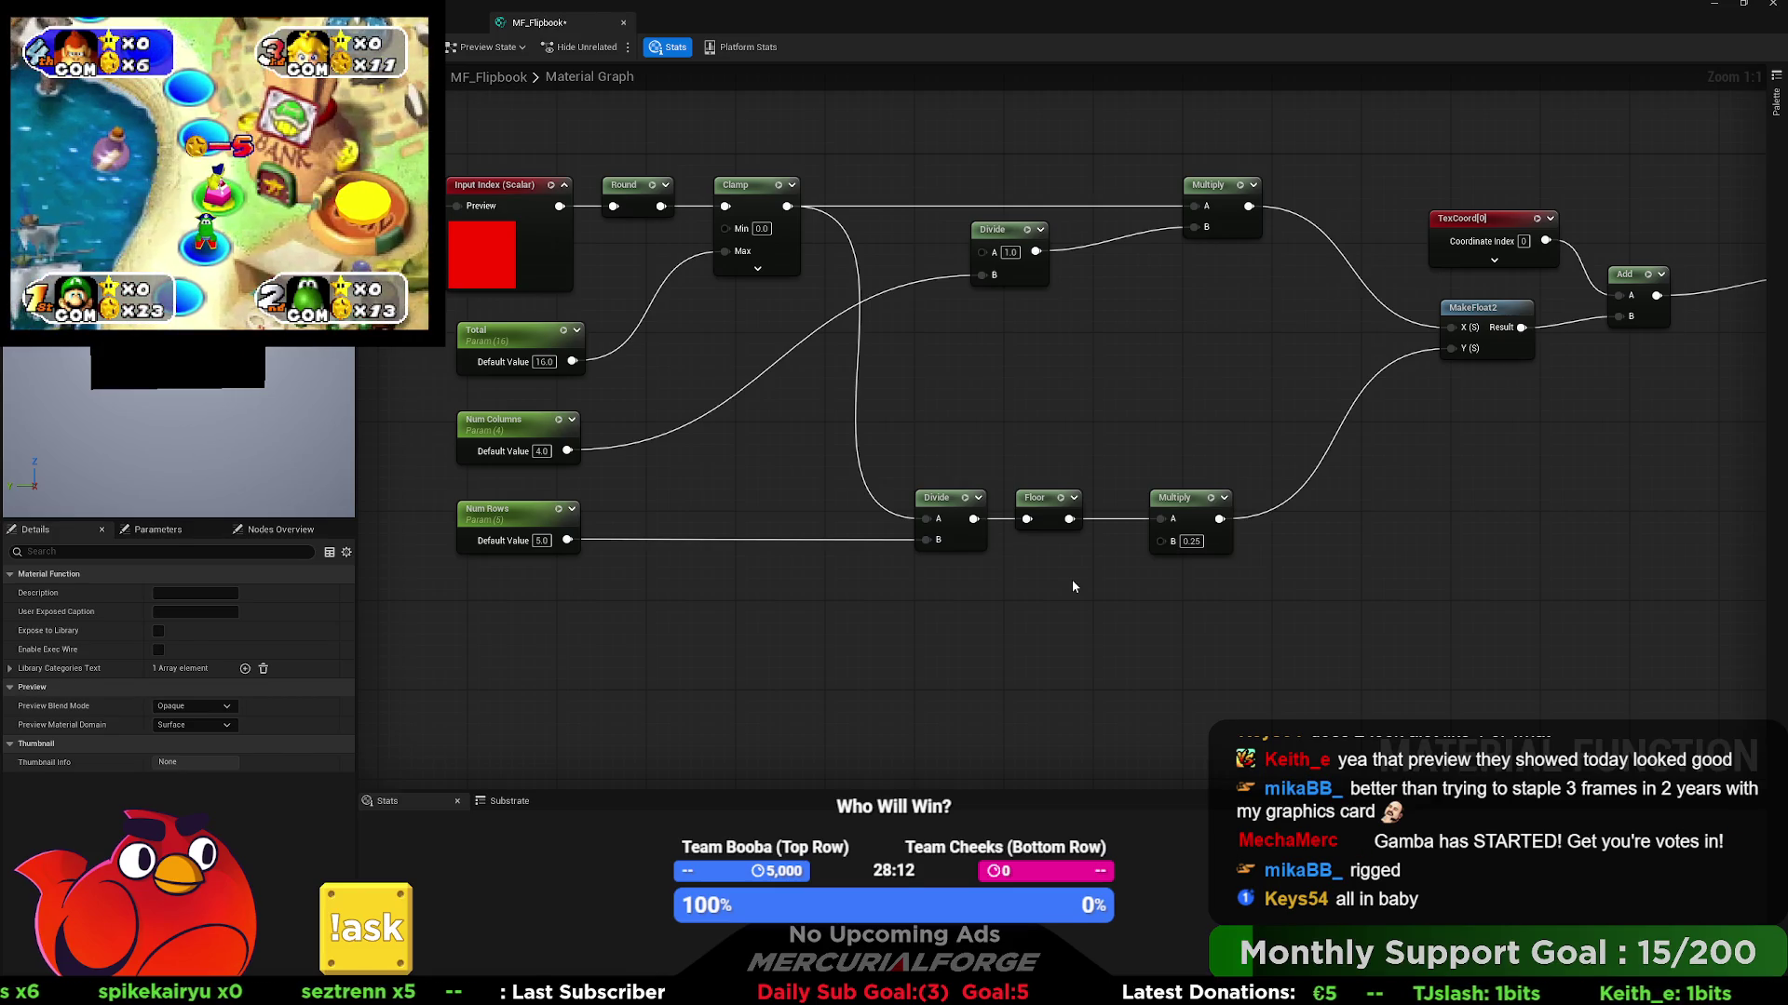
- Re-enter Num Rows as 5 and connect Num Columns to the lower Divide's B input
{"action": "left_click", "coordinate": [543, 541]}
{"action": "type", "text": "4"}
{"action": "key", "text": "Return"}
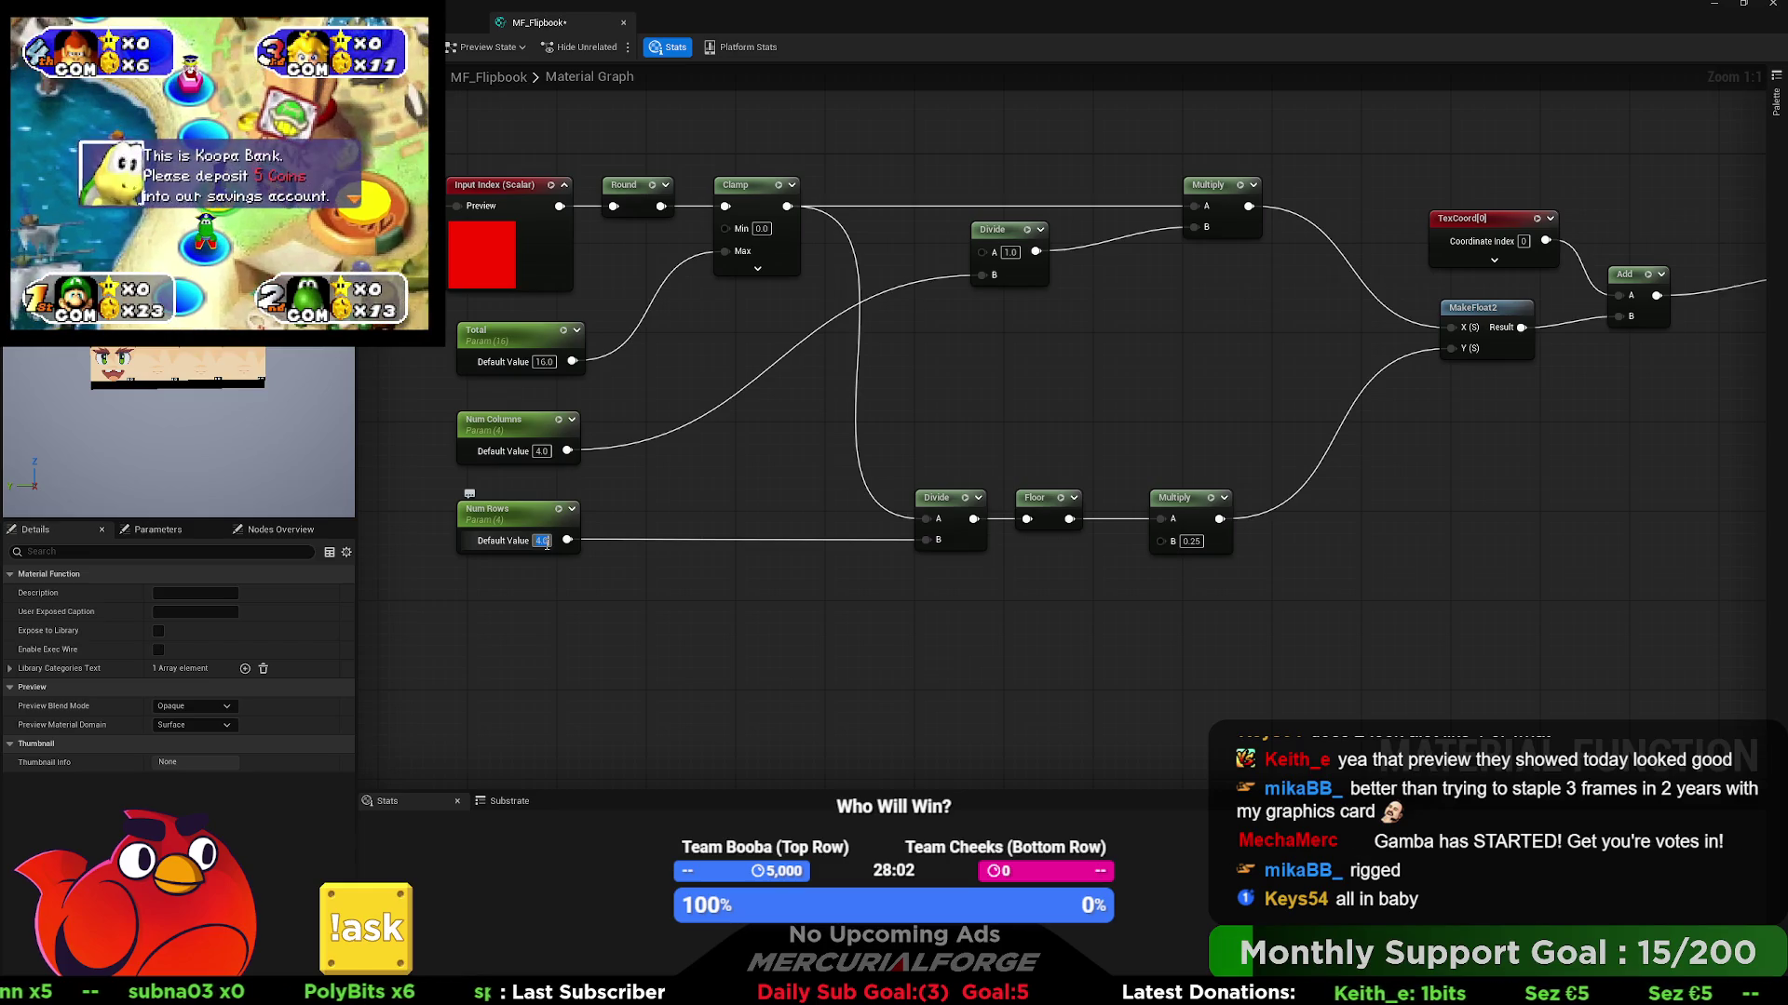
{"action": "type", "text": "5"}
{"action": "key", "text": "Return"}
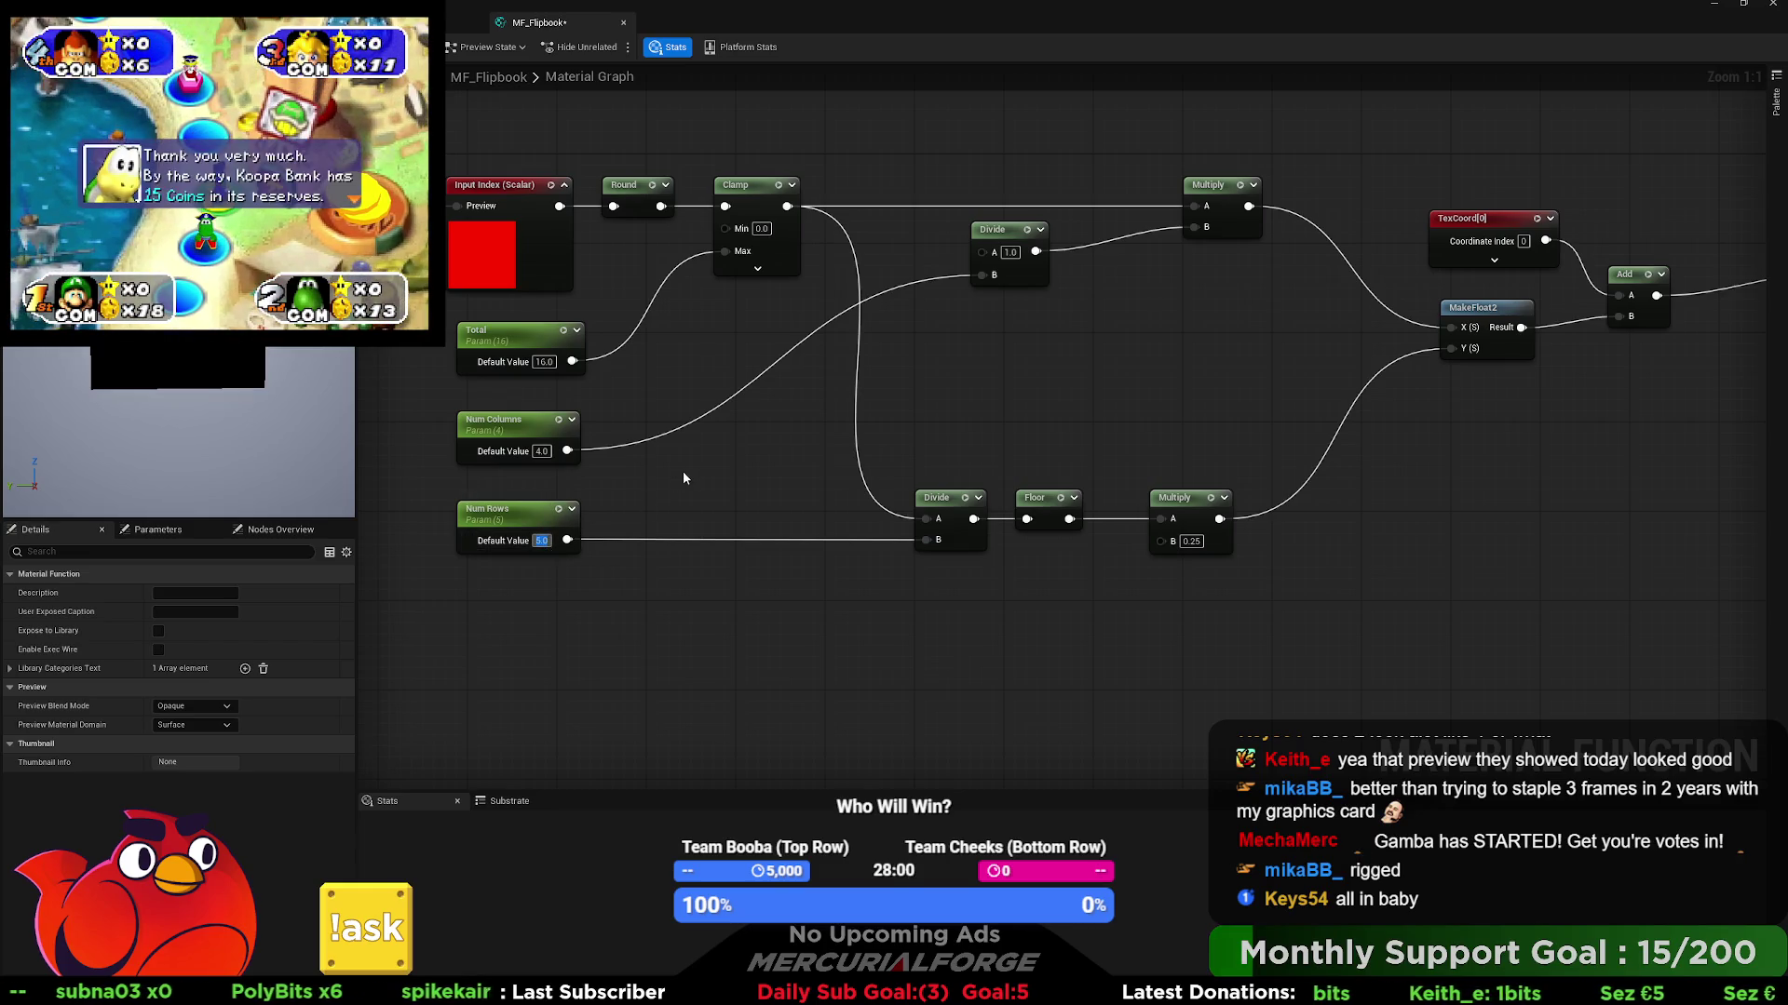
{"action": "left_click", "coordinate": [683, 476]}
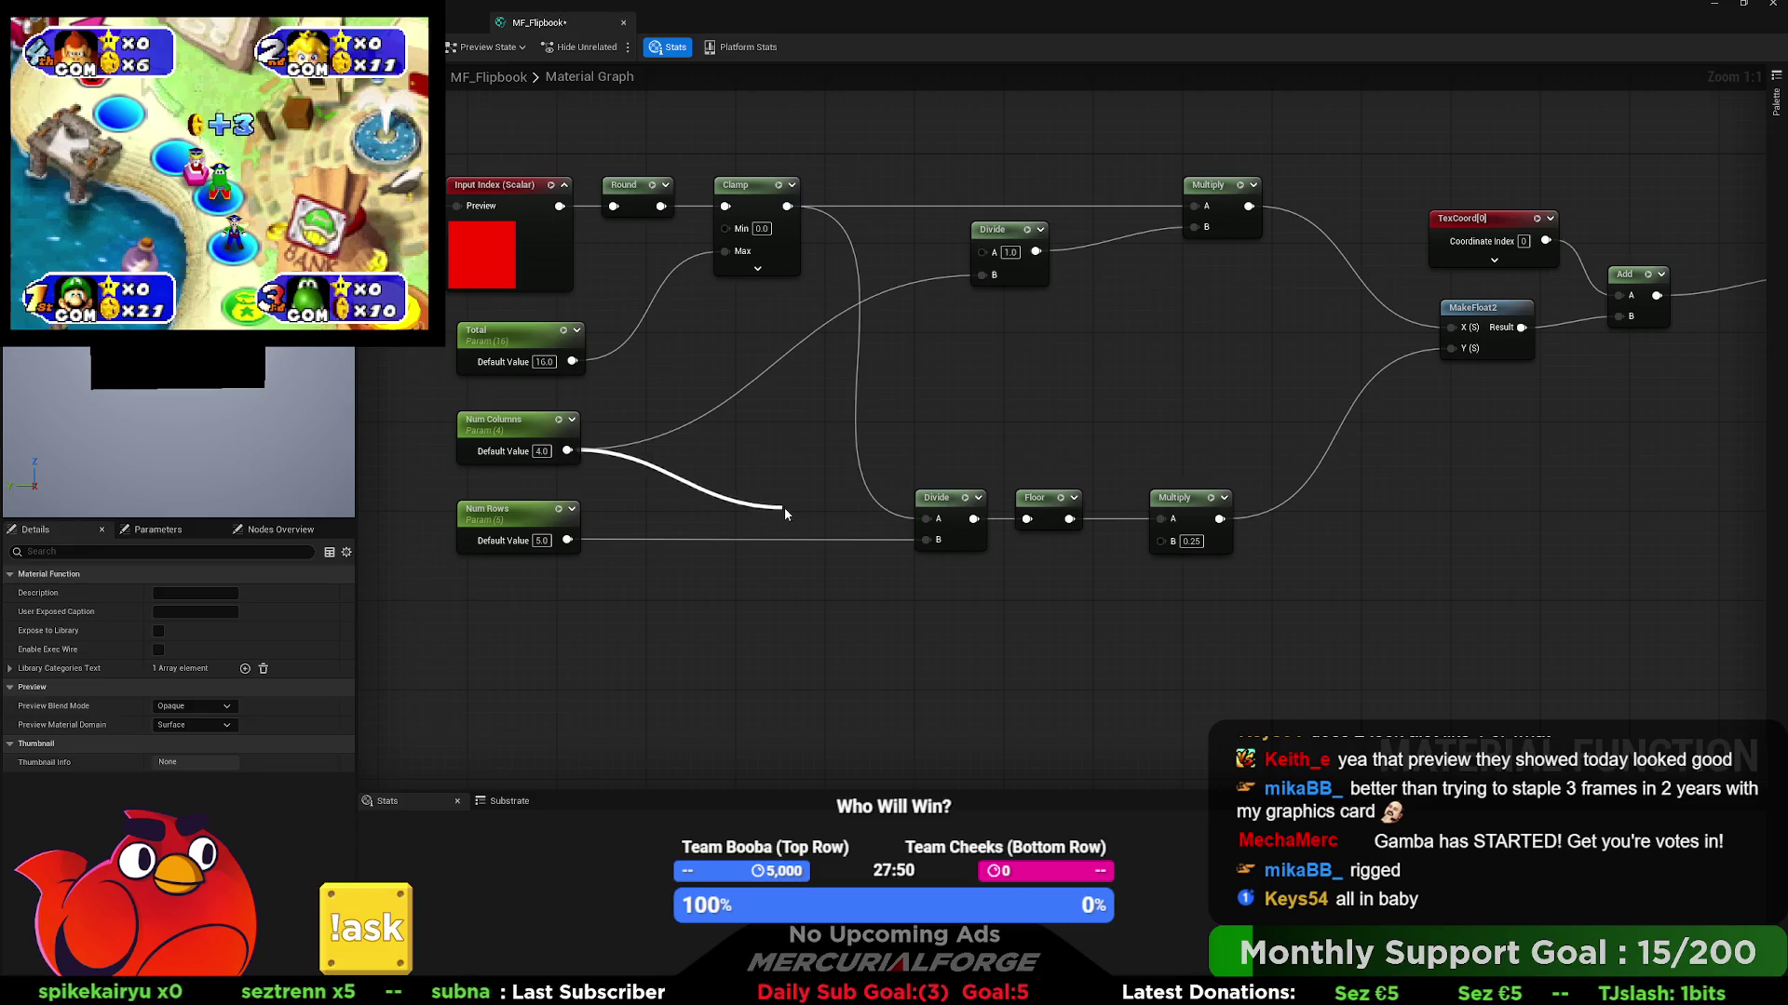
{"action": "left_click_drag", "start_coordinate": [809, 524], "coordinate": [925, 541]}
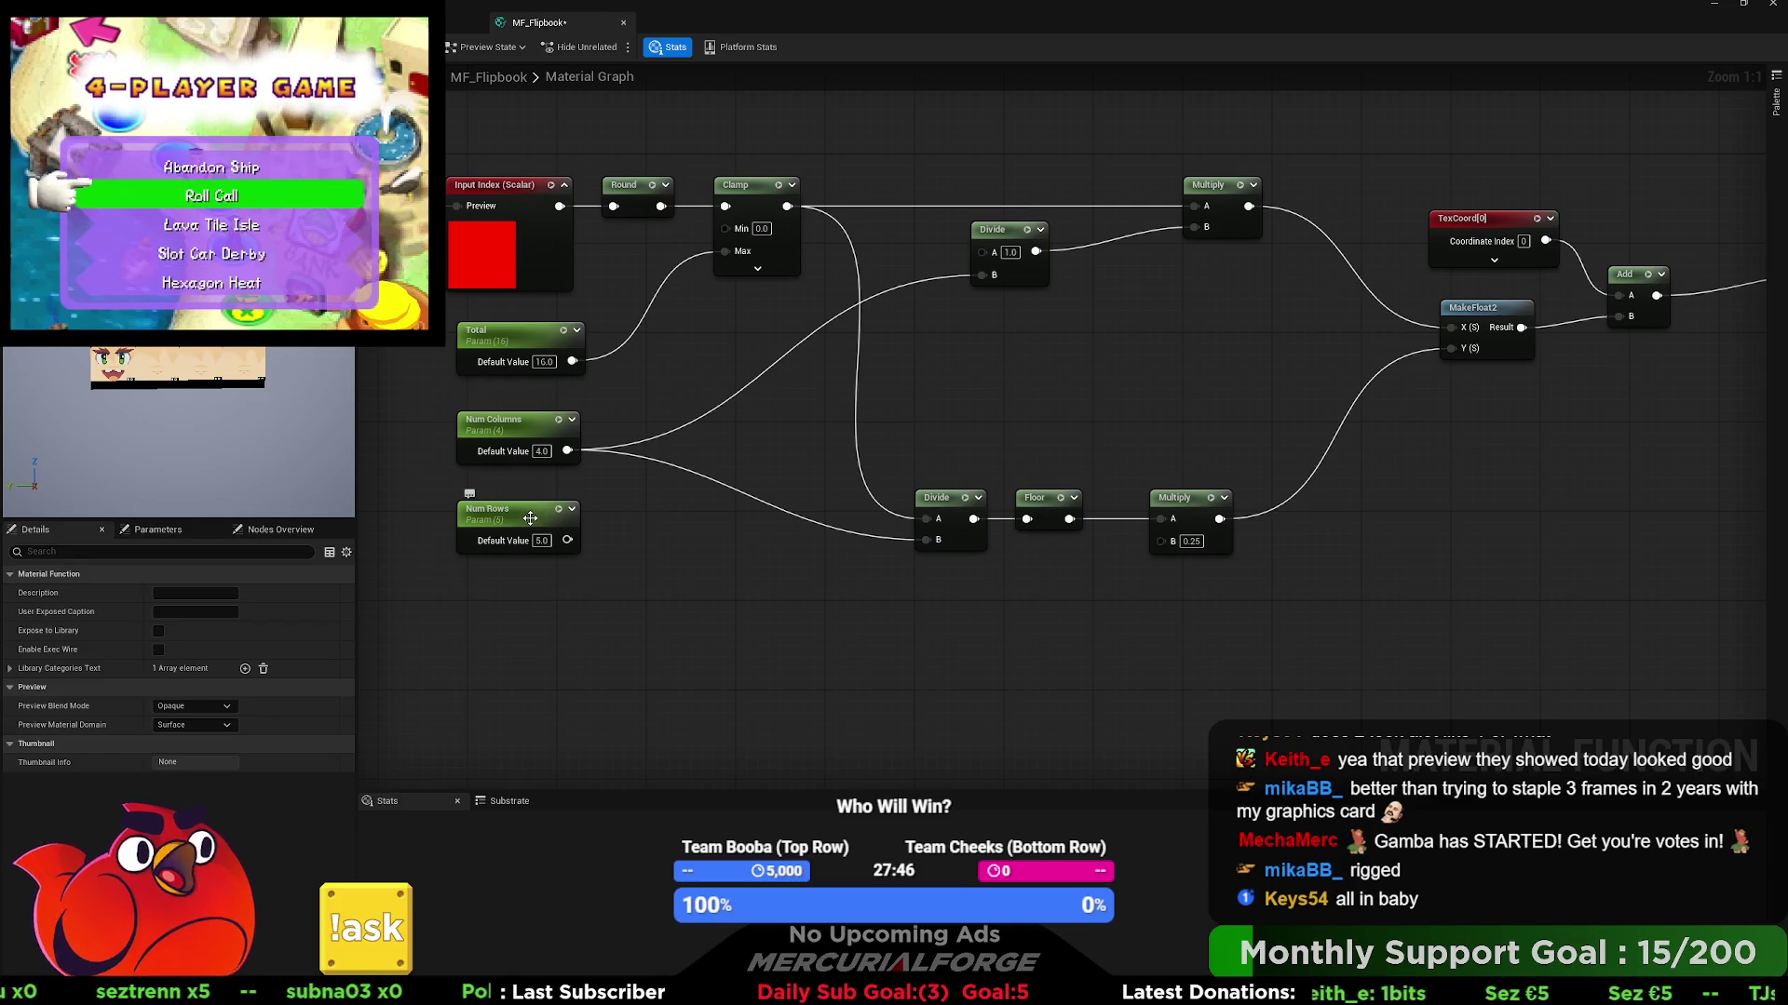
{"action": "left_click_drag", "start_coordinate": [532, 521], "coordinate": [533, 544]}
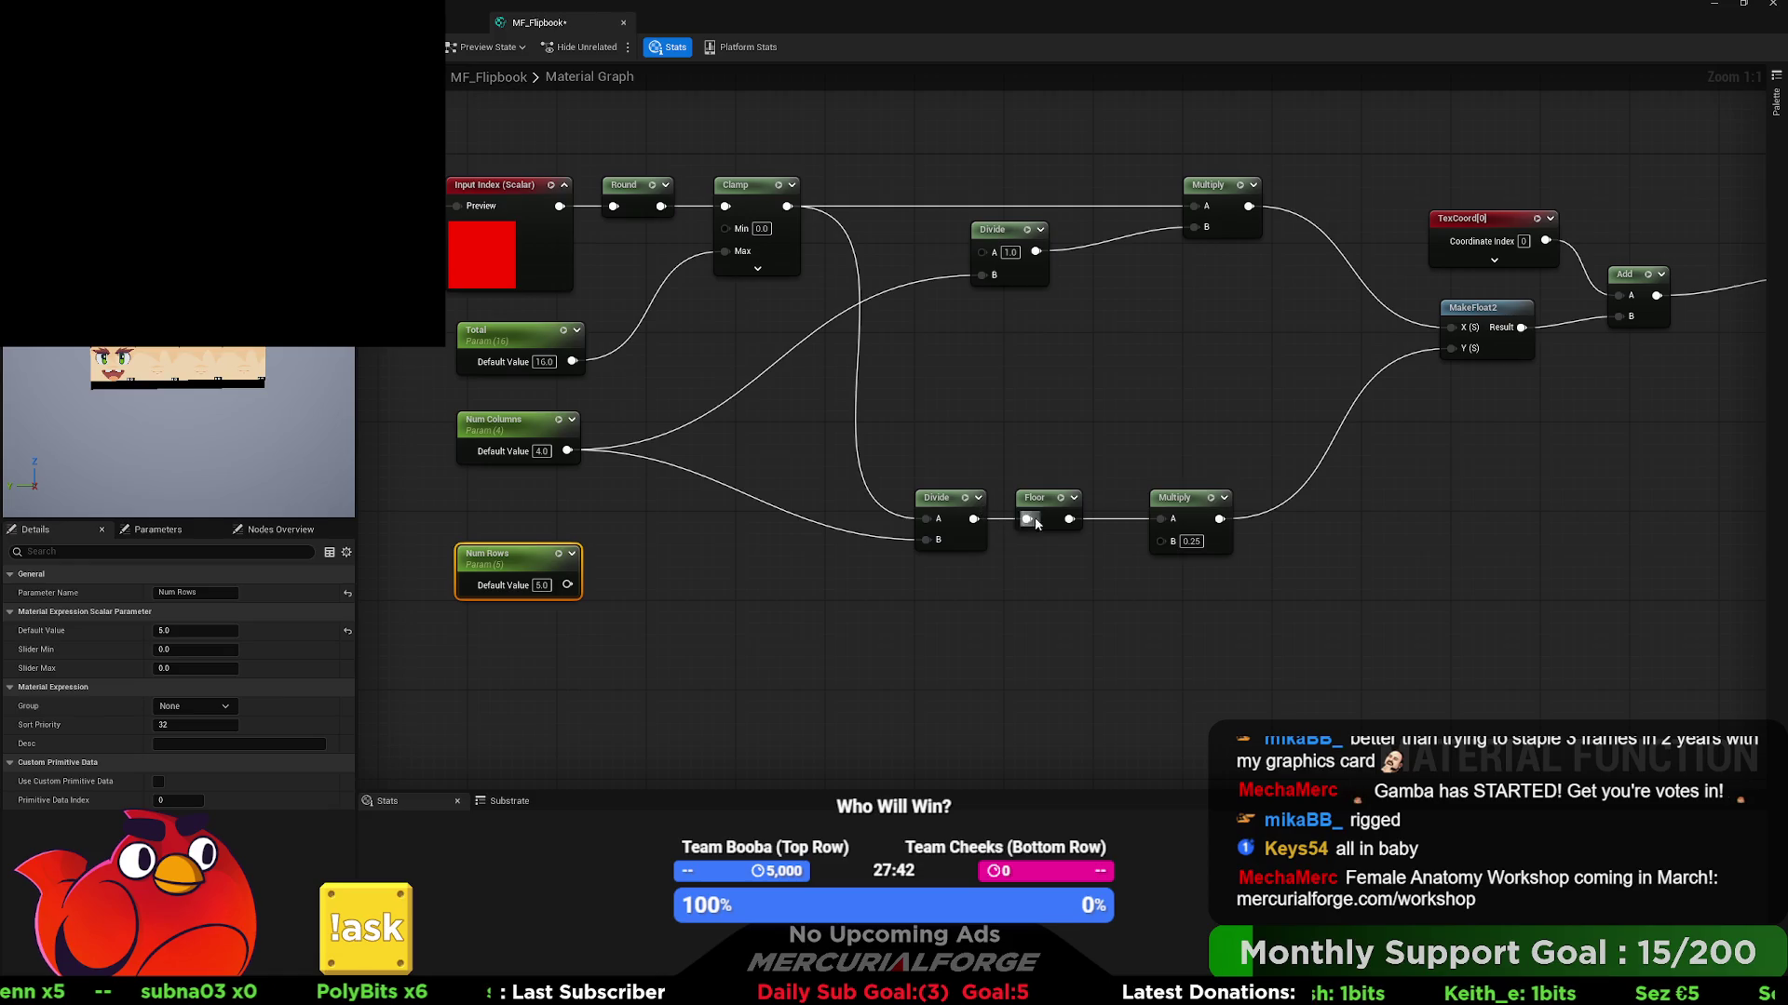
- Insert a 1-x node between the row Multiply and MakeFloat2's Y, lined up beside Multiply
{"action": "mouse_move", "coordinate": [1215, 525]}
{"action": "left_mouse_down"}
{"action": "mouse_move", "coordinate": [1306, 491]}
{"action": "mouse_move", "coordinate": [1450, 348]}
{"action": "left_mouse_up"}
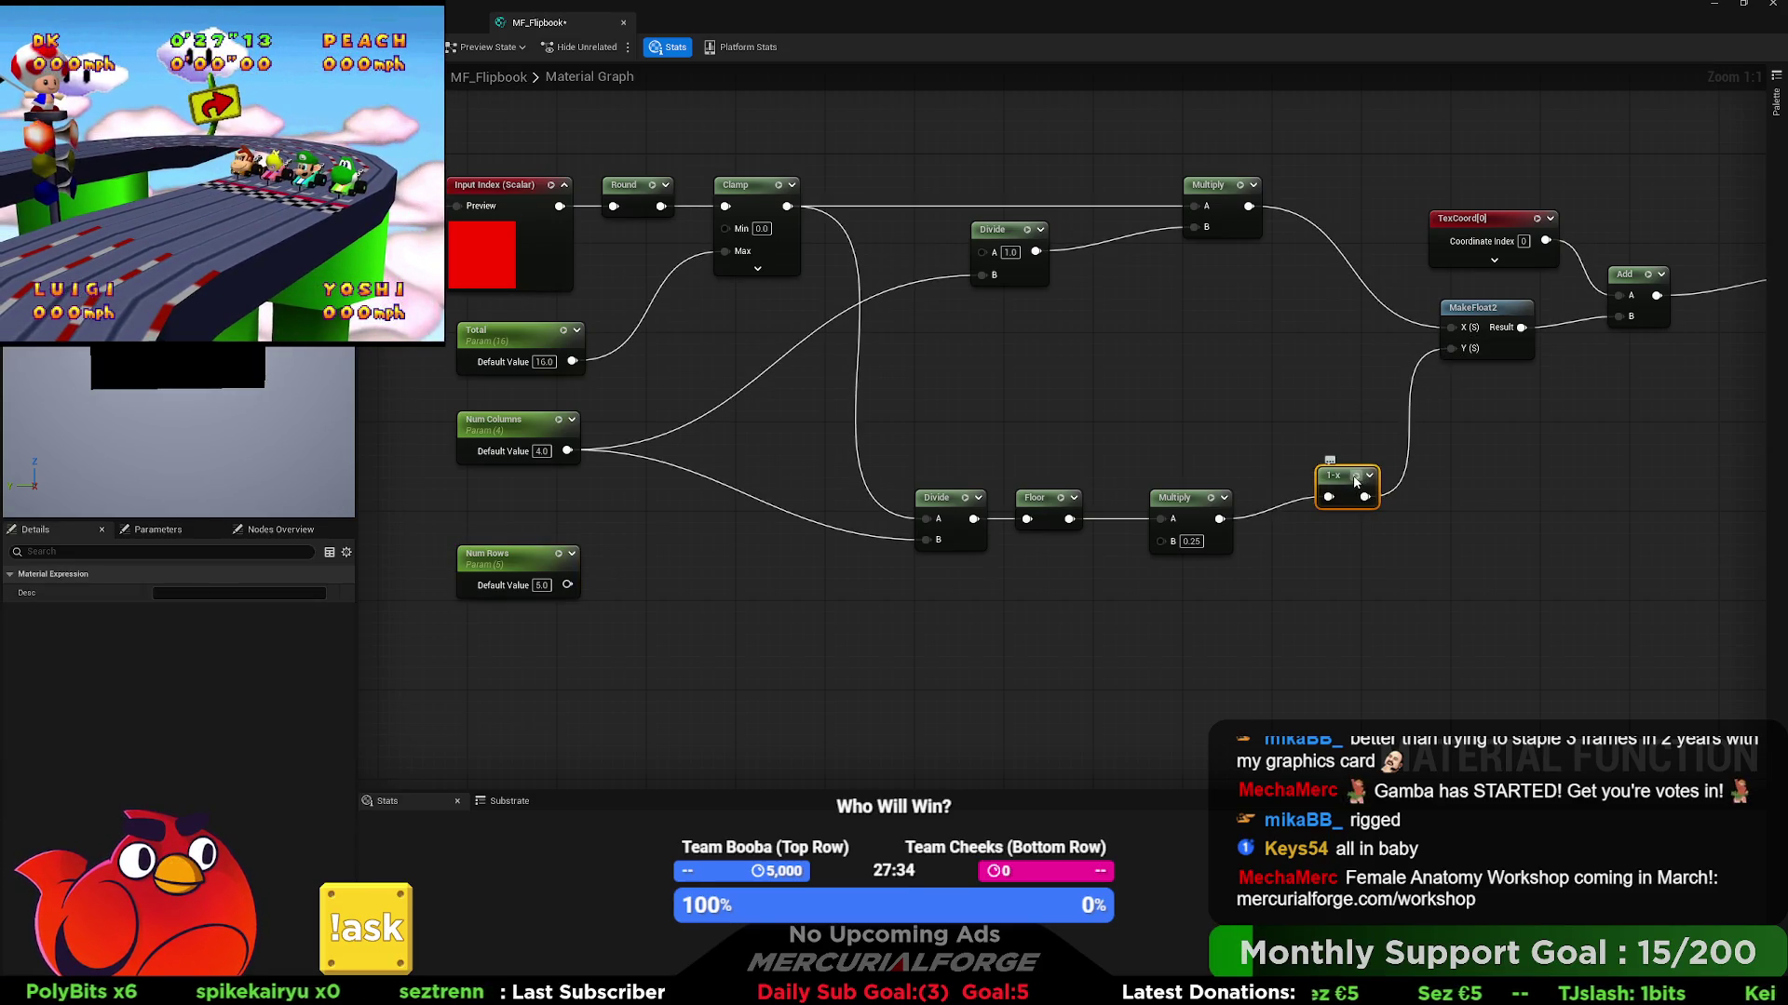
{"action": "mouse_move", "coordinate": [1347, 472]}
{"action": "left_mouse_down"}
{"action": "mouse_move", "coordinate": [1280, 499]}
{"action": "mouse_move", "coordinate": [1043, 522]}
{"action": "mouse_move", "coordinate": [974, 507]}
{"action": "mouse_move", "coordinate": [961, 418]}
{"action": "left_mouse_up"}
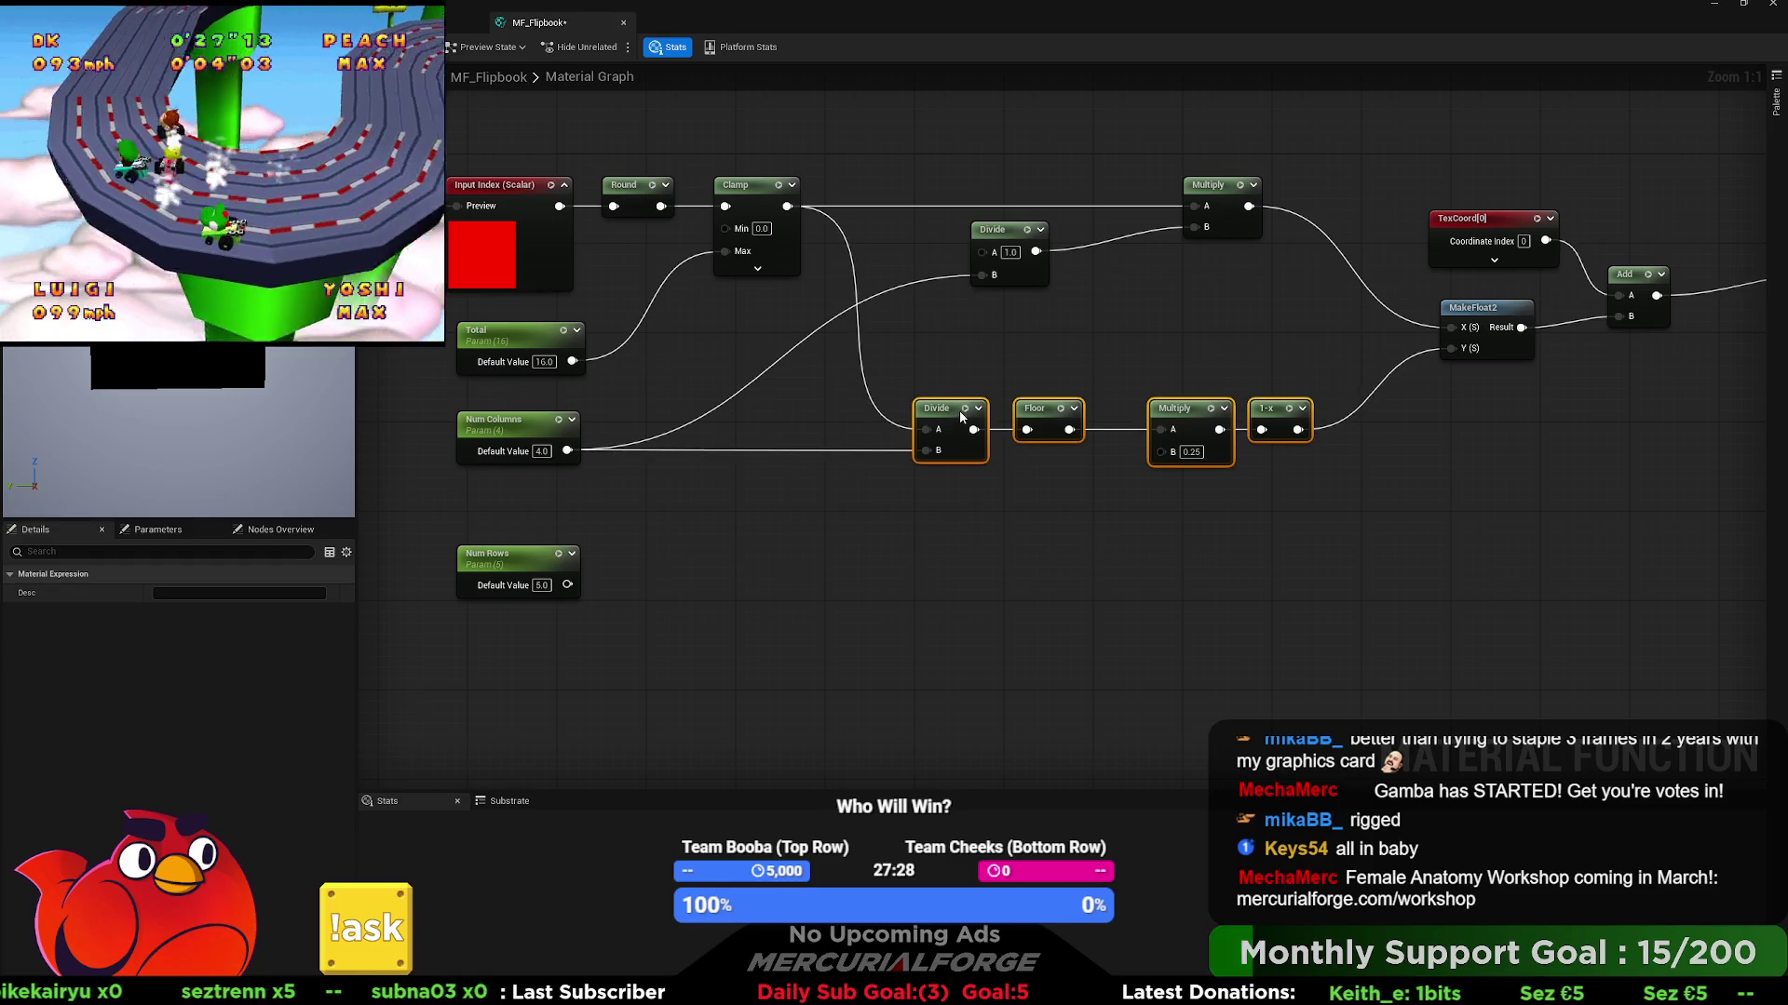
{"action": "left_click_drag", "start_coordinate": [527, 565], "coordinate": [532, 529]}
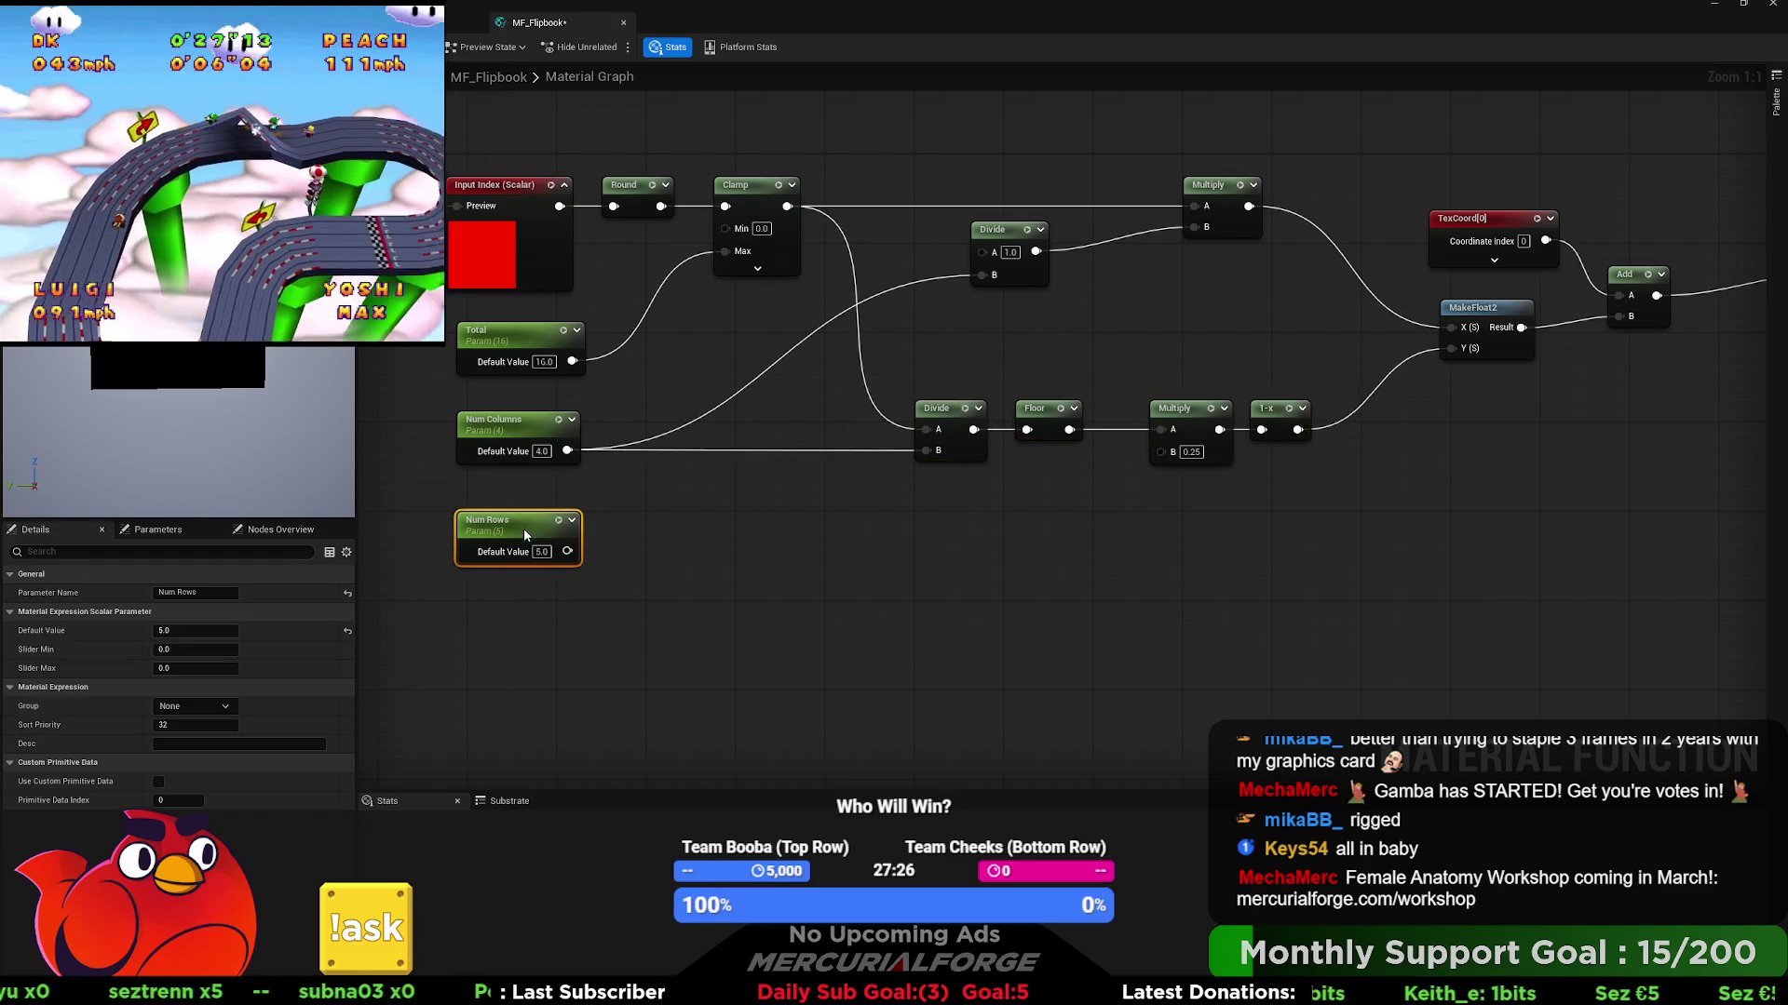
- Add a Divide node with A 1.0 and Num Rows in B, giving 1 over rows
{"action": "mouse_move", "coordinate": [567, 551]}
{"action": "left_mouse_down"}
{"action": "mouse_move", "coordinate": [1140, 490]}
{"action": "mouse_move", "coordinate": [1160, 456]}
{"action": "mouse_move", "coordinate": [1011, 524]}
{"action": "mouse_move", "coordinate": [978, 573]}
{"action": "mouse_move", "coordinate": [1015, 573]}
{"action": "left_mouse_up"}
{"action": "key", "text": "d"}
{"action": "left_click", "coordinate": [857, 524]}
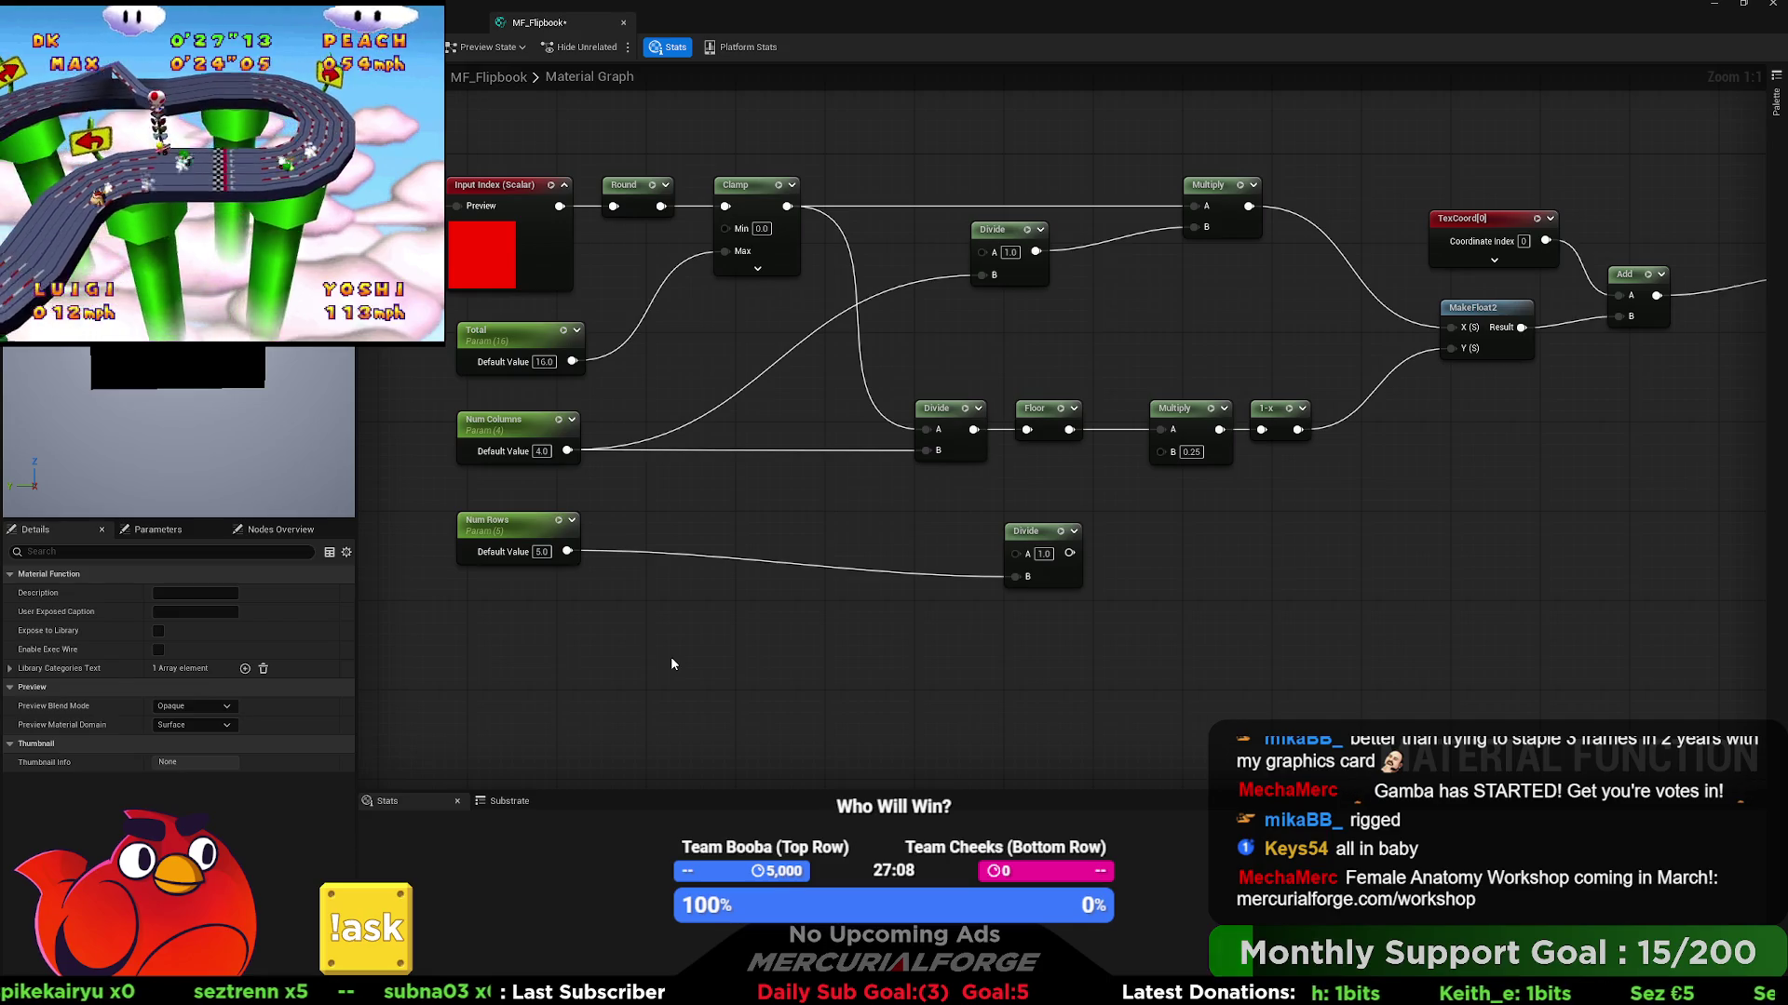
{"action": "mouse_move", "coordinate": [670, 656]}
{"action": "left_mouse_down"}
{"action": "mouse_move", "coordinate": [642, 668]}
{"action": "mouse_move", "coordinate": [1025, 419]}
{"action": "mouse_move", "coordinate": [1299, 274]}
{"action": "mouse_move", "coordinate": [1331, 619]}
{"action": "mouse_move", "coordinate": [1192, 510]}
{"action": "mouse_move", "coordinate": [1196, 294]}
{"action": "left_mouse_up"}
{"action": "left_click", "coordinate": [1197, 289]}
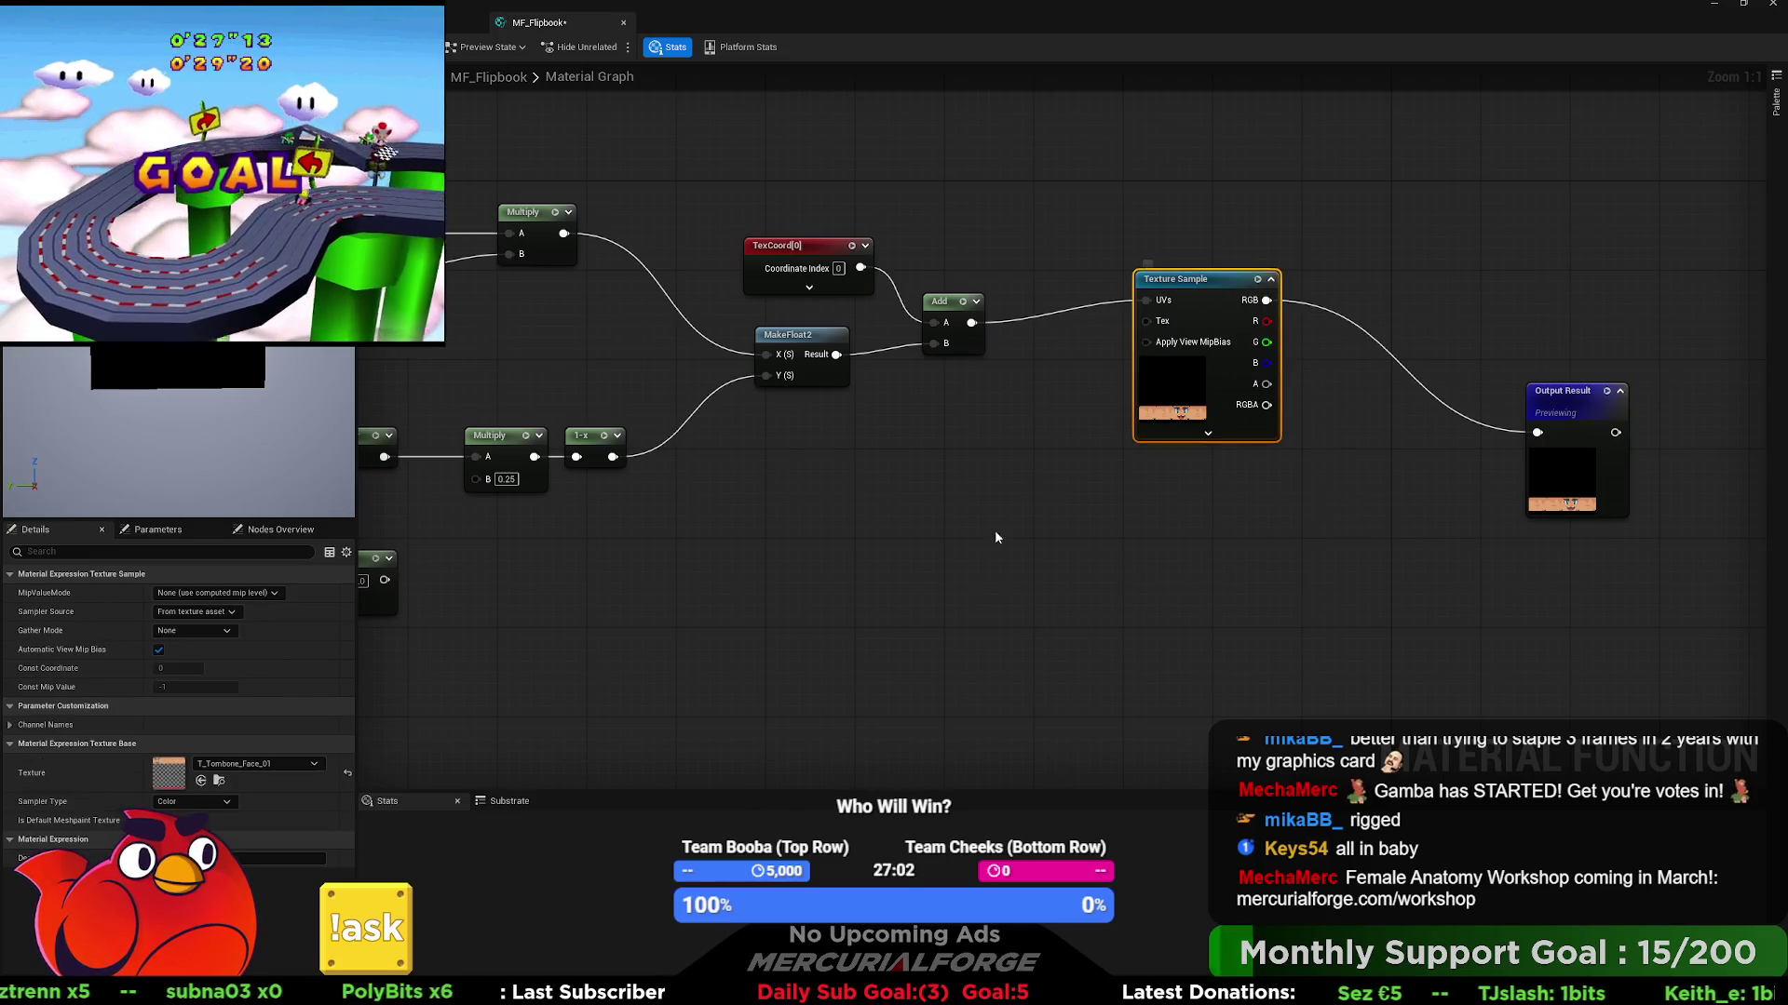
- Cut and paste the Texture Sample node next to the parameter nodes
{"action": "left_click_drag", "start_coordinate": [995, 529], "coordinate": [1514, 491]}
{"action": "left_click_drag", "start_coordinate": [1396, 503], "coordinate": [1712, 445]}
{"action": "key", "text": "ctrl+x"}
{"action": "key", "text": "ctrl+v"}
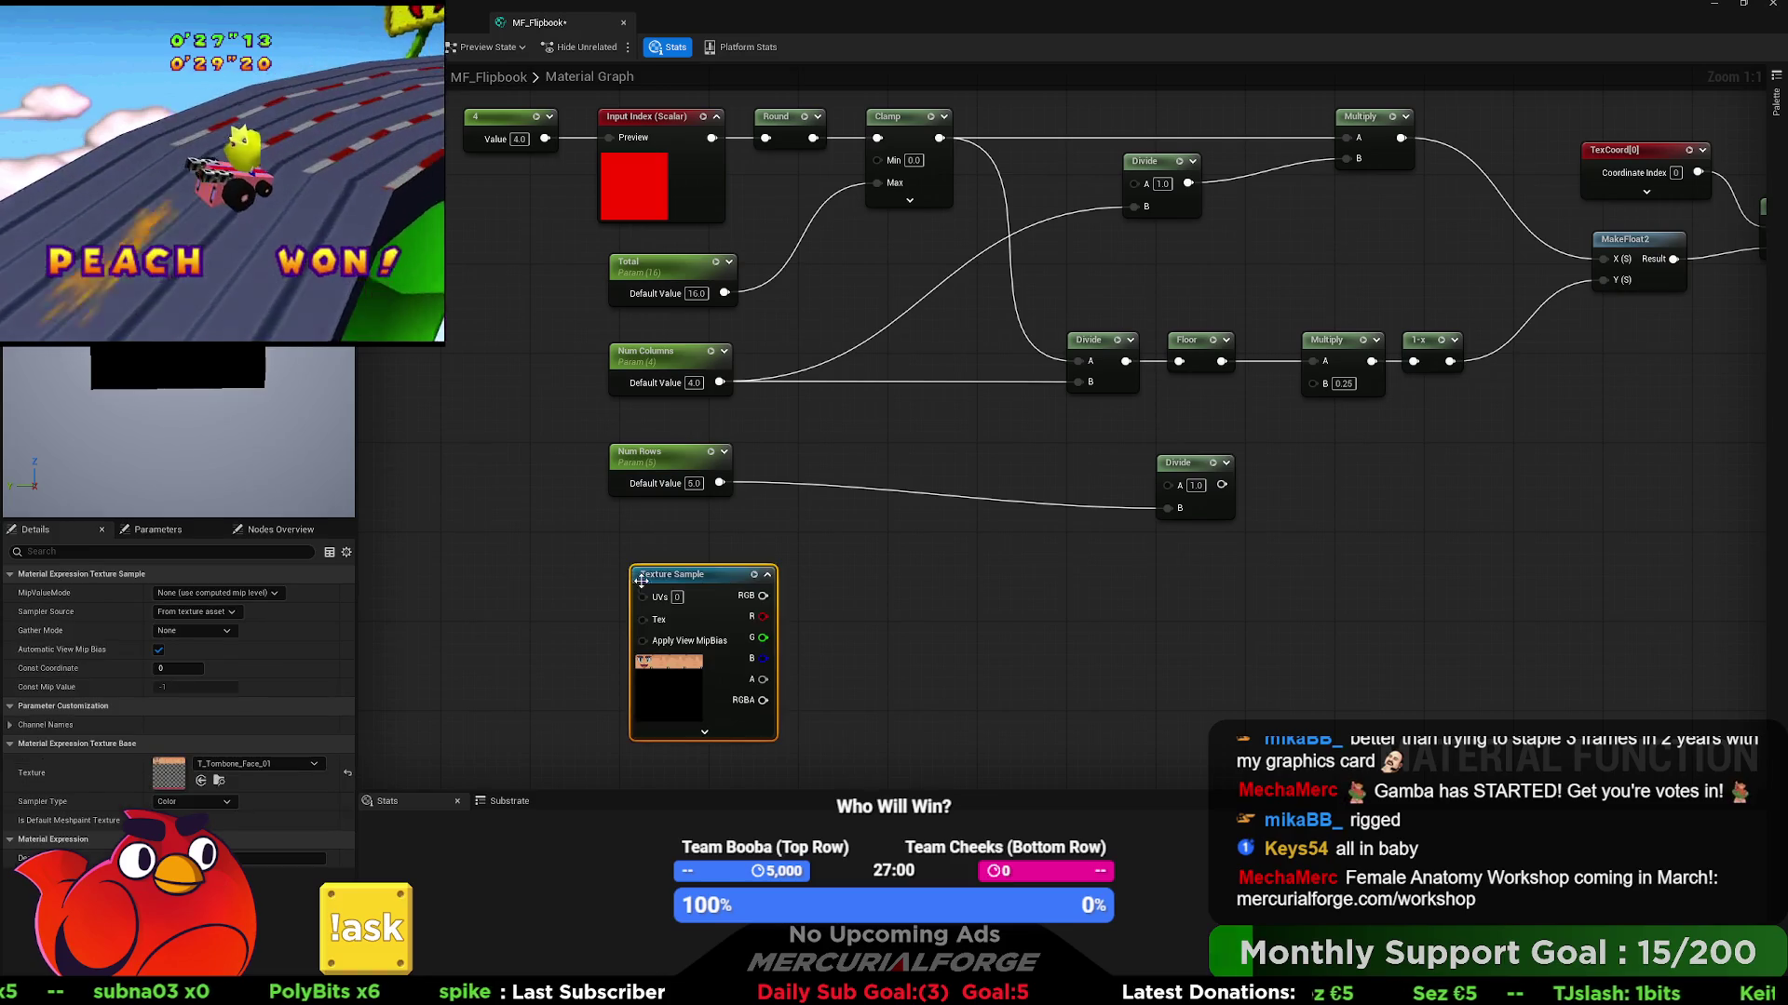
{"action": "left_click_drag", "start_coordinate": [847, 612], "coordinate": [869, 568]}
{"action": "left_click", "coordinate": [869, 568]}
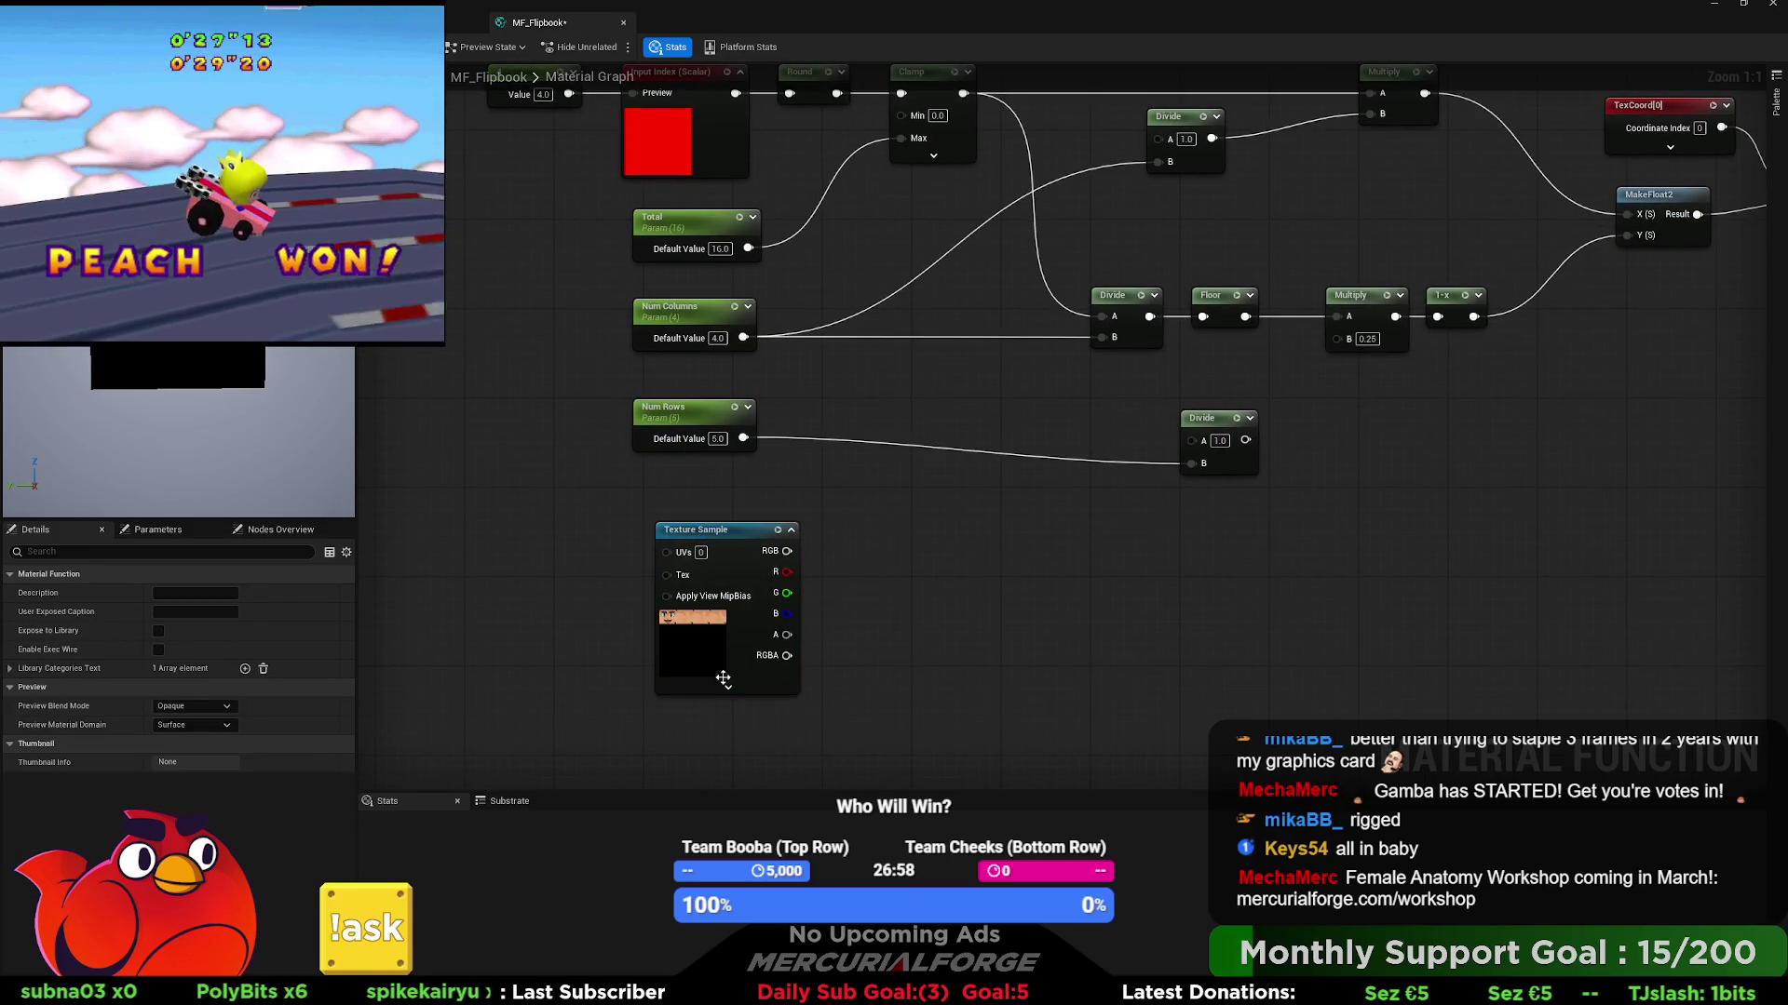
{"action": "left_click", "coordinate": [729, 688]}
{"action": "left_click_drag", "start_coordinate": [899, 681], "coordinate": [909, 573]}
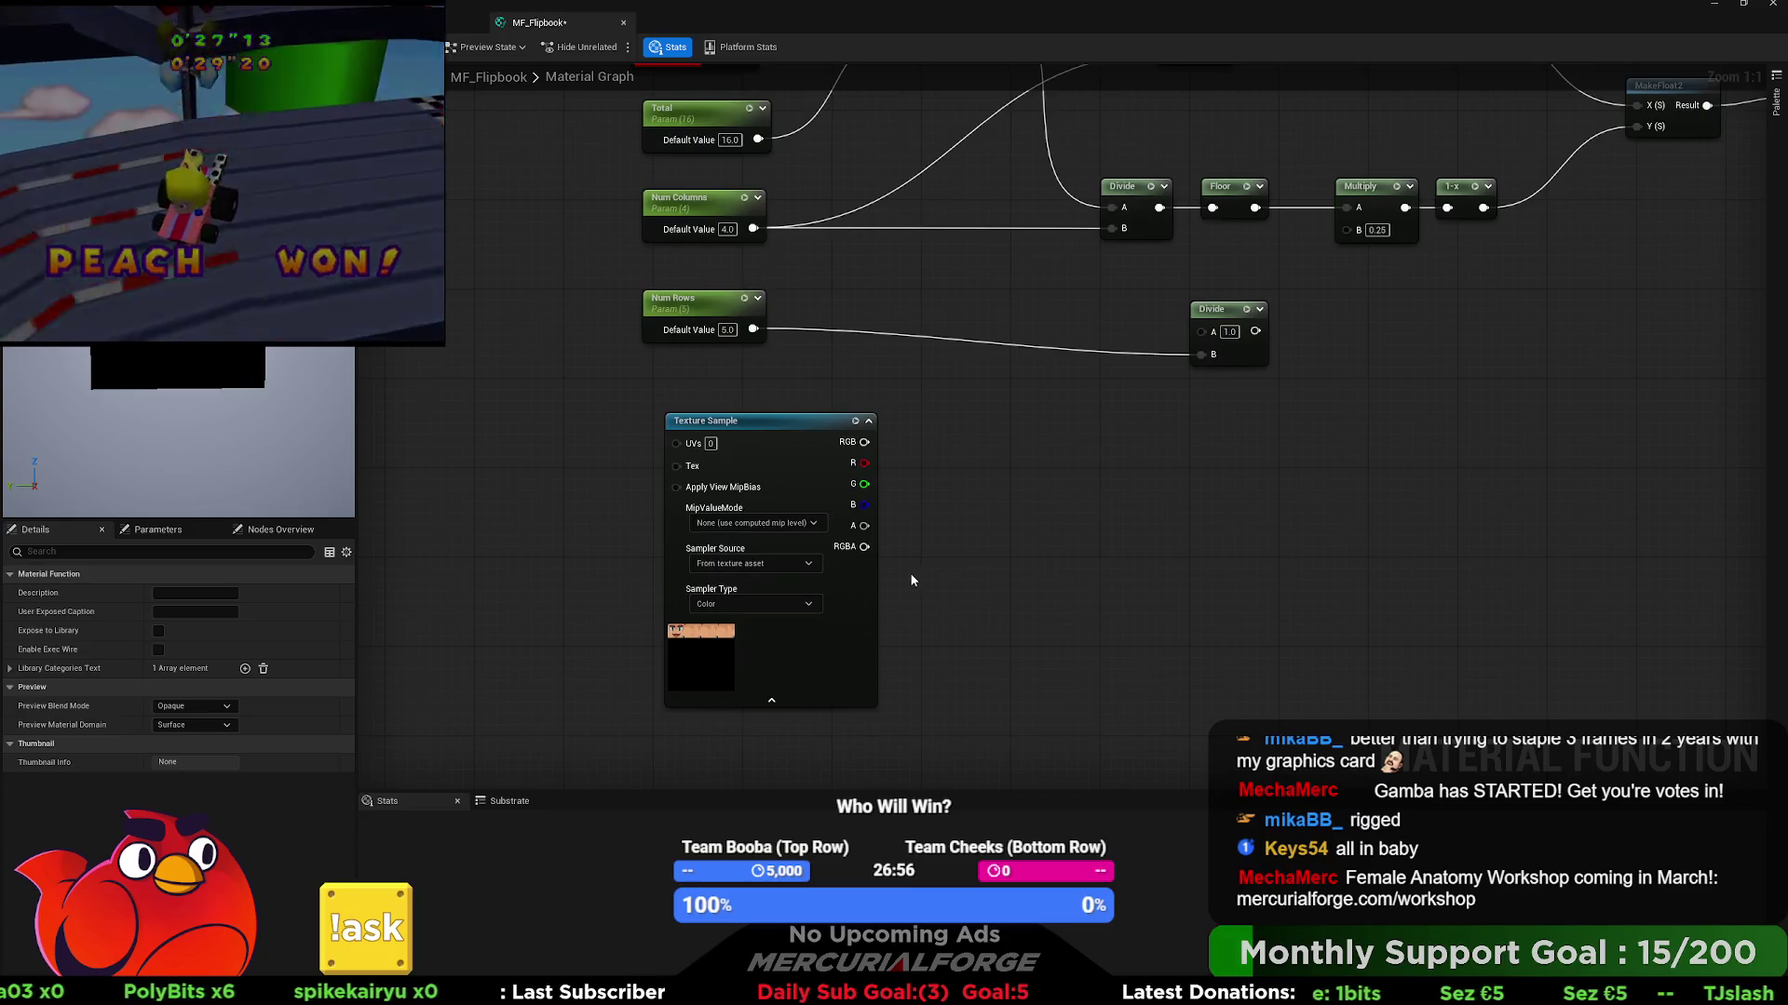
{"action": "left_click", "coordinate": [774, 699]}
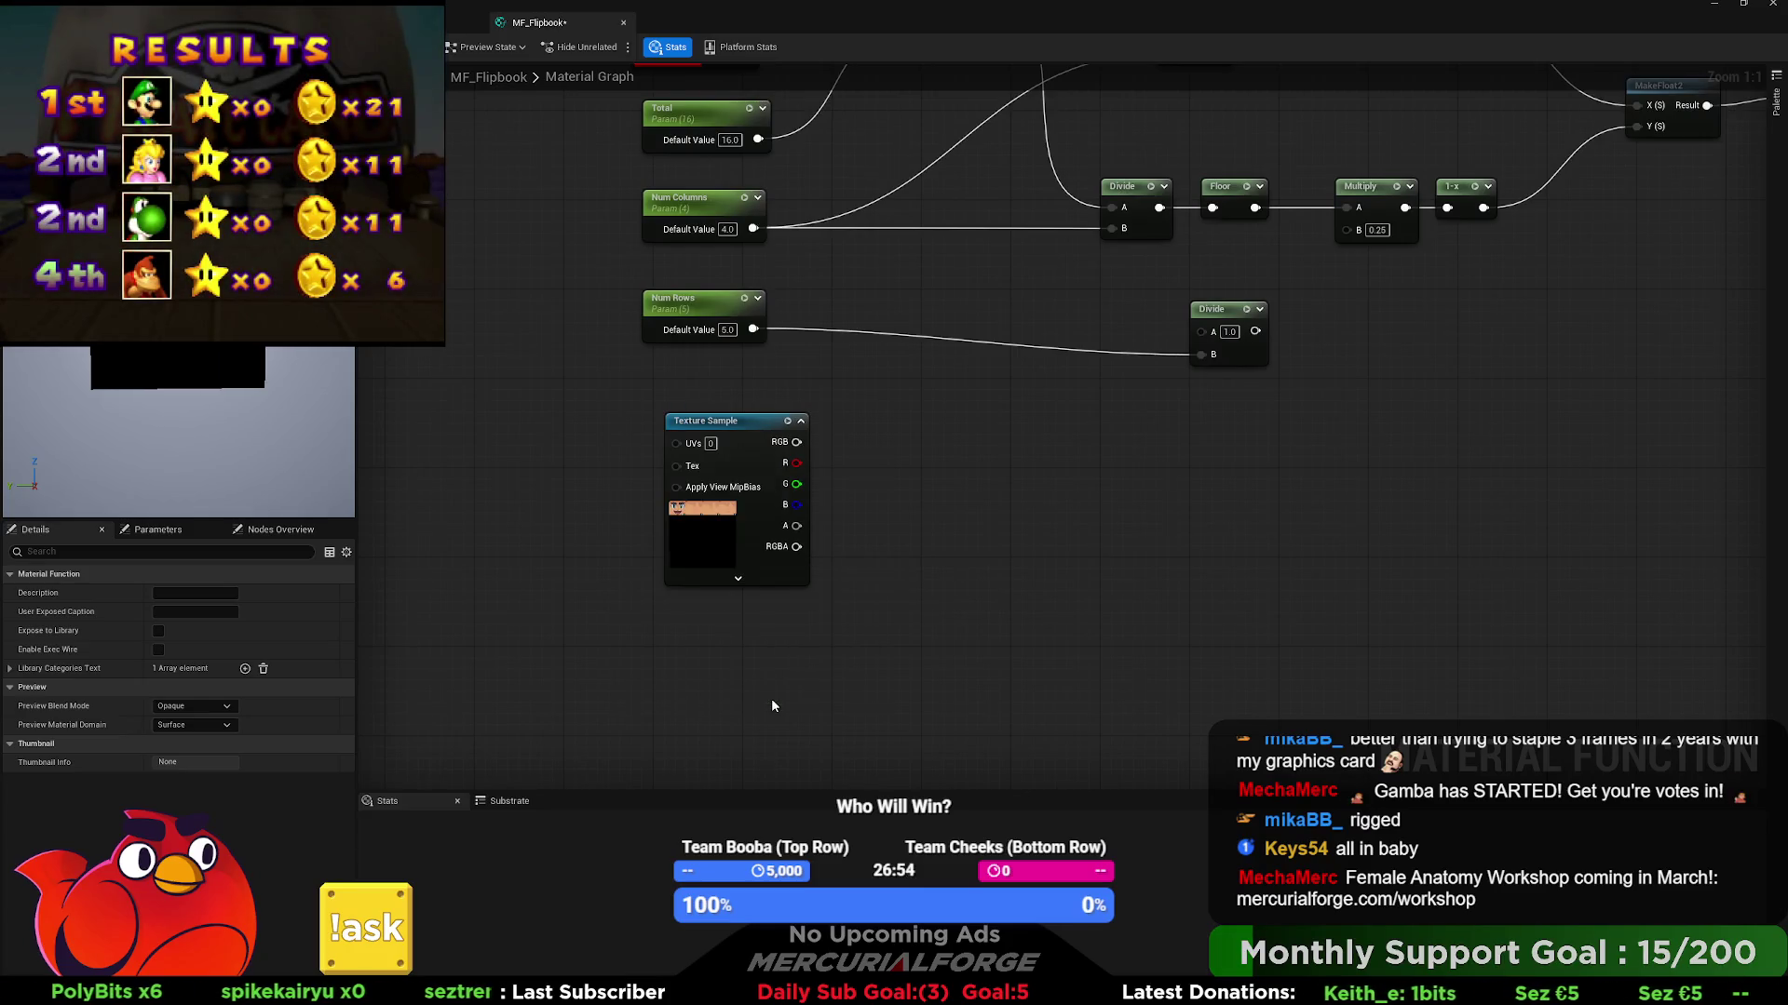
{"action": "left_click_drag", "start_coordinate": [844, 504], "coordinate": [839, 574]}
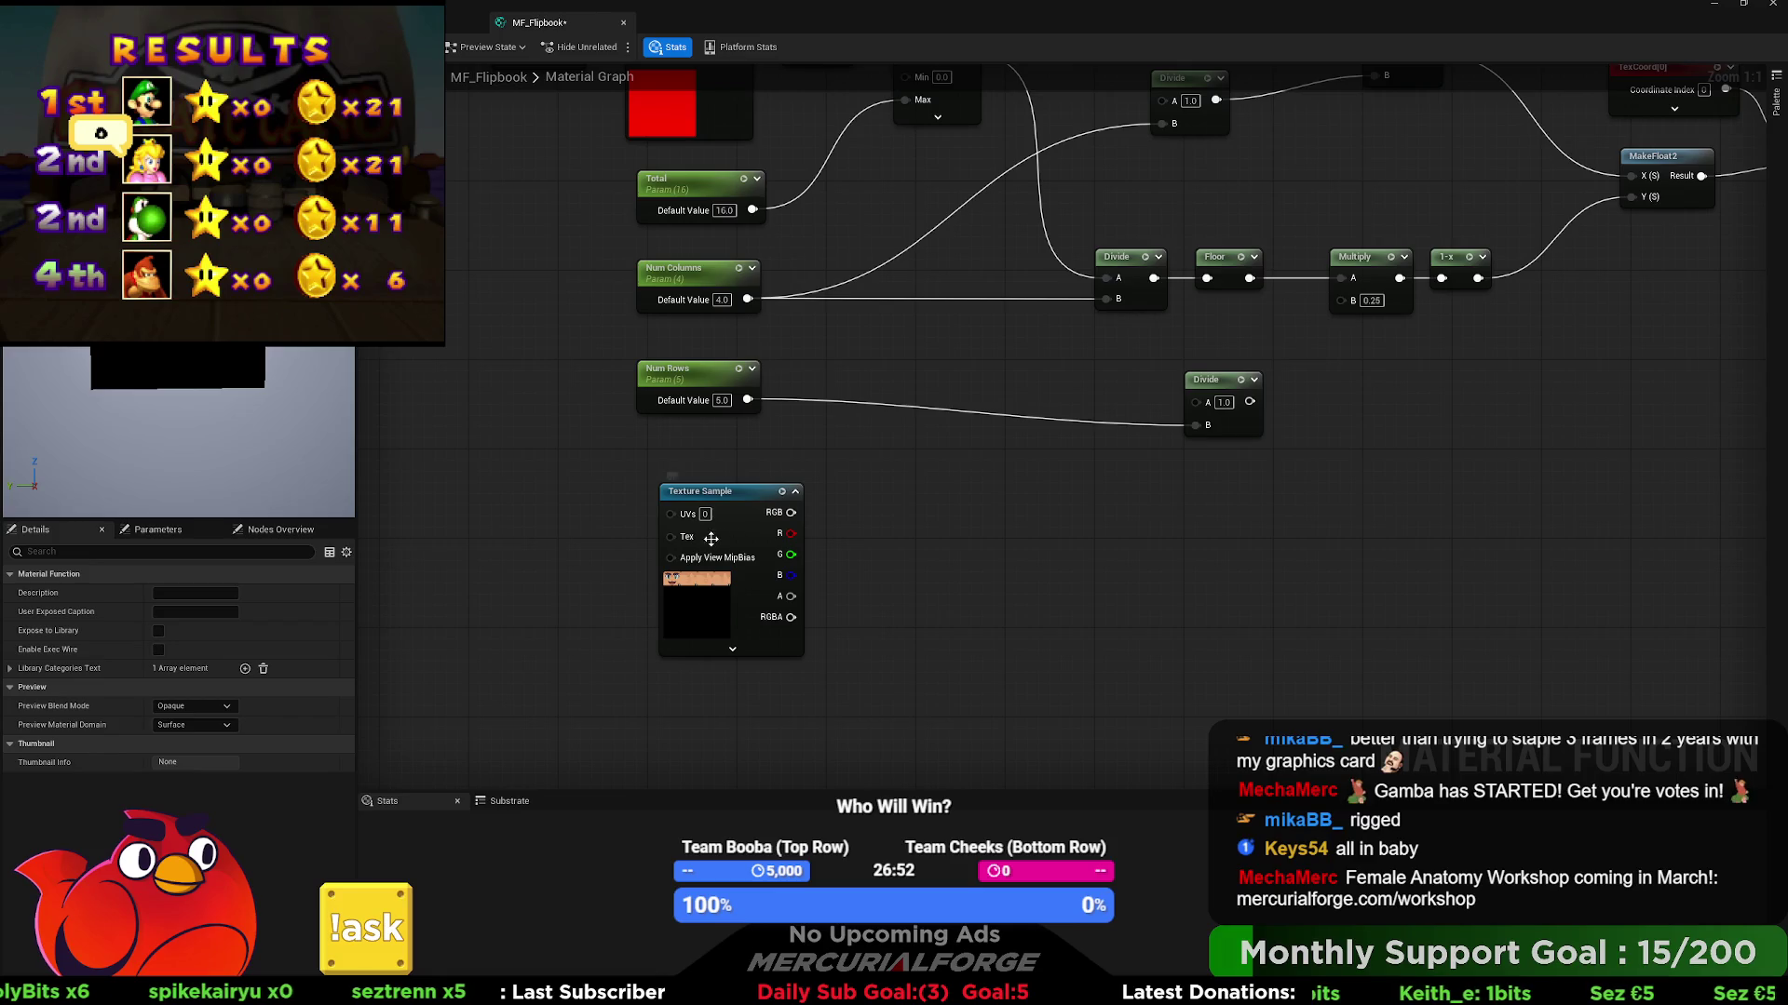
- Feed a new Texture Object into the Texture Sample's Tex input and convert it to a parameter
{"action": "mouse_move", "coordinate": [674, 538]}
{"action": "left_mouse_down"}
{"action": "mouse_move", "coordinate": [996, 524]}
{"action": "mouse_move", "coordinate": [794, 521]}
{"action": "mouse_move", "coordinate": [785, 477]}
{"action": "left_mouse_up"}
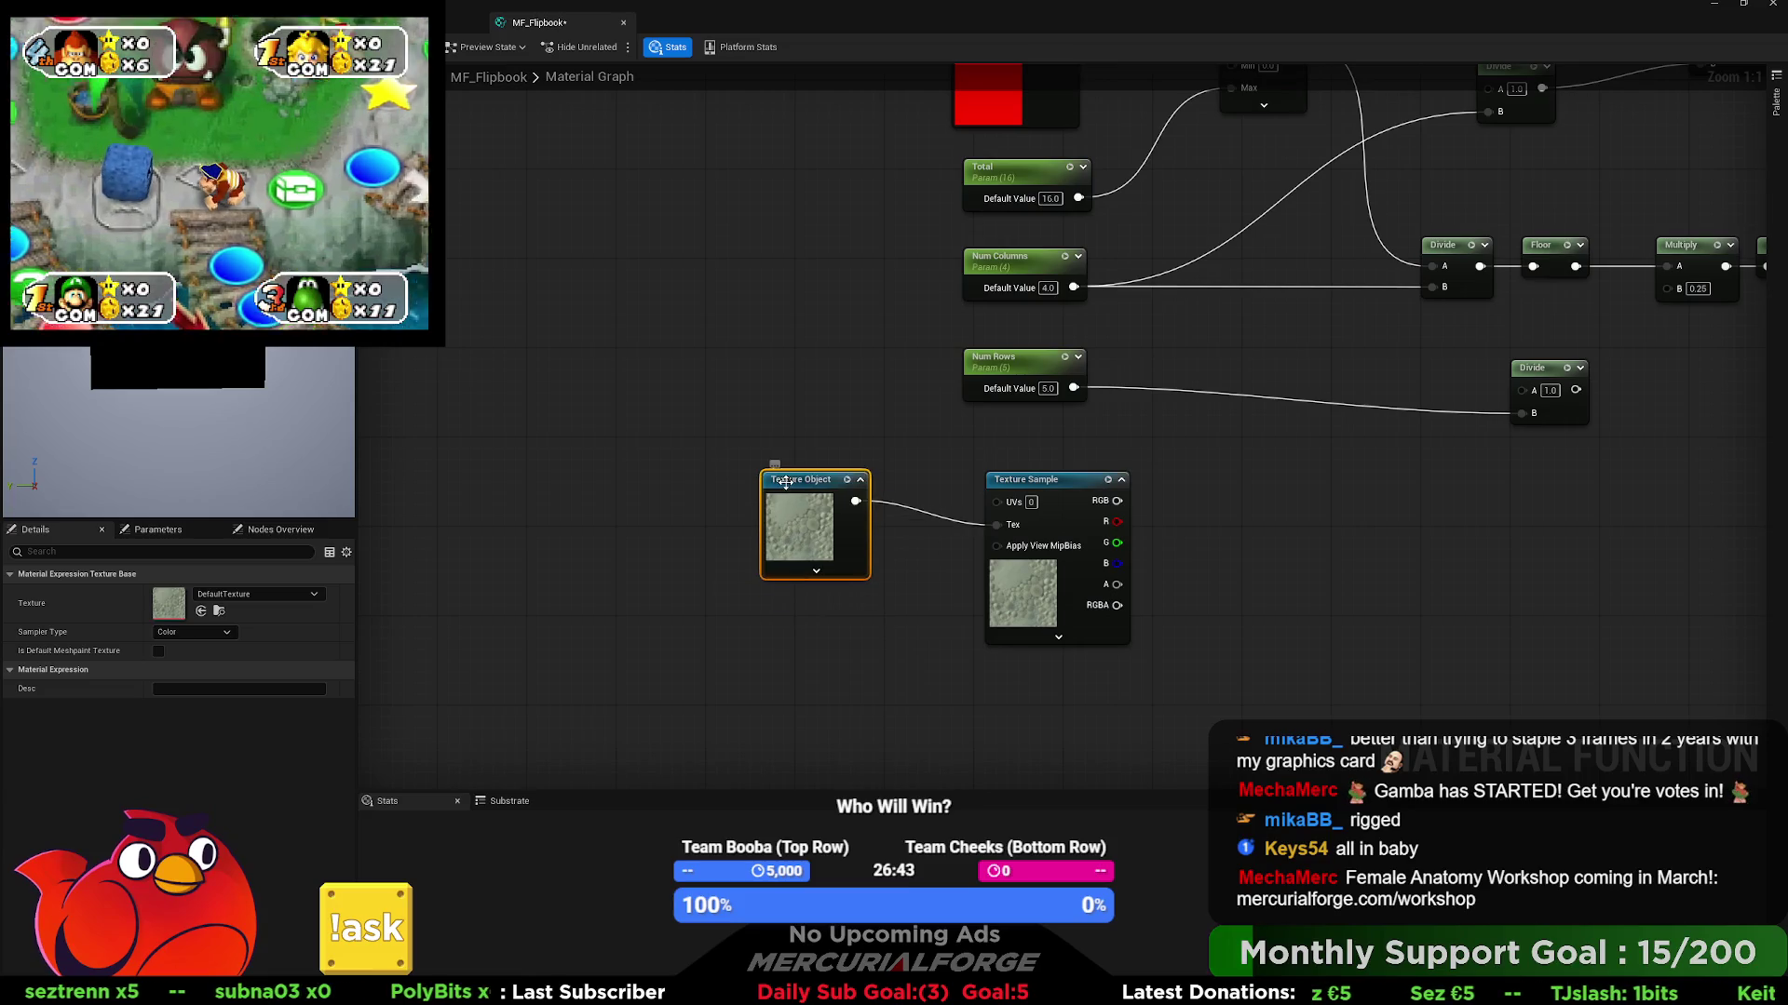
{"action": "right_click", "coordinate": [835, 562]}
{"action": "left_click", "coordinate": [835, 556]}
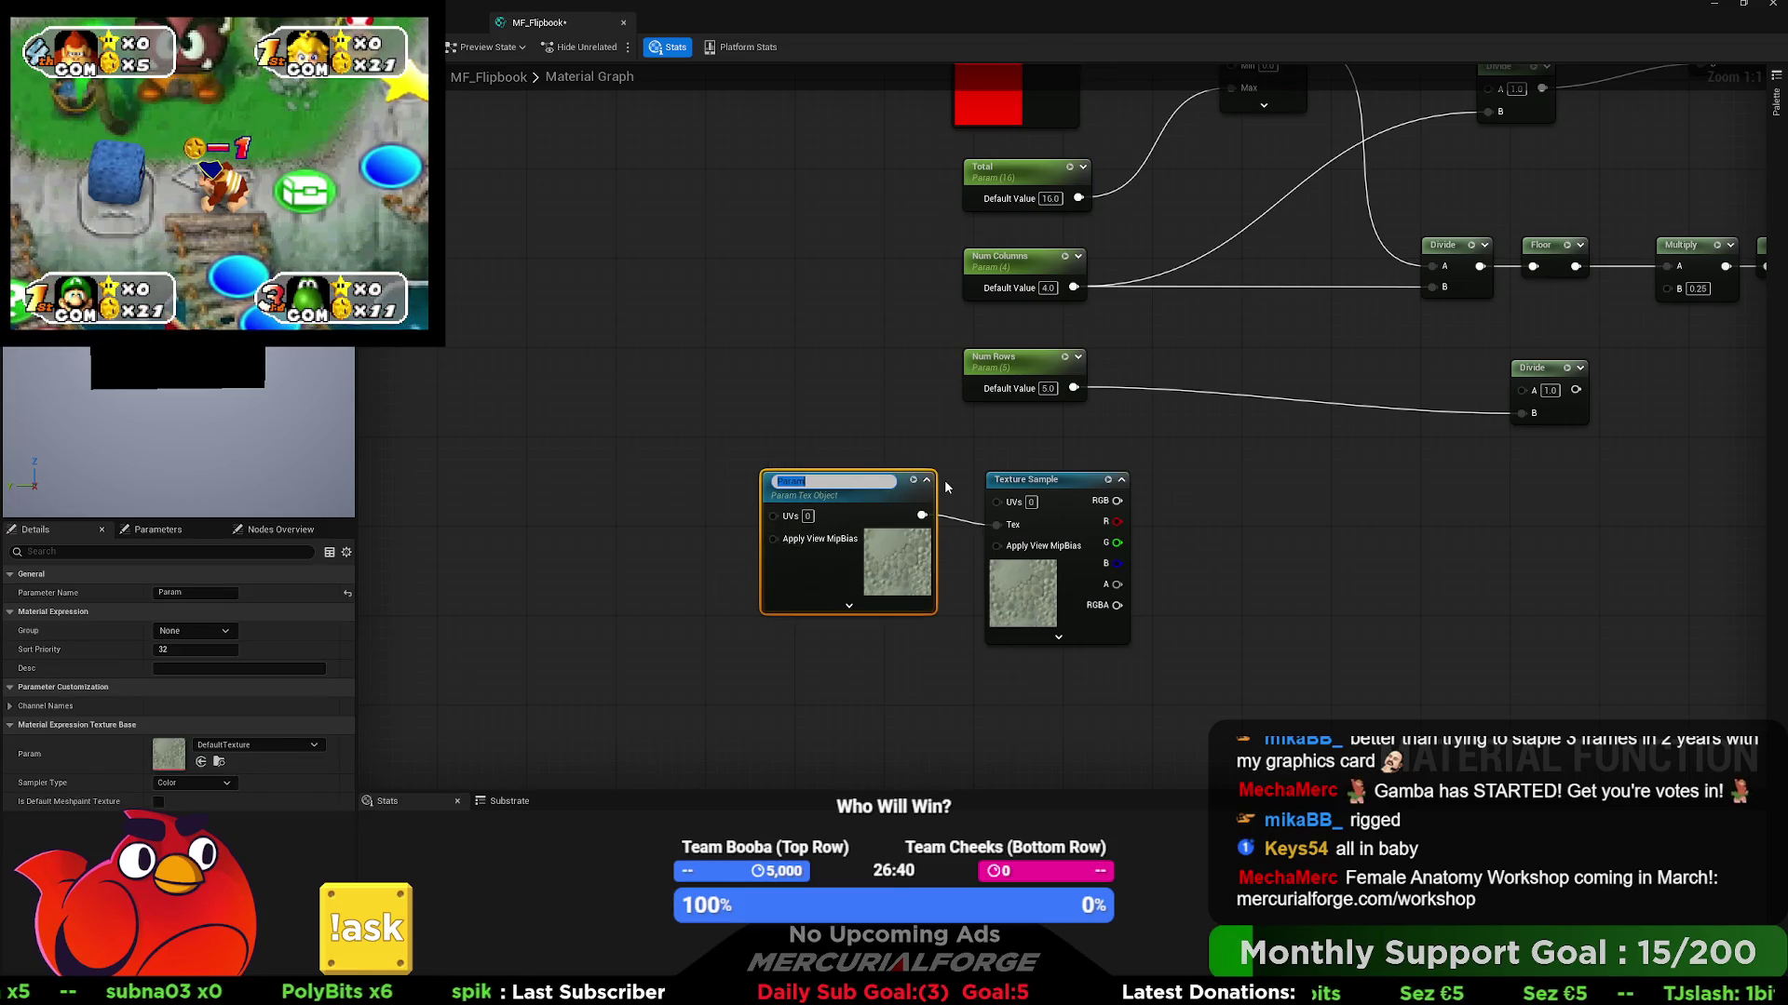
- Shift the texture parameter left and place a Custom node with default float3(1, 1, 1) code beside it
{"action": "left_click_drag", "start_coordinate": [875, 503], "coordinate": [717, 509]}
{"action": "left_click", "coordinate": [684, 609]}
{"action": "left_click", "coordinate": [710, 679]}
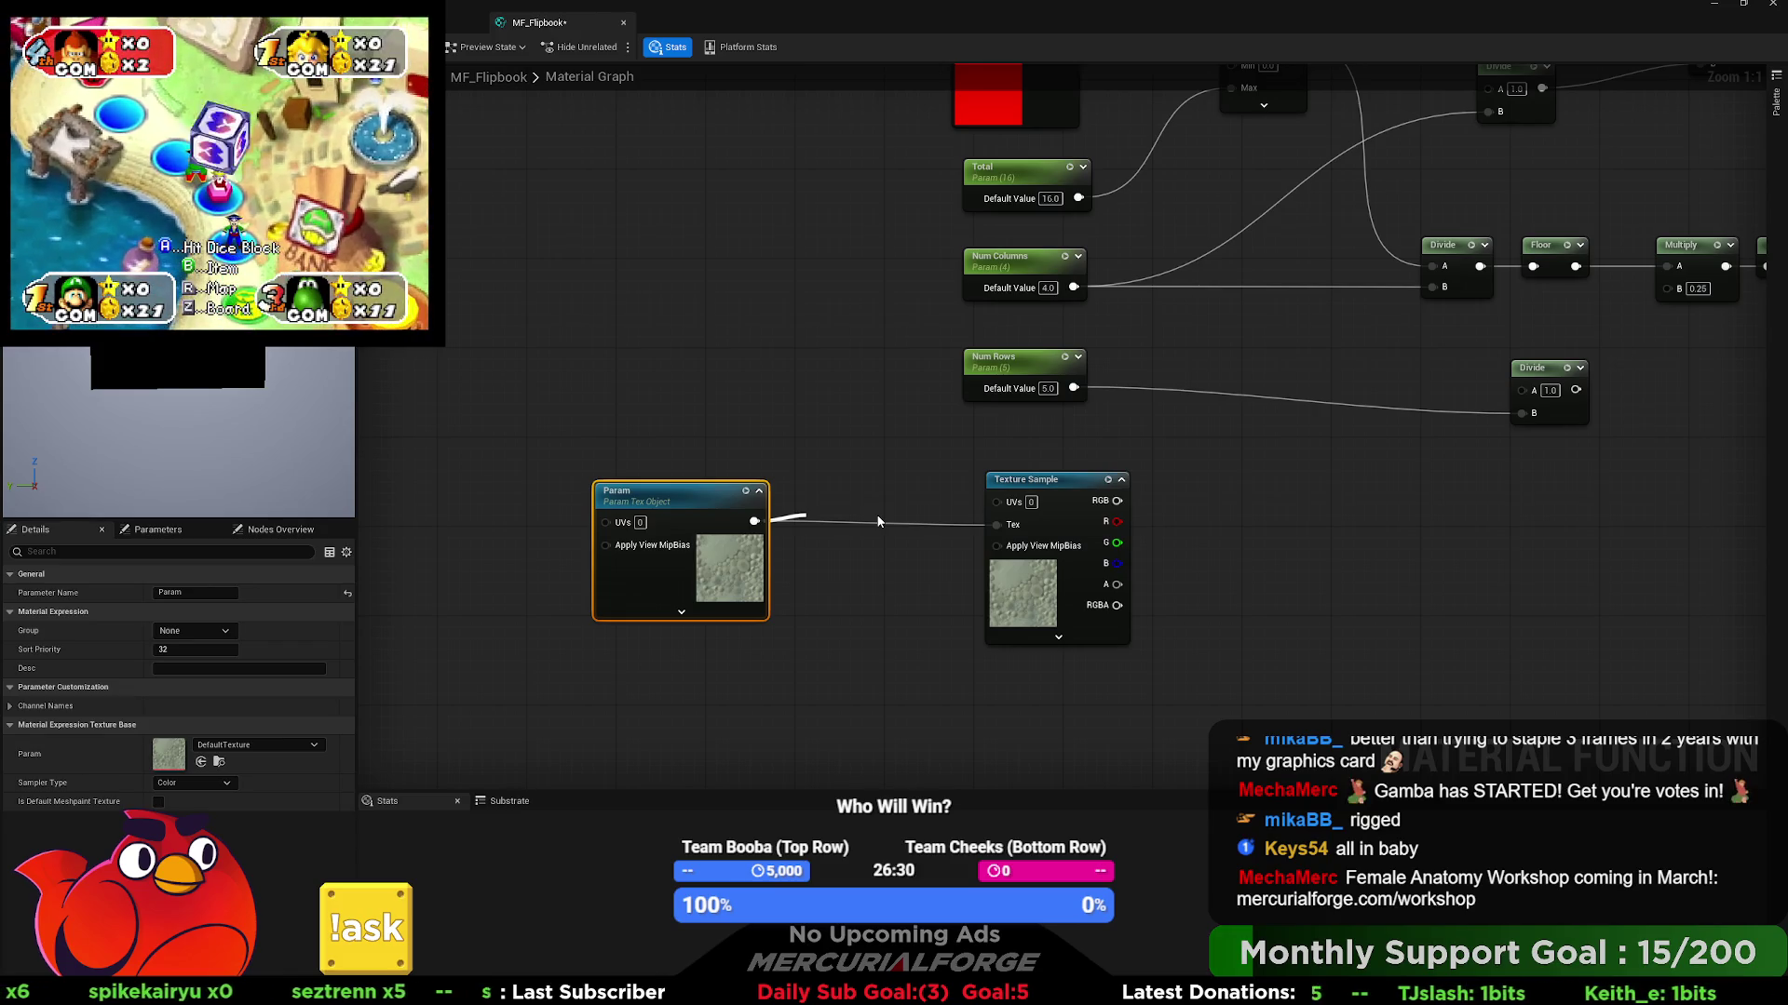
{"action": "left_click", "coordinate": [874, 475]}
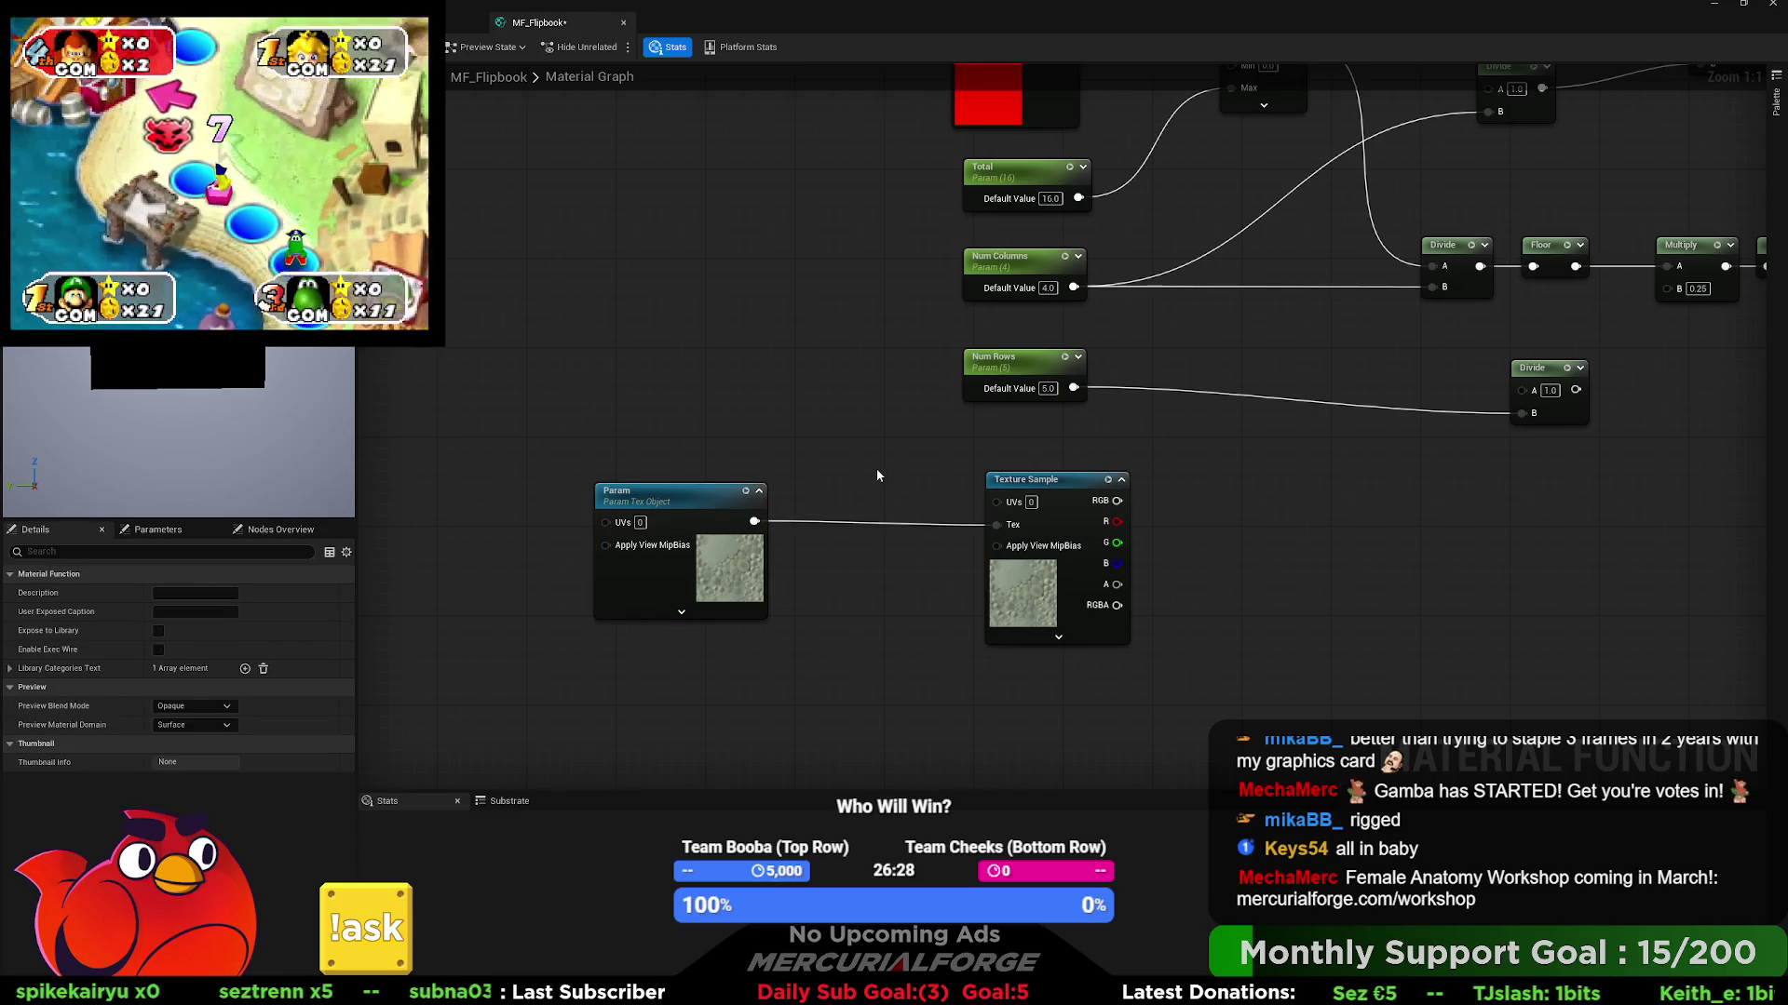
{"action": "left_click_drag", "start_coordinate": [896, 471], "coordinate": [835, 467]}
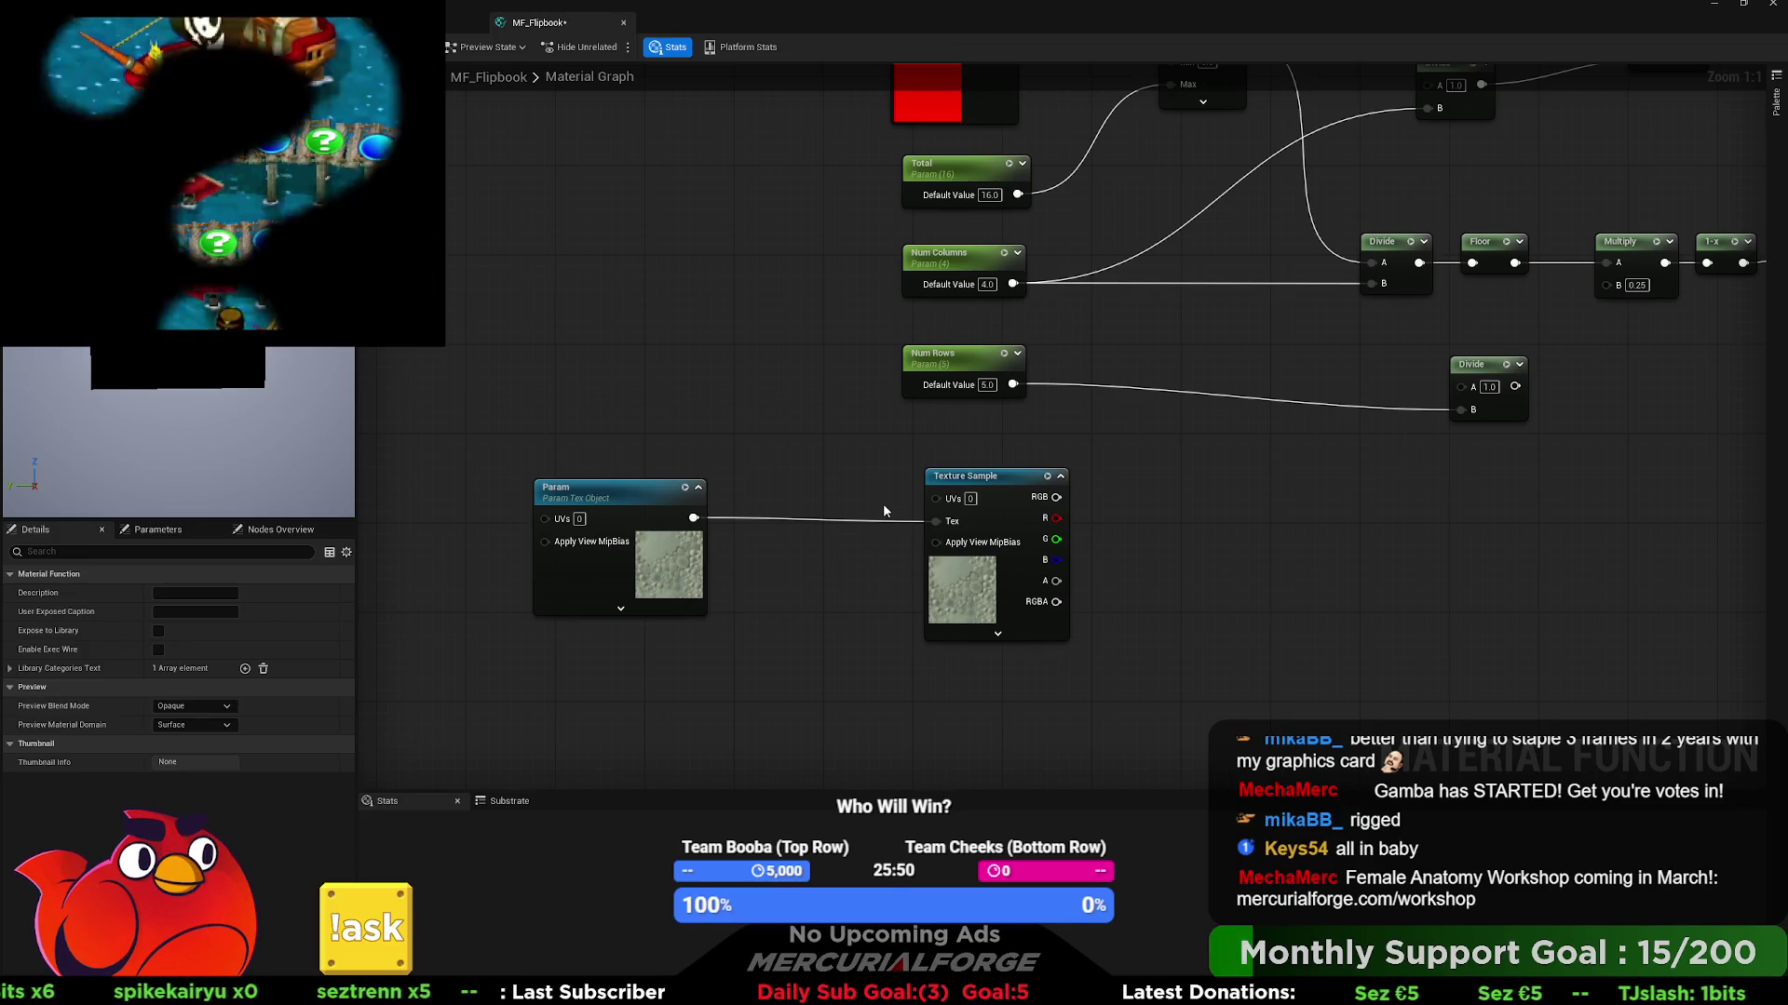
{"action": "left_click_drag", "start_coordinate": [882, 503], "coordinate": [712, 497]}
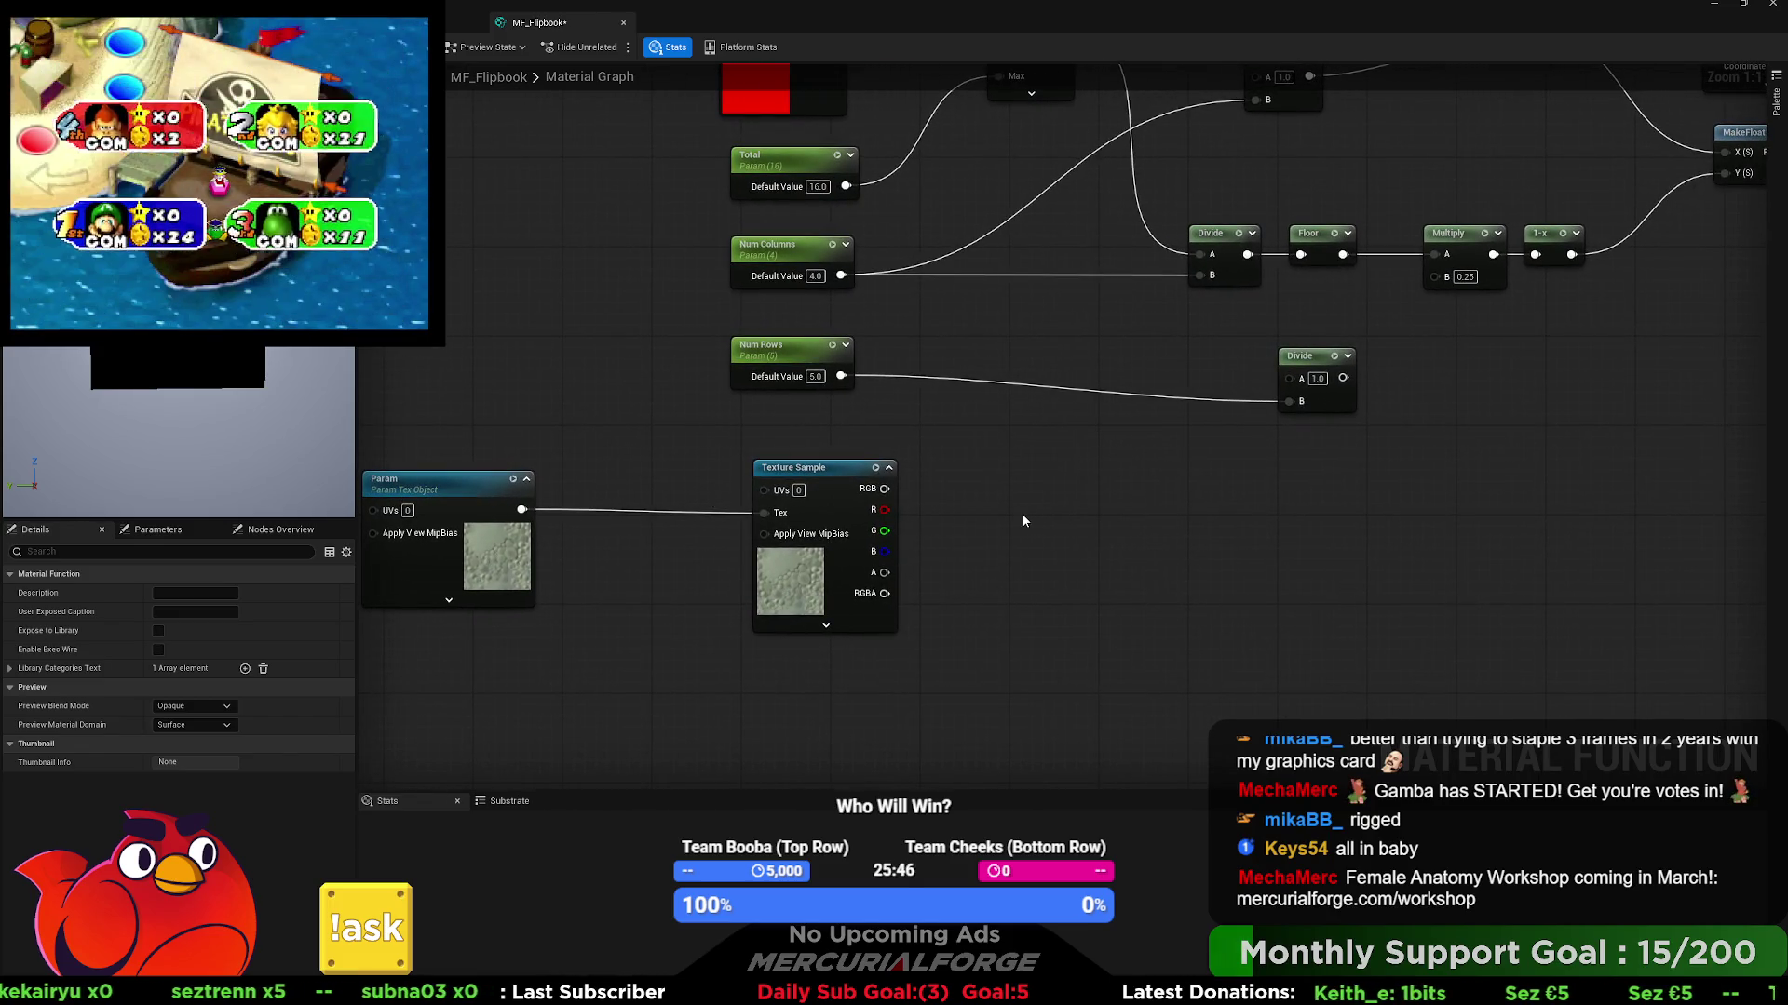
{"action": "key", "text": "ctrl+v"}
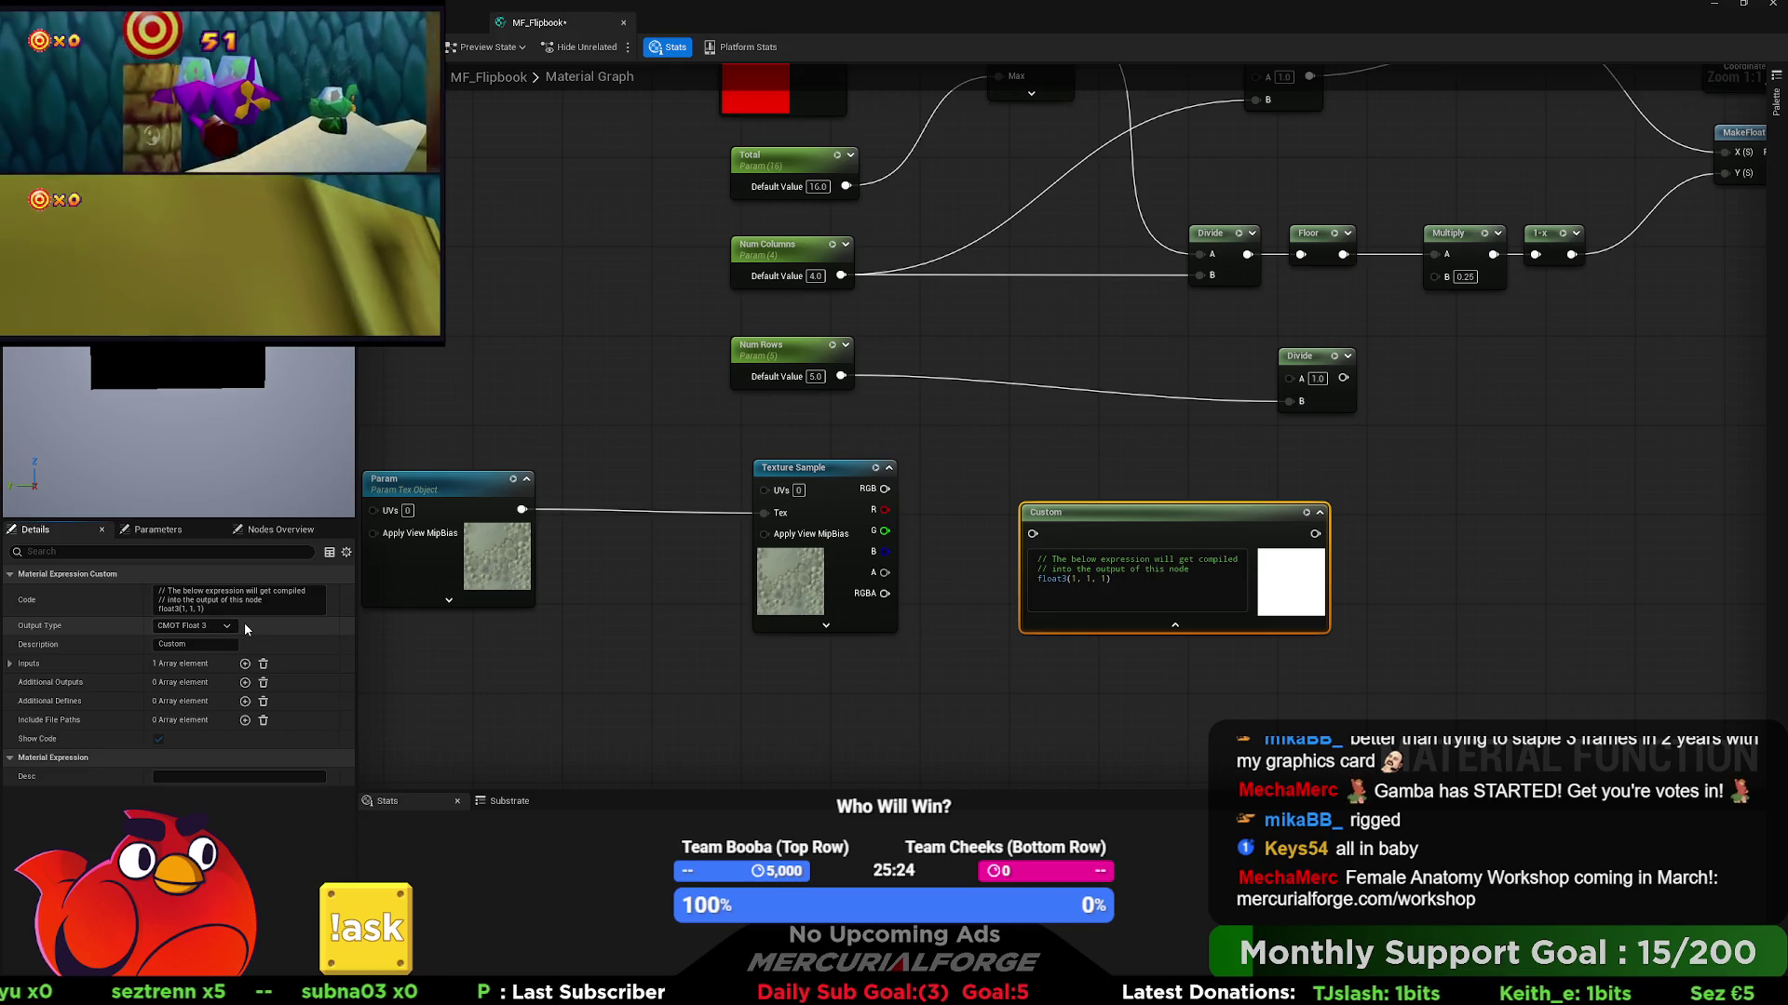
- Wire the texture object parameter's output into the Custom node
{"action": "left_click_drag", "start_coordinate": [521, 509], "coordinate": [1032, 536]}
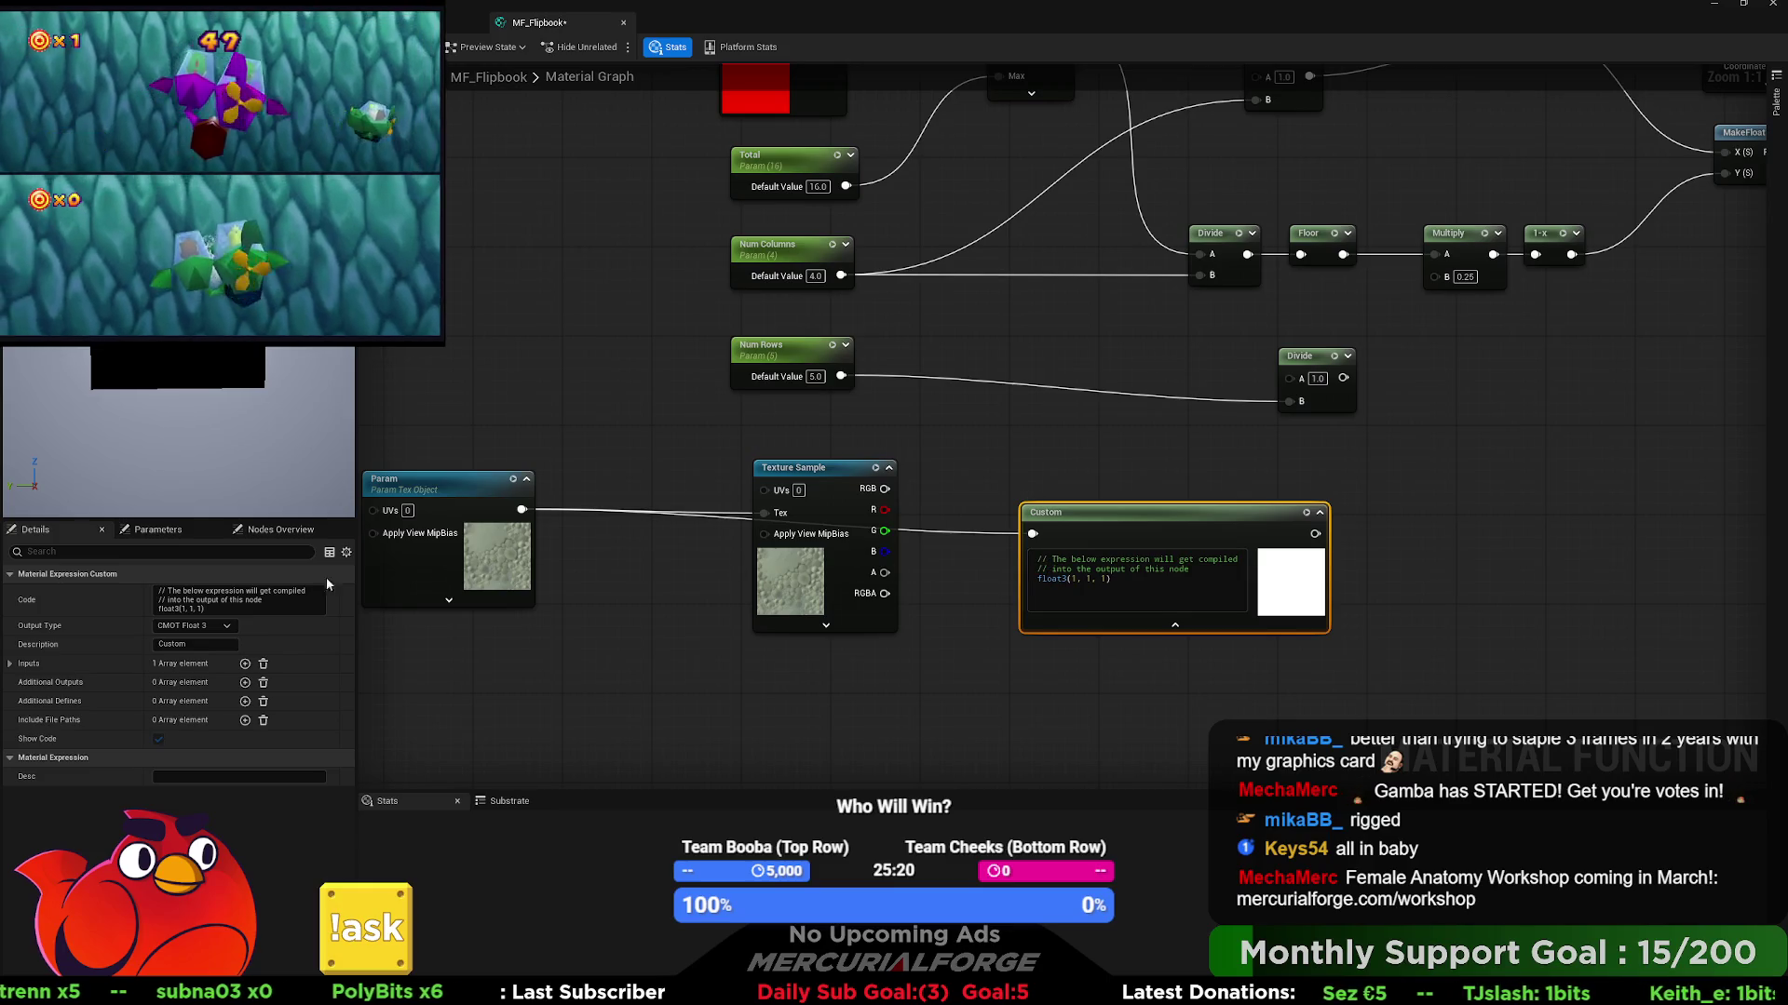
{"action": "left_click", "coordinate": [218, 625]}
{"action": "left_click", "coordinate": [208, 650]}
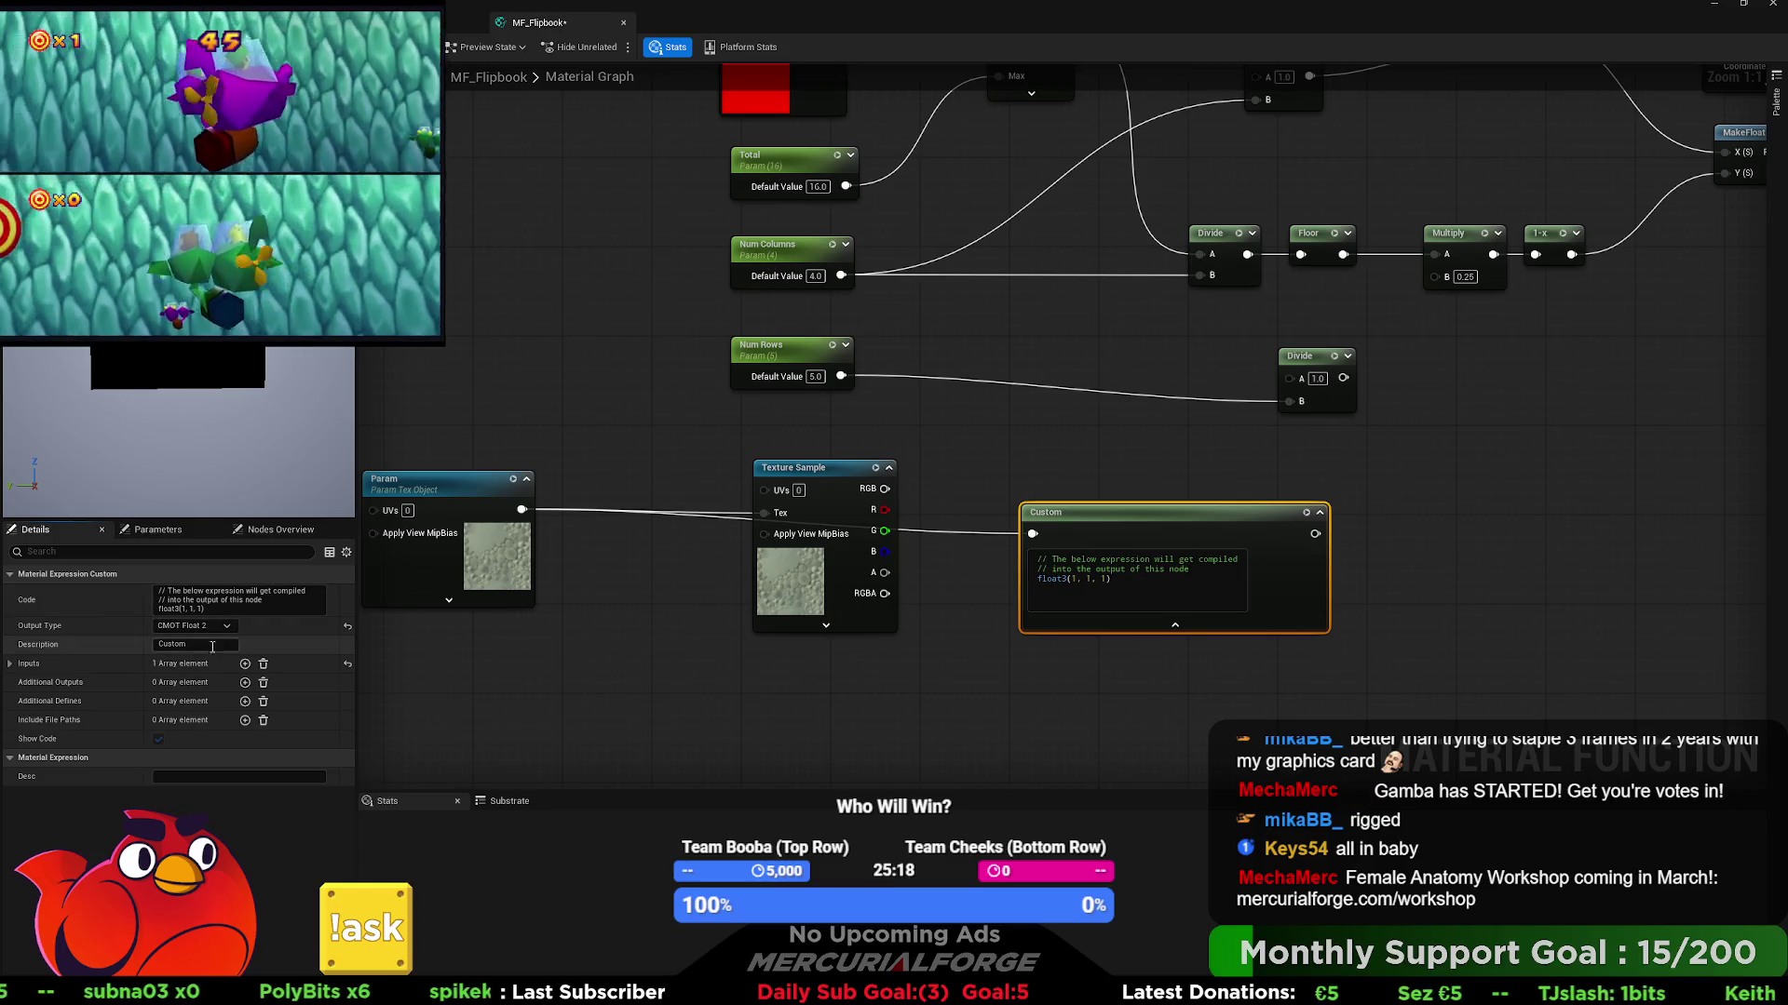
{"action": "left_click", "coordinate": [216, 627]}
{"action": "left_click", "coordinate": [205, 663]}
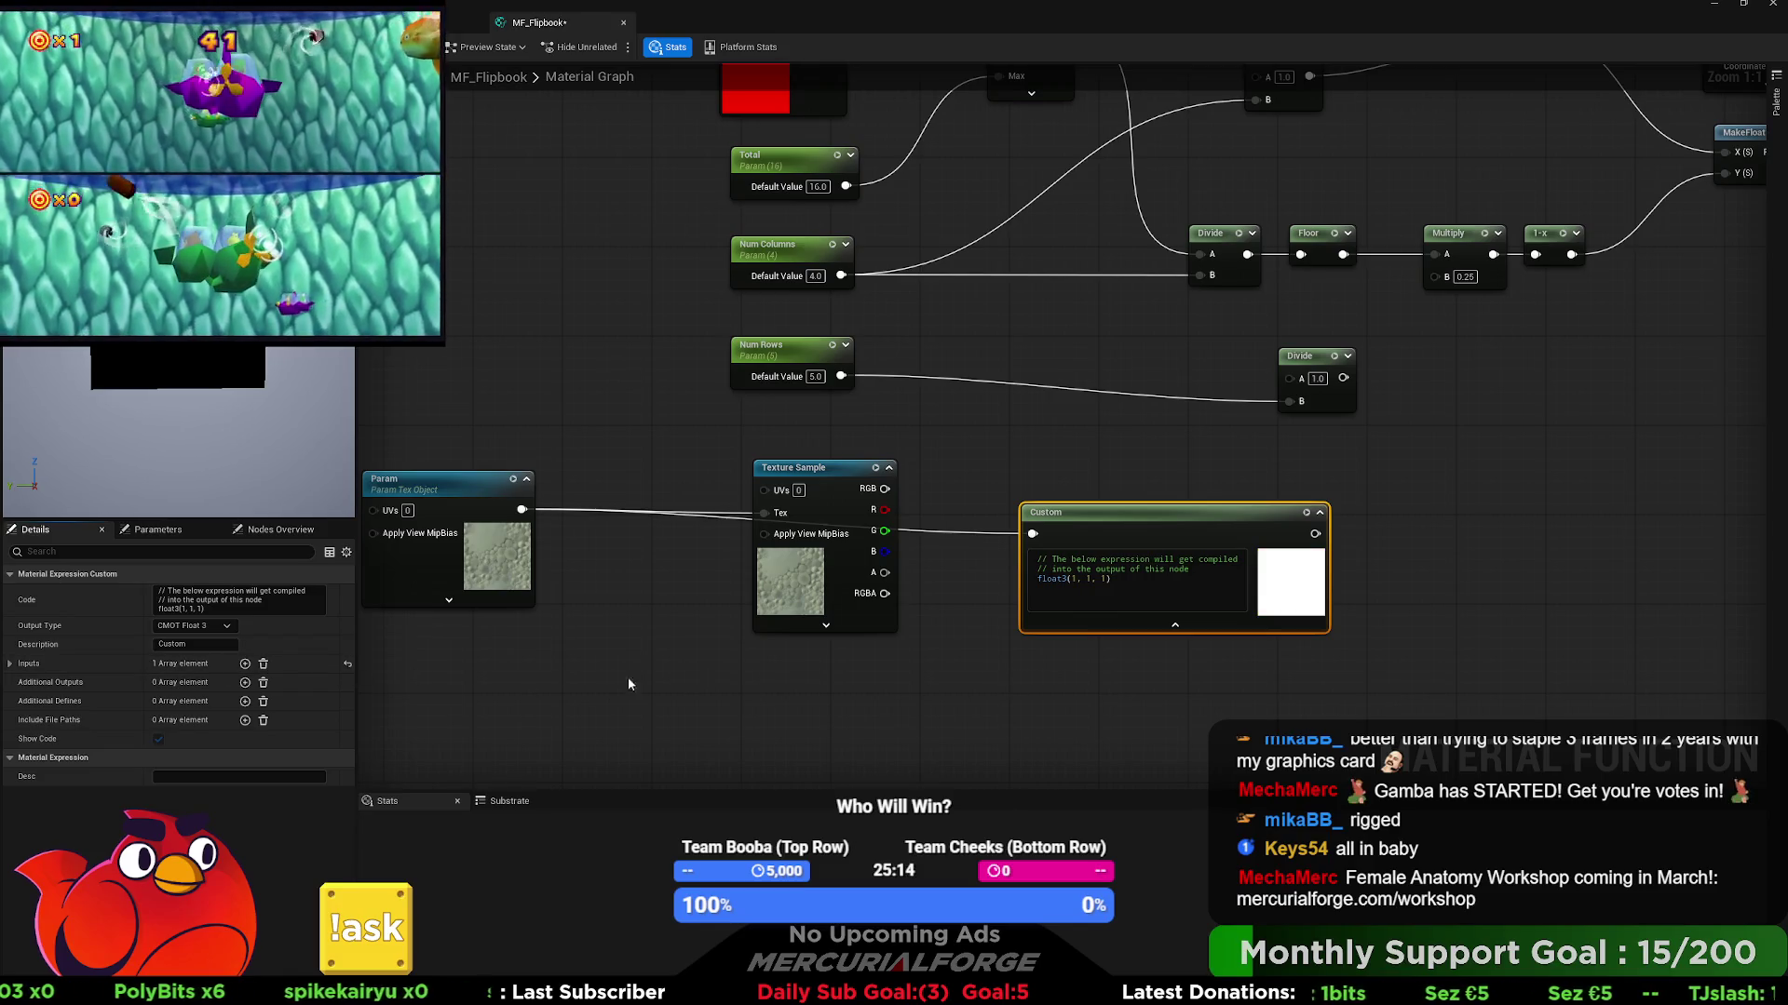
- Add the Custom node's first input and name it Texture
{"action": "left_click", "coordinate": [10, 664]}
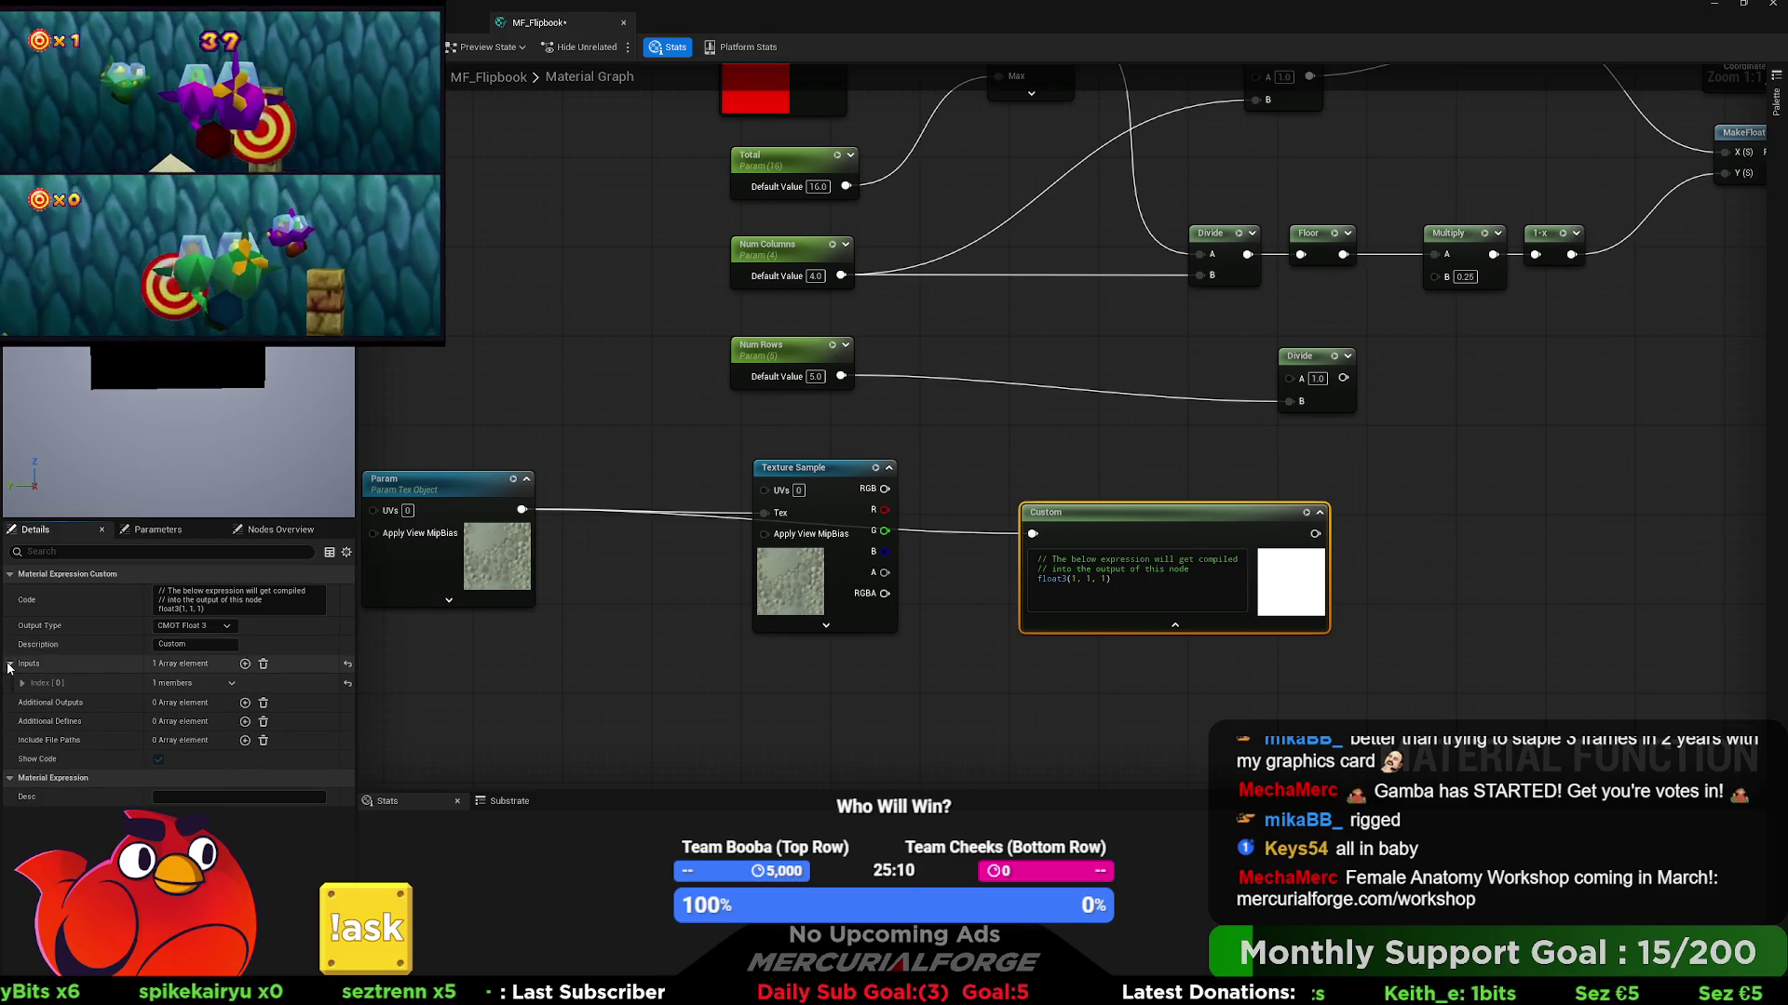
{"action": "left_click", "coordinate": [21, 682]}
{"action": "left_click", "coordinate": [209, 702]}
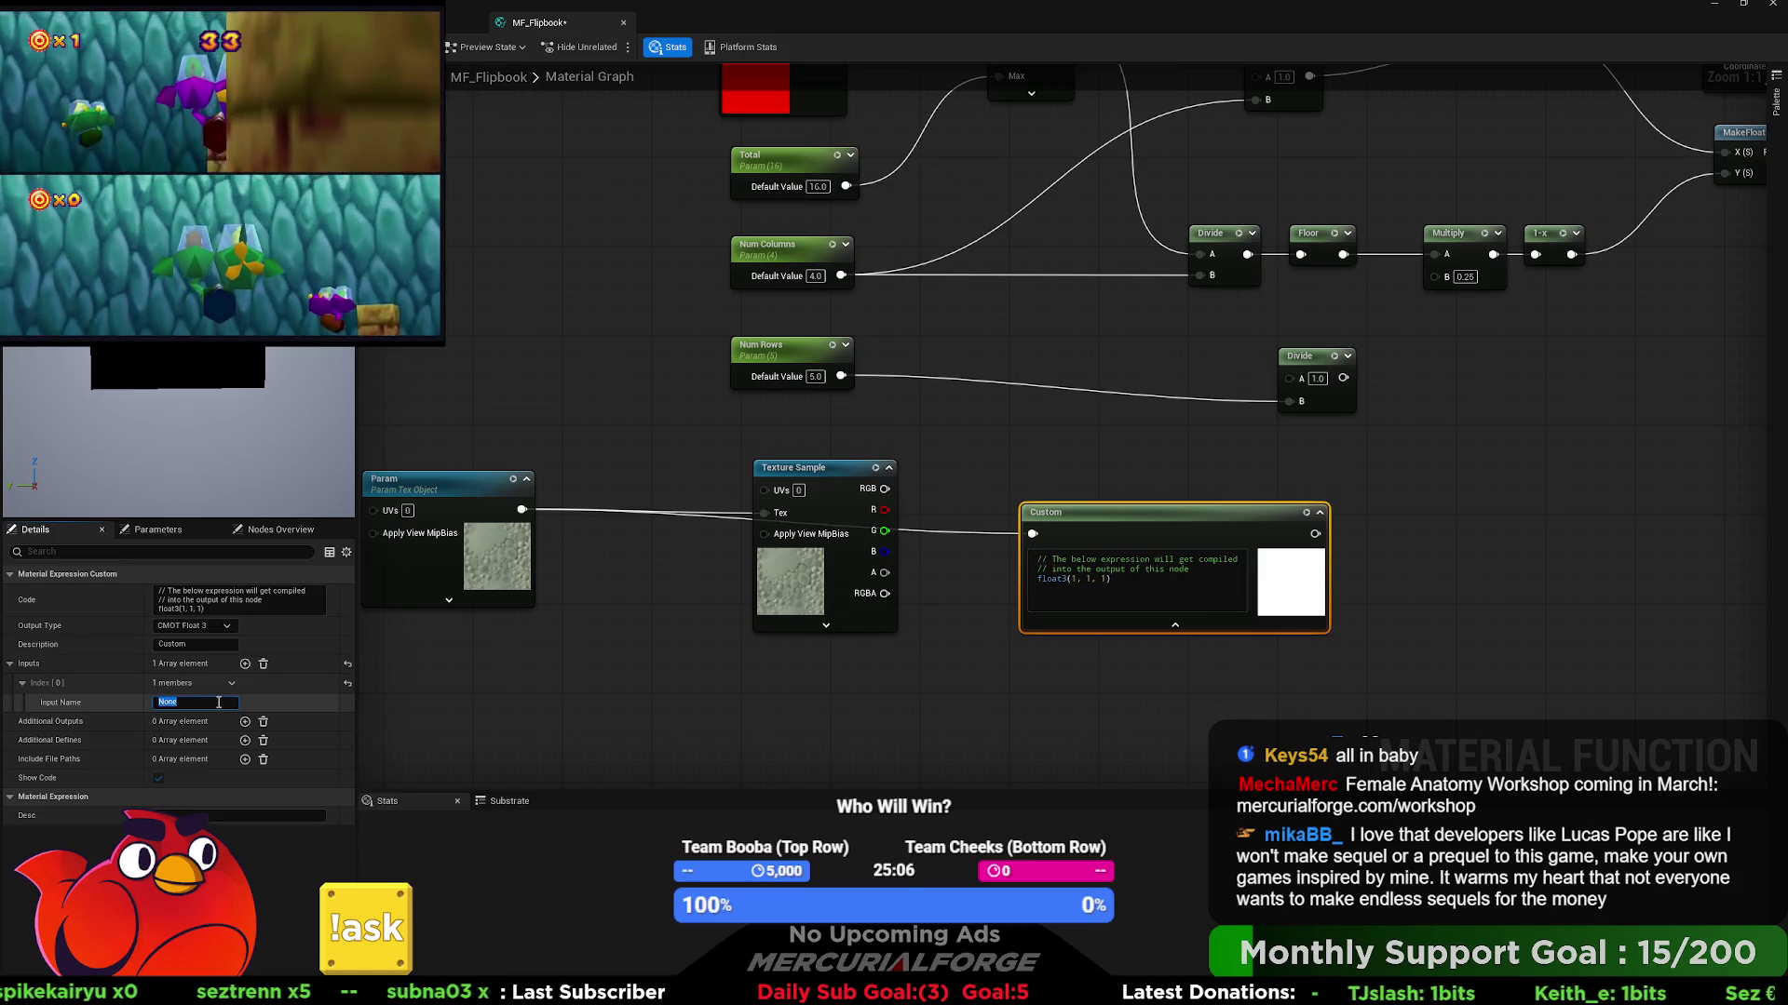
{"action": "type", "text": "Texture"}
{"action": "key", "text": "Return"}
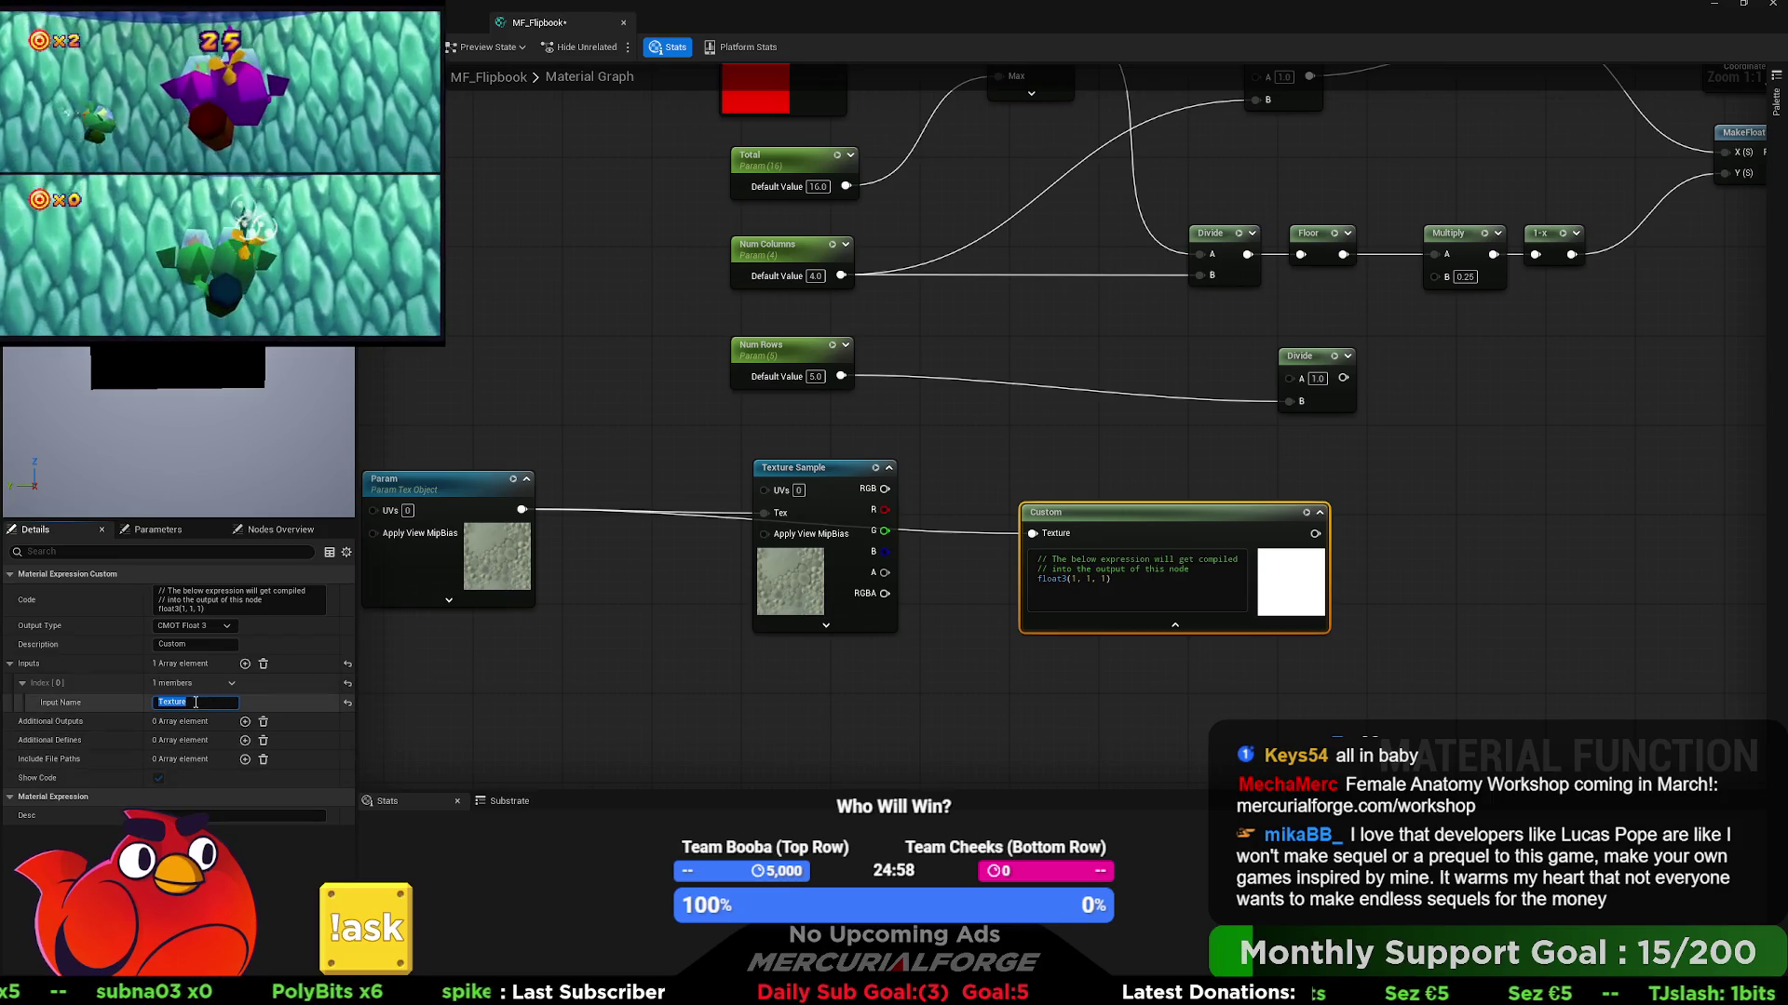
- Set the Custom node's Output Type to CMOT Float 2
{"action": "left_click", "coordinate": [223, 632]}
{"action": "left_click", "coordinate": [208, 649]}
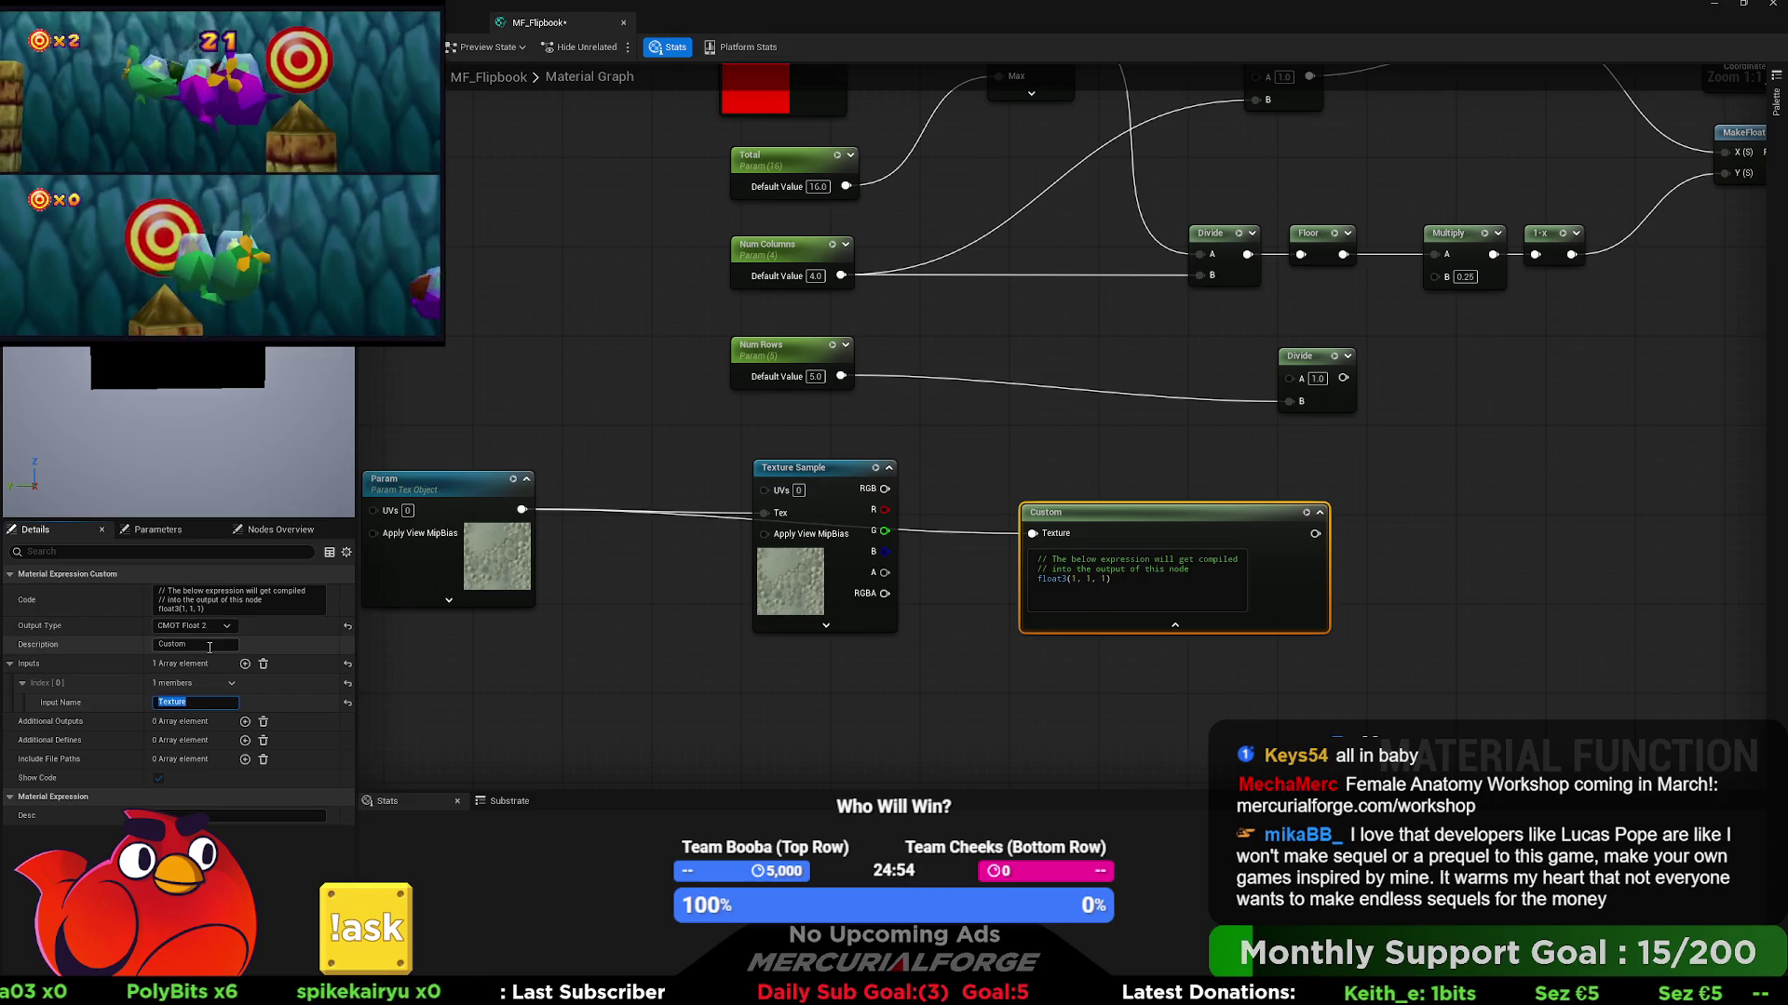
{"action": "left_click", "coordinate": [1126, 678]}
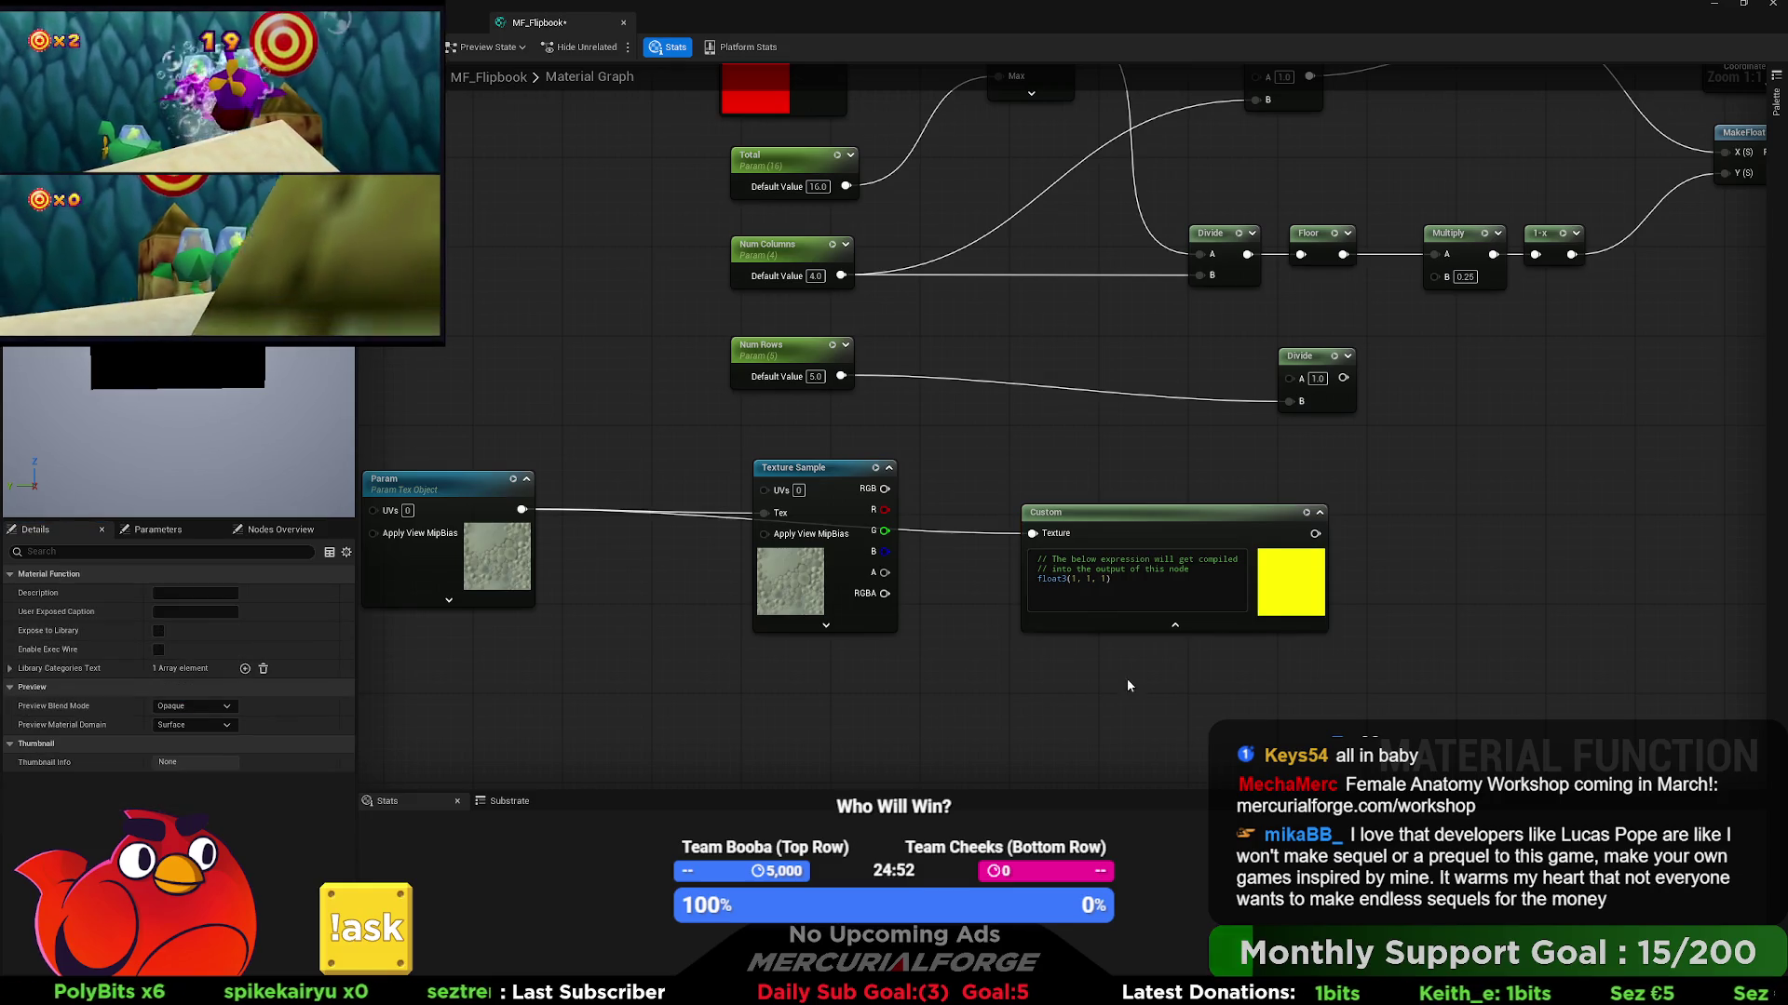
{"action": "left_click_drag", "start_coordinate": [1154, 610], "coordinate": [1021, 612]}
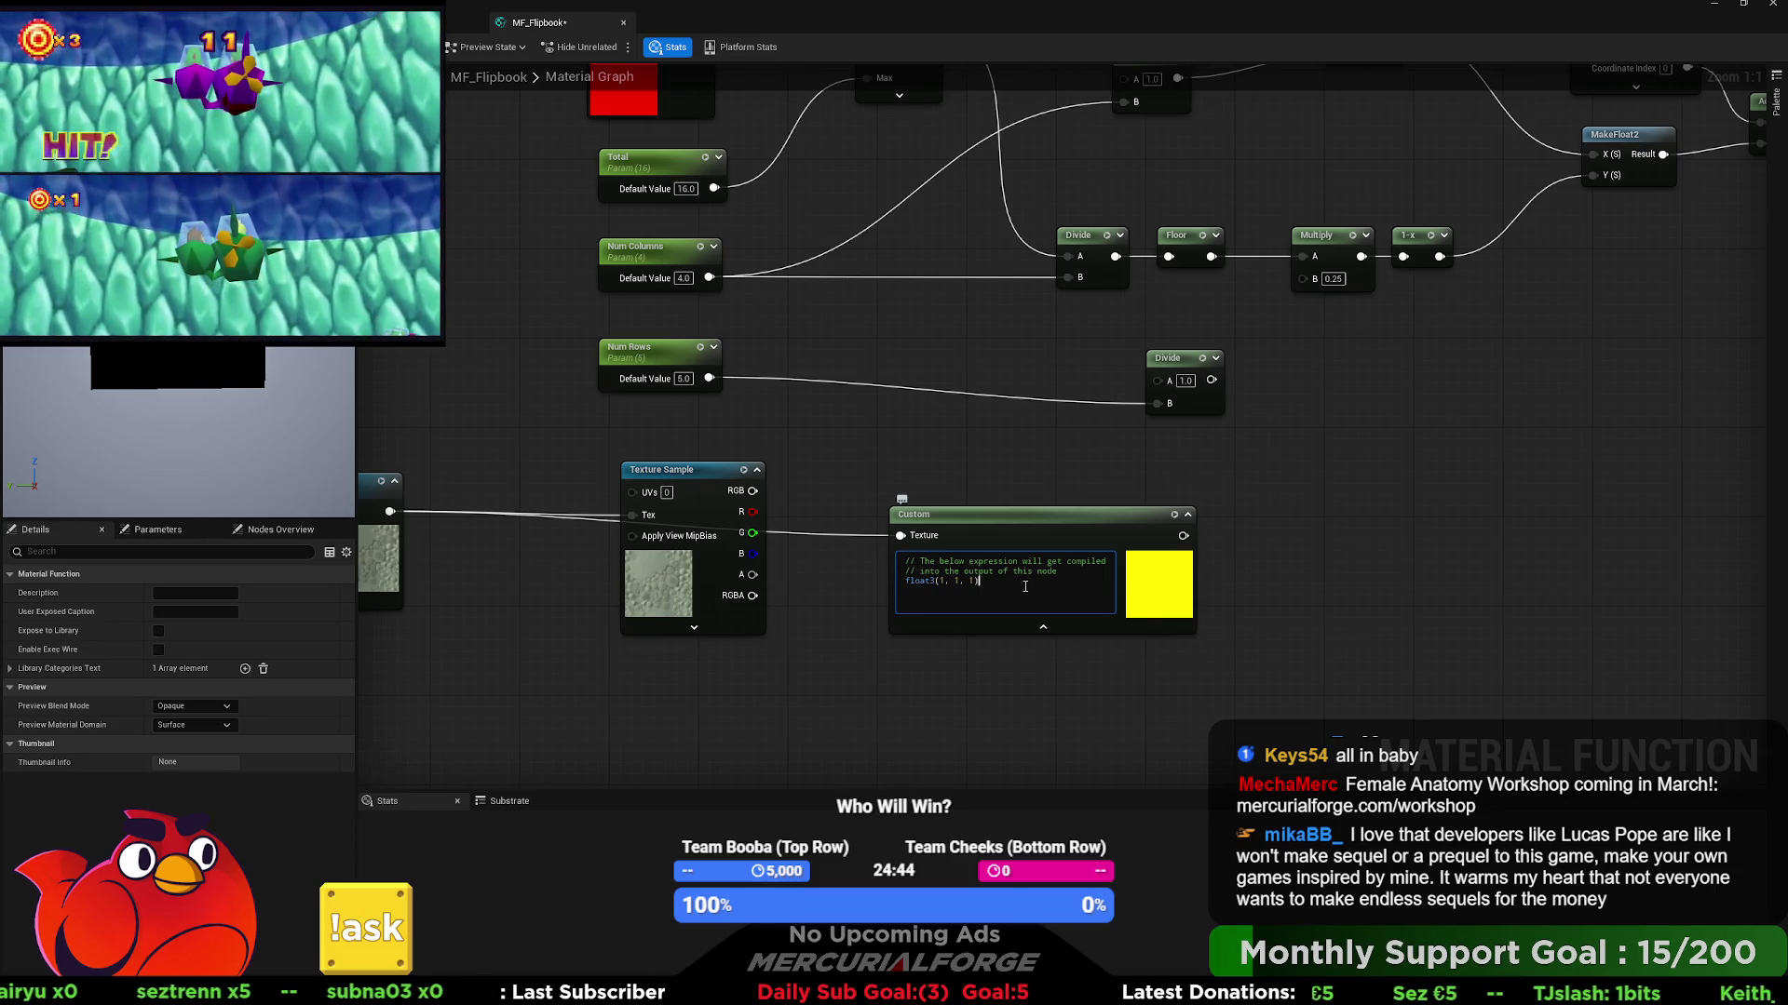
- Replace the default code with 'Texture.GetDimentions(Texture', then clear the unfinished code again
{"action": "left_click_drag", "start_coordinate": [1025, 586], "coordinate": [867, 560]}
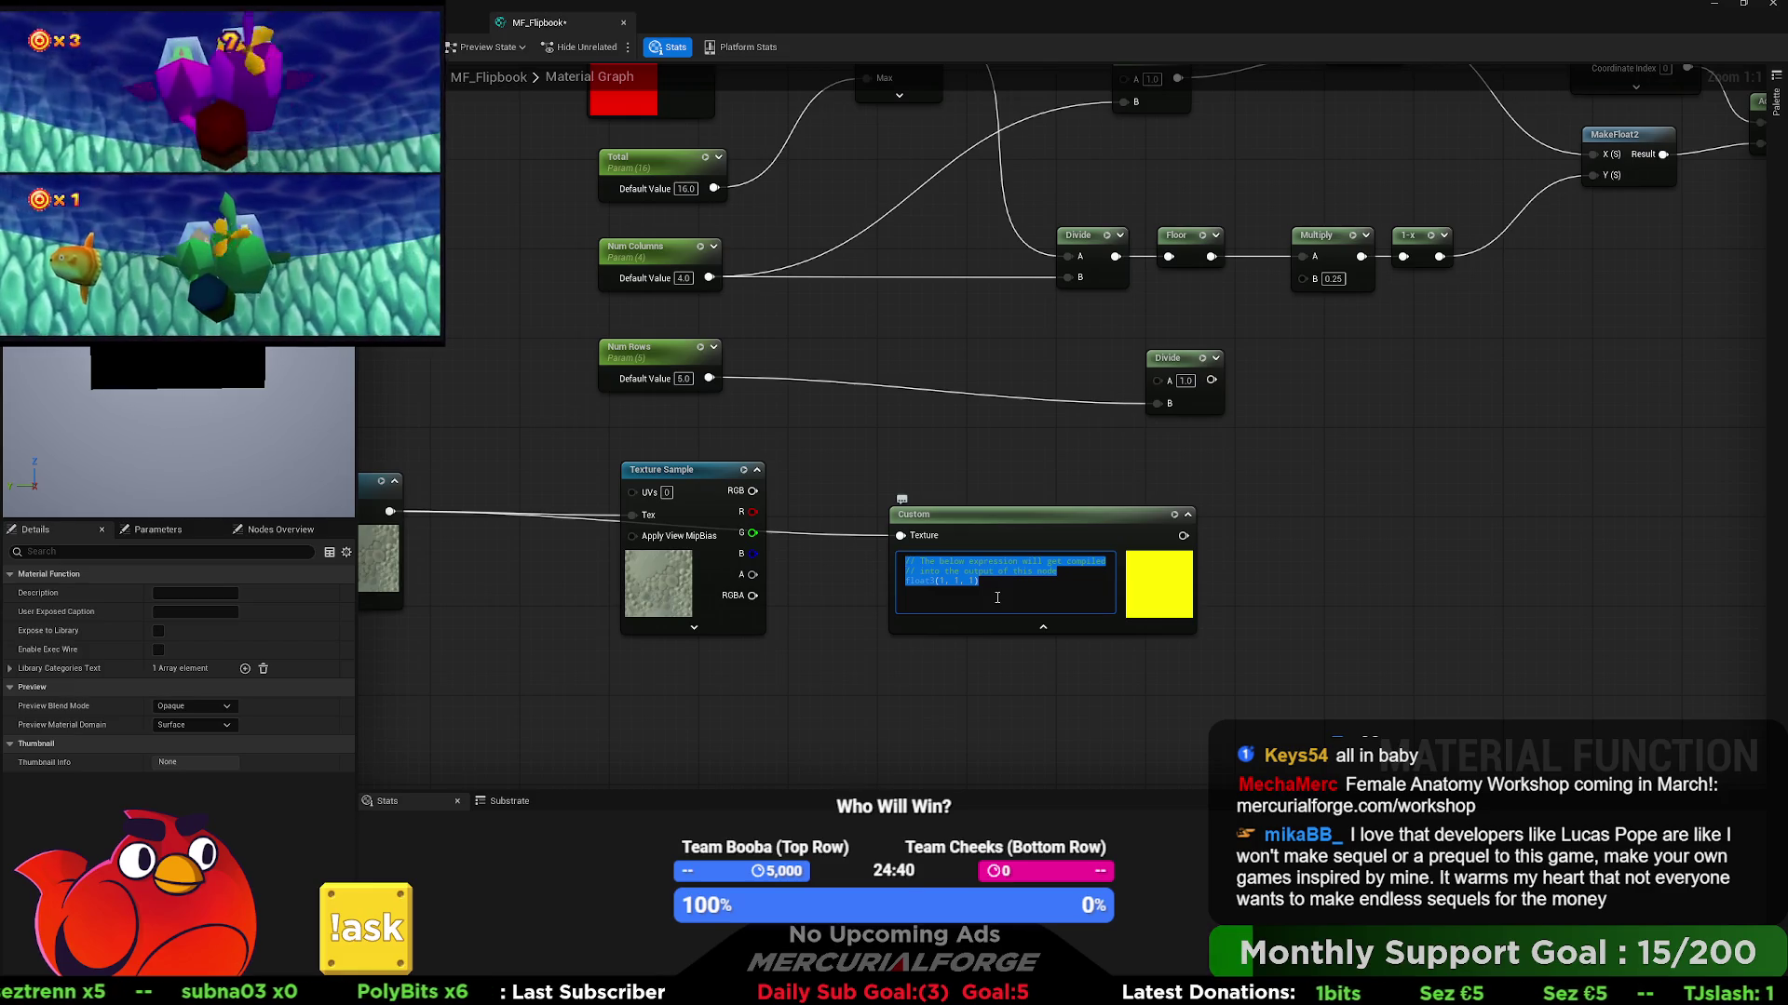
{"action": "type", "text": "Texture"}
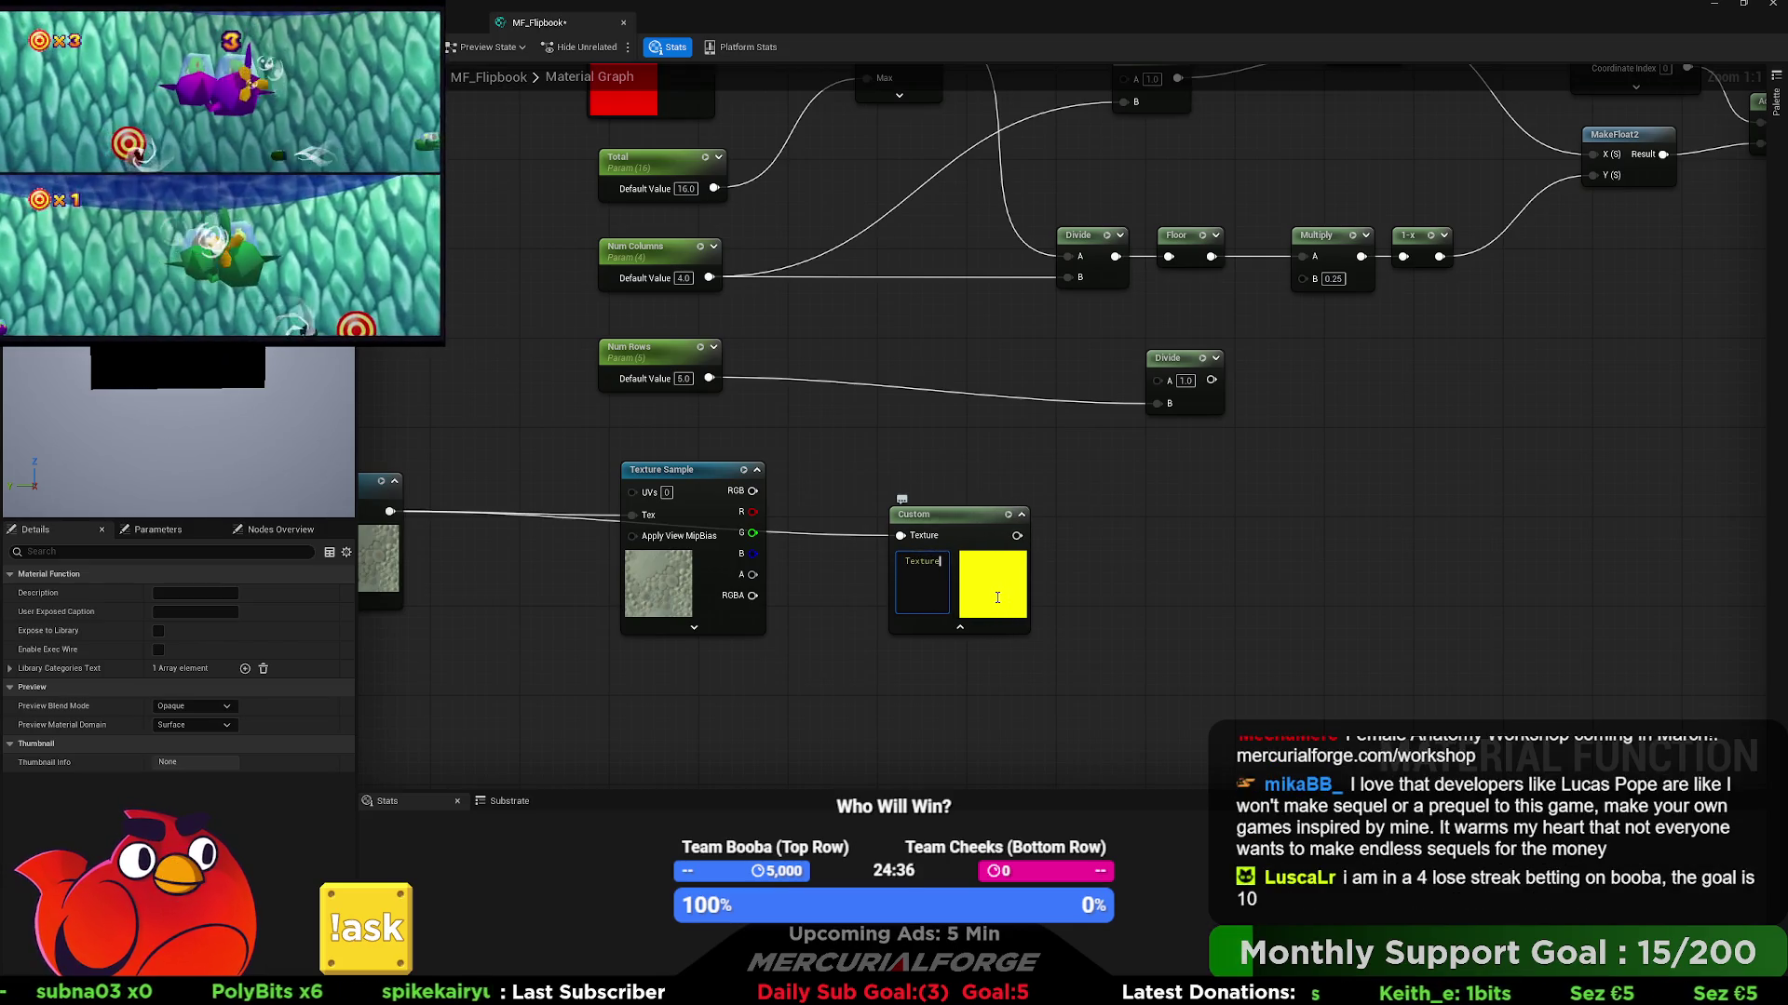
{"action": "type", "text": ".Get"}
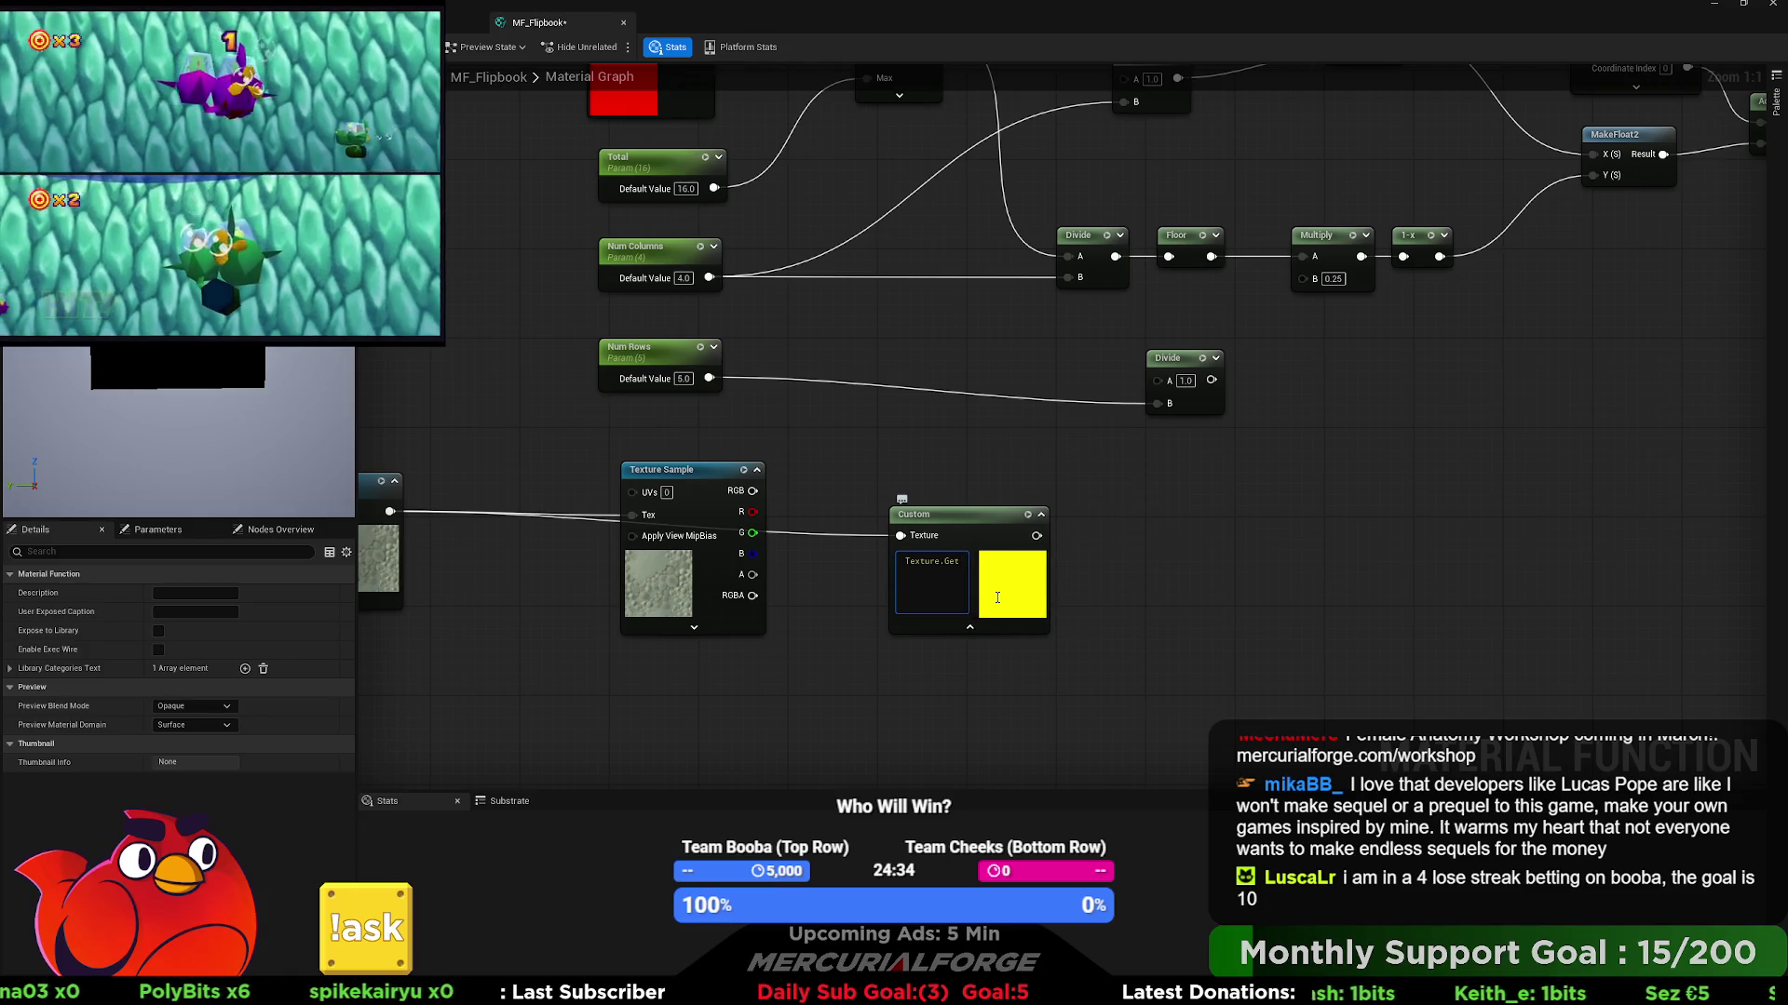
{"action": "type", "text": "Dimentions("}
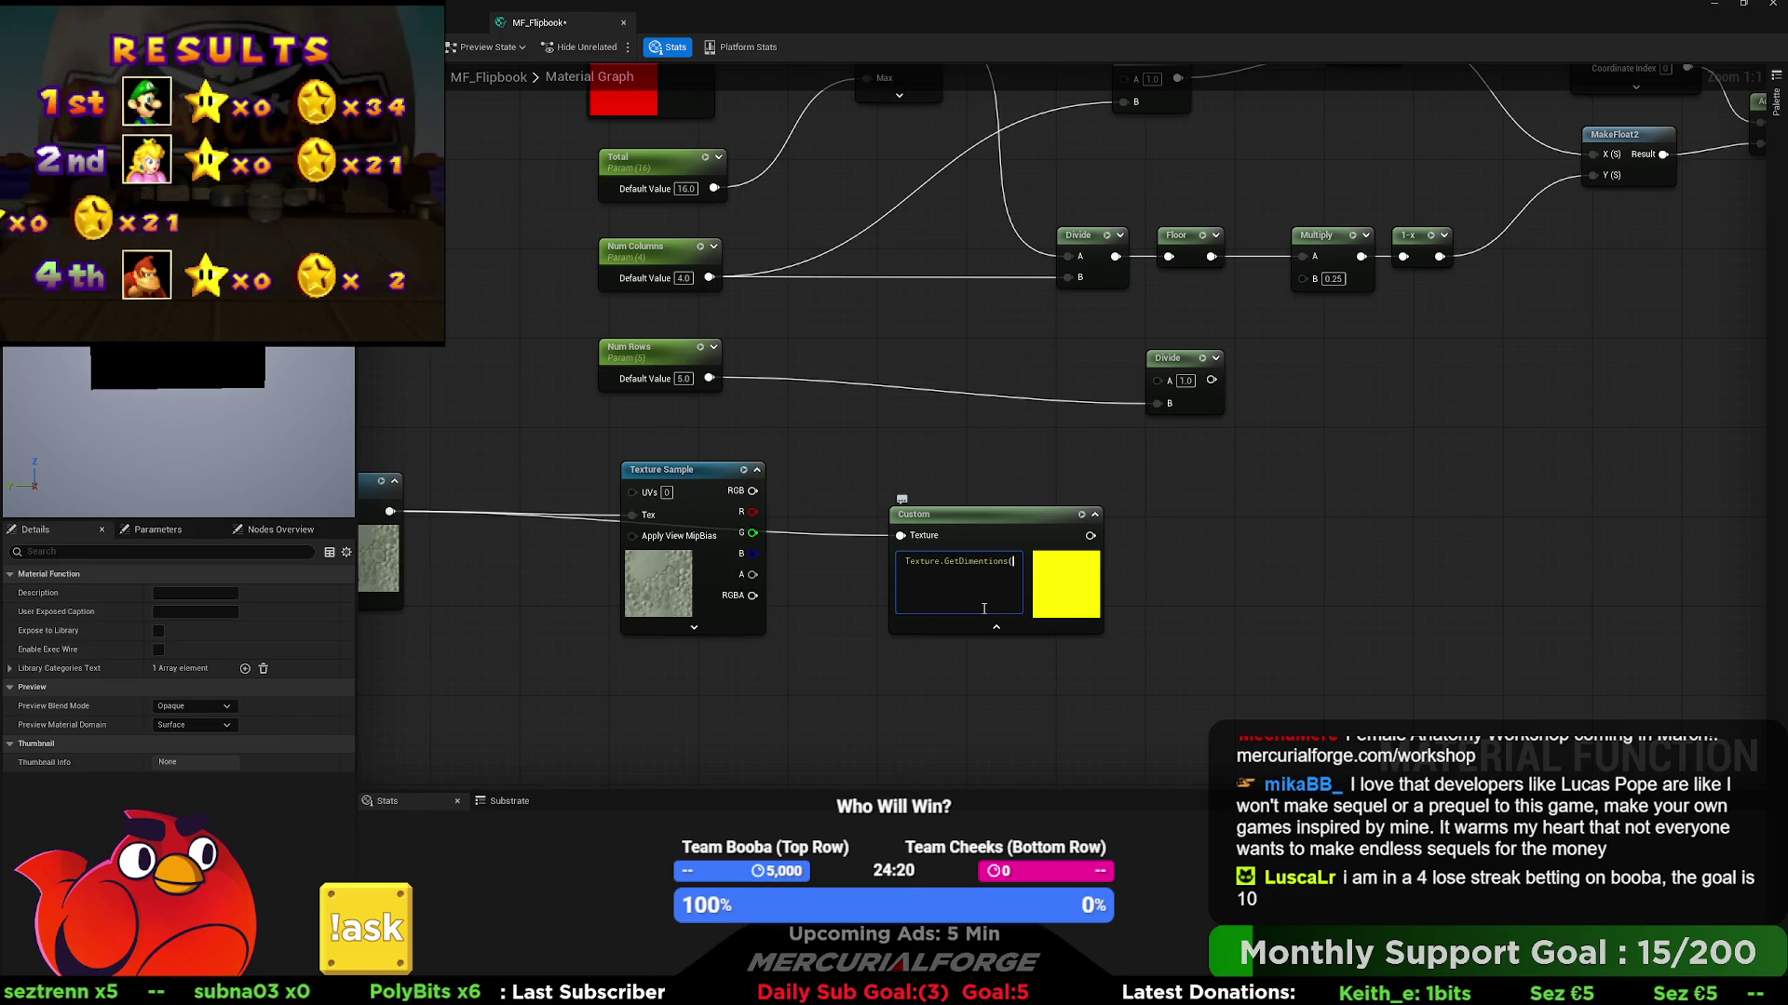
{"action": "type", "text": "Texture.x"}
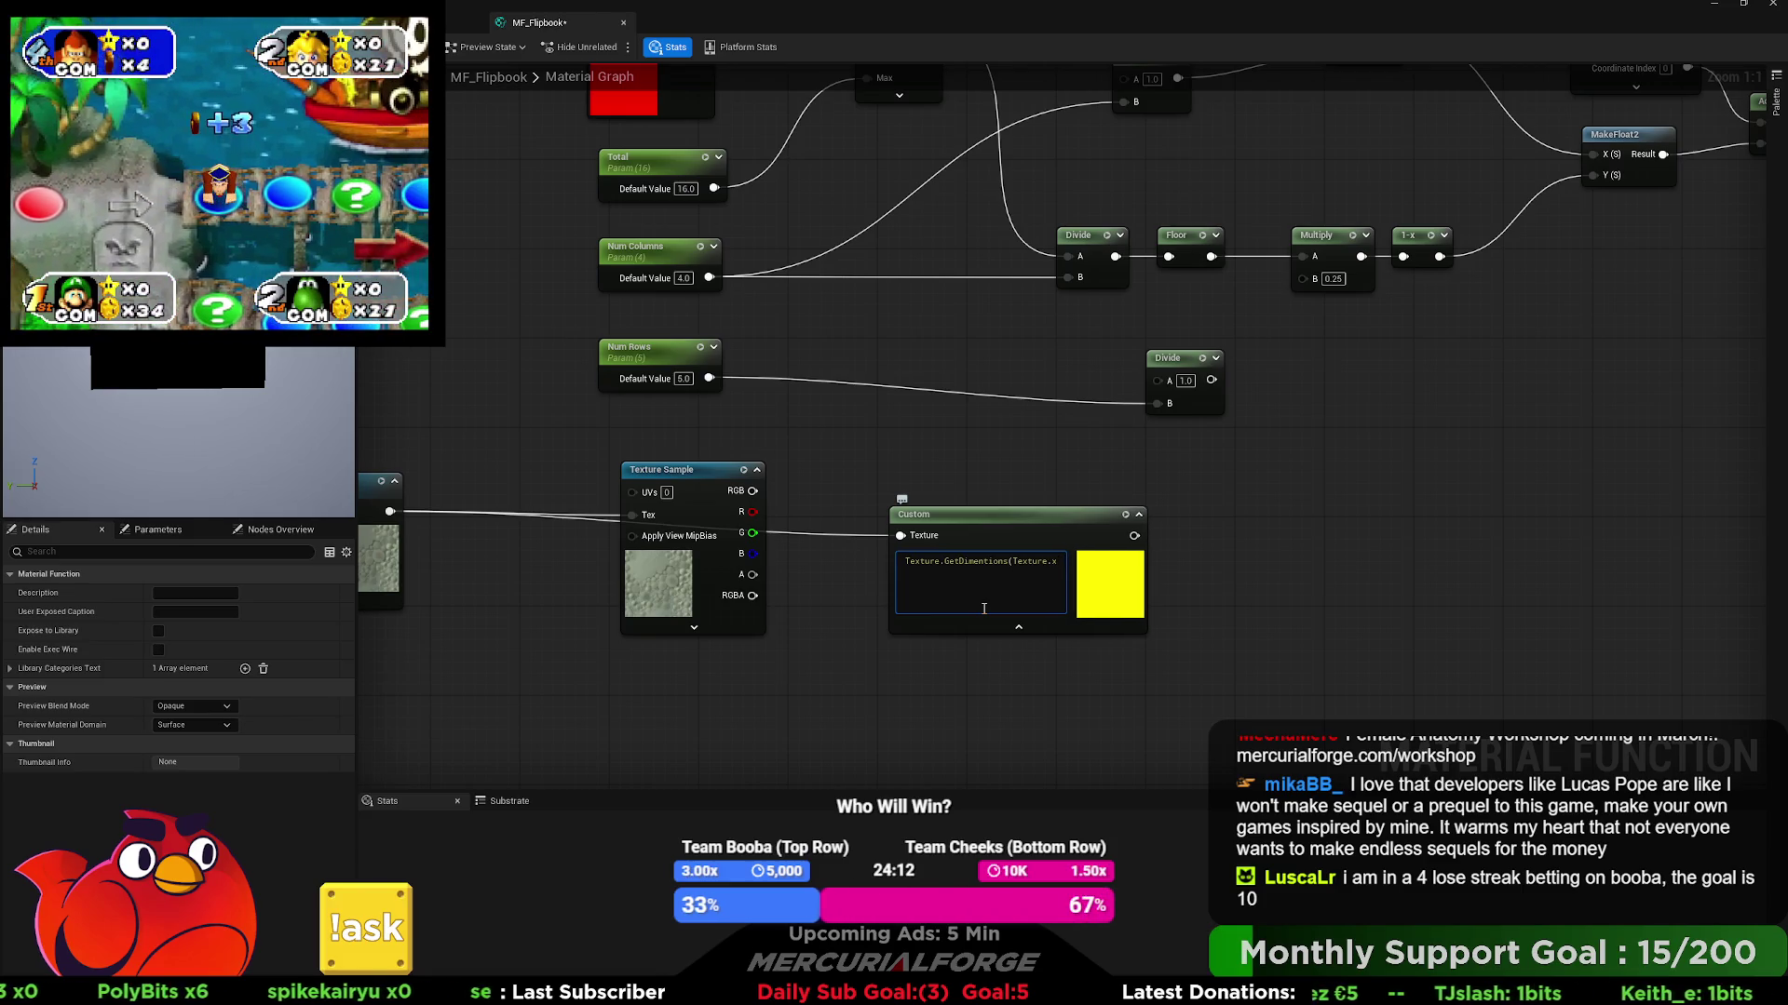
{"action": "key", "text": "ctrl+a"}
{"action": "key", "text": "BackSpace"}
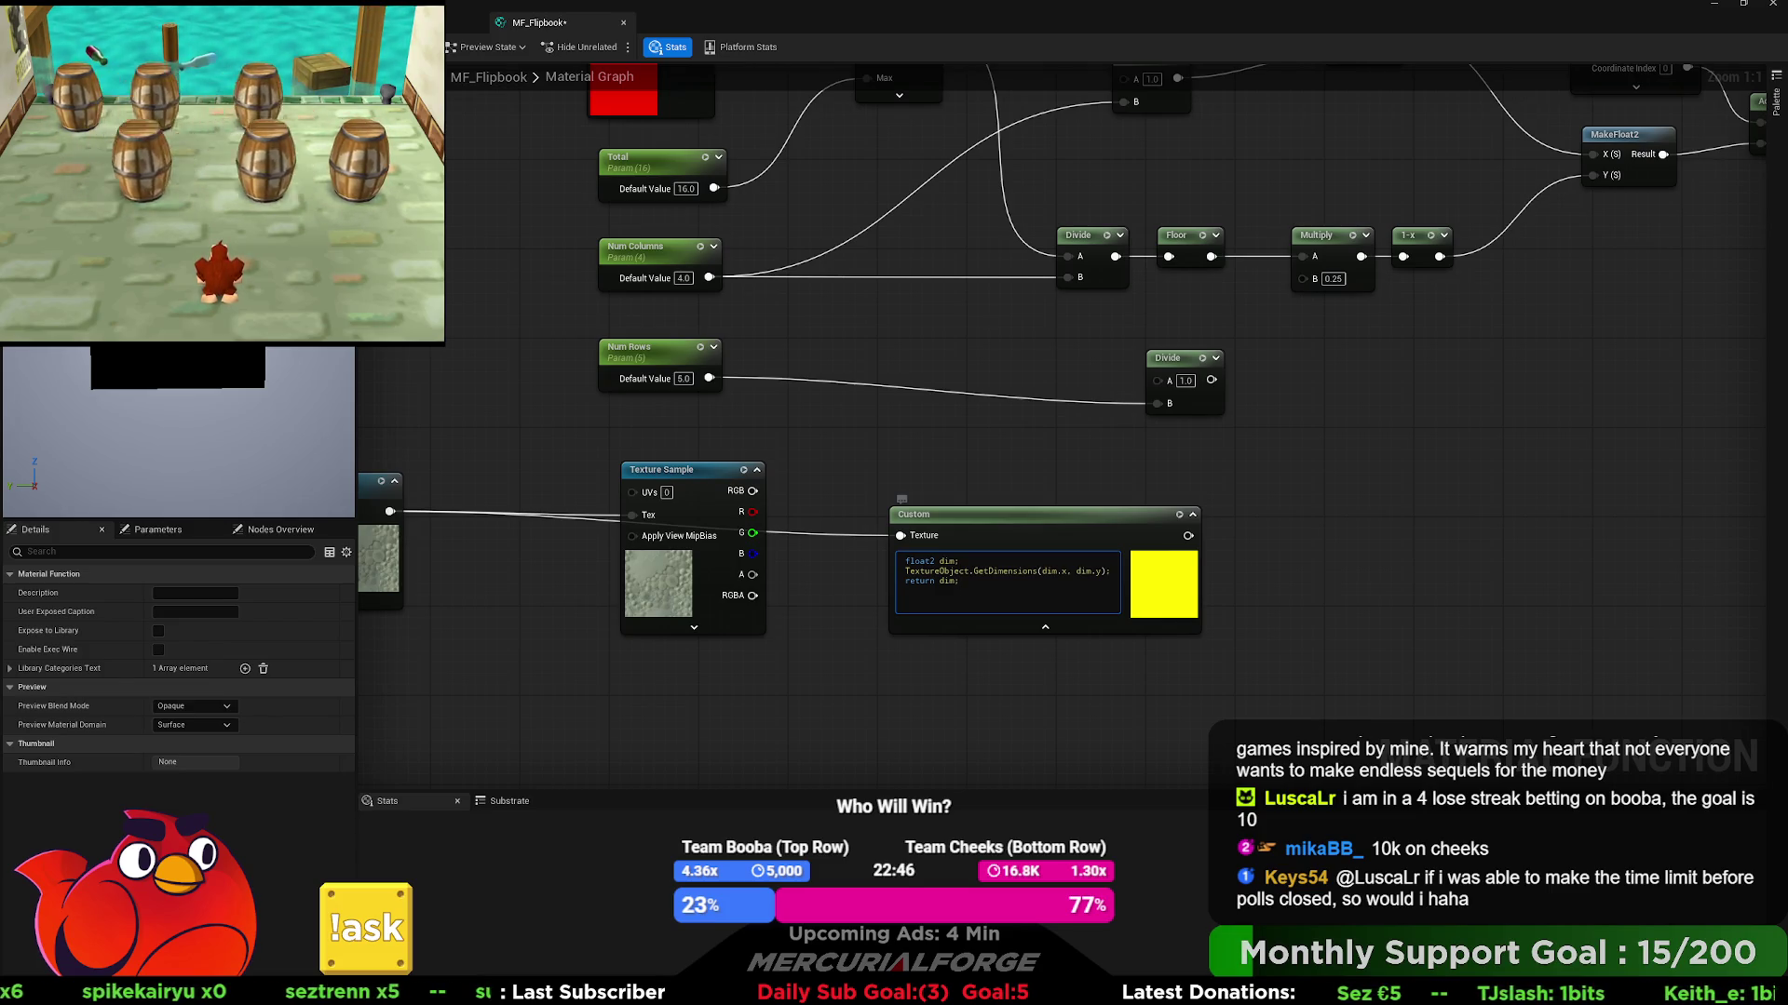
- Nudge the Custom node, now holding the float2 dim GetDimensions code, slightly up and right
{"action": "left_click_drag", "start_coordinate": [984, 514], "coordinate": [1006, 503]}
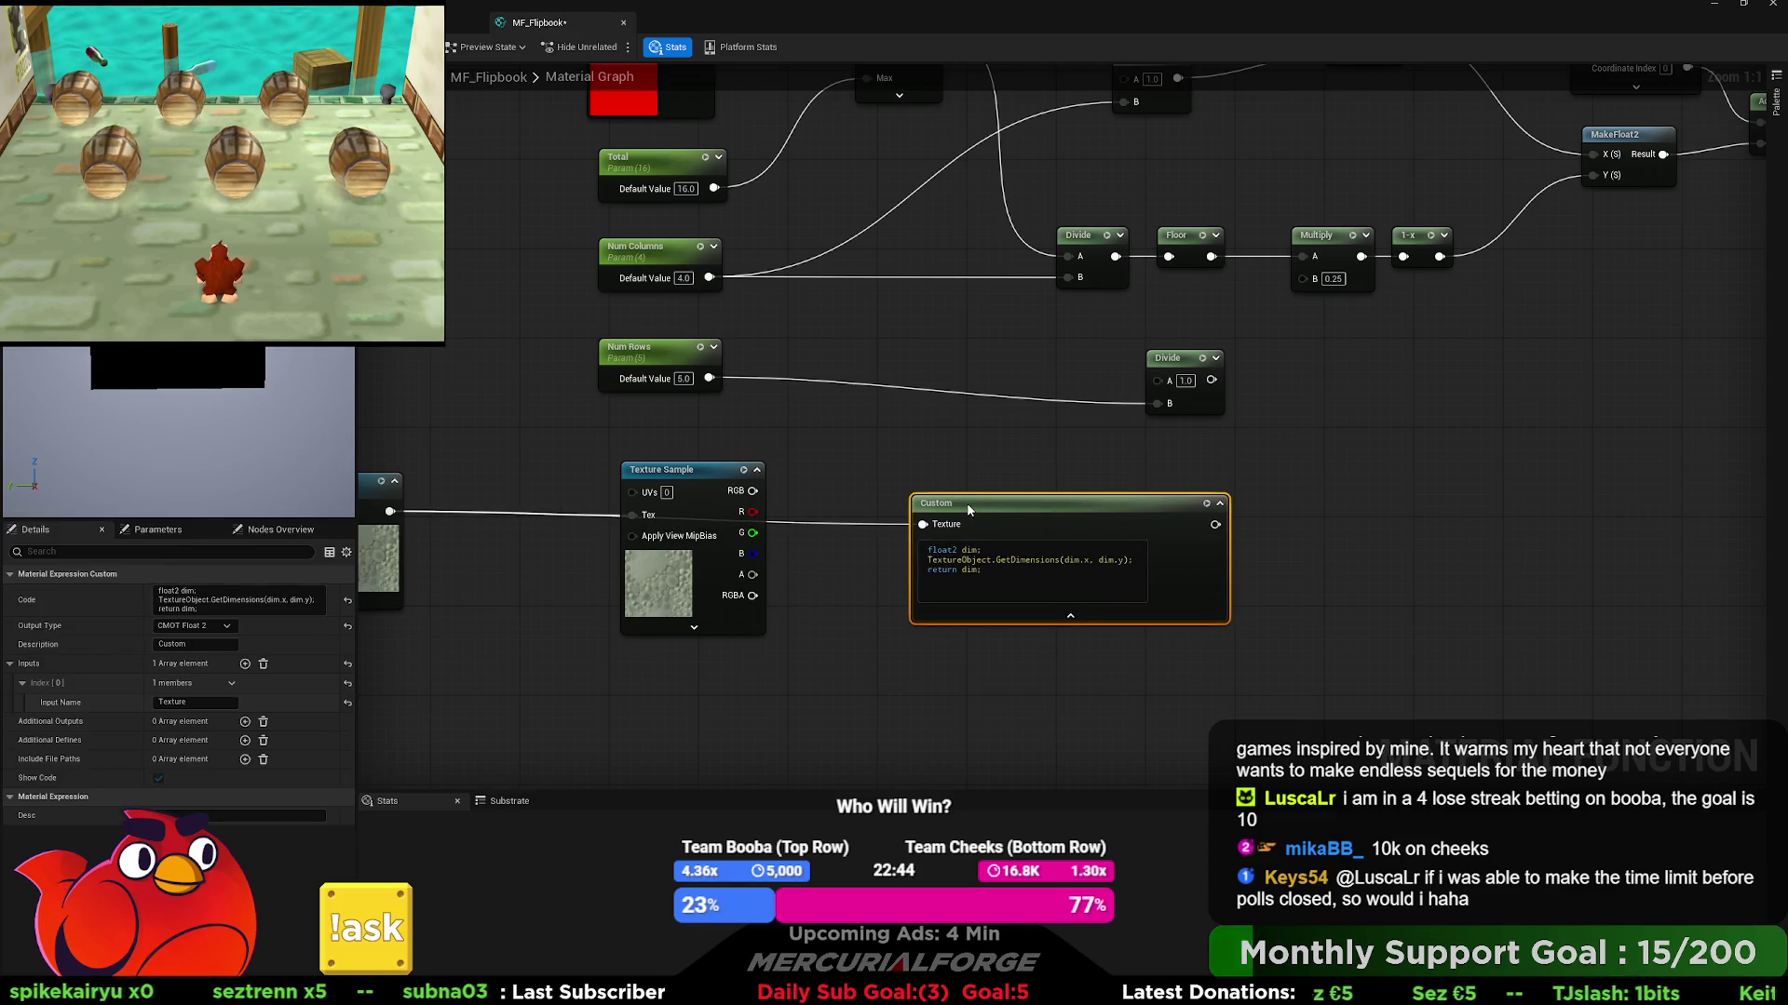
- Add BreakOutFloat2Components on the Custom result and wire it into a new DebugFloat2Values node
{"action": "left_click_drag", "start_coordinate": [1213, 527], "coordinate": [1263, 529]}
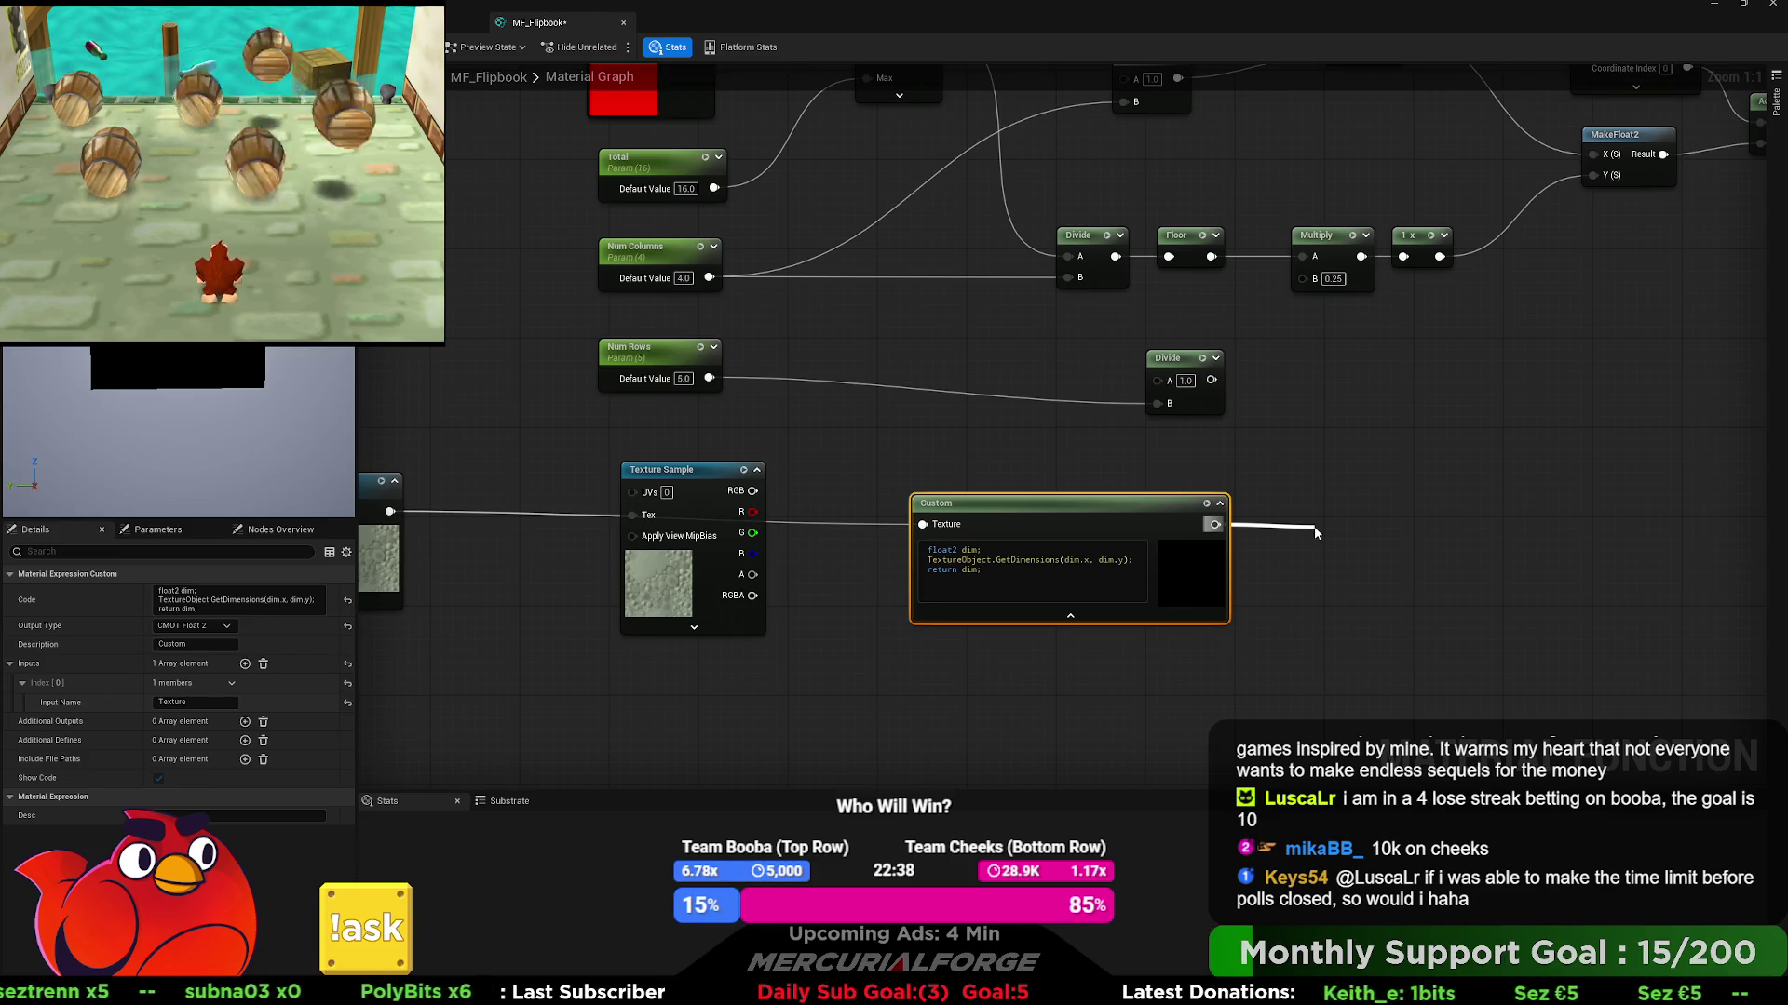
{"action": "mouse_move", "coordinate": [1315, 527]}
{"action": "left_mouse_down"}
{"action": "mouse_move", "coordinate": [1337, 523]}
{"action": "mouse_move", "coordinate": [1127, 534]}
{"action": "left_mouse_up"}
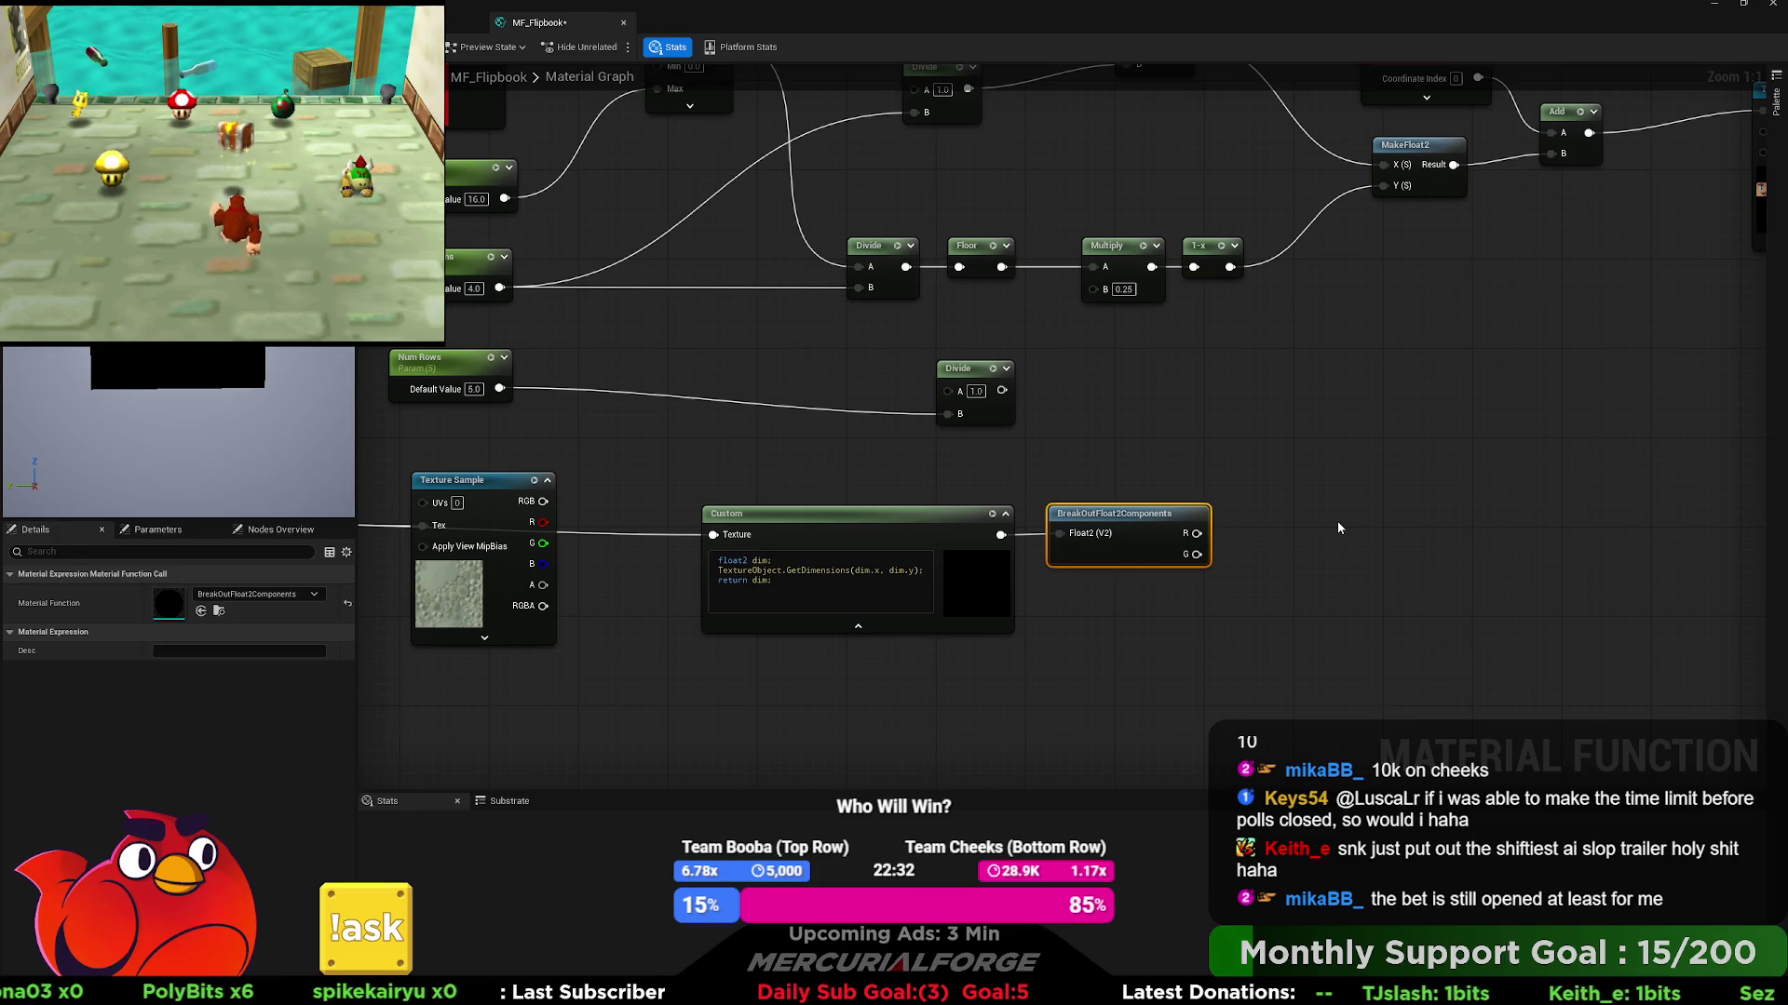
{"action": "left_click", "coordinate": [1337, 522]}
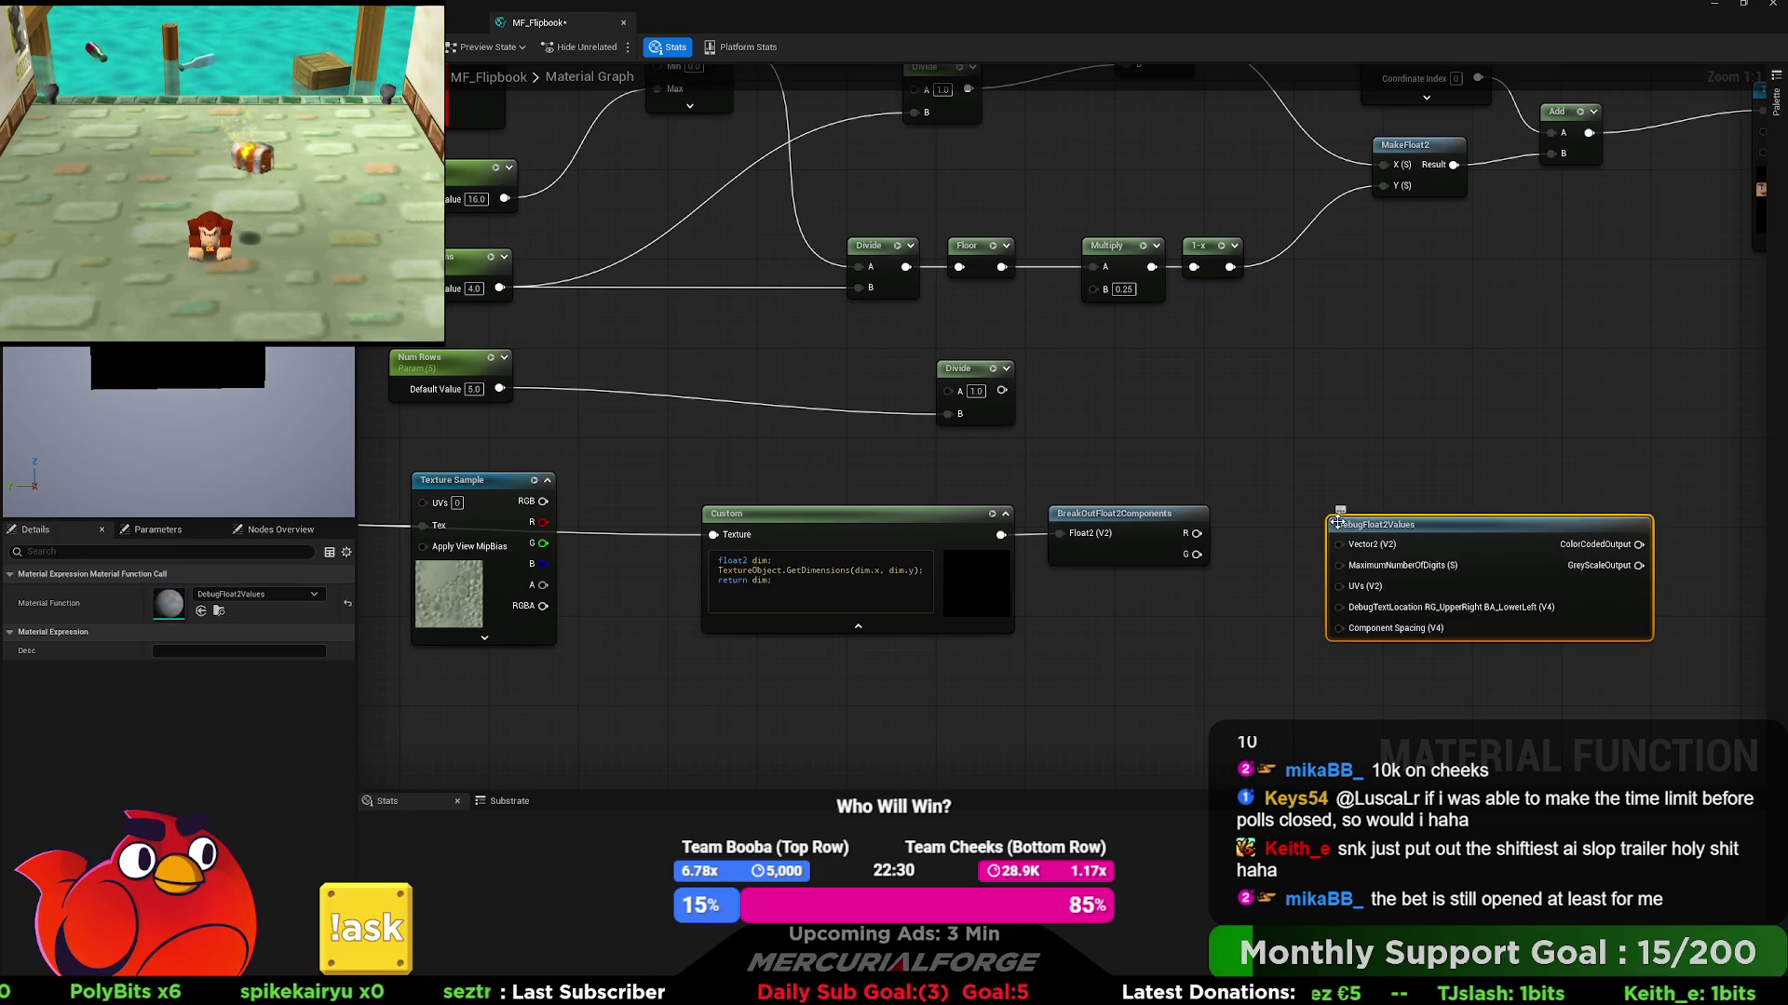
{"action": "mouse_move", "coordinate": [1001, 536]}
{"action": "left_mouse_down"}
{"action": "mouse_move", "coordinate": [1424, 558]}
{"action": "mouse_move", "coordinate": [1338, 544]}
{"action": "left_mouse_up"}
{"action": "left_click", "coordinate": [1505, 562]}
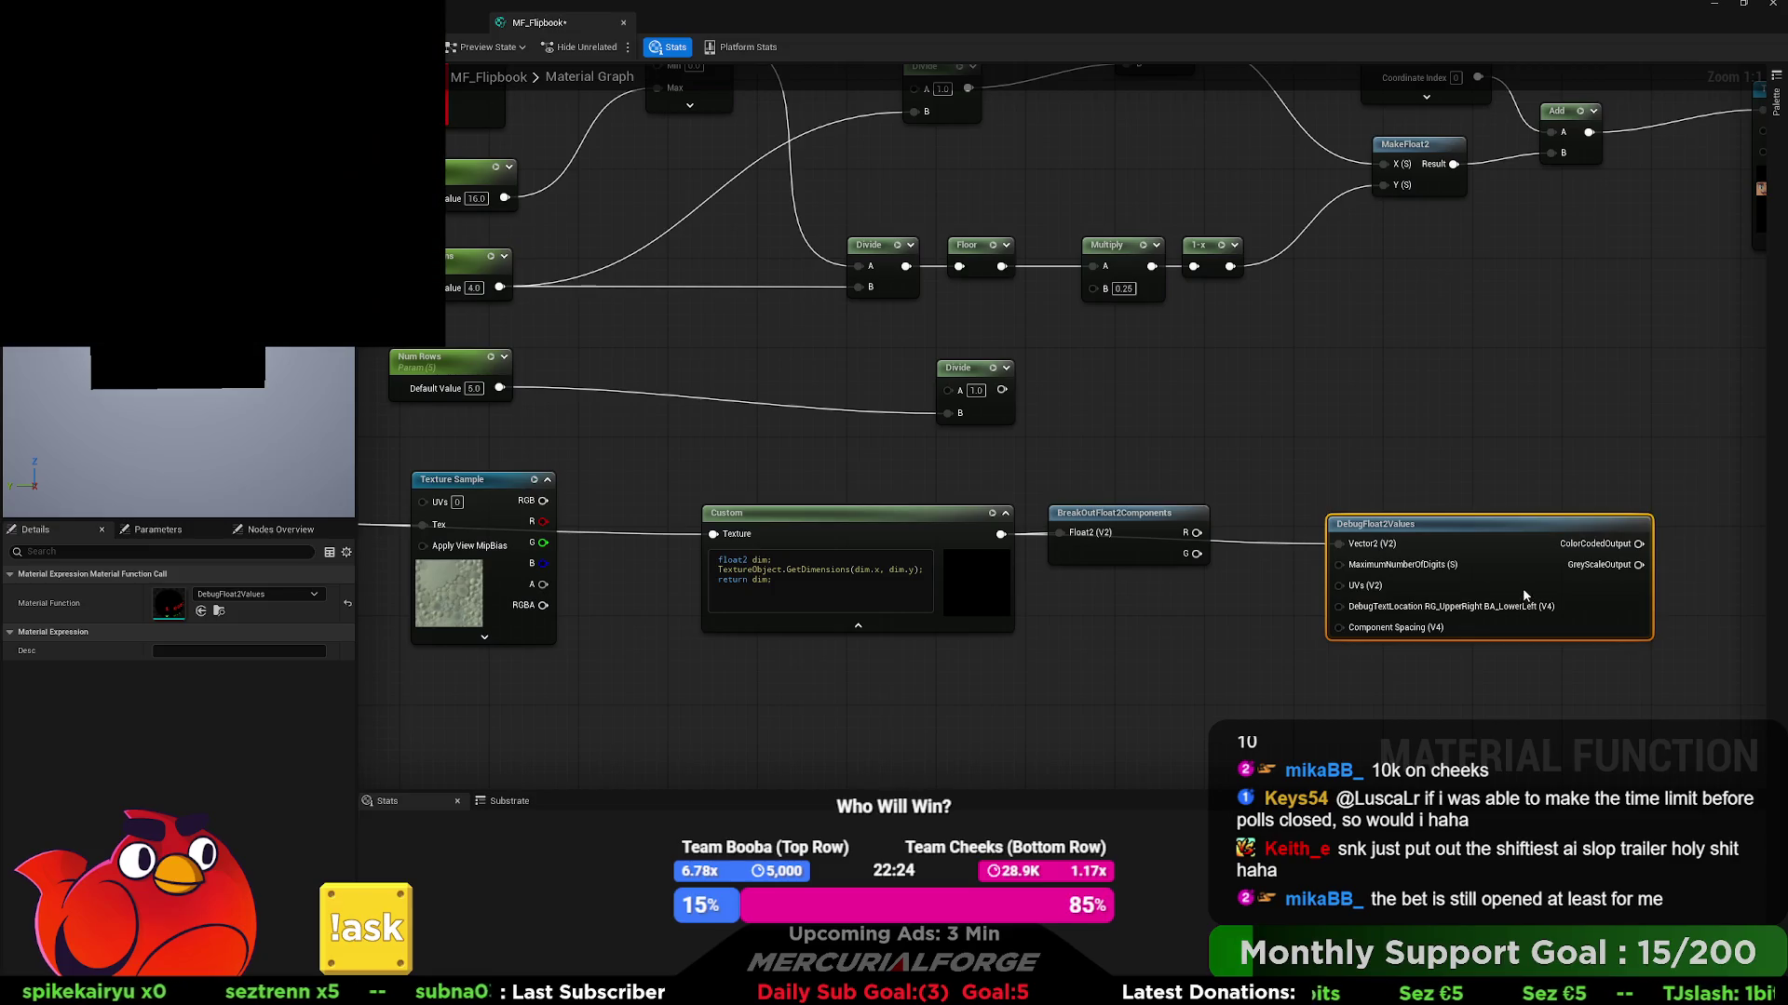
{"action": "key", "text": "space"}
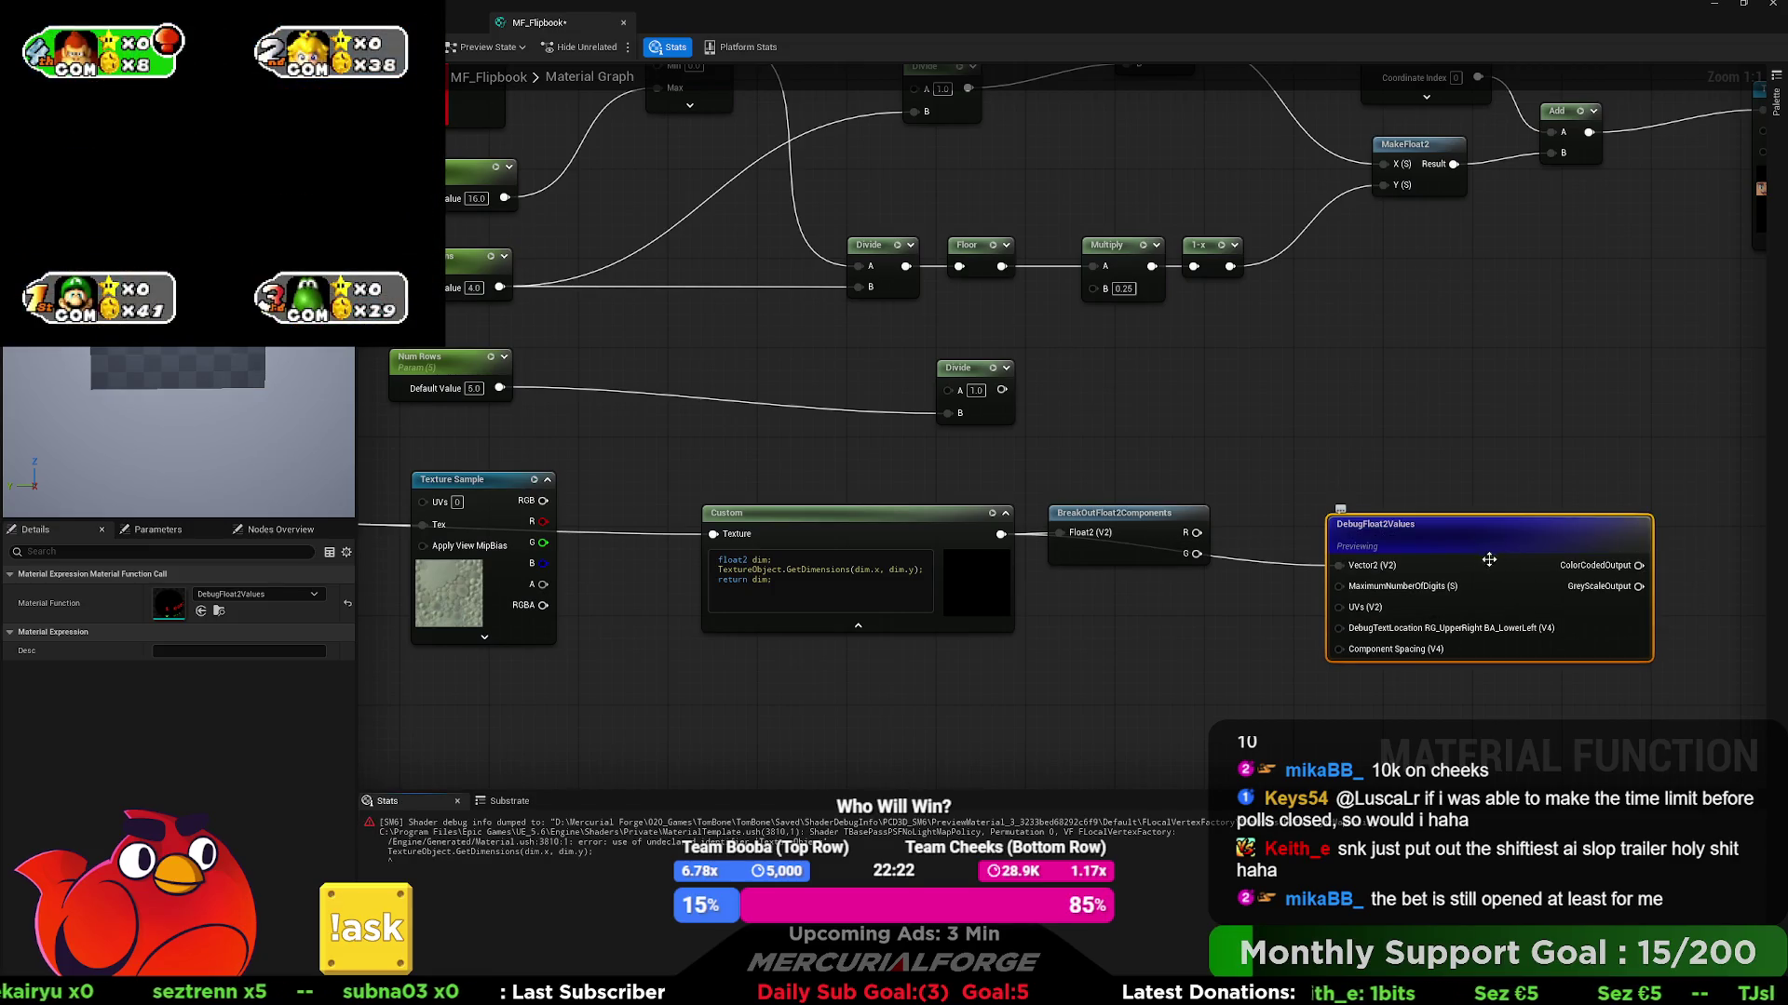
- Rename the Custom node's input in Details (DimTex, then Texture Object) until the compile error clears
{"action": "left_click_drag", "start_coordinate": [601, 507], "coordinate": [920, 499]}
{"action": "left_click", "coordinate": [1071, 514]}
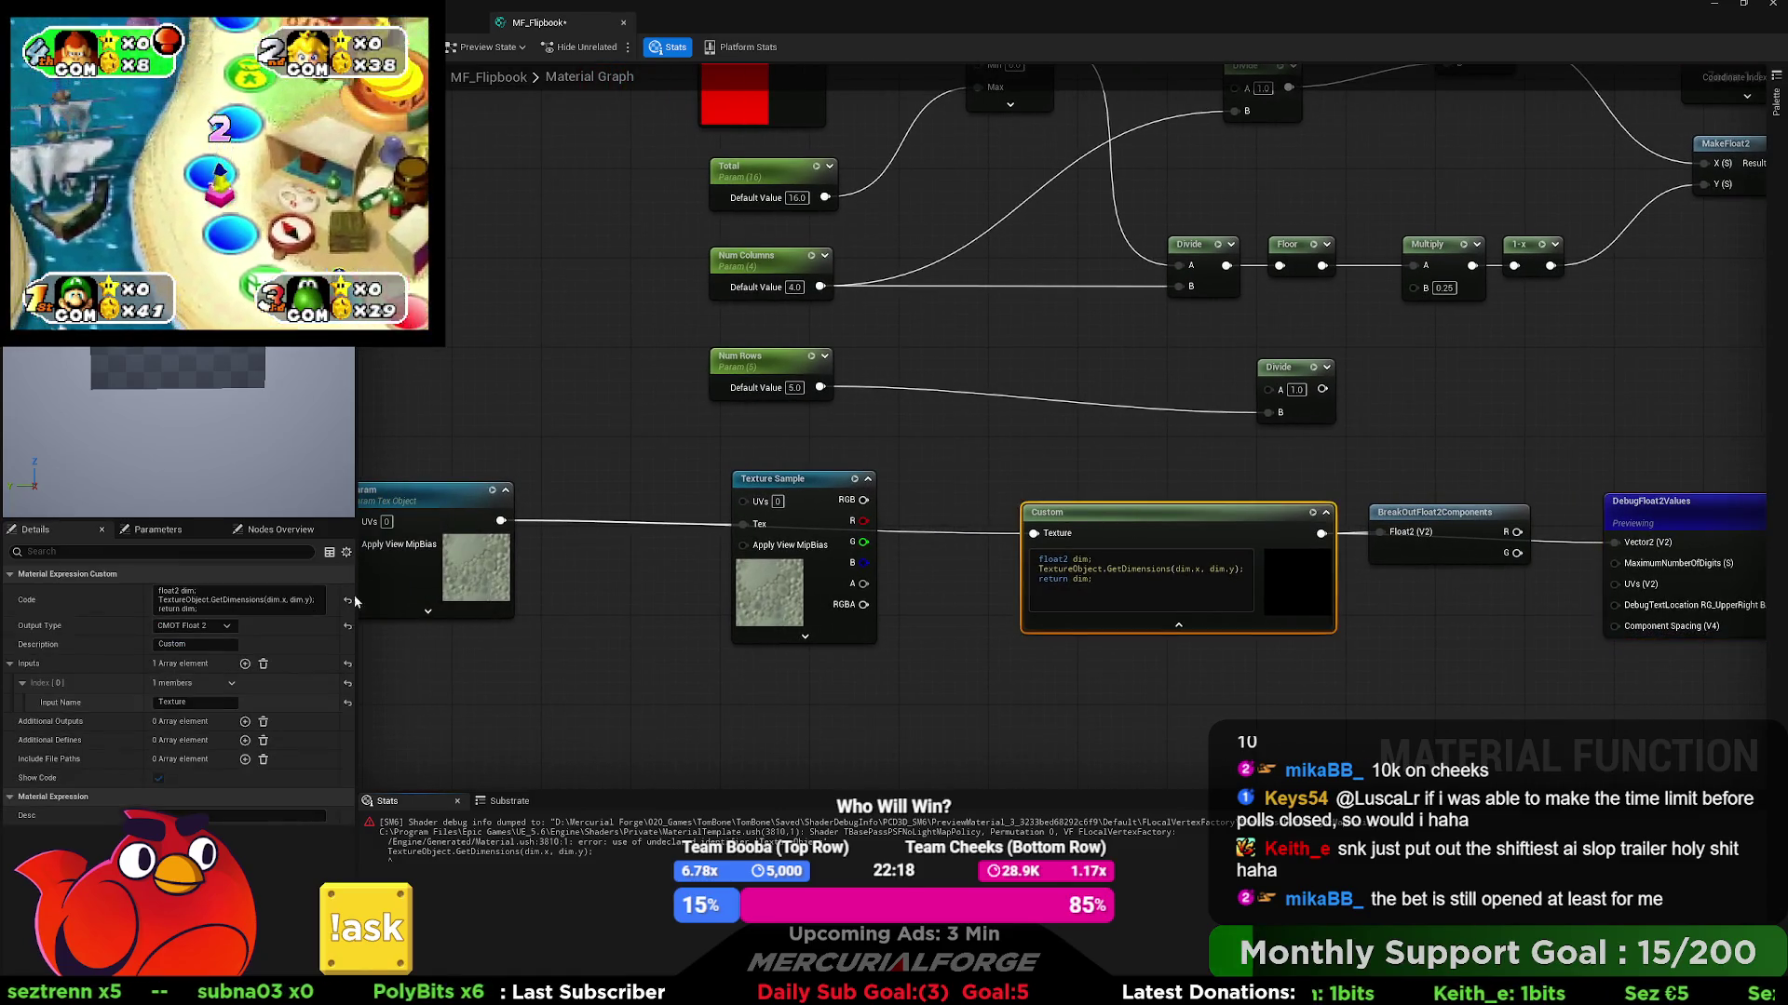
{"action": "left_click", "coordinate": [205, 703]}
{"action": "type", "text": "Dim"}
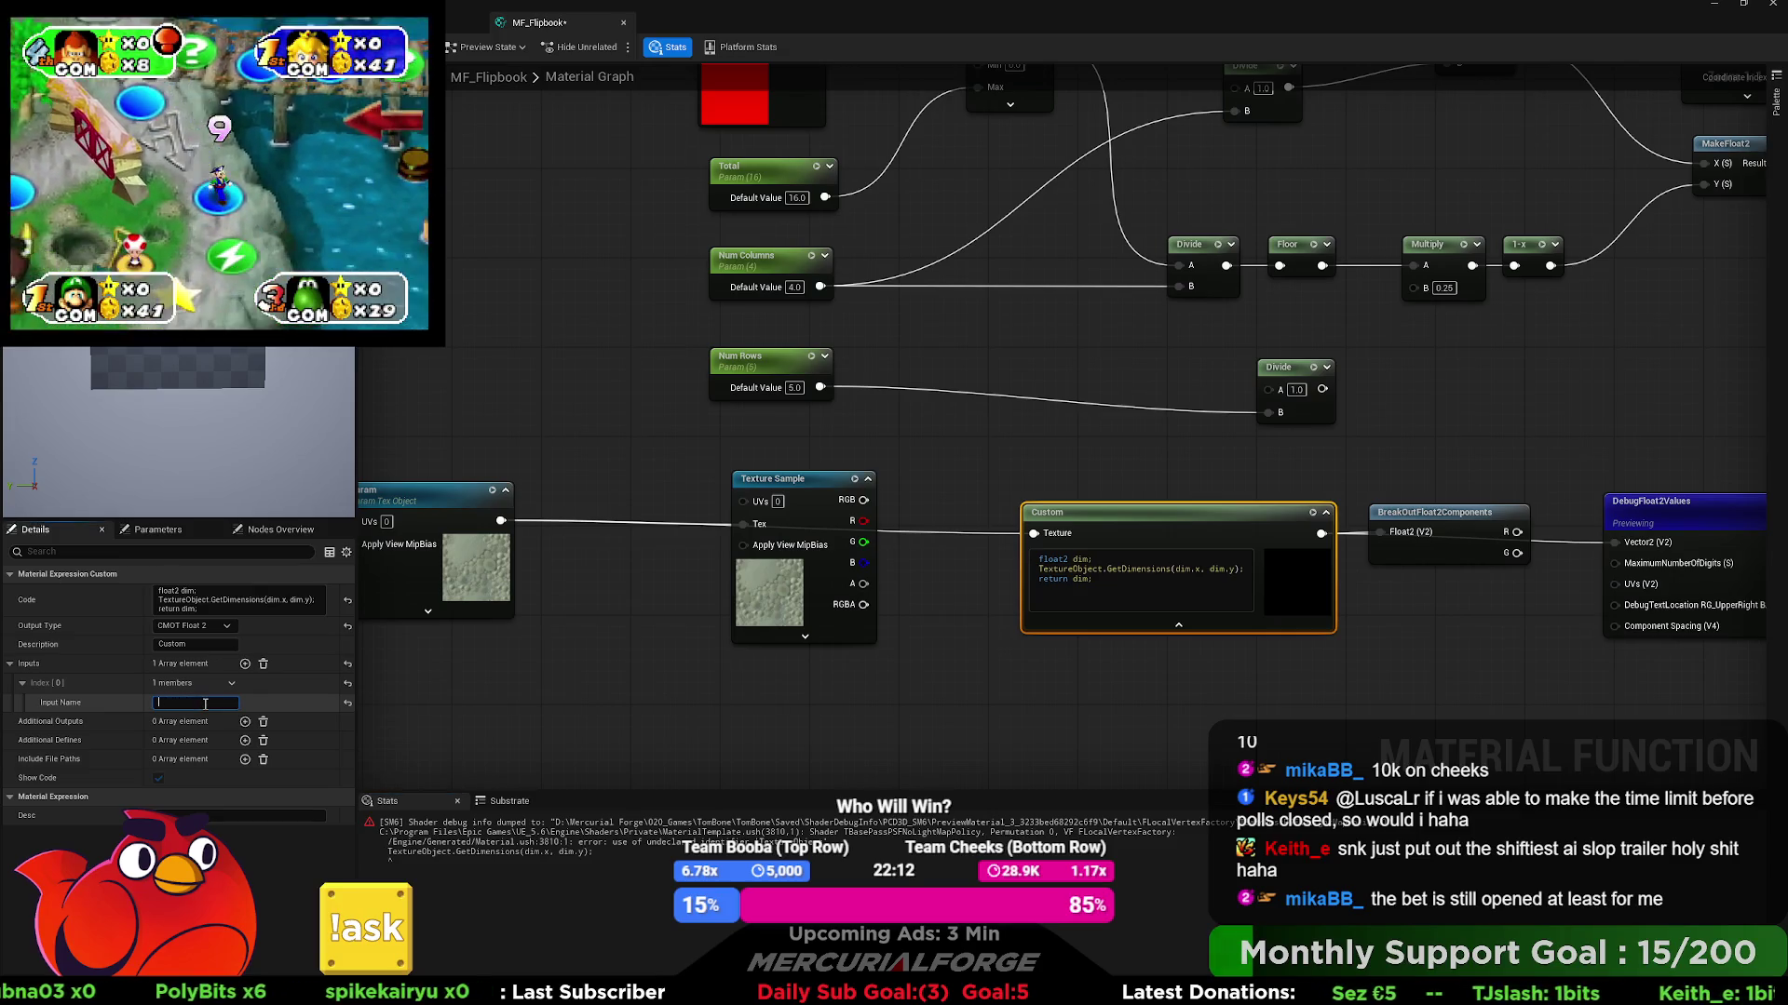
{"action": "type", "text": "Tex"}
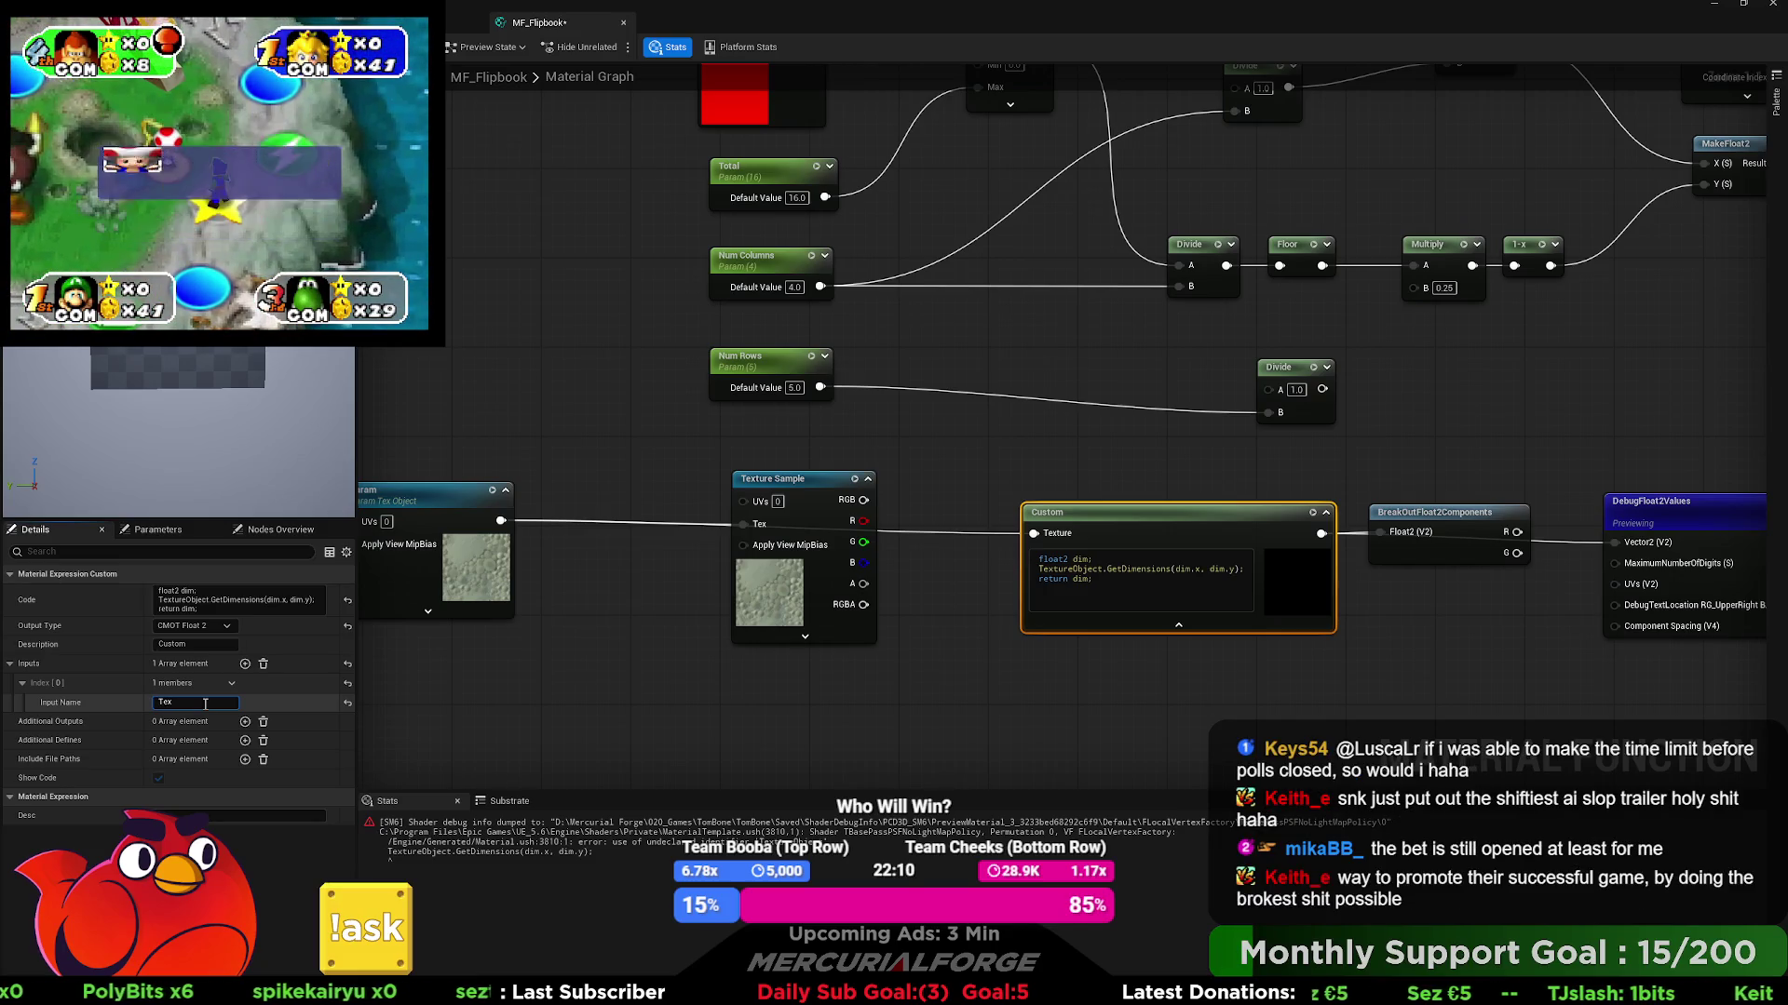
{"action": "key", "text": "Return"}
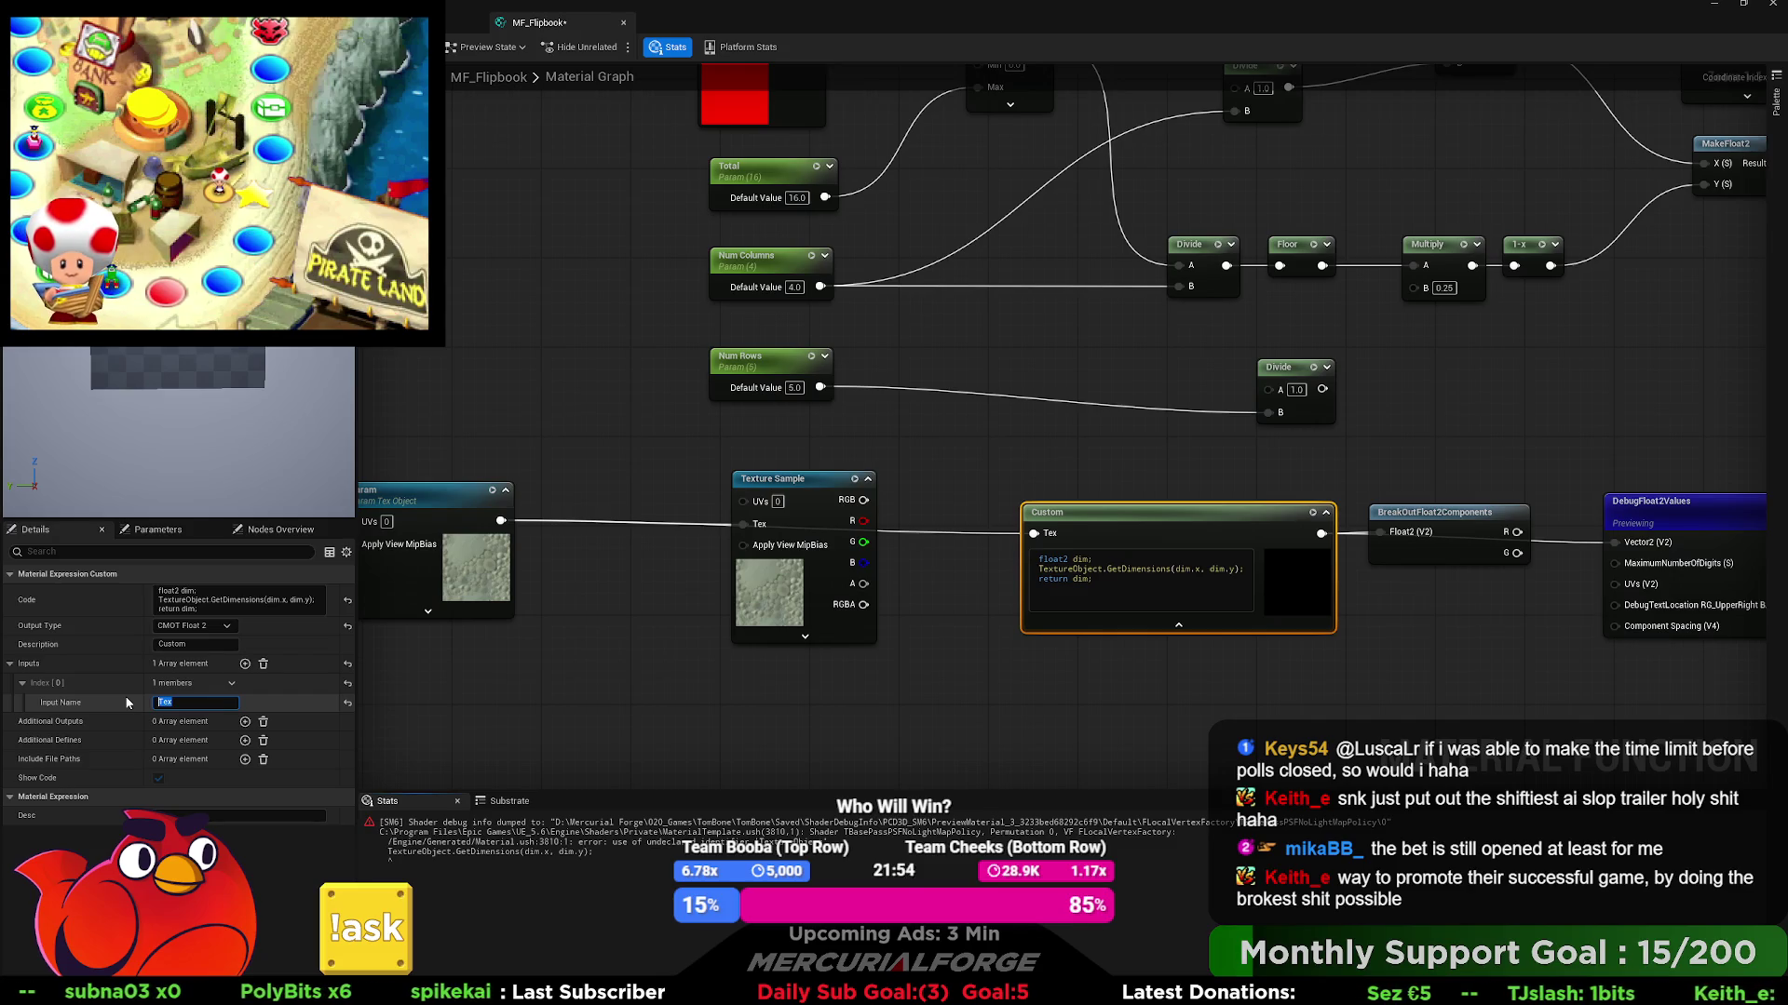
{"action": "type", "text": "Texture Object"}
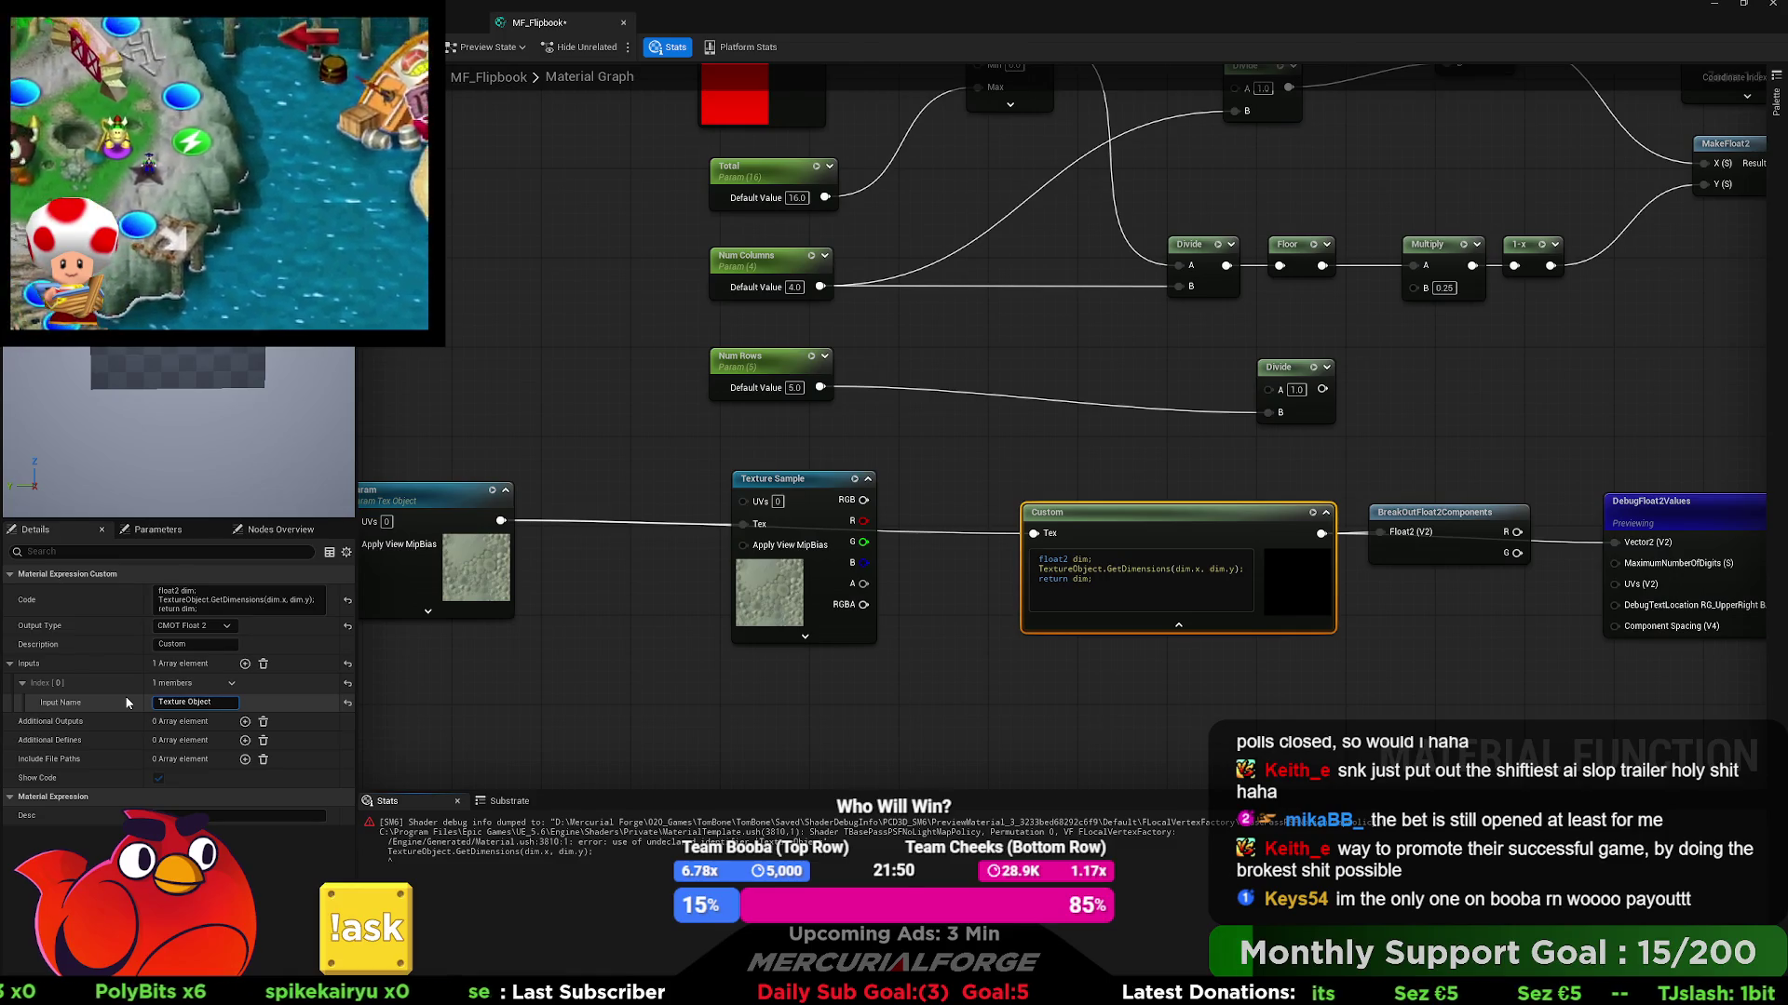
{"action": "key", "text": "Return"}
{"action": "left_click", "coordinate": [1122, 715]}
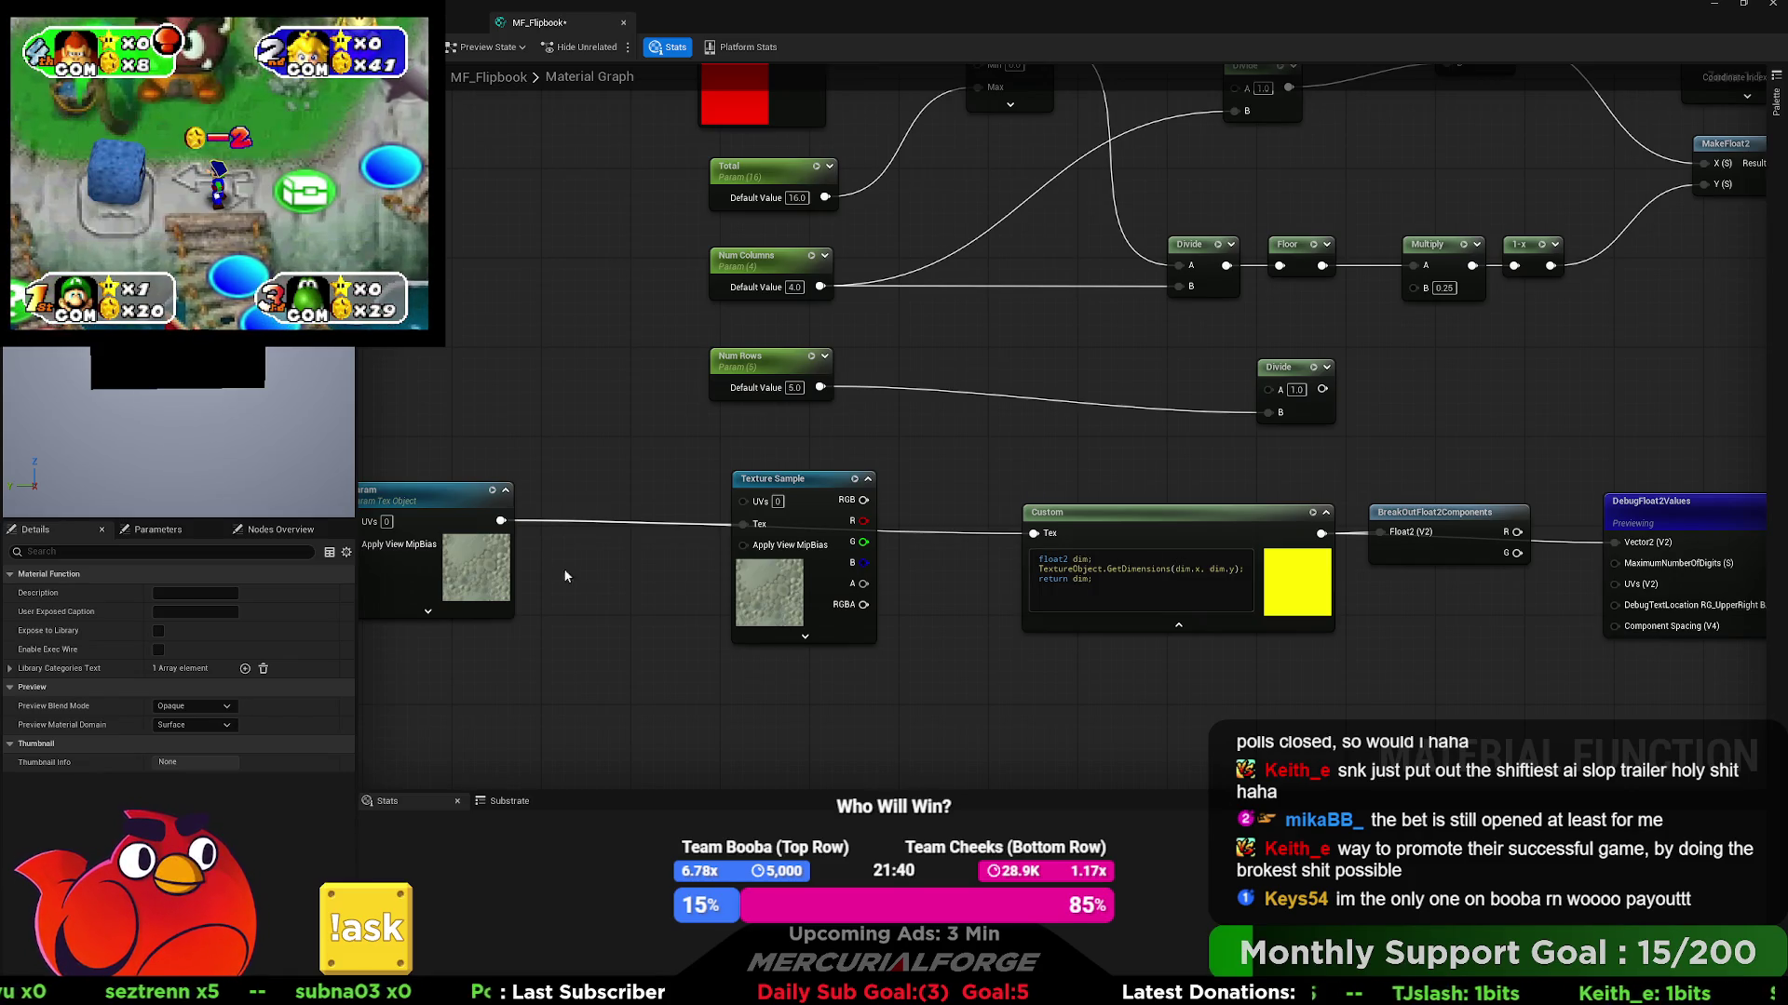
{"action": "left_click_drag", "start_coordinate": [439, 503], "coordinate": [619, 514]}
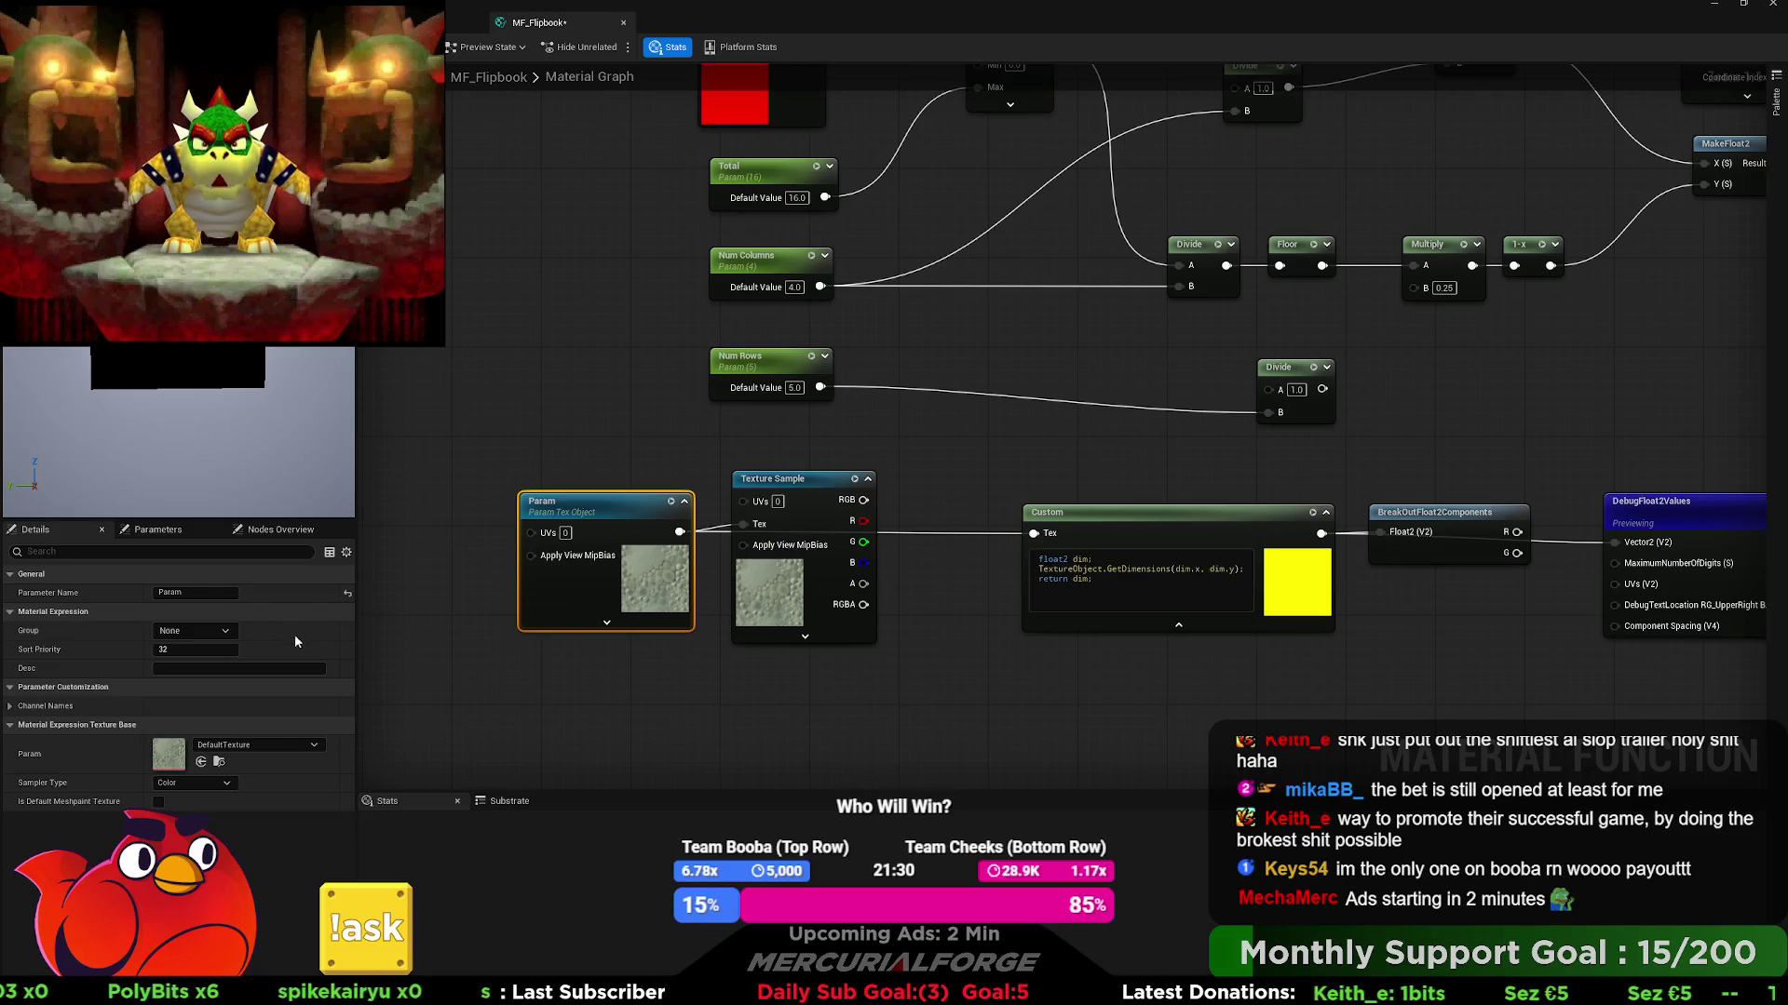
- Delete the extra Texture Sample node and rename the Param texture object parameter to 'Texture'
{"action": "left_click_drag", "start_coordinate": [733, 693], "coordinate": [607, 714]}
{"action": "left_click", "coordinate": [705, 506]}
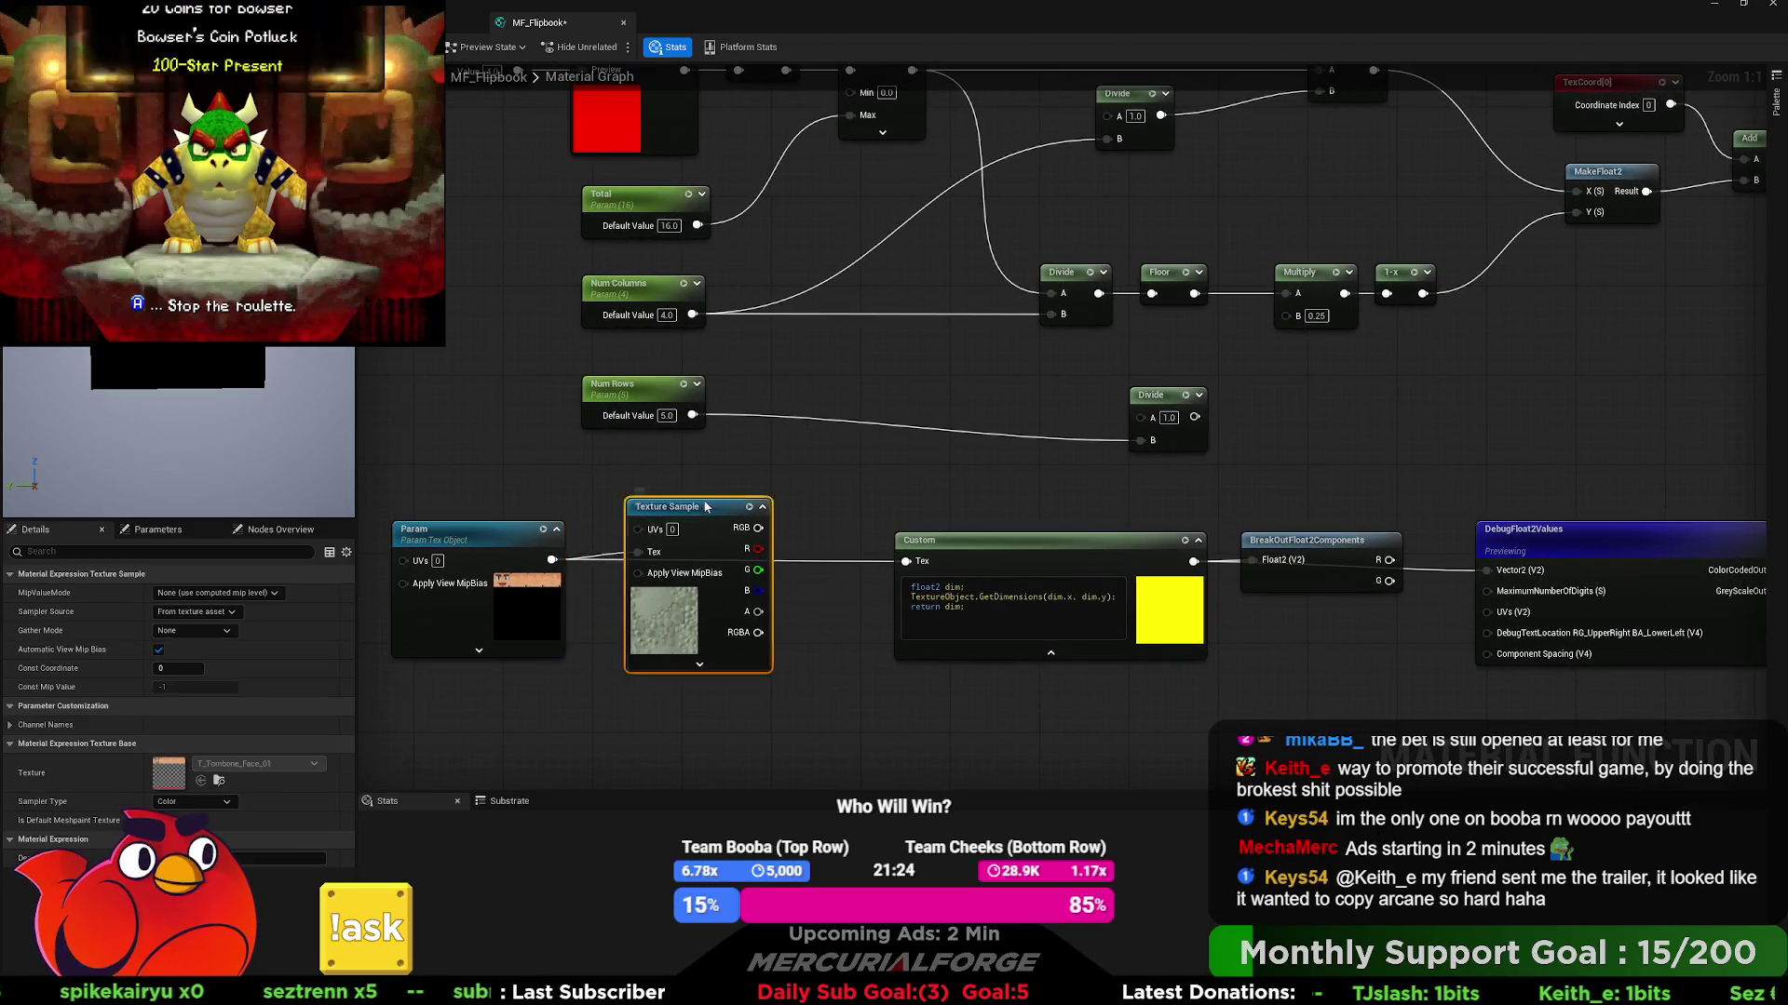
{"action": "left_click_drag", "start_coordinate": [705, 506], "coordinate": [722, 524]}
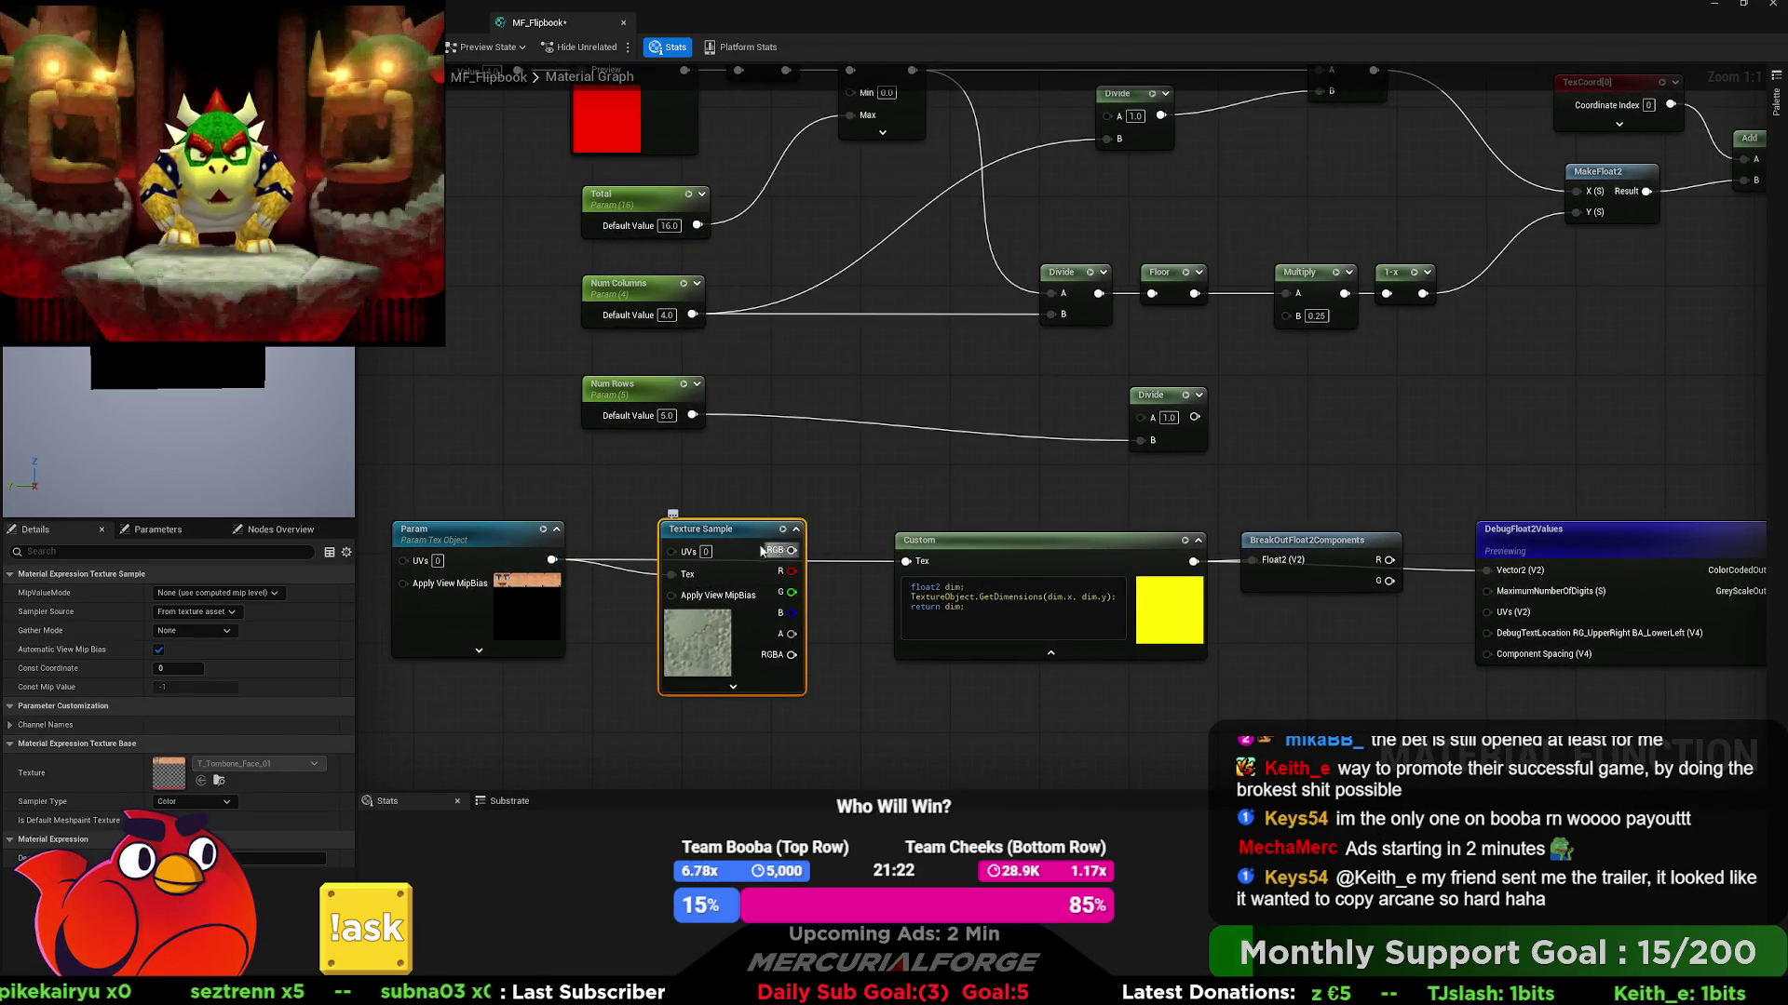
{"action": "key", "text": "Delete"}
{"action": "double_click", "coordinate": [482, 538]}
{"action": "type", "text": "Texture"}
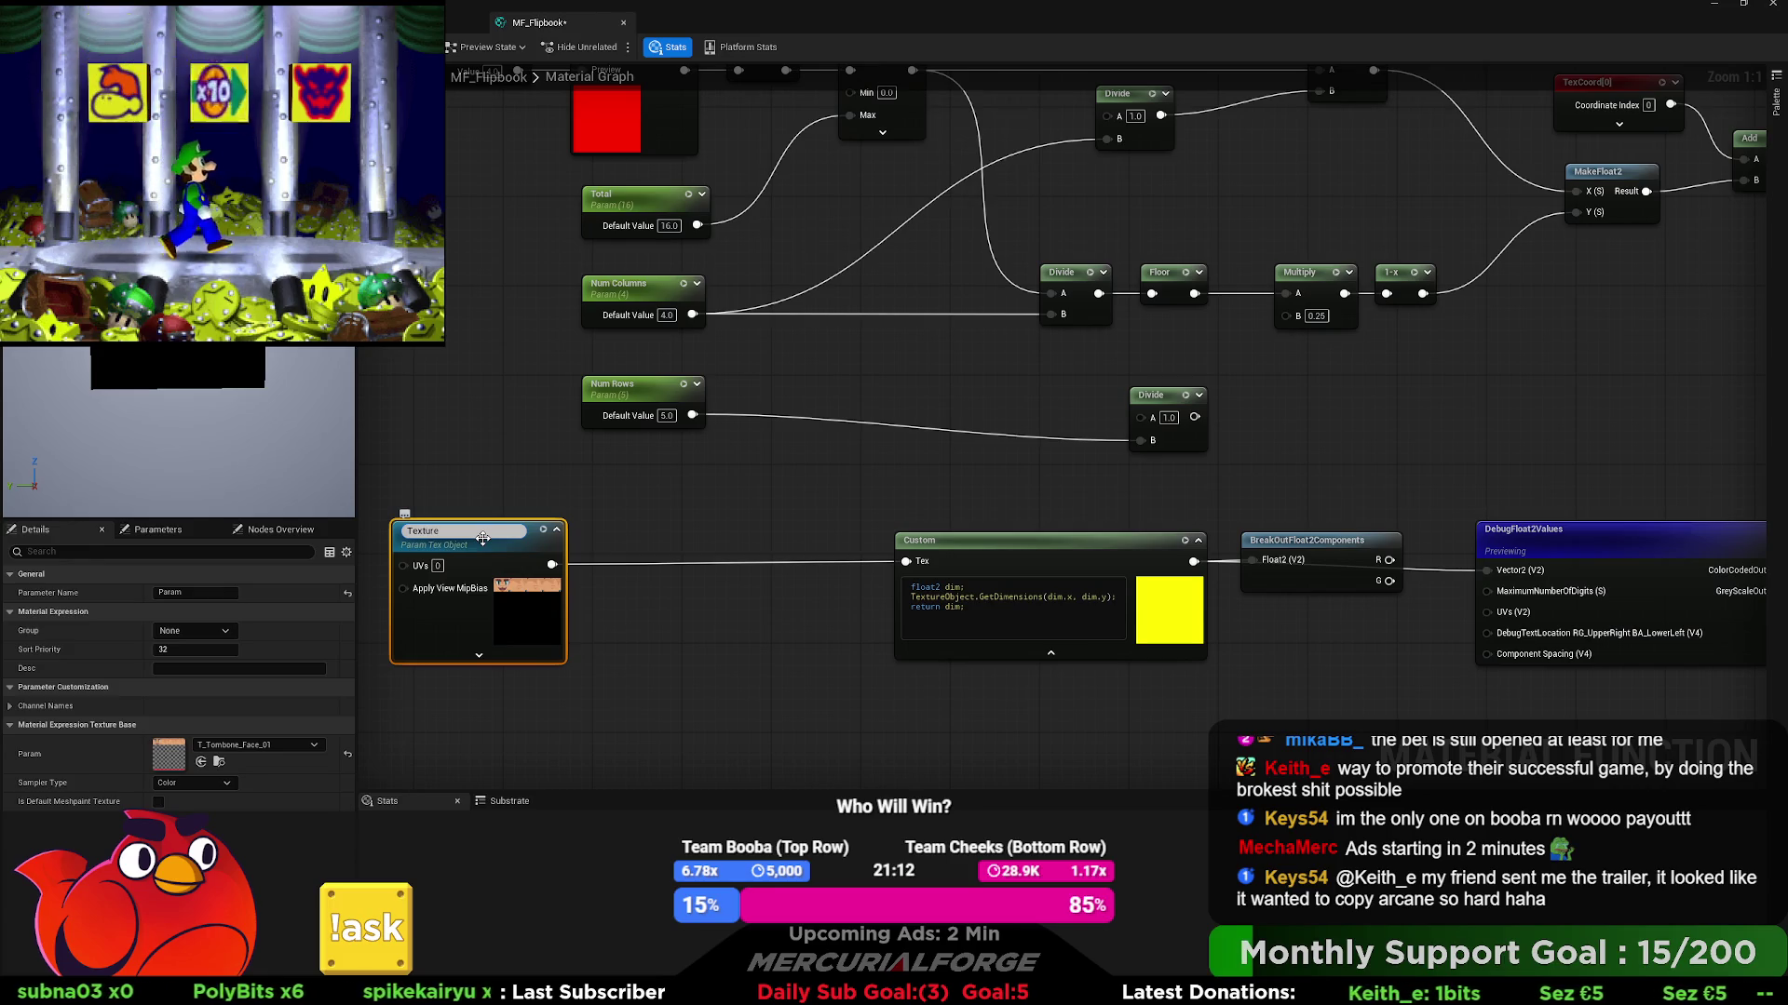
{"action": "key", "text": "Return"}
- Inspect the M_TextSegements graph's TexCoord and output nodes, pulling a wire from the lower Mask output
{"action": "mouse_move", "coordinate": [1658, 214]}
{"action": "left_mouse_down"}
{"action": "mouse_move", "coordinate": [1070, 409]}
{"action": "mouse_move", "coordinate": [642, 525]}
{"action": "mouse_move", "coordinate": [761, 487]}
{"action": "left_mouse_up"}
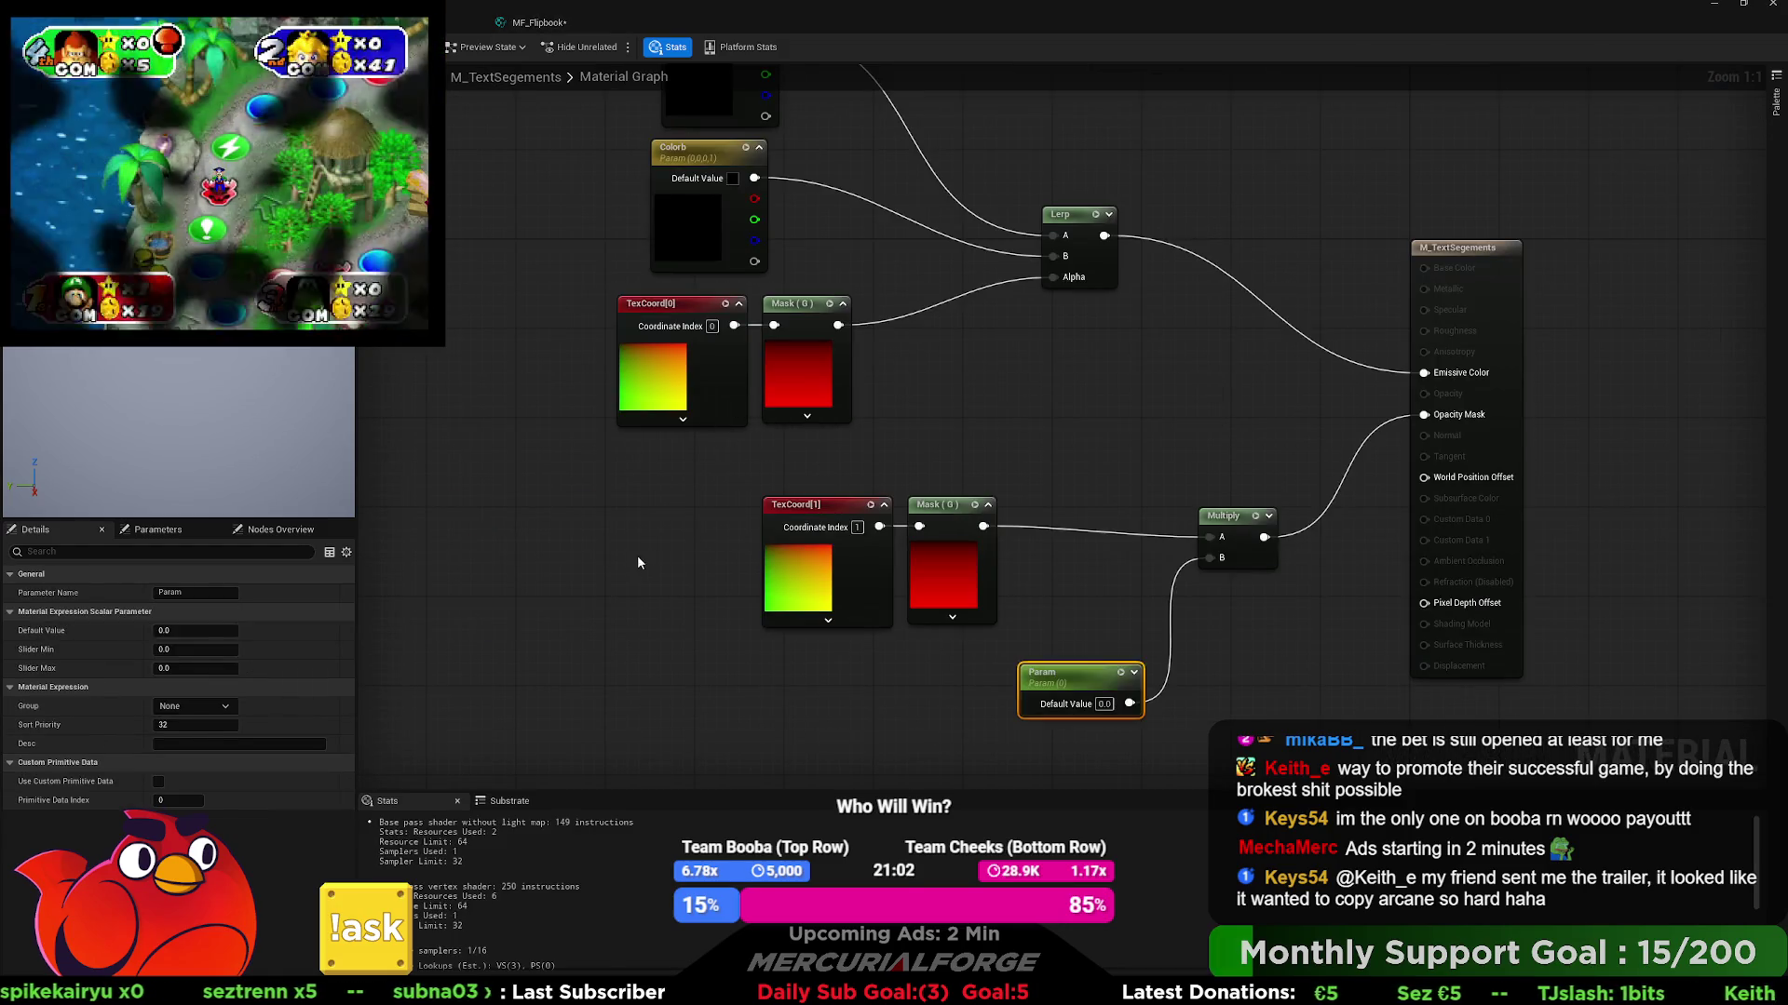
{"action": "mouse_move", "coordinate": [984, 526]}
{"action": "left_mouse_down"}
{"action": "mouse_move", "coordinate": [1063, 455]}
{"action": "mouse_move", "coordinate": [1098, 477]}
{"action": "left_mouse_up"}
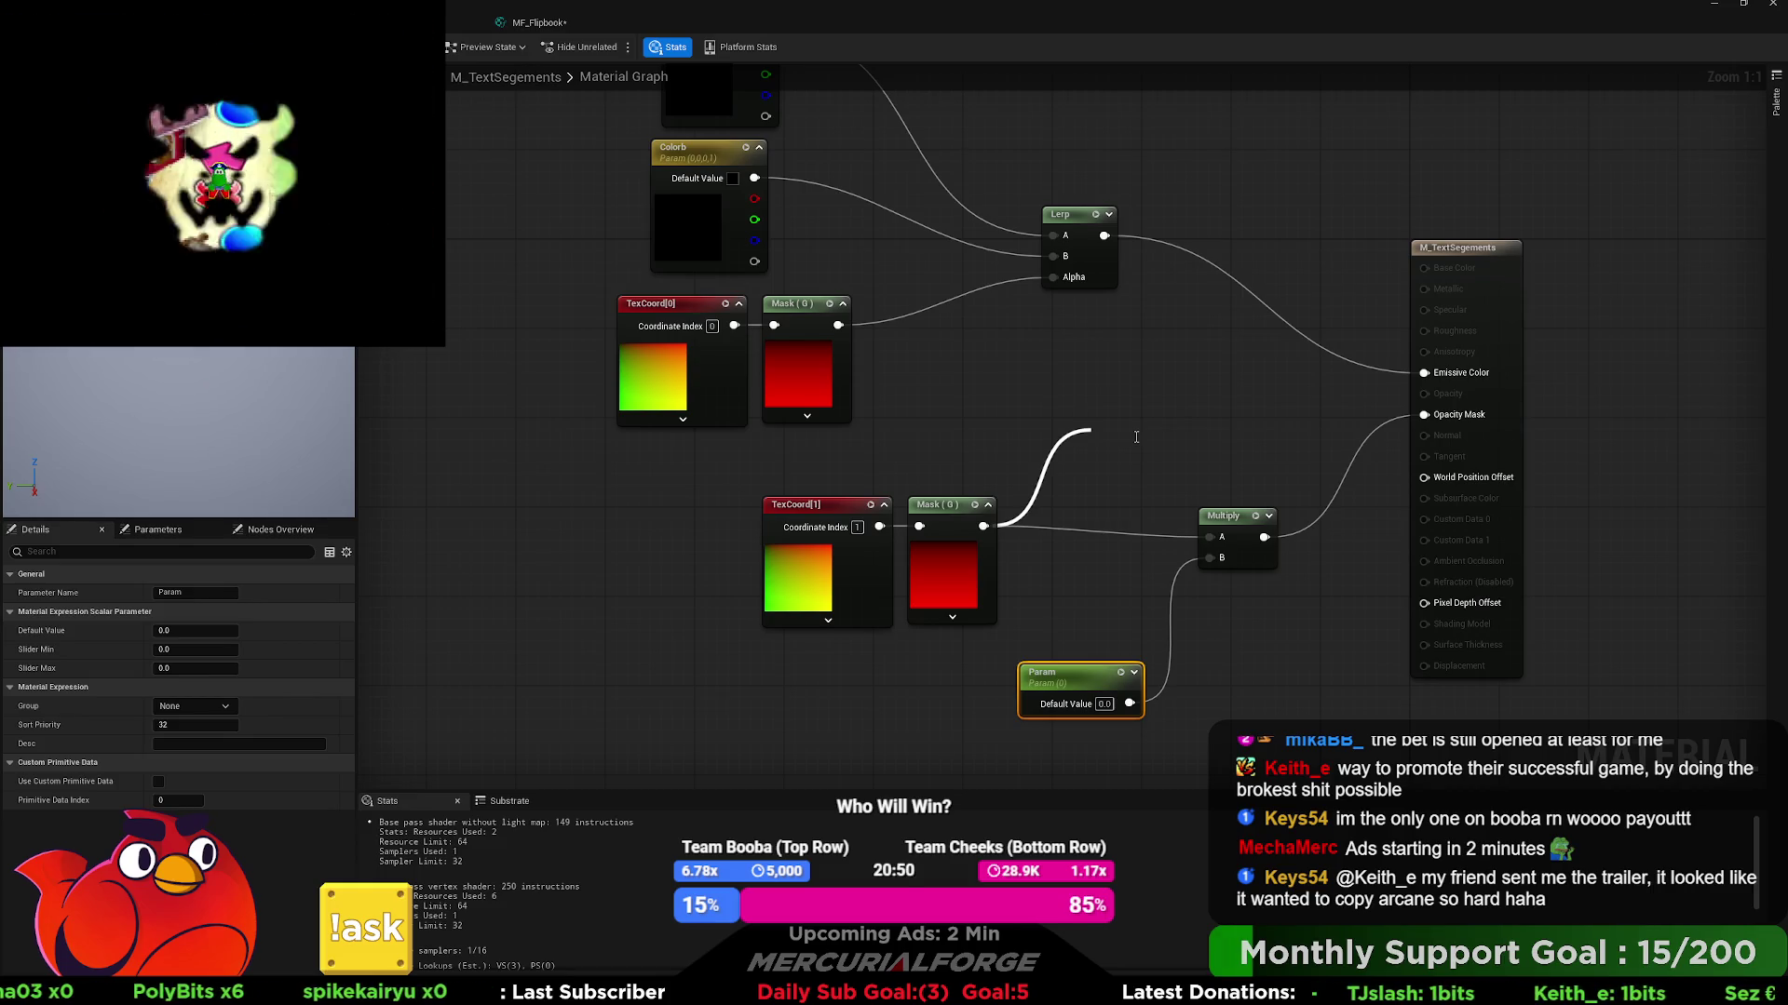
- In MF_Flipbook, add a Named Reroute 'Texture' from the Texture output and wire it into Custom's Tex
{"action": "left_click", "coordinate": [532, 24]}
{"action": "left_click_drag", "start_coordinate": [602, 549], "coordinate": [725, 489]}
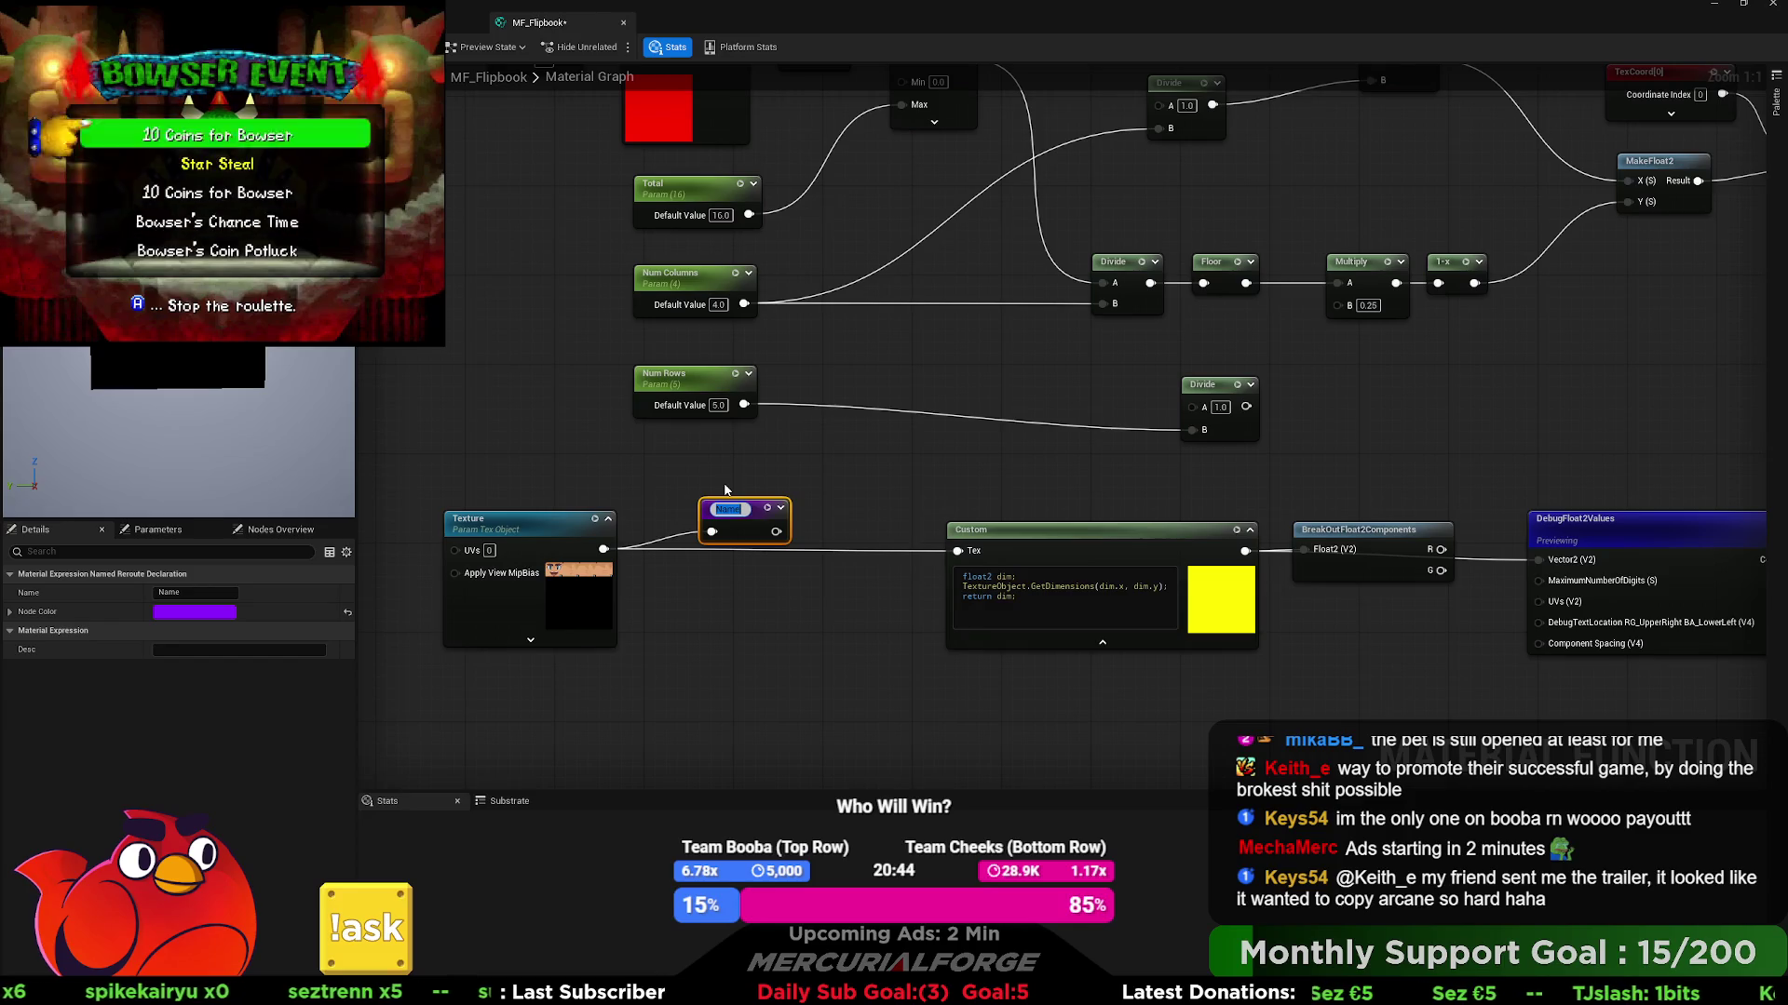
{"action": "type", "text": "TextureR"}
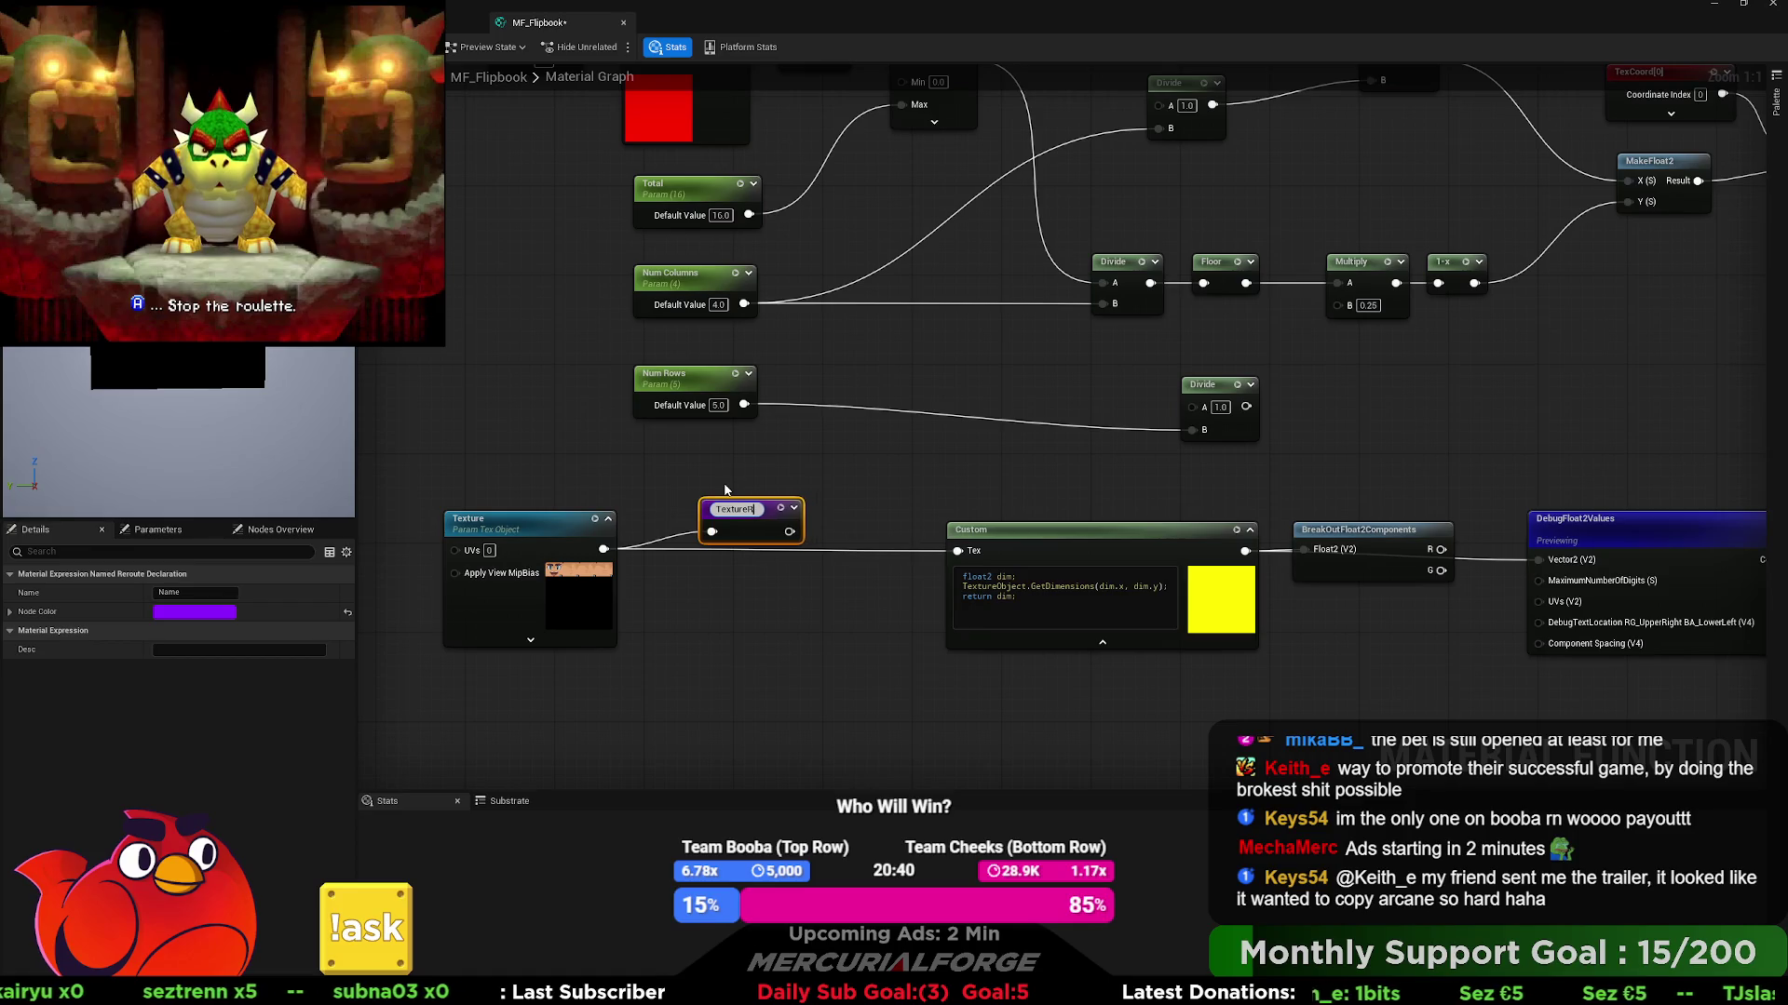
{"action": "key", "text": "Return"}
{"action": "left_click_drag", "start_coordinate": [722, 503], "coordinate": [665, 526]}
{"action": "left_click_drag", "start_coordinate": [956, 550], "coordinate": [857, 524]}
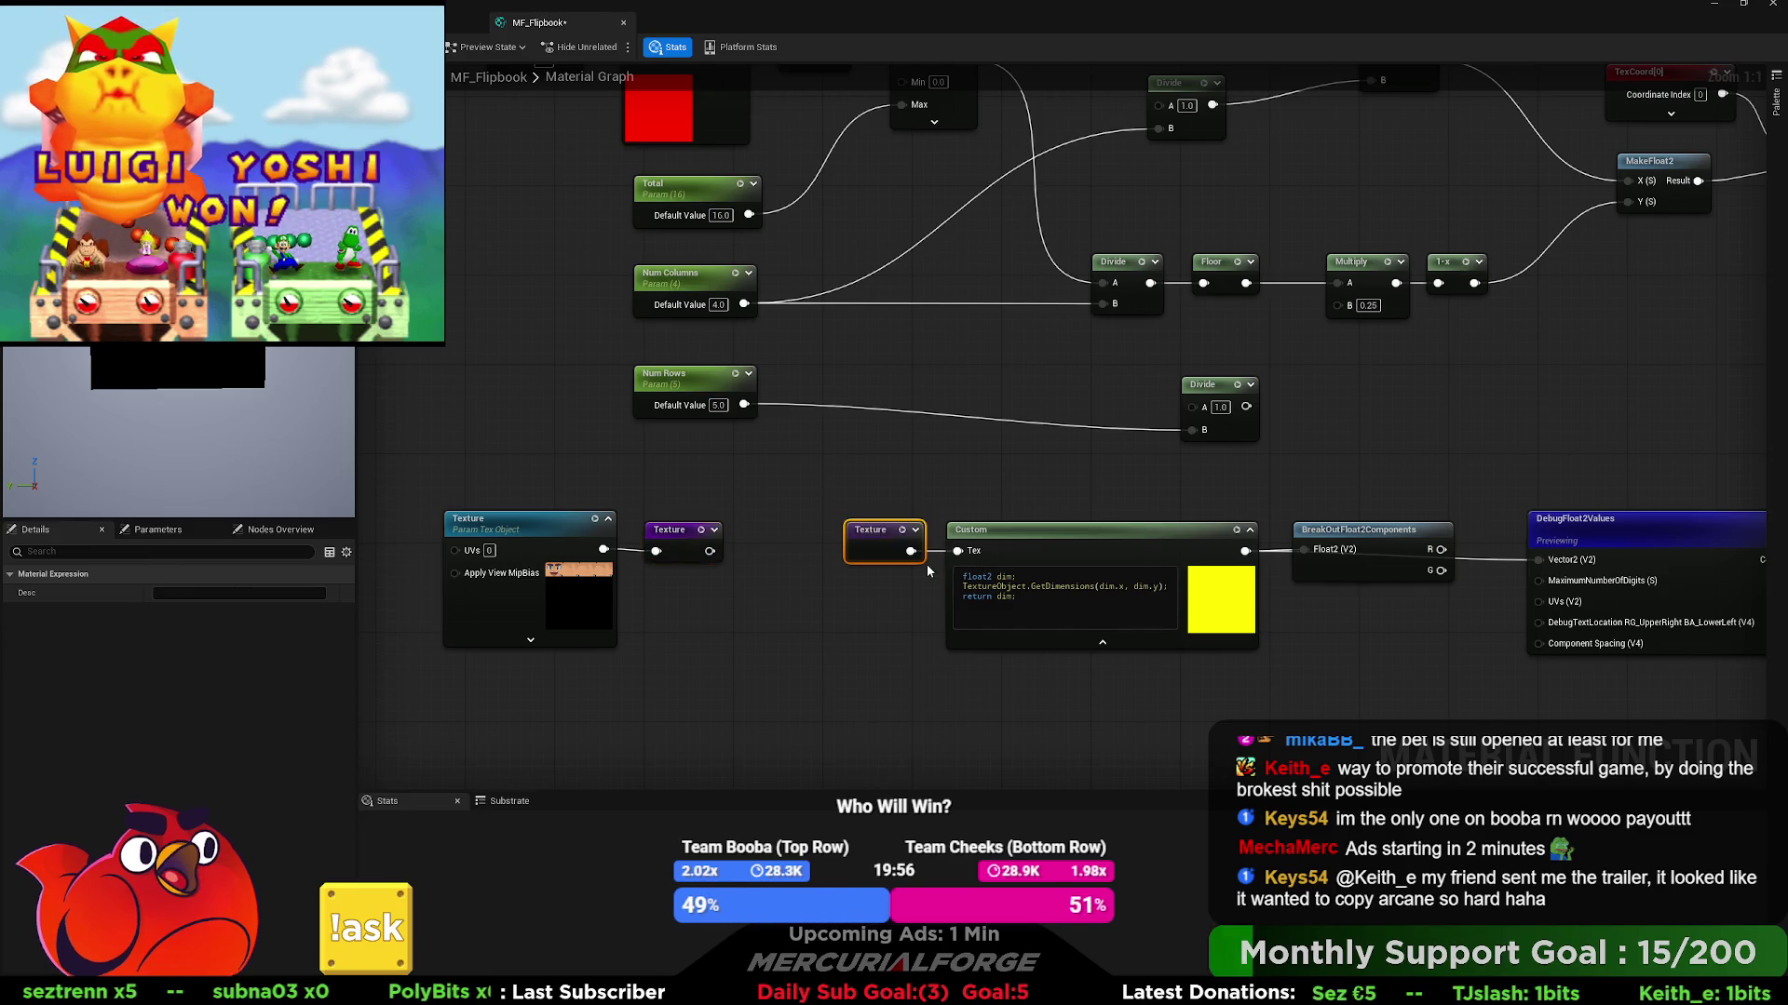
- Wire a Texture reroute usage node into the flipbook Texture Sample's Tex input
{"action": "mouse_move", "coordinate": [976, 567]}
{"action": "left_mouse_down"}
{"action": "mouse_move", "coordinate": [1142, 459]}
{"action": "mouse_move", "coordinate": [758, 583]}
{"action": "left_mouse_up"}
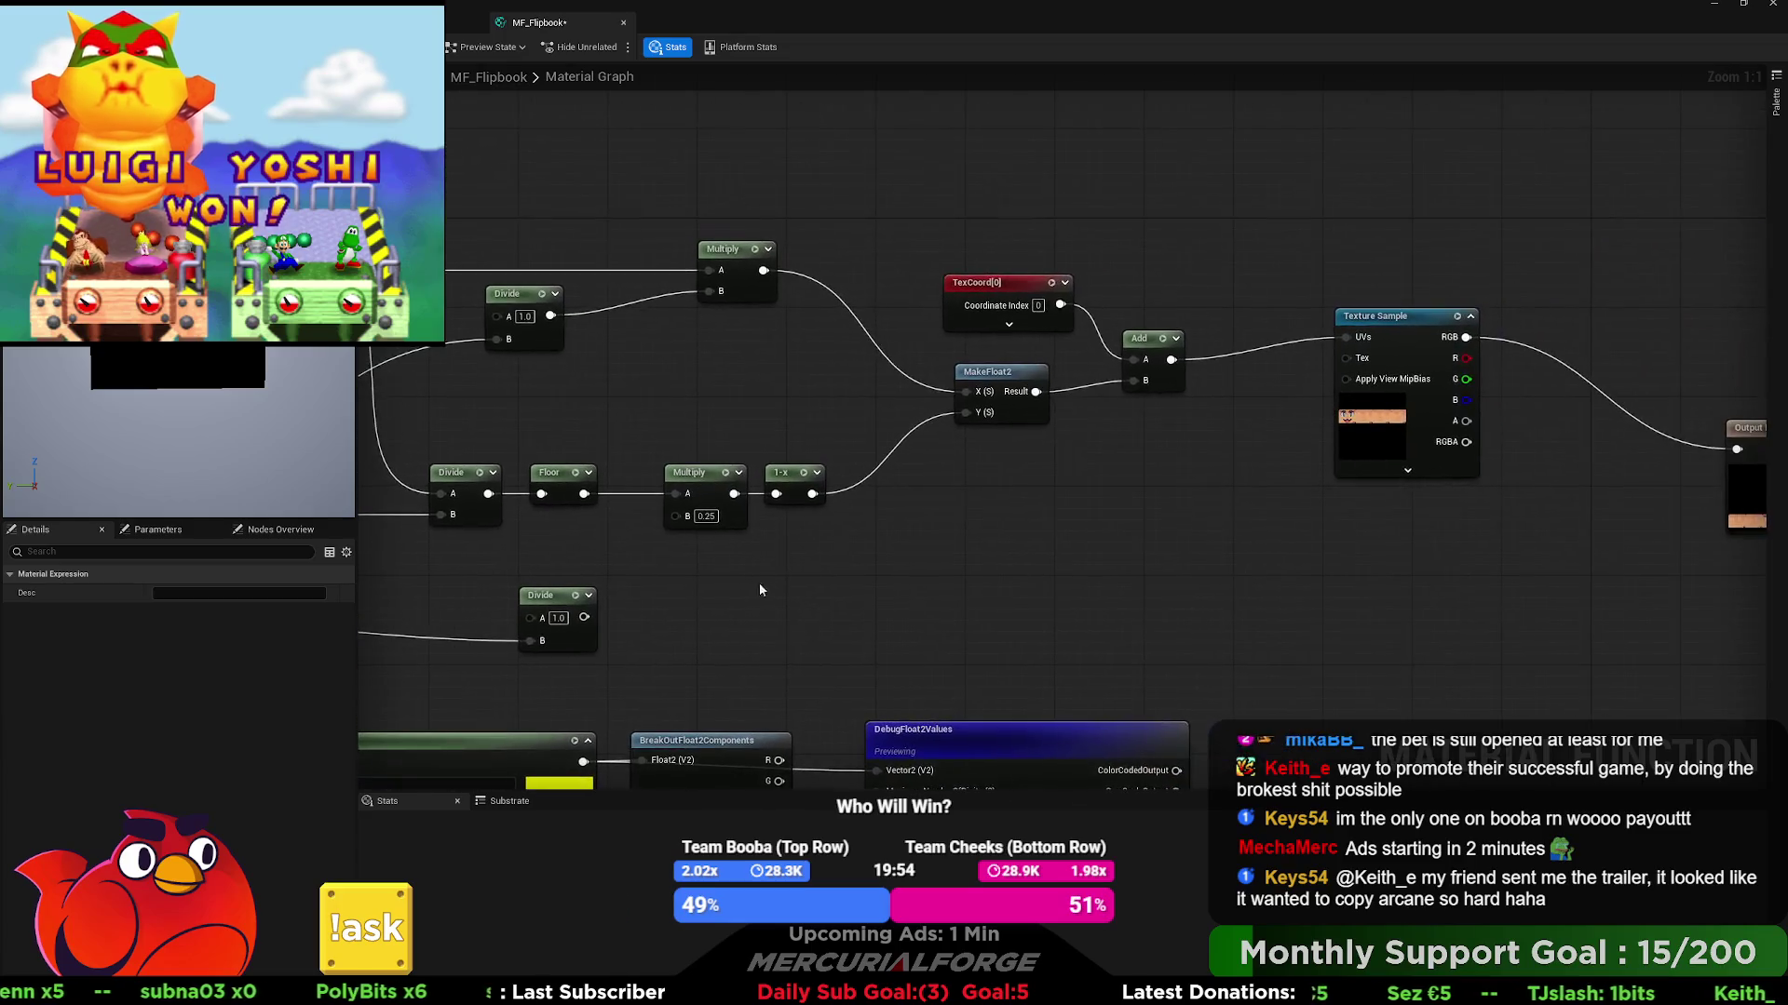
{"action": "left_click", "coordinate": [1378, 316]}
{"action": "key", "text": "ctrl+v"}
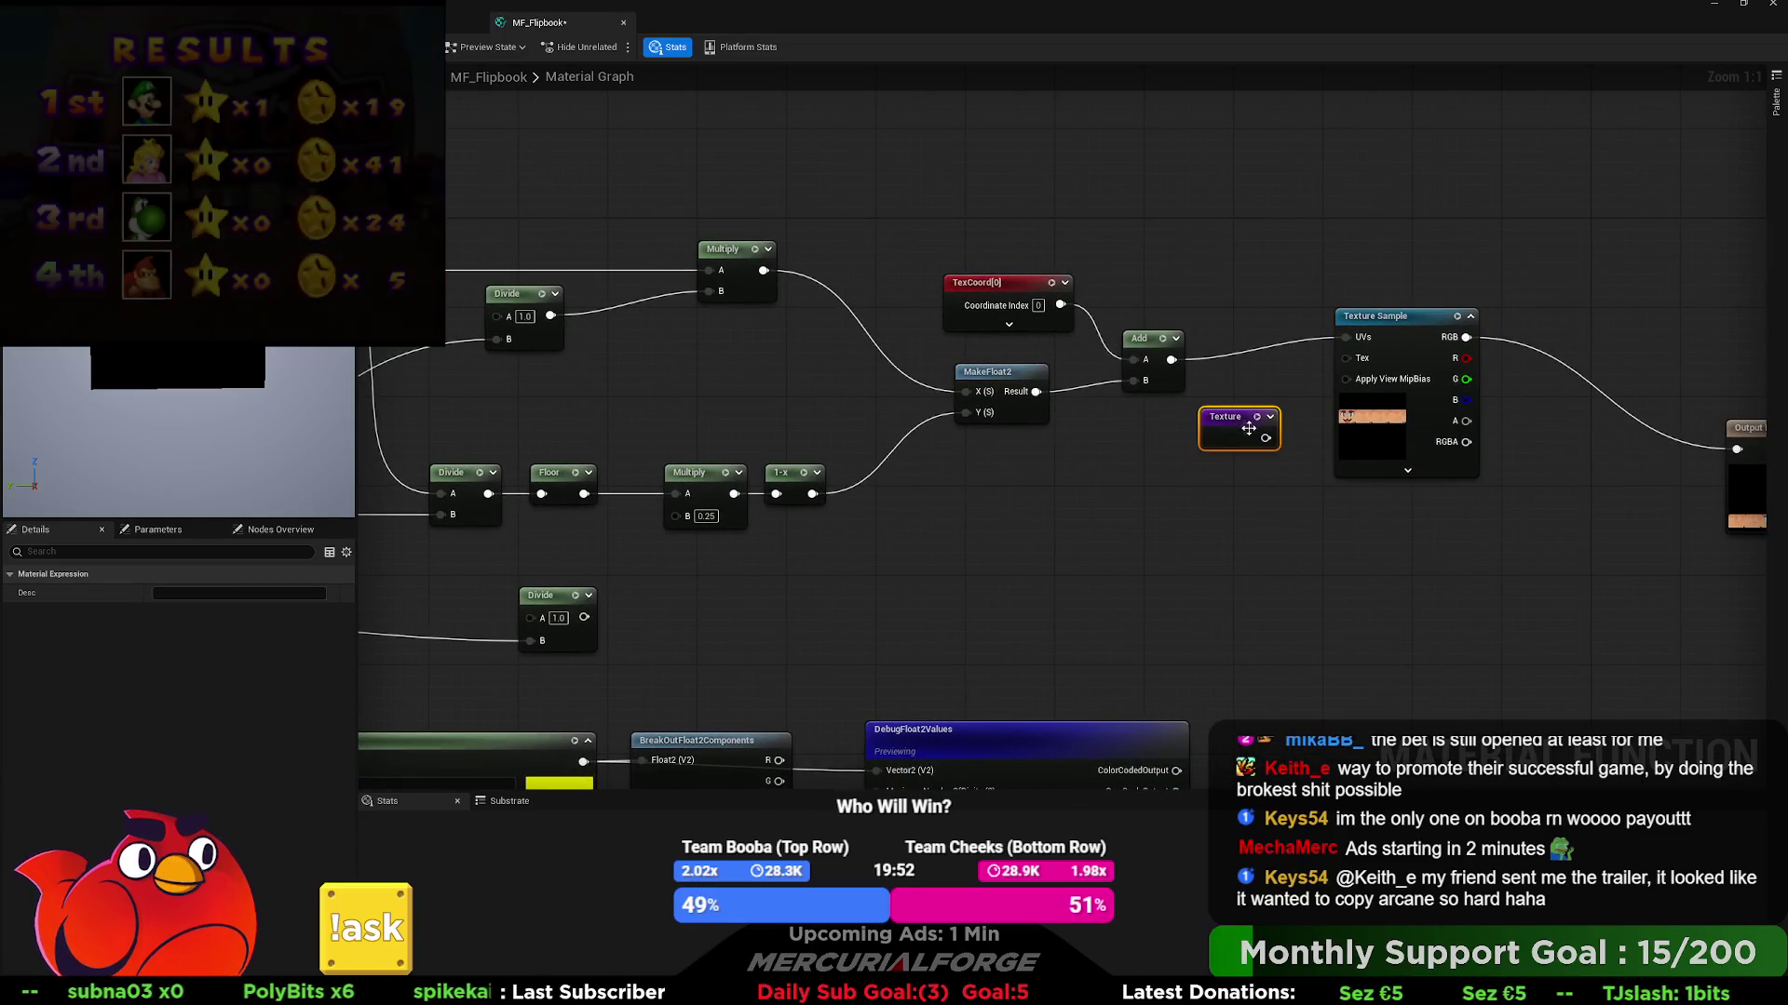
{"action": "mouse_move", "coordinate": [1265, 438]}
{"action": "left_mouse_down"}
{"action": "mouse_move", "coordinate": [1345, 358]}
{"action": "mouse_move", "coordinate": [1257, 429]}
{"action": "mouse_move", "coordinate": [1093, 477]}
{"action": "left_mouse_up"}
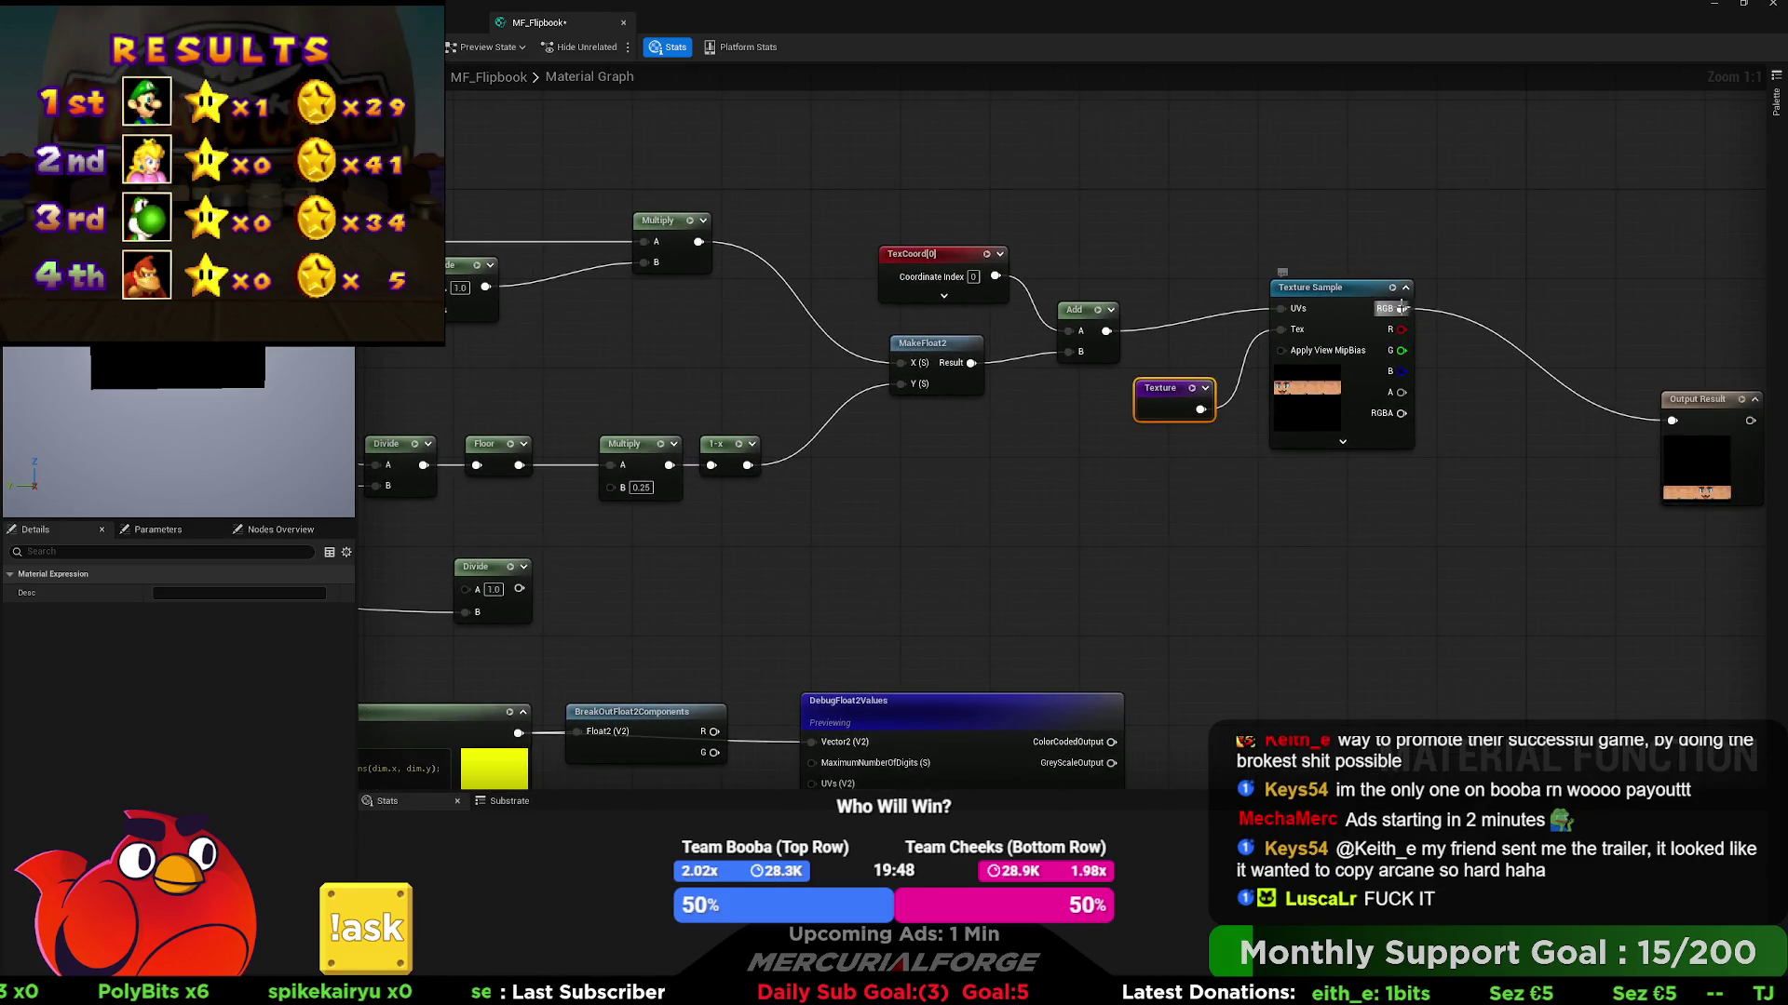
- Reposition the Texture Sample, Texture reroute and Num Rows Divide nodes
{"action": "left_click", "coordinate": [1360, 296]}
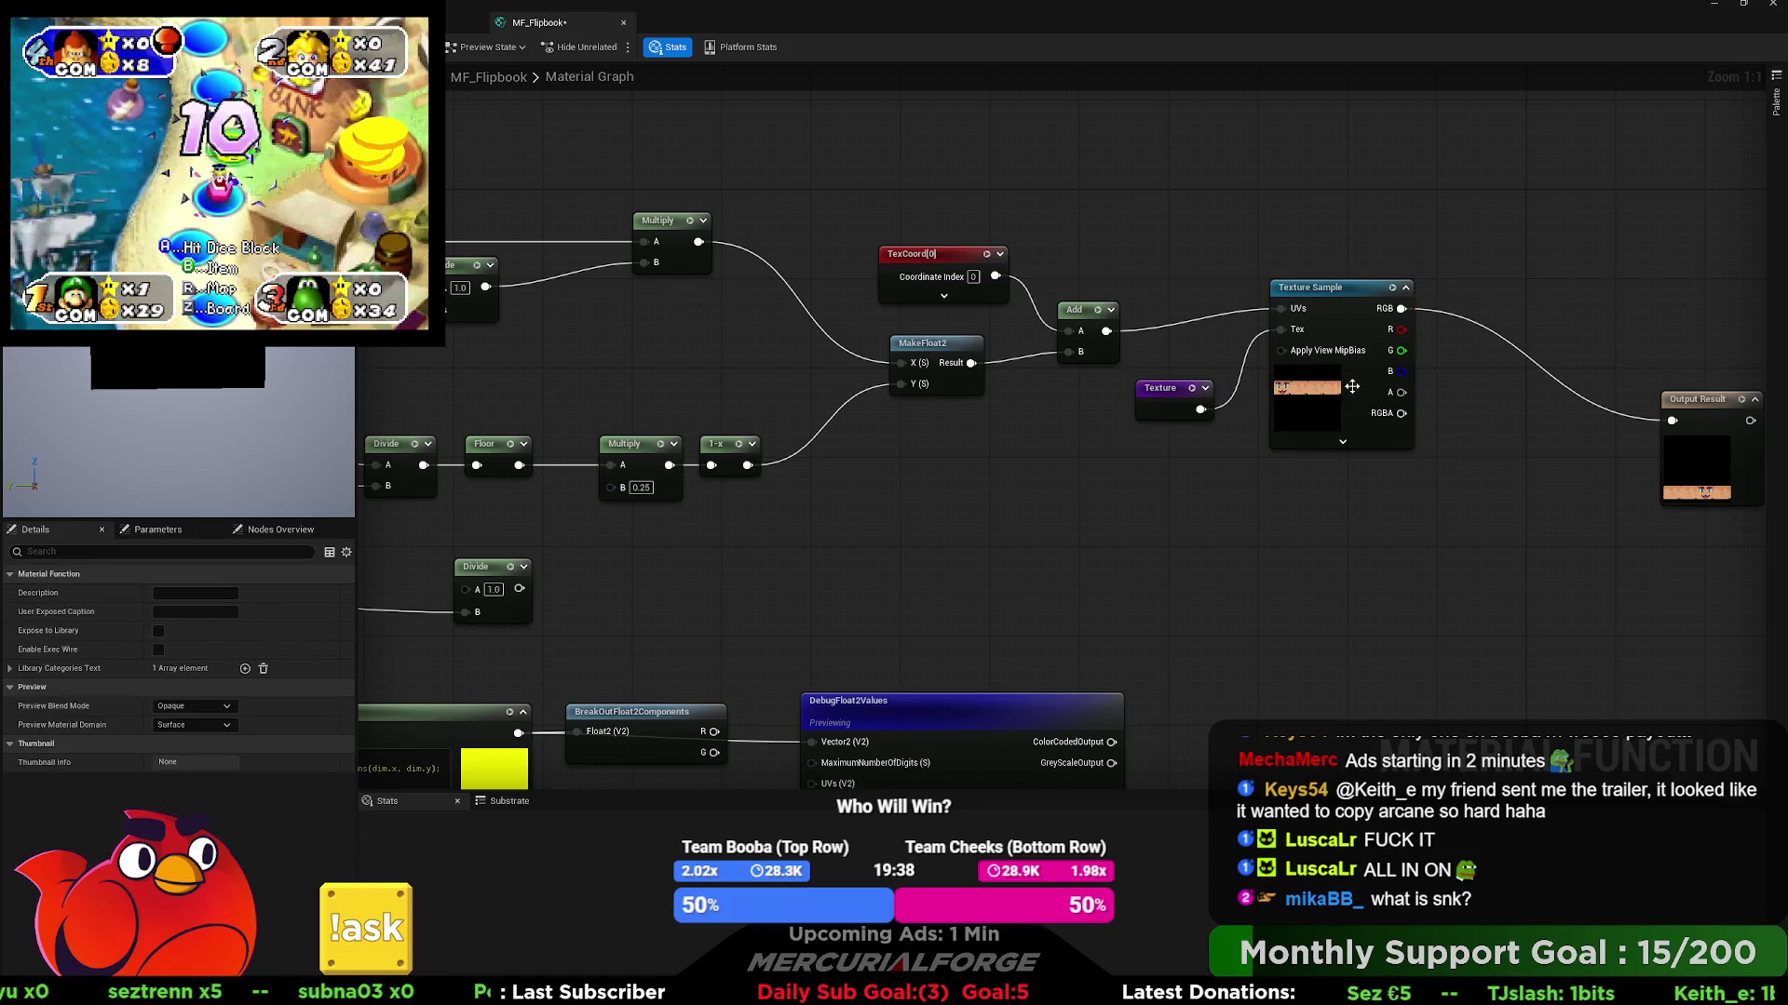
{"action": "left_click_drag", "start_coordinate": [1332, 302], "coordinate": [1331, 324]}
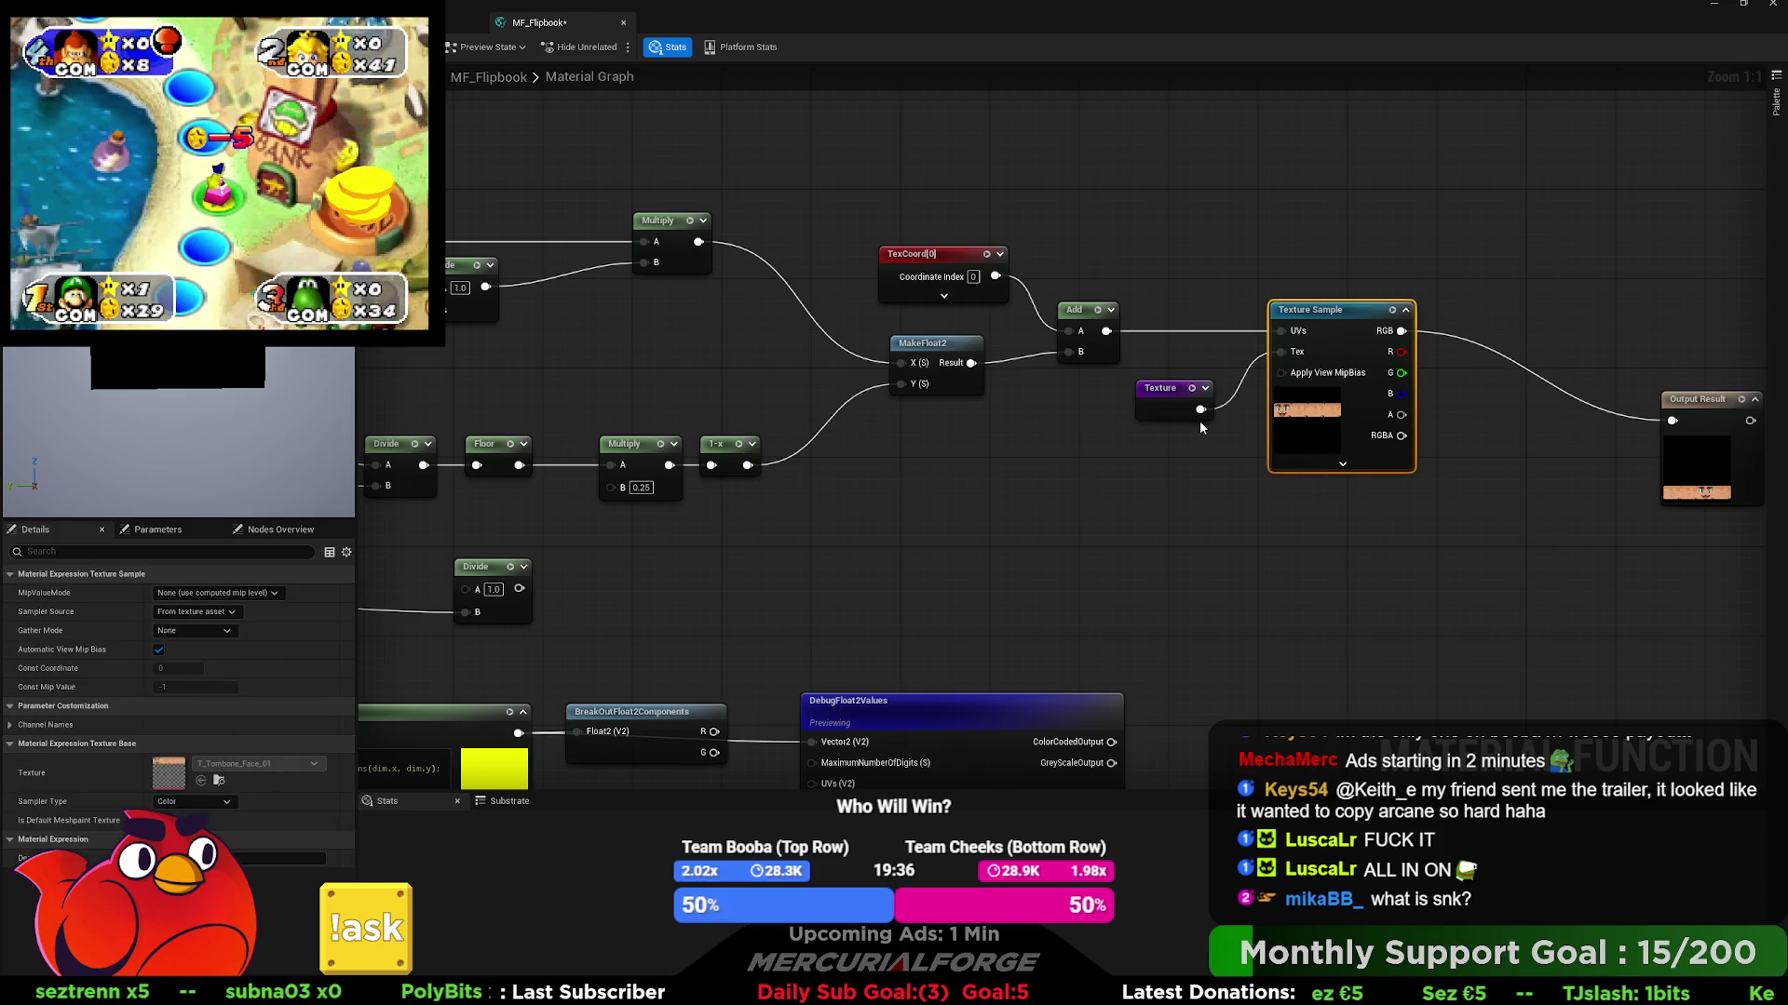
{"action": "left_click_drag", "start_coordinate": [1166, 412], "coordinate": [1177, 401]}
{"action": "mouse_move", "coordinate": [1115, 477]}
{"action": "left_mouse_down"}
{"action": "mouse_move", "coordinate": [1123, 262]}
{"action": "mouse_move", "coordinate": [1237, 432]}
{"action": "mouse_move", "coordinate": [1291, 467]}
{"action": "left_mouse_up"}
{"action": "left_click_drag", "start_coordinate": [1274, 392], "coordinate": [1203, 371]}
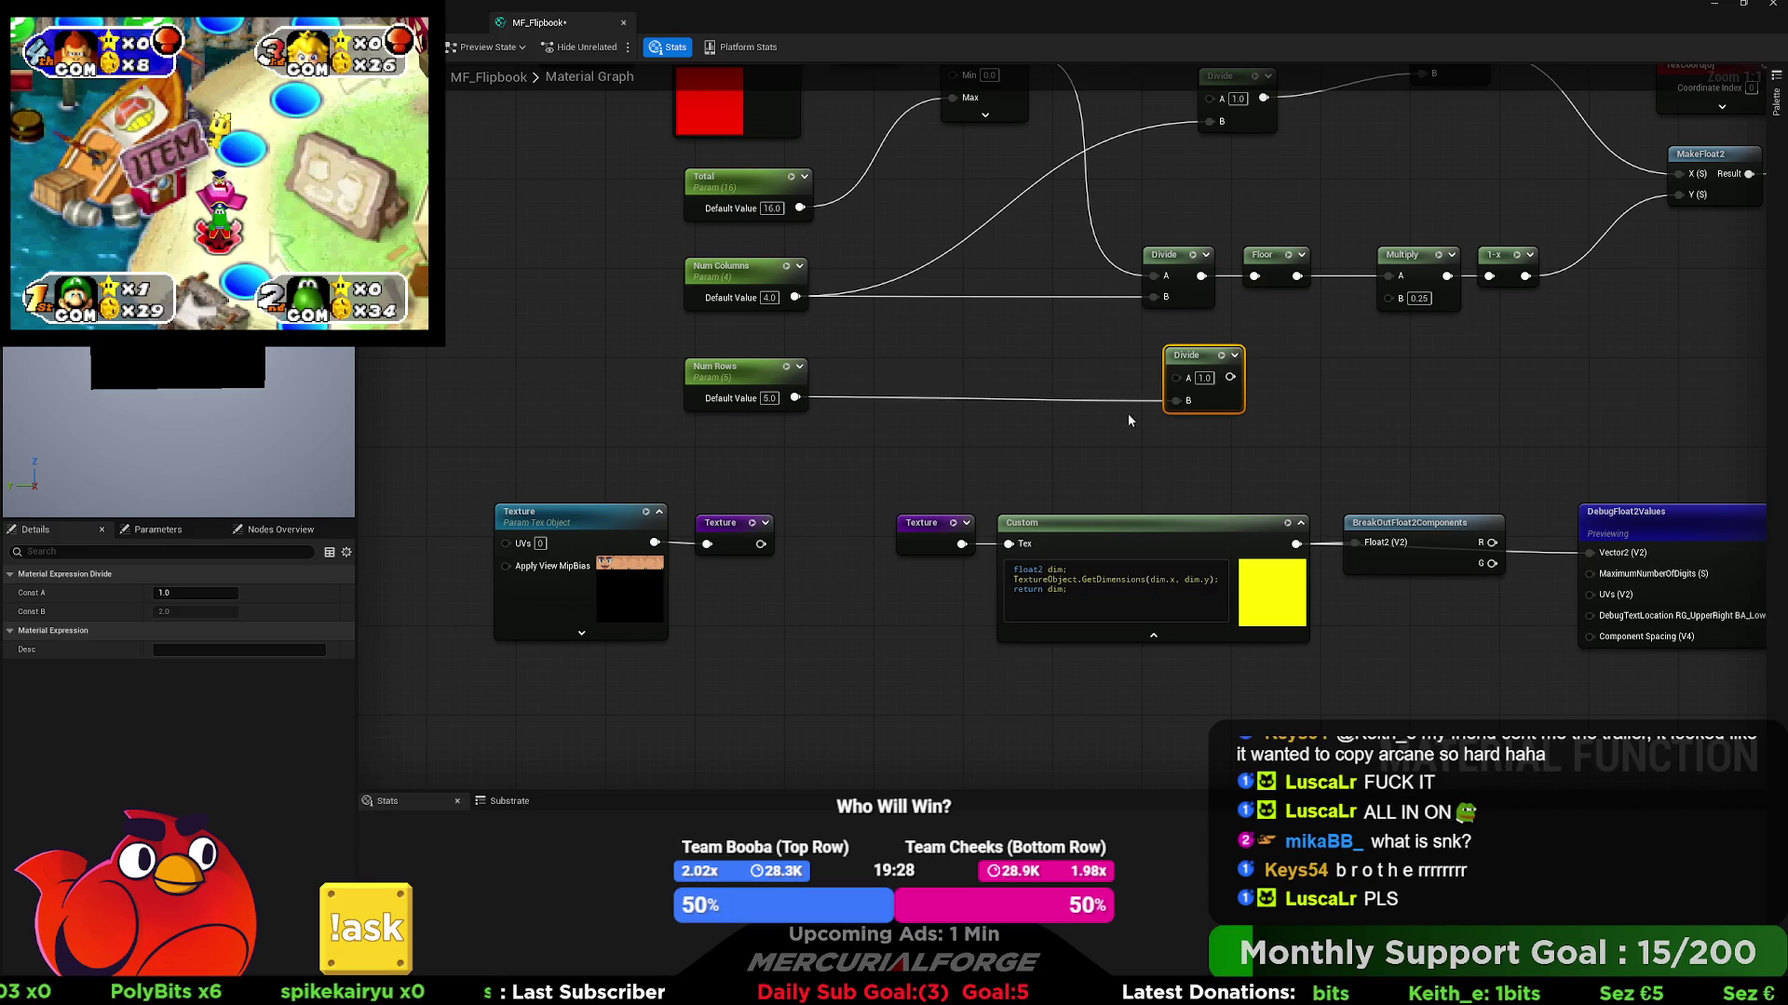
- Delete the Num Rows Divide and extra reroute, connecting the Texture reroute directly to Custom's Tex
{"action": "key", "text": "Delete"}
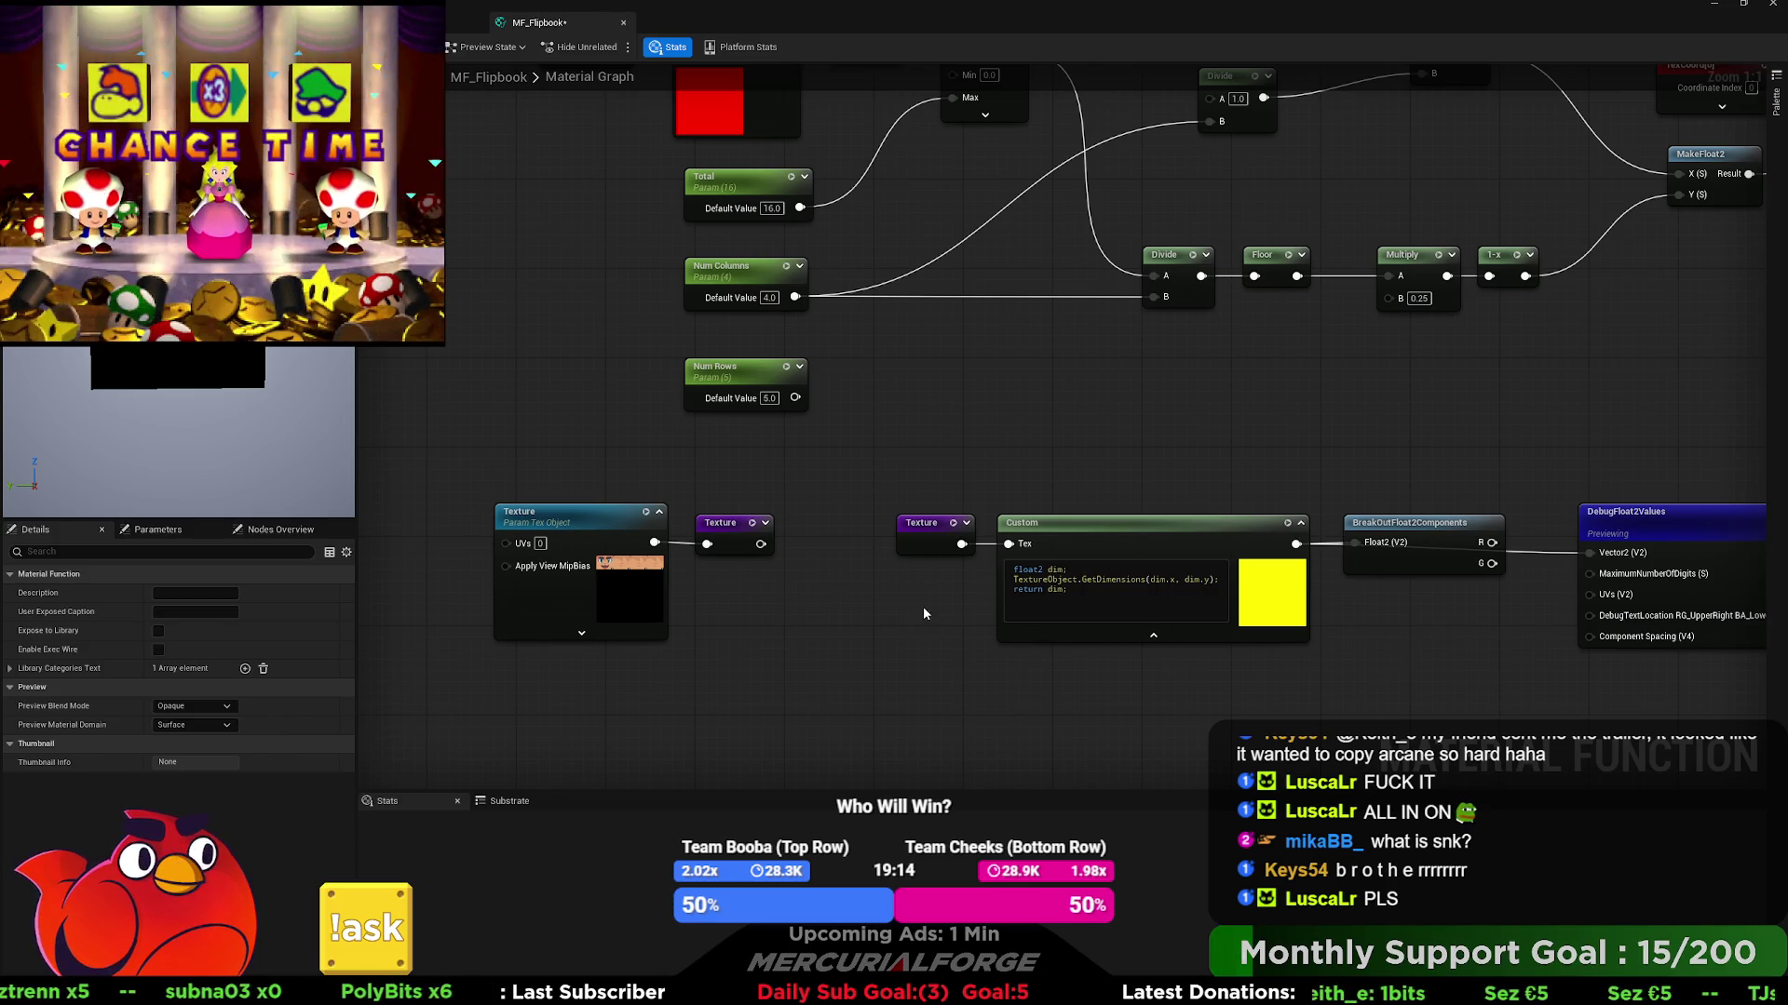
{"action": "left_click", "coordinate": [734, 530]}
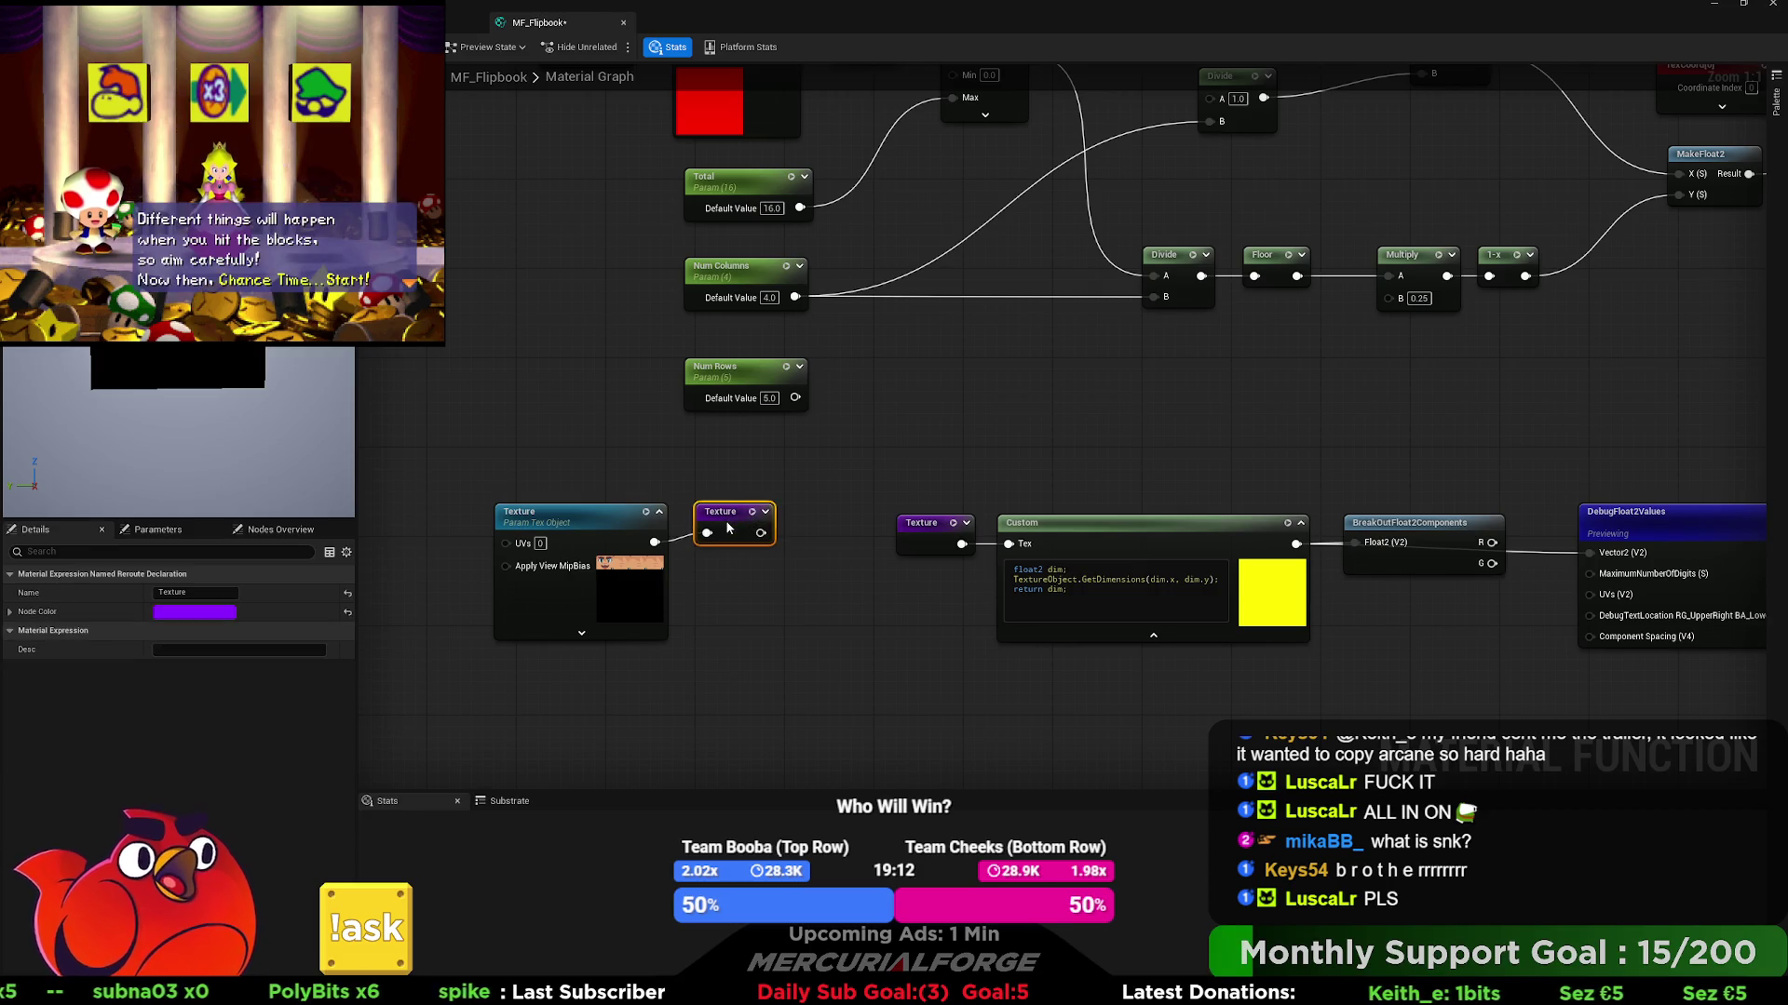
{"action": "key", "text": "Delete"}
{"action": "left_click_drag", "start_coordinate": [761, 543], "coordinate": [1009, 543]}
- Move the Texture nodes closer to the Custom node and toggle its code preview
{"action": "left_click", "coordinate": [613, 537]}
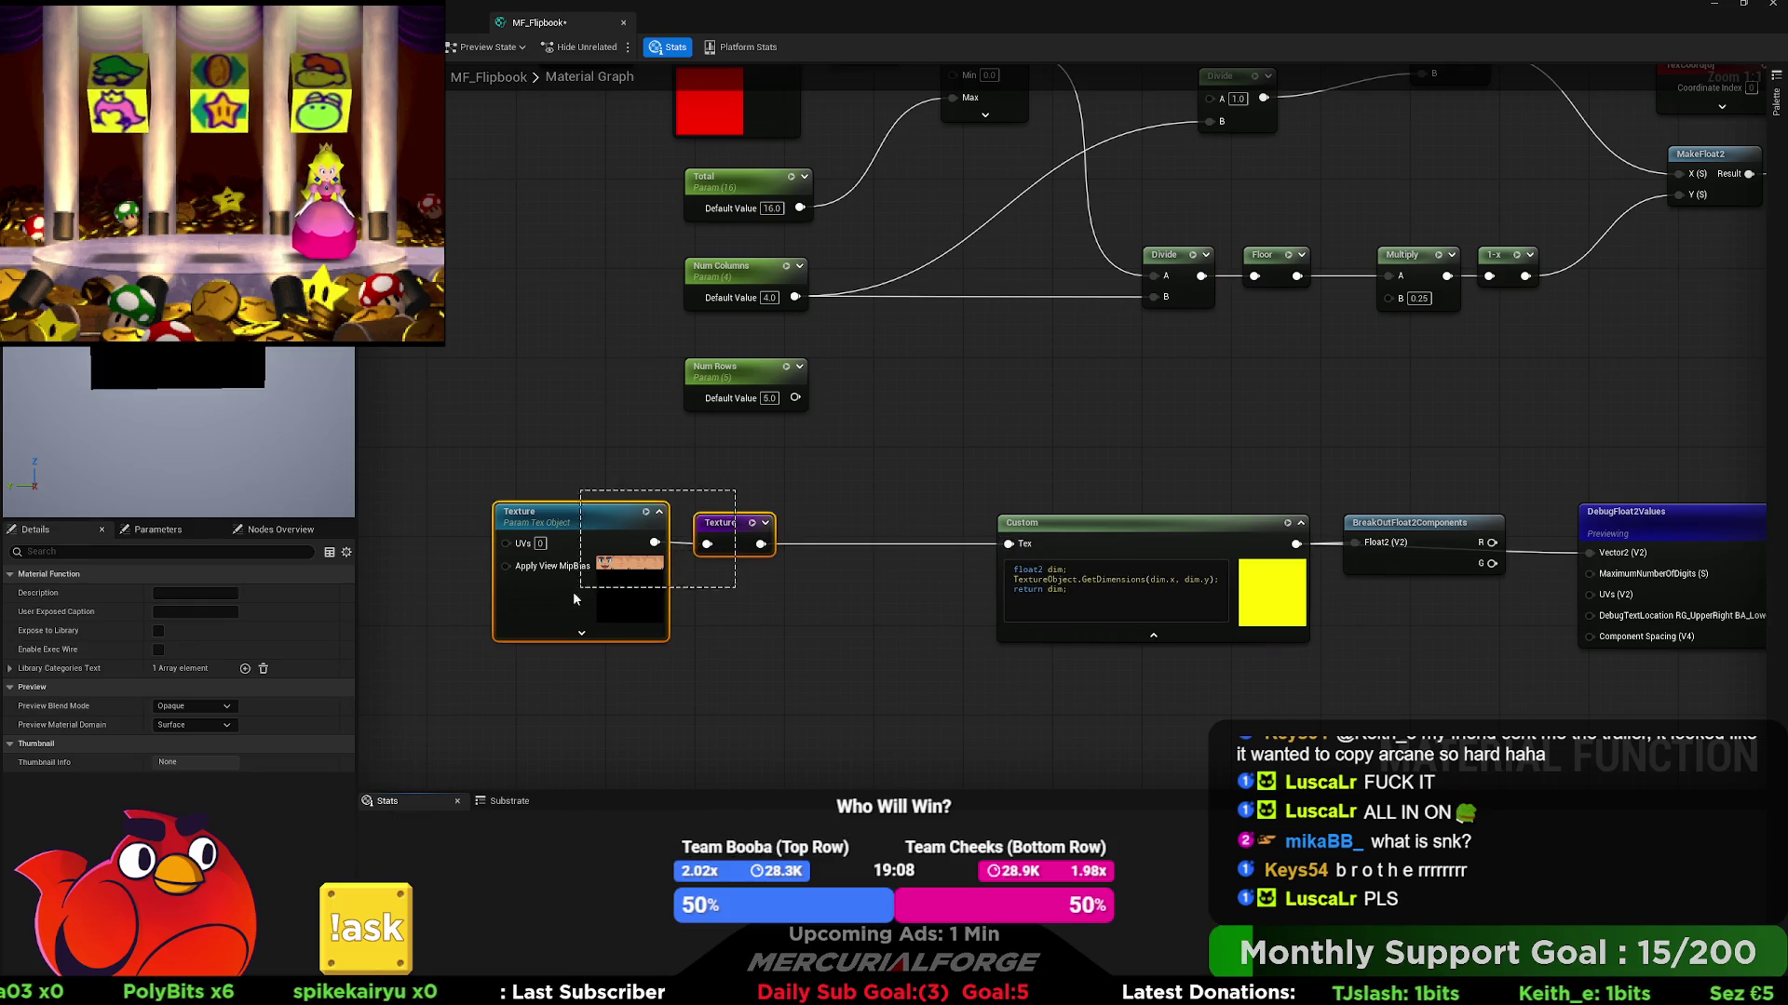
{"action": "left_click_drag", "start_coordinate": [612, 537], "coordinate": [813, 537]}
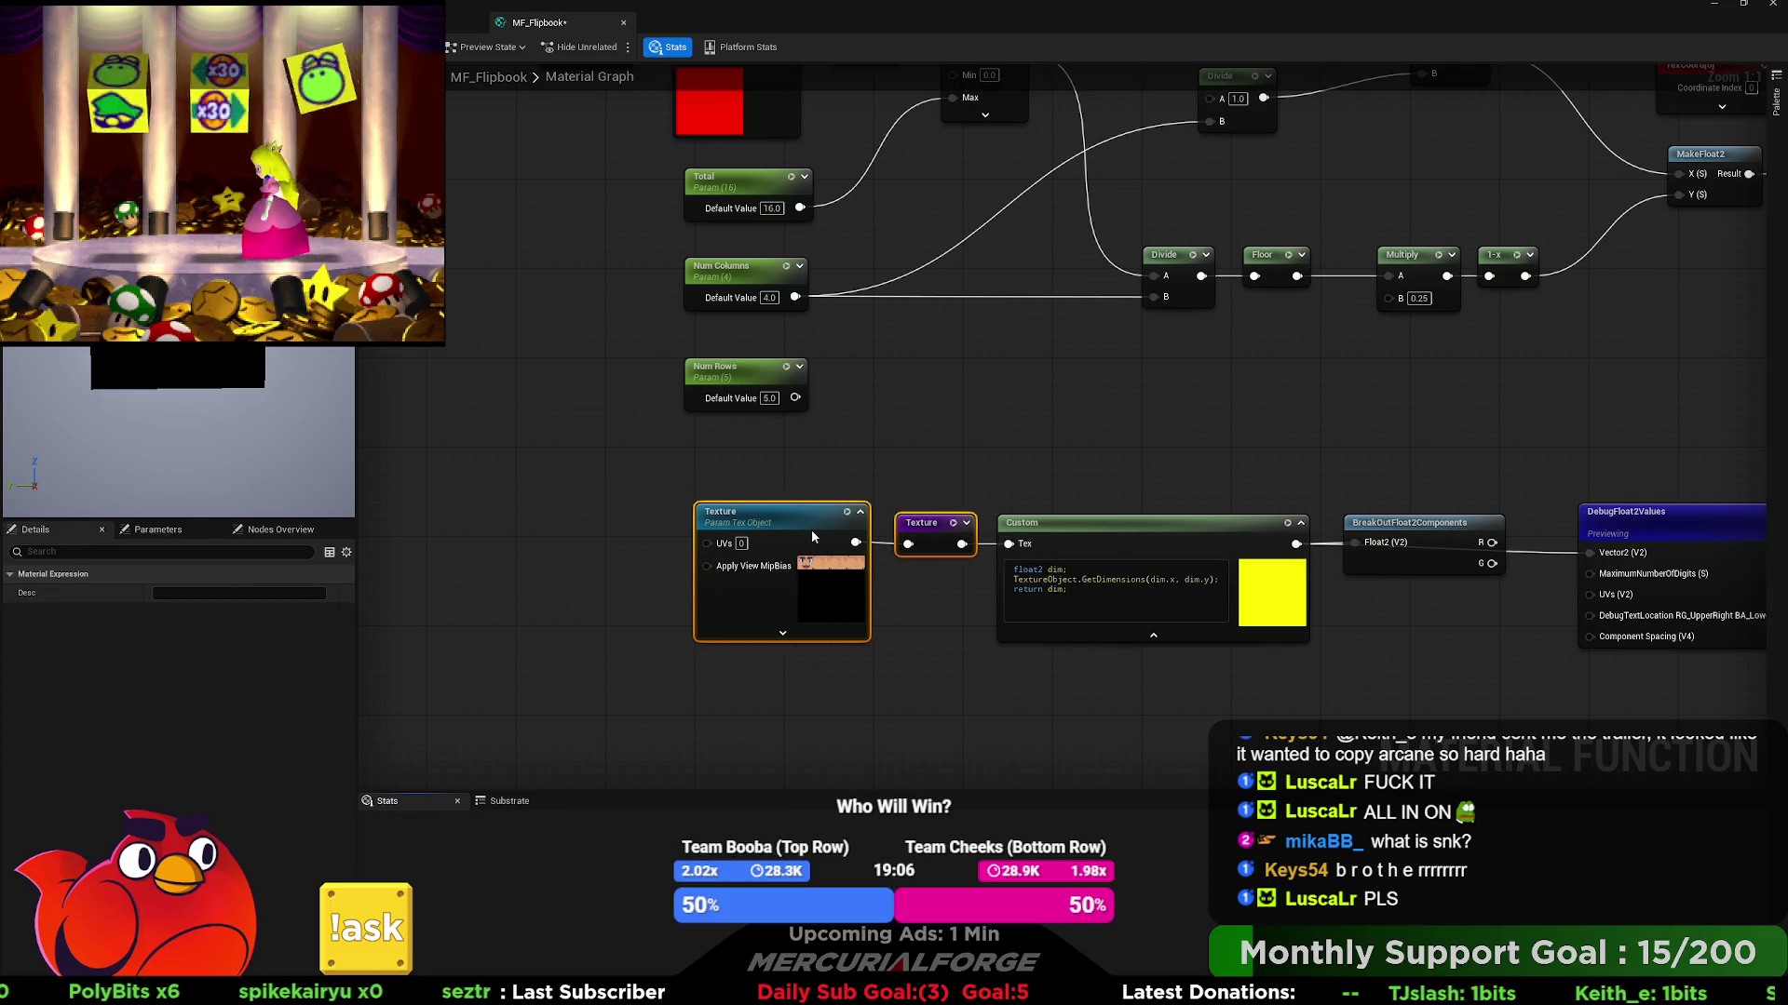
{"action": "left_click", "coordinate": [1236, 478]}
{"action": "left_click_drag", "start_coordinate": [1294, 445], "coordinate": [987, 541]}
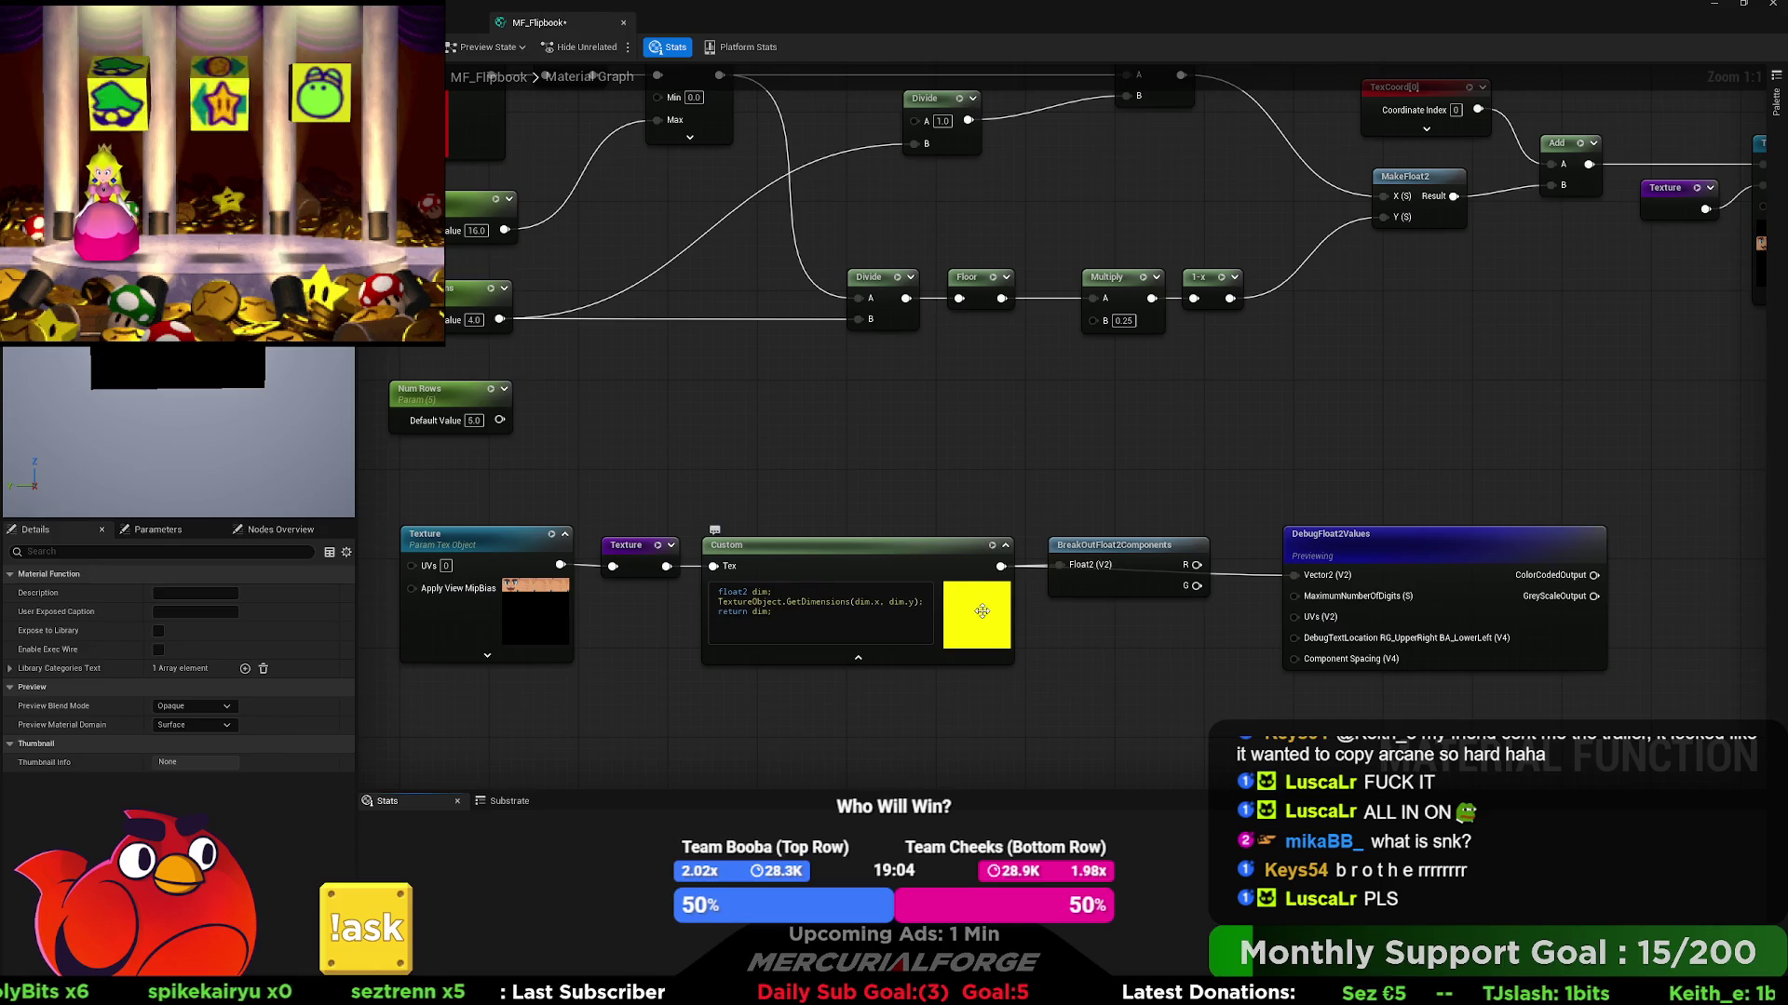
{"action": "left_click", "coordinate": [851, 657]}
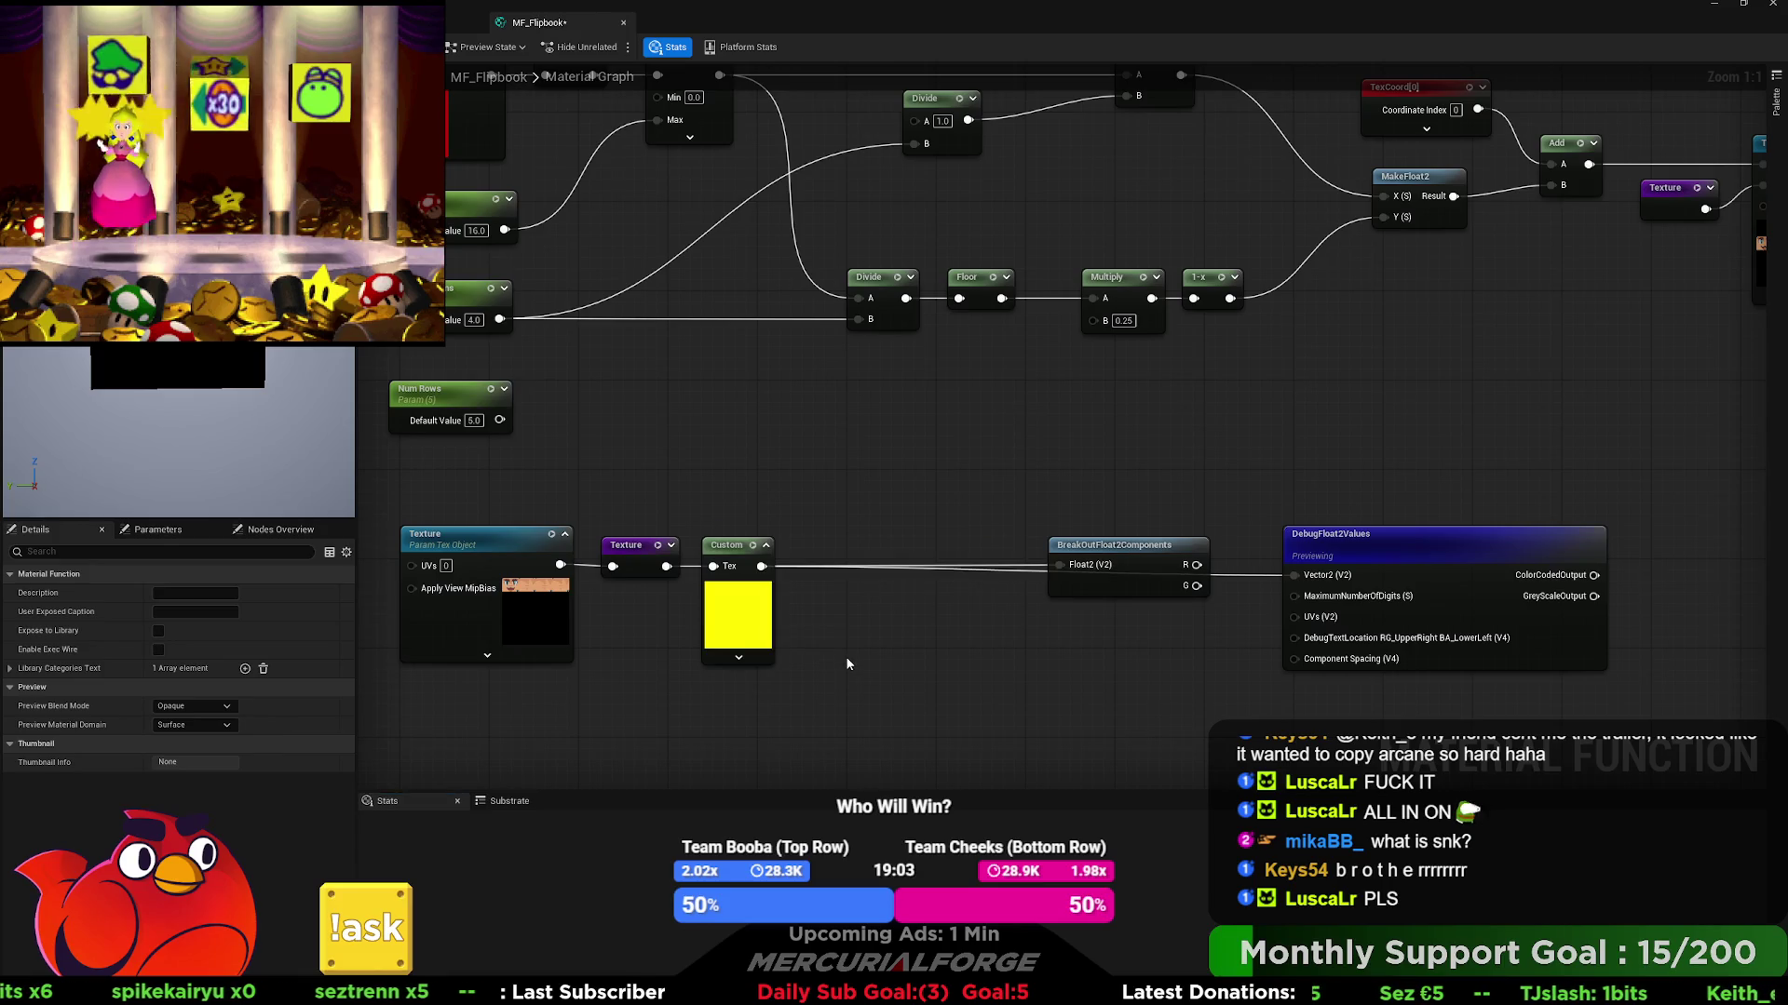
{"action": "left_click", "coordinate": [743, 661]}
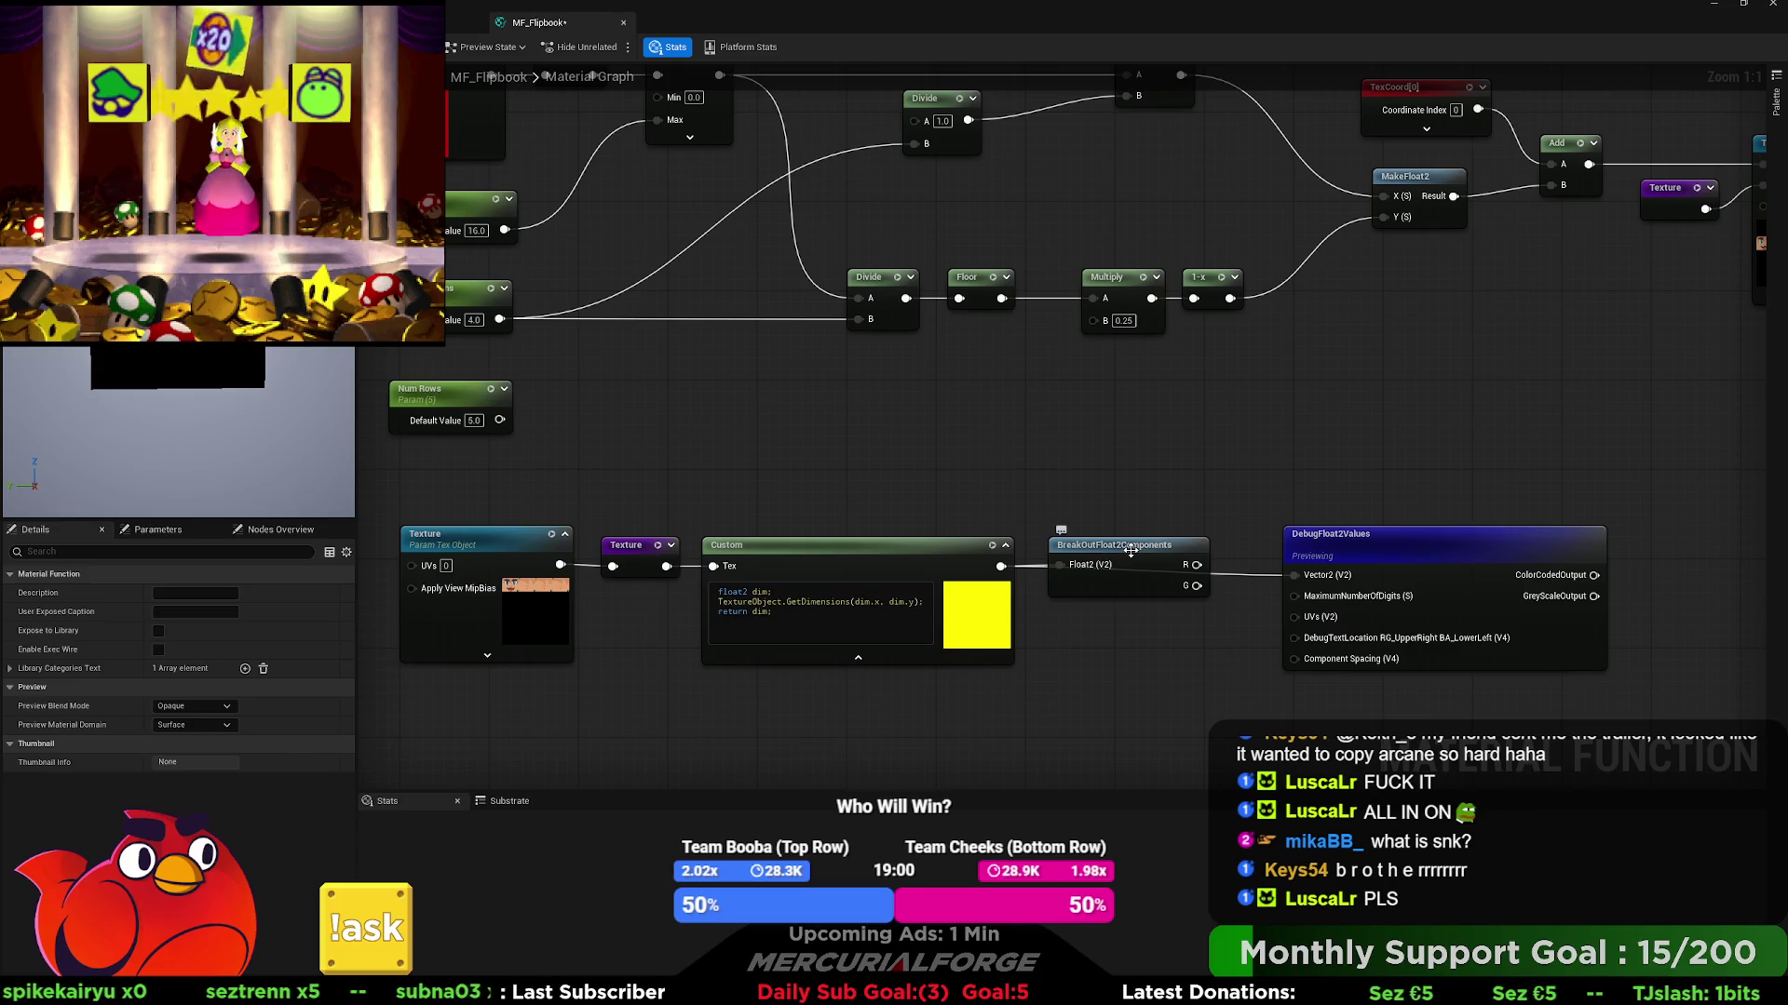
{"action": "left_click_drag", "start_coordinate": [1022, 483], "coordinate": [1158, 548]}
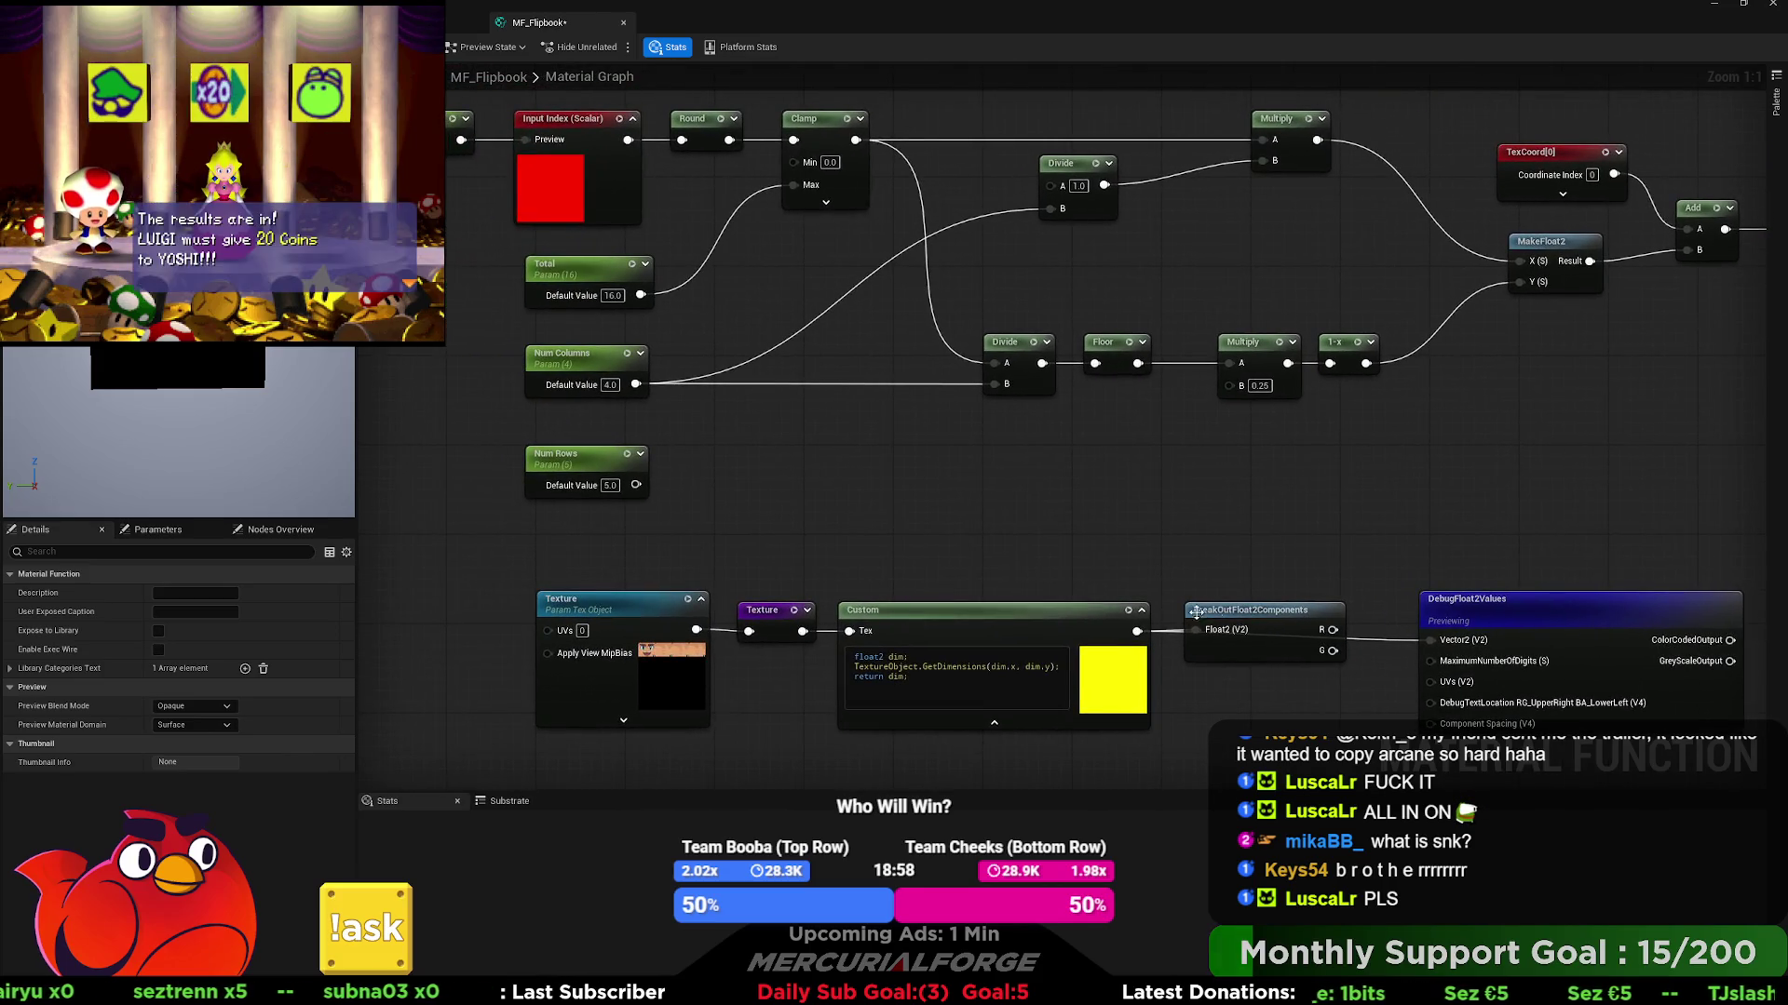
- Place BreakOutFloat2Components above the Custom node and drag a wire from its G output
{"action": "mouse_move", "coordinate": [1281, 619]}
{"action": "left_mouse_down"}
{"action": "mouse_move", "coordinate": [1265, 564]}
{"action": "mouse_move", "coordinate": [1013, 552]}
{"action": "mouse_move", "coordinate": [1238, 463]}
{"action": "mouse_move", "coordinate": [1168, 485]}
{"action": "mouse_move", "coordinate": [1095, 436]}
{"action": "left_mouse_up"}
{"action": "left_click", "coordinate": [1095, 436]}
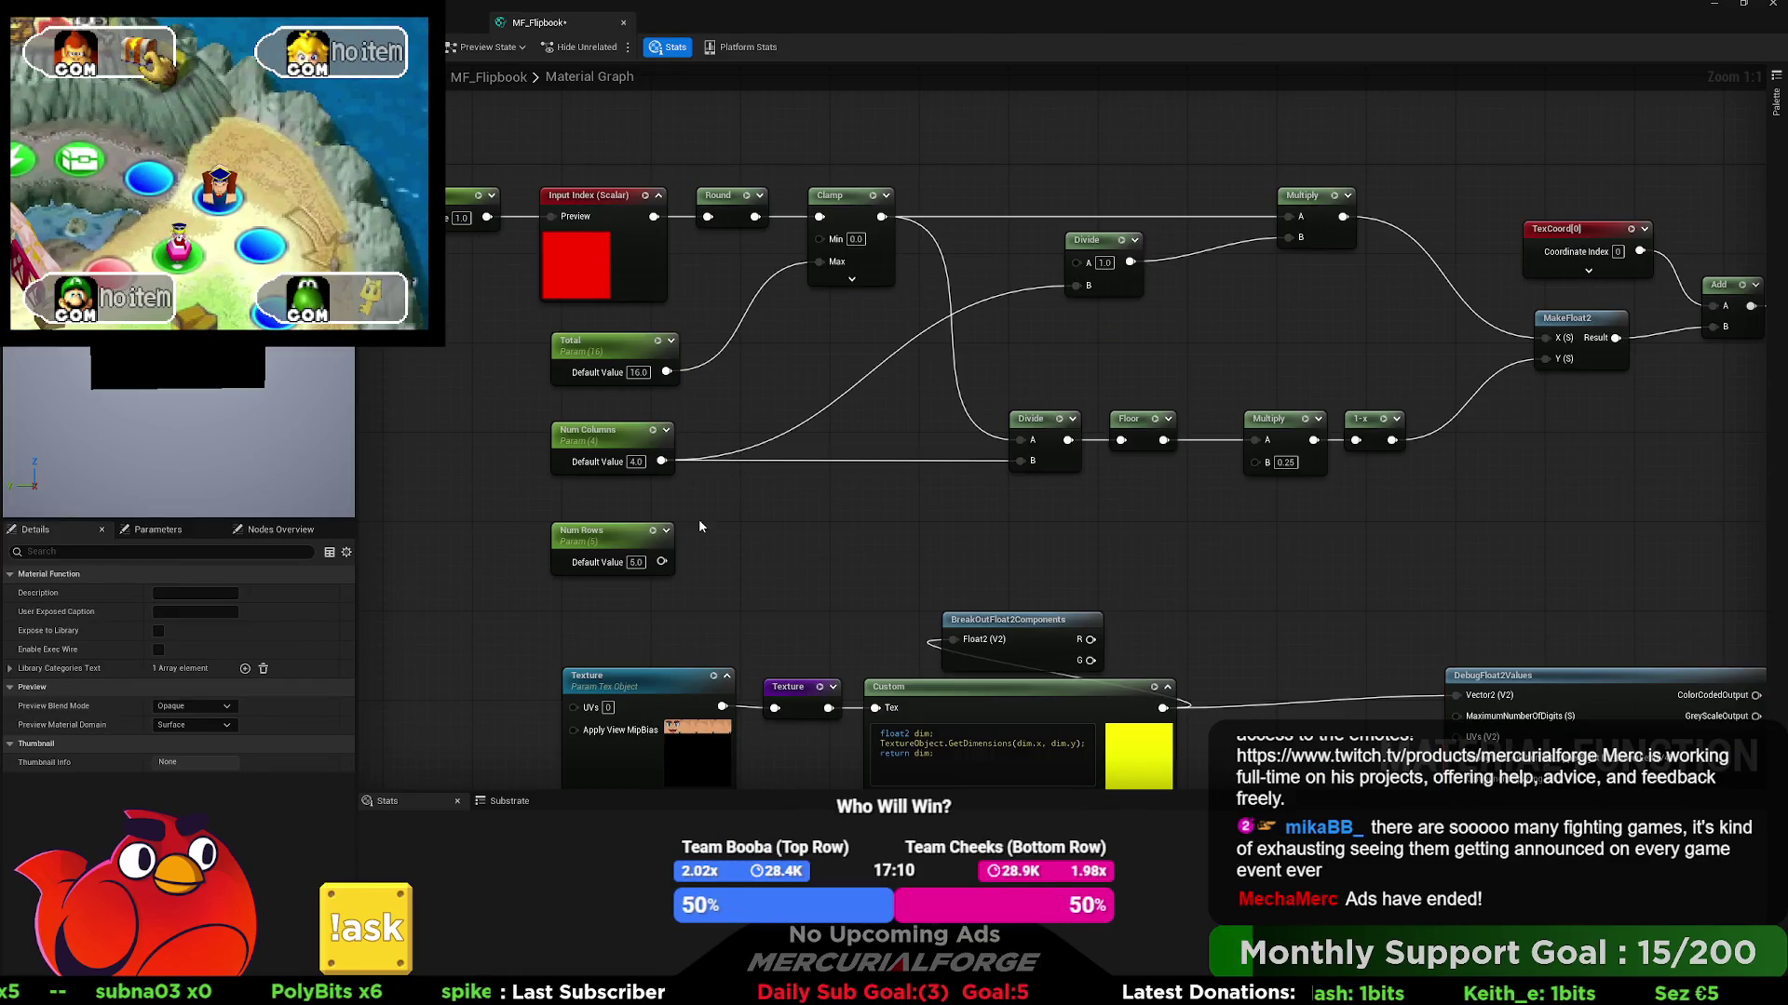
{"action": "left_click_drag", "start_coordinate": [755, 555], "coordinate": [656, 551]}
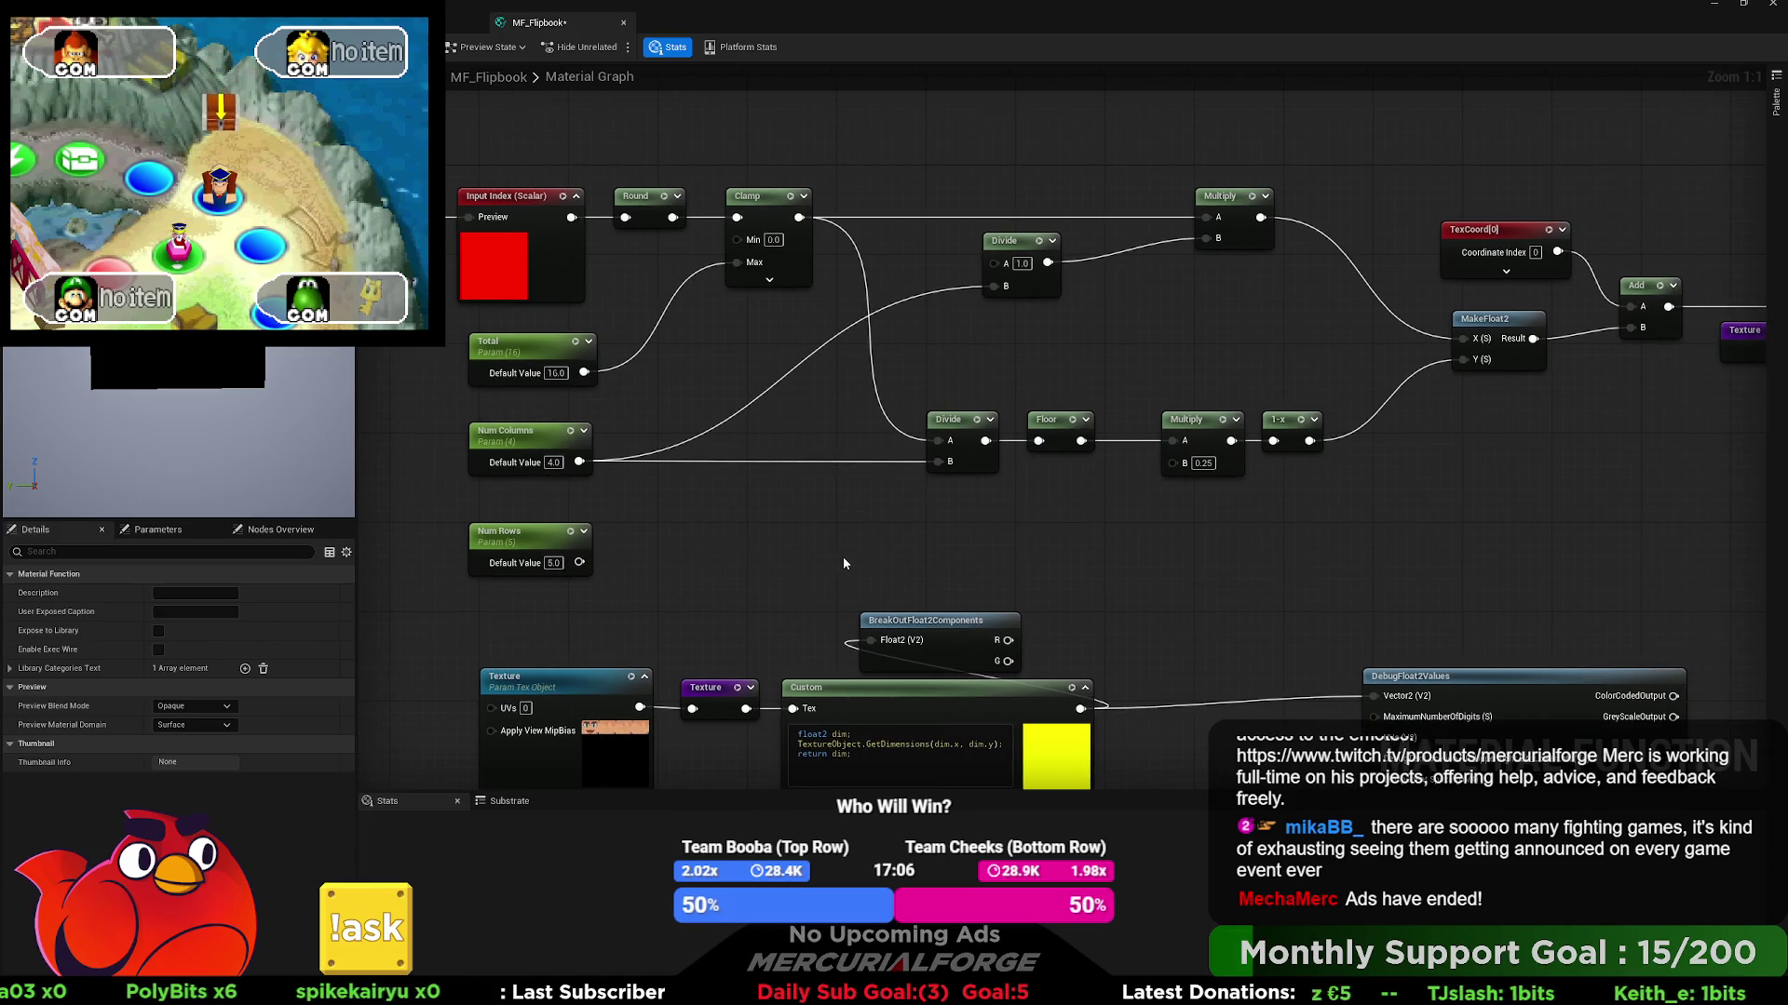
{"action": "mouse_move", "coordinate": [843, 563]}
{"action": "left_mouse_down"}
{"action": "mouse_move", "coordinate": [510, 542]}
{"action": "mouse_move", "coordinate": [1136, 515]}
{"action": "mouse_move", "coordinate": [1144, 534]}
{"action": "left_mouse_up"}
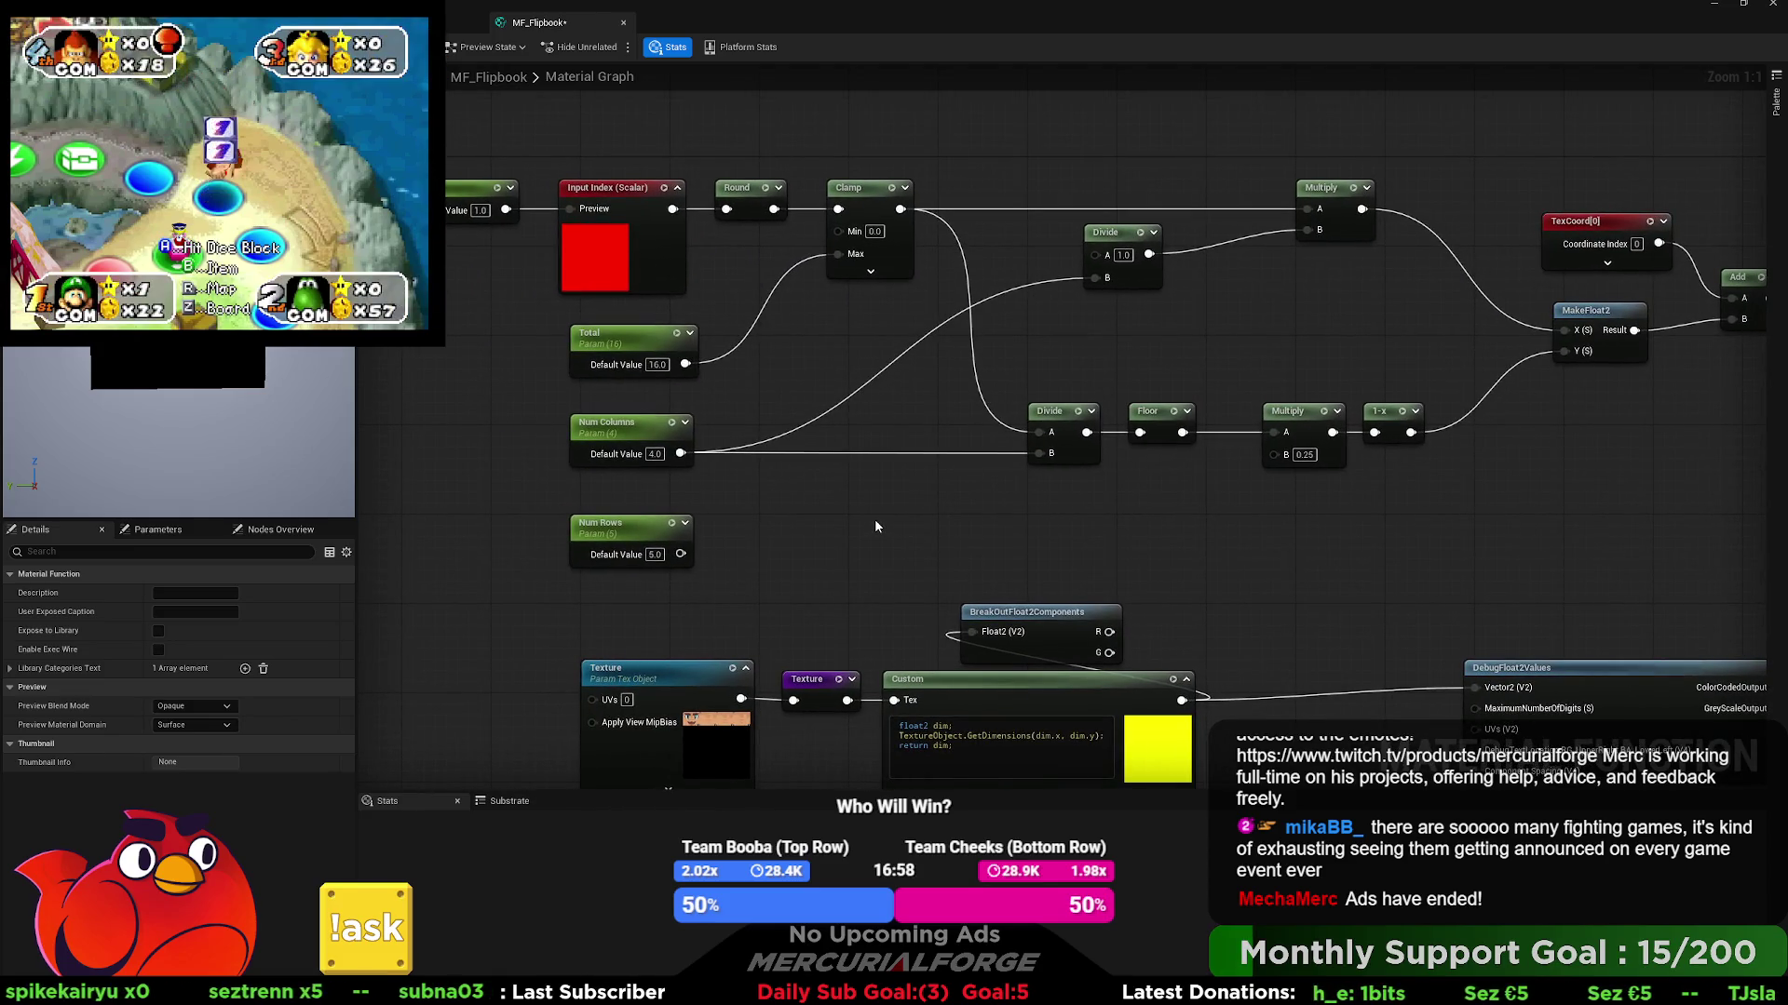
{"action": "left_click_drag", "start_coordinate": [1109, 652], "coordinate": [1237, 549]}
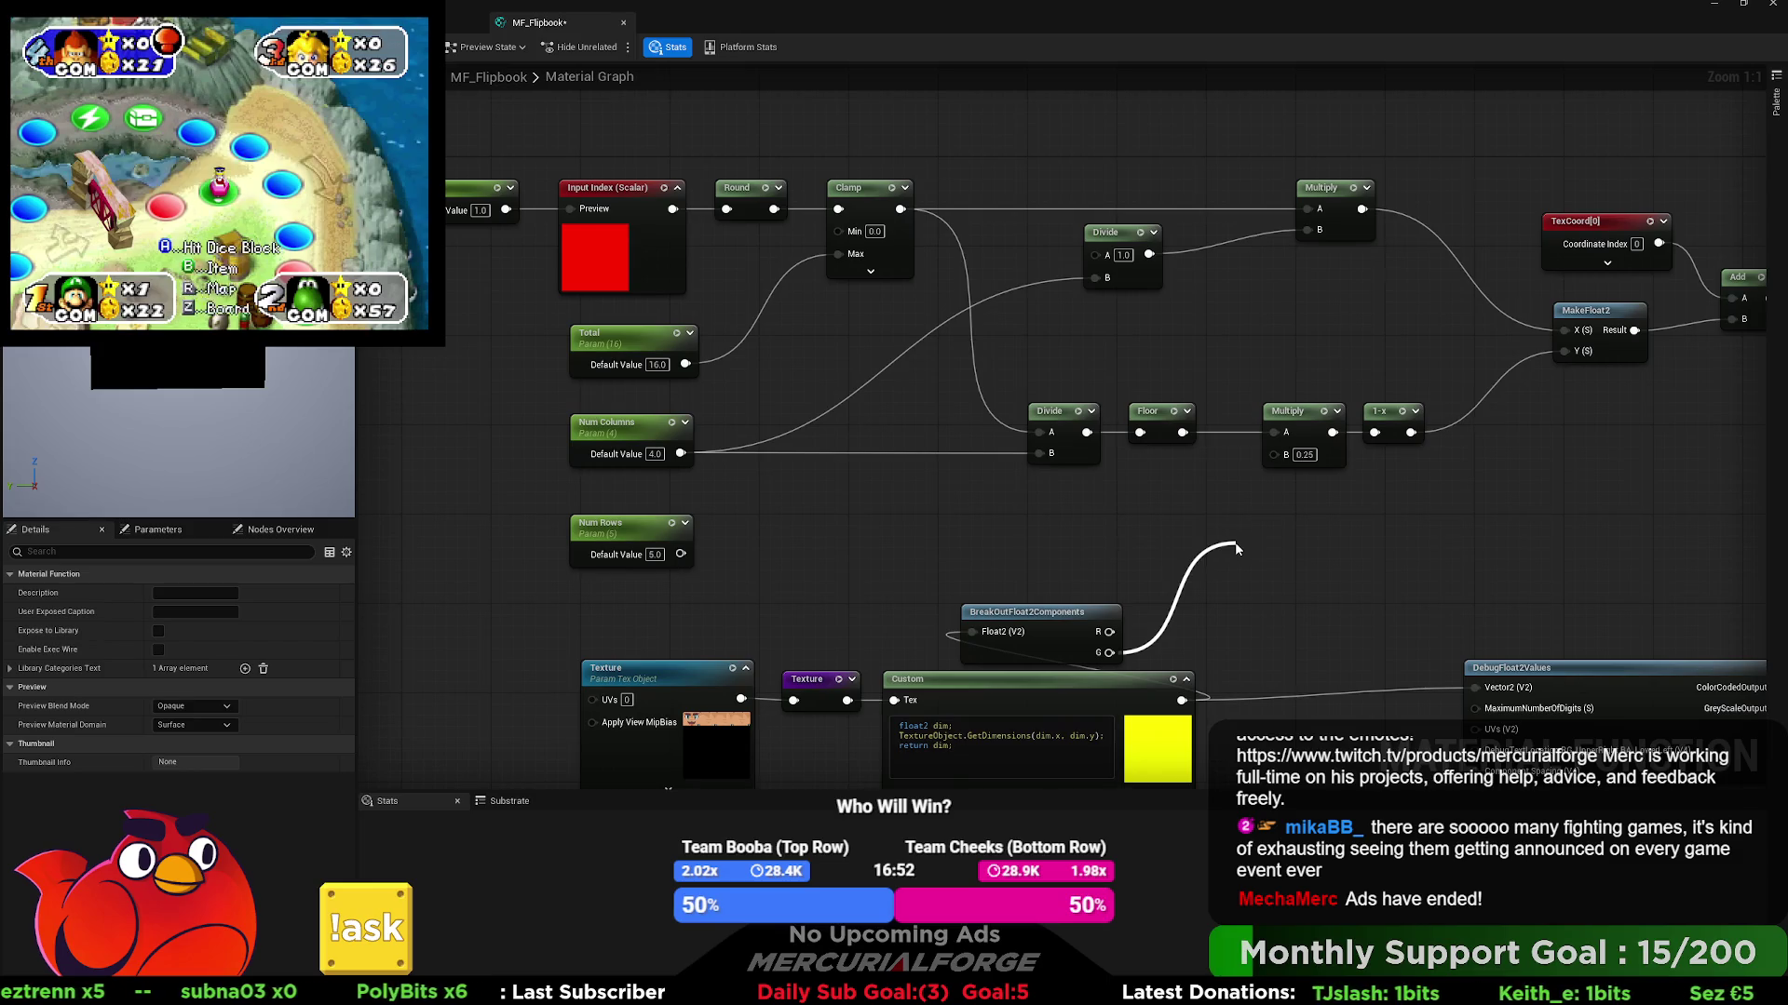
- Create a Divide node taking the G texture height as B, with A set to 51.0
{"action": "left_click_drag", "start_coordinate": [1236, 549], "coordinate": [1236, 549]}
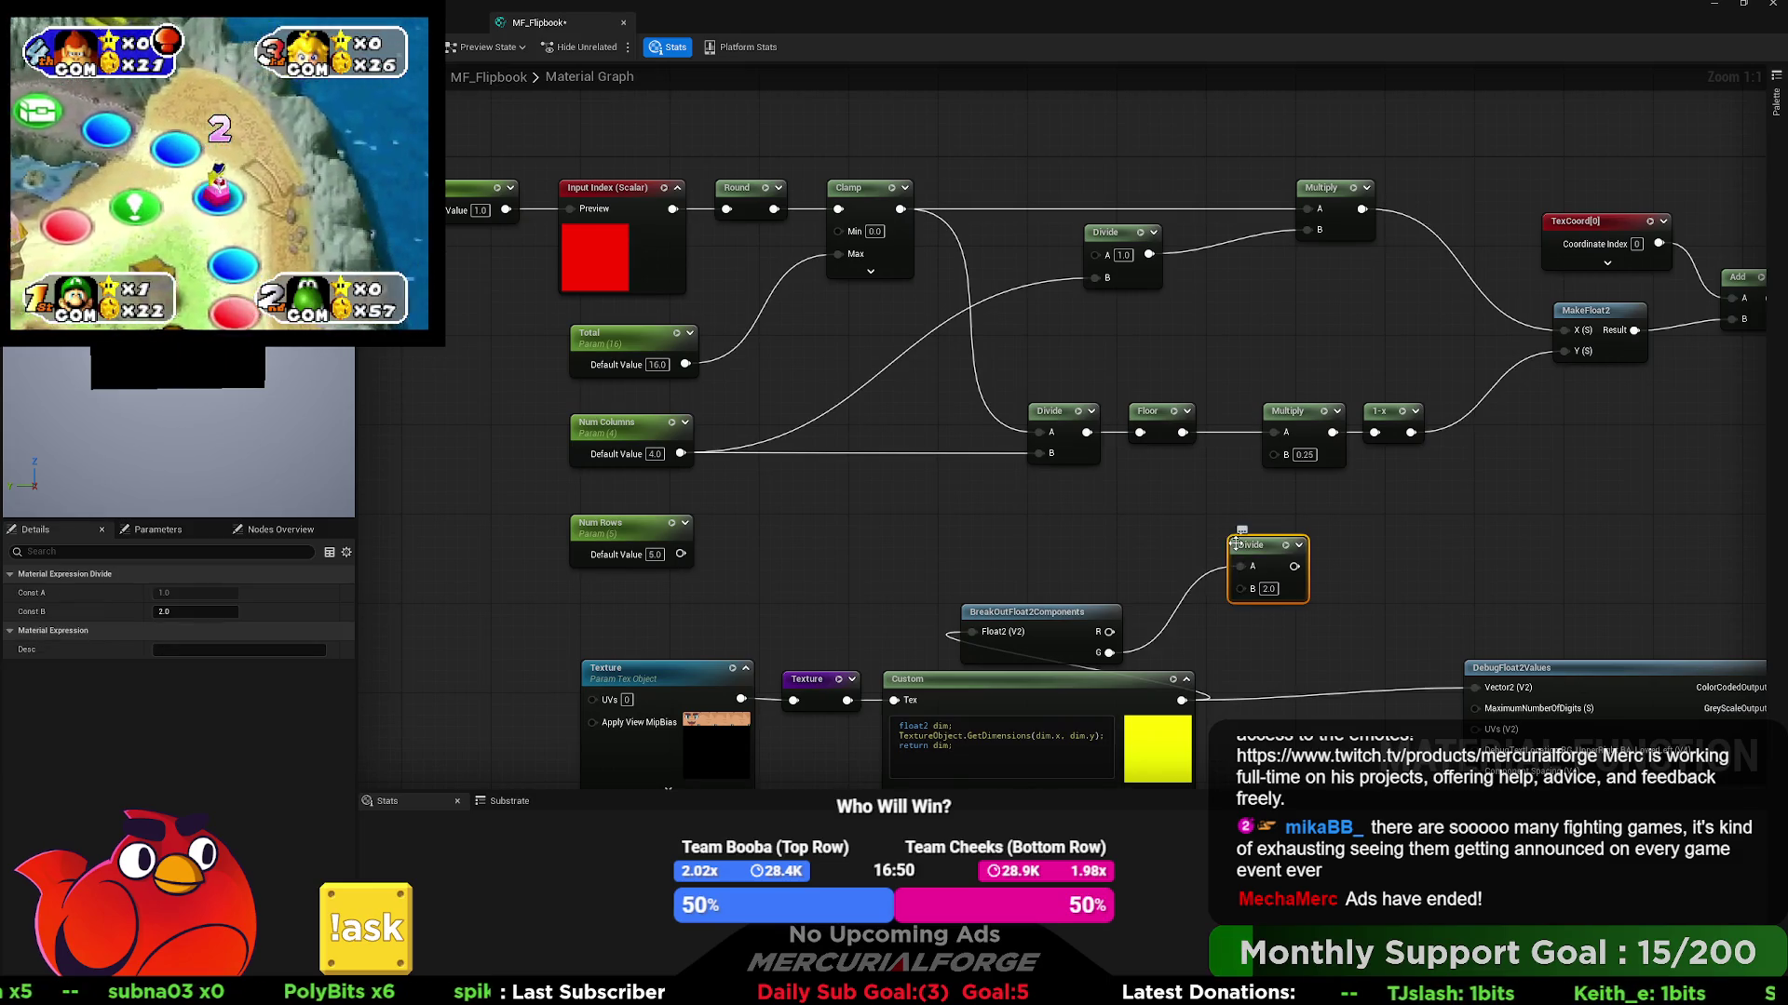
{"action": "left_click_drag", "start_coordinate": [1108, 651], "coordinate": [1240, 590]}
{"action": "left_click", "coordinate": [1269, 567]}
{"action": "type", "text": "5"}
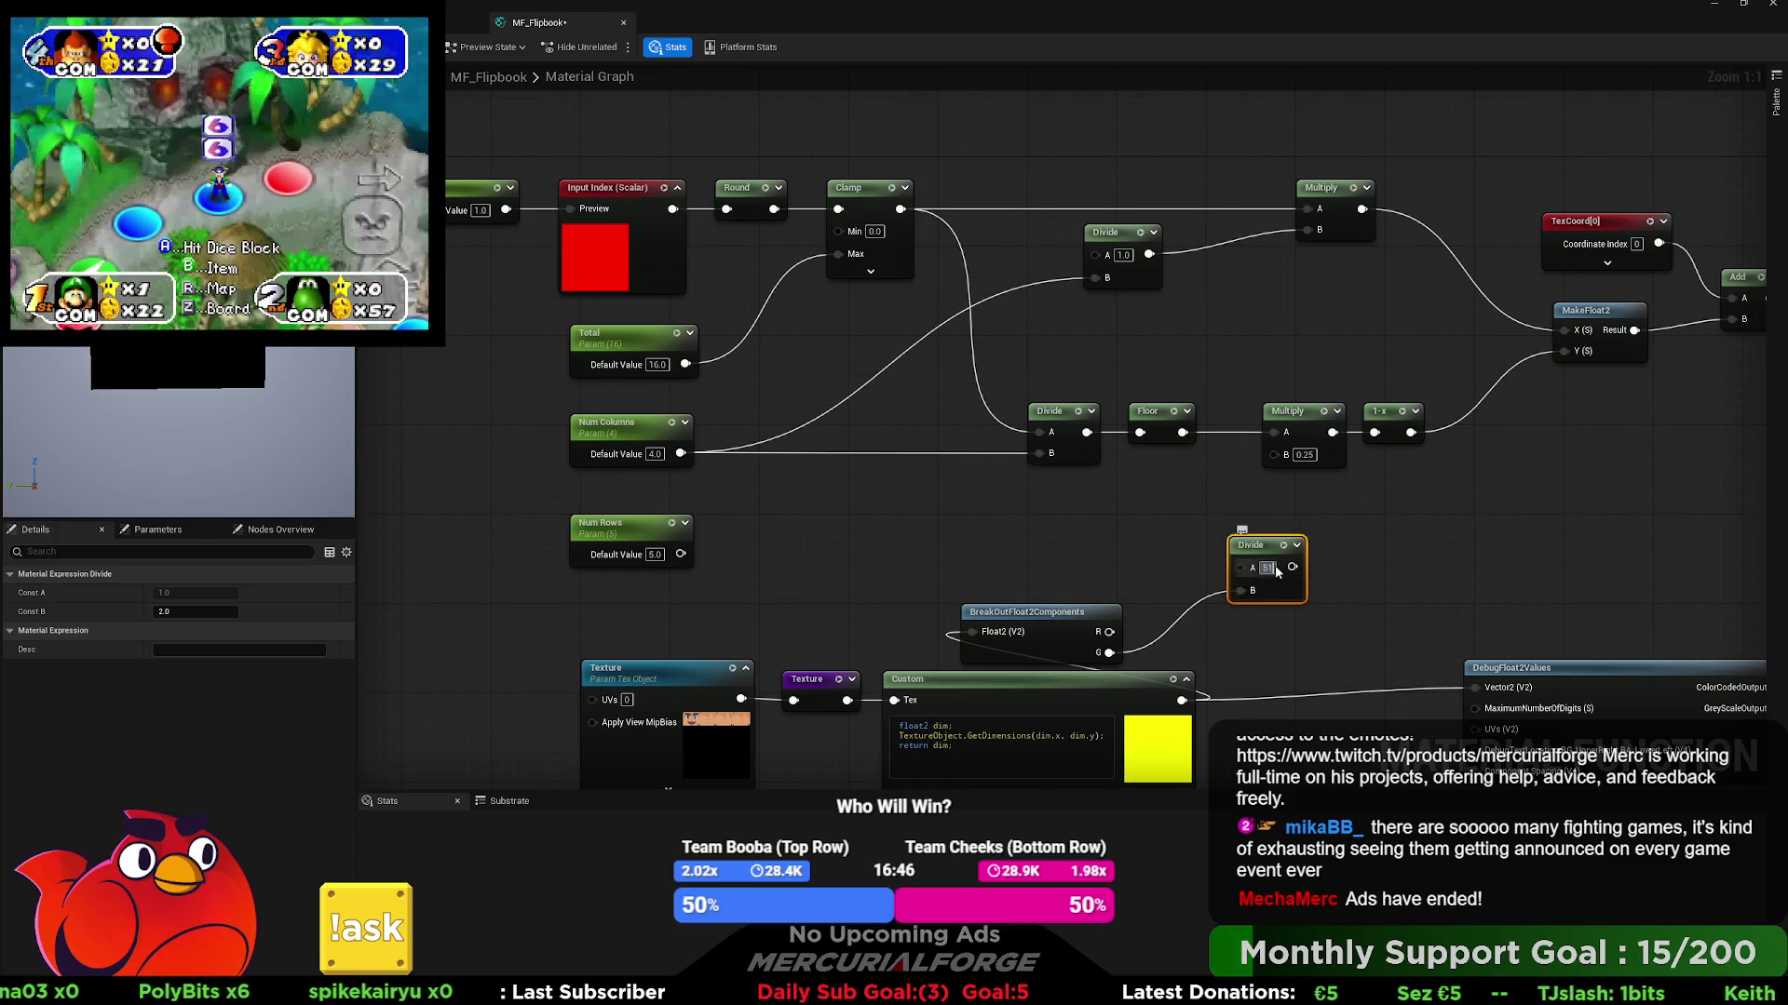
{"action": "key", "text": "Return"}
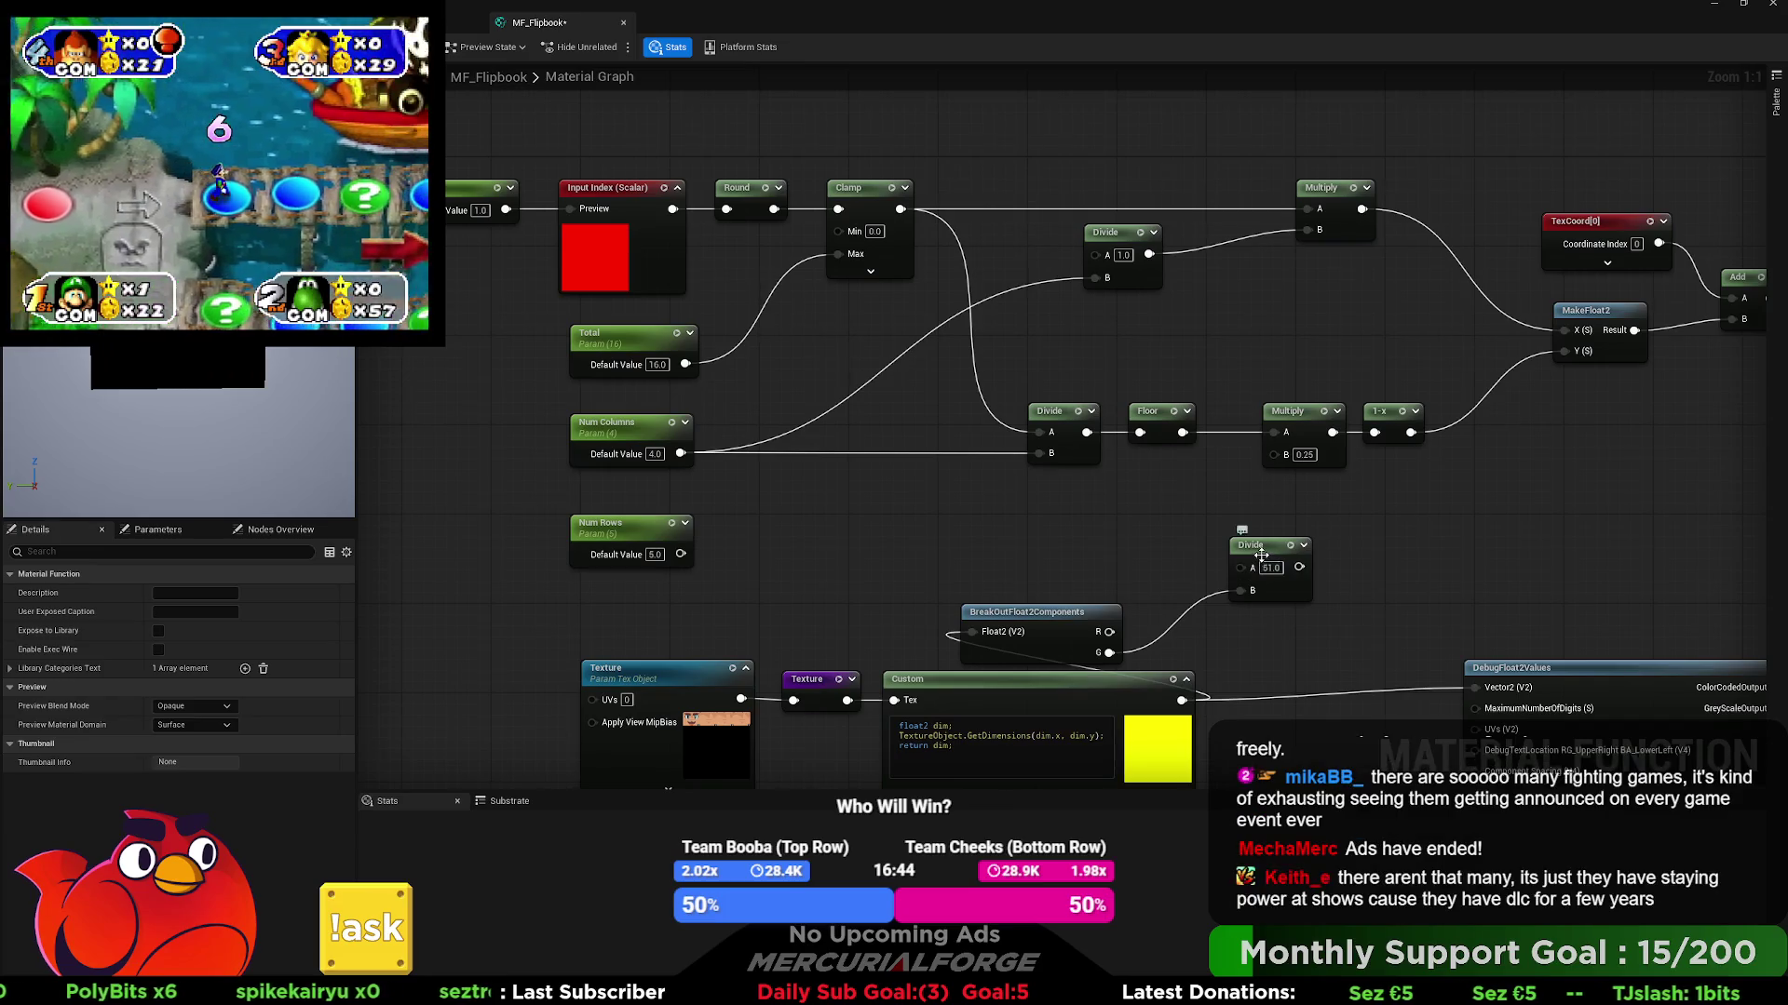
{"action": "left_click_drag", "start_coordinate": [1265, 550], "coordinate": [1210, 545]}
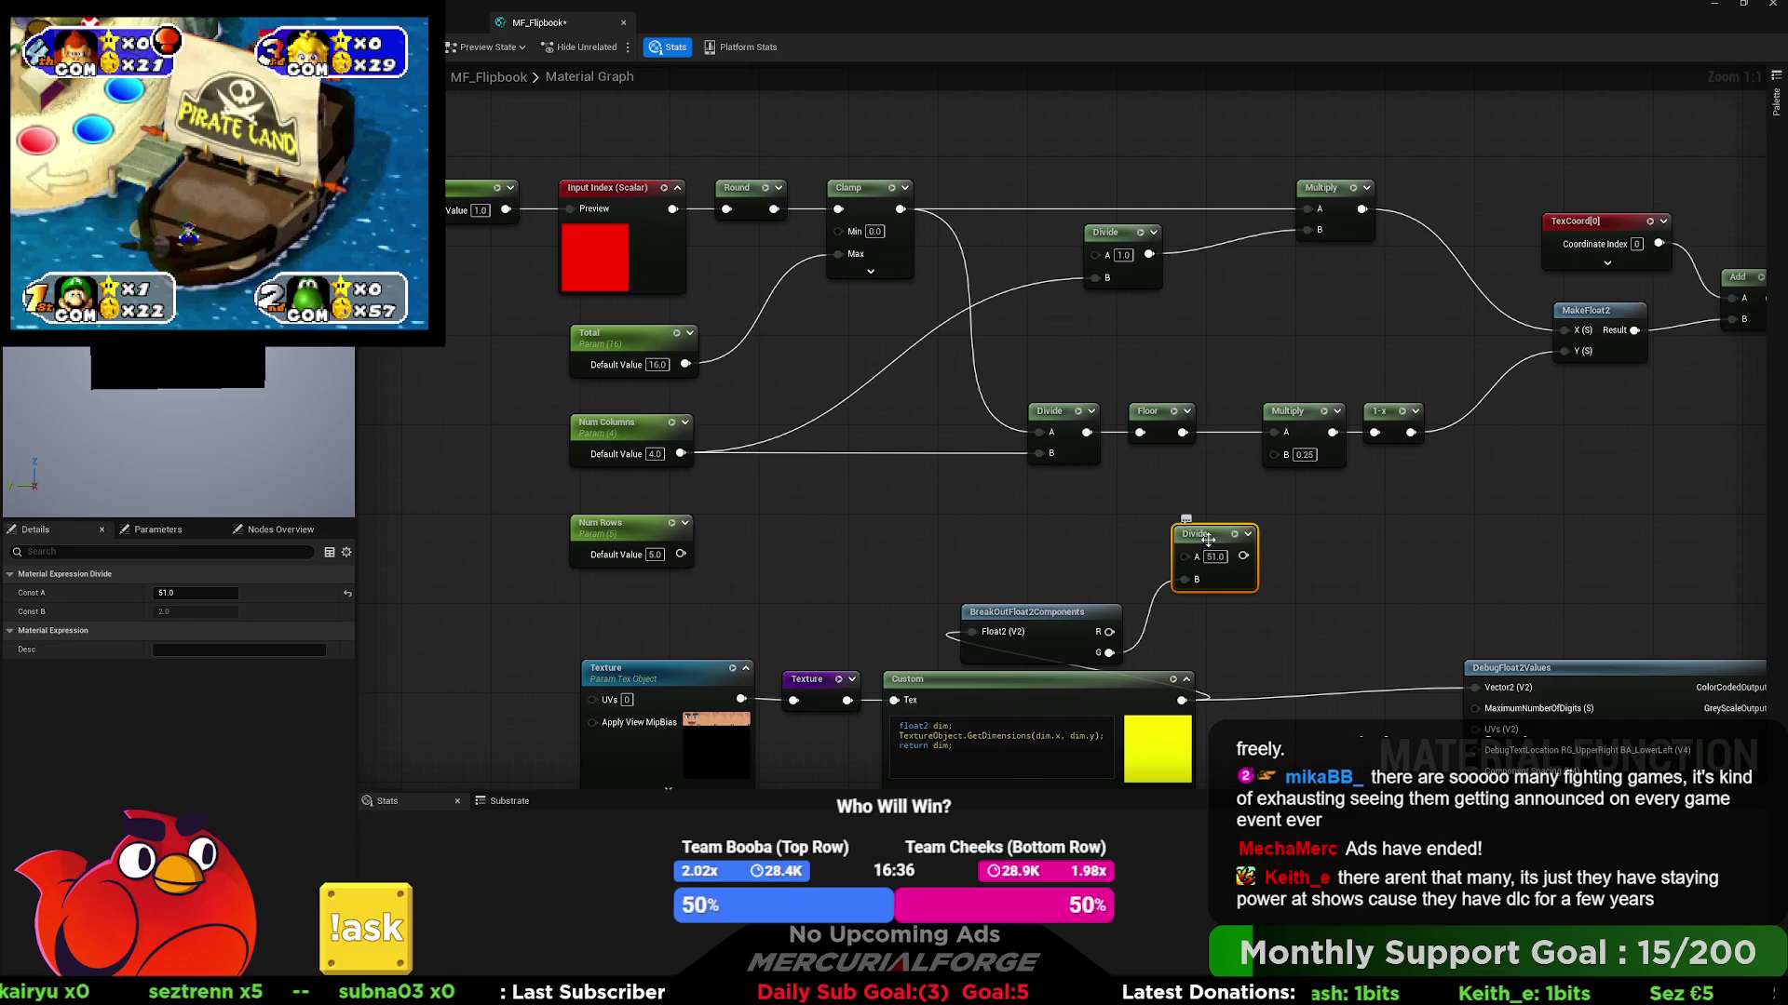
{"action": "mouse_move", "coordinate": [1080, 620]}
{"action": "left_mouse_down"}
{"action": "mouse_move", "coordinate": [1082, 555]}
{"action": "mouse_move", "coordinate": [1113, 540]}
{"action": "mouse_move", "coordinate": [1071, 453]}
{"action": "left_mouse_up"}
- Rearrange the Texture, Custom, DebugFloat2Values and BreakOutFloat2Components nodes
{"action": "left_click_drag", "start_coordinate": [1255, 545], "coordinate": [735, 642]}
{"action": "left_click_drag", "start_coordinate": [1014, 585], "coordinate": [1093, 529]}
{"action": "left_click_drag", "start_coordinate": [1349, 540], "coordinate": [1119, 534]}
{"action": "left_click_drag", "start_coordinate": [1366, 578], "coordinate": [1217, 528]}
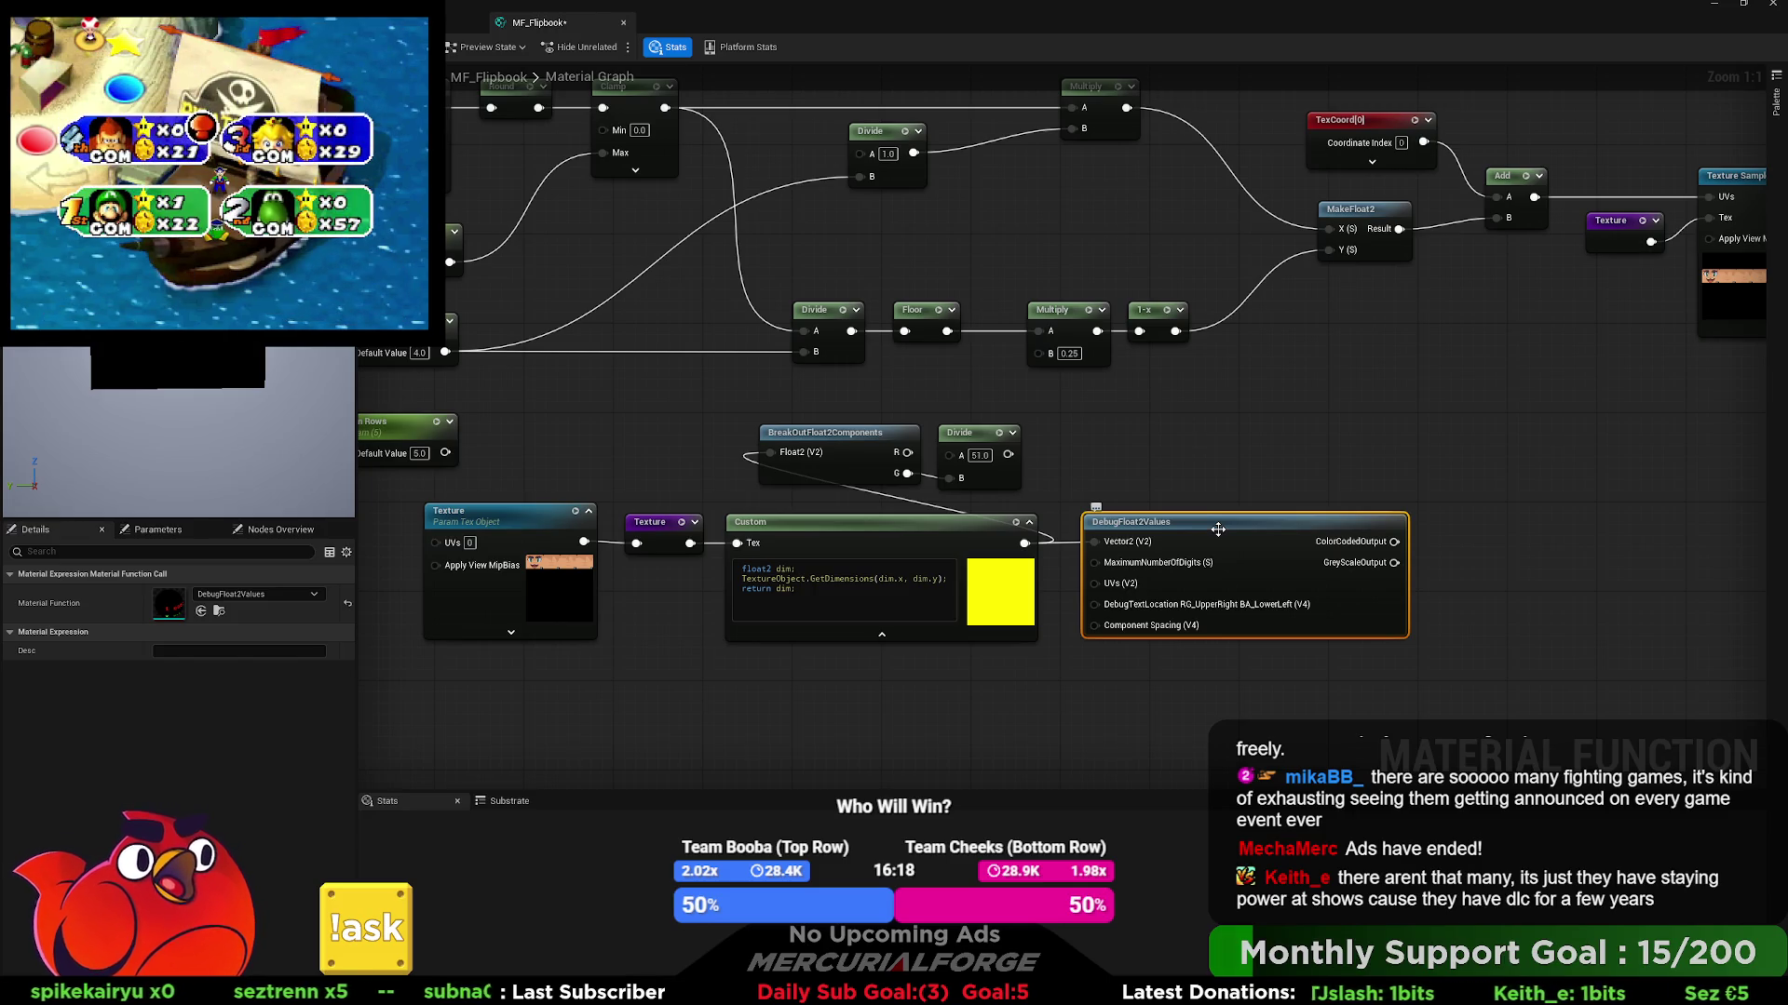
{"action": "left_click_drag", "start_coordinate": [1114, 530], "coordinate": [1281, 559]}
{"action": "mouse_move", "coordinate": [1603, 691]}
{"action": "left_mouse_down"}
{"action": "mouse_move", "coordinate": [1350, 623]}
{"action": "mouse_move", "coordinate": [856, 545]}
{"action": "mouse_move", "coordinate": [573, 530]}
{"action": "mouse_move", "coordinate": [671, 569]}
{"action": "left_mouse_up"}
{"action": "left_click", "coordinate": [1000, 533]}
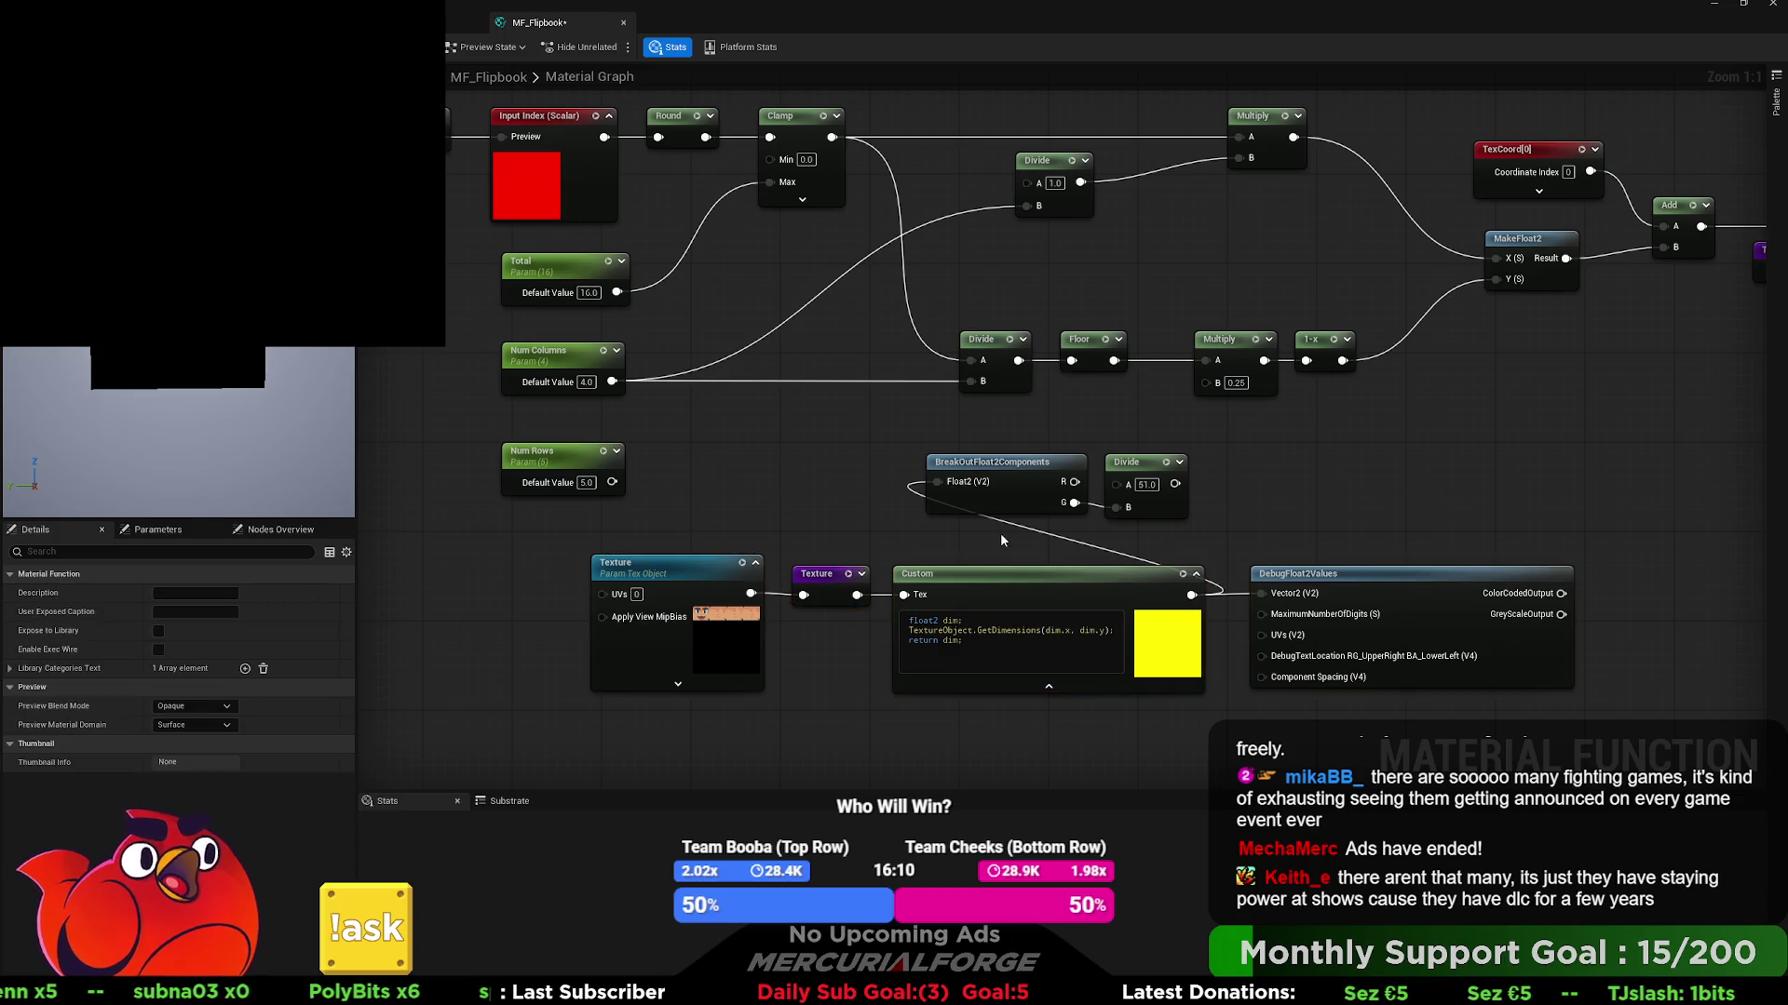
{"action": "mouse_move", "coordinate": [1015, 478]}
{"action": "left_mouse_down"}
{"action": "mouse_move", "coordinate": [1016, 501]}
{"action": "mouse_move", "coordinate": [1014, 469]}
{"action": "left_mouse_up"}
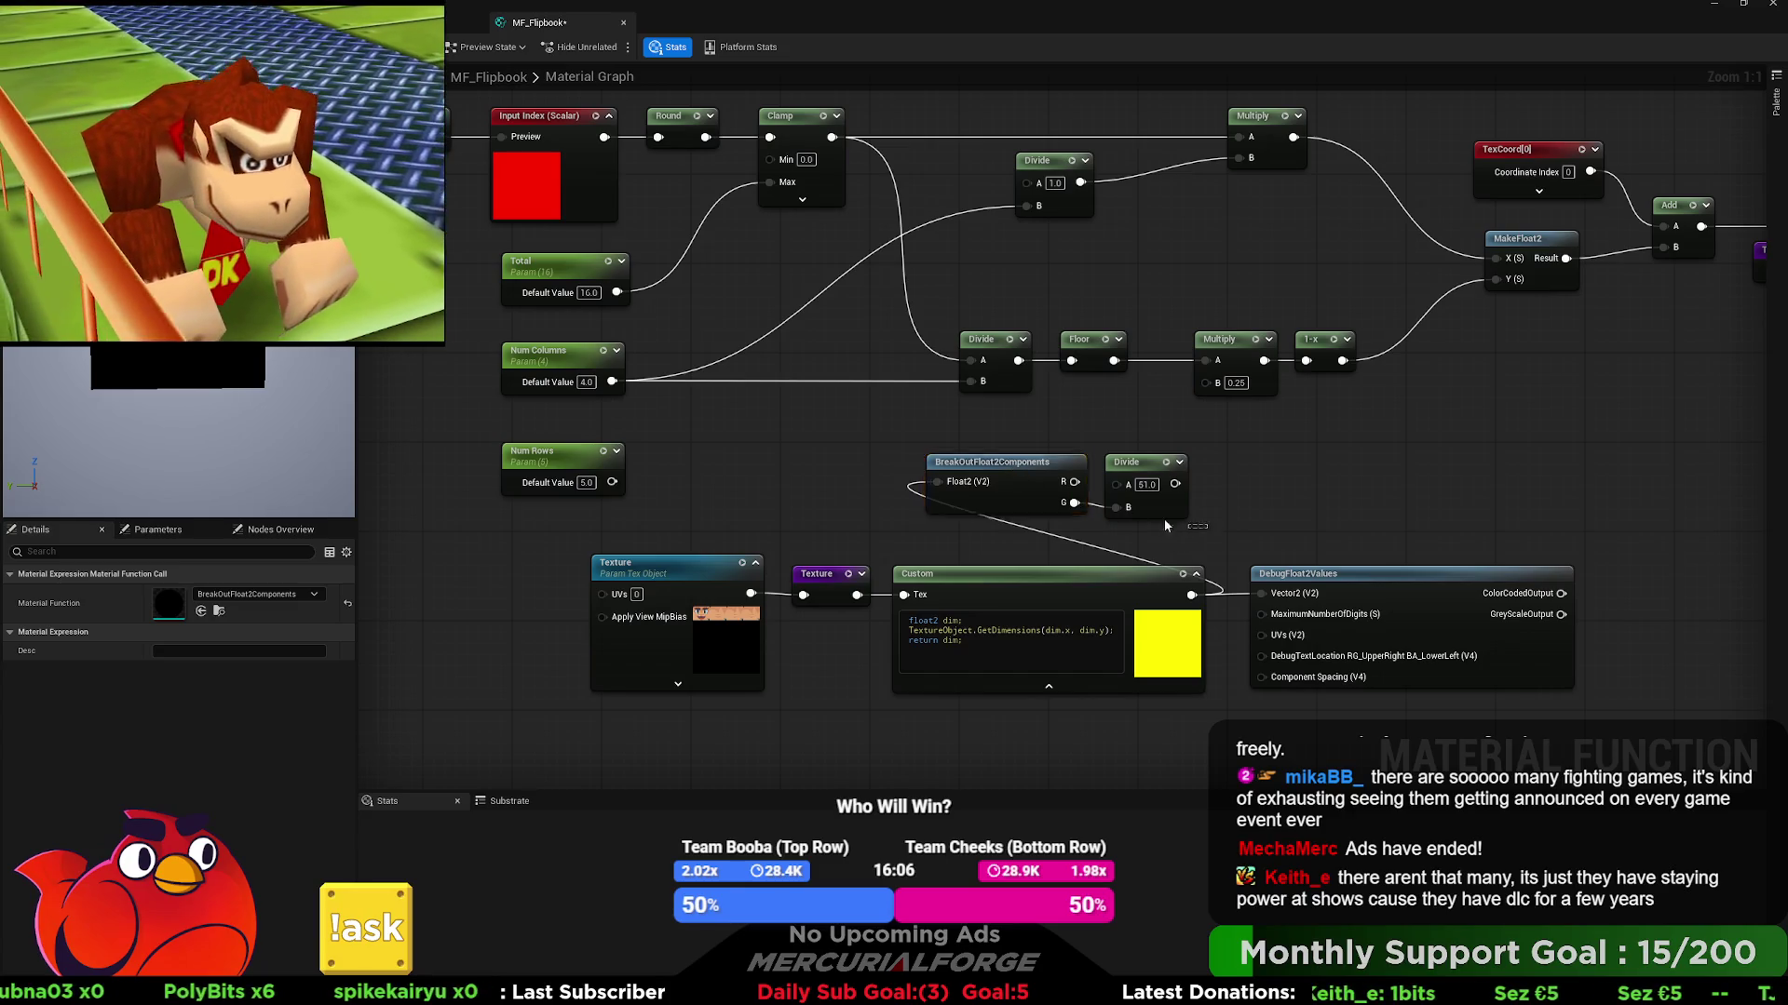
- Feed G into Divide B and route its quotient into the row Multiply's B, replacing 0.25
{"action": "mouse_move", "coordinate": [1116, 507]}
{"action": "left_mouse_down"}
{"action": "mouse_move", "coordinate": [1074, 503]}
{"action": "mouse_move", "coordinate": [1218, 478]}
{"action": "mouse_move", "coordinate": [1209, 381]}
{"action": "left_mouse_up"}
{"action": "left_click", "coordinate": [1202, 494]}
{"action": "mouse_move", "coordinate": [1257, 447]}
{"action": "left_mouse_down"}
{"action": "mouse_move", "coordinate": [689, 577]}
{"action": "mouse_move", "coordinate": [689, 608]}
{"action": "mouse_move", "coordinate": [637, 608]}
{"action": "left_mouse_up"}
{"action": "left_click", "coordinate": [1182, 502]}
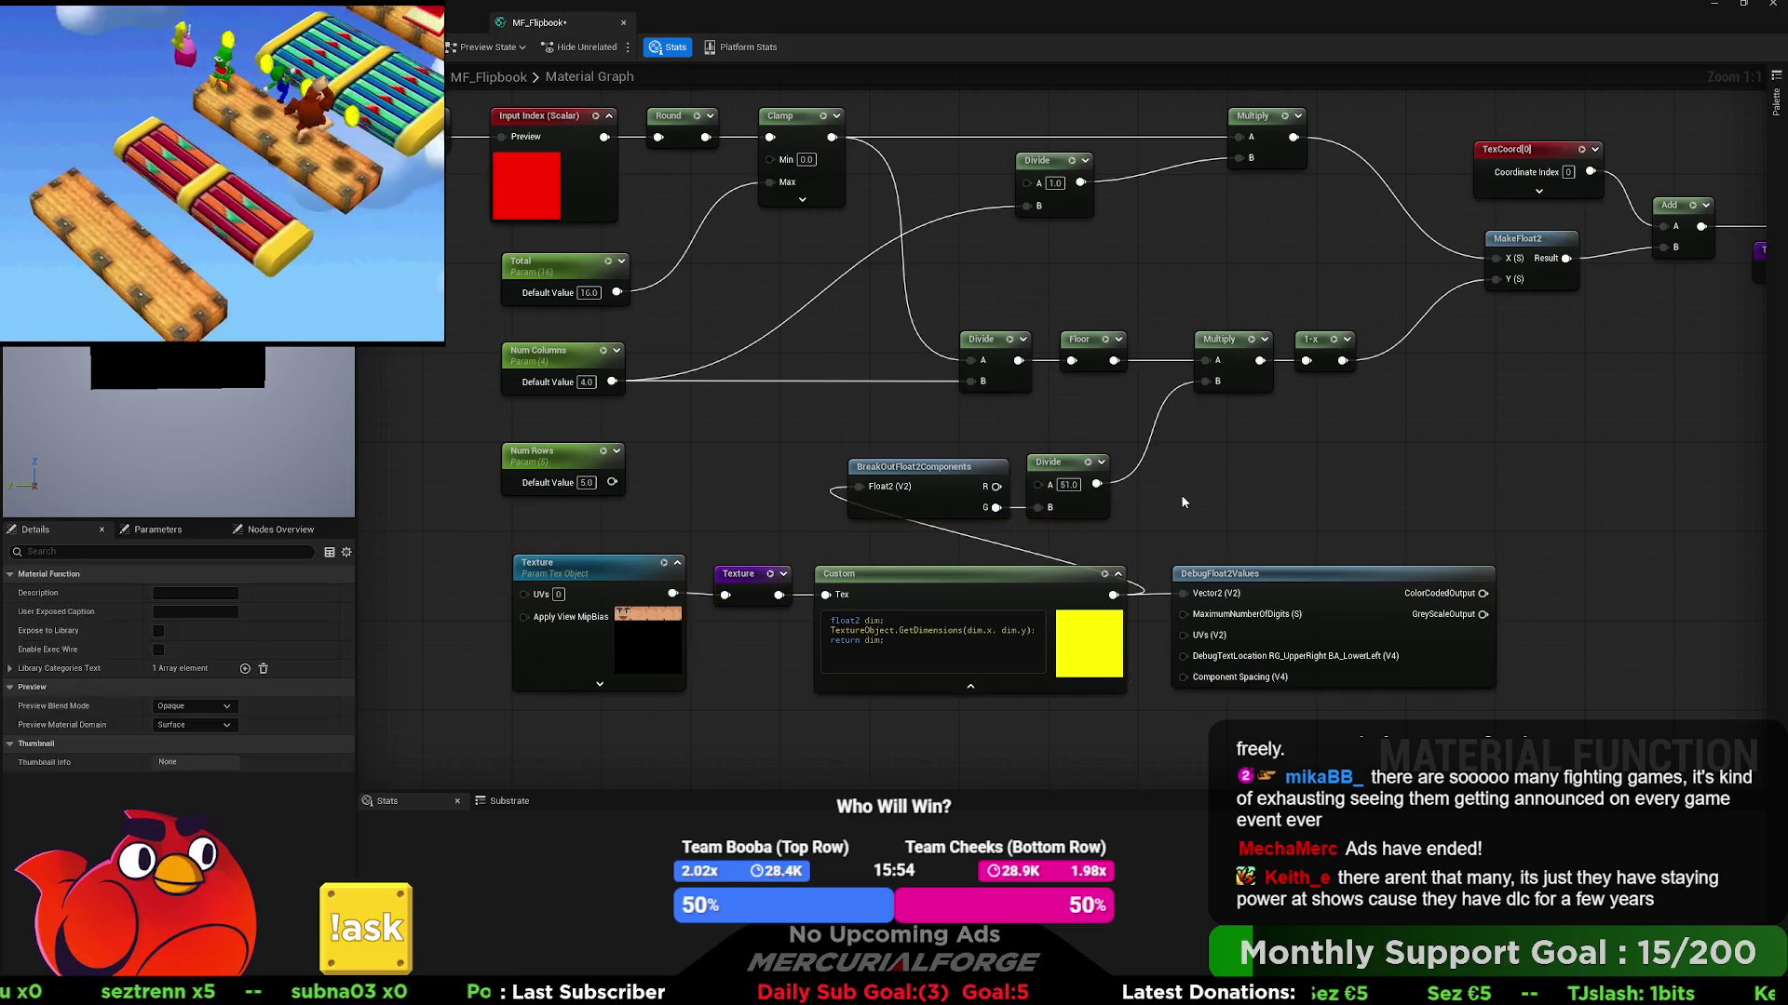
- Connect the 1-x result into MakeFloat2's Y input
{"action": "left_click_drag", "start_coordinate": [1174, 515], "coordinate": [1208, 522]}
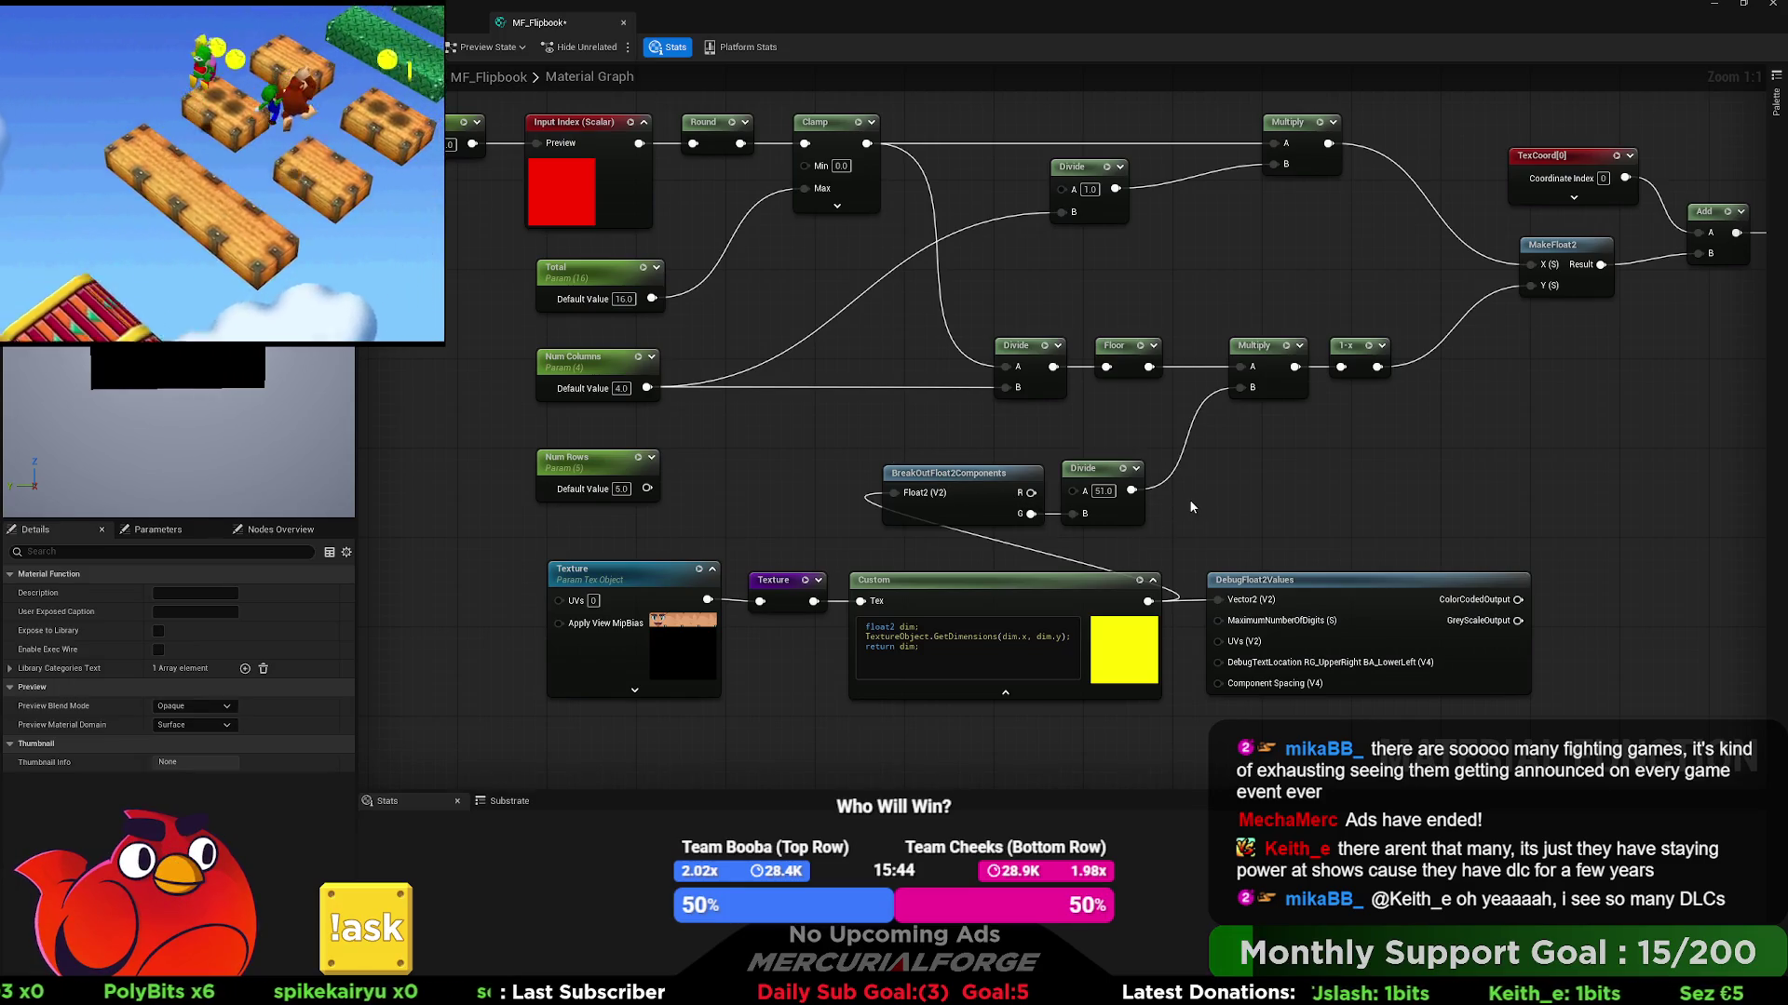
{"action": "left_click_drag", "start_coordinate": [1187, 499], "coordinate": [1181, 586]}
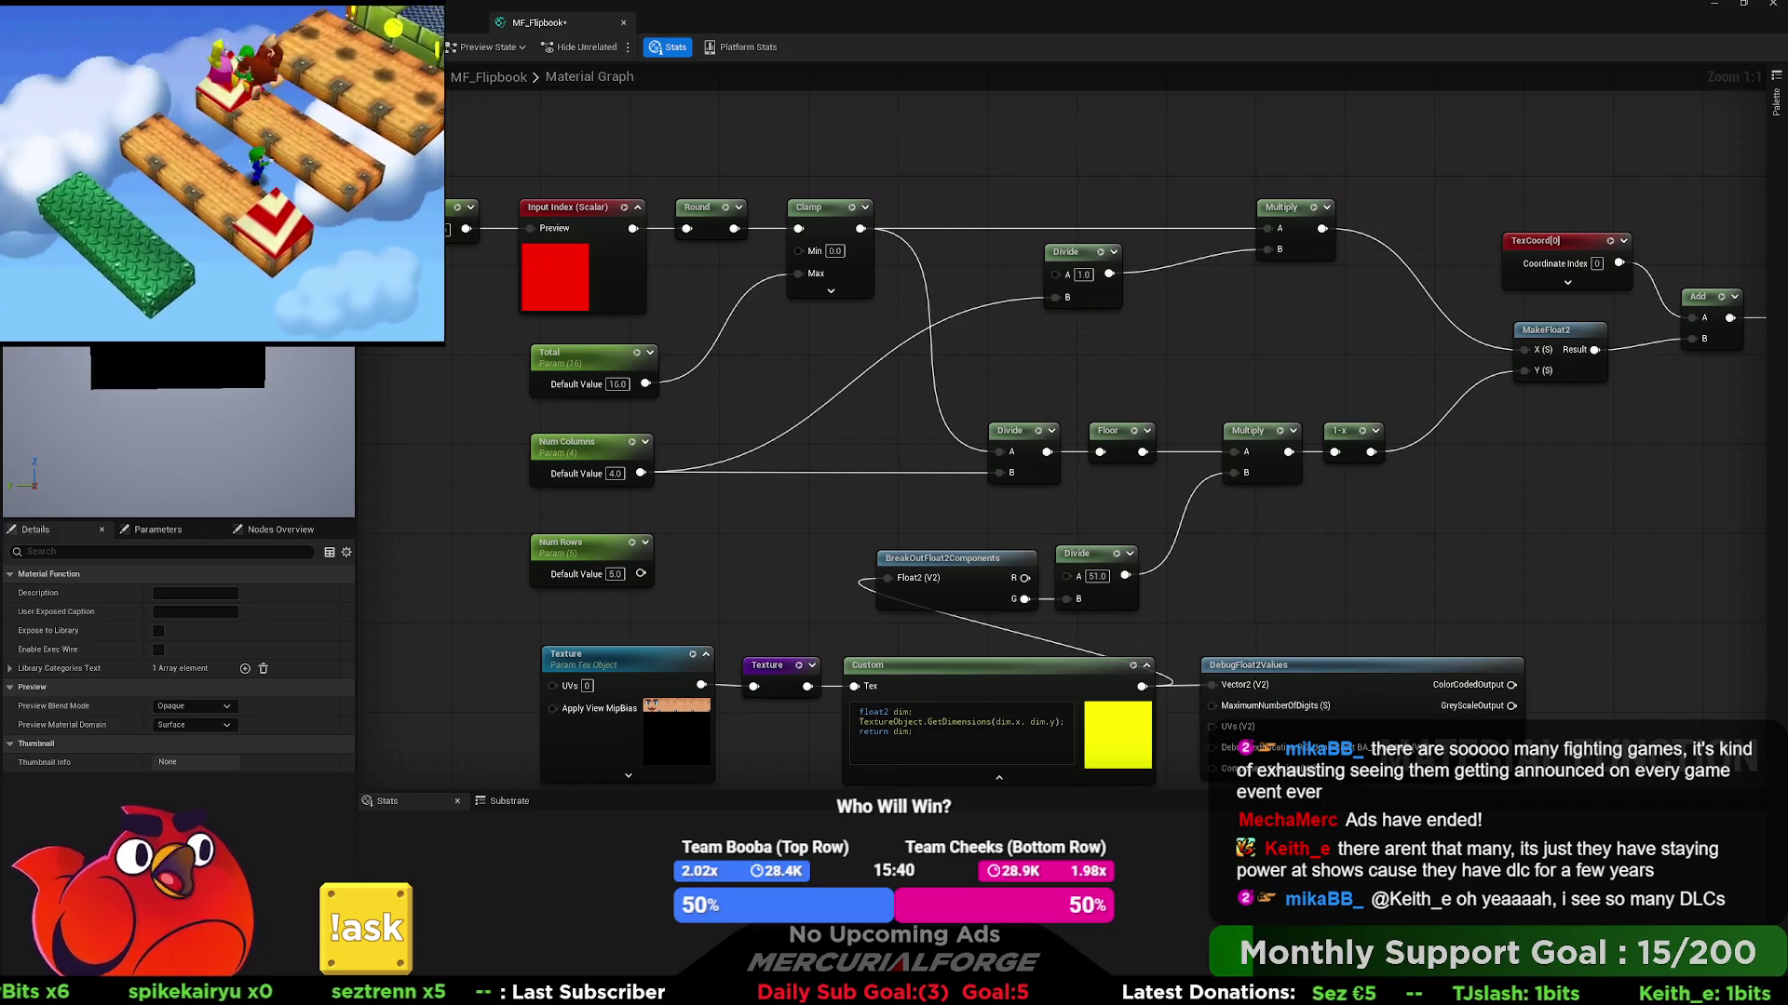
{"action": "left_click_drag", "start_coordinate": [1032, 345], "coordinate": [841, 353]}
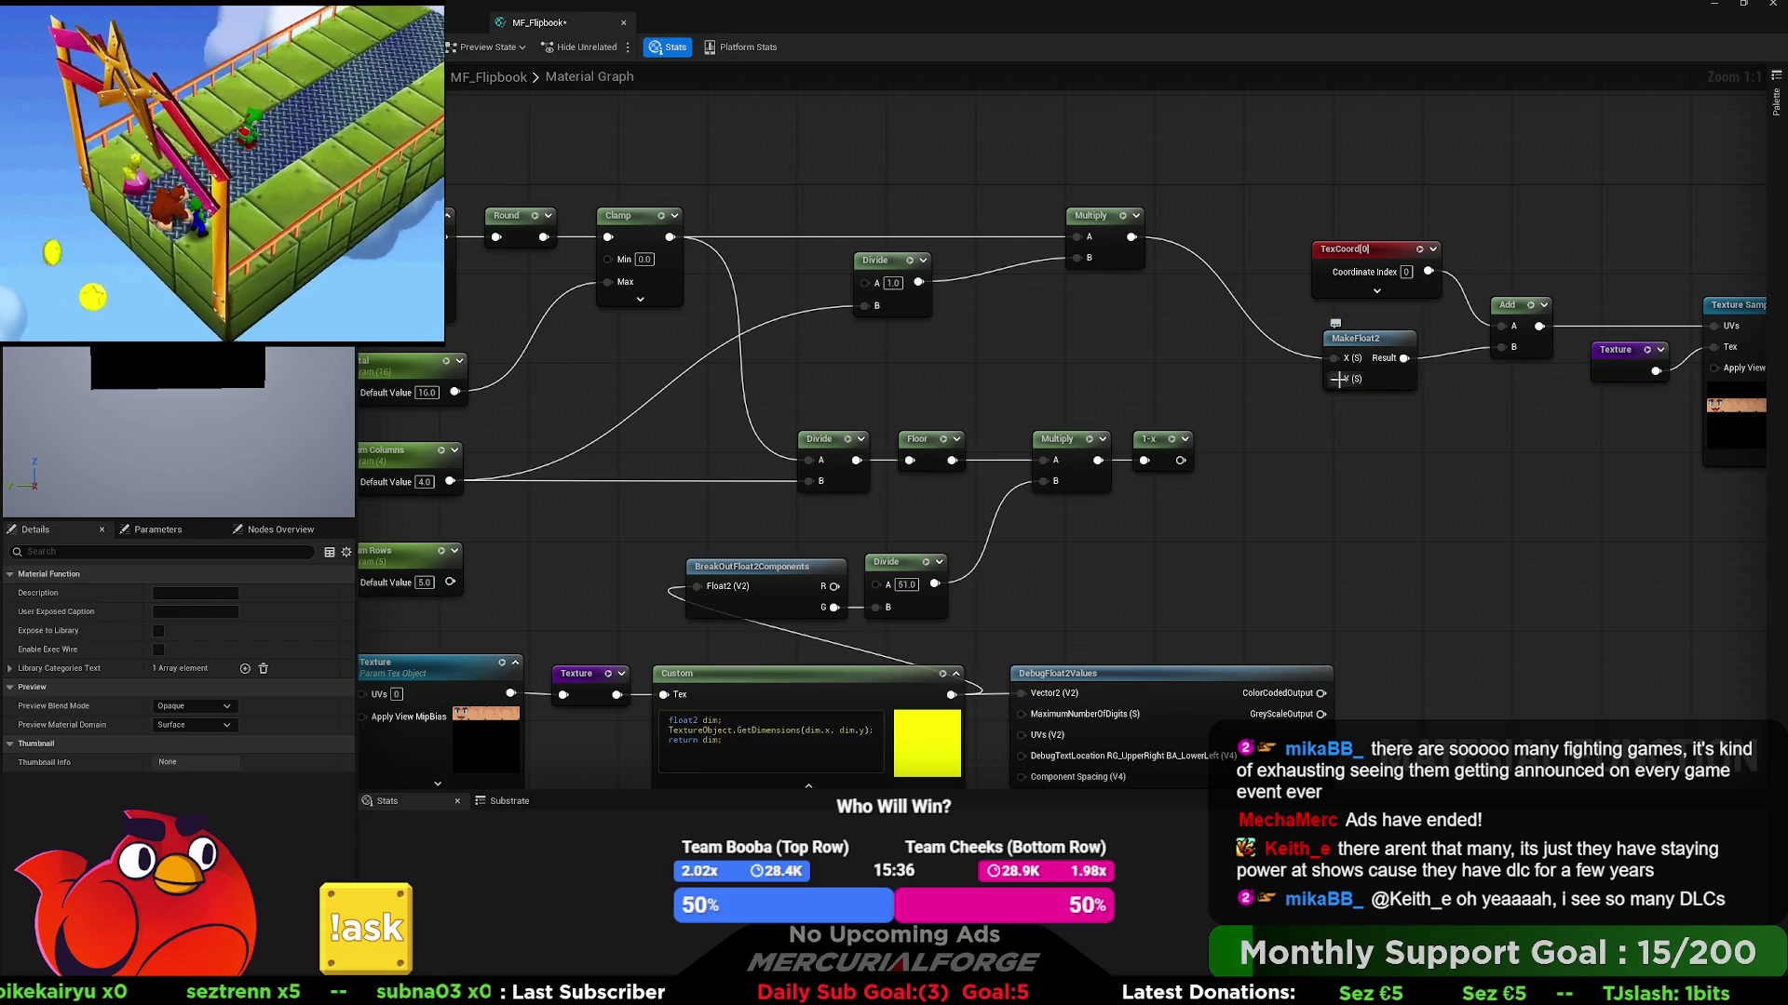
{"action": "left_click_drag", "start_coordinate": [1337, 379], "coordinate": [1179, 460]}
{"action": "left_click_drag", "start_coordinate": [1581, 379], "coordinate": [970, 390]}
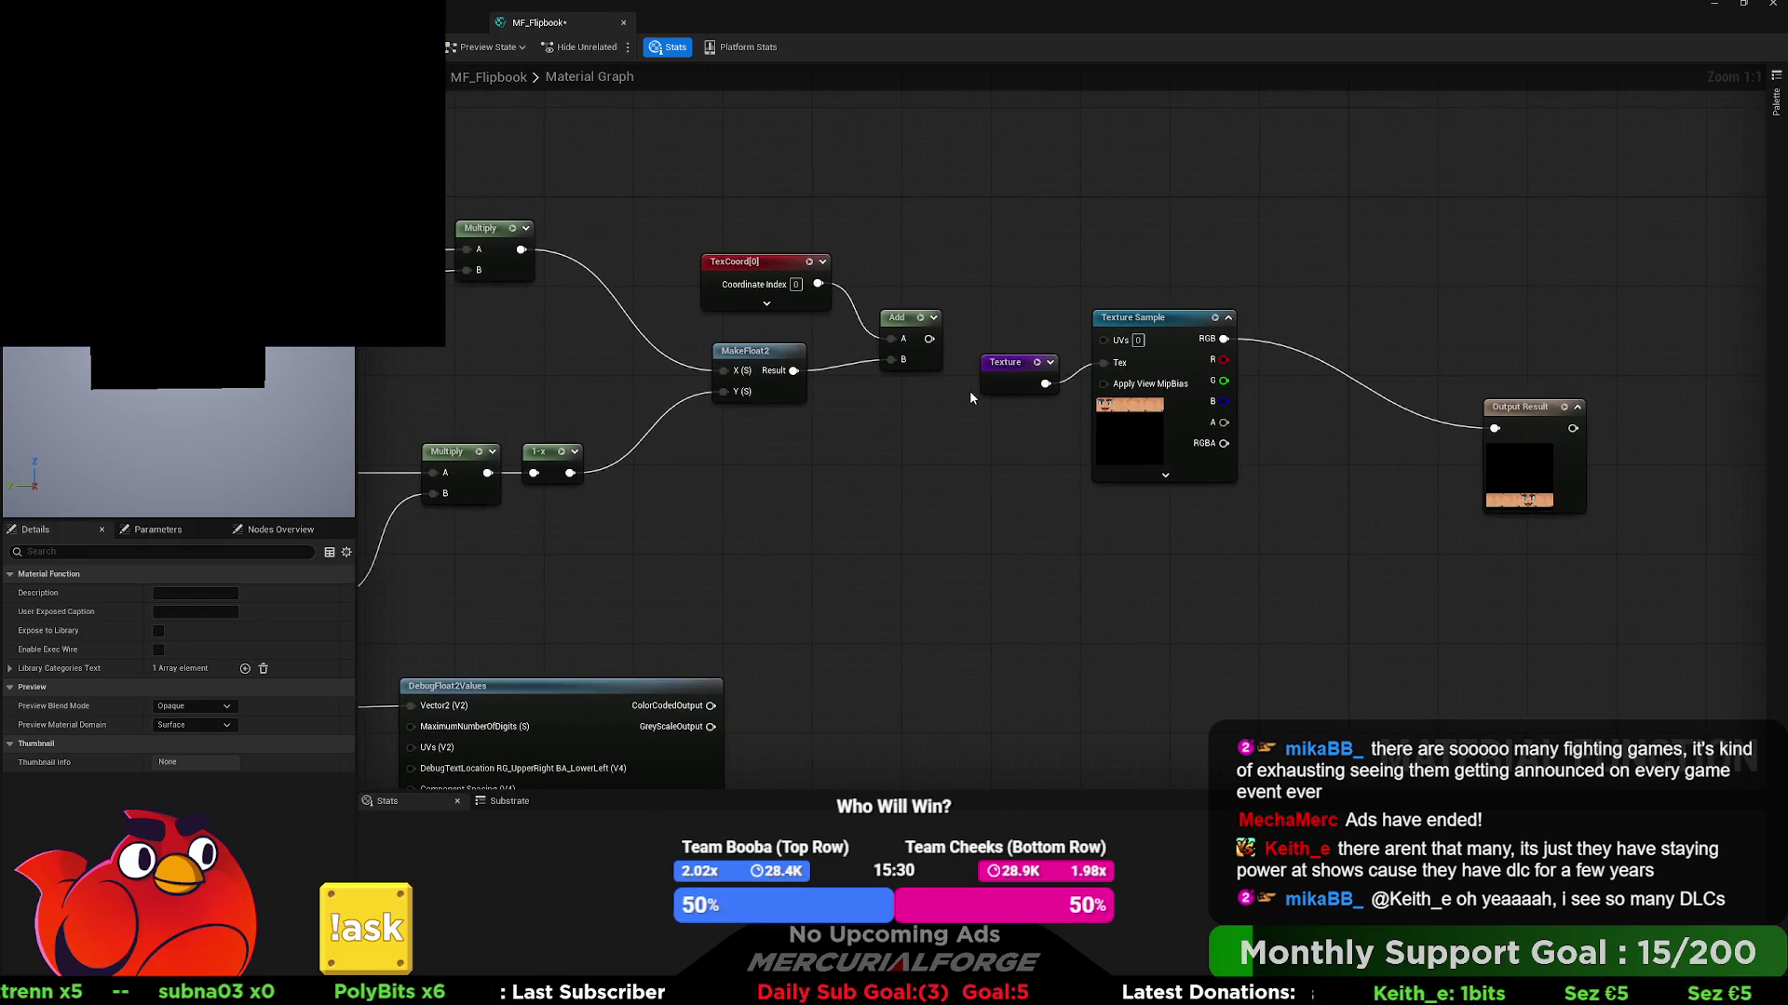
- Preview the Texture Sample node's output with Space, then select the Output Result node
{"action": "left_click_drag", "start_coordinate": [1153, 255], "coordinate": [1092, 357]}
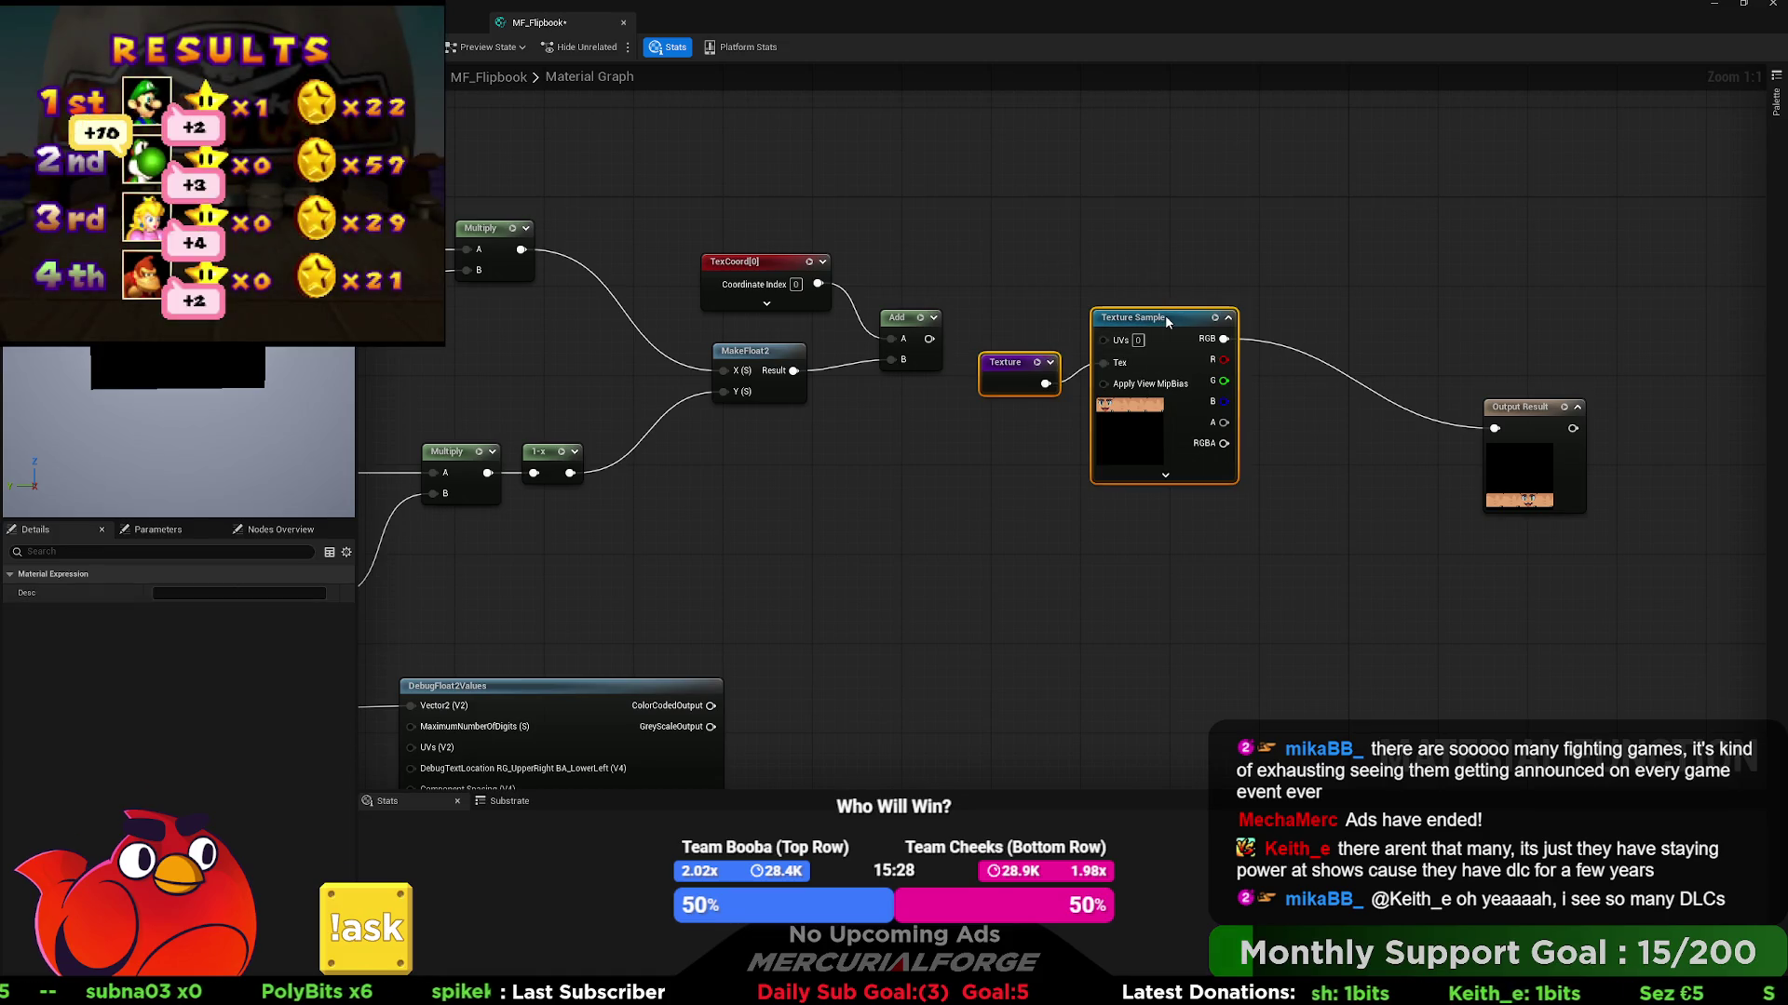
{"action": "left_click", "coordinate": [1142, 227]}
{"action": "left_click_drag", "start_coordinate": [992, 233], "coordinate": [1169, 175]}
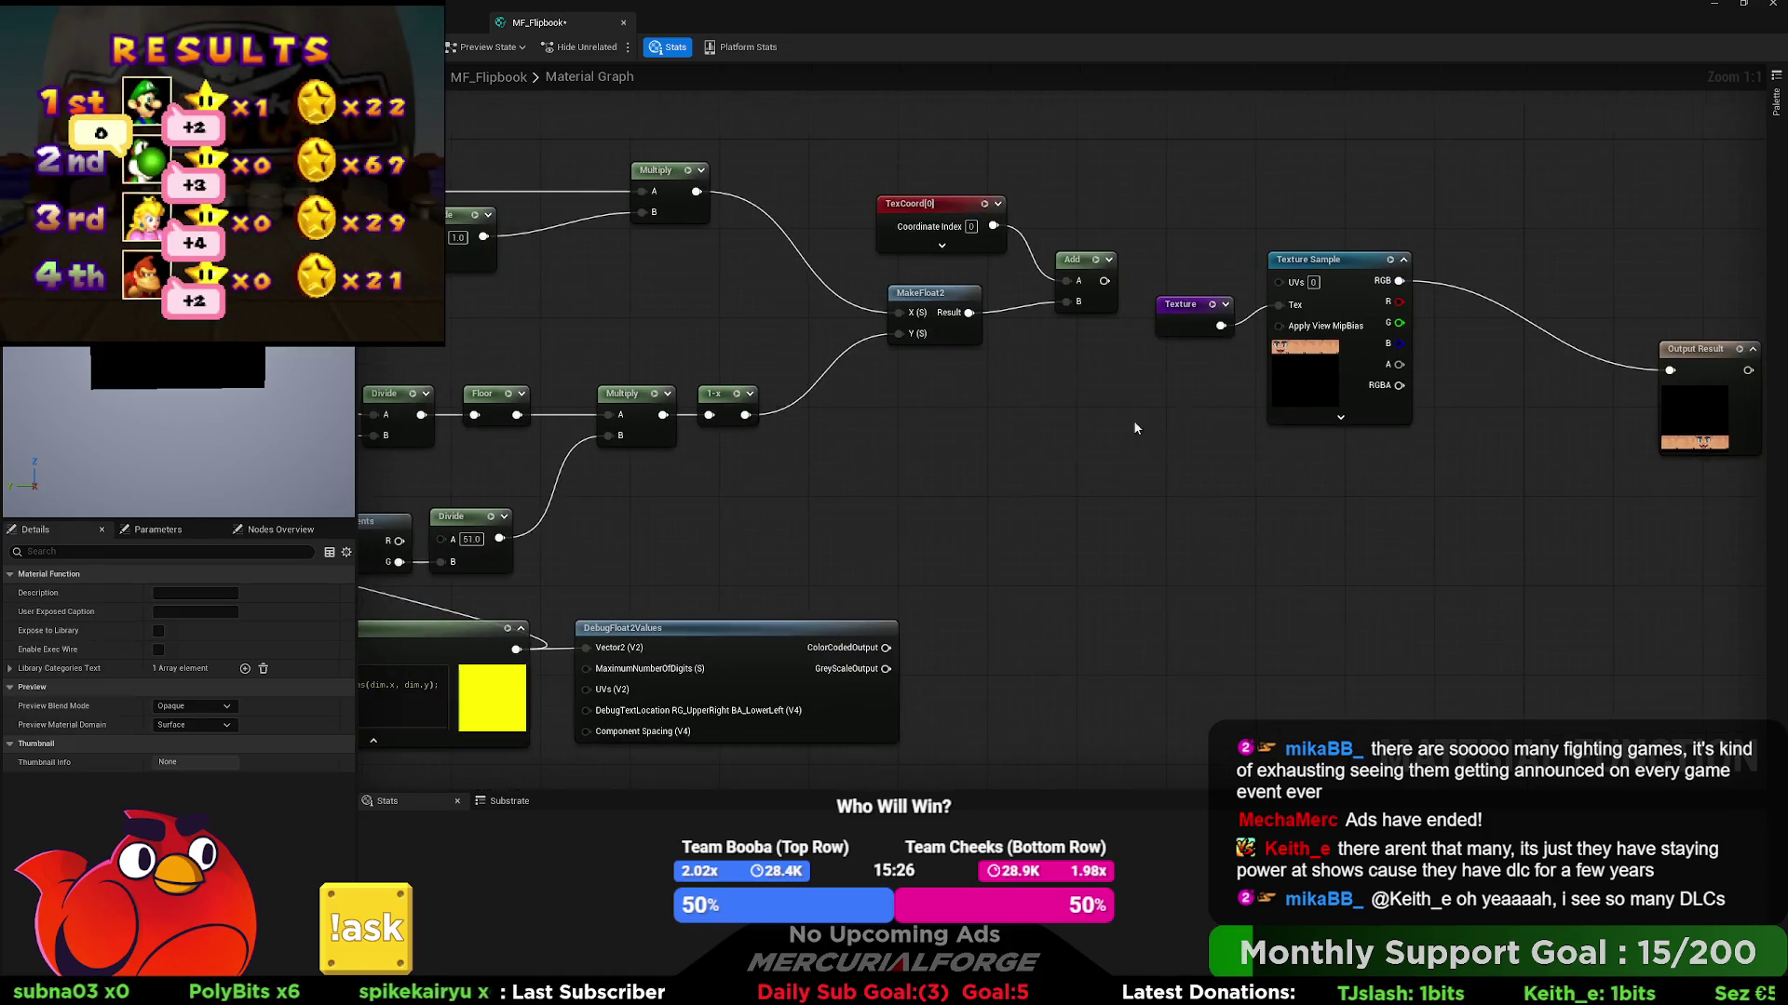
{"action": "left_click", "coordinate": [1355, 256]}
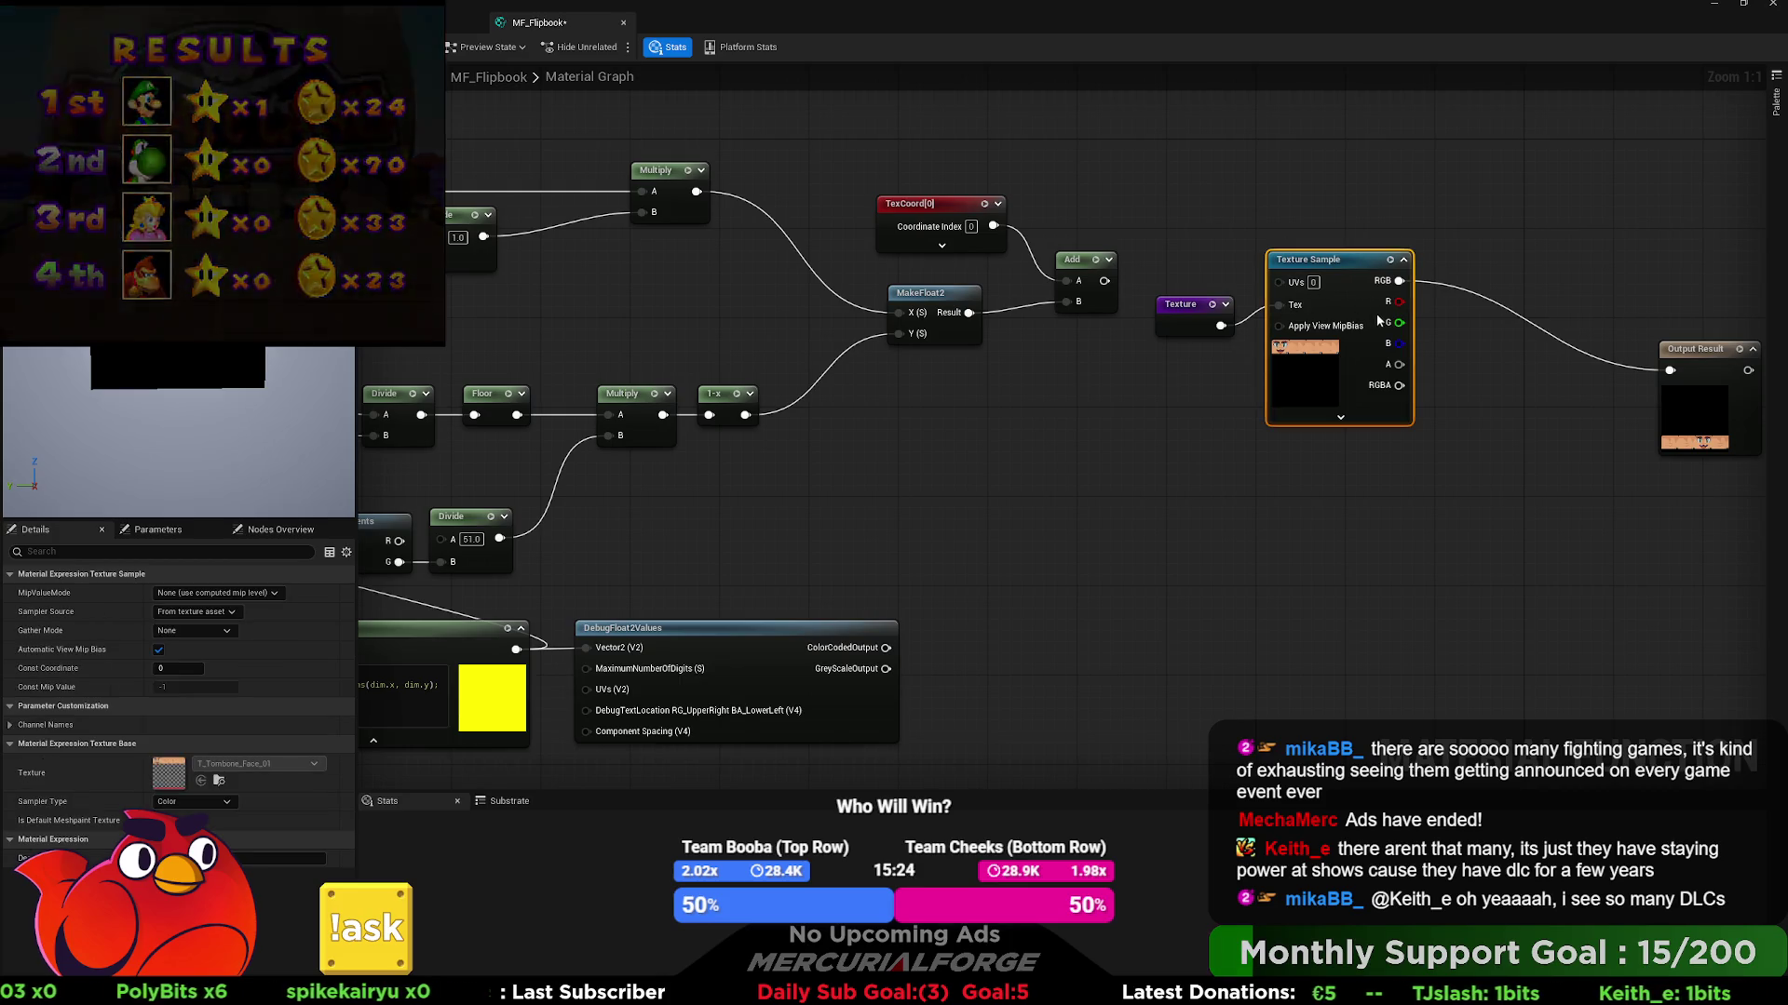
{"action": "key", "text": "space"}
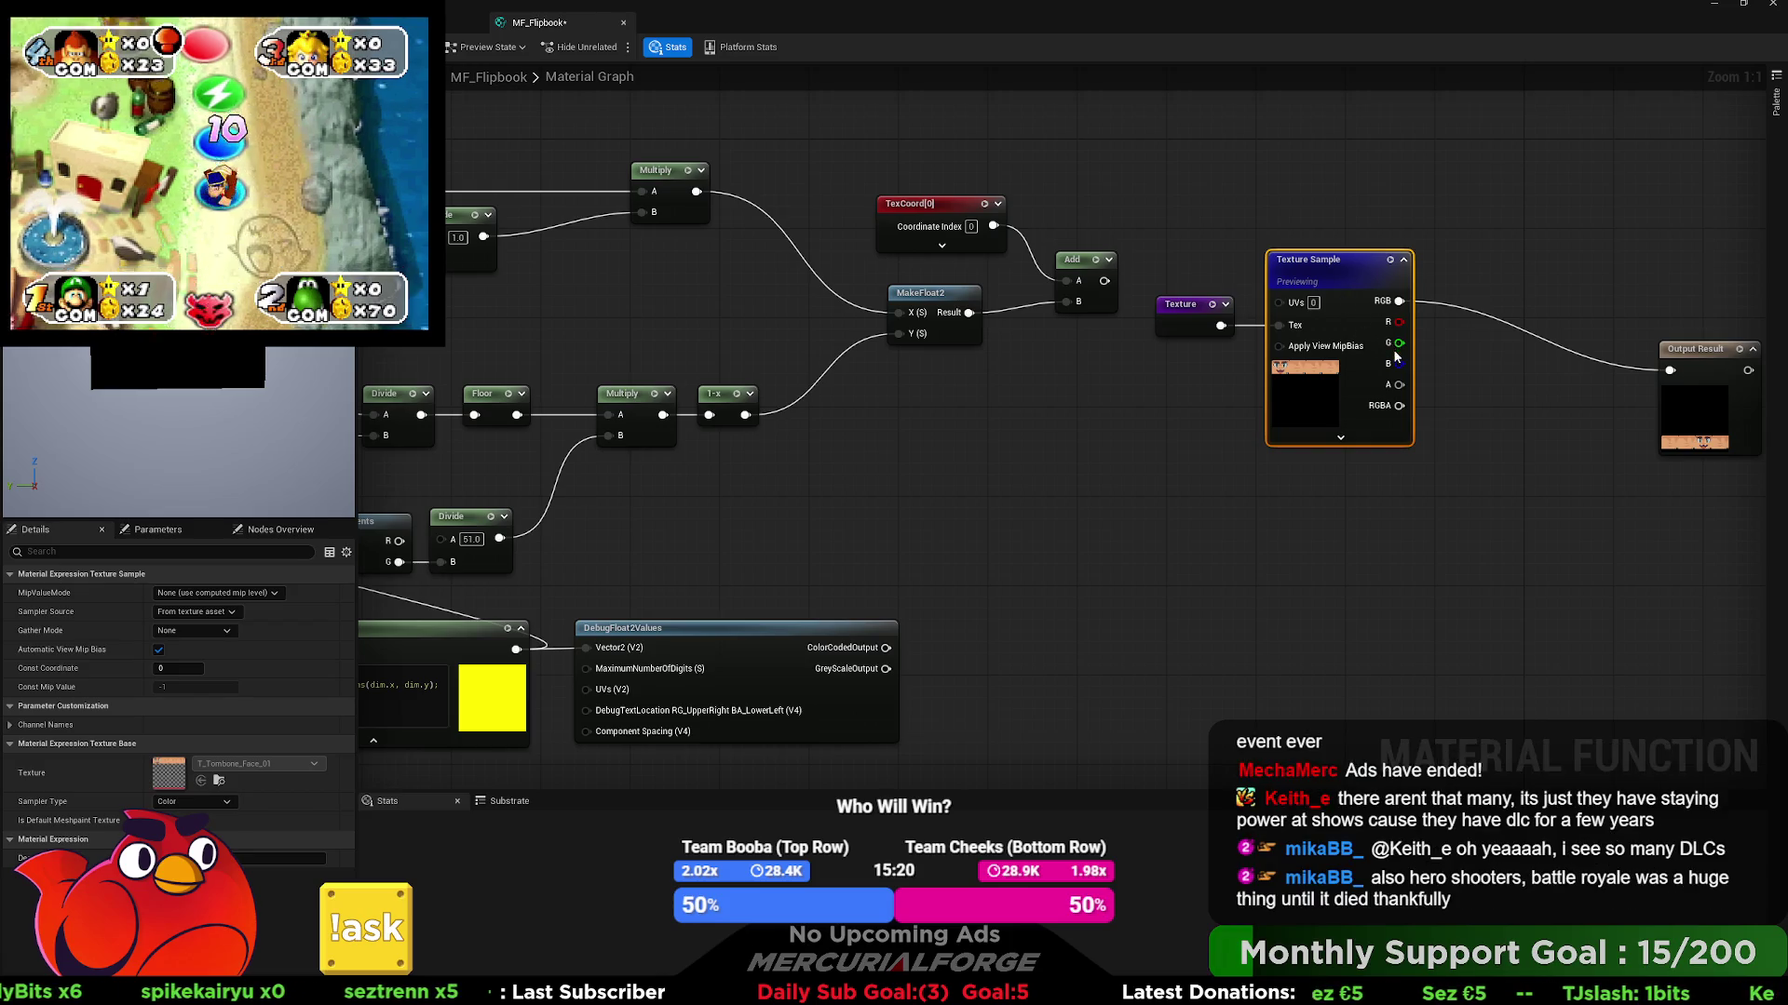
{"action": "left_click", "coordinate": [1728, 354]}
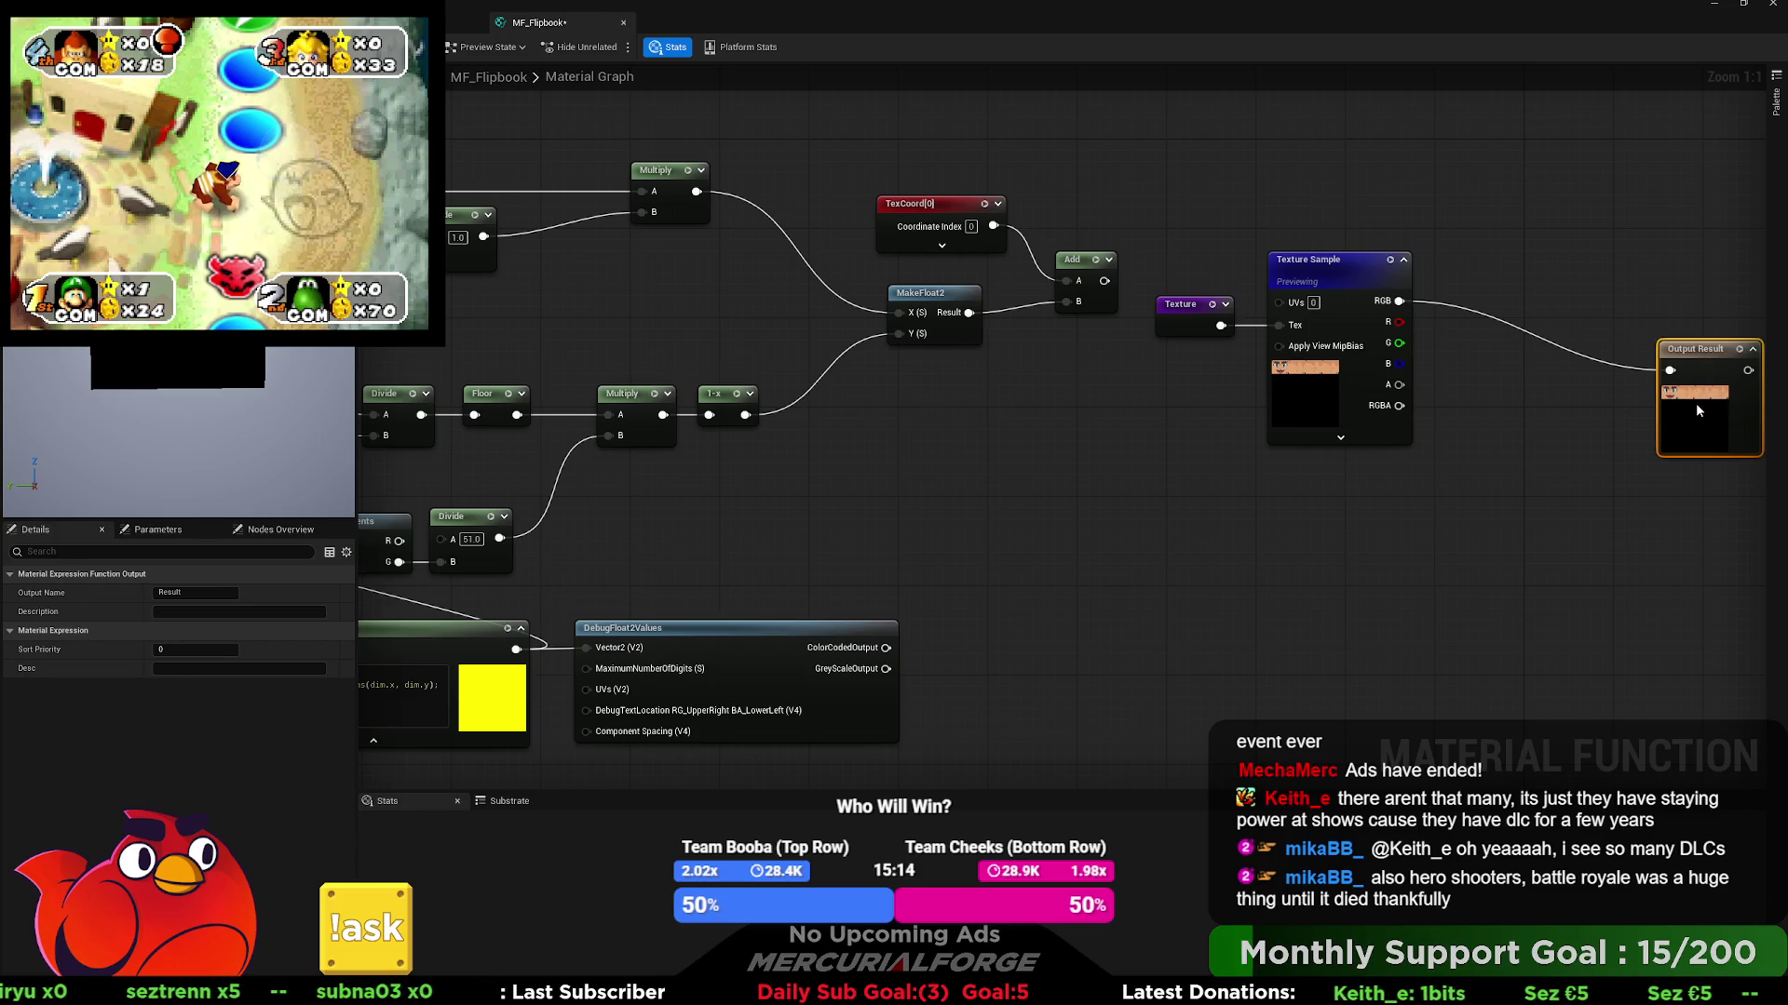
{"action": "left_click_drag", "start_coordinate": [1197, 343], "coordinate": [1297, 352]}
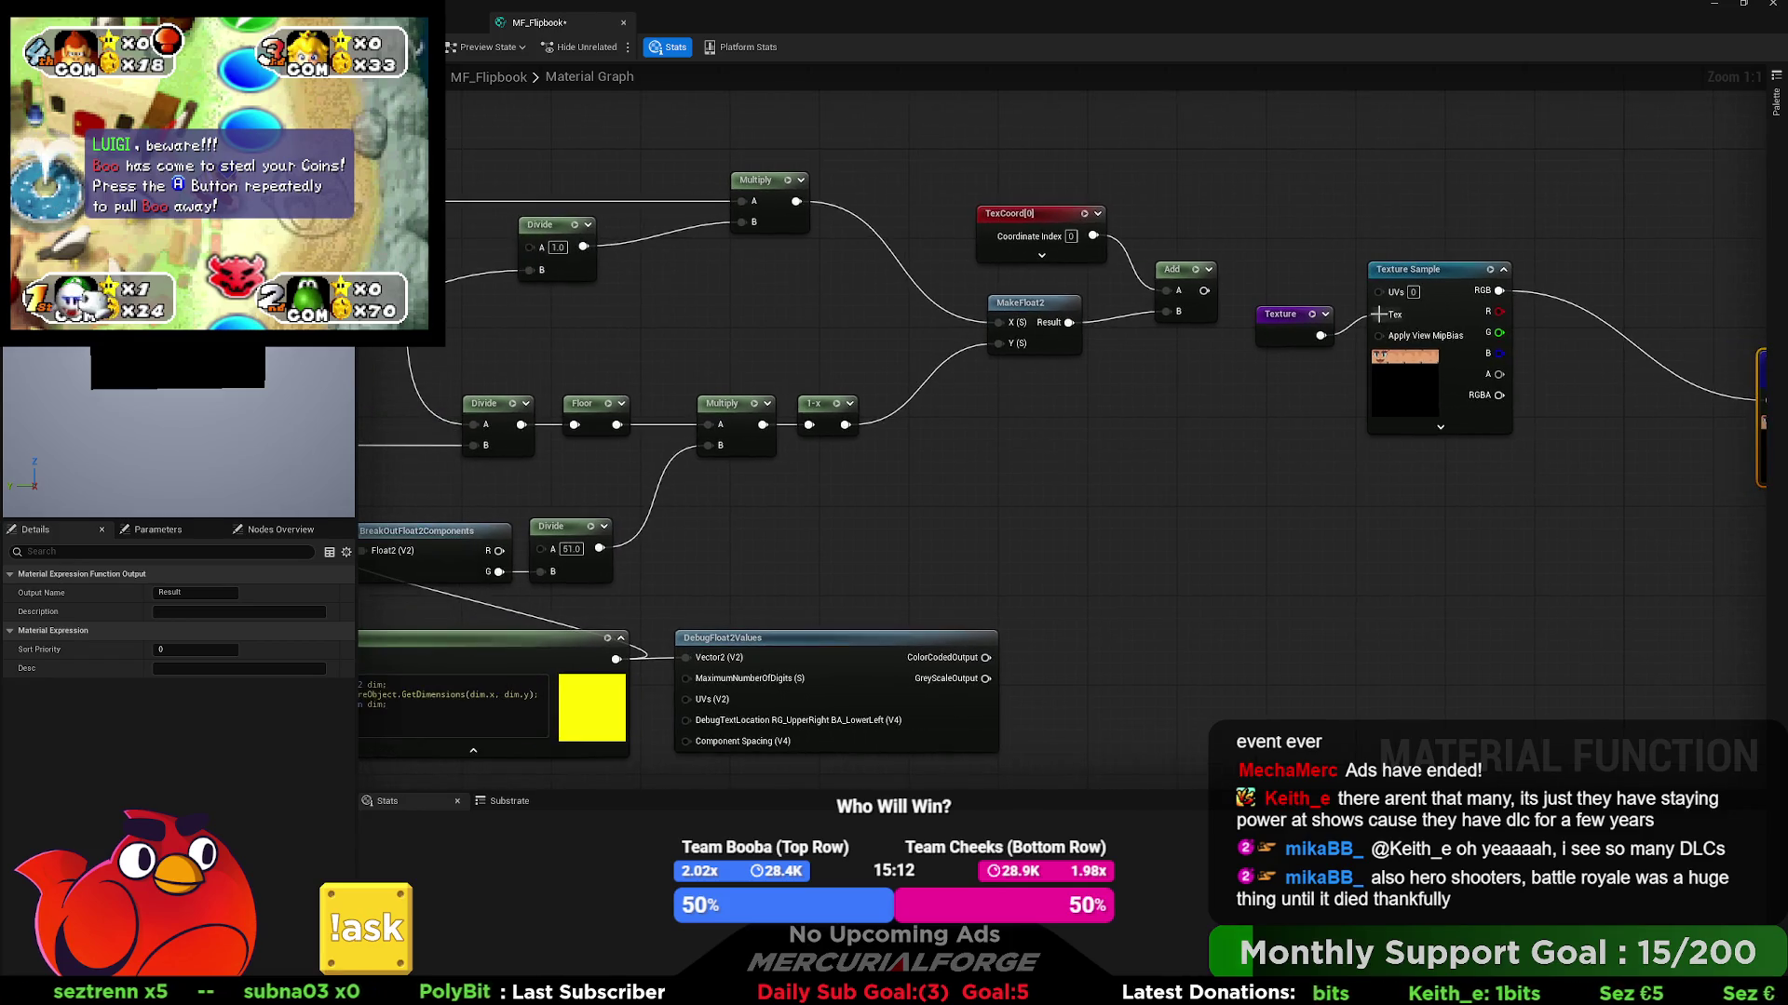
- Pan back to the left of the graph and begin editing the Input Index preview constant's Value
{"action": "mouse_move", "coordinate": [945, 399]}
{"action": "left_mouse_down"}
{"action": "mouse_move", "coordinate": [1541, 410]}
{"action": "mouse_move", "coordinate": [1489, 408]}
{"action": "left_mouse_up"}
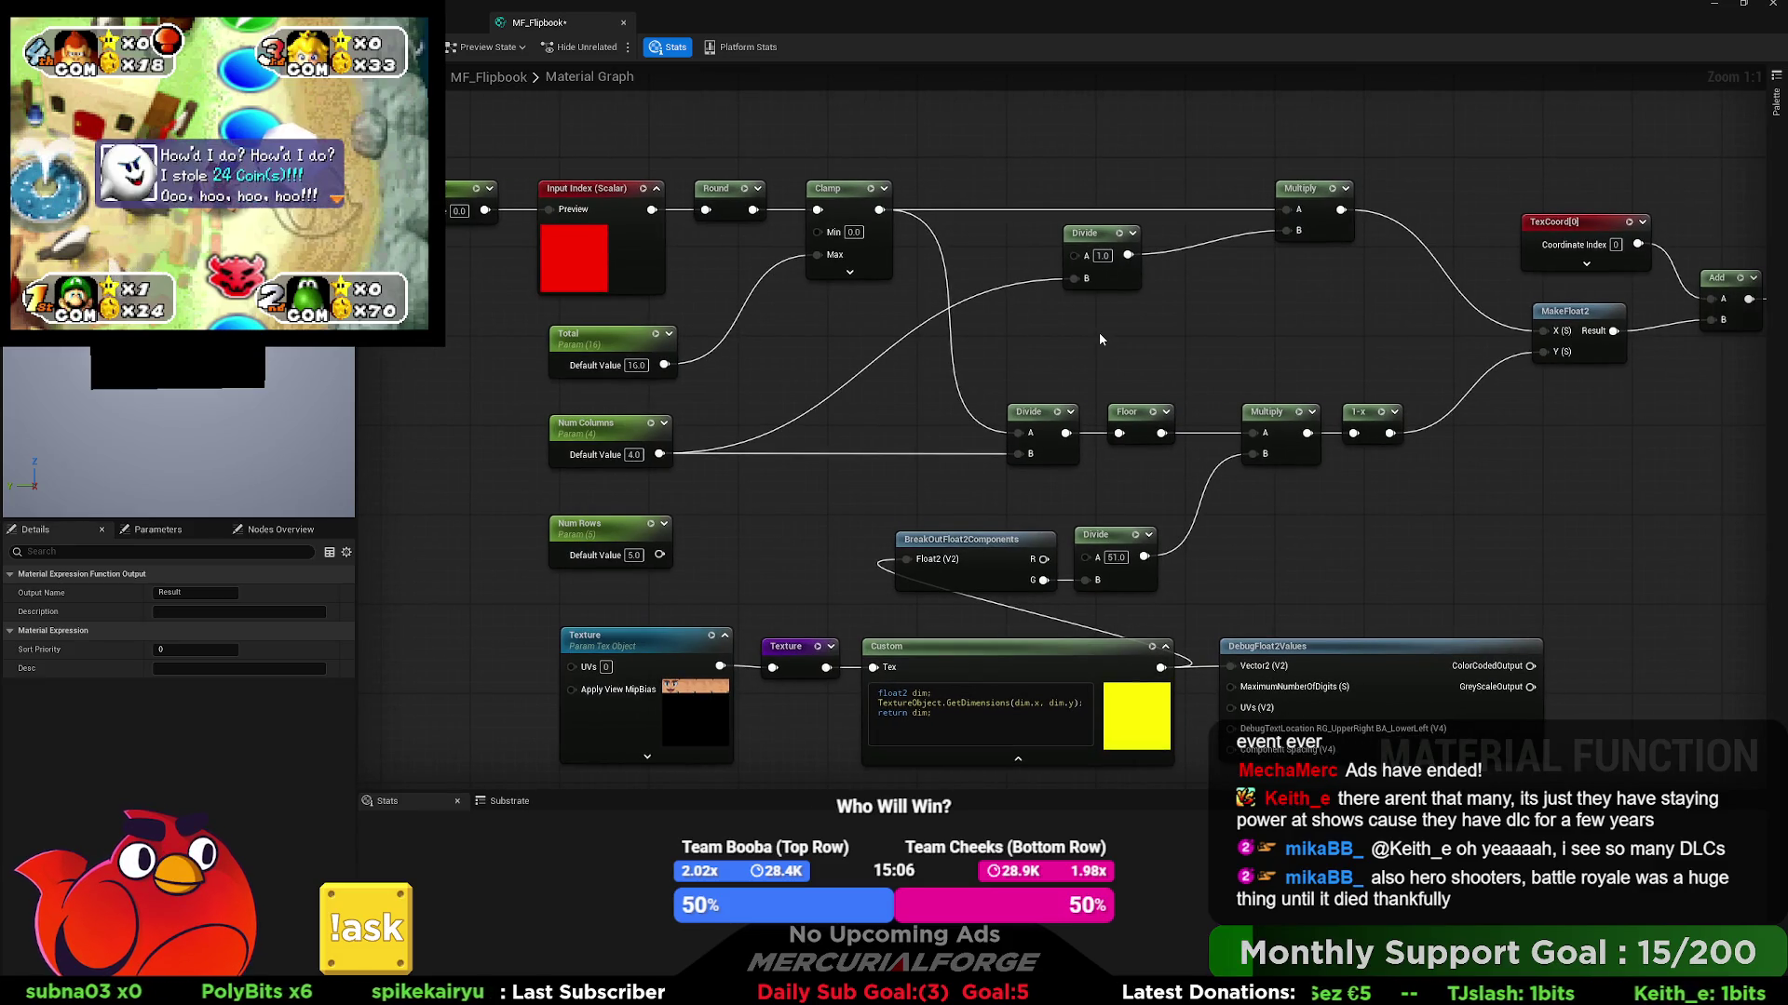
{"action": "mouse_move", "coordinate": [1098, 338]}
{"action": "left_mouse_down"}
{"action": "mouse_move", "coordinate": [1059, 333]}
{"action": "mouse_move", "coordinate": [1060, 313]}
{"action": "left_mouse_up"}
{"action": "left_click_drag", "start_coordinate": [1059, 313], "coordinate": [1122, 304]}
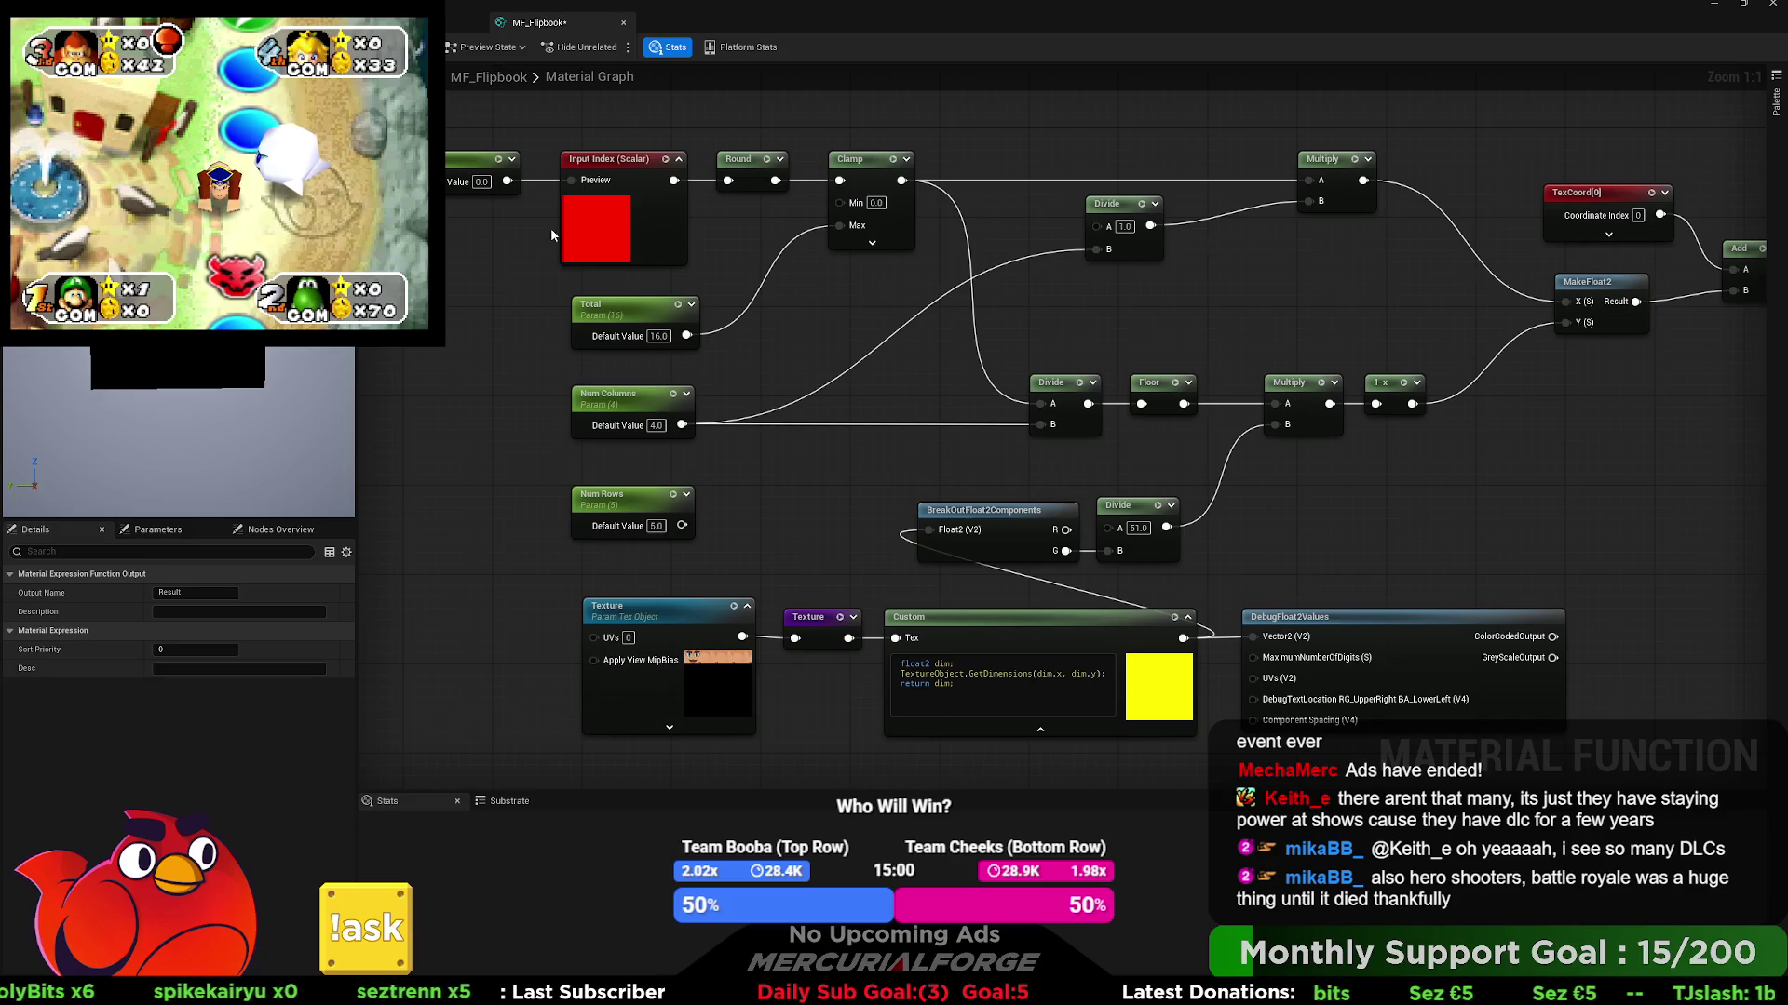
{"action": "left_click", "coordinate": [481, 181]}
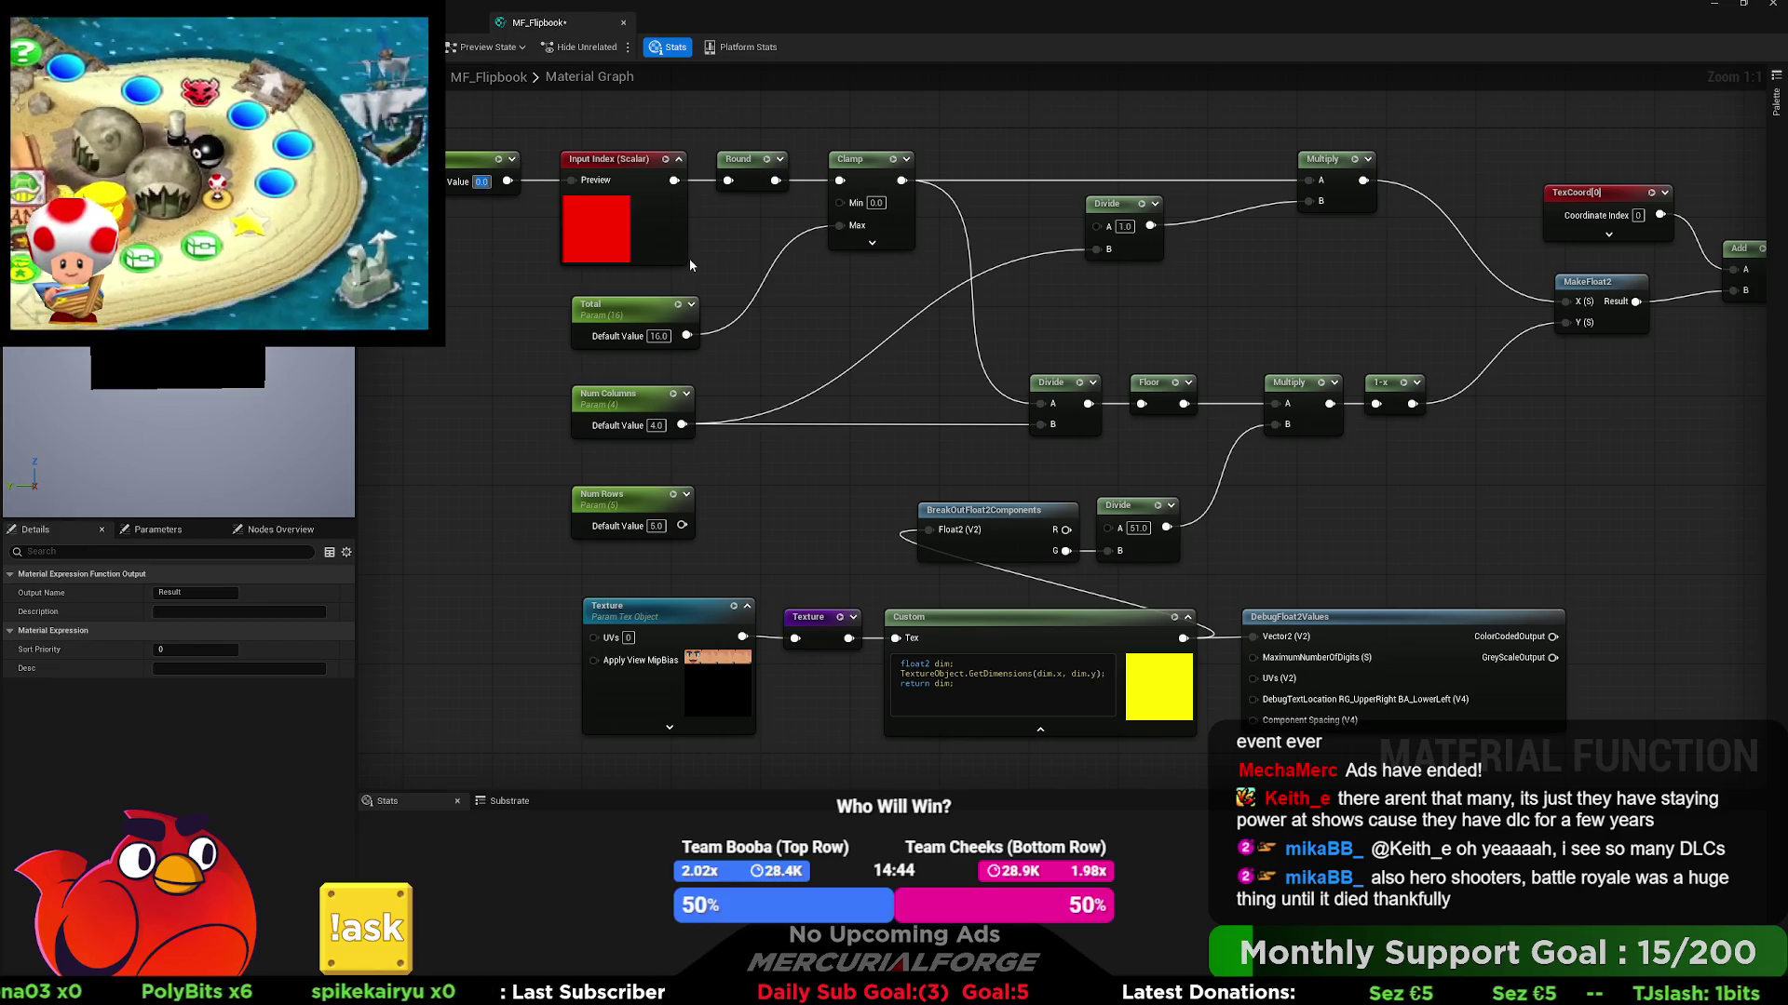
- Set the Input Index preview constant to 2.0, then to 4.0
{"action": "type", "text": "2"}
{"action": "key", "text": "Return"}
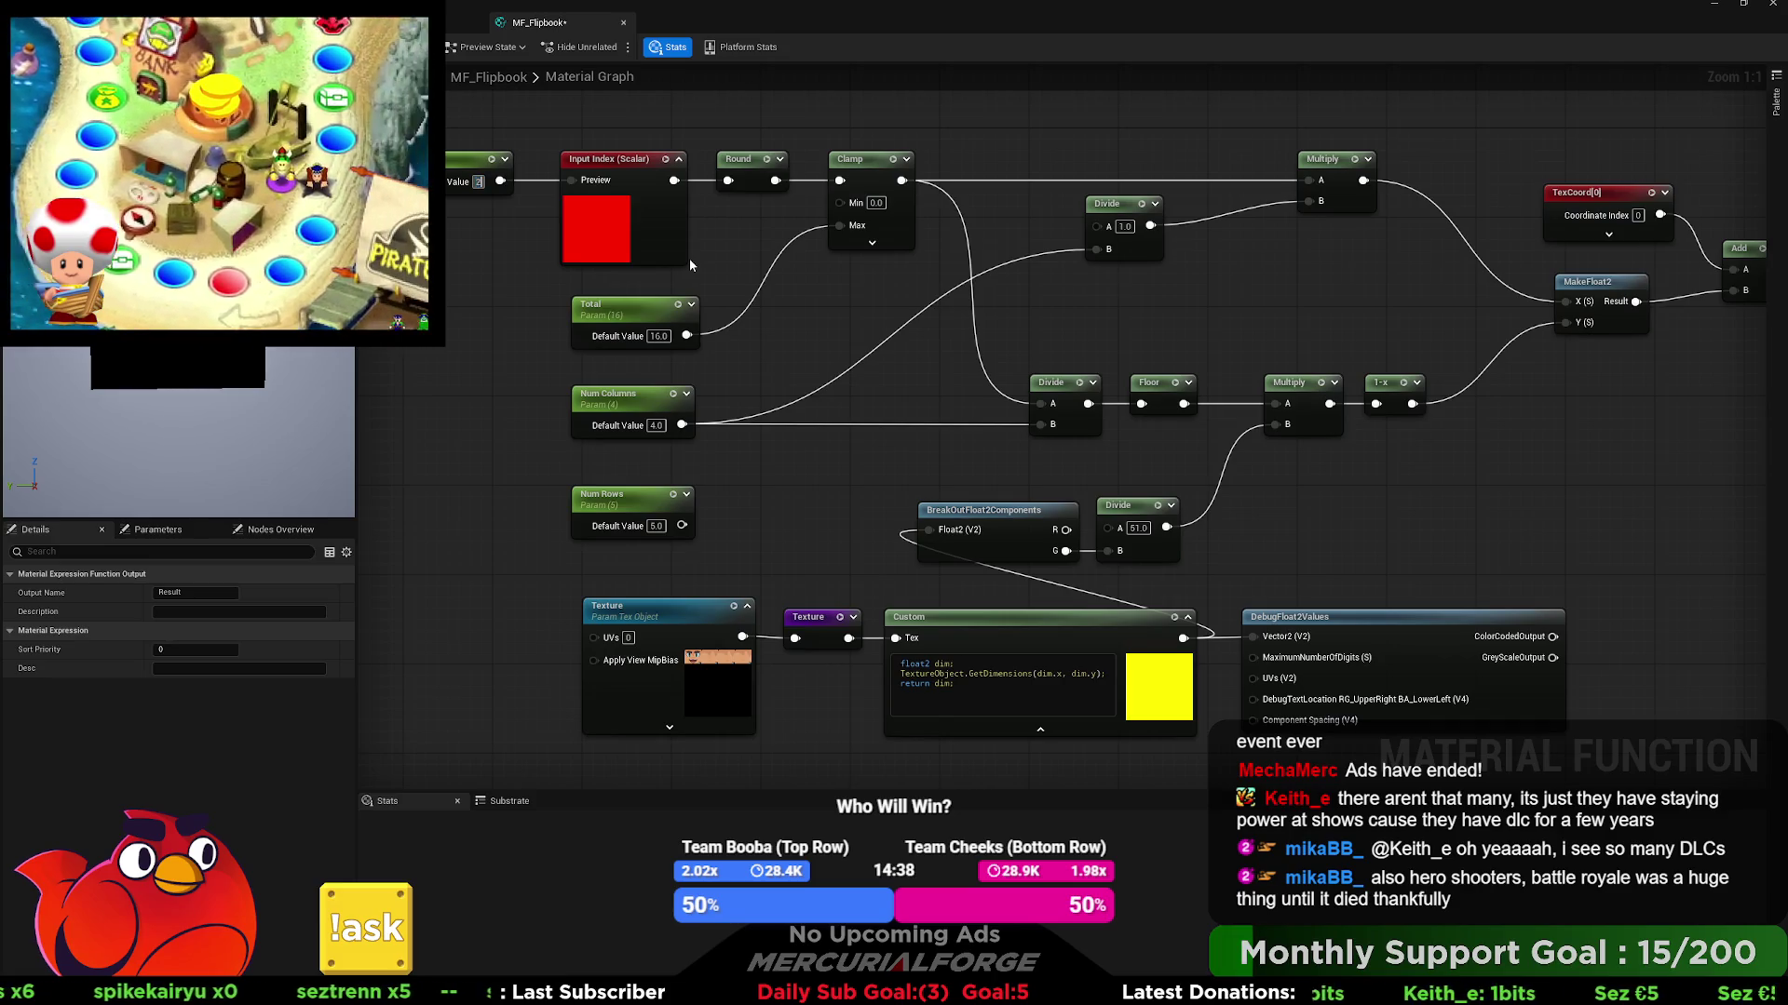
{"action": "type", "text": "3"}
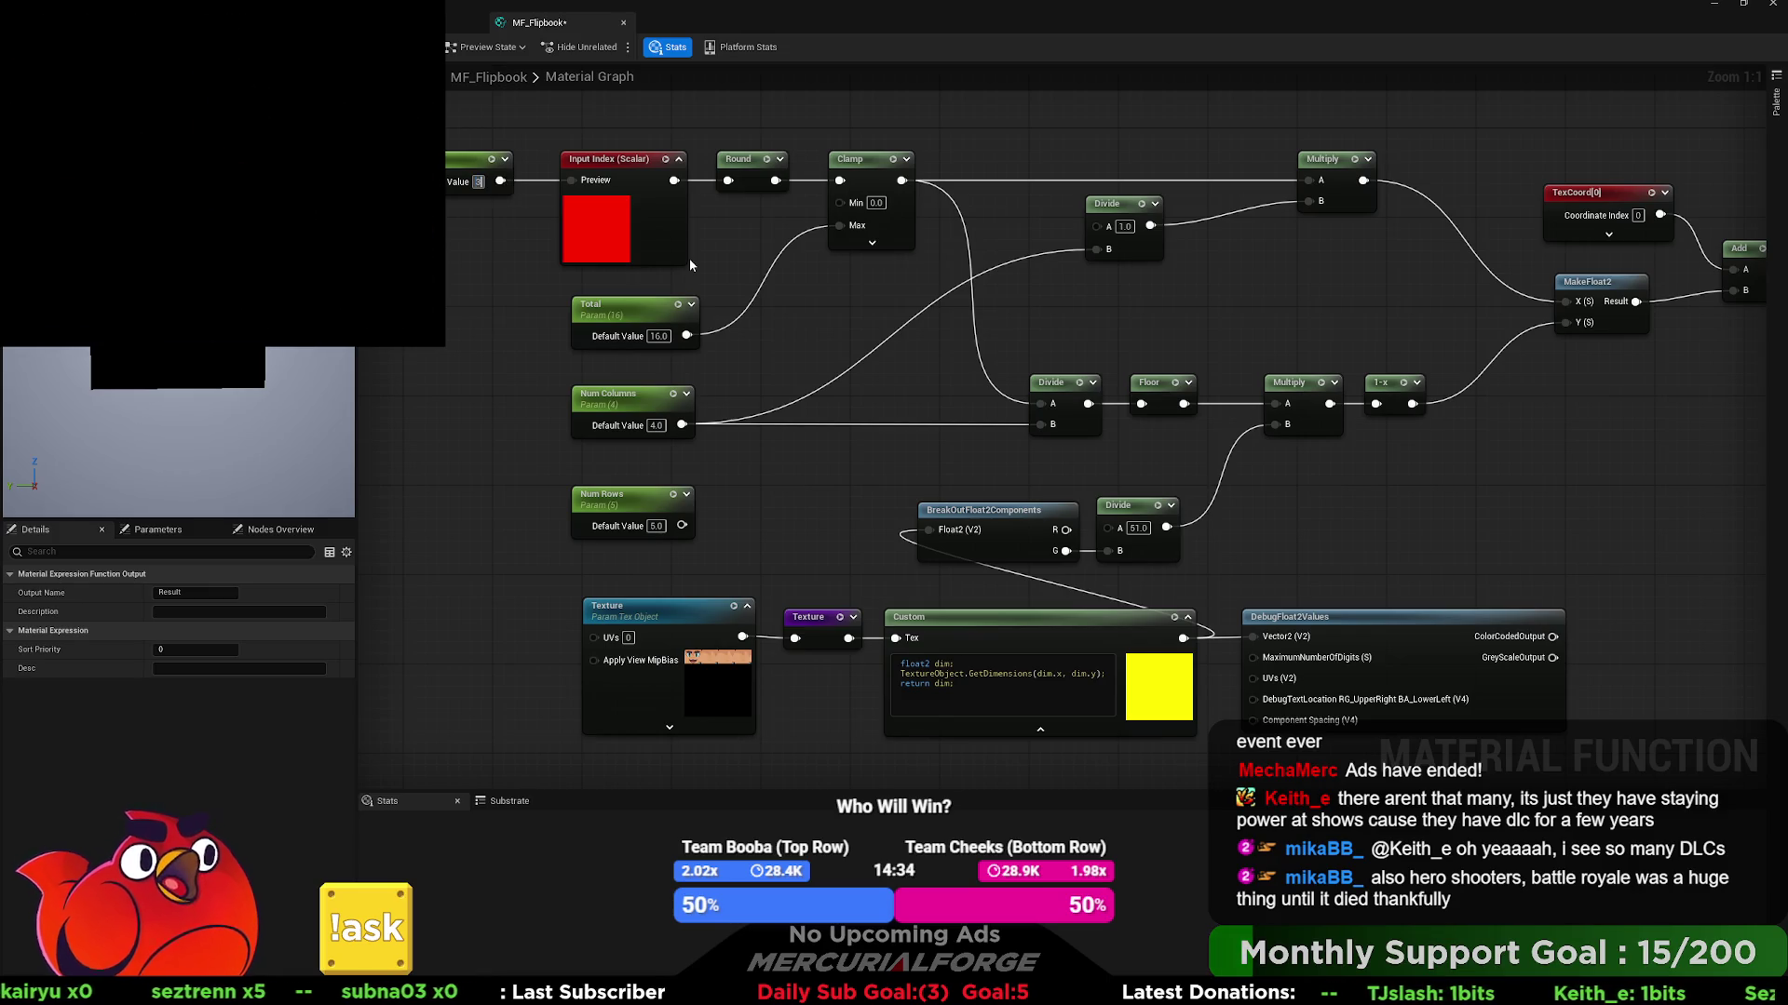
{"action": "type", "text": "4"}
{"action": "key", "text": "Return"}
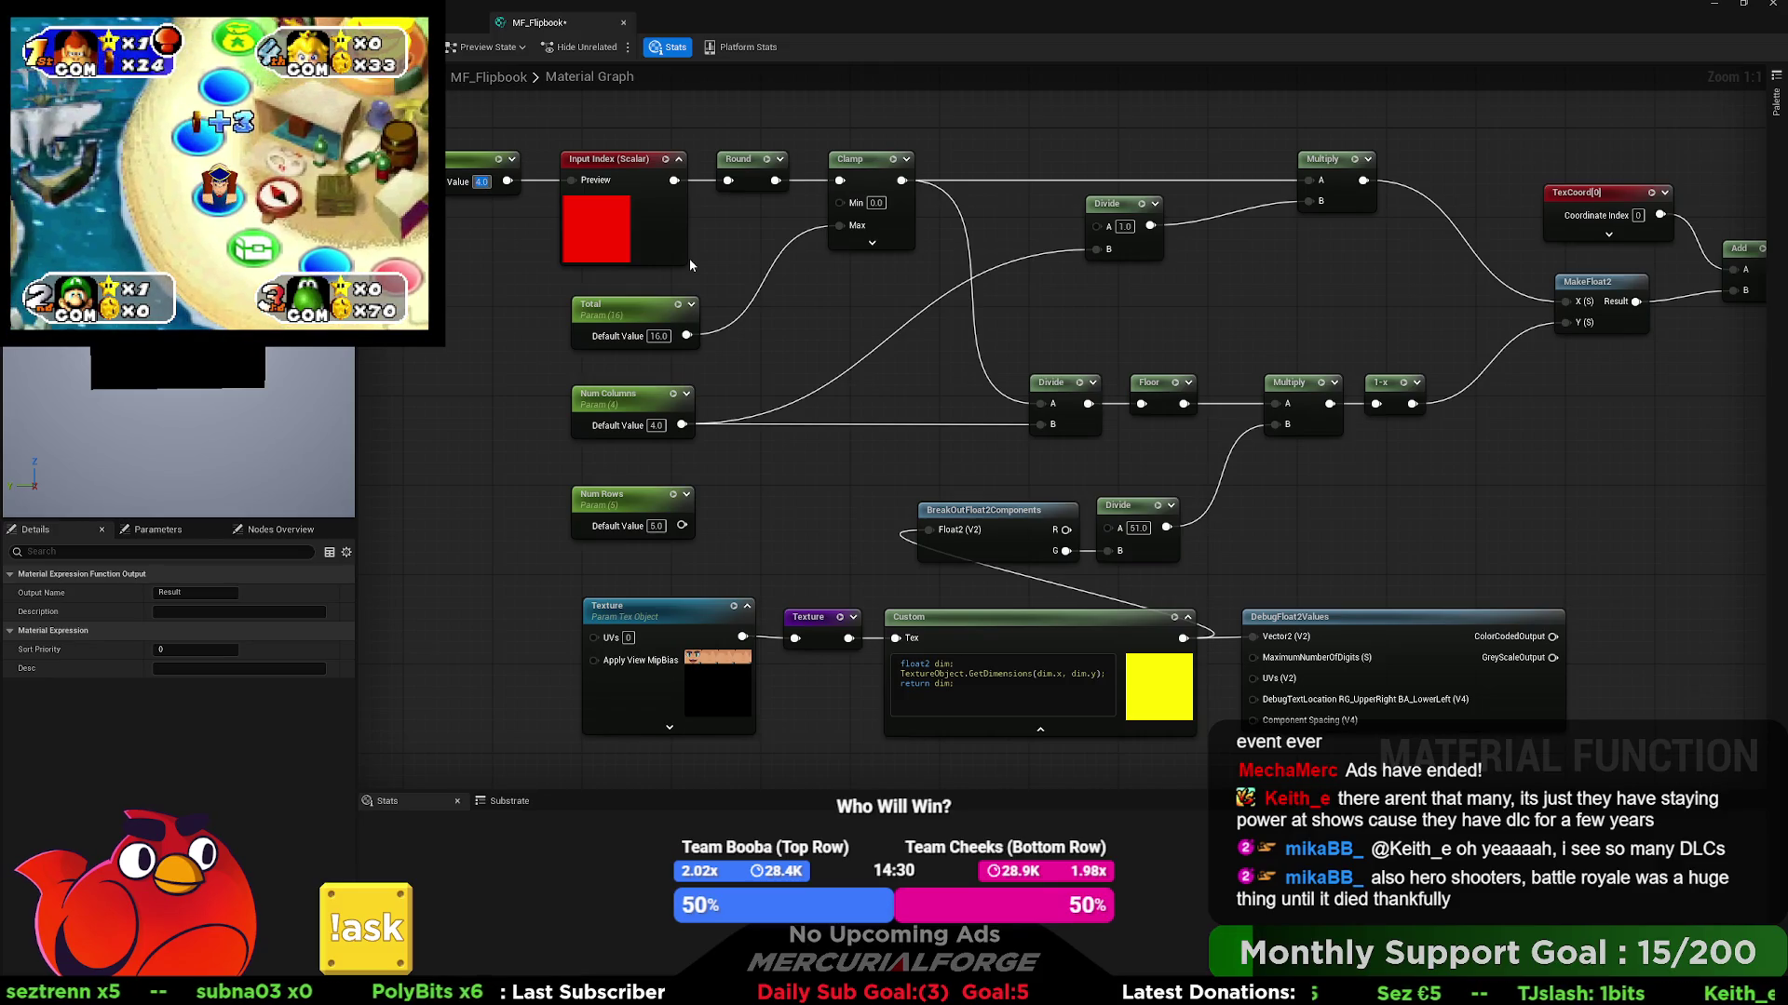
- Correct the preview constant's value to 8.0 and bring up the Content Browser drawer
{"action": "type", "text": "2"}
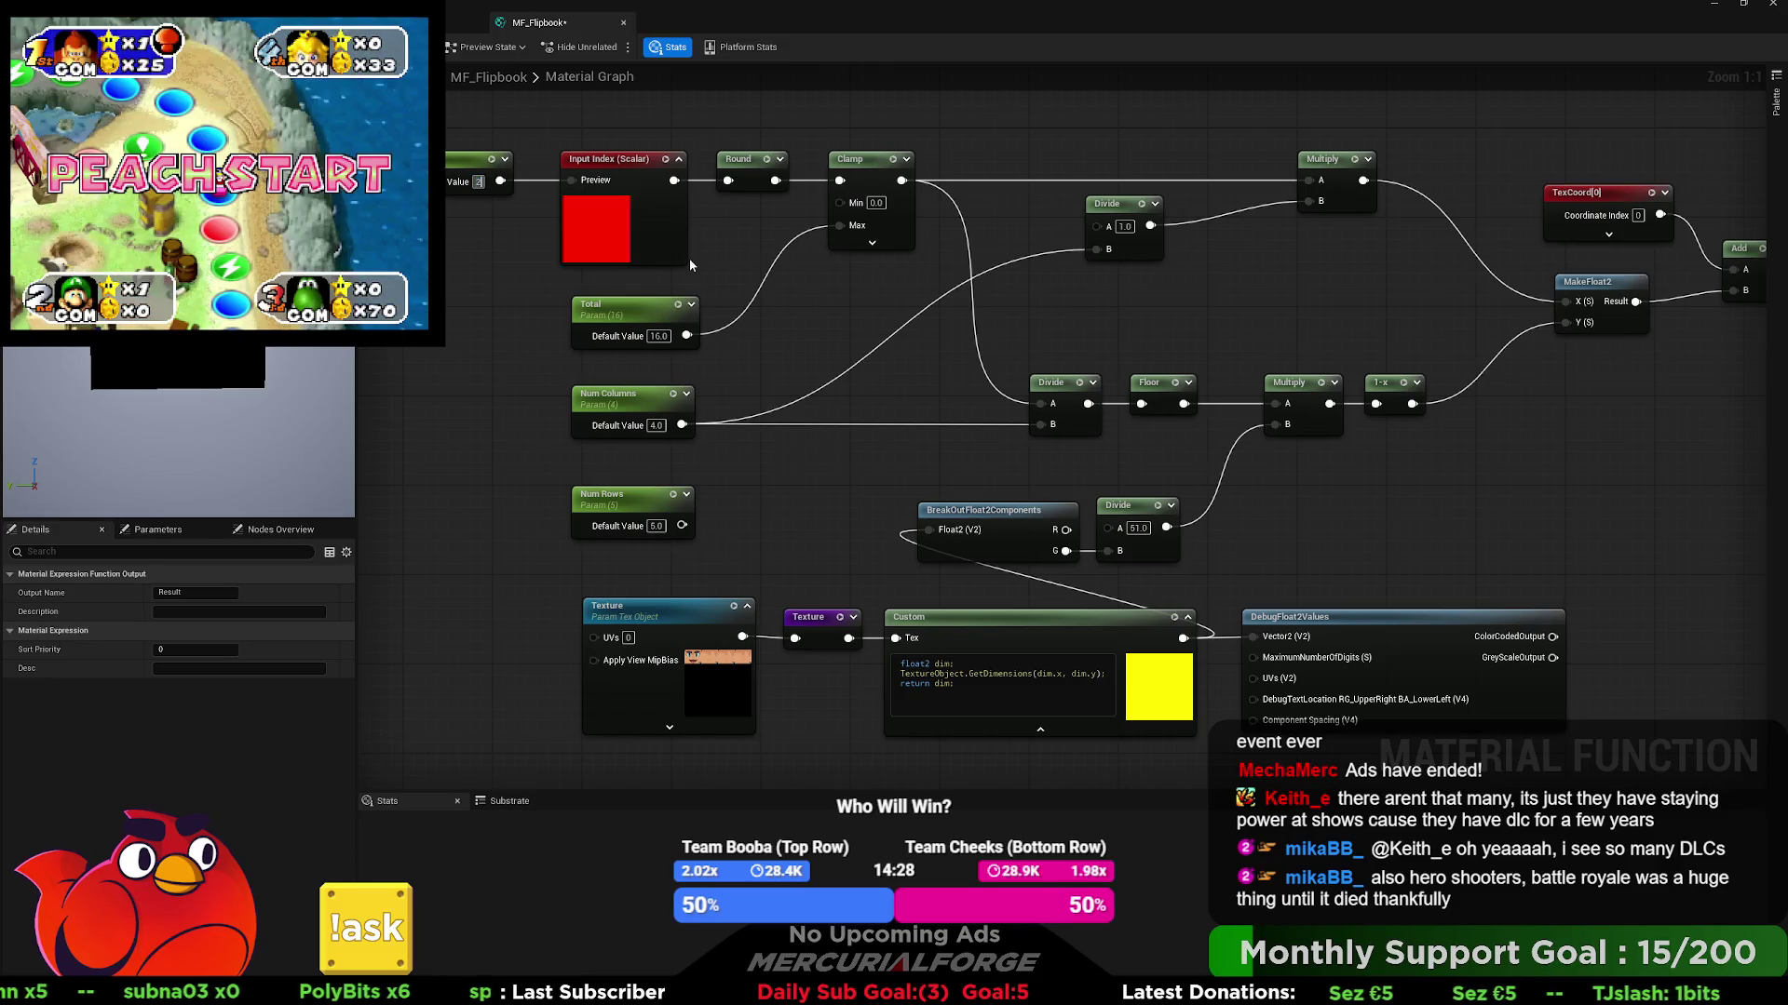
{"action": "key", "text": "BackSpace"}
{"action": "type", "text": "6"}
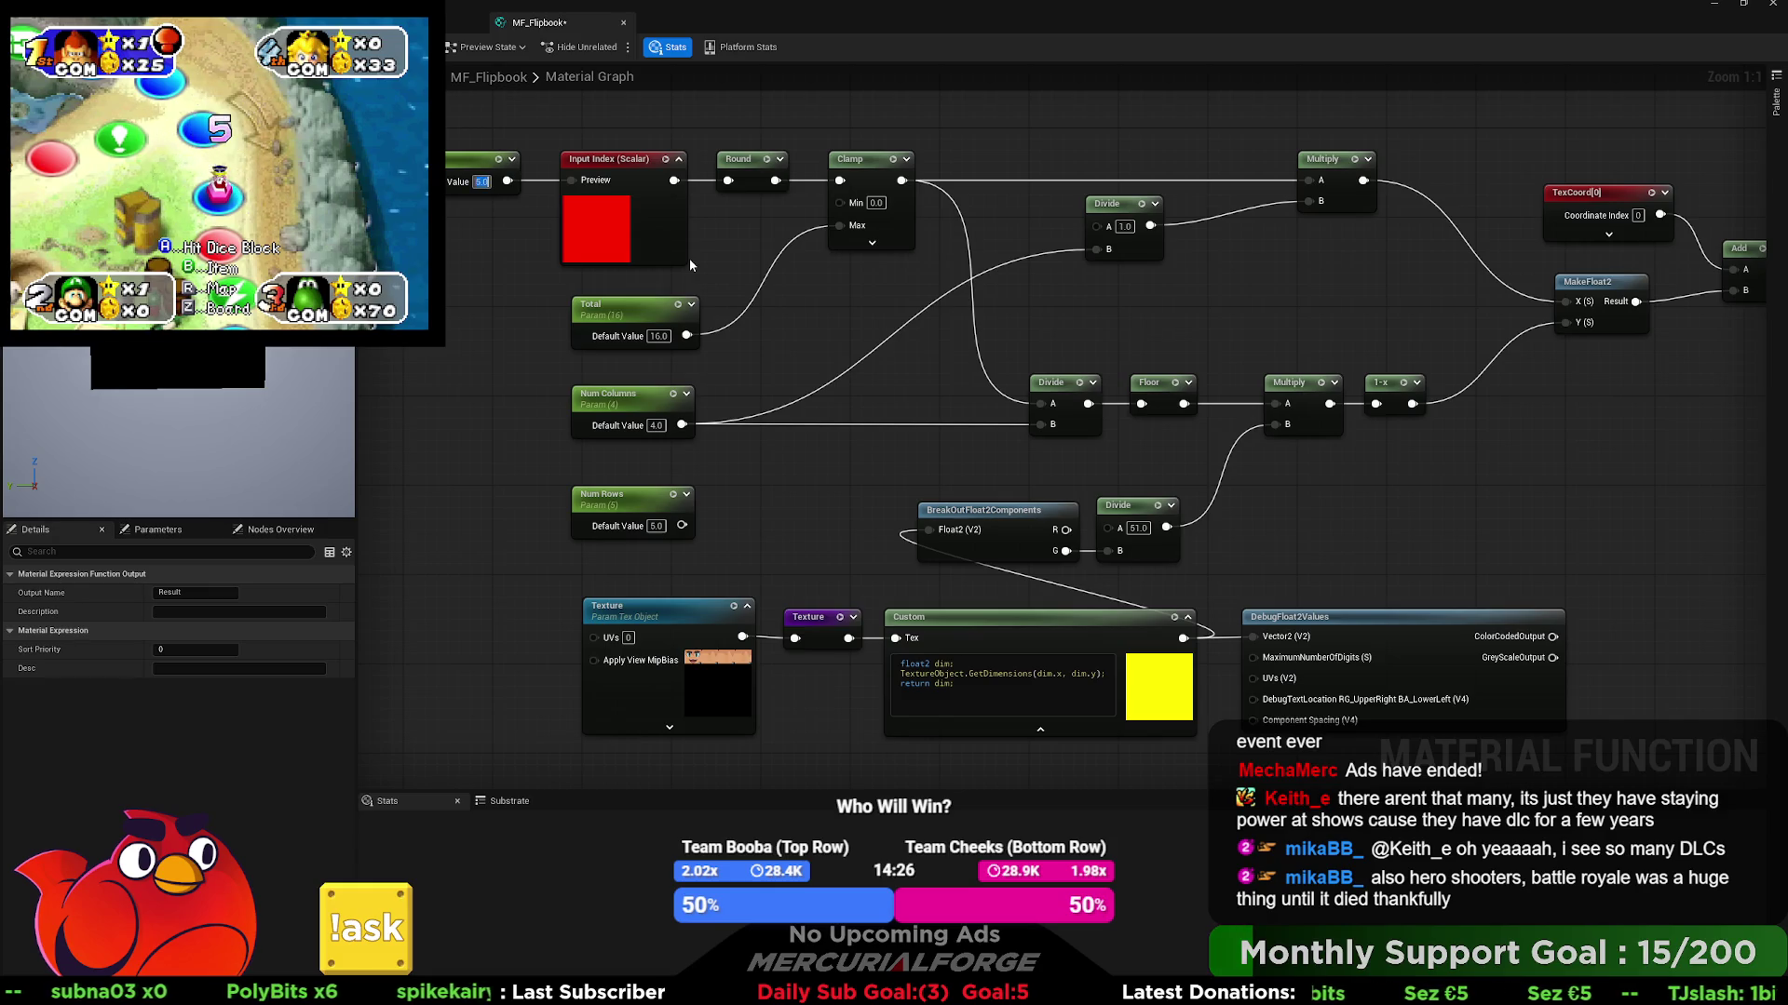
{"action": "key", "text": "BackSpace"}
{"action": "type", "text": "7"}
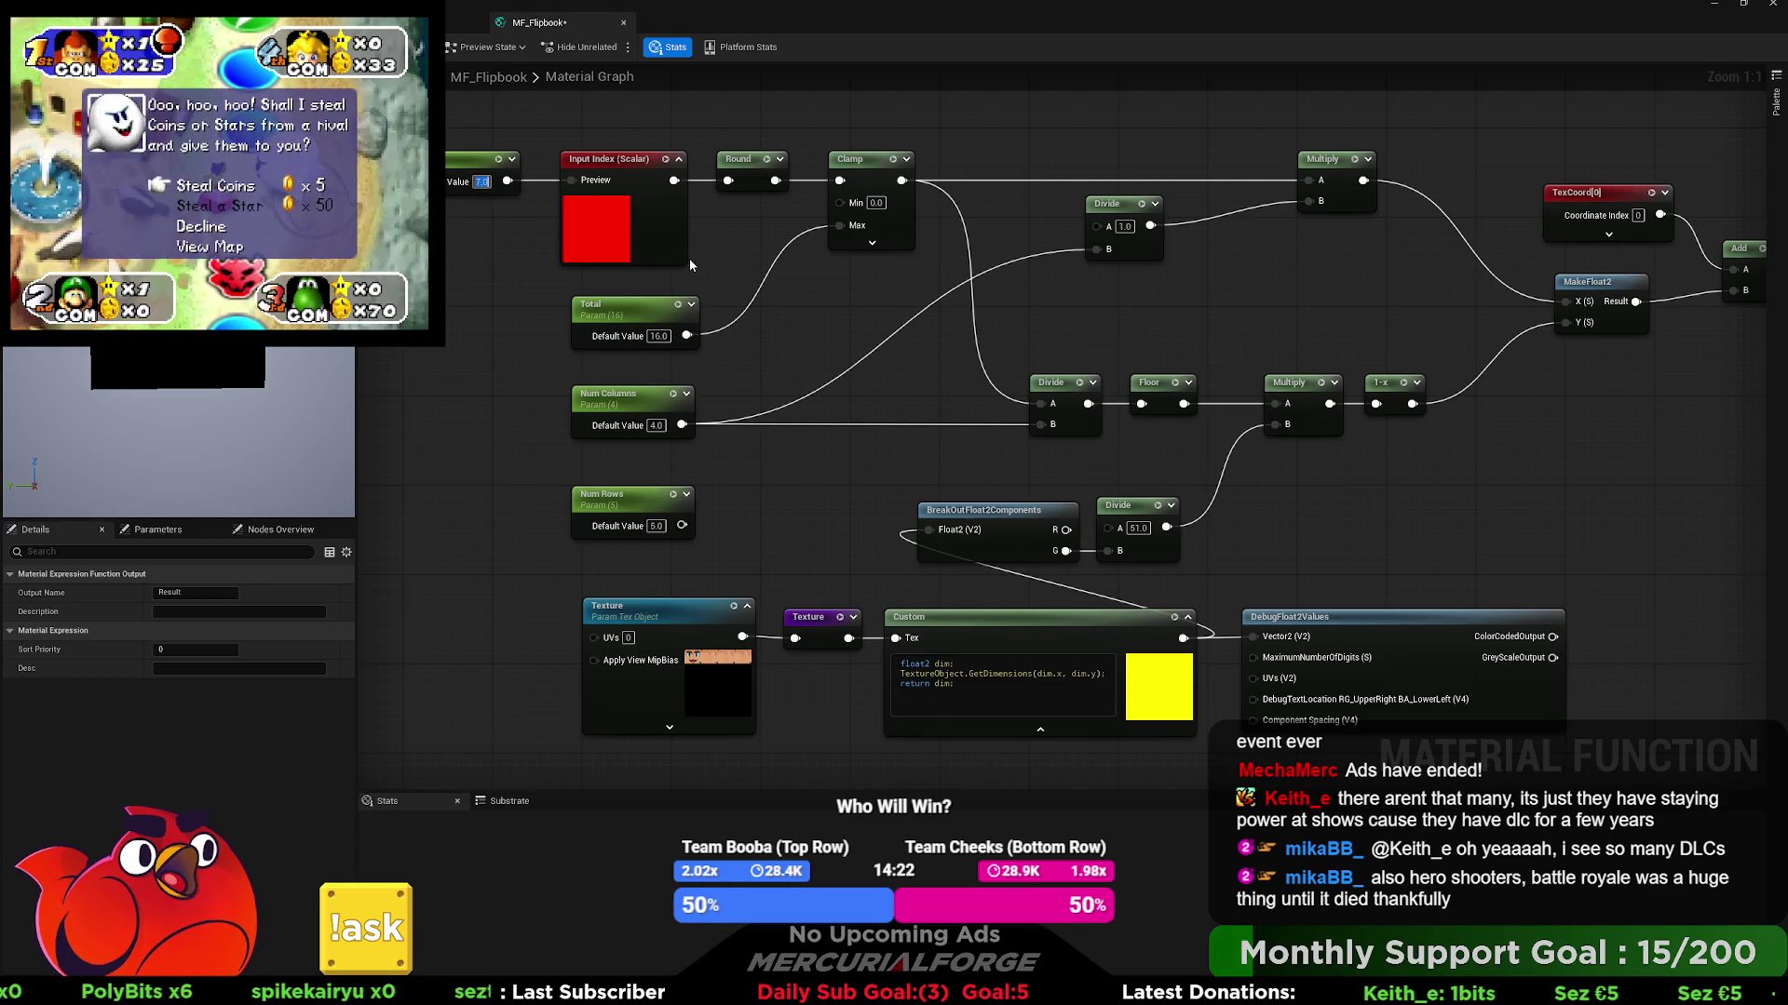
{"action": "key", "text": "BackSpace"}
{"action": "type", "text": "8"}
{"action": "key", "text": "Return"}
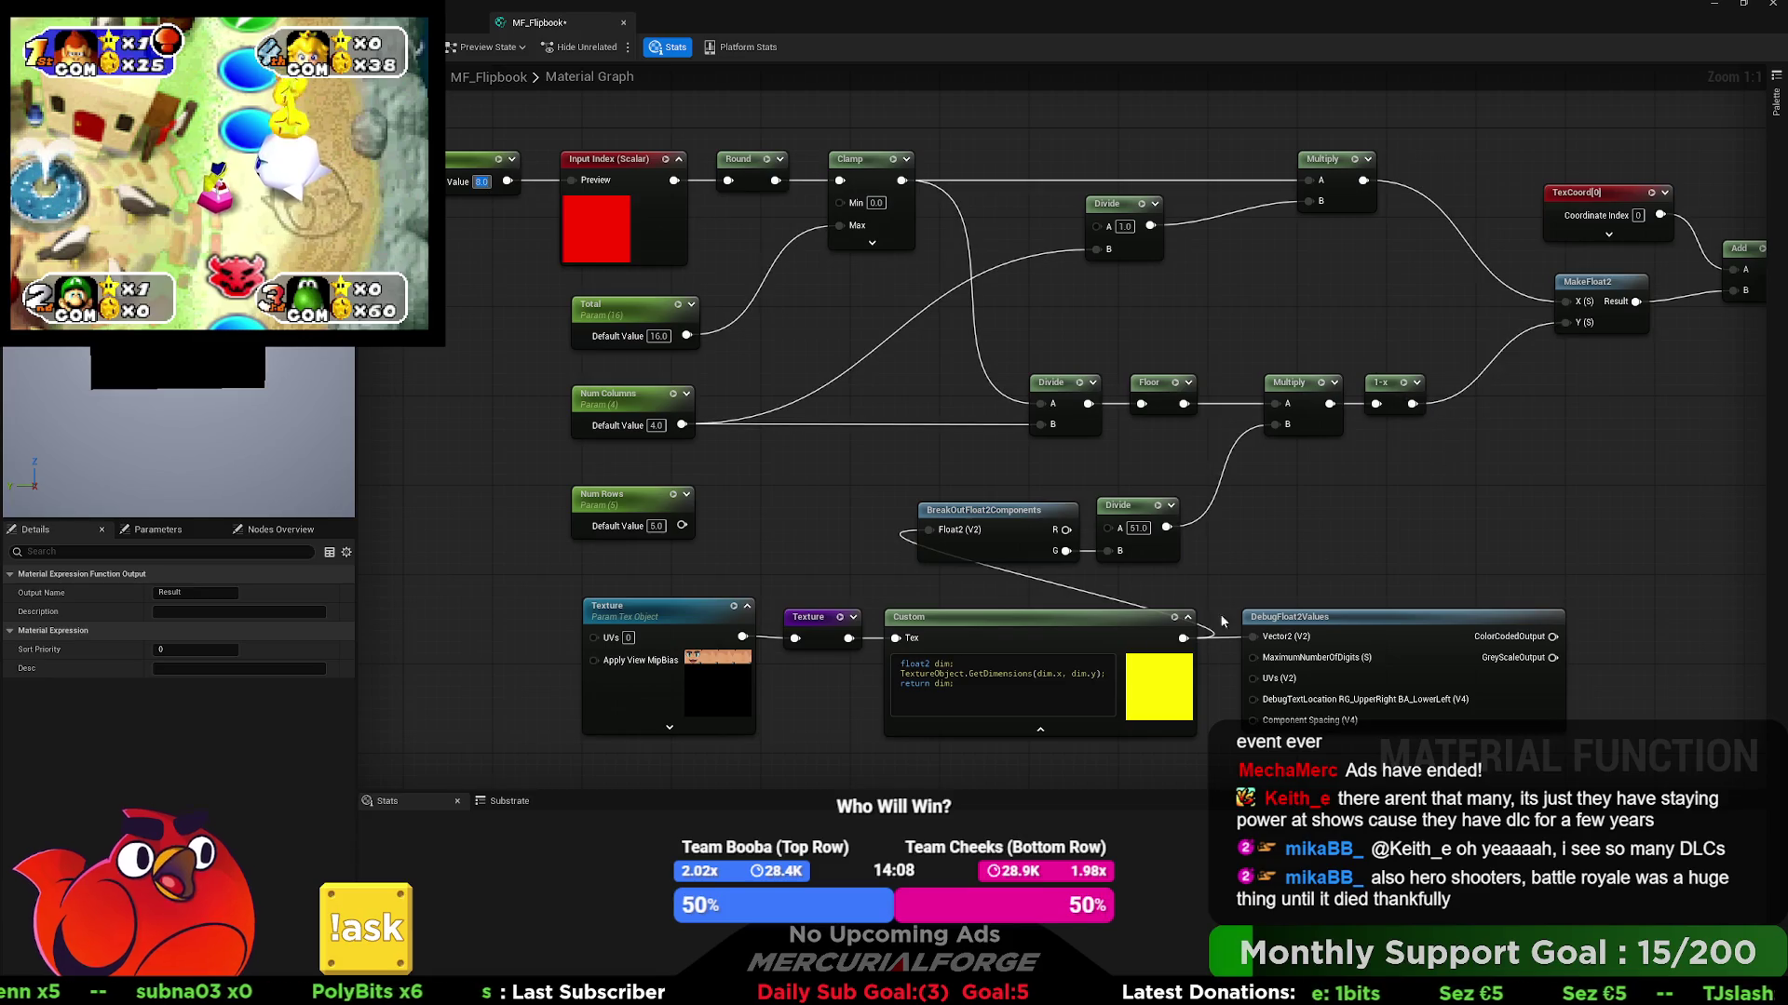
{"action": "key", "text": "ctrl+space"}
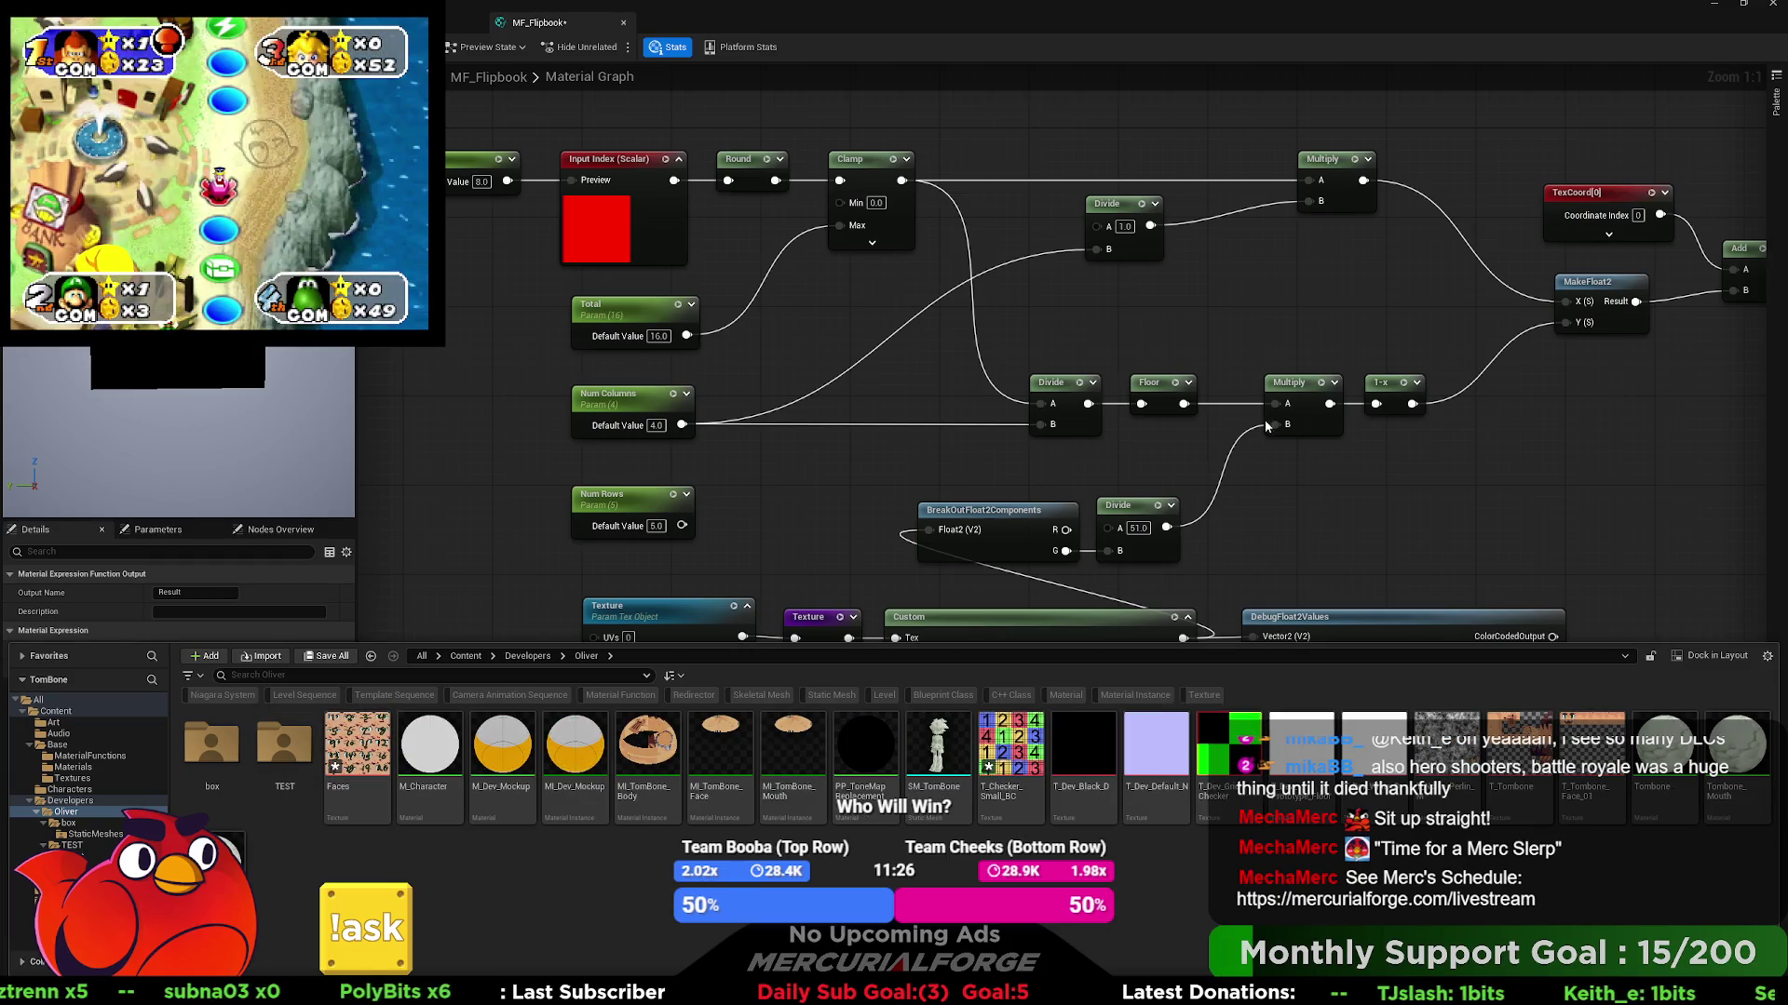
- Check the Texture parameter now showing the numbered Faces texture, then reselect the Input Index constant
{"action": "left_click", "coordinate": [632, 627]}
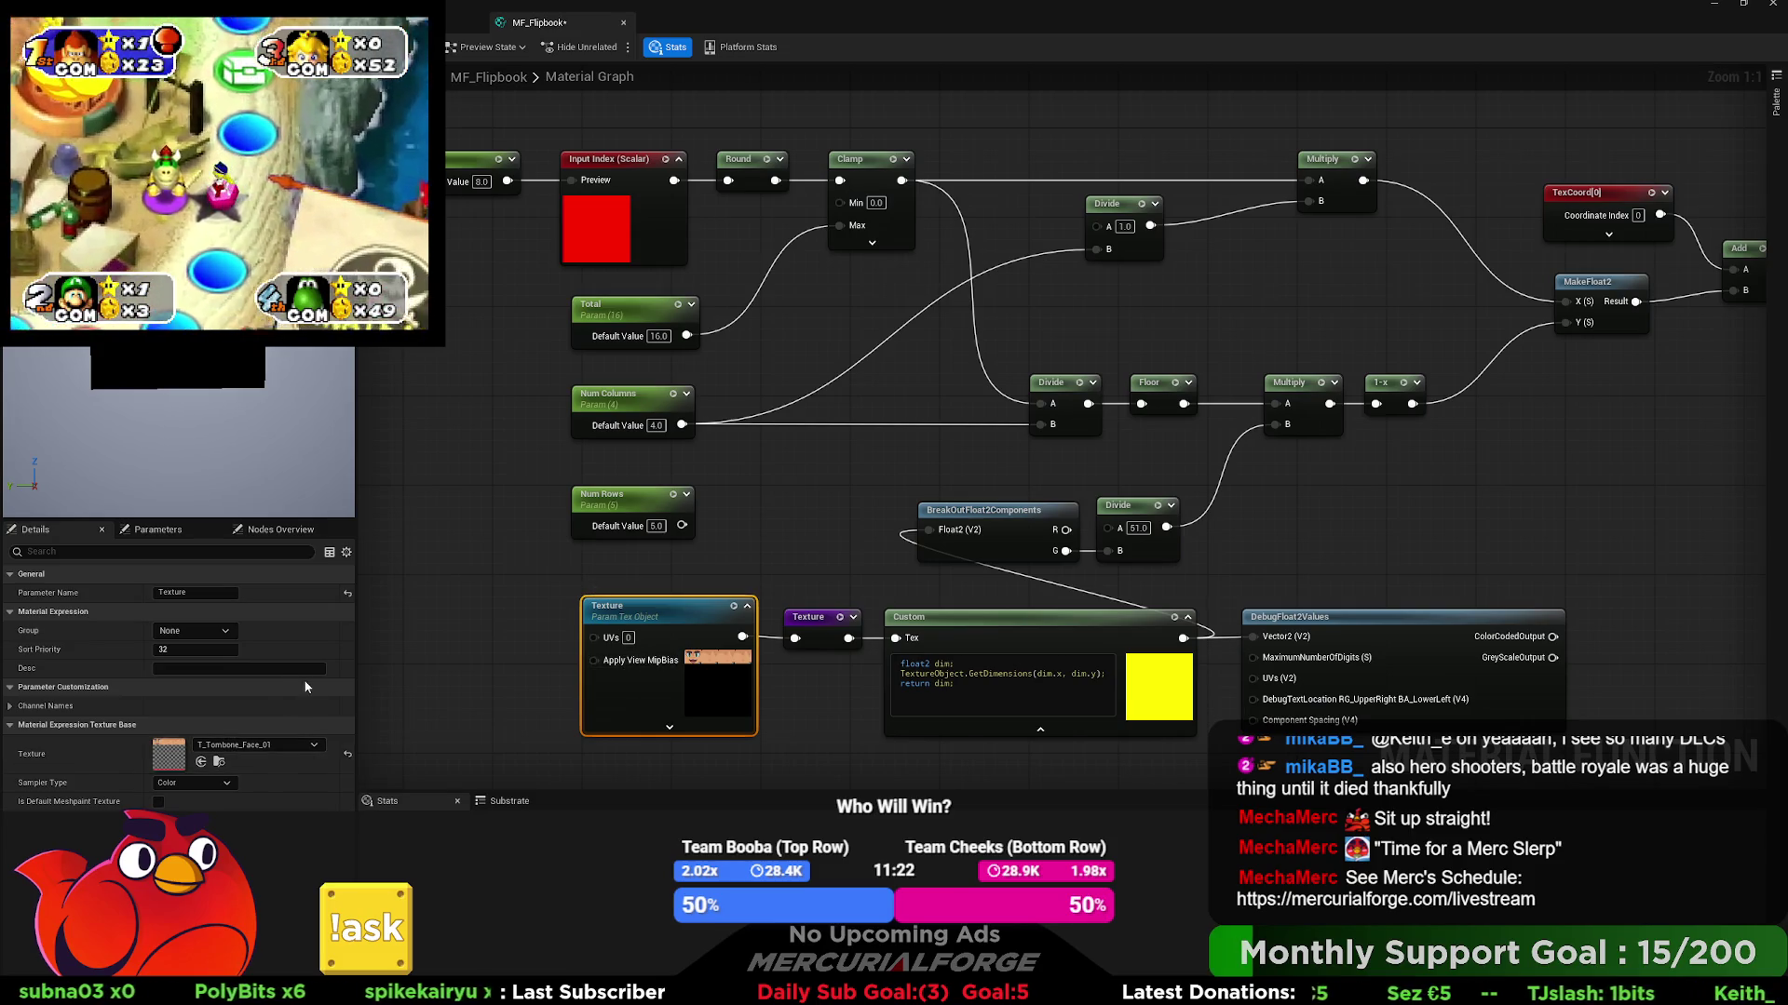
{"action": "left_click", "coordinate": [461, 529]}
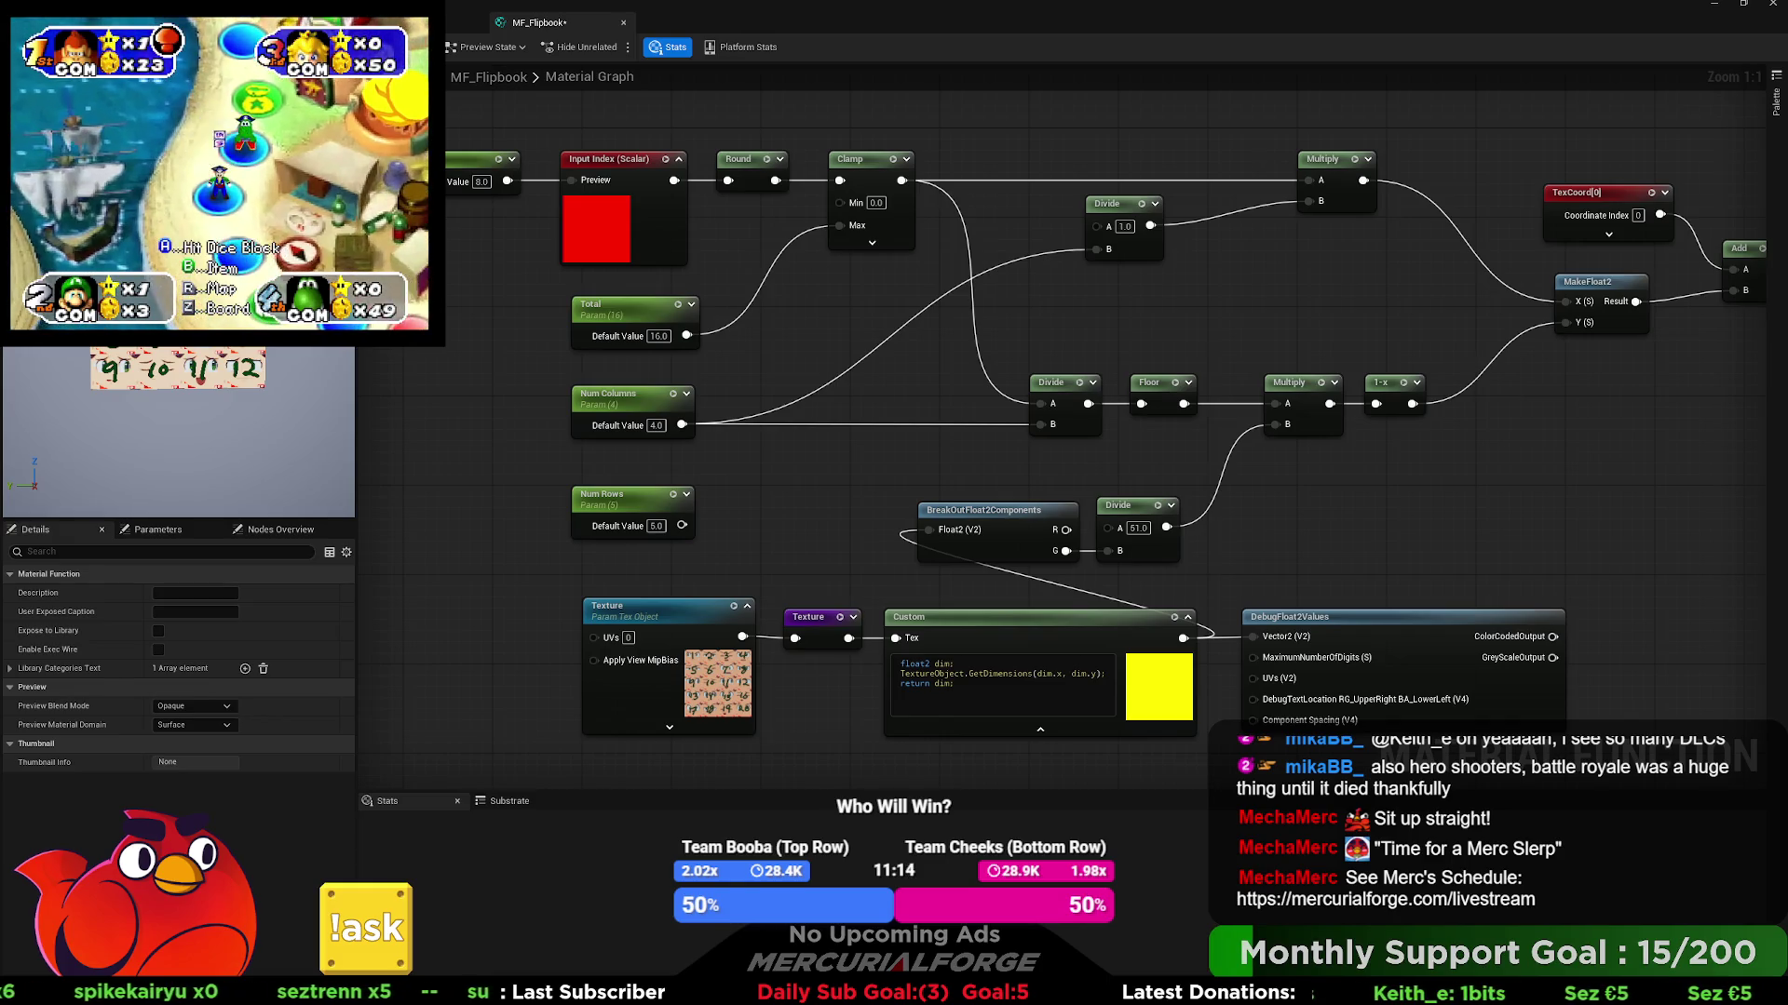
{"action": "left_click", "coordinate": [470, 159]}
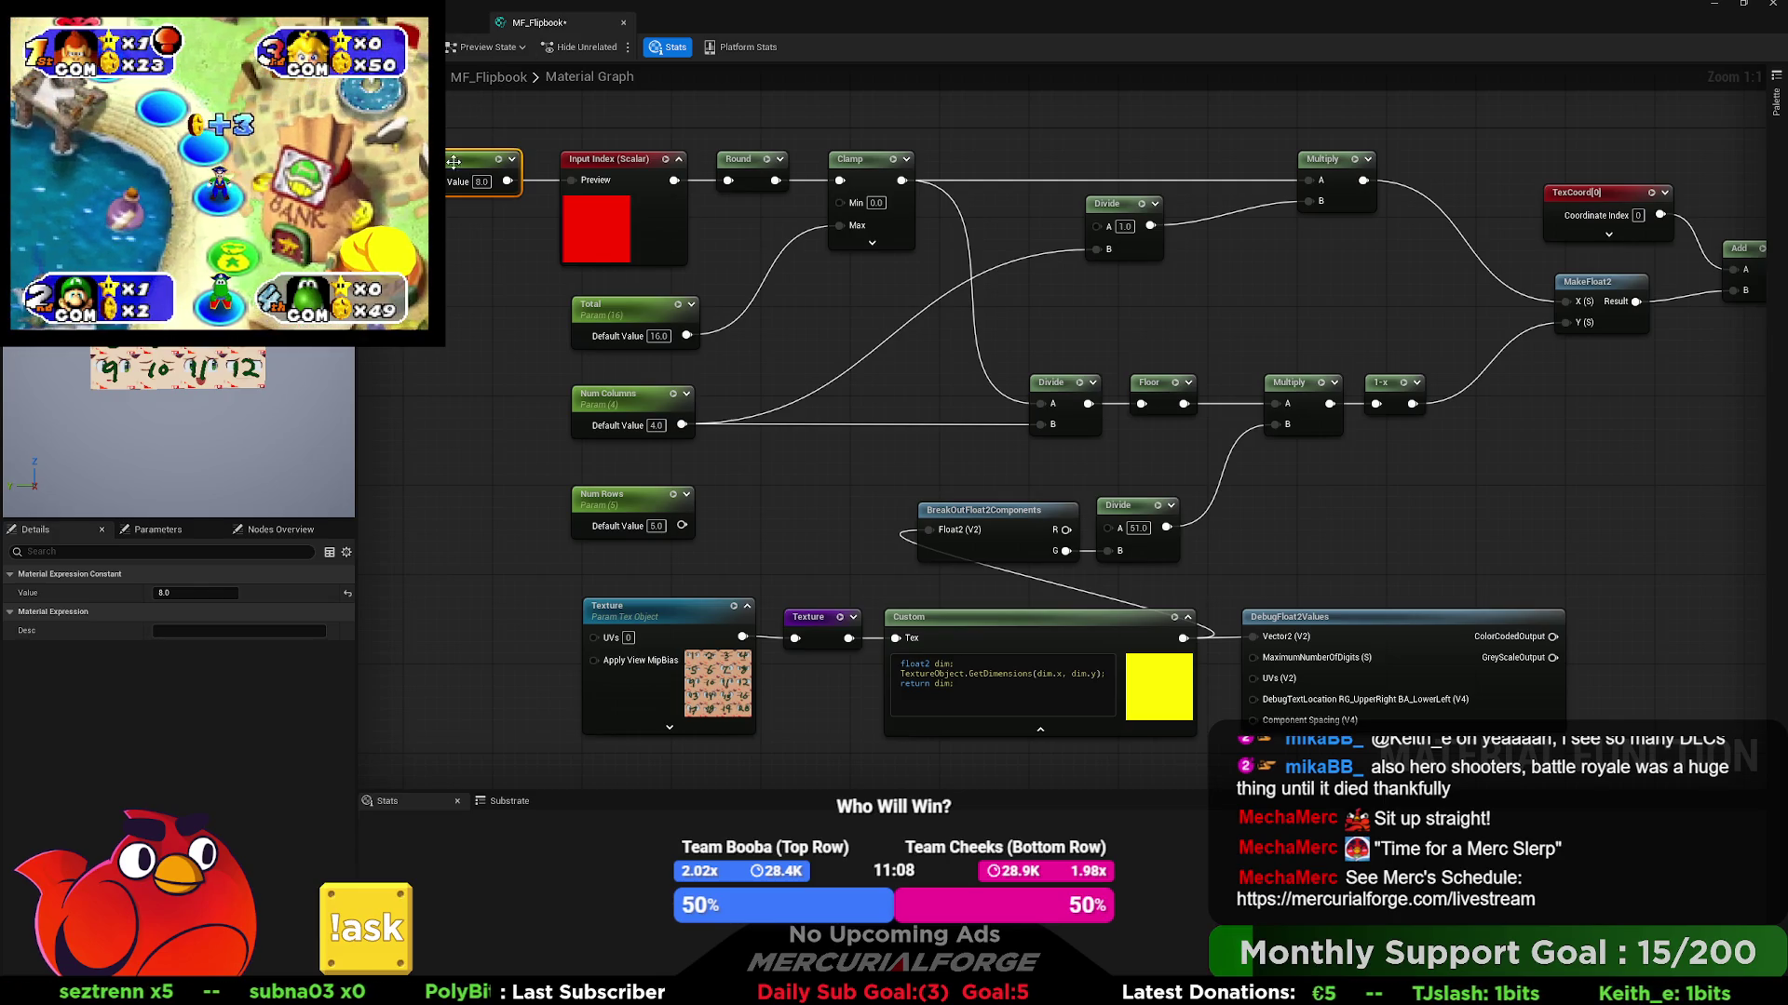
- Set the Input Index preview constant to 1, then to 4
{"action": "left_click", "coordinate": [481, 182]}
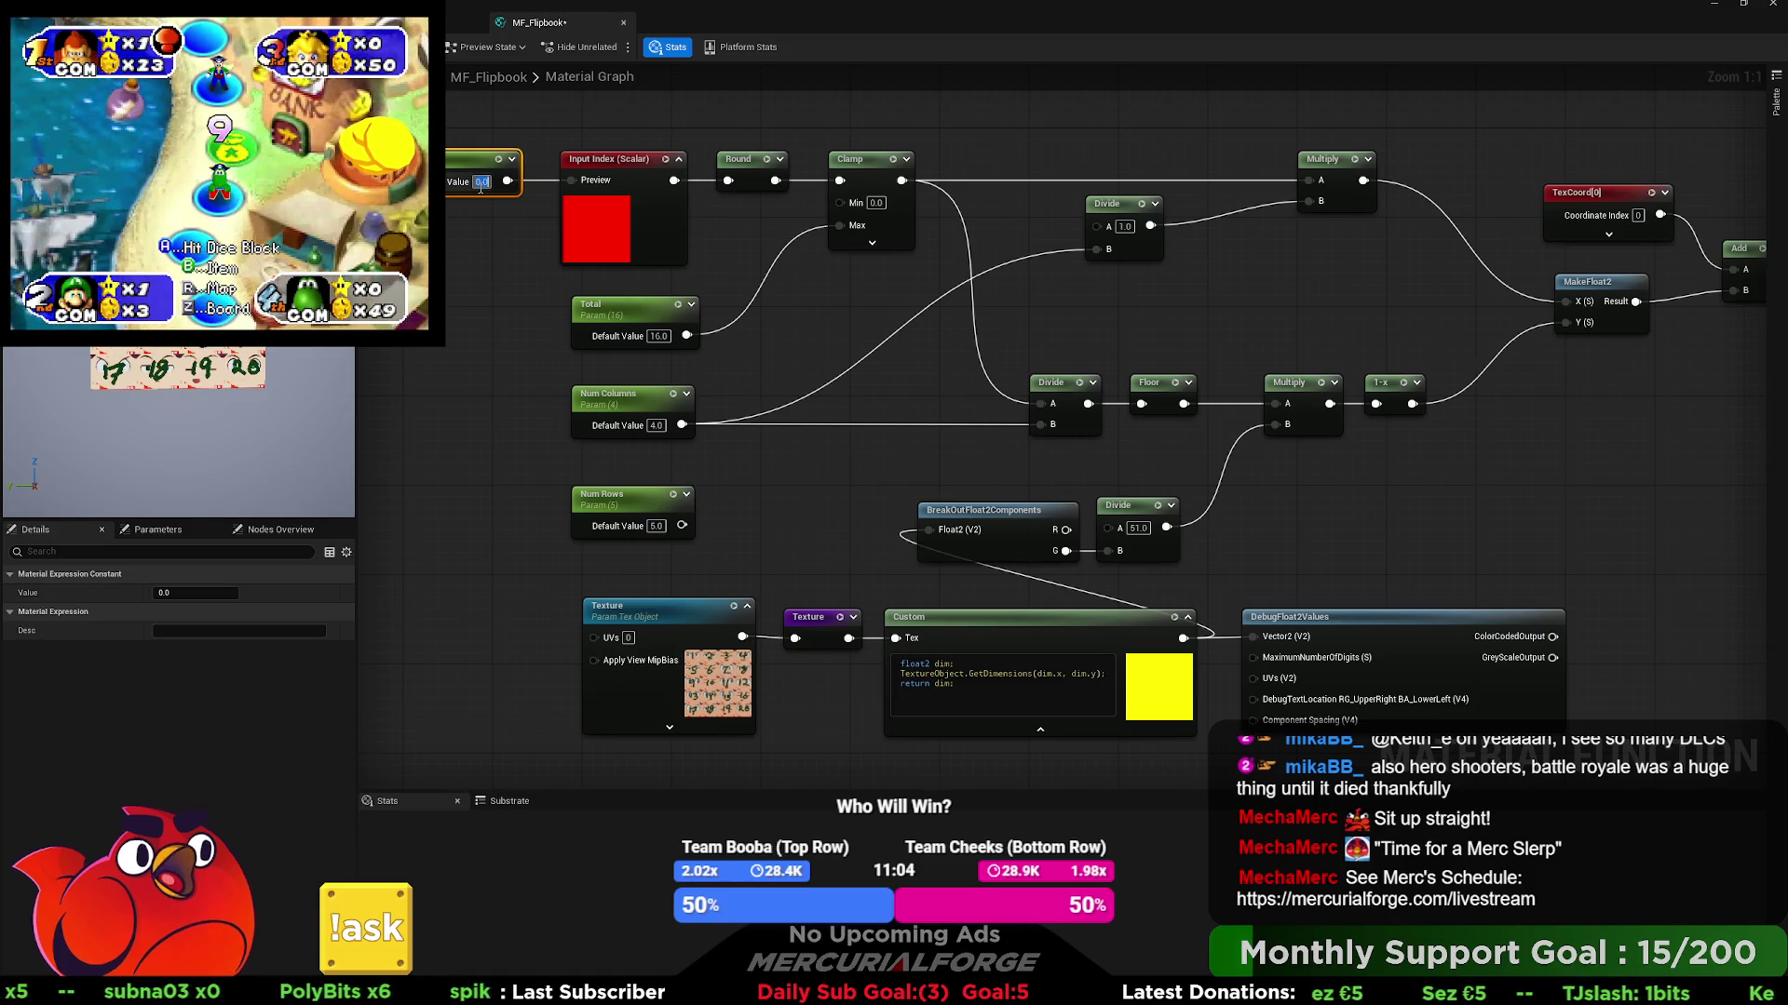
{"action": "type", "text": "1"}
{"action": "key", "text": "Return"}
{"action": "type", "text": "3"}
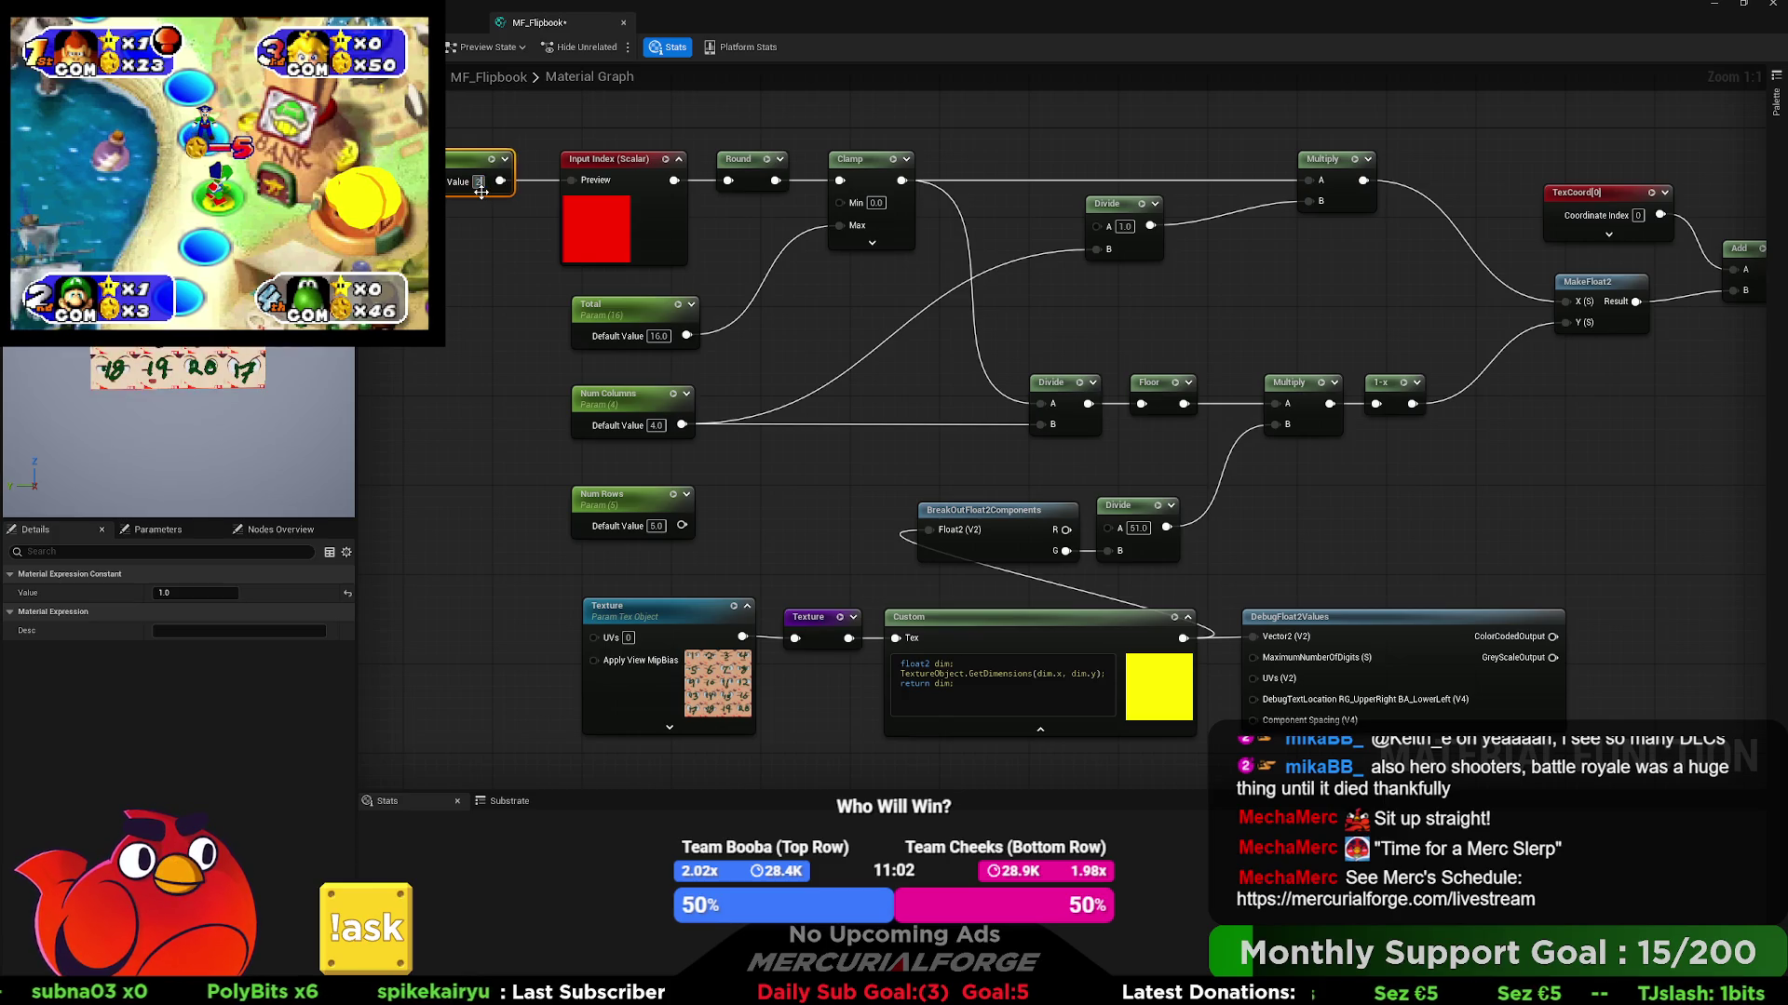
{"action": "key", "text": "BackSpace"}
{"action": "type", "text": "4"}
{"action": "key", "text": "Return"}
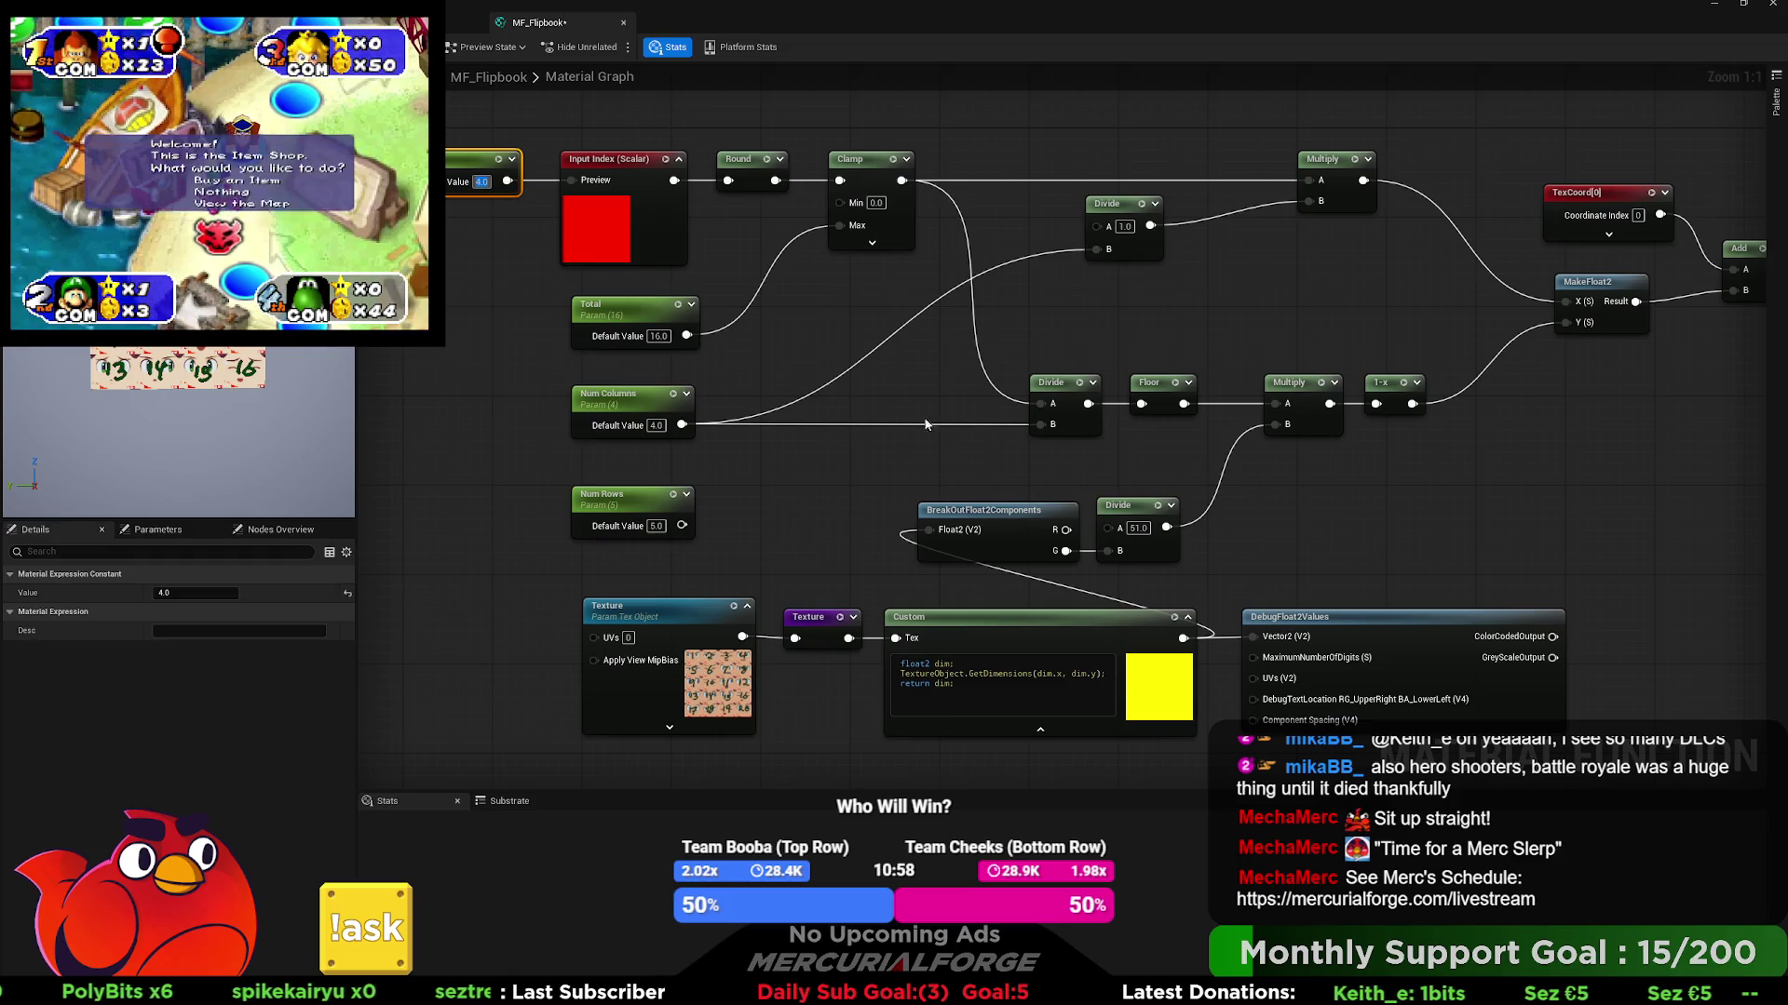
- Wire the lower Multiply result straight into MakeFloat2 Y and delete the unused 1-x node
{"action": "left_click_drag", "start_coordinate": [1265, 484], "coordinate": [1124, 489]}
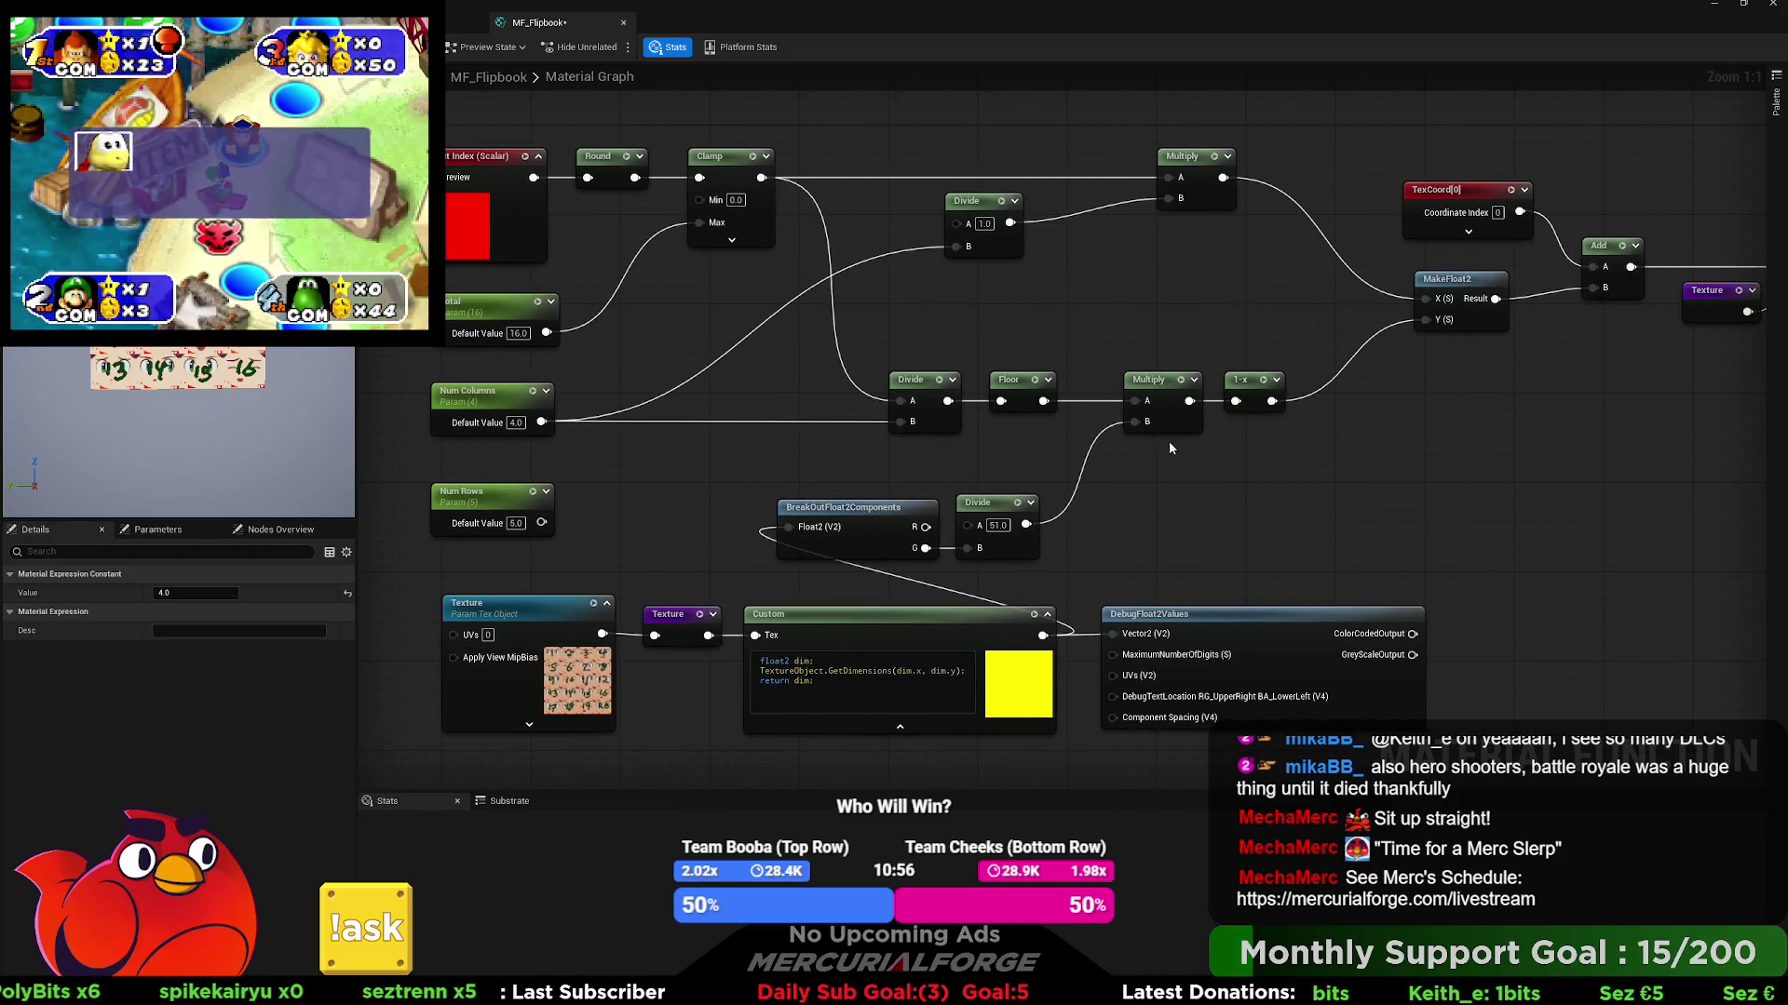
{"action": "left_click_drag", "start_coordinate": [1423, 340], "coordinate": [1426, 321]}
{"action": "left_click_drag", "start_coordinate": [1248, 384], "coordinate": [1270, 430]}
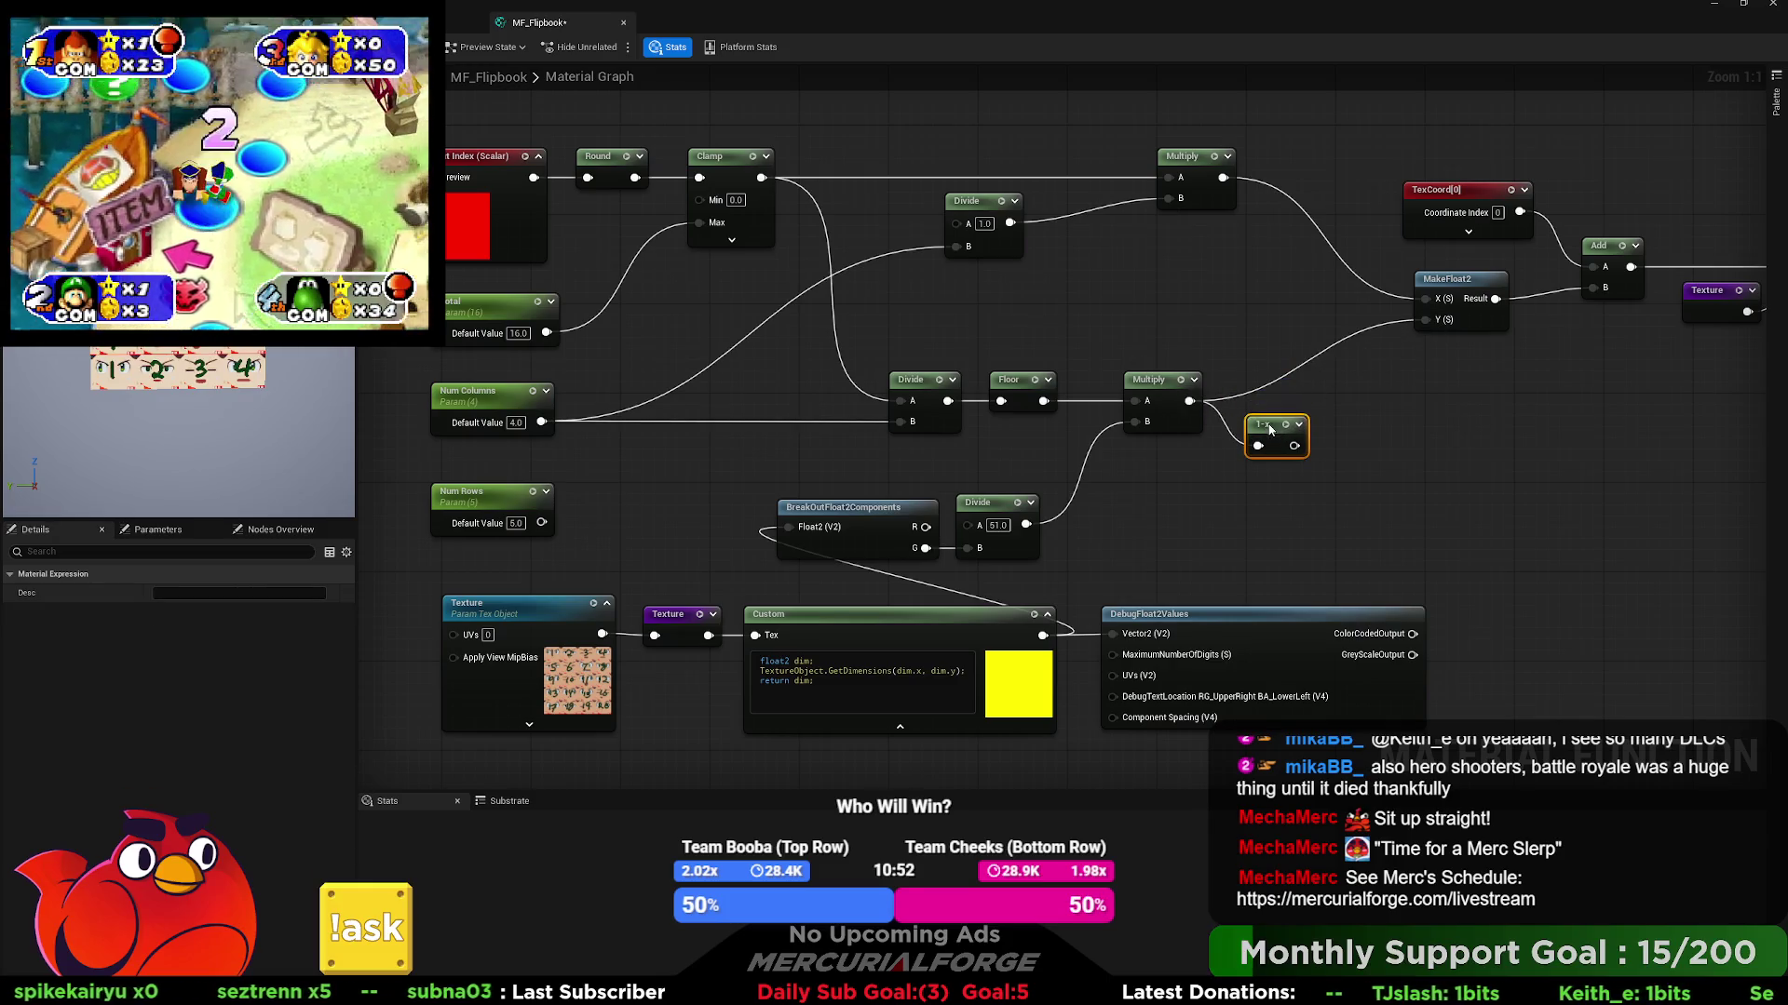
{"action": "key", "text": "Delete"}
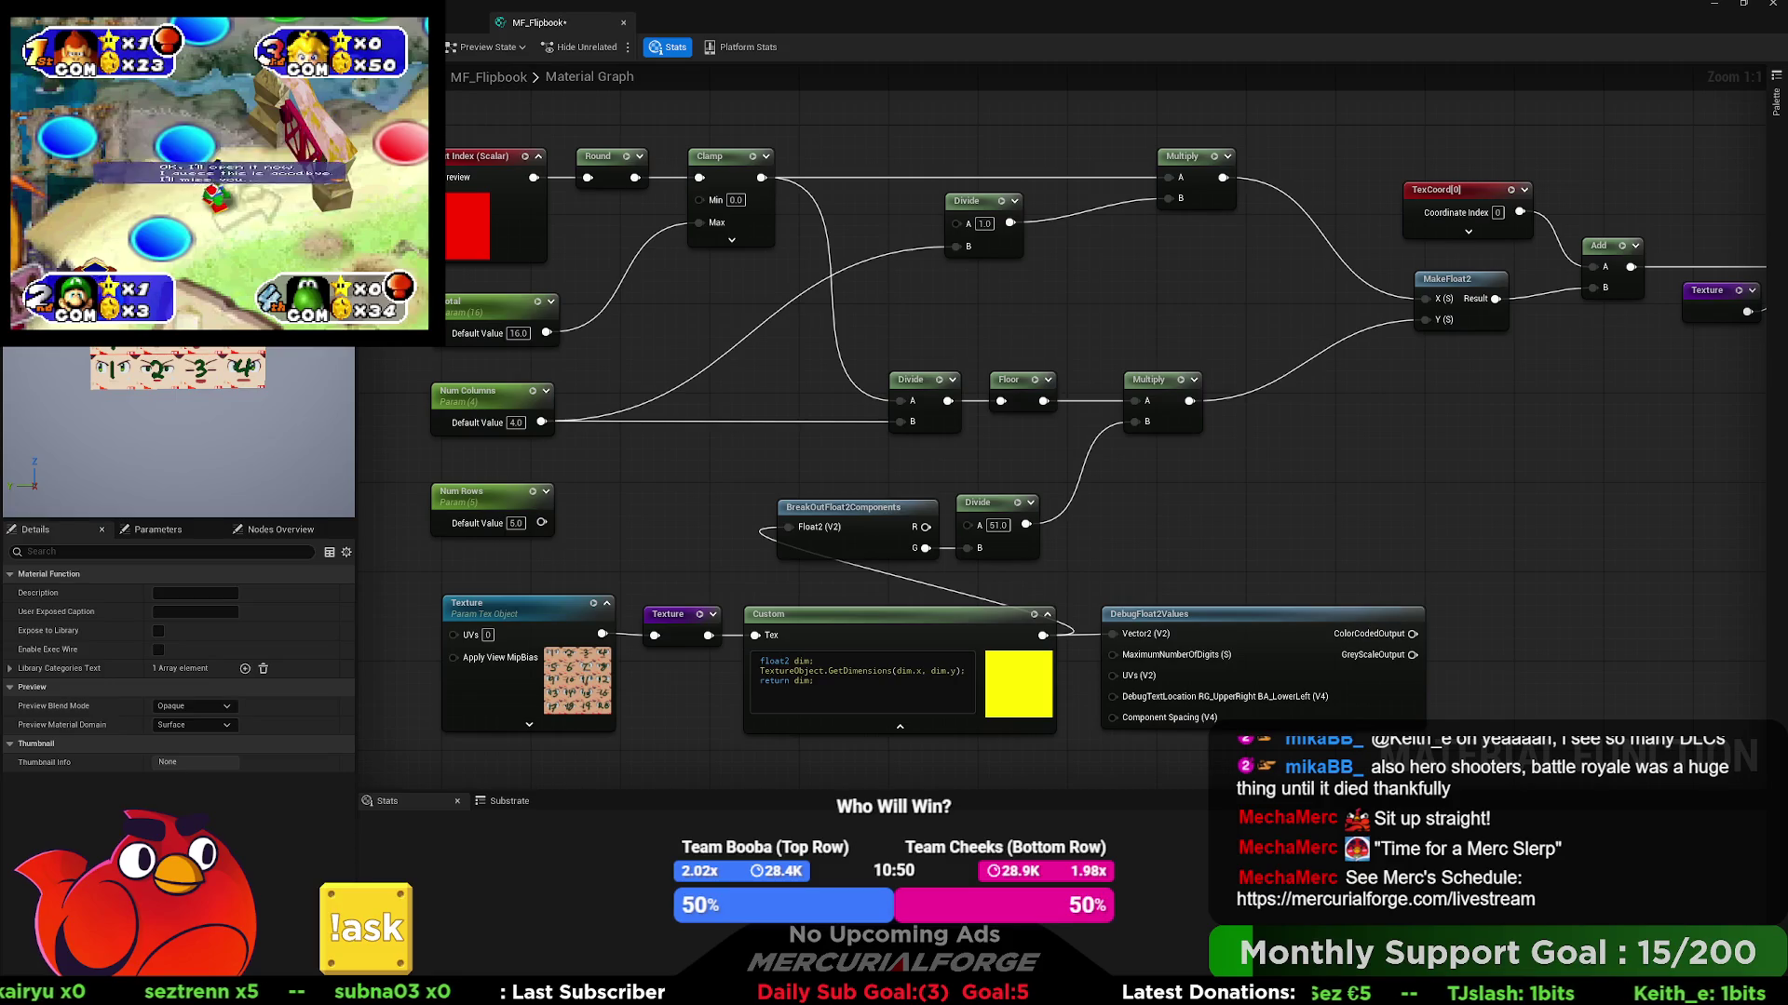
- Test index values 16, 19 and 8 on the preview constant
{"action": "left_click_drag", "start_coordinate": [453, 206], "coordinate": [600, 227]}
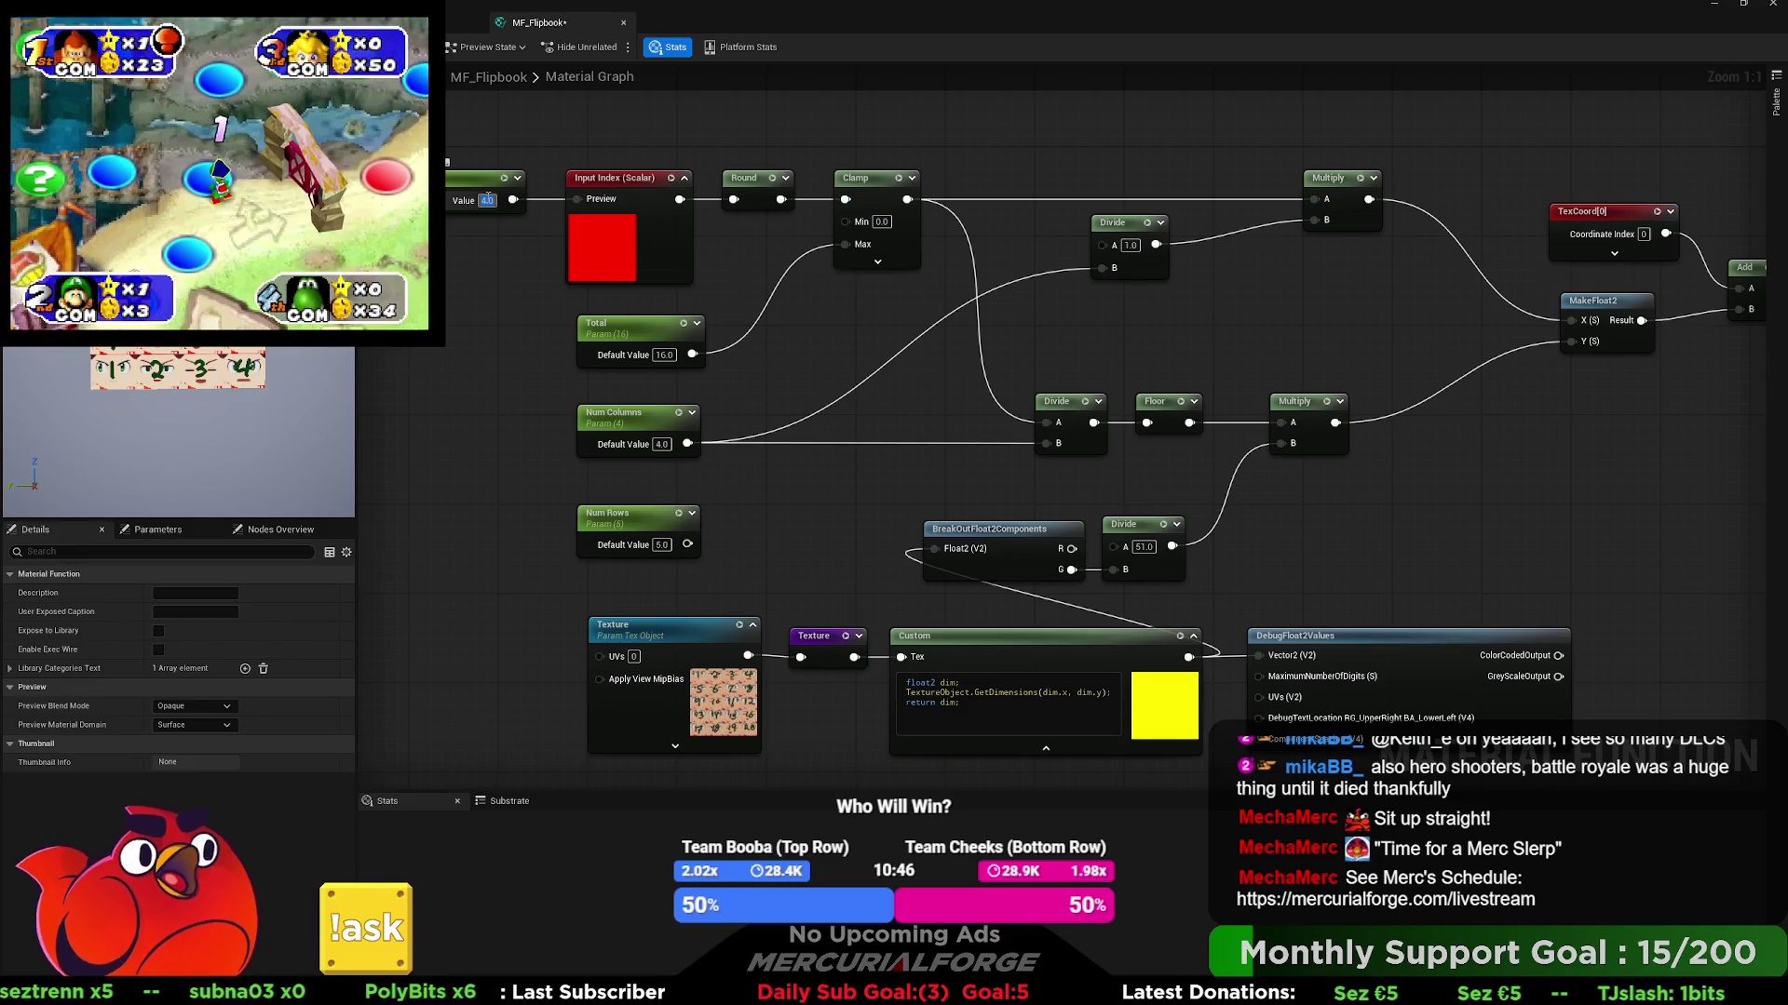
{"action": "type", "text": "16"}
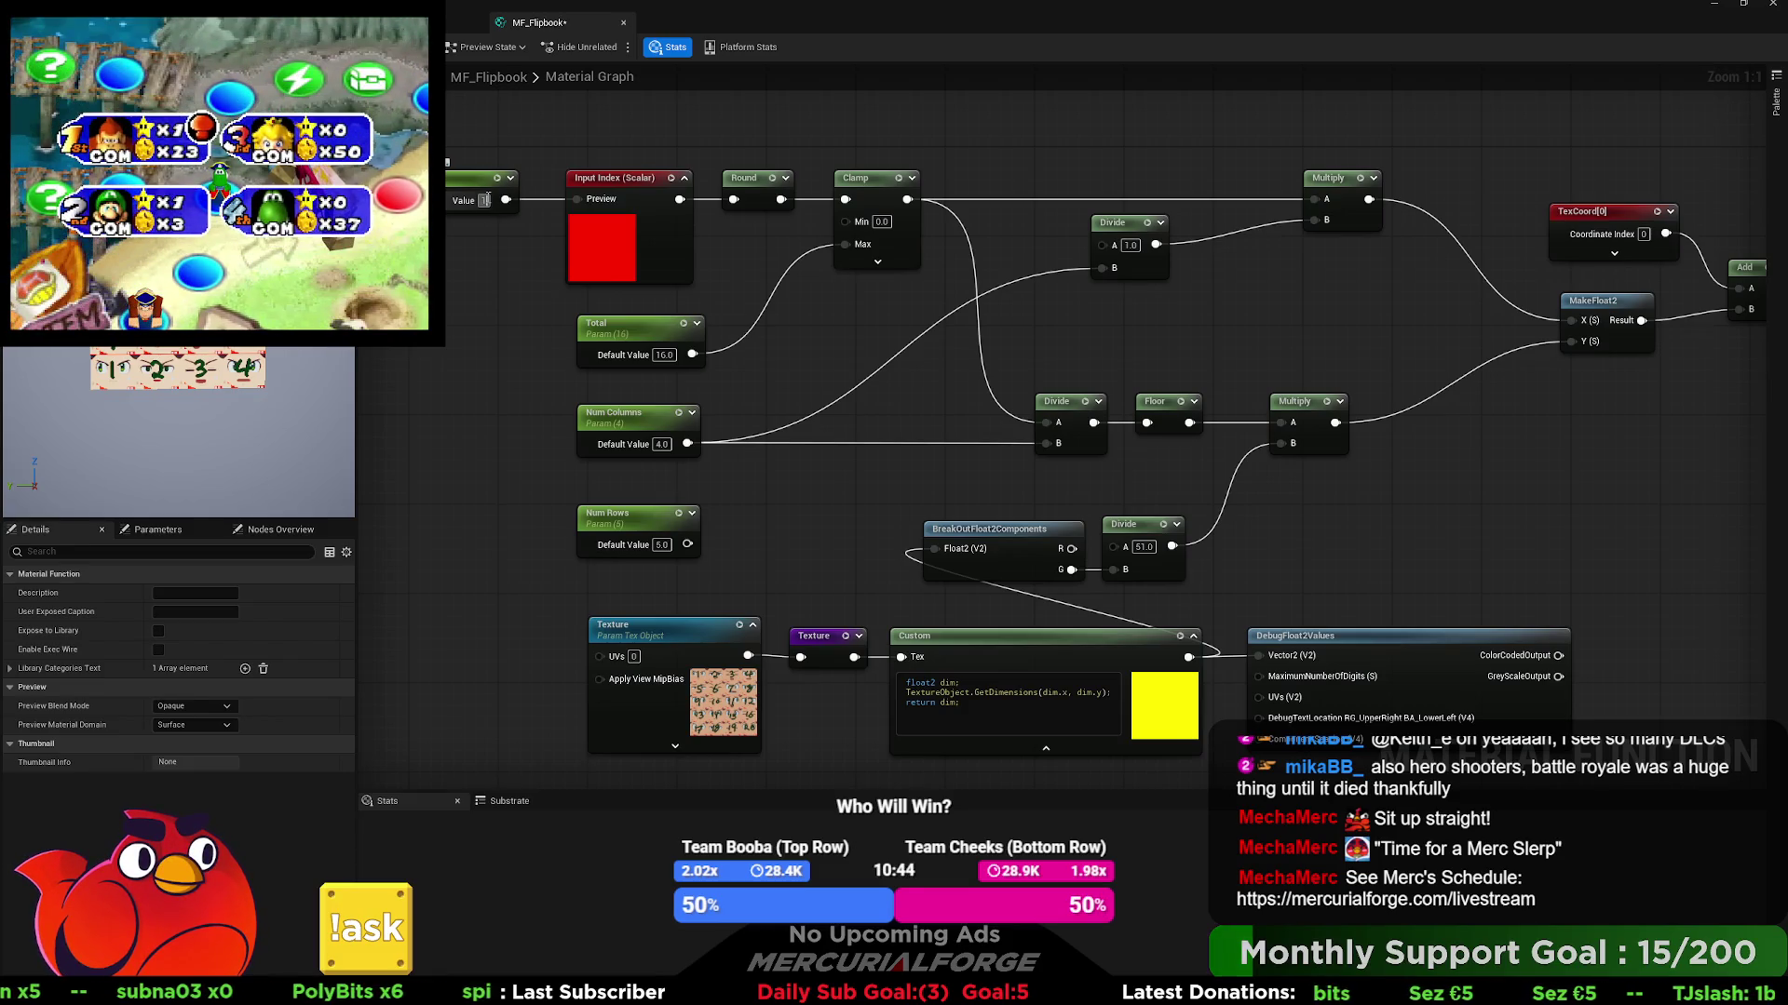
{"action": "key", "text": "Return"}
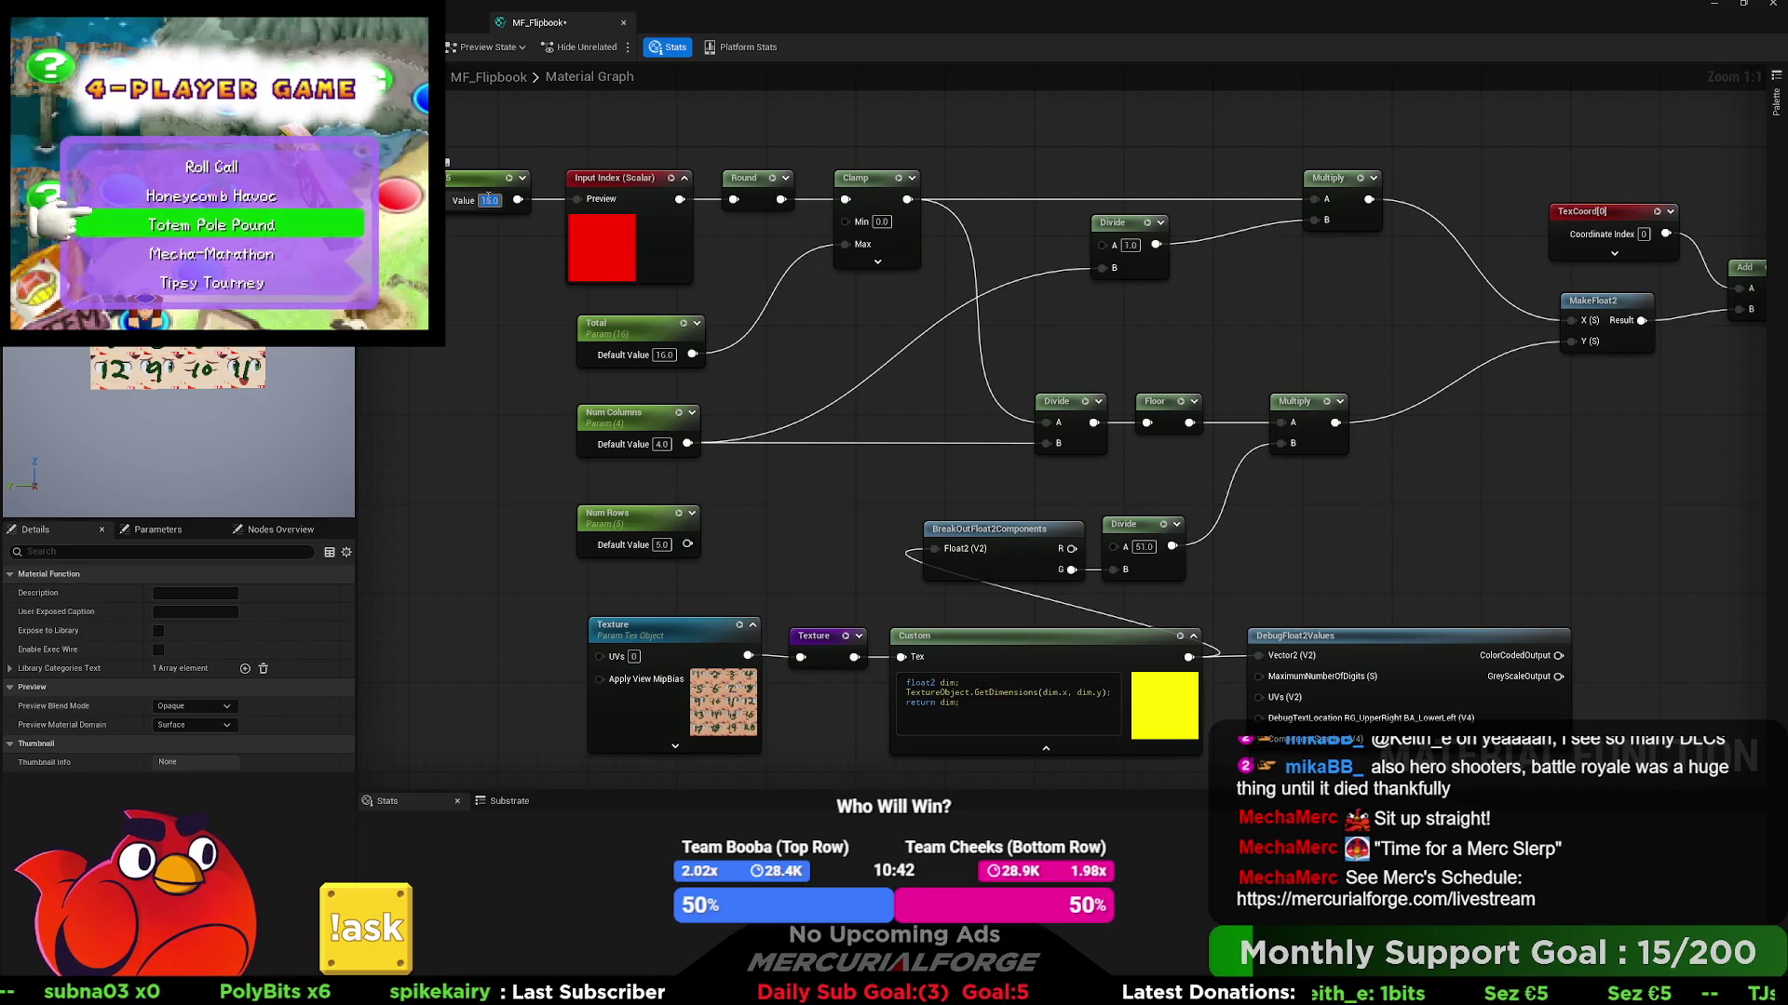
{"action": "left_click", "coordinate": [486, 199]}
{"action": "type", "text": "19"}
{"action": "key", "text": "Return"}
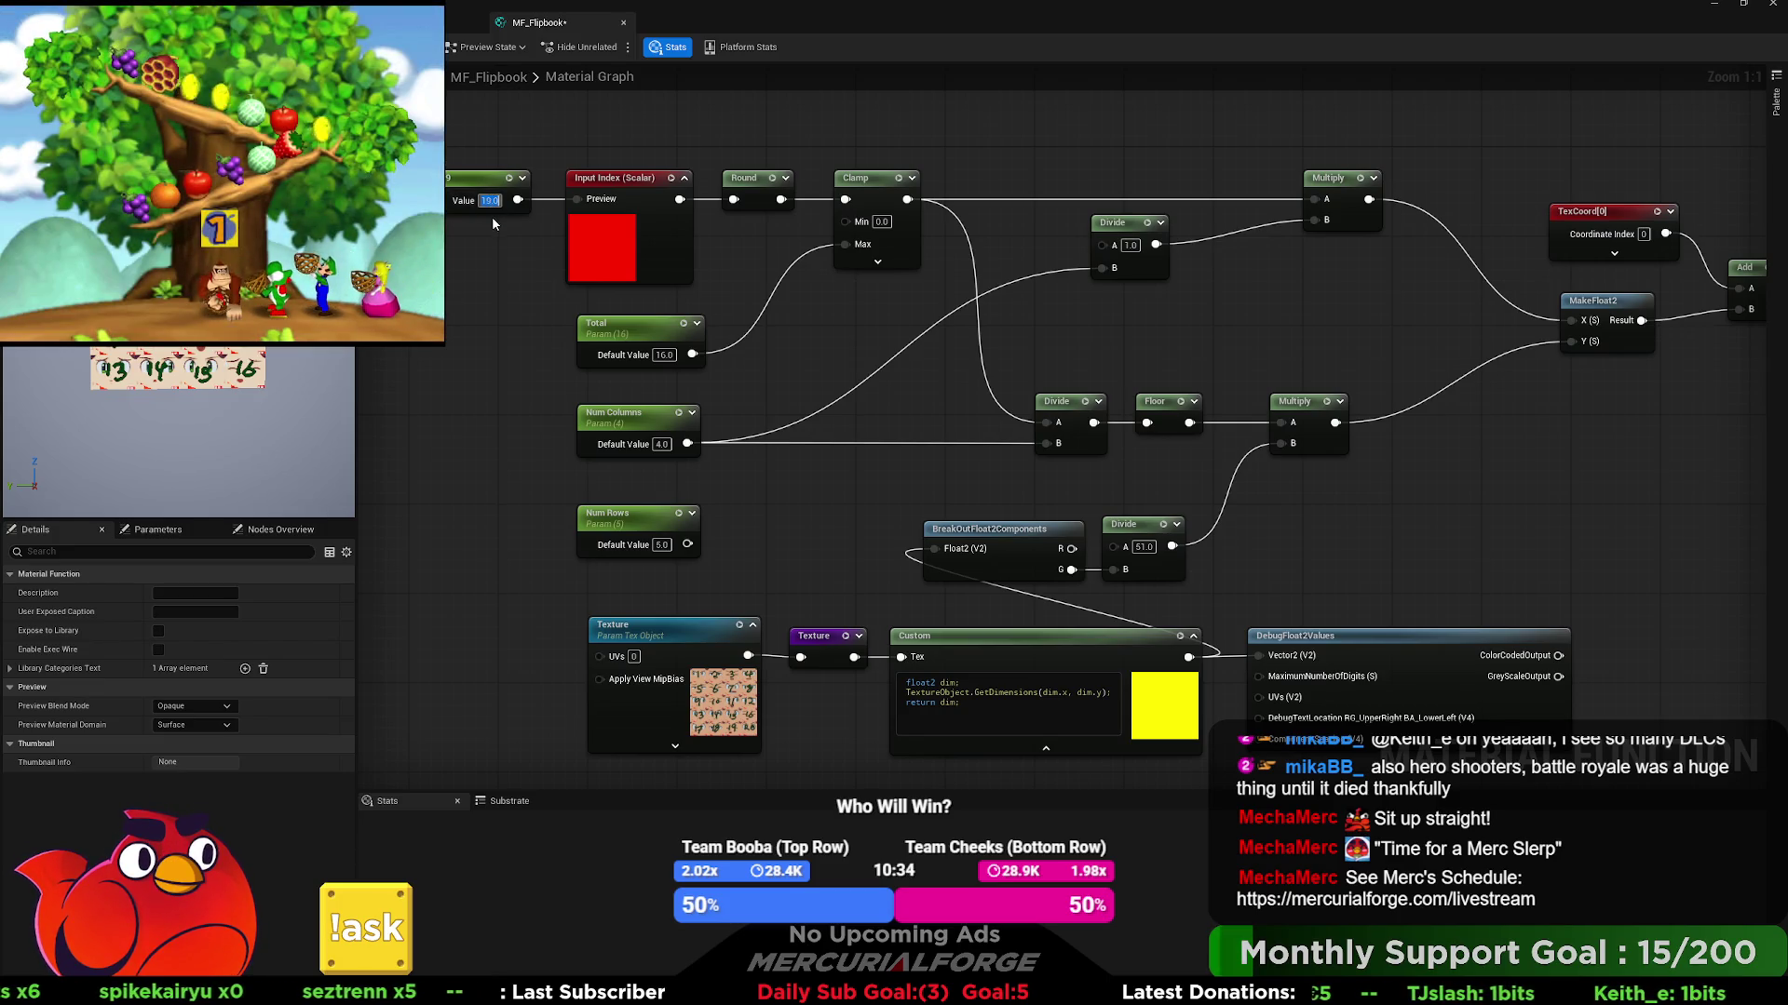
{"action": "type", "text": "8"}
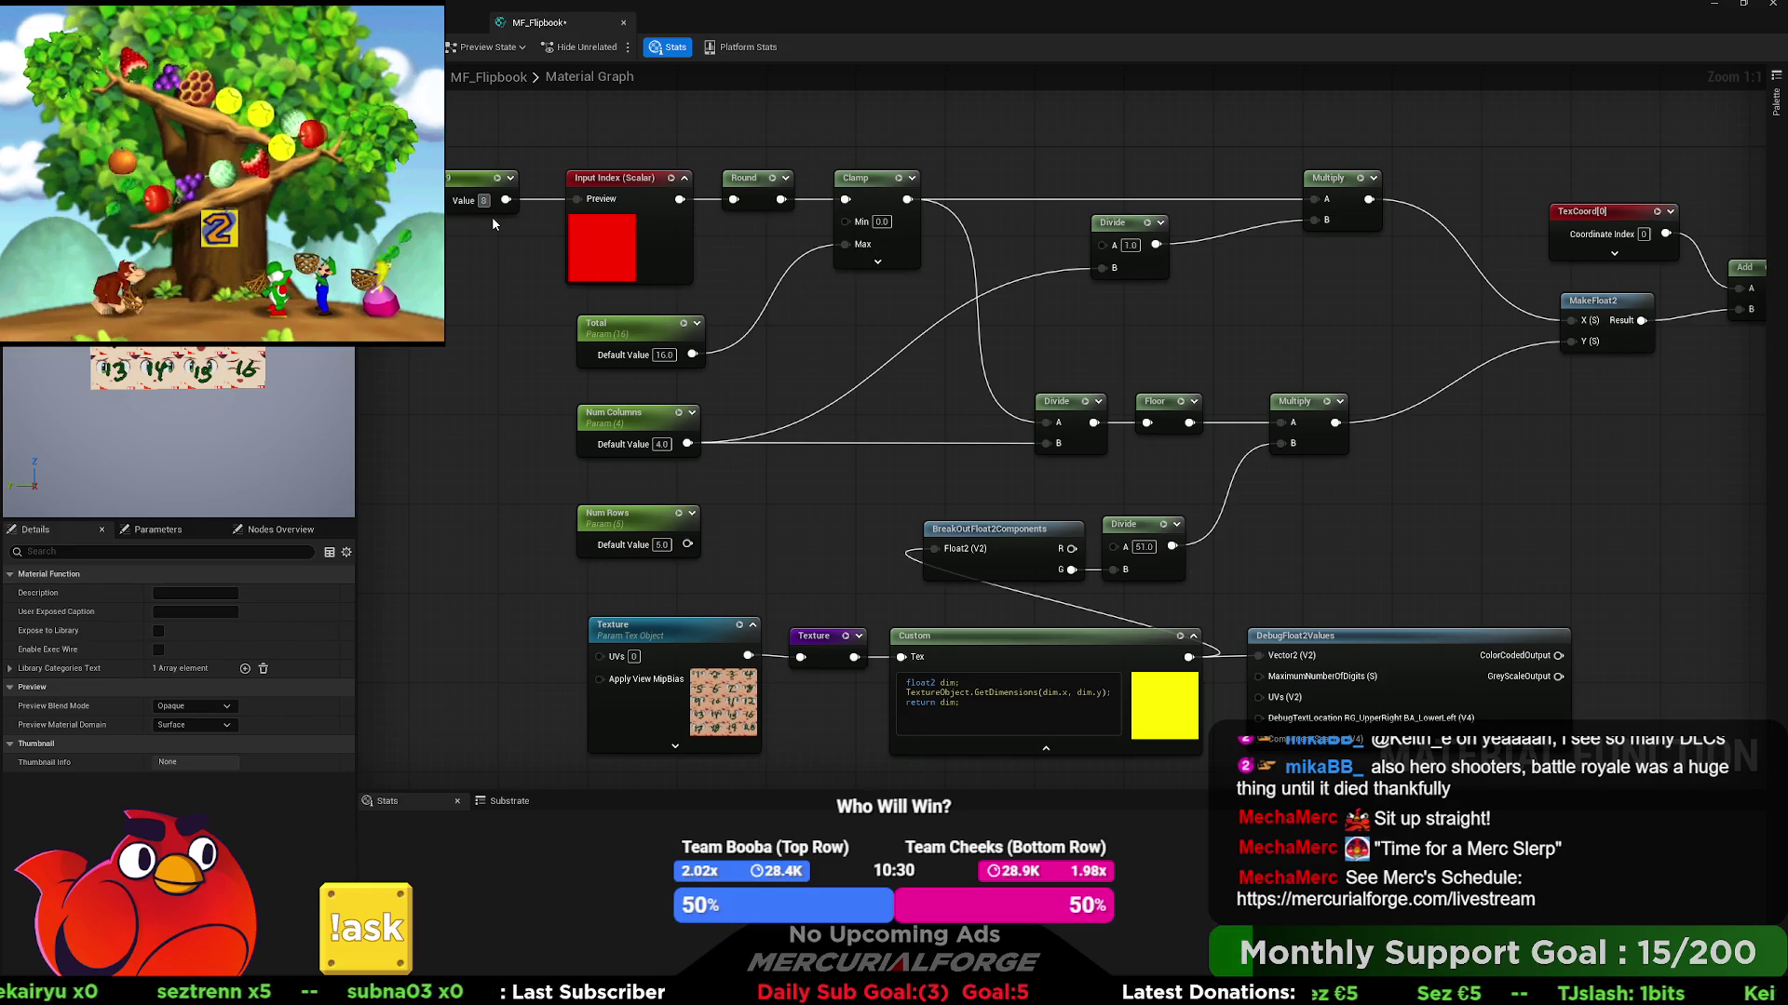
{"action": "key", "text": "Return"}
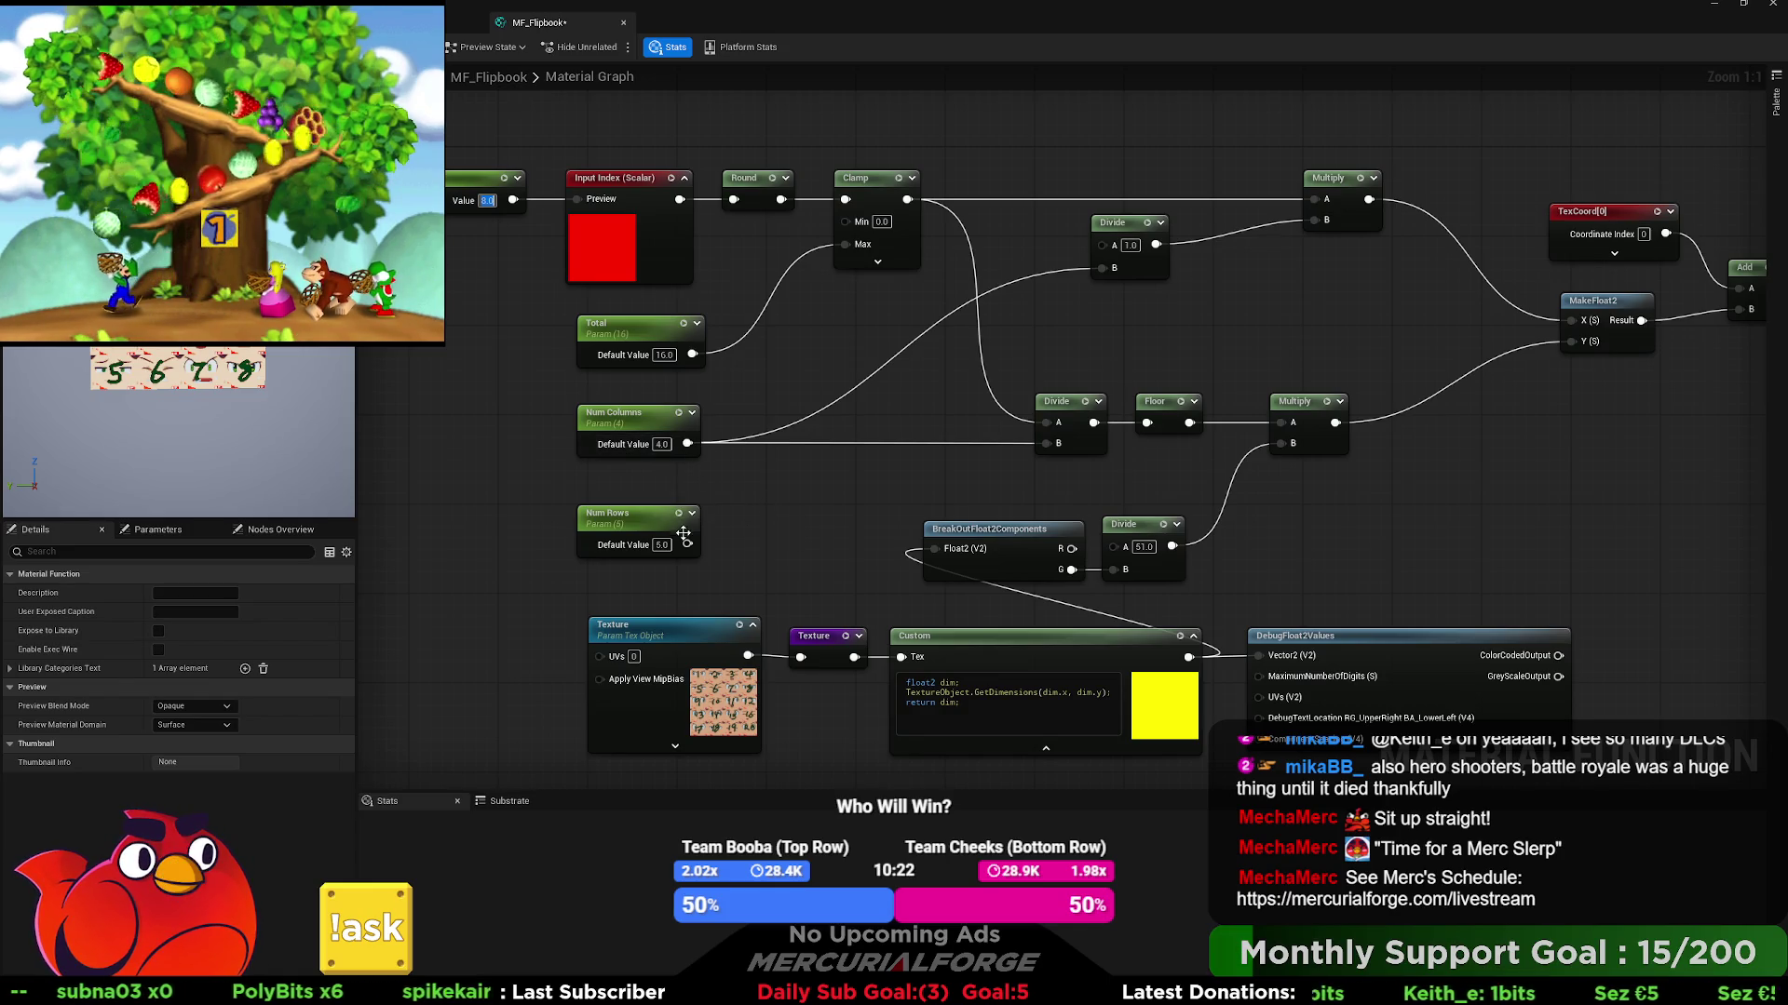
- Try index values 15 and 16, settling on 18 for the preview constant
{"action": "mouse_move", "coordinate": [1017, 441]}
{"action": "left_mouse_down"}
{"action": "mouse_move", "coordinate": [1052, 441]}
{"action": "mouse_move", "coordinate": [817, 458]}
{"action": "mouse_move", "coordinate": [1041, 444]}
{"action": "left_mouse_up"}
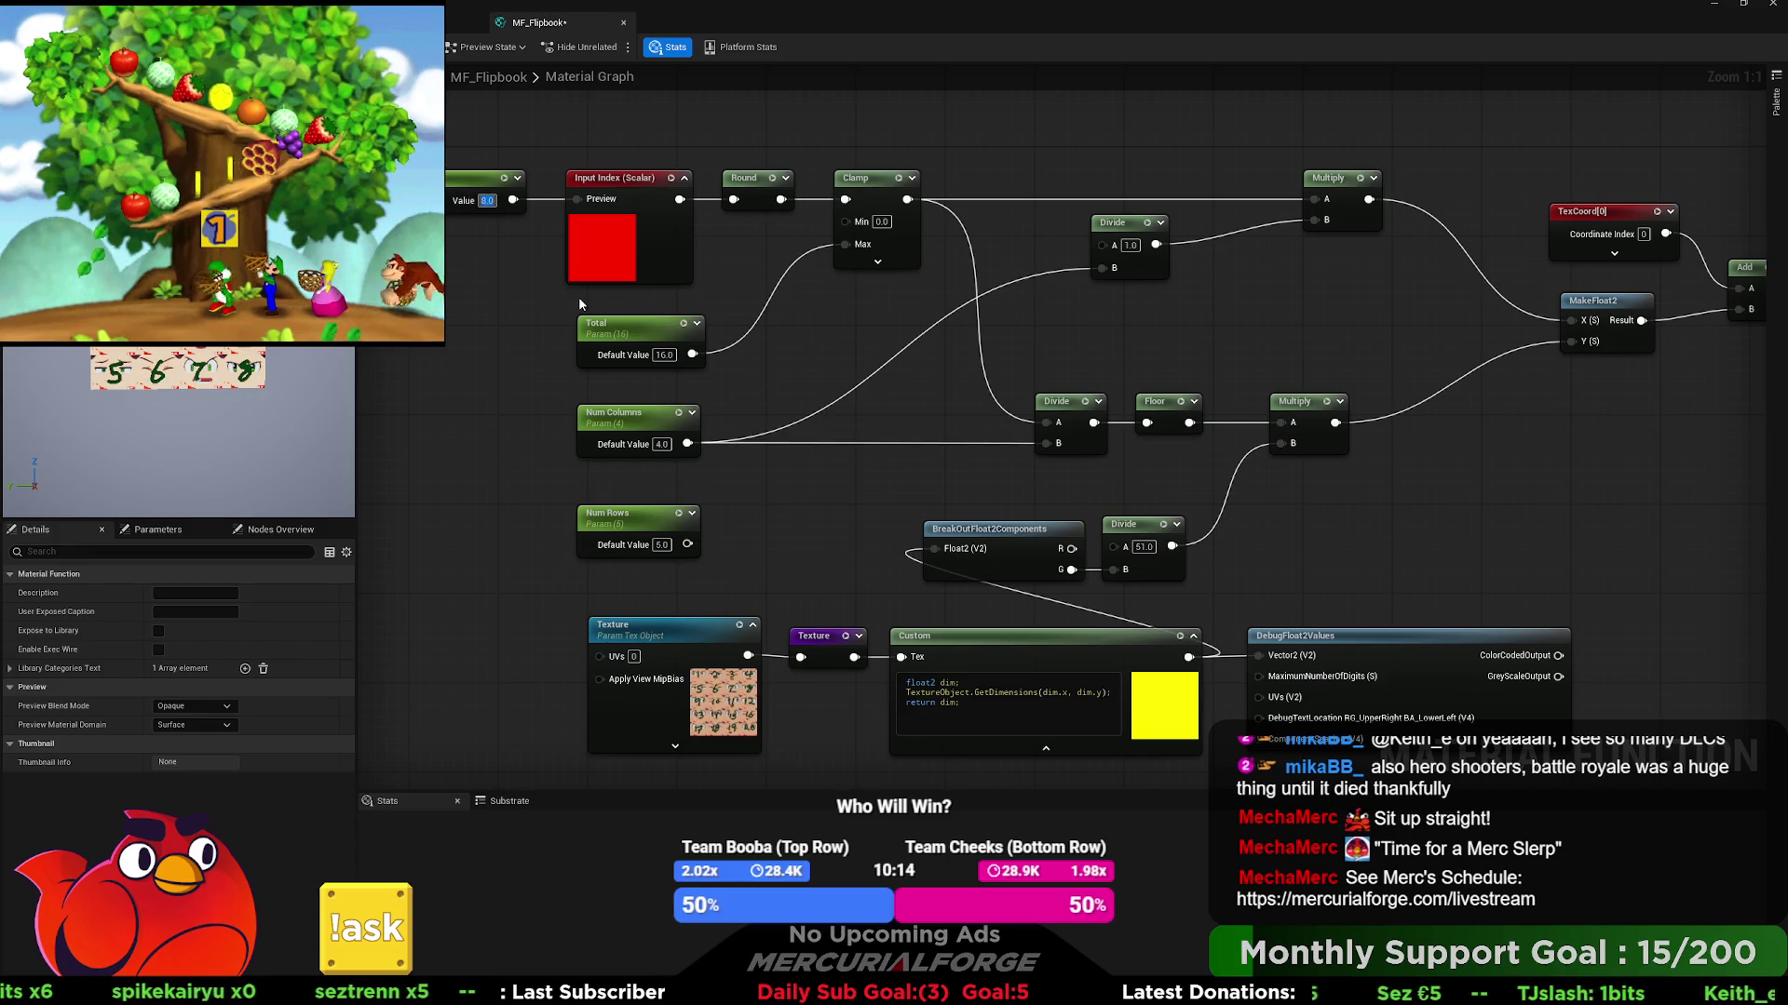
{"action": "type", "text": "15"}
{"action": "key", "text": "Return"}
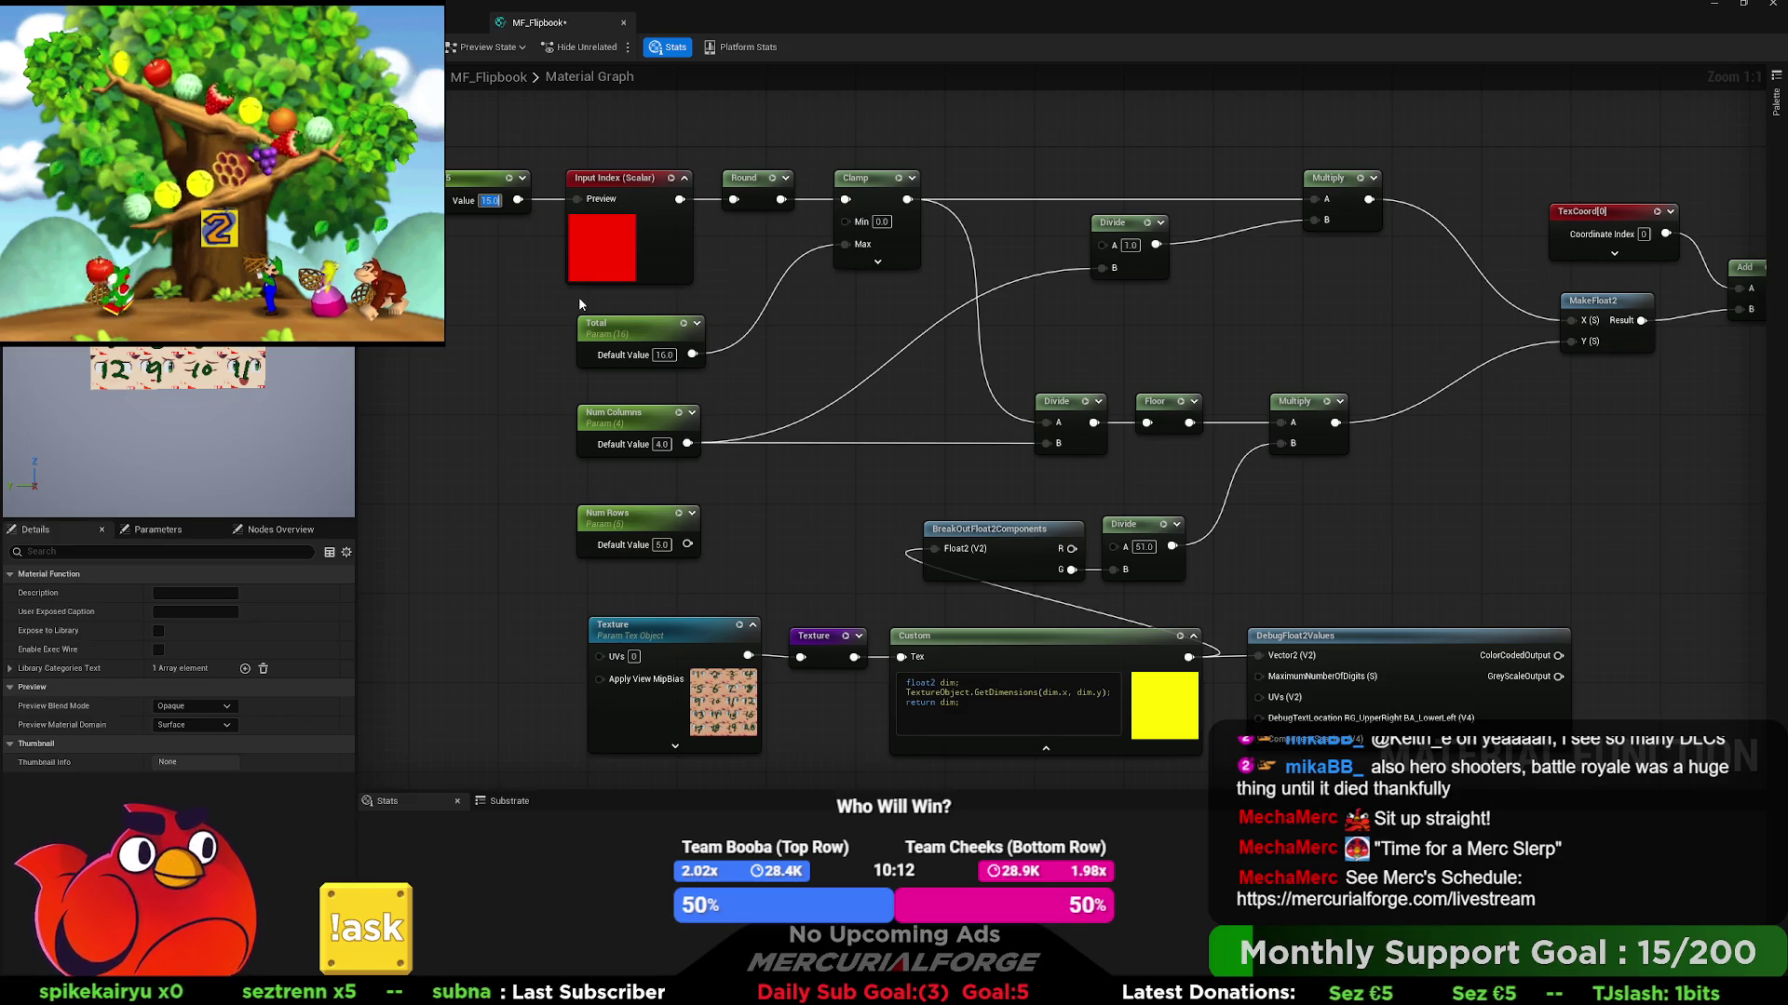
{"action": "type", "text": "16"}
{"action": "key", "text": "Return"}
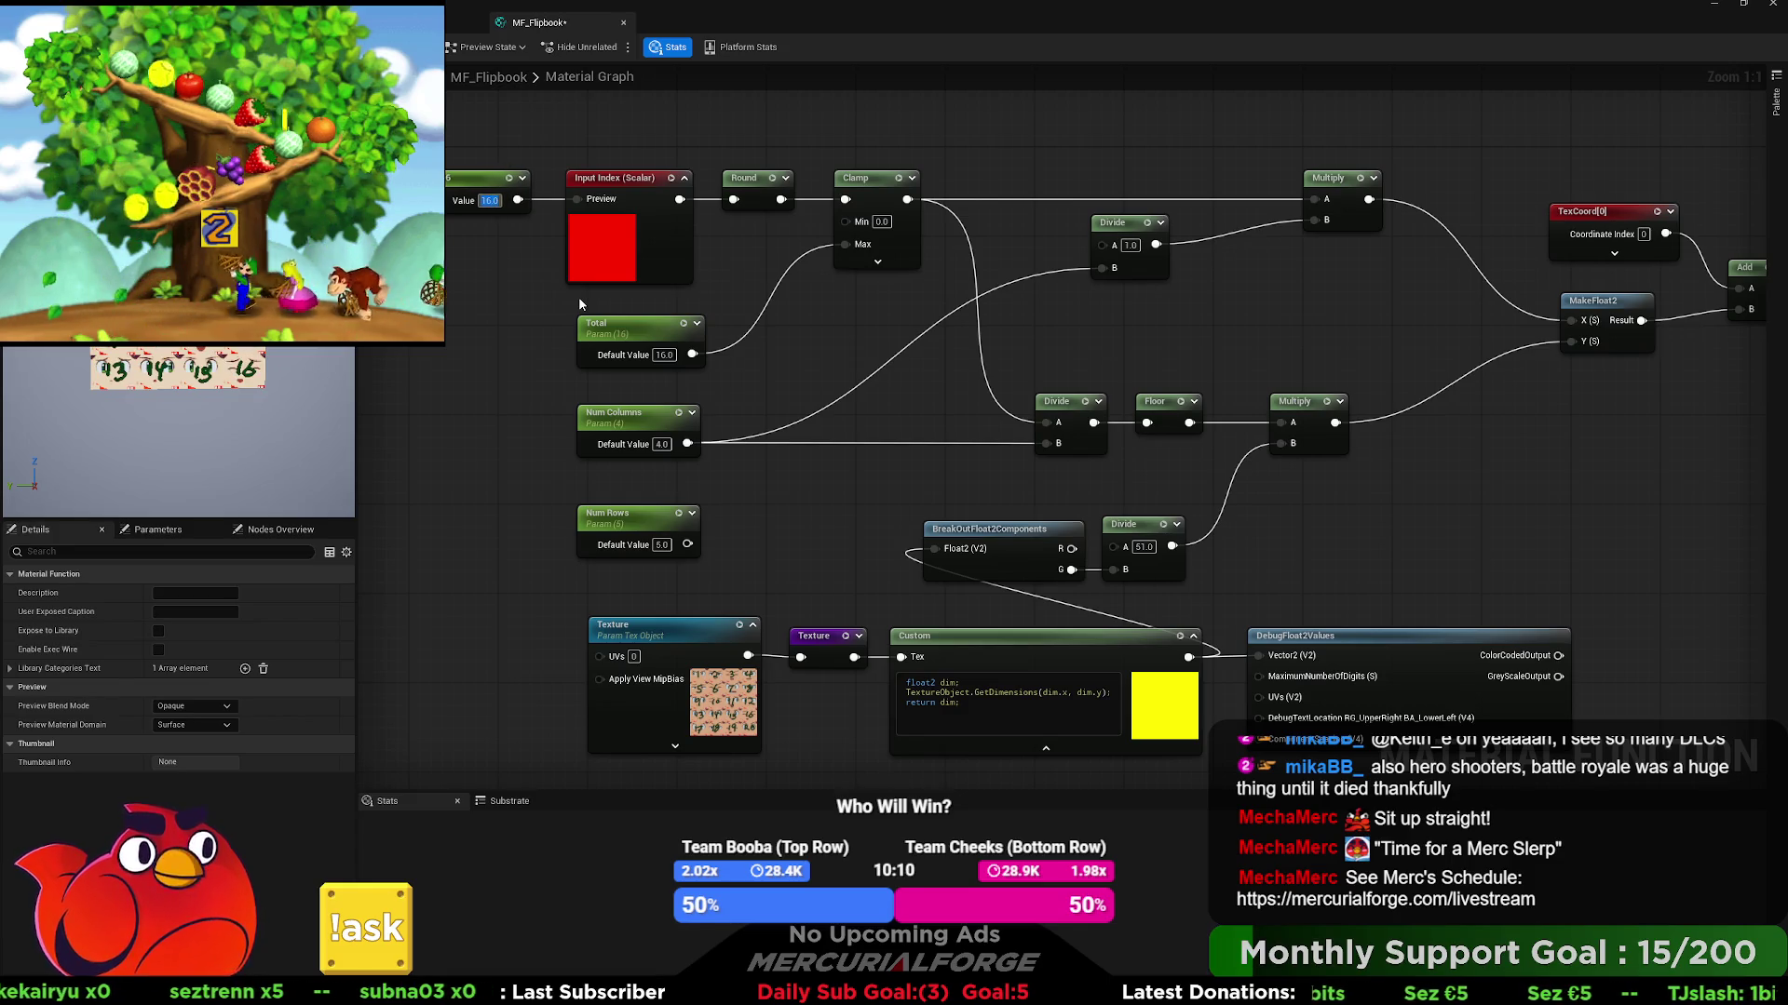
{"action": "type", "text": "18"}
{"action": "key", "text": "Return"}
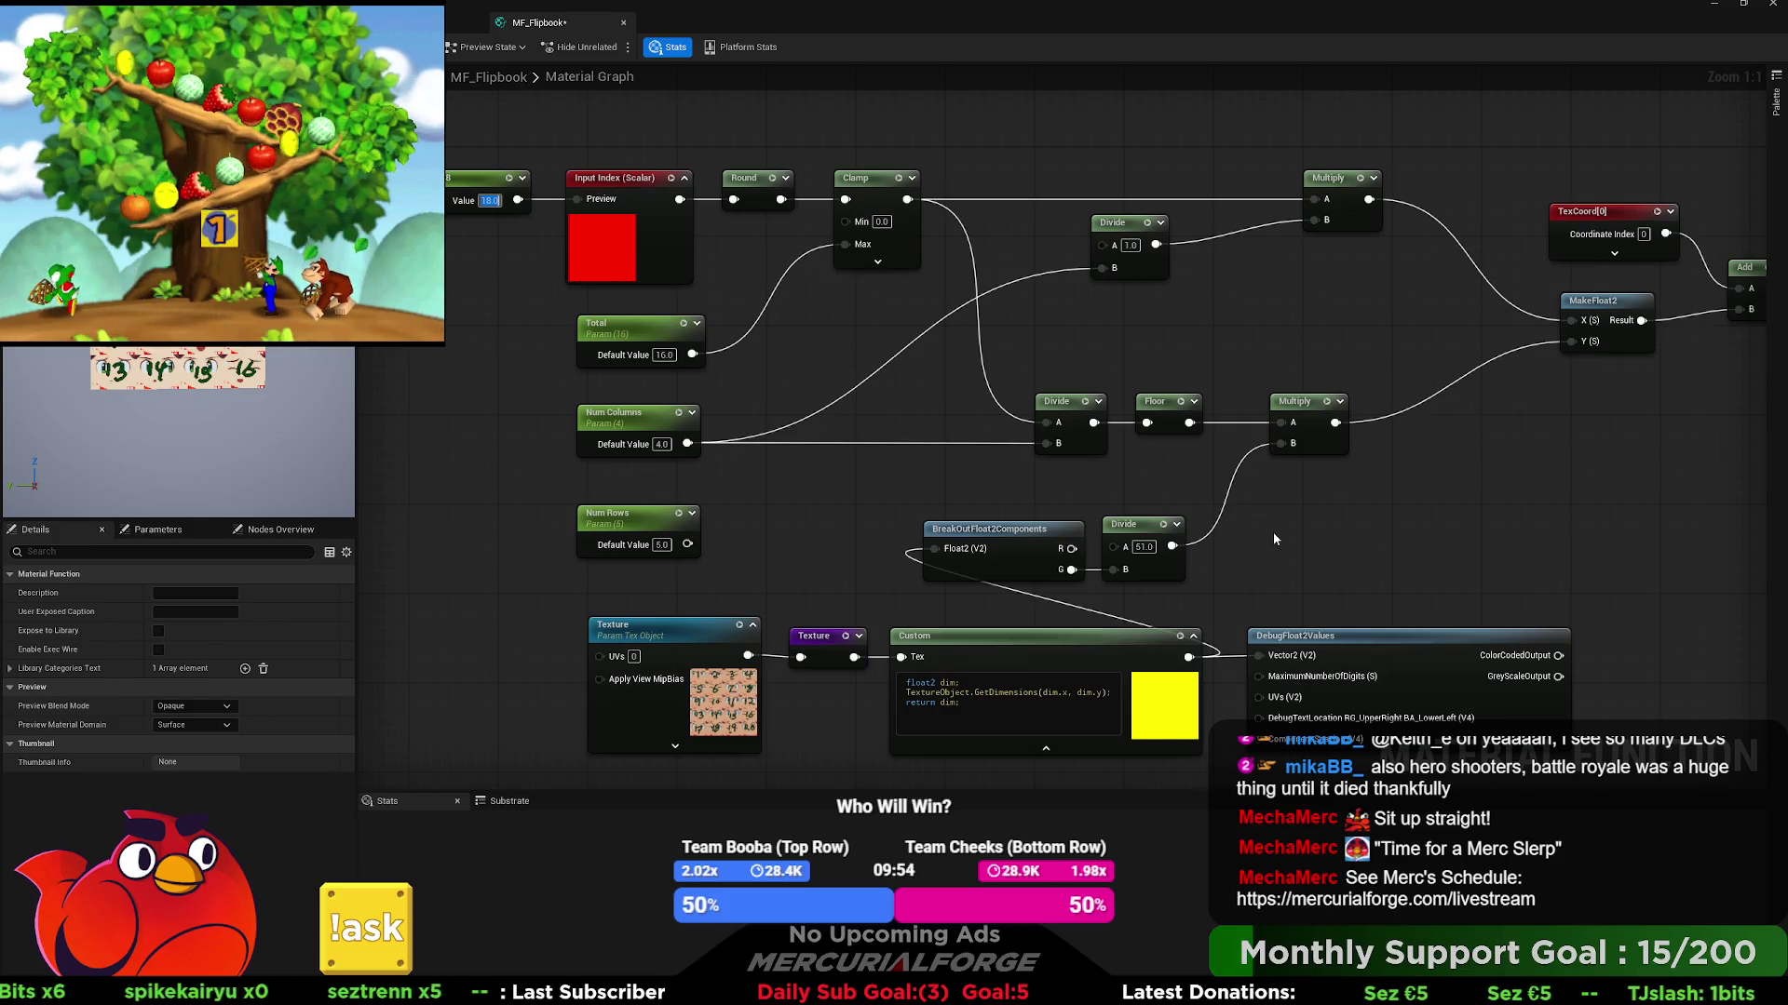
{"action": "left_click", "coordinate": [1361, 691]}
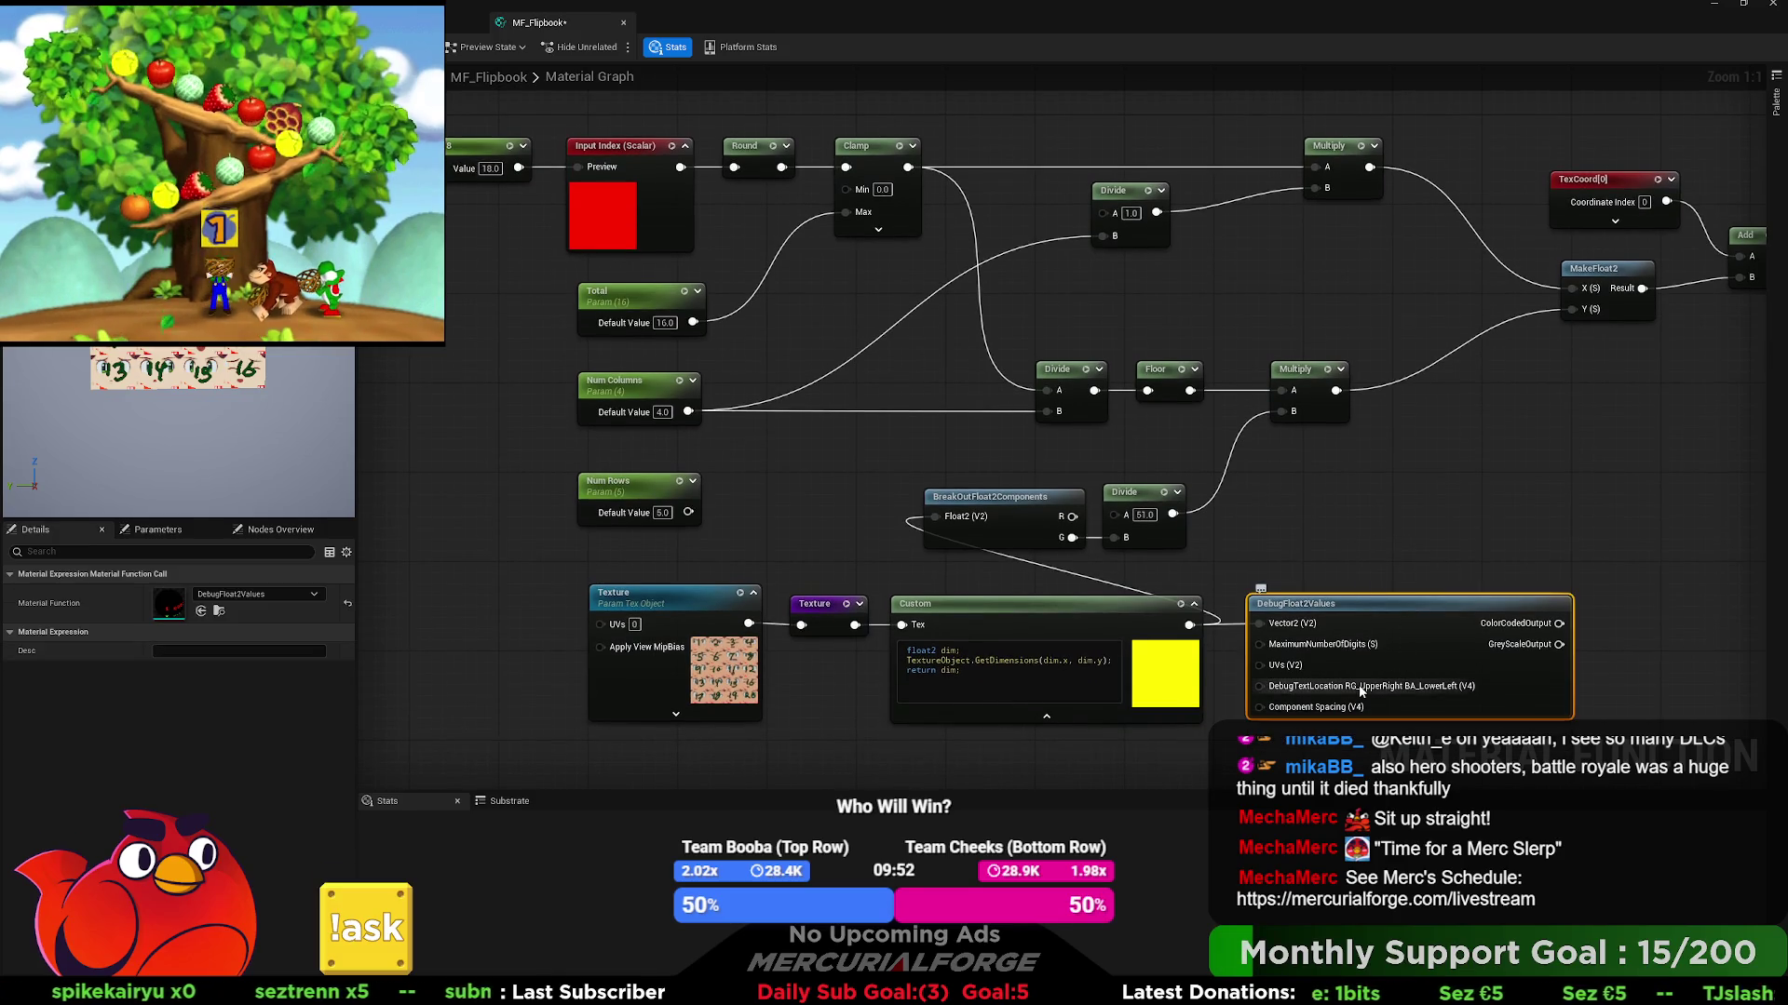
- Delete the selected DebugFloat2Values node and reposition the graph view
{"action": "key", "text": "Delete"}
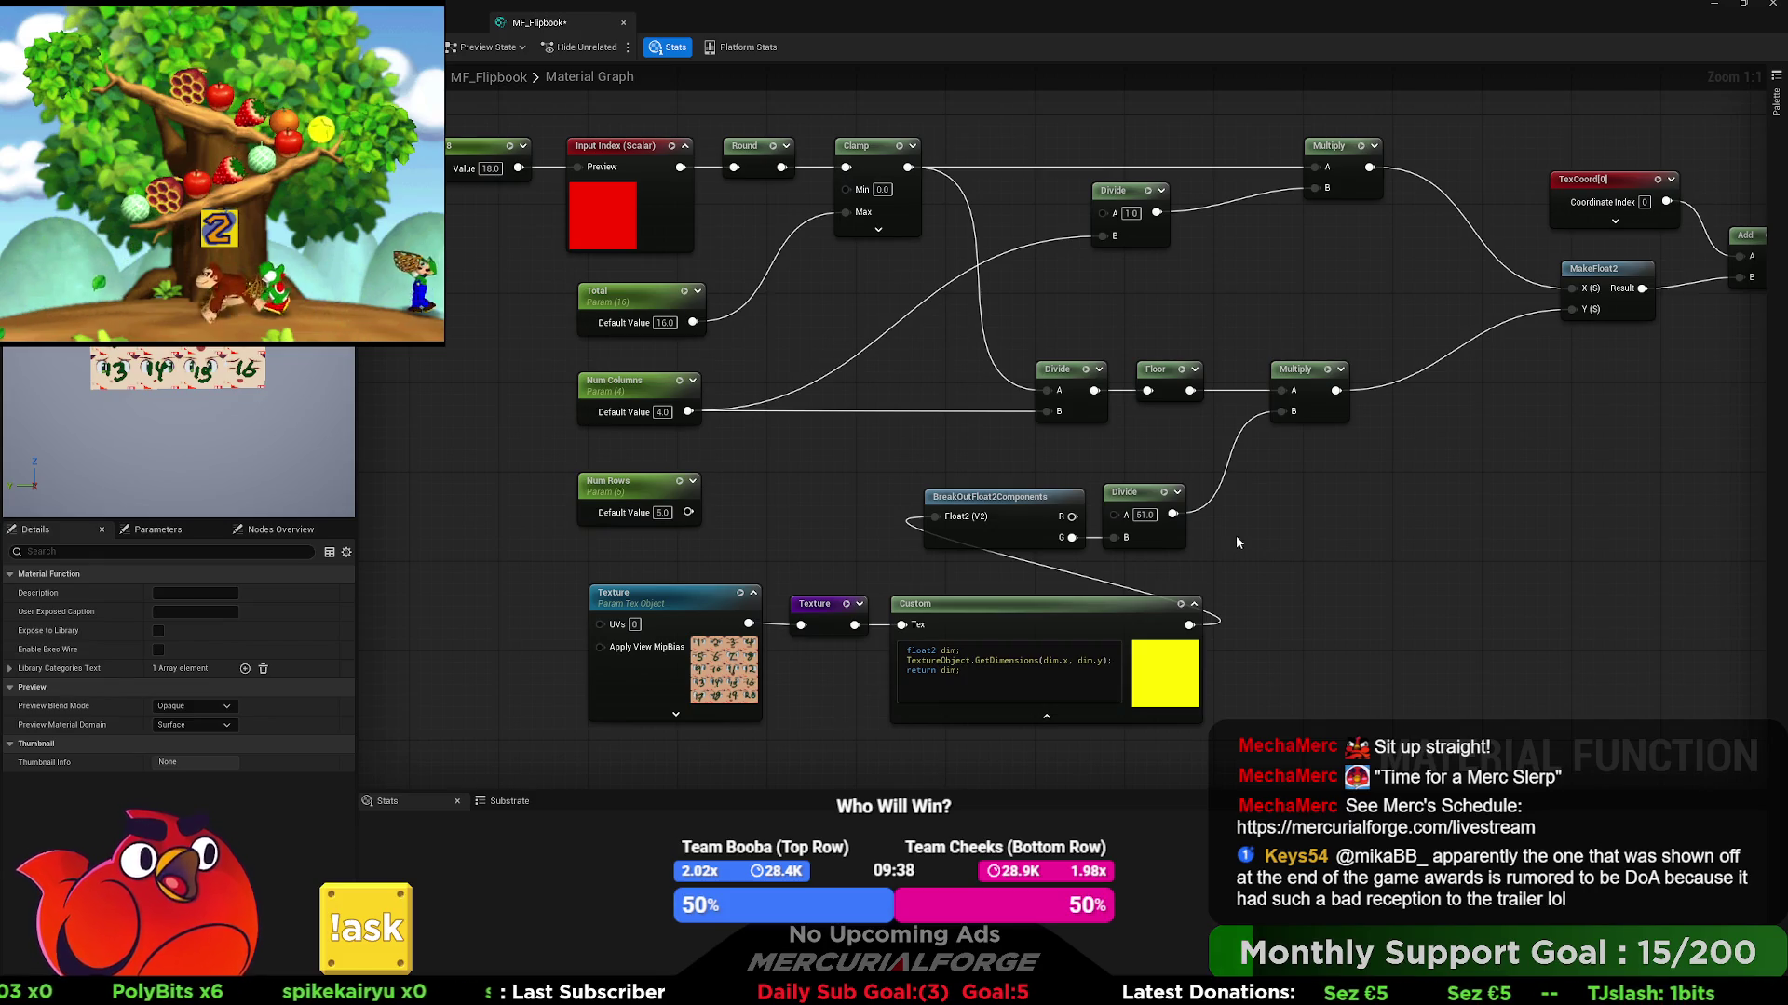
{"action": "mouse_move", "coordinate": [1357, 411]}
{"action": "left_mouse_down"}
{"action": "mouse_move", "coordinate": [1117, 417]}
{"action": "mouse_move", "coordinate": [847, 361]}
{"action": "mouse_move", "coordinate": [1015, 363]}
{"action": "mouse_move", "coordinate": [996, 436]}
{"action": "mouse_move", "coordinate": [494, 452]}
{"action": "mouse_move", "coordinate": [985, 481]}
{"action": "left_mouse_up"}
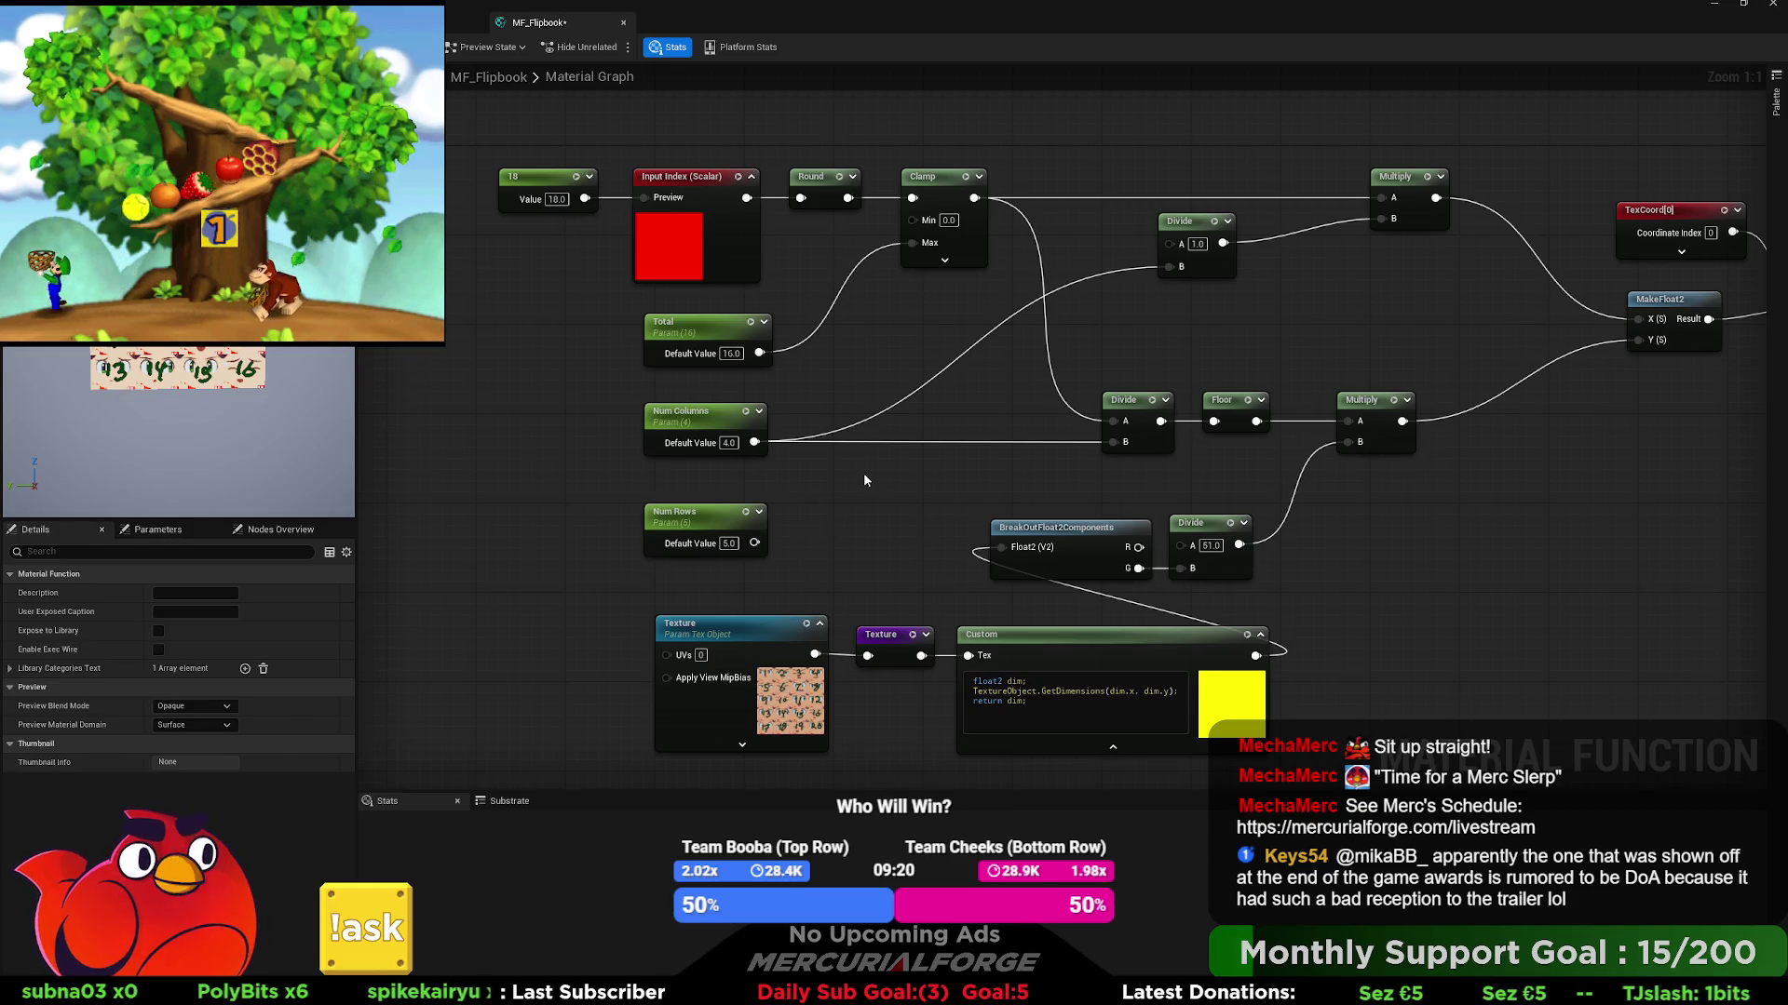
- Set the preview index constant to 19, then to 17
{"action": "left_click_drag", "start_coordinate": [863, 480], "coordinate": [817, 503]}
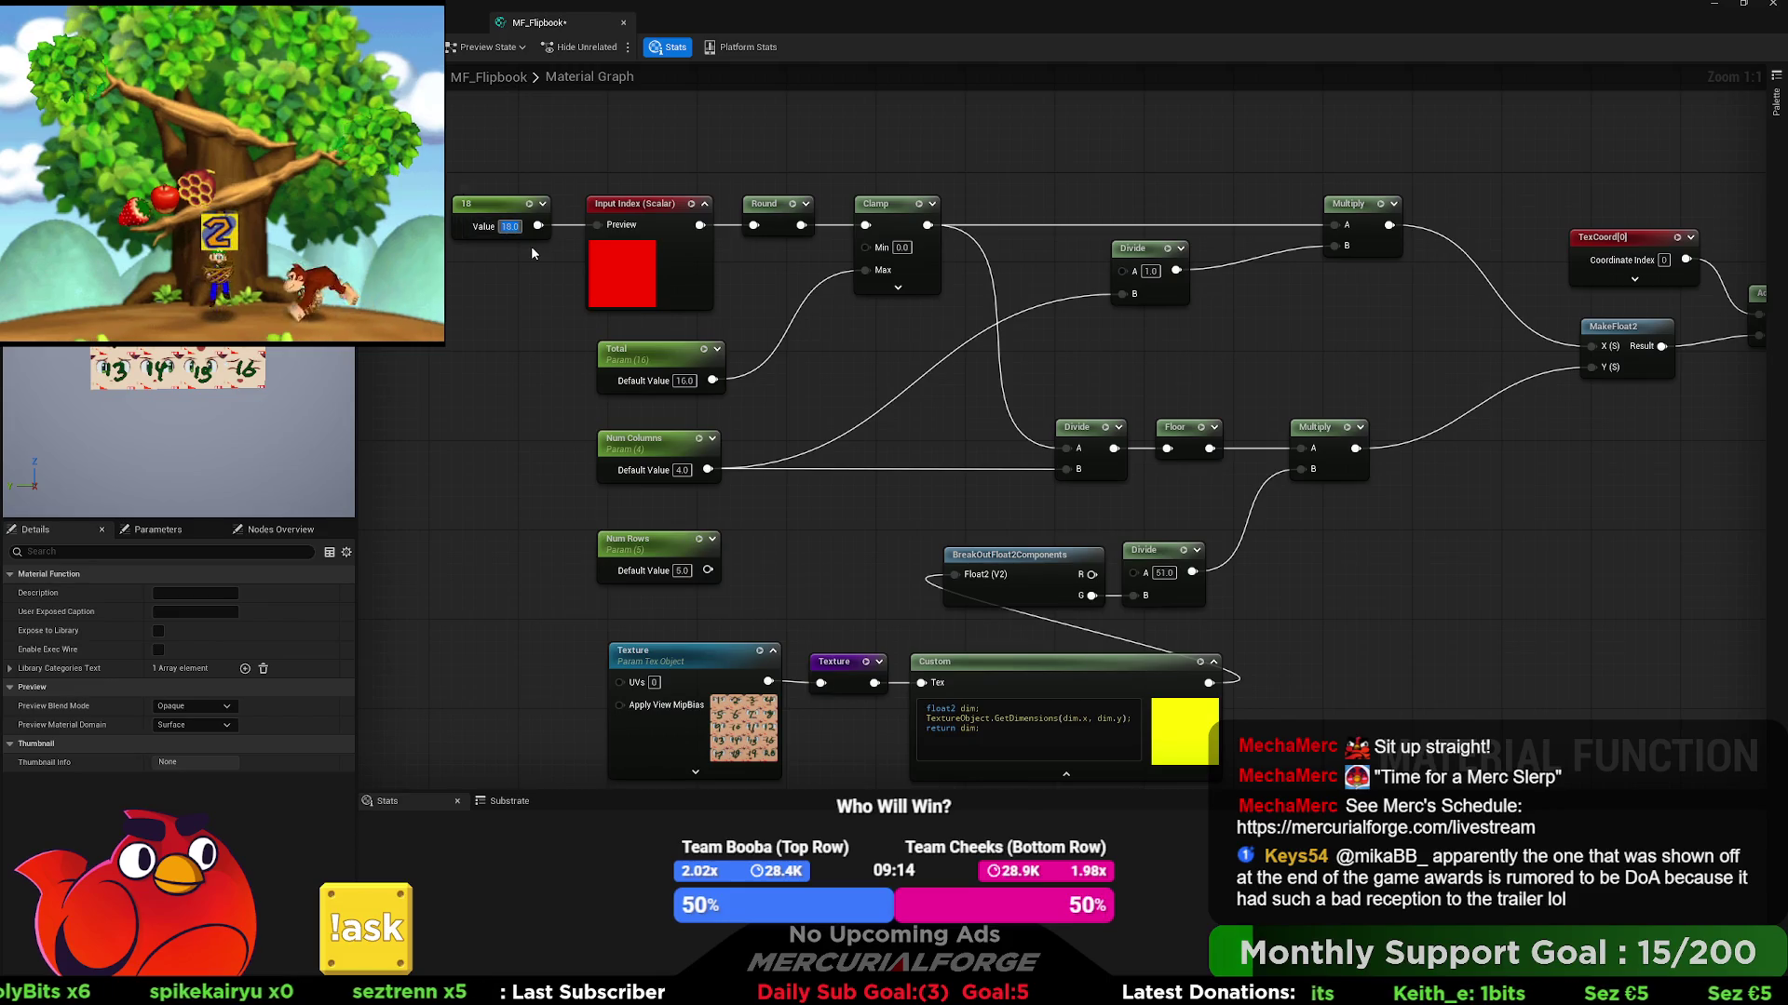
{"action": "type", "text": "19"}
{"action": "key", "text": "Return"}
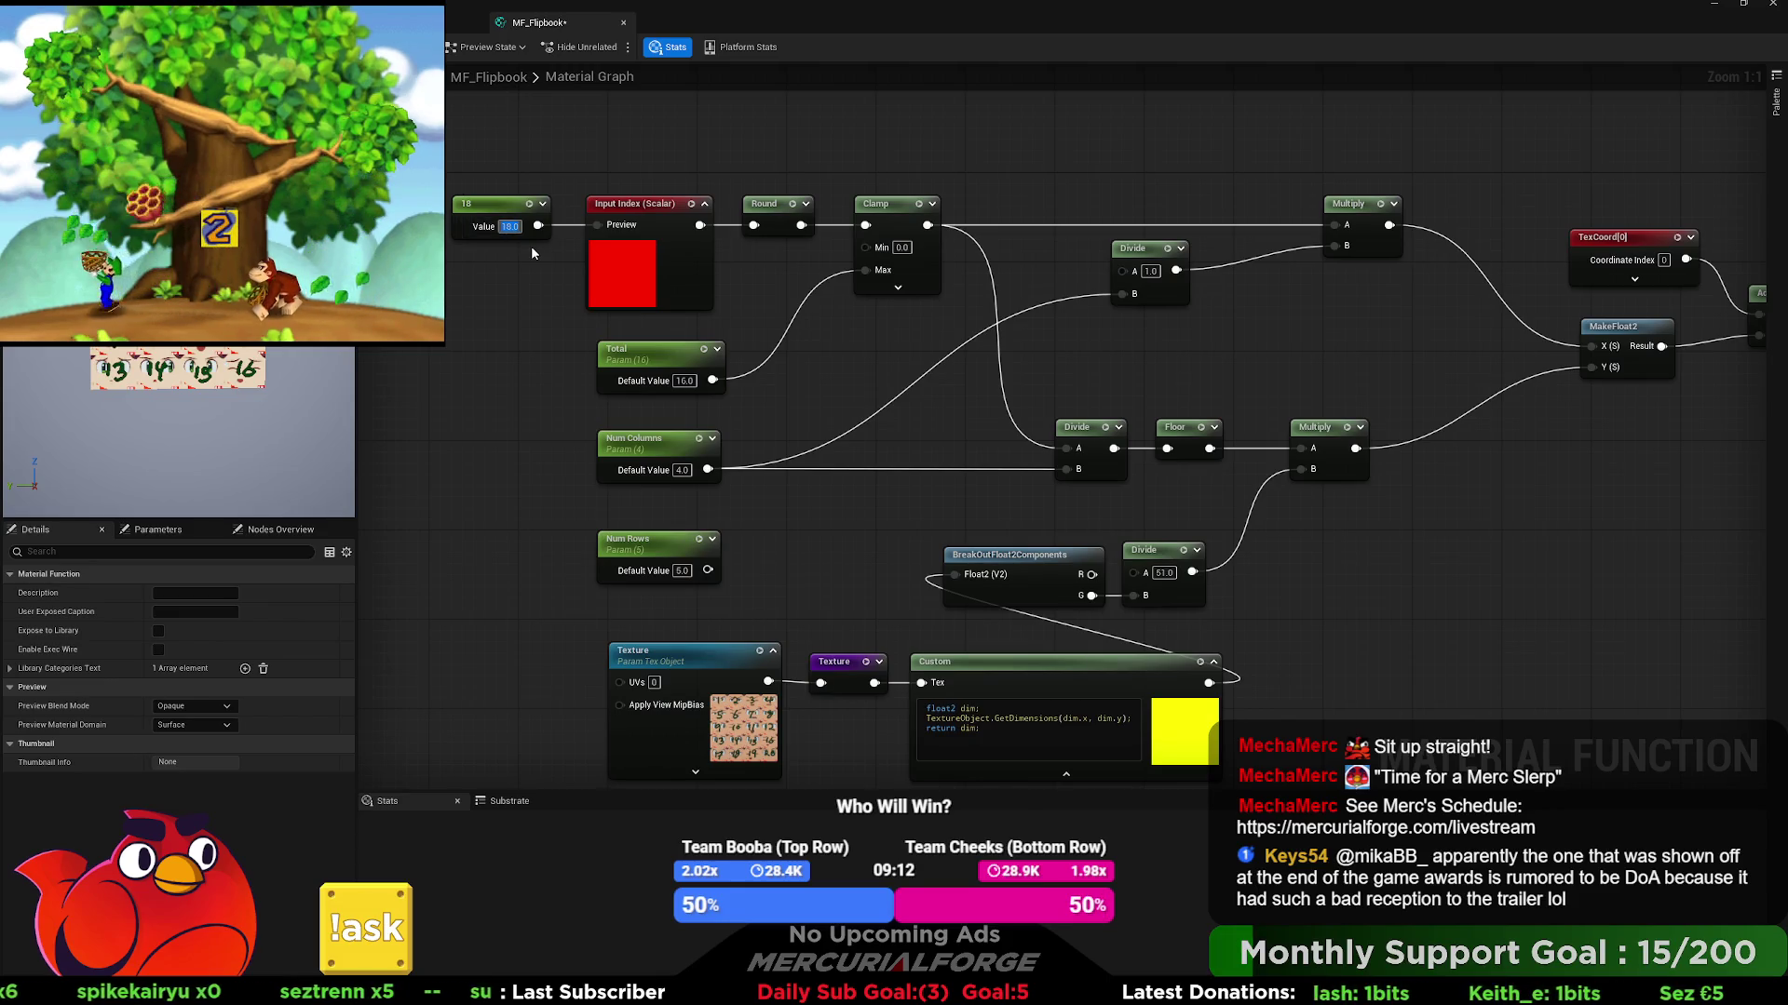
{"action": "type", "text": "17"}
{"action": "key", "text": "Return"}
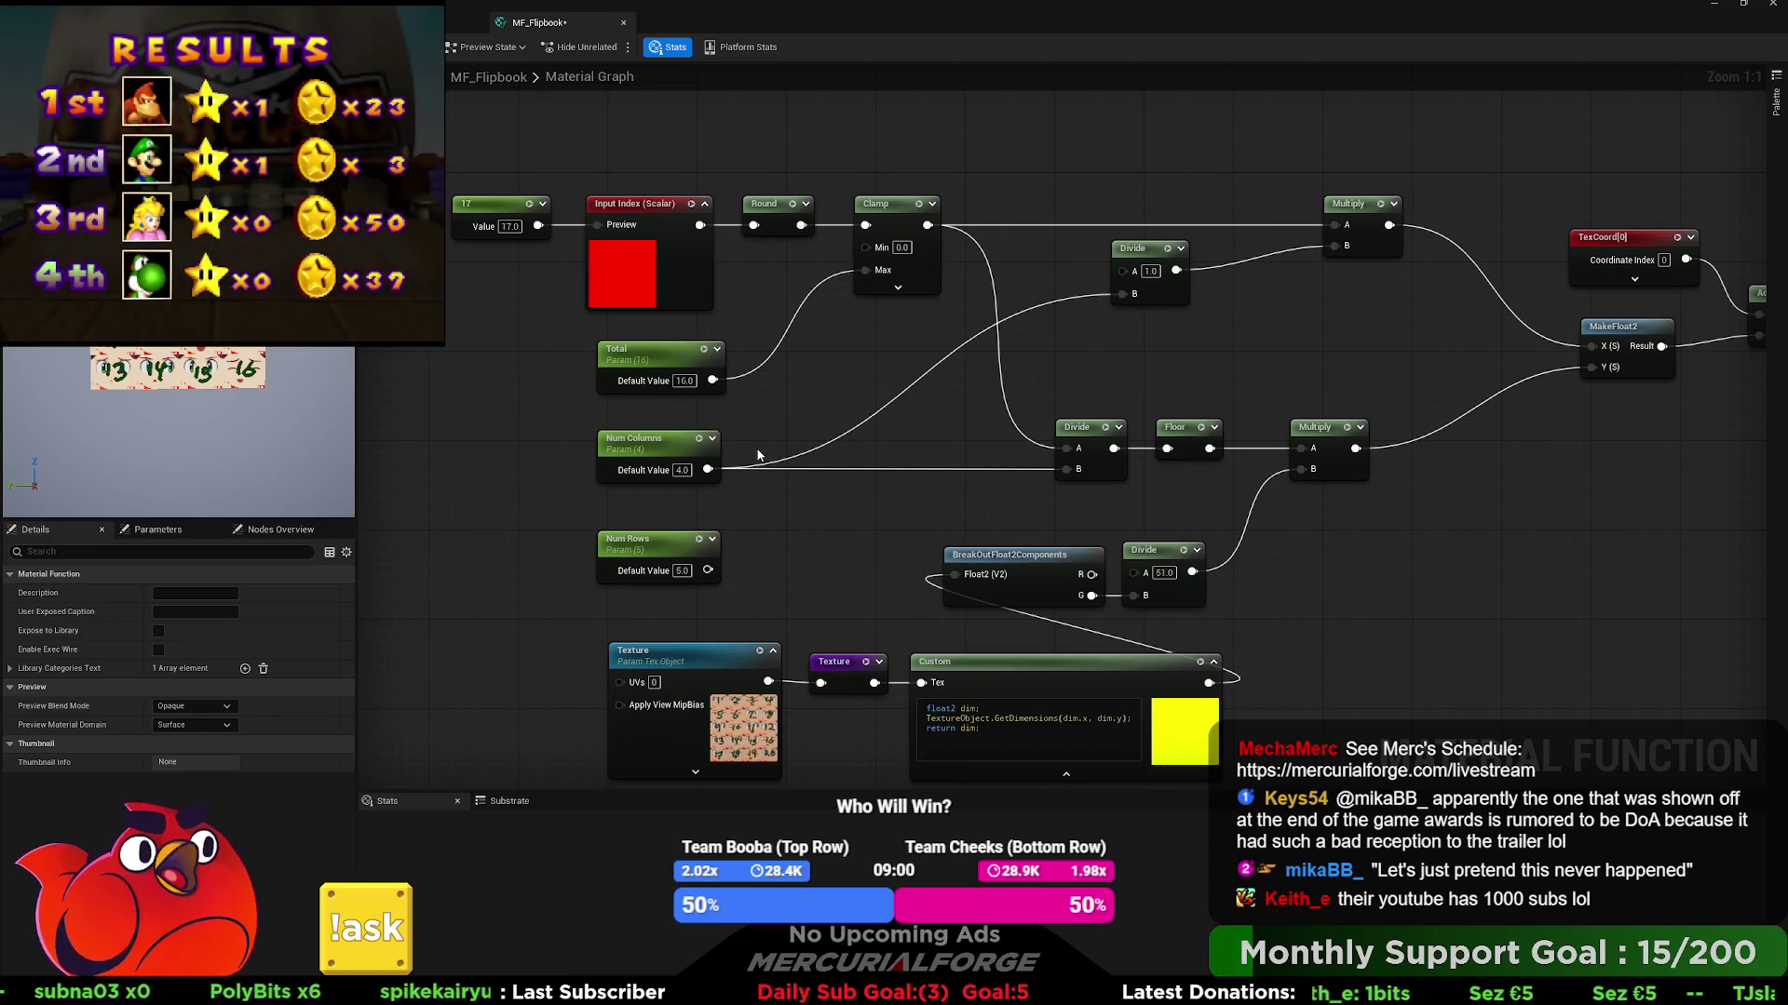
{"action": "left_click_drag", "start_coordinate": [707, 569], "coordinate": [1063, 470]}
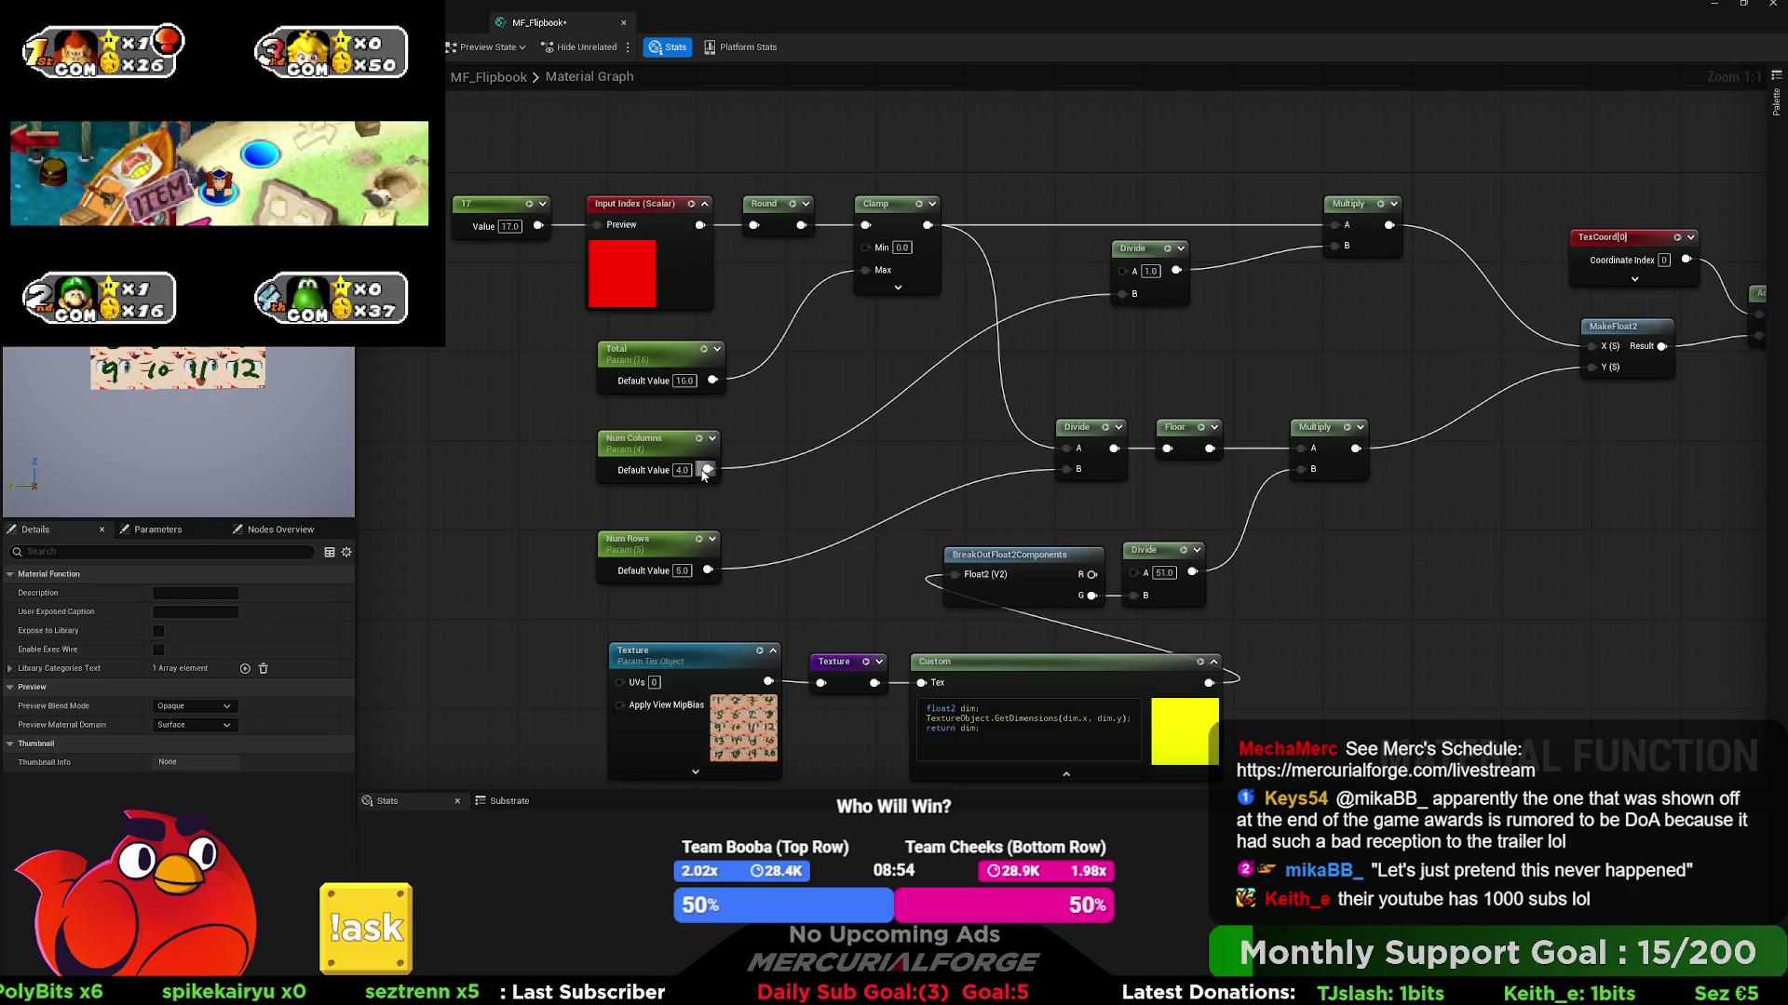
{"action": "key", "text": "ctrl+z"}
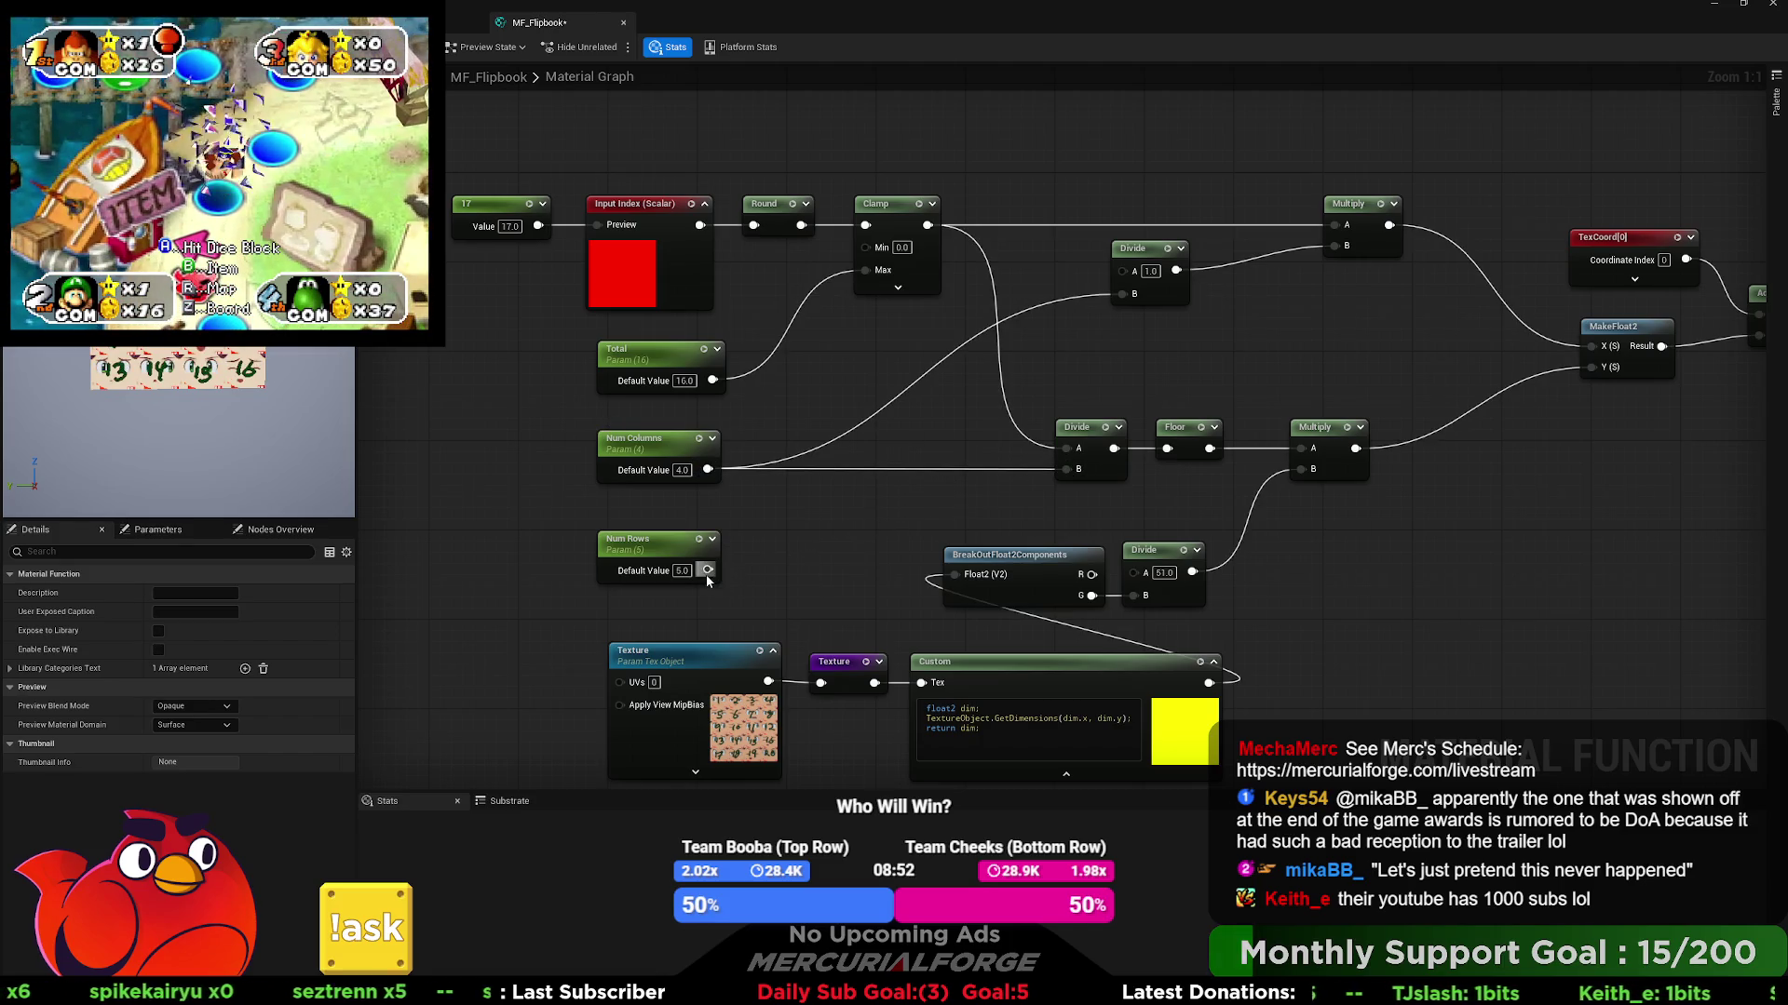
{"action": "mouse_move", "coordinate": [706, 572]}
{"action": "left_mouse_down"}
{"action": "mouse_move", "coordinate": [1128, 293]}
{"action": "mouse_move", "coordinate": [1131, 272]}
{"action": "mouse_move", "coordinate": [1125, 293]}
{"action": "left_mouse_up"}
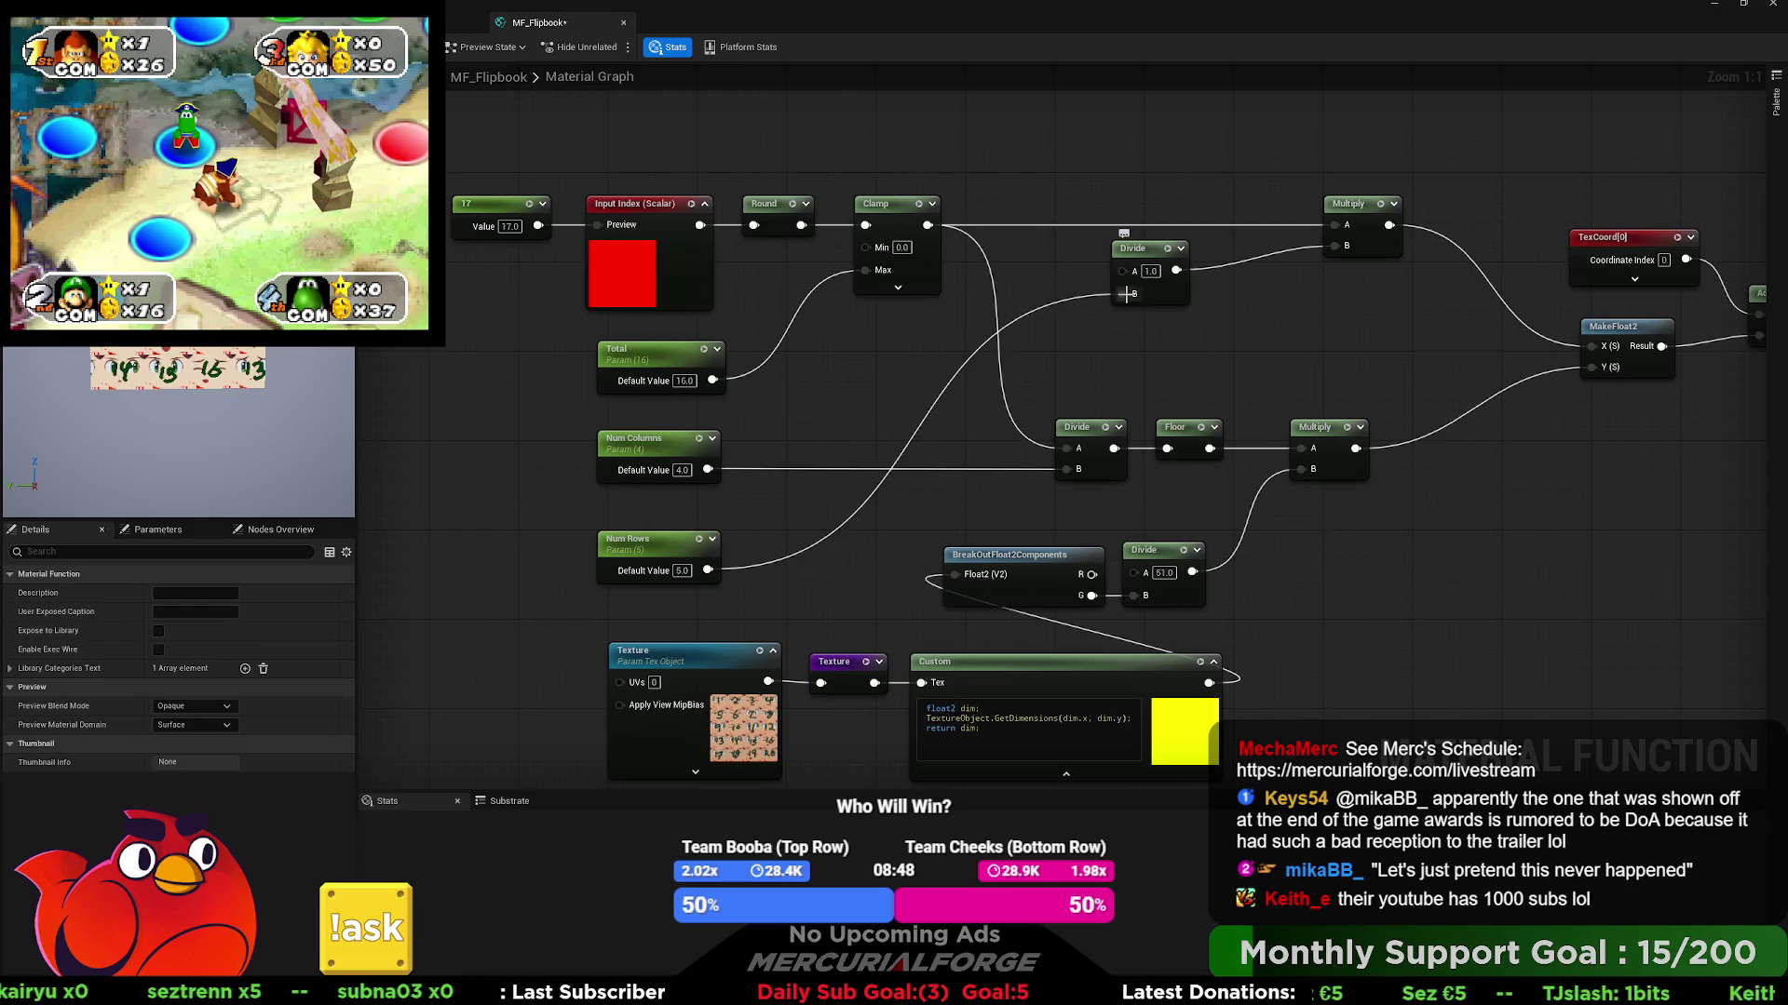
{"action": "left_click_drag", "start_coordinate": [707, 470], "coordinate": [1066, 469]}
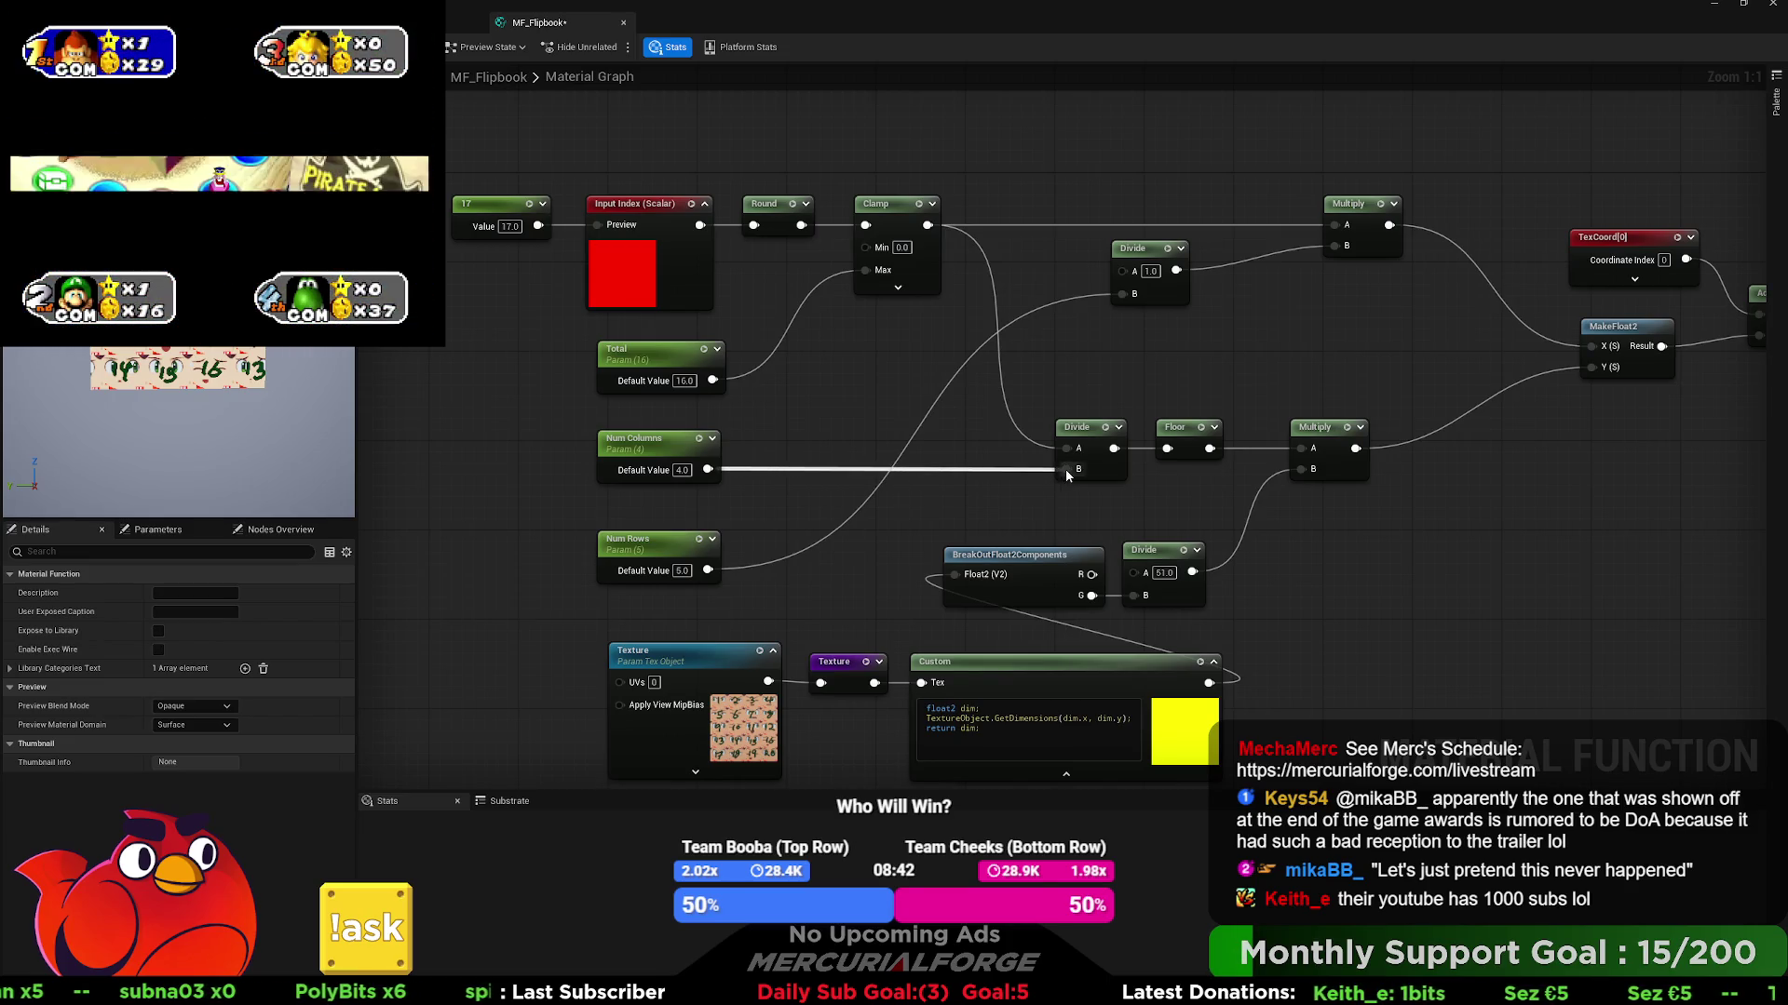
{"action": "left_click_drag", "start_coordinate": [1065, 470], "coordinate": [1065, 469]}
{"action": "left_click_drag", "start_coordinate": [705, 470], "coordinate": [1130, 294]}
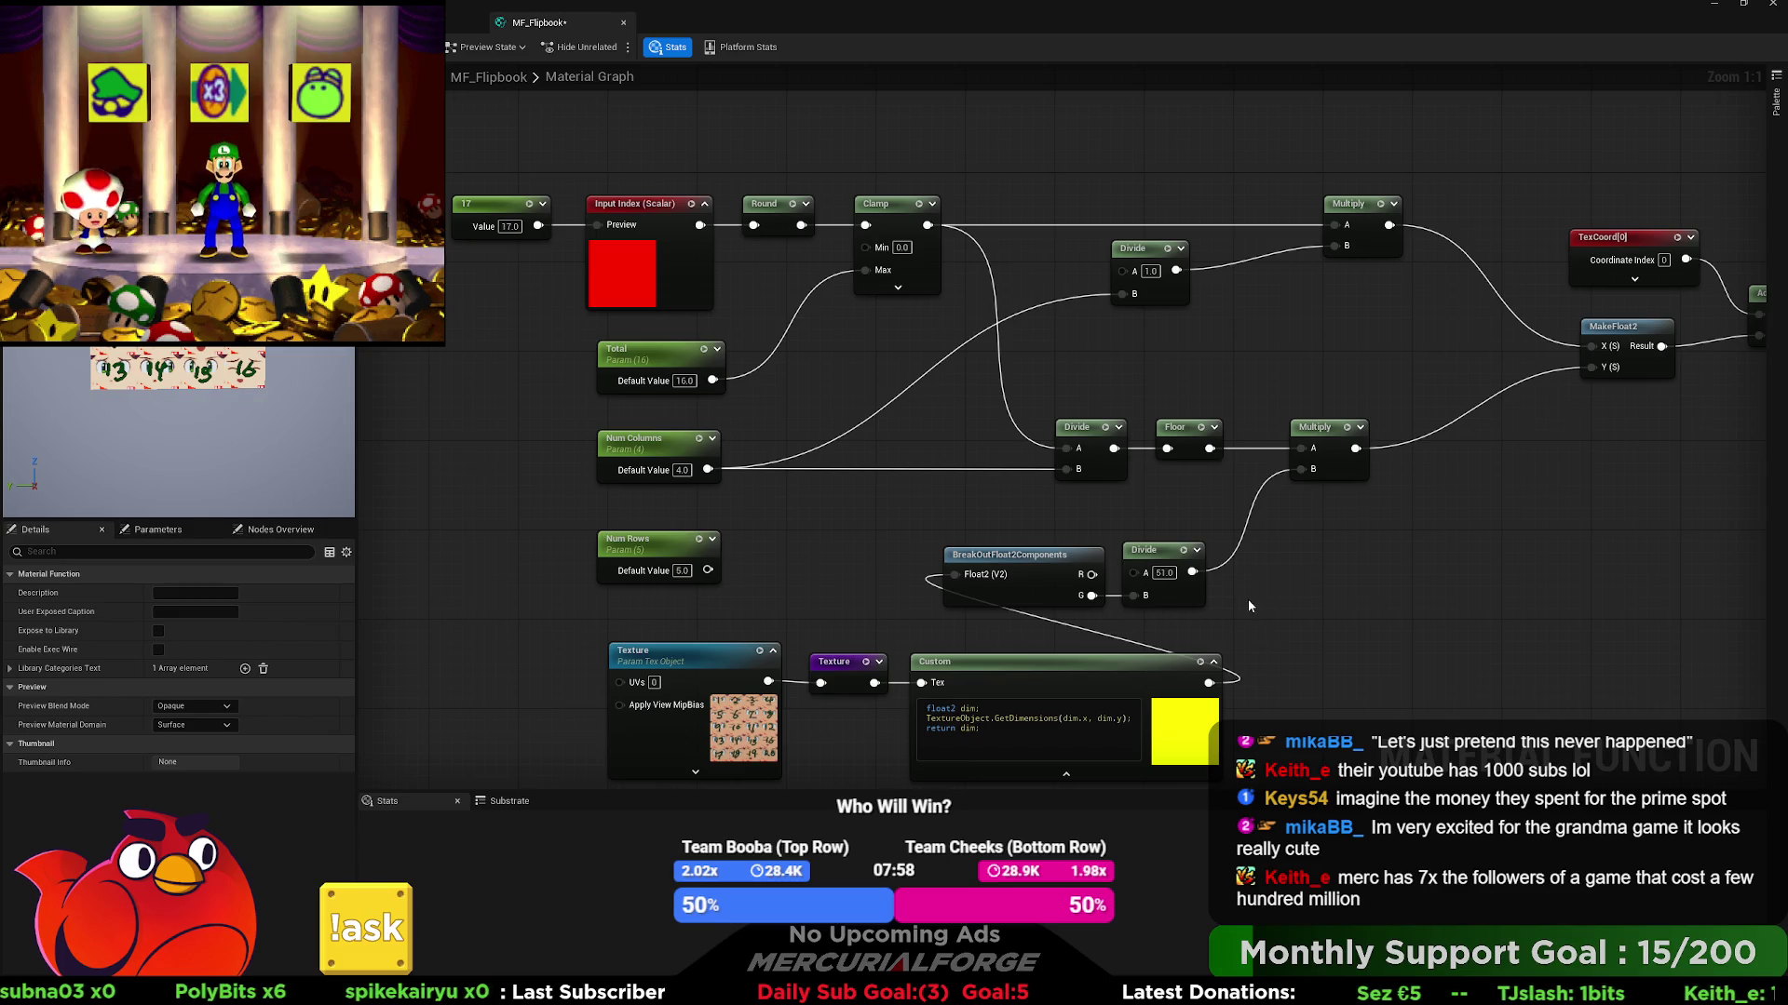
{"action": "left_click_drag", "start_coordinate": [1241, 616], "coordinate": [1036, 560]}
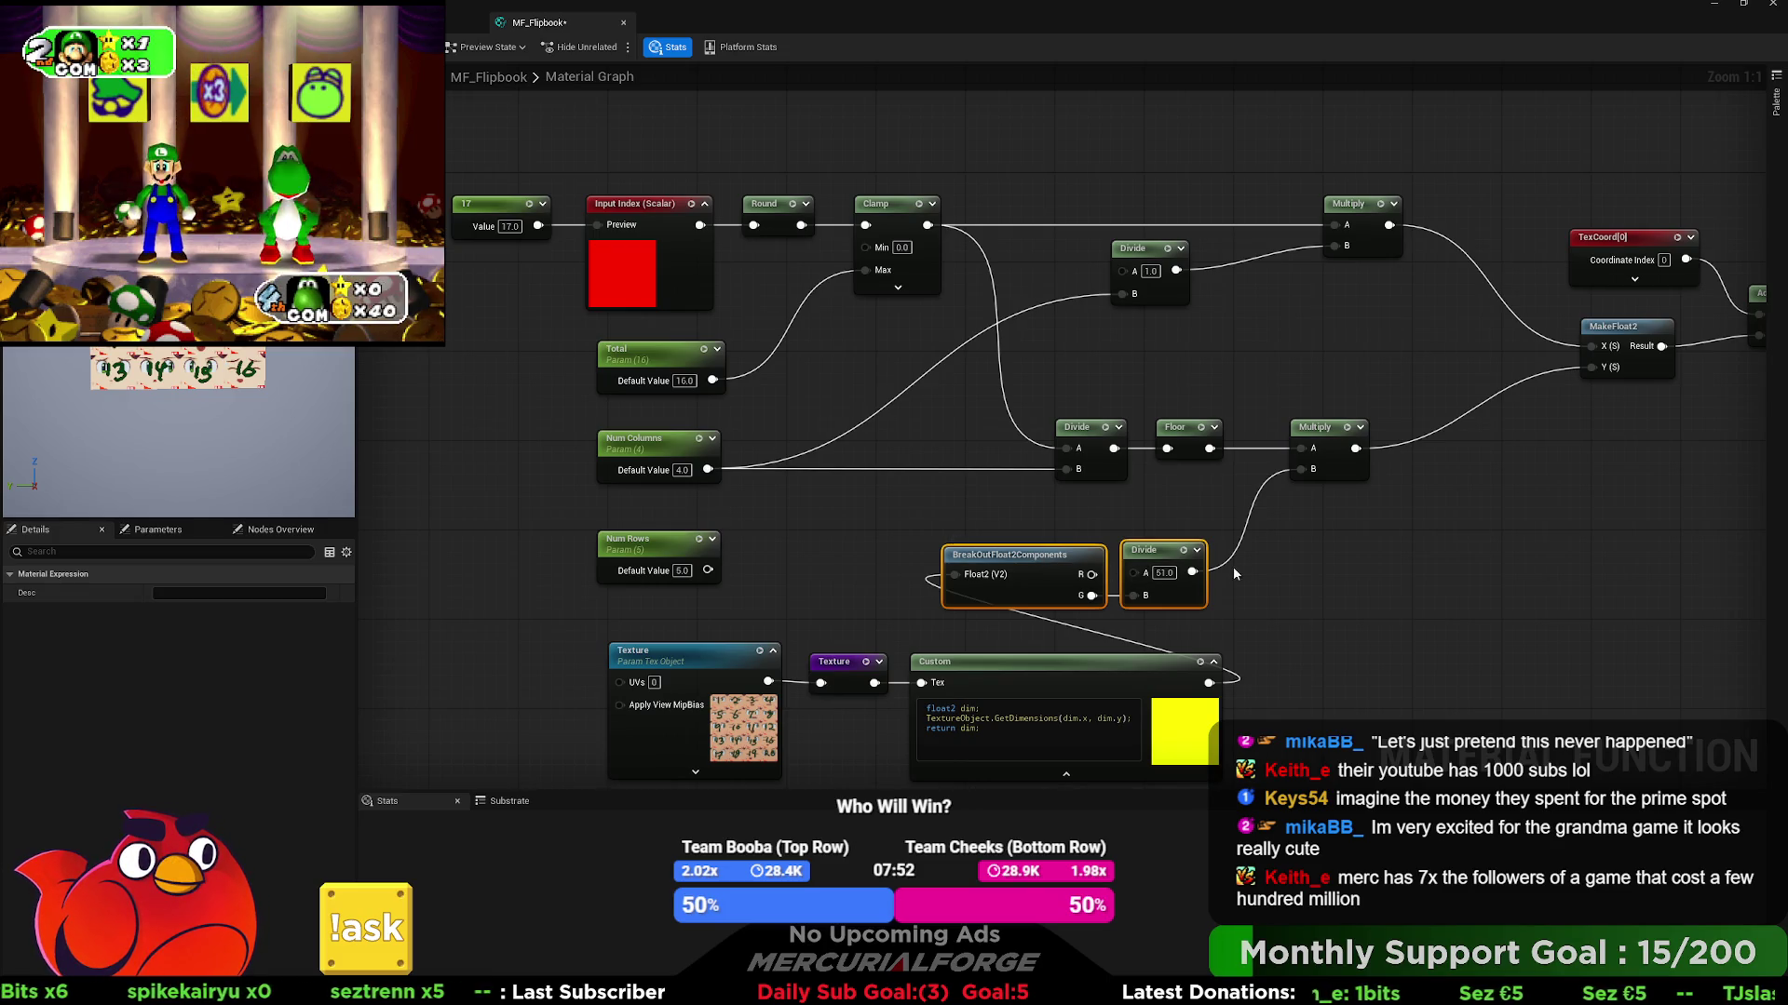
{"action": "left_click", "coordinate": [1238, 573]}
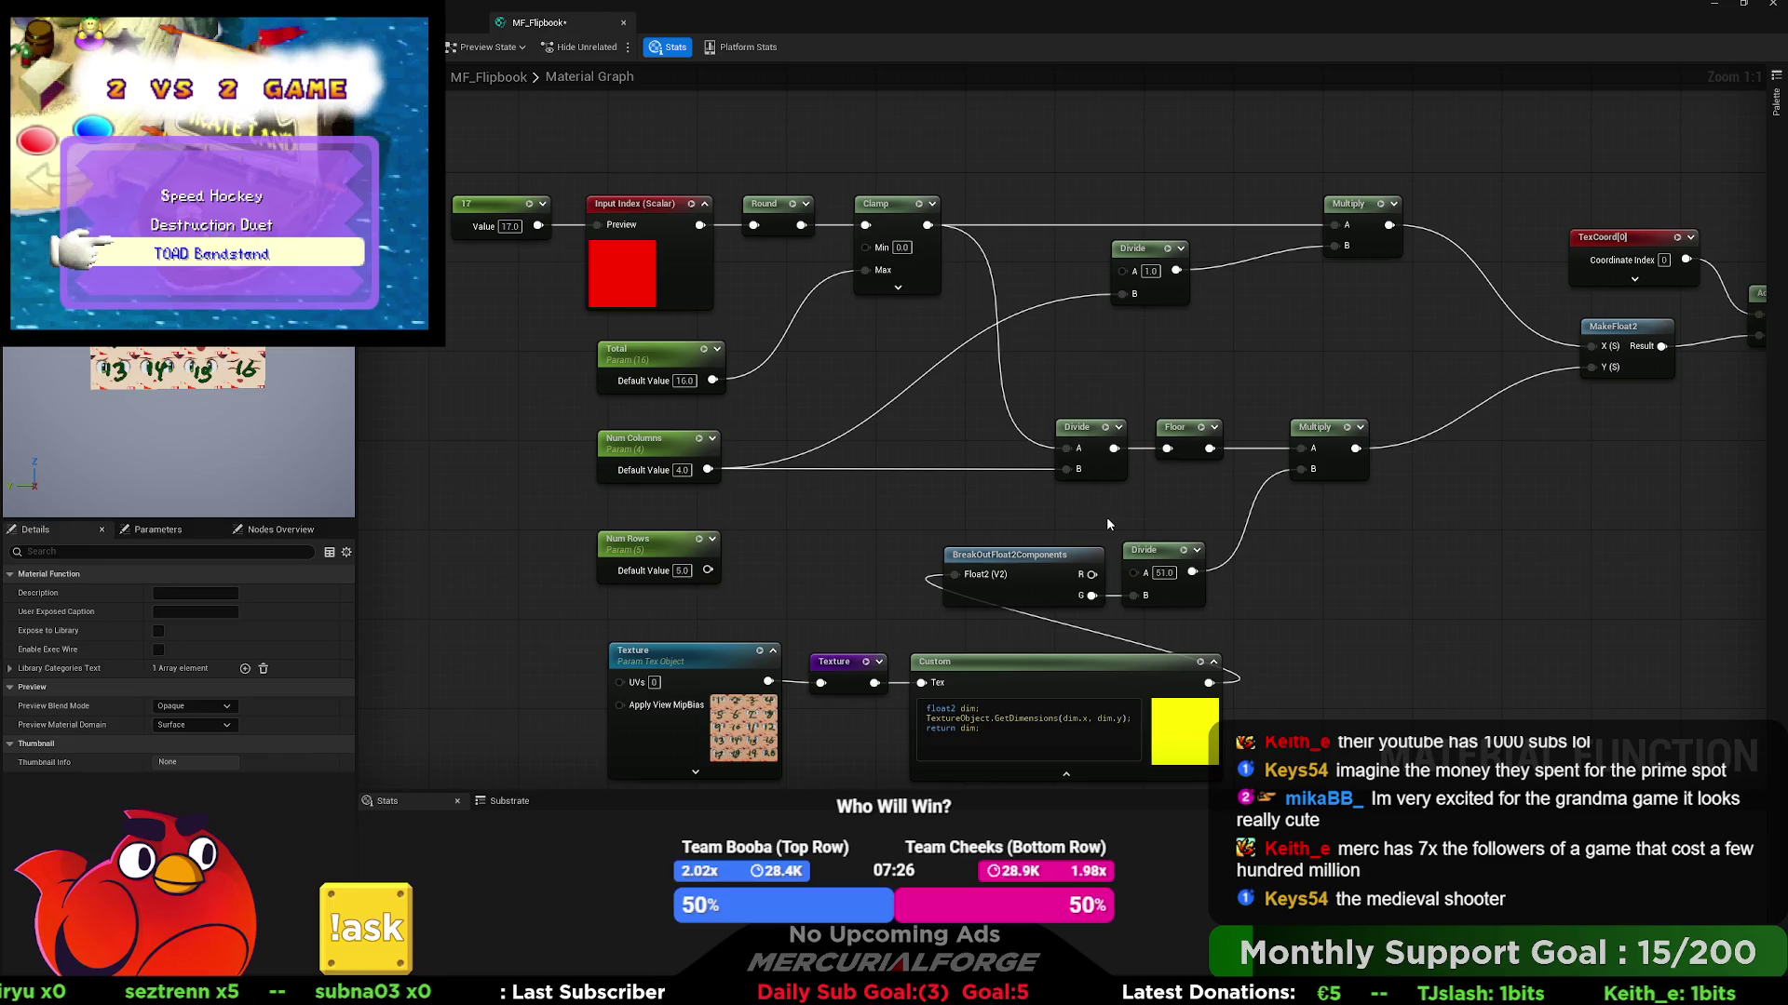
{"action": "left_click_drag", "start_coordinate": [1107, 521], "coordinate": [962, 498]}
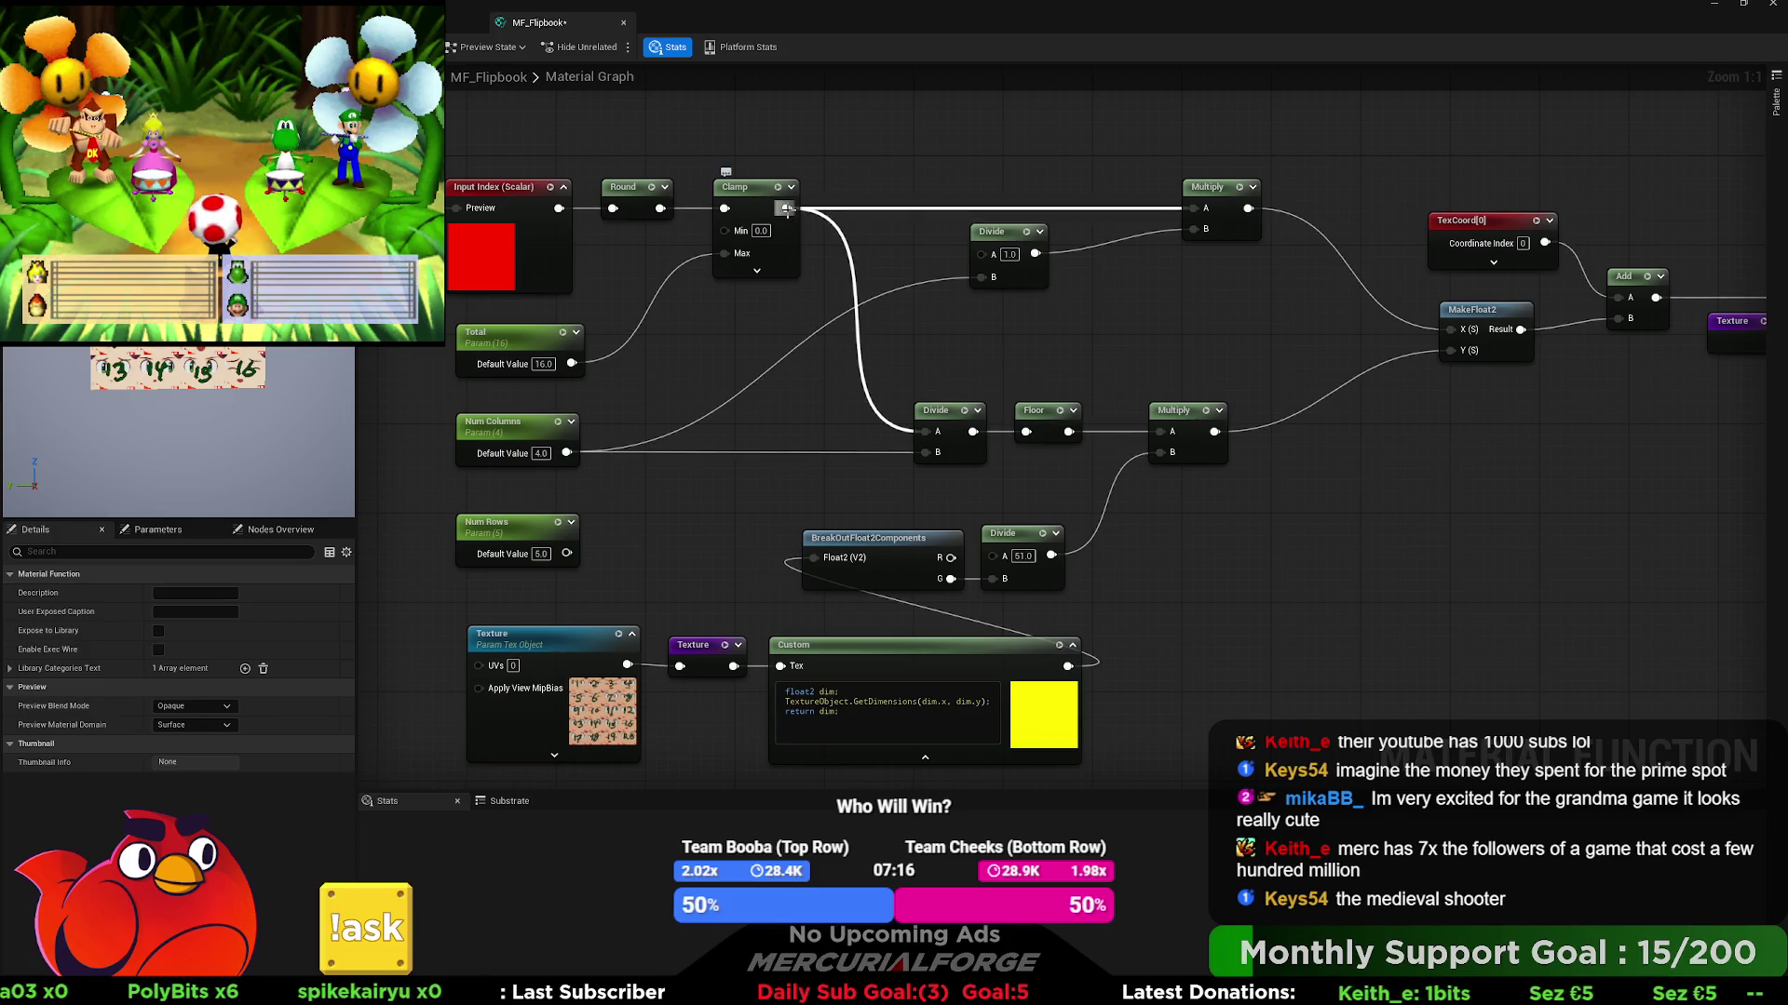
- Connect Num Rows to the B input of the Divide feeding Floor, replacing Num Columns
{"action": "left_click_drag", "start_coordinate": [564, 553], "coordinate": [928, 452]}
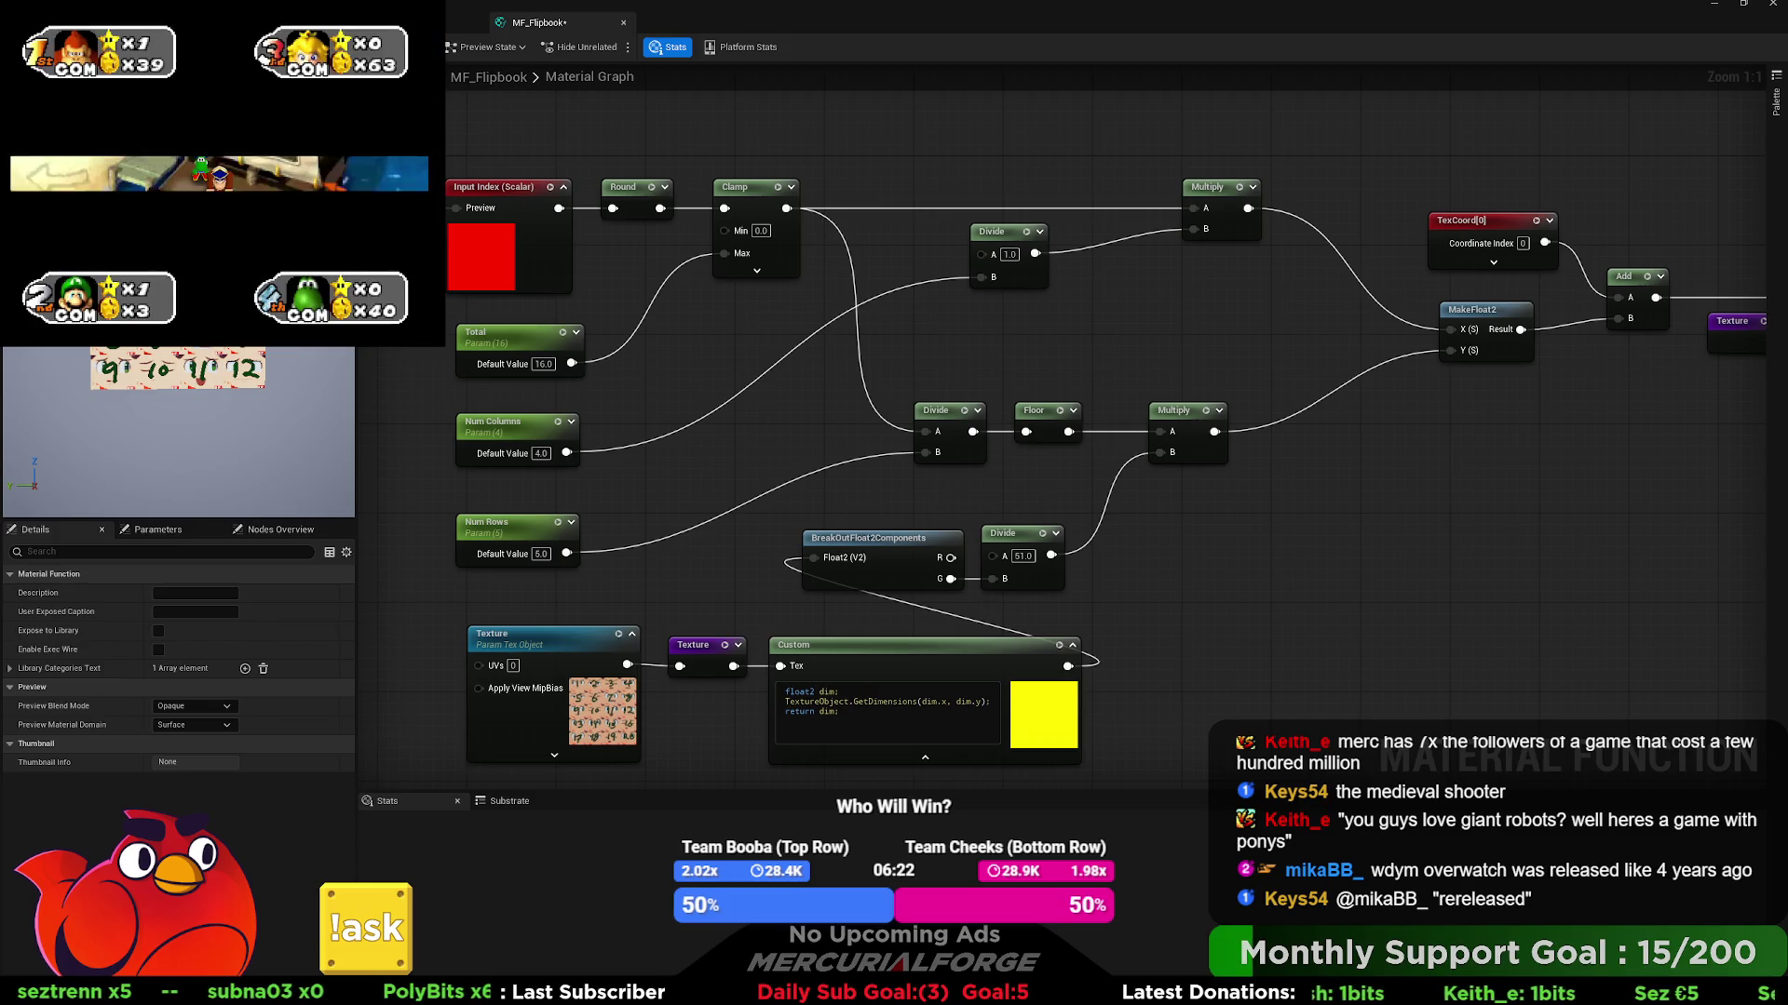
{"action": "mouse_move", "coordinate": [1243, 323]}
{"action": "left_mouse_down"}
{"action": "mouse_move", "coordinate": [937, 332]}
{"action": "mouse_move", "coordinate": [1002, 328]}
{"action": "left_mouse_up"}
- Bring Total, Num Columns and Num Rows into view and test index values 4 and 0
{"action": "mouse_move", "coordinate": [487, 330]}
{"action": "left_mouse_down"}
{"action": "mouse_move", "coordinate": [919, 308]}
{"action": "mouse_move", "coordinate": [873, 298]}
{"action": "left_mouse_up"}
{"action": "type", "text": "17"}
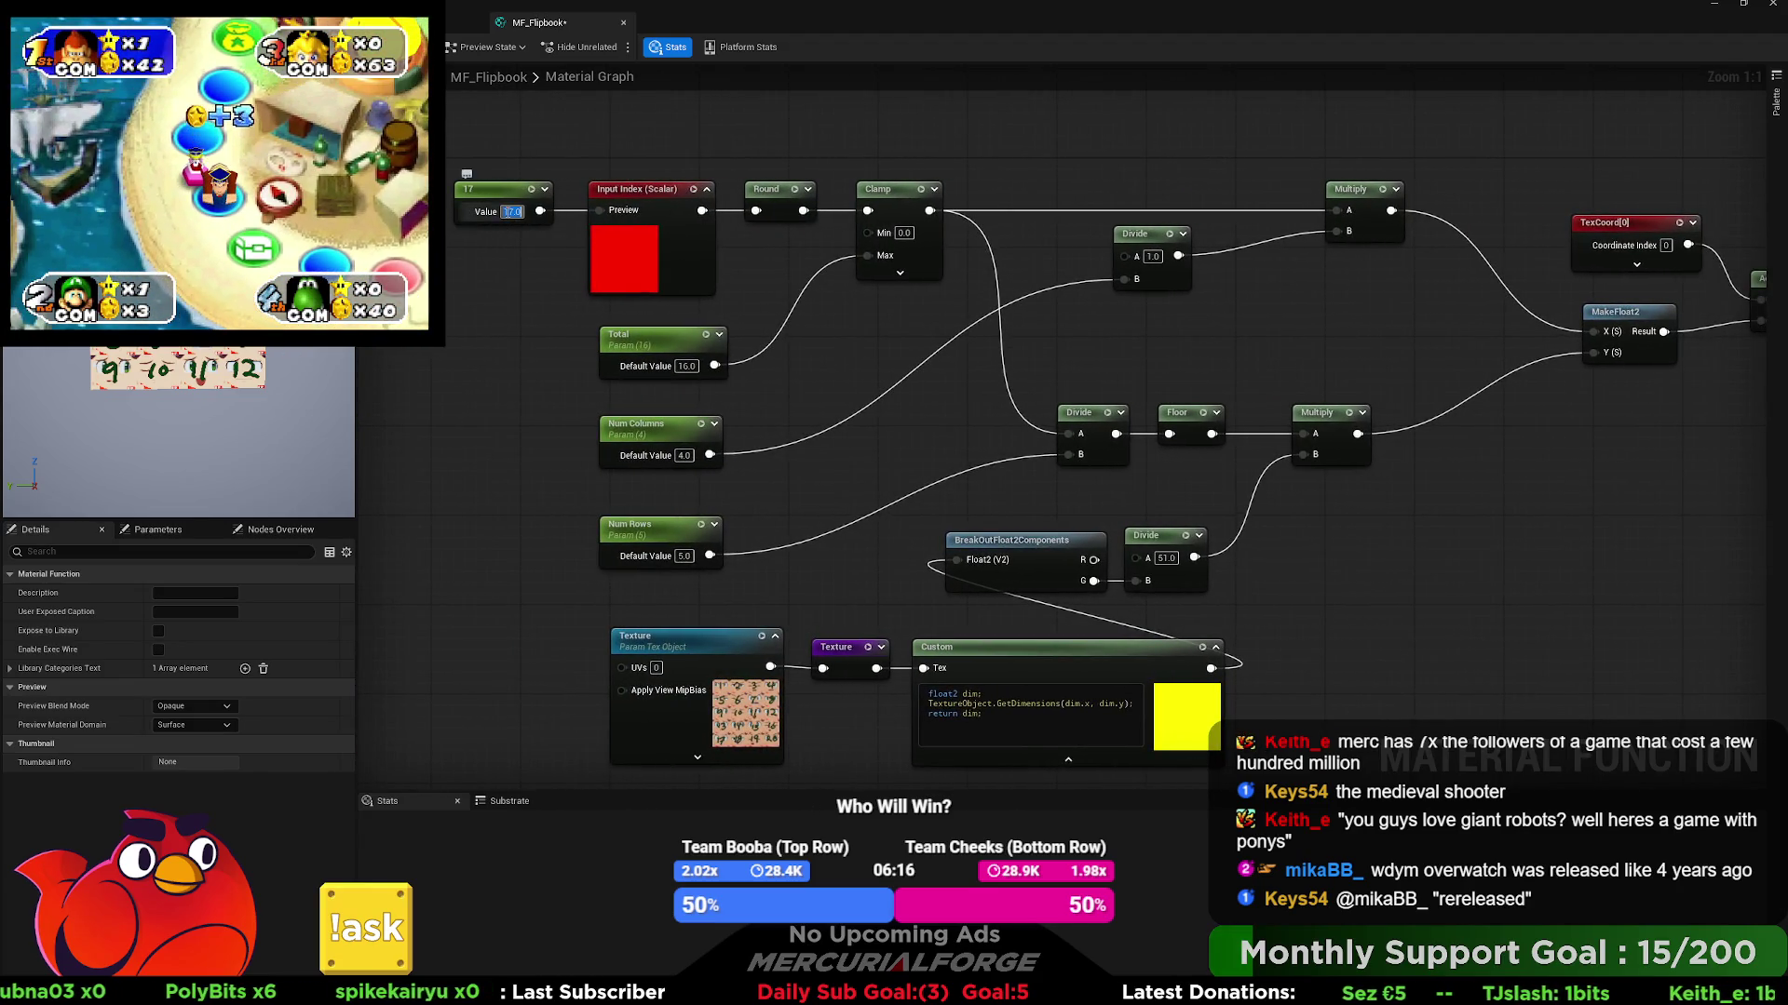
{"action": "type", "text": "4"}
{"action": "key", "text": "Return"}
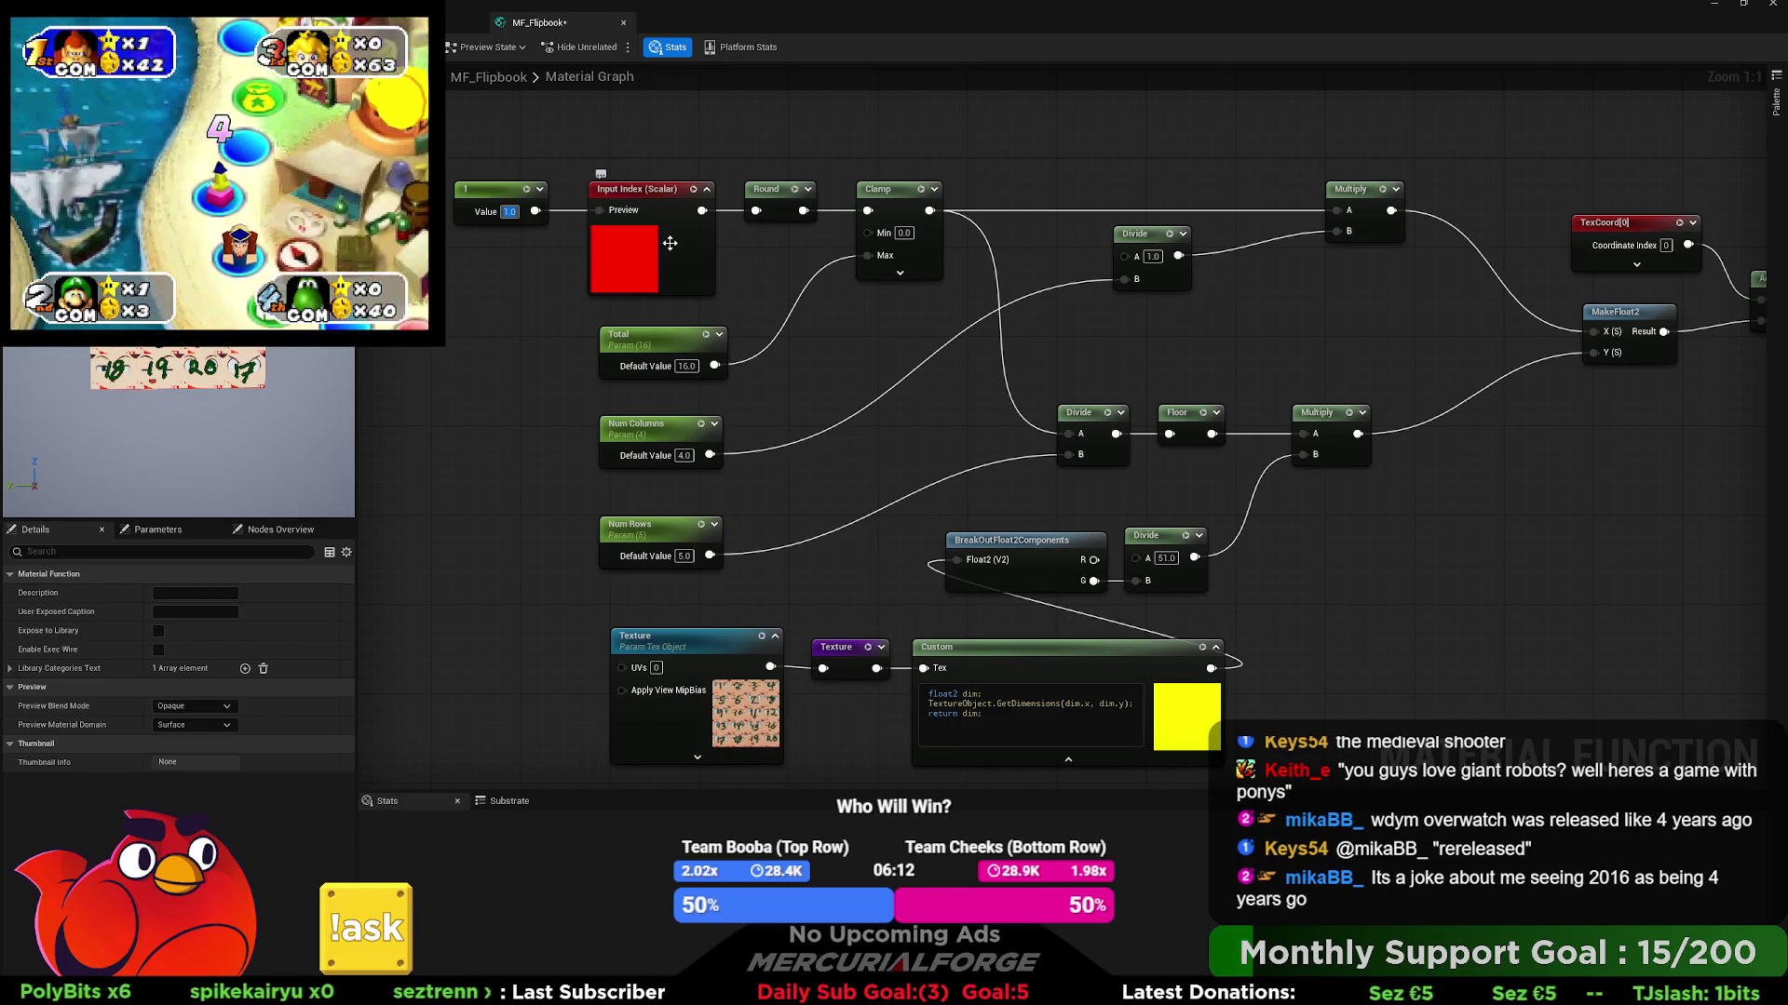
{"action": "type", "text": "0"}
{"action": "key", "text": "Return"}
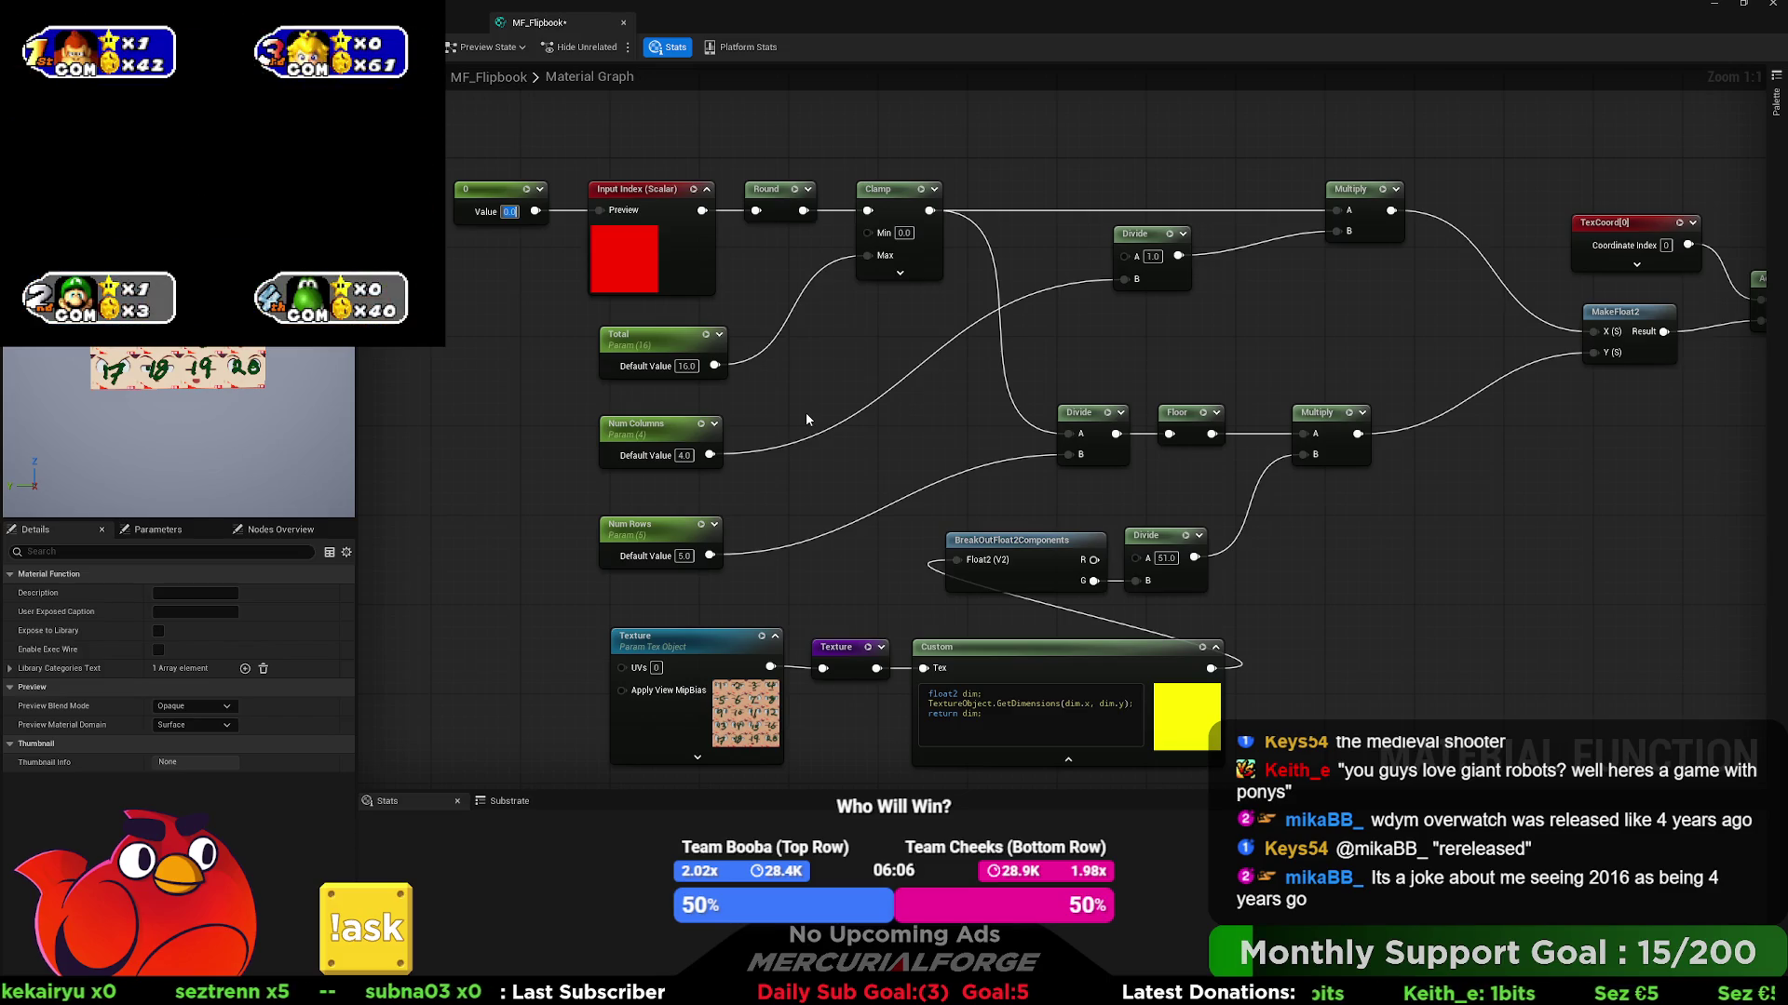
- Rewire so Num Columns feeds both Divide B pins and the index feeds Multiply A and lower Divide A
{"action": "key", "text": "ctrl+z"}
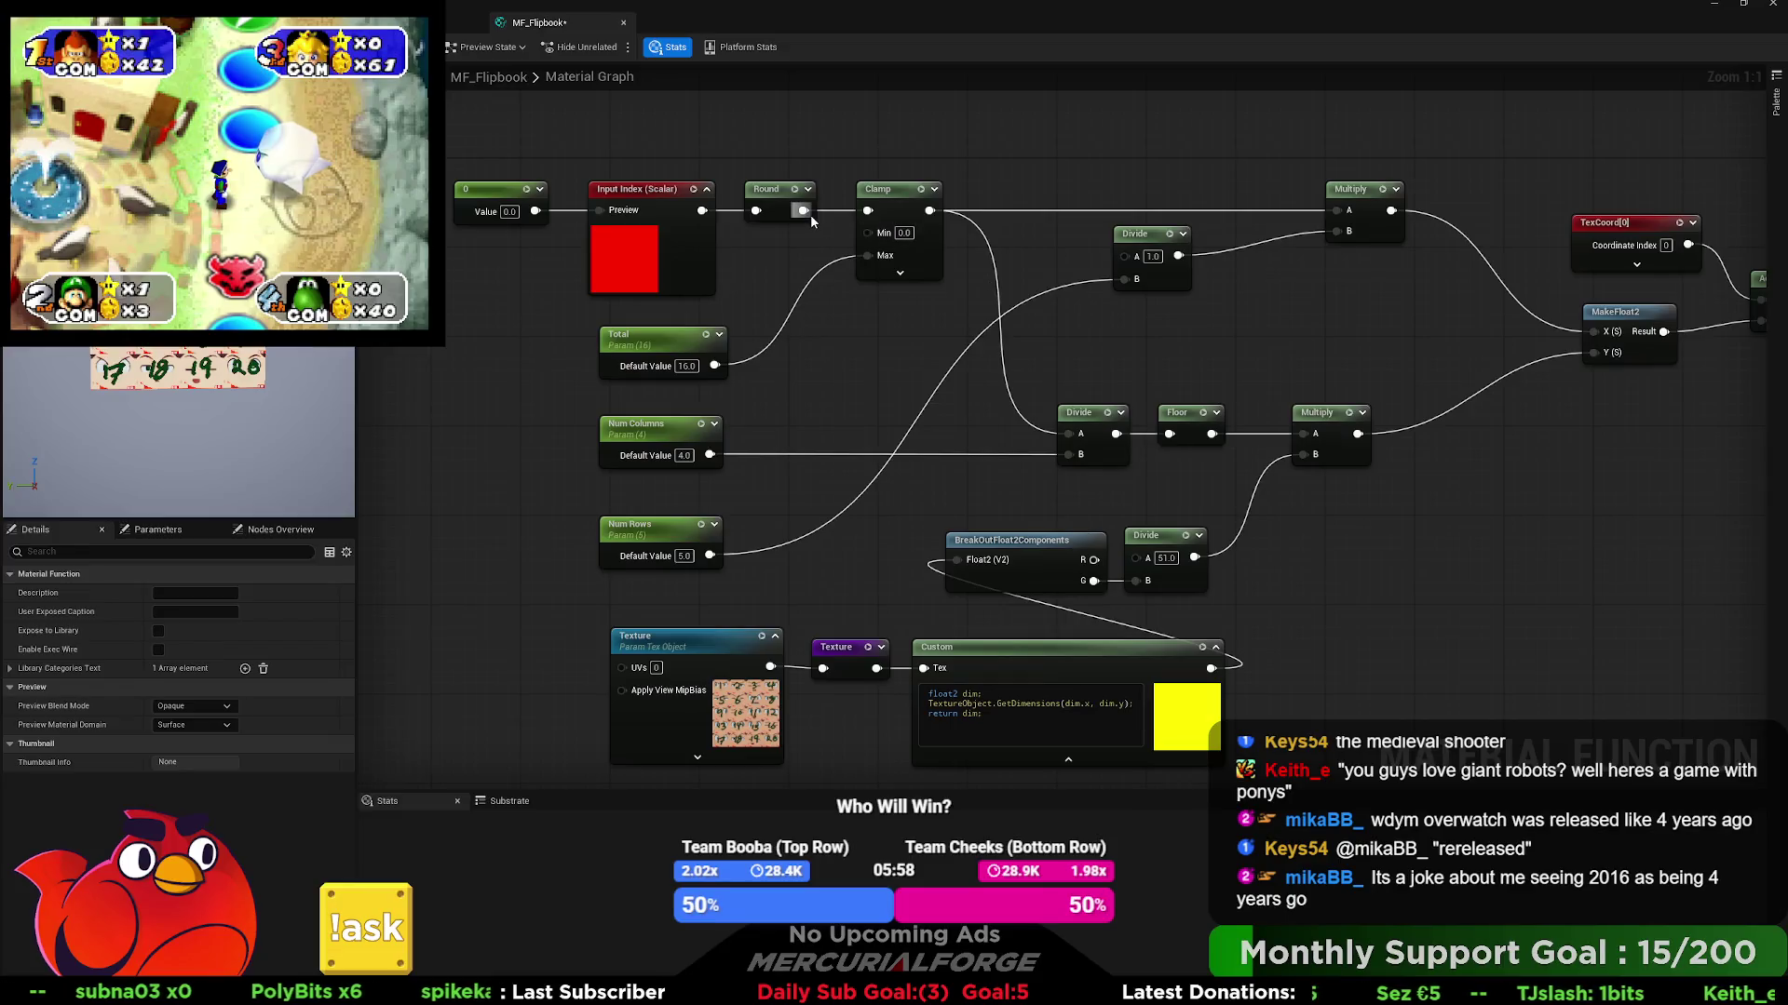
{"action": "left_click_drag", "start_coordinate": [929, 211], "coordinate": [1337, 211]}
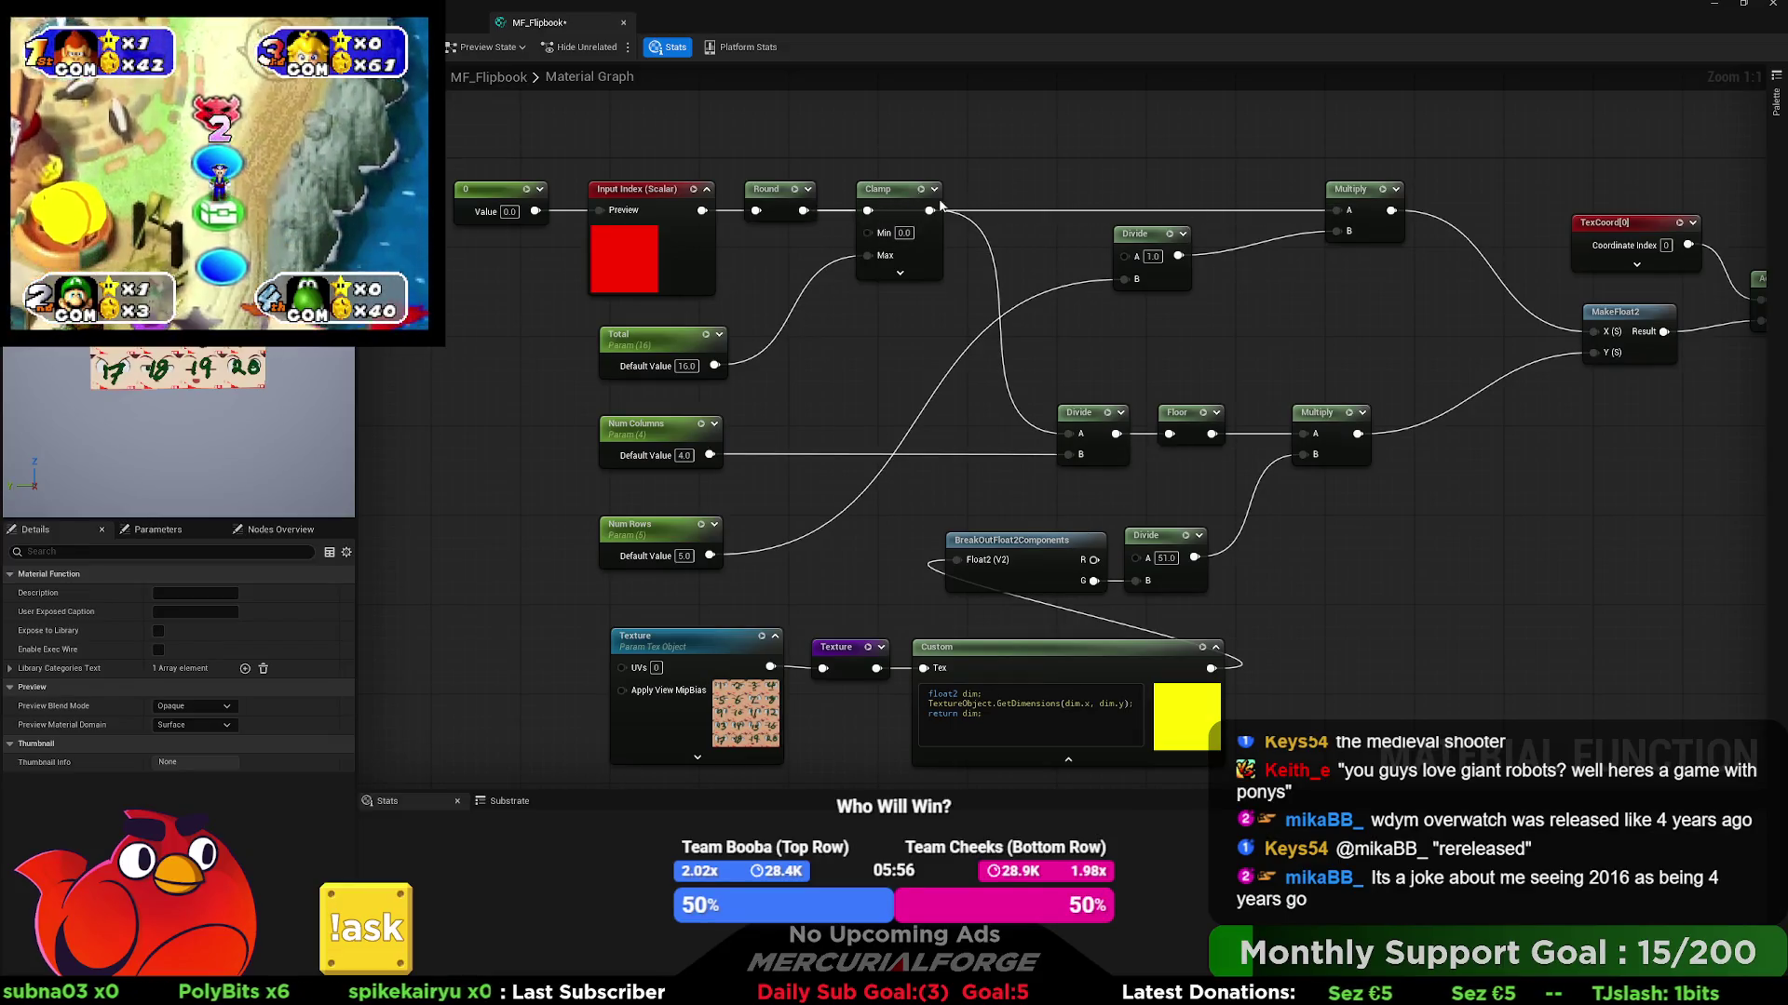
{"action": "mouse_move", "coordinate": [802, 210]}
{"action": "left_mouse_down"}
{"action": "mouse_move", "coordinate": [943, 375]}
{"action": "mouse_move", "coordinate": [1069, 436]}
{"action": "left_mouse_up"}
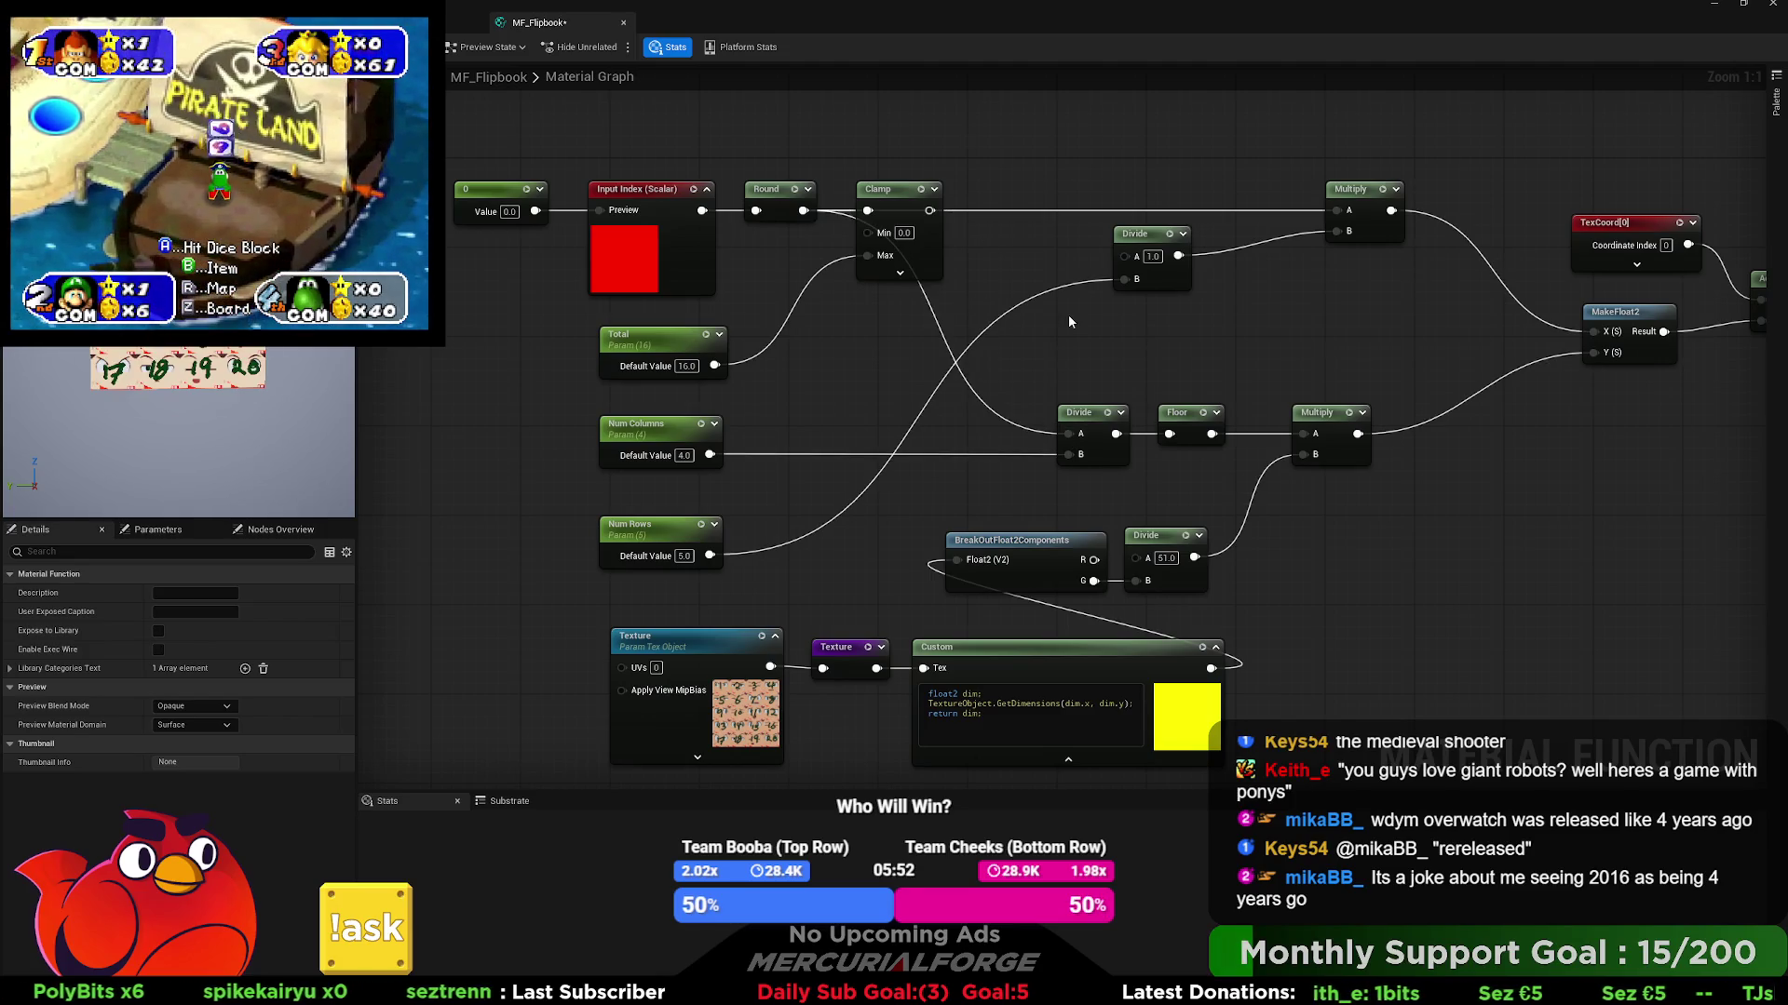
{"action": "key", "text": "ctrl+z"}
{"action": "key", "text": "ctrl+z"}
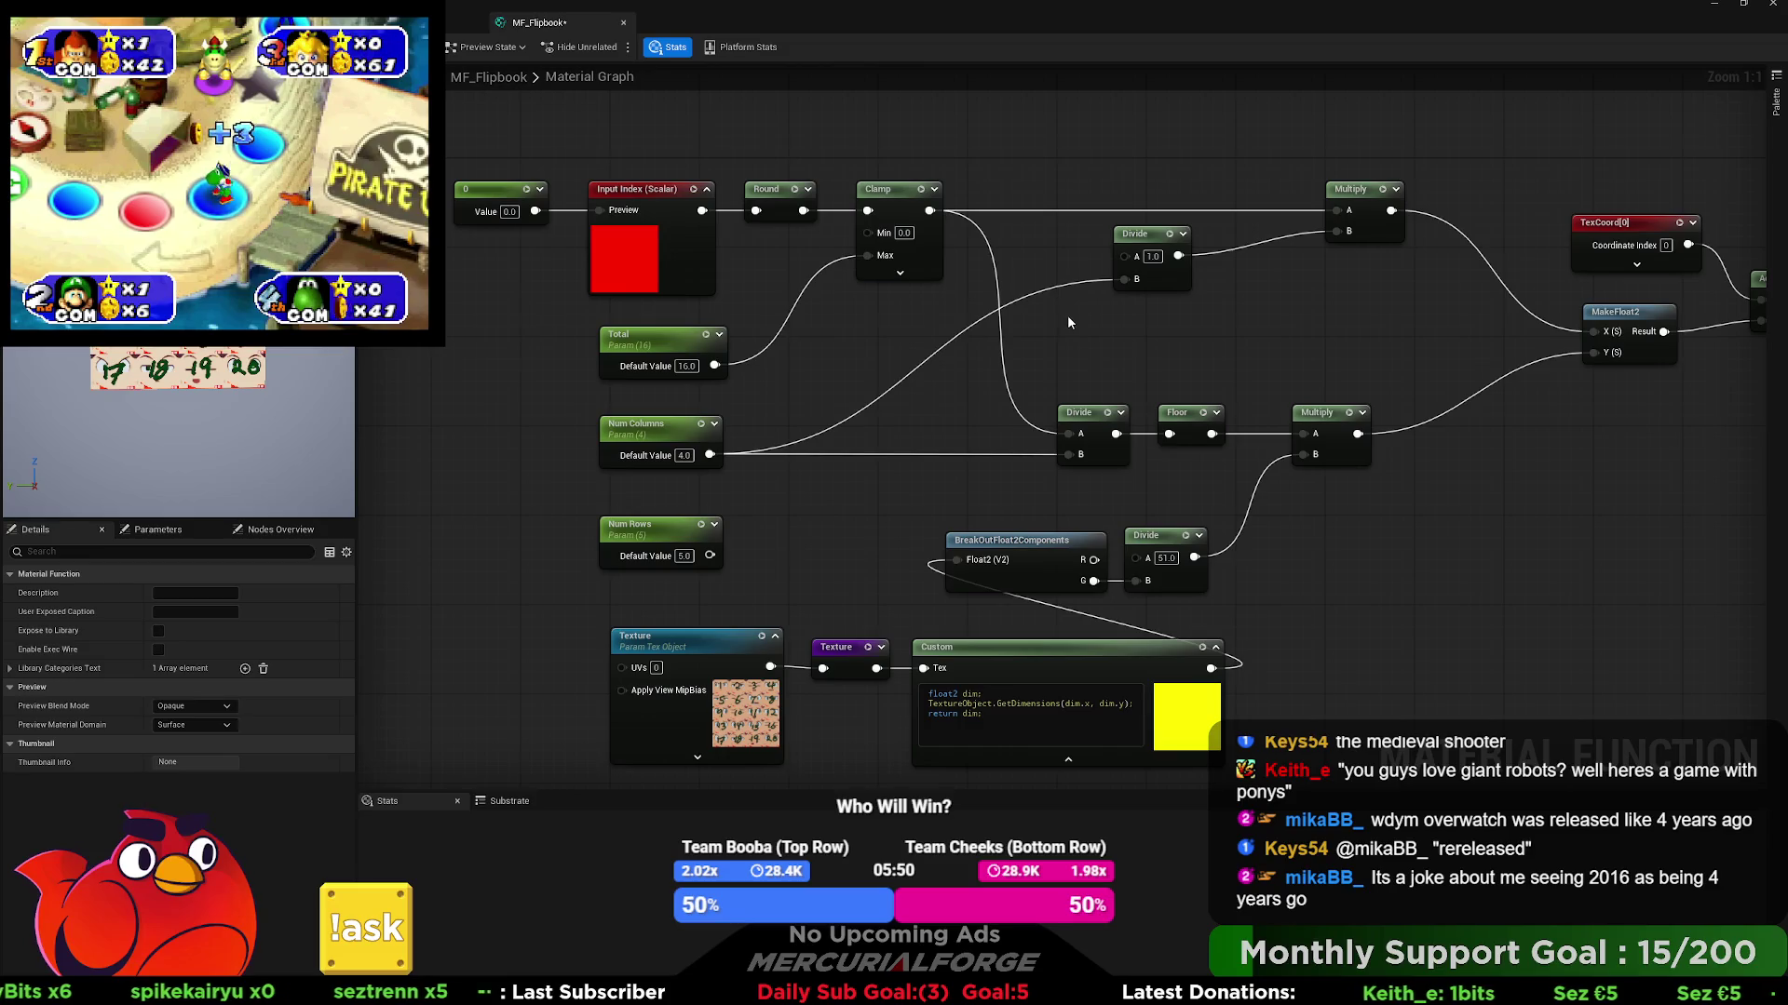
{"action": "key", "text": "ctrl+z"}
{"action": "key", "text": "ctrl+z"}
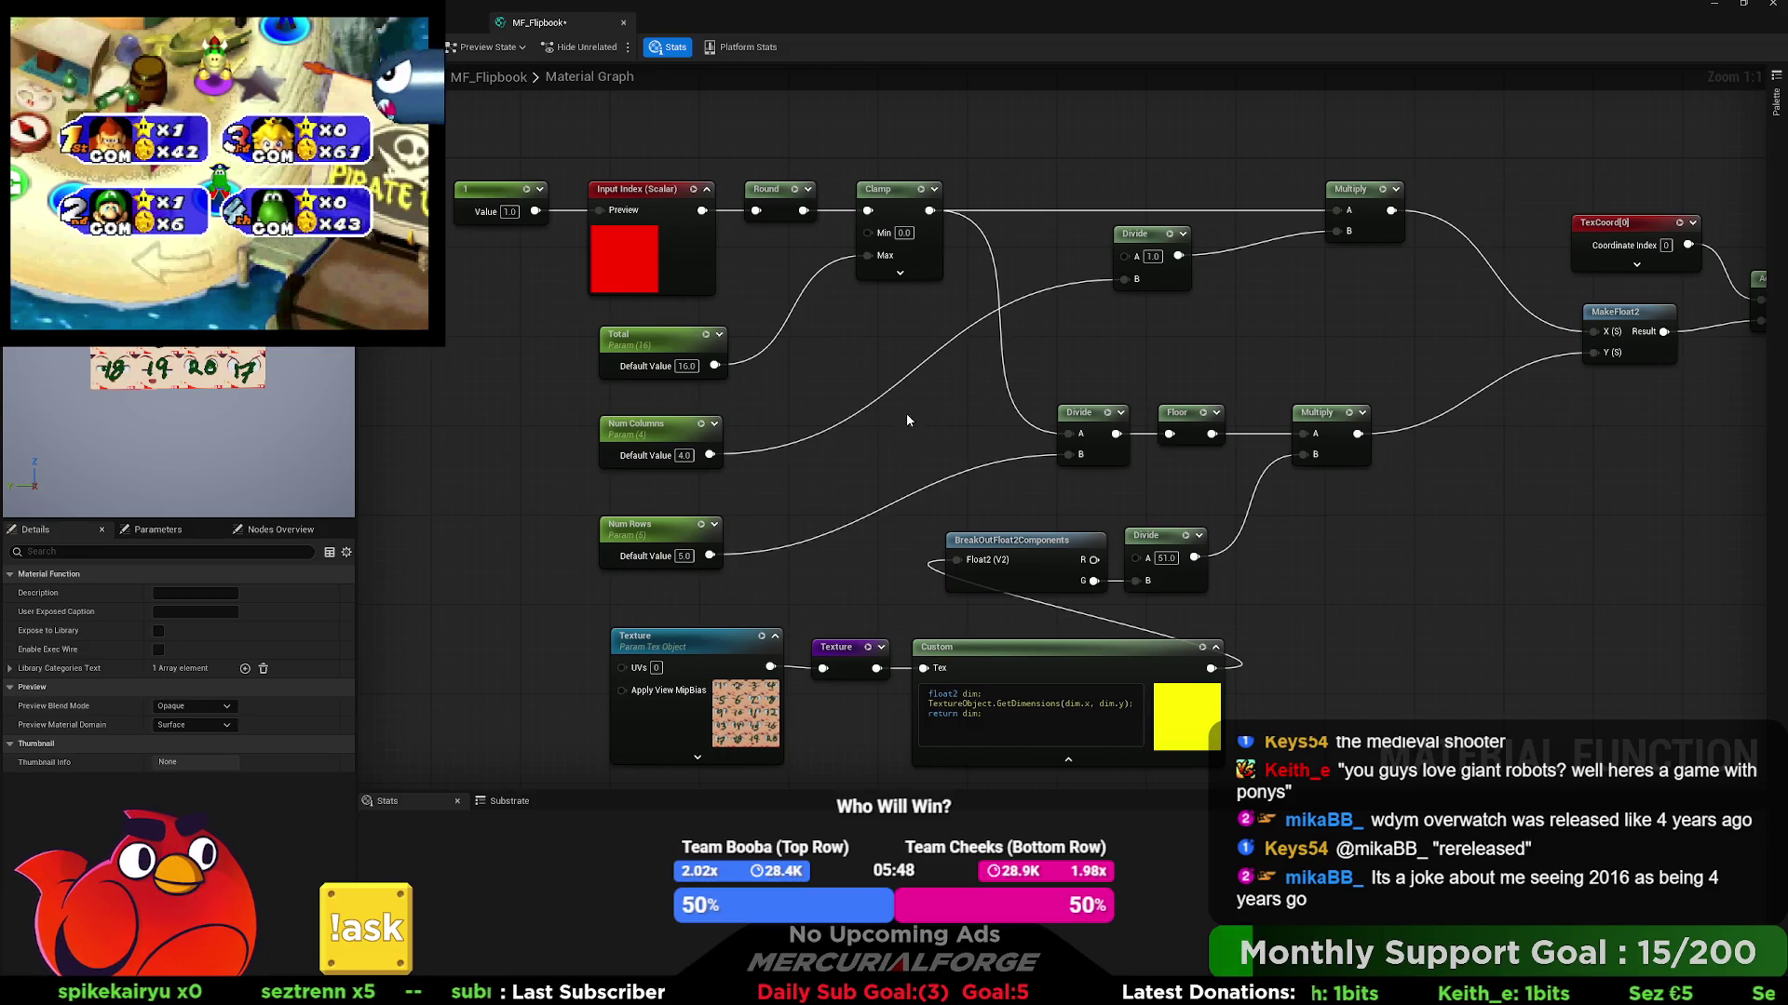
{"action": "left_click_drag", "start_coordinate": [709, 456], "coordinate": [1069, 455]}
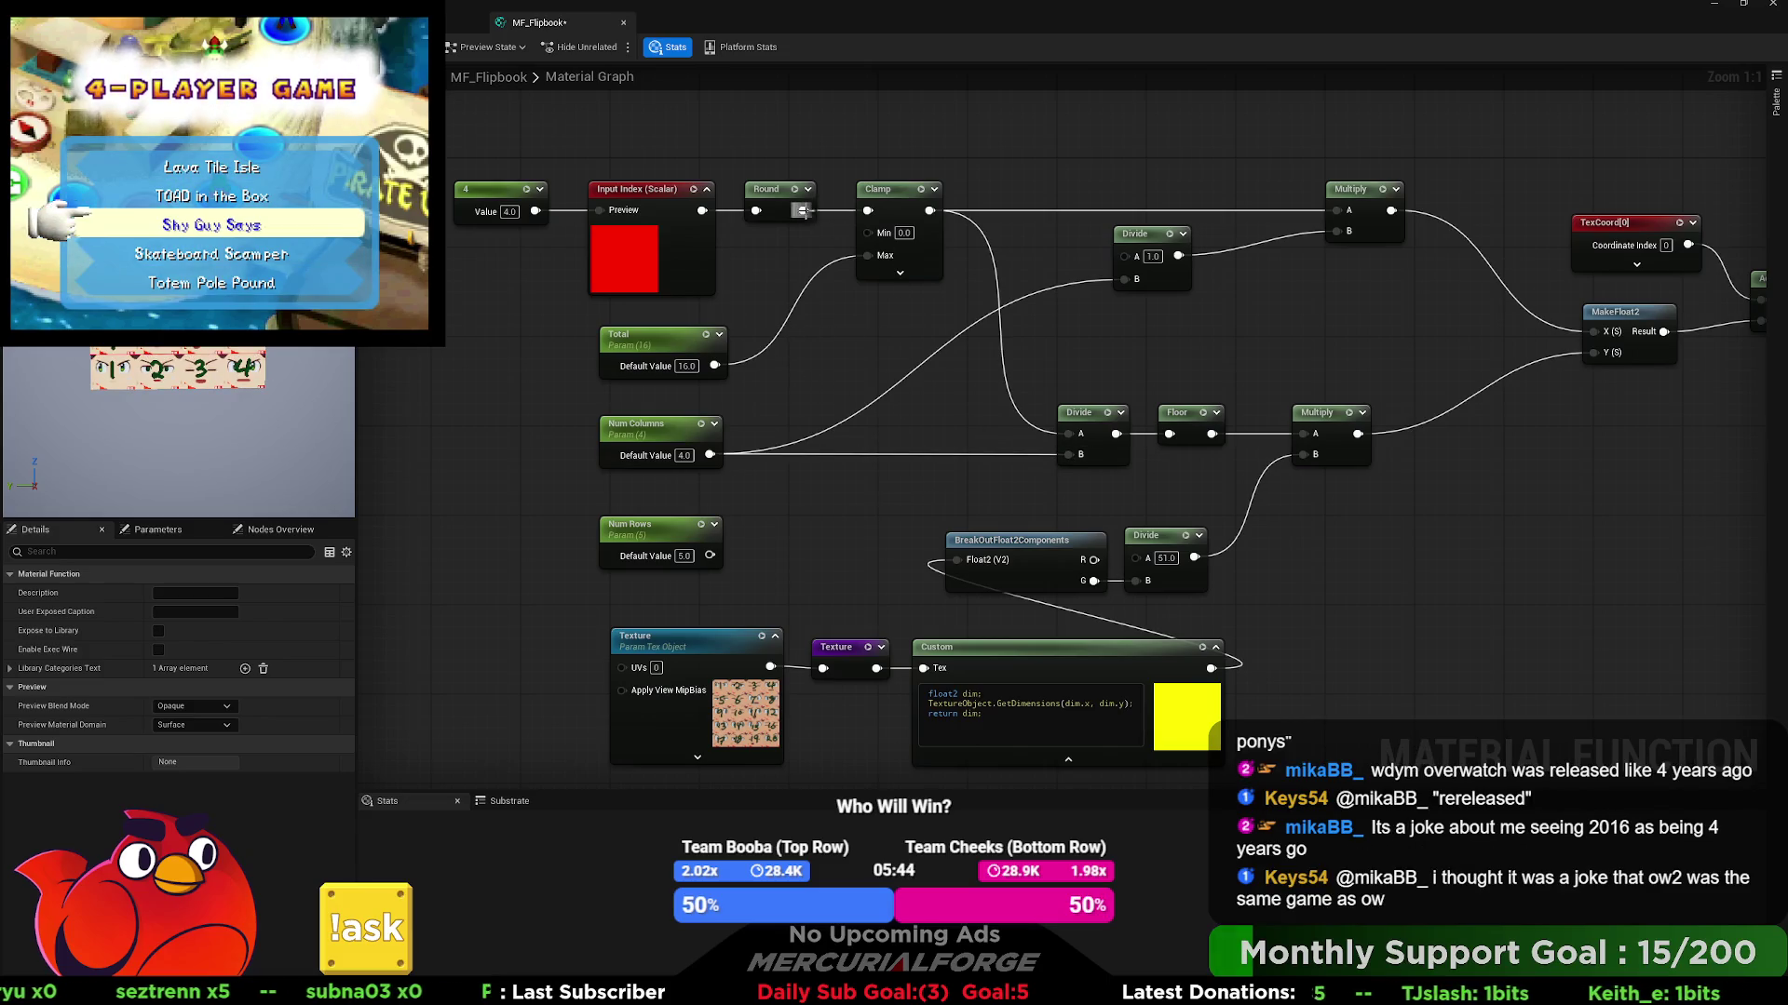
{"action": "mouse_move", "coordinate": [805, 210]}
{"action": "left_mouse_down"}
{"action": "mouse_move", "coordinate": [863, 225]}
{"action": "mouse_move", "coordinate": [1069, 432]}
{"action": "left_mouse_up"}
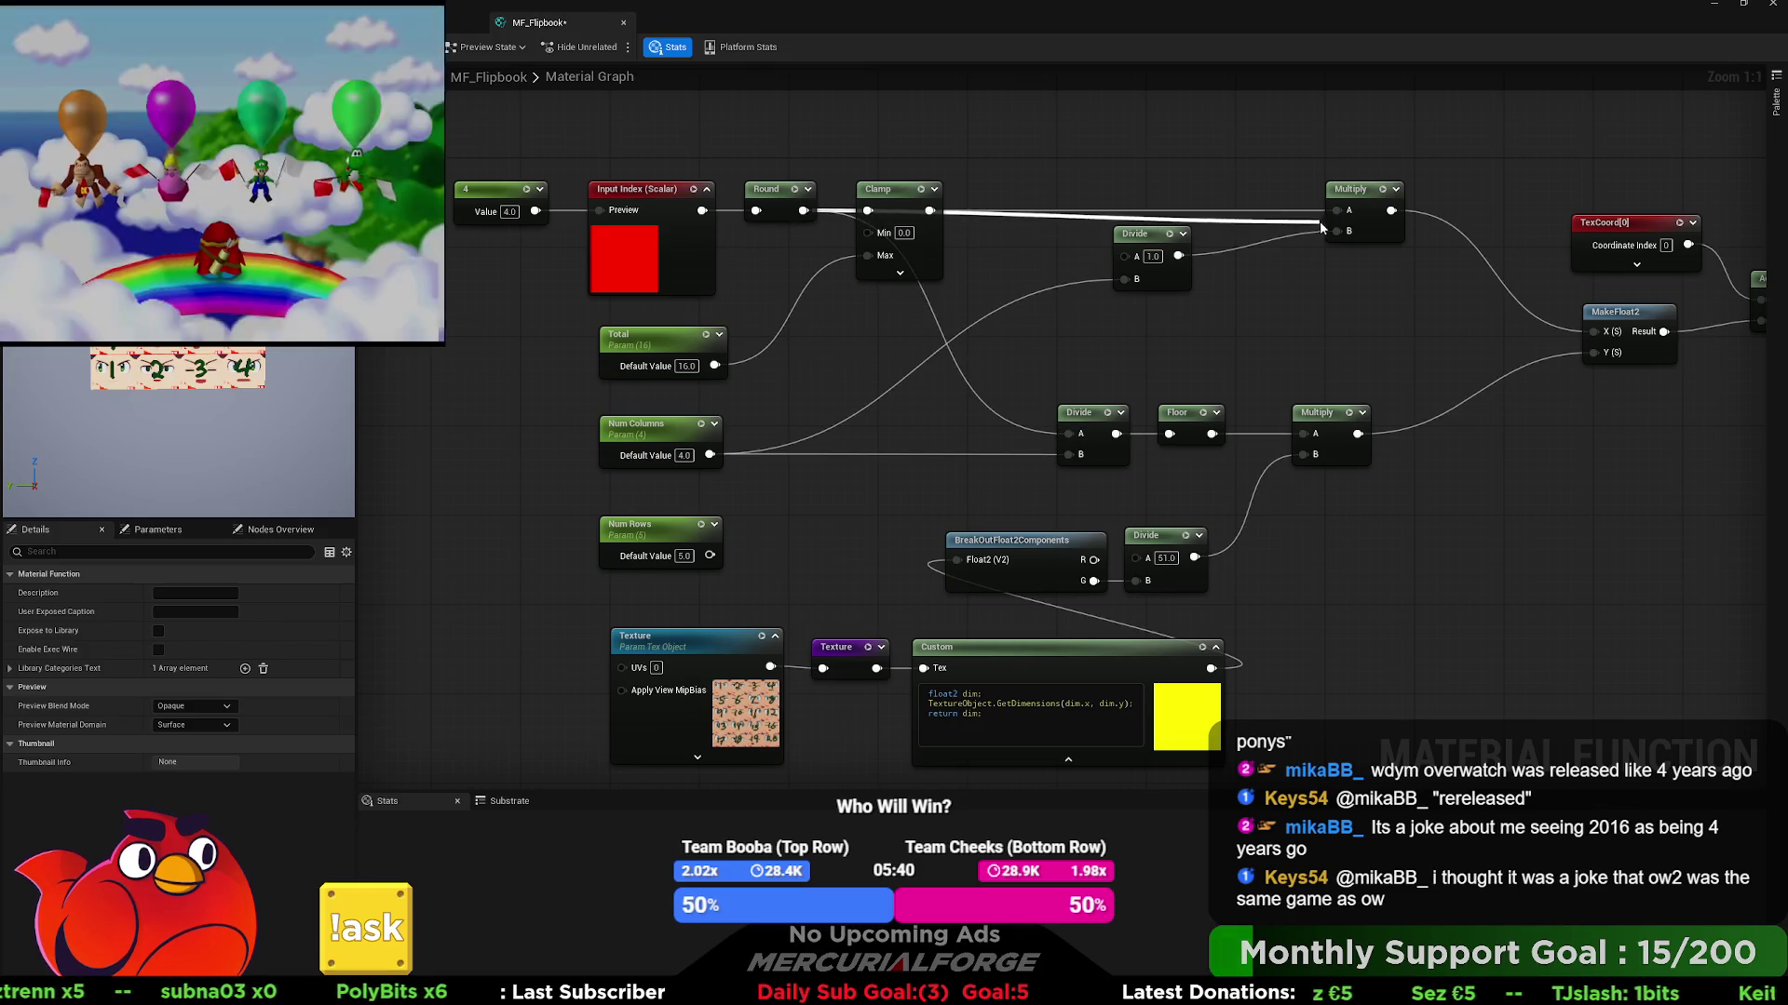
- Move the Clamp node aside and set the test index to 16, then 19
{"action": "left_click_drag", "start_coordinate": [891, 201], "coordinate": [824, 279]}
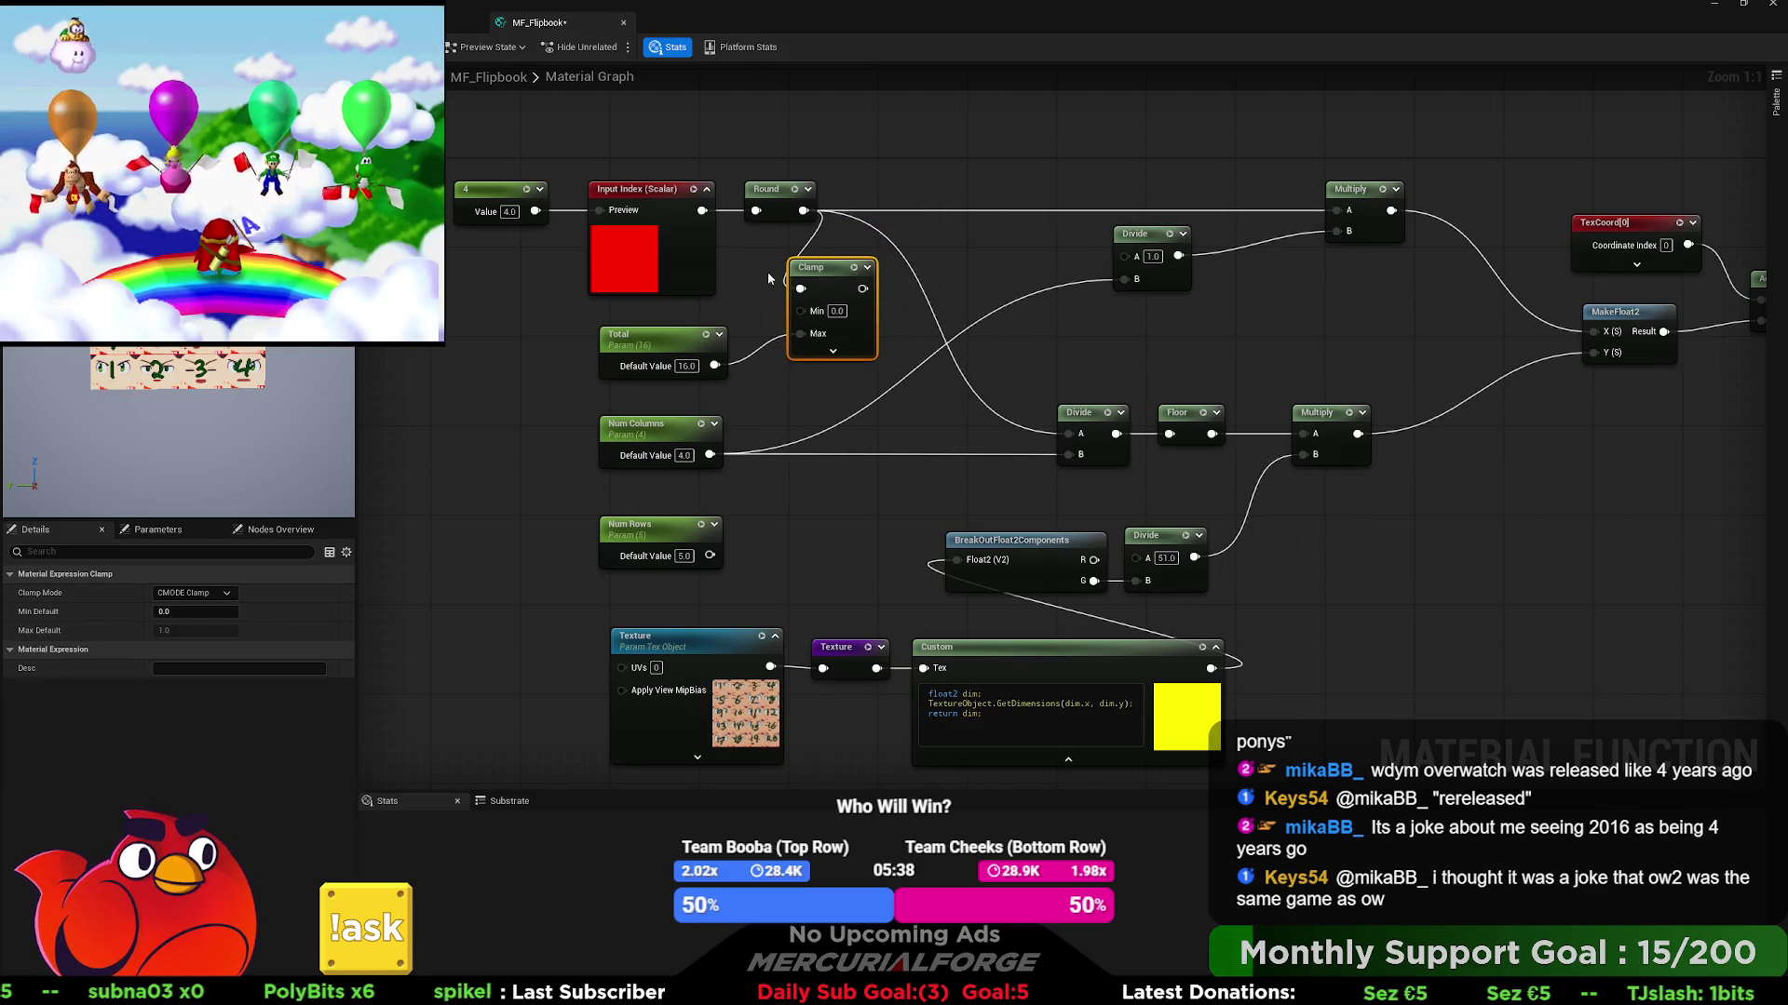
{"action": "left_click", "coordinate": [509, 211]}
{"action": "type", "text": "16"}
{"action": "key", "text": "Return"}
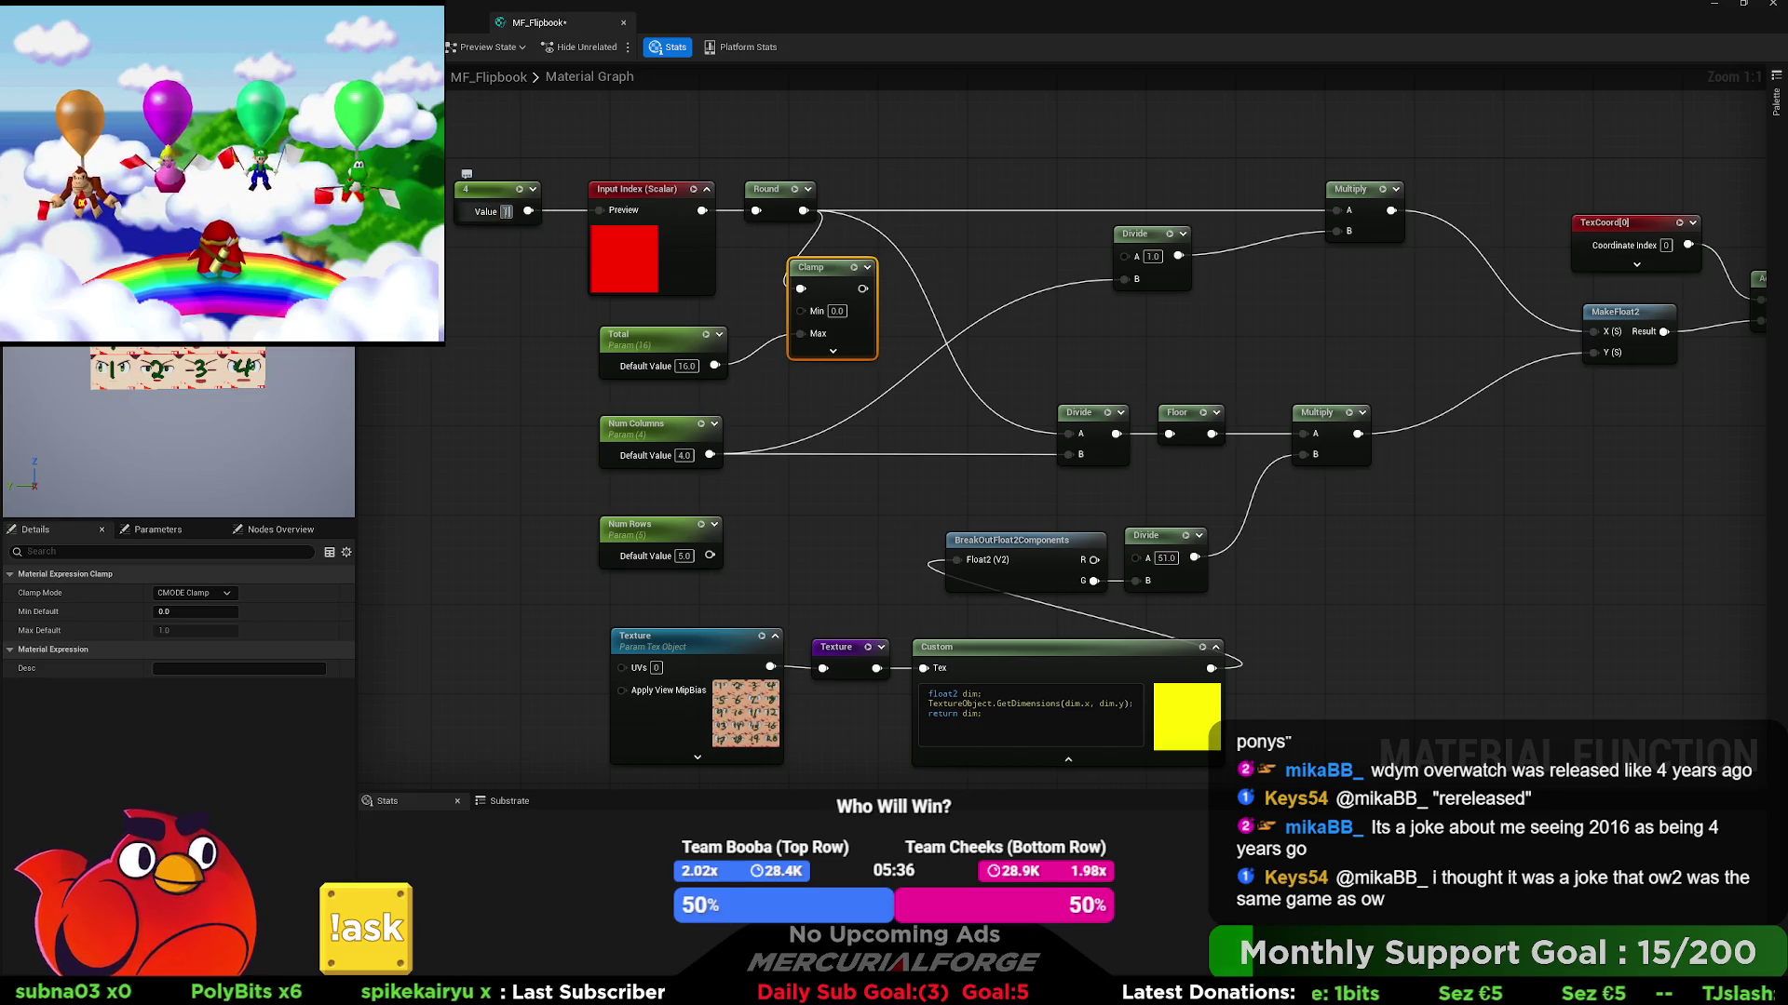
{"action": "type", "text": "19"}
{"action": "key", "text": "Return"}
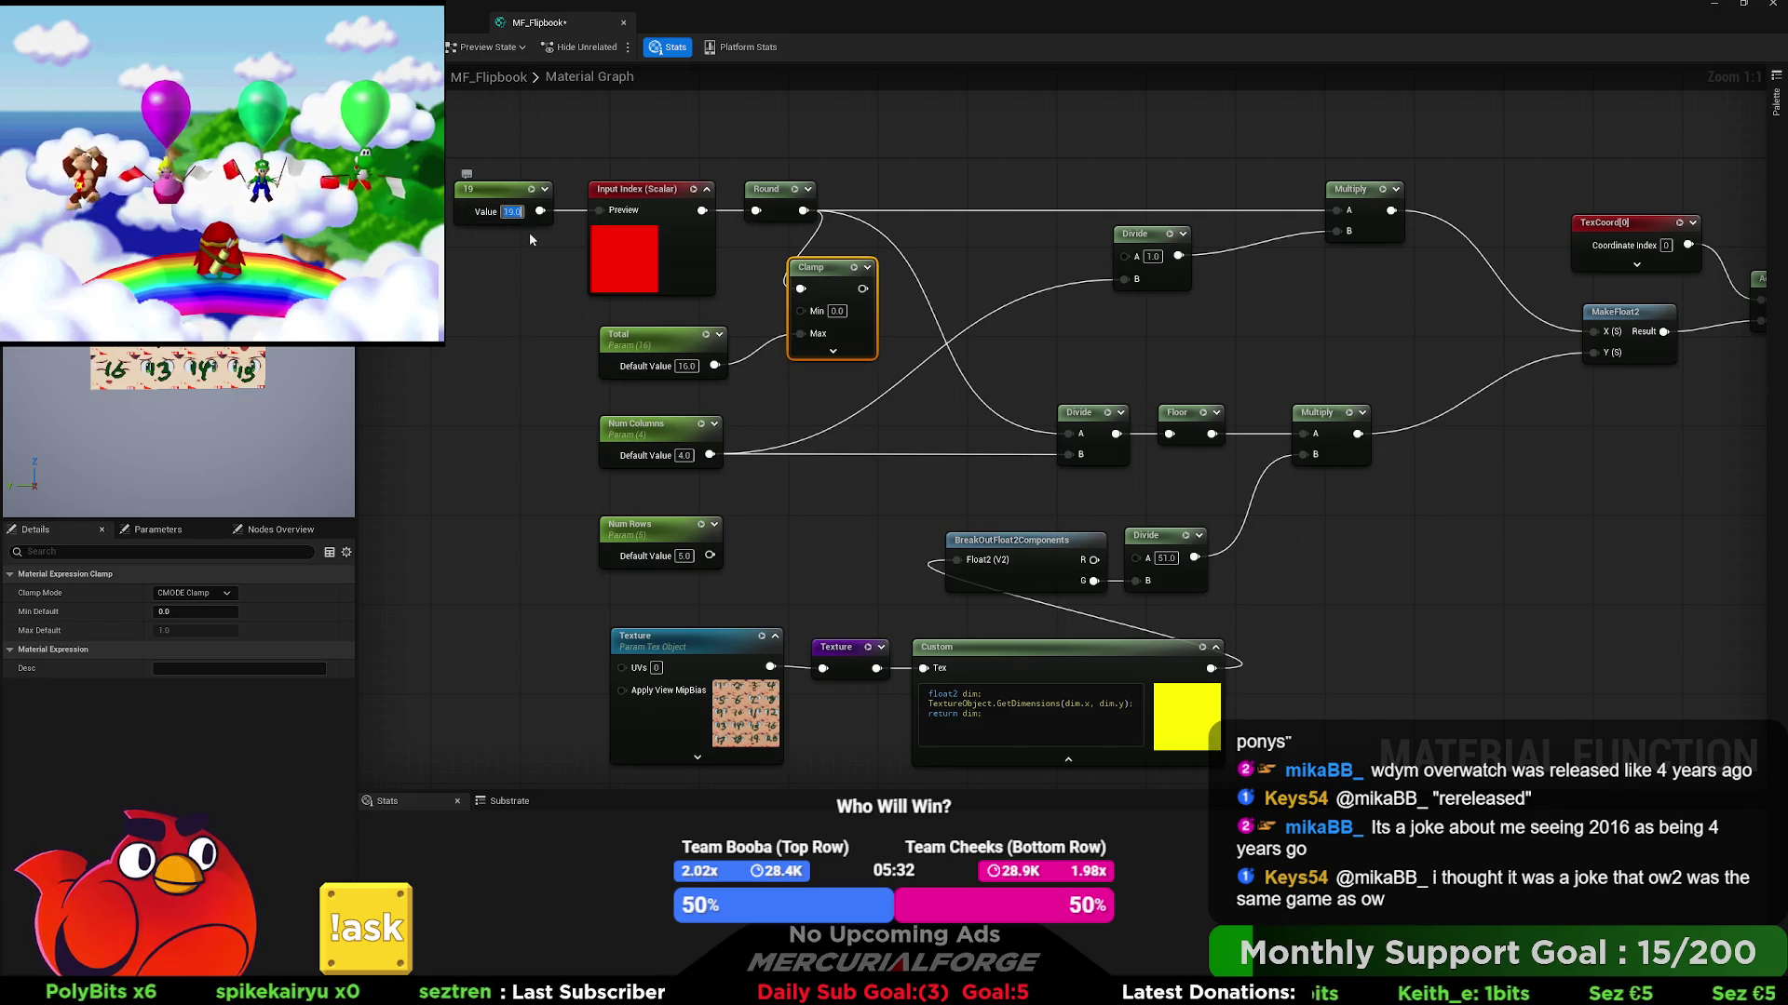
{"action": "left_click", "coordinate": [538, 293]}
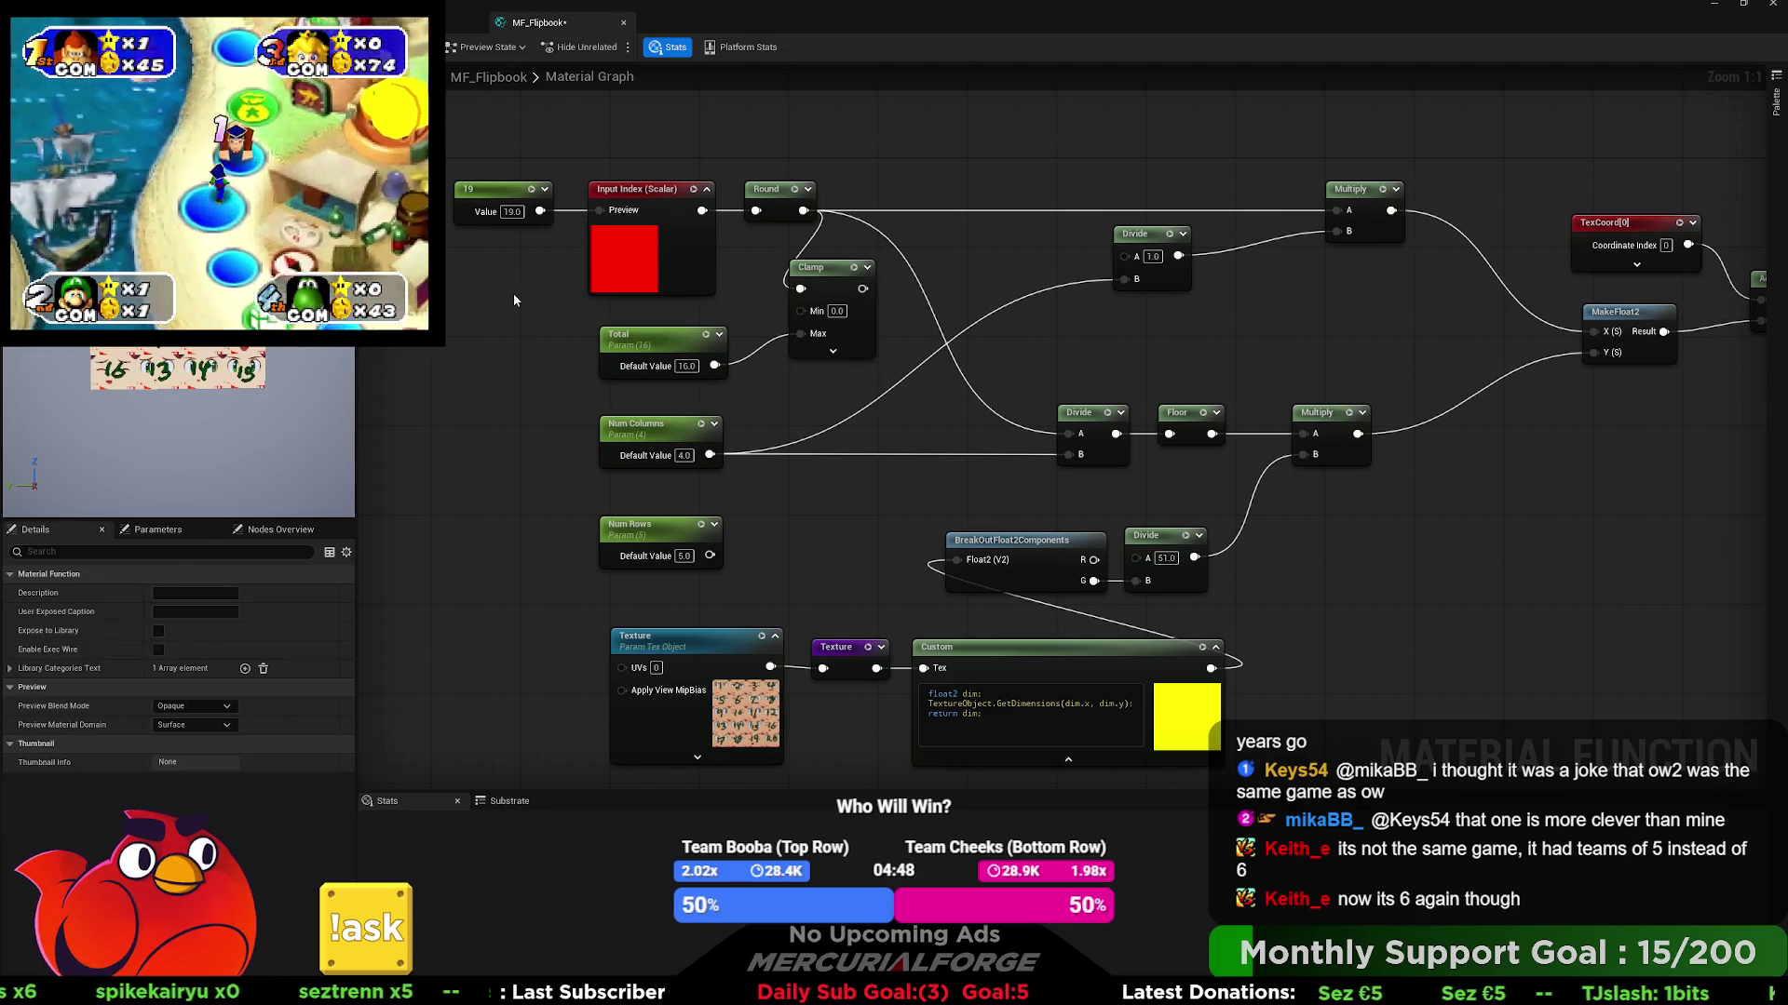
- Pan right to inspect the Output Result node, then return to the input nodes
{"action": "left_click_drag", "start_coordinate": [511, 309], "coordinate": [0, 335]}
{"action": "mouse_move", "coordinate": [1785, 360]}
{"action": "left_mouse_down"}
{"action": "mouse_move", "coordinate": [1436, 342]}
{"action": "mouse_move", "coordinate": [1382, 275]}
{"action": "left_mouse_up"}
{"action": "left_click", "coordinate": [1437, 341]}
{"action": "left_click_drag", "start_coordinate": [594, 523], "coordinate": [1497, 503]}
{"action": "mouse_move", "coordinate": [804, 486]}
{"action": "left_mouse_down"}
{"action": "mouse_move", "coordinate": [897, 467]}
{"action": "mouse_move", "coordinate": [868, 480]}
{"action": "left_mouse_up"}
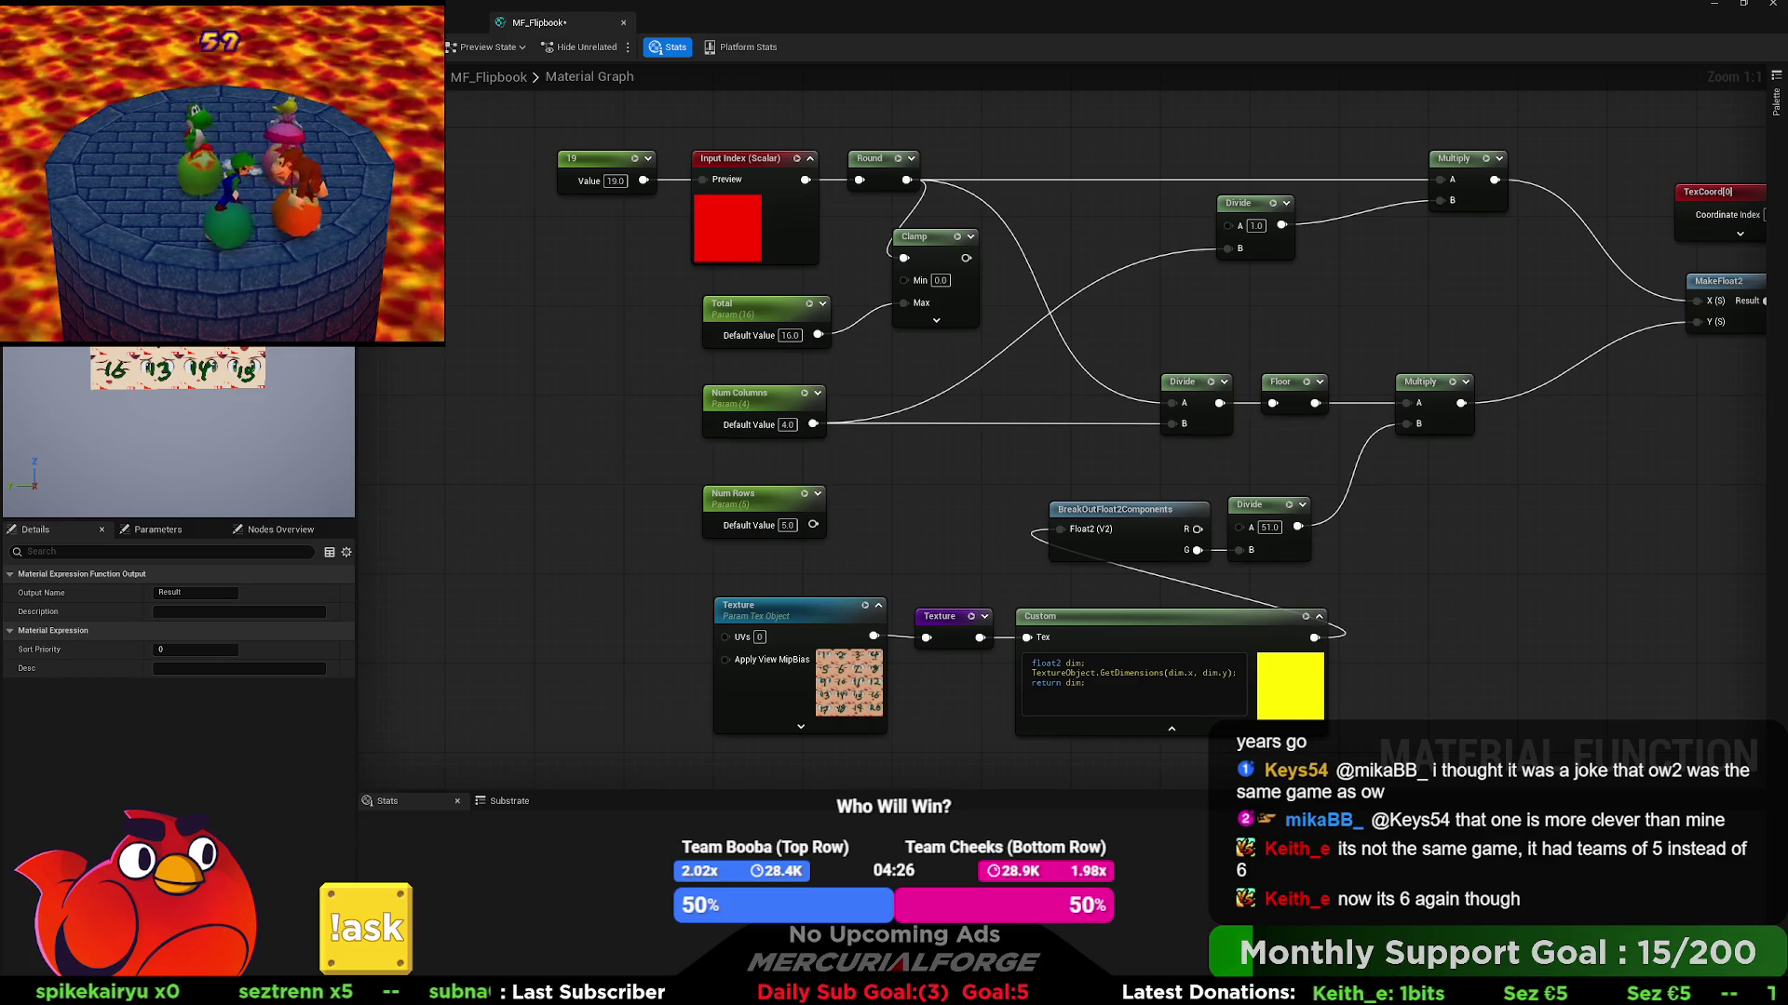
- Reset the test index constant to 0
{"action": "left_click", "coordinate": [623, 228]}
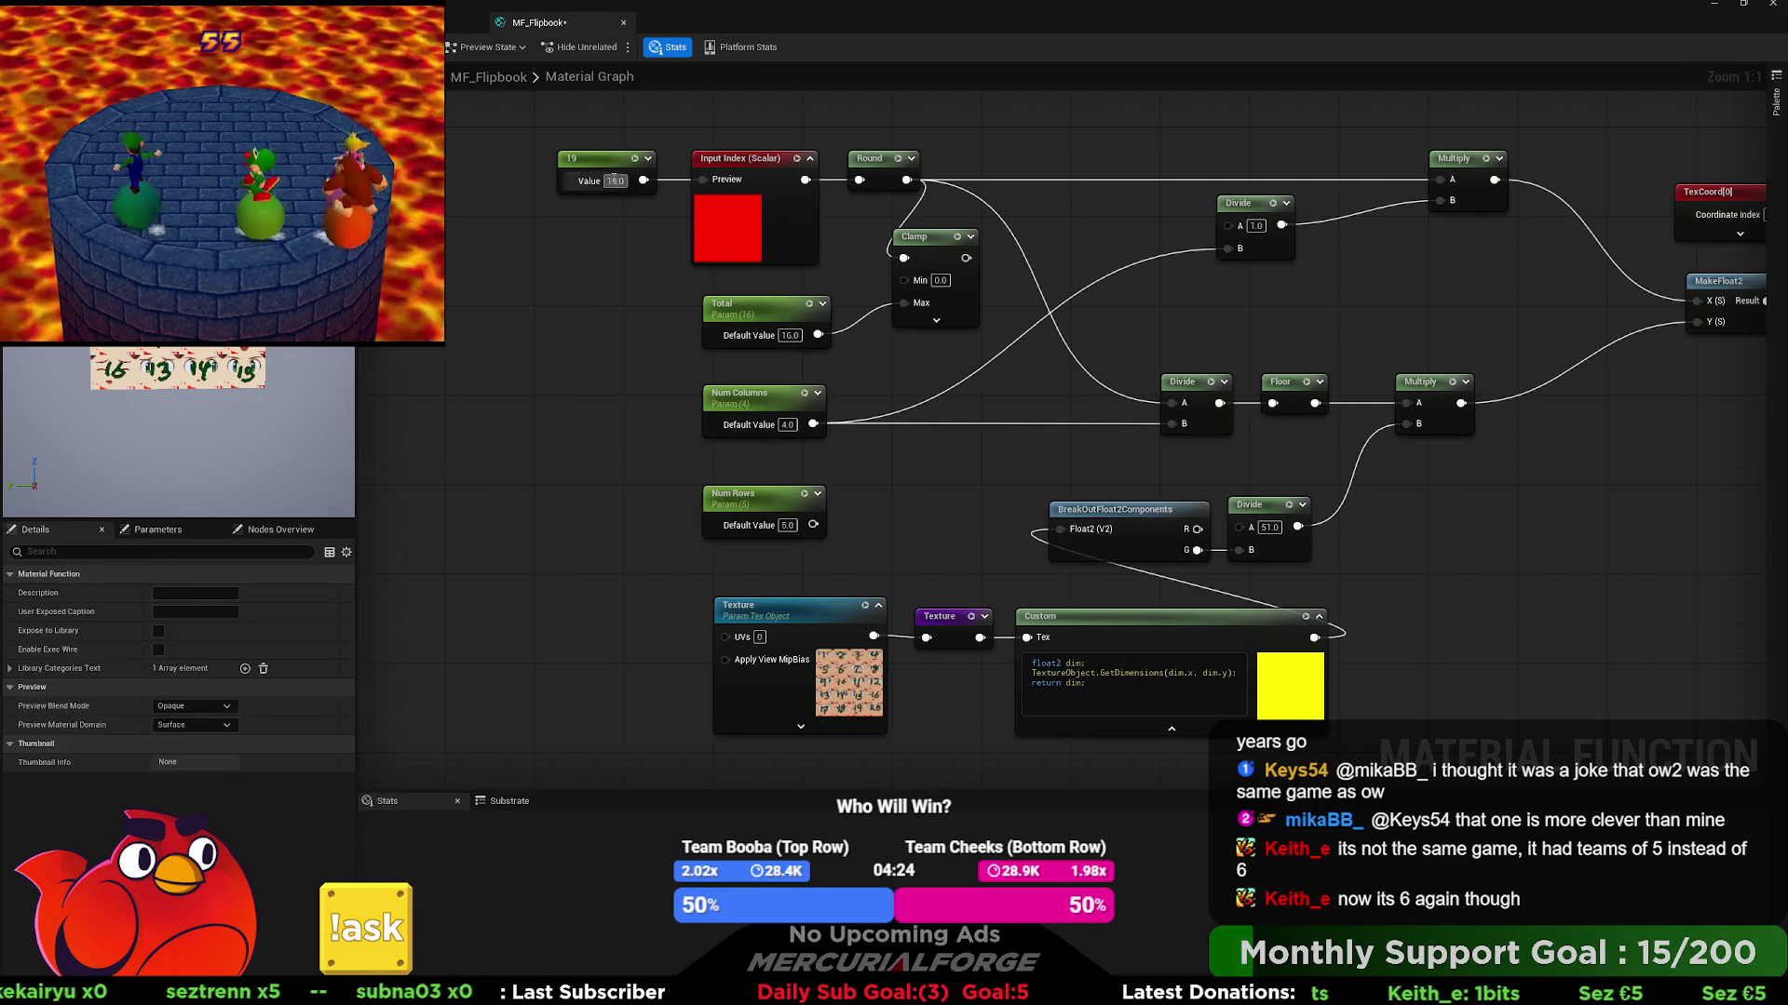
{"action": "type", "text": "0"}
{"action": "key", "text": "Return"}
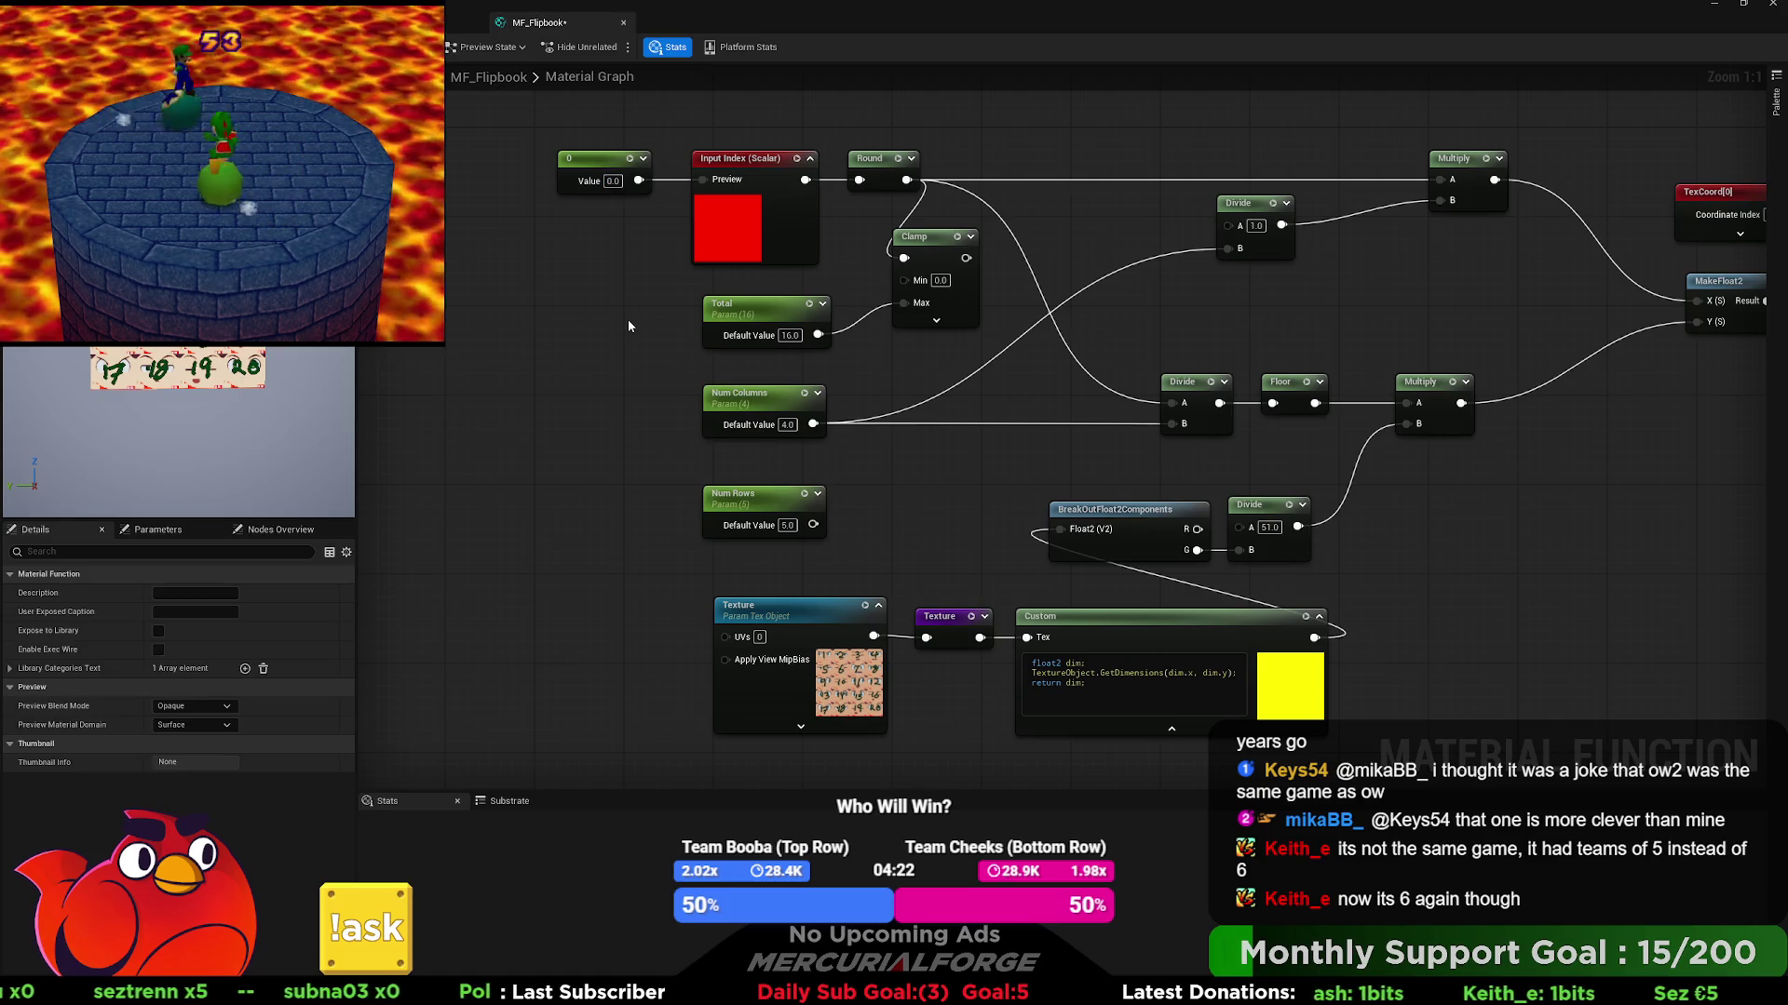
- Delete the unused Clamp node and the Total parameter node
{"action": "left_click", "coordinate": [931, 289]}
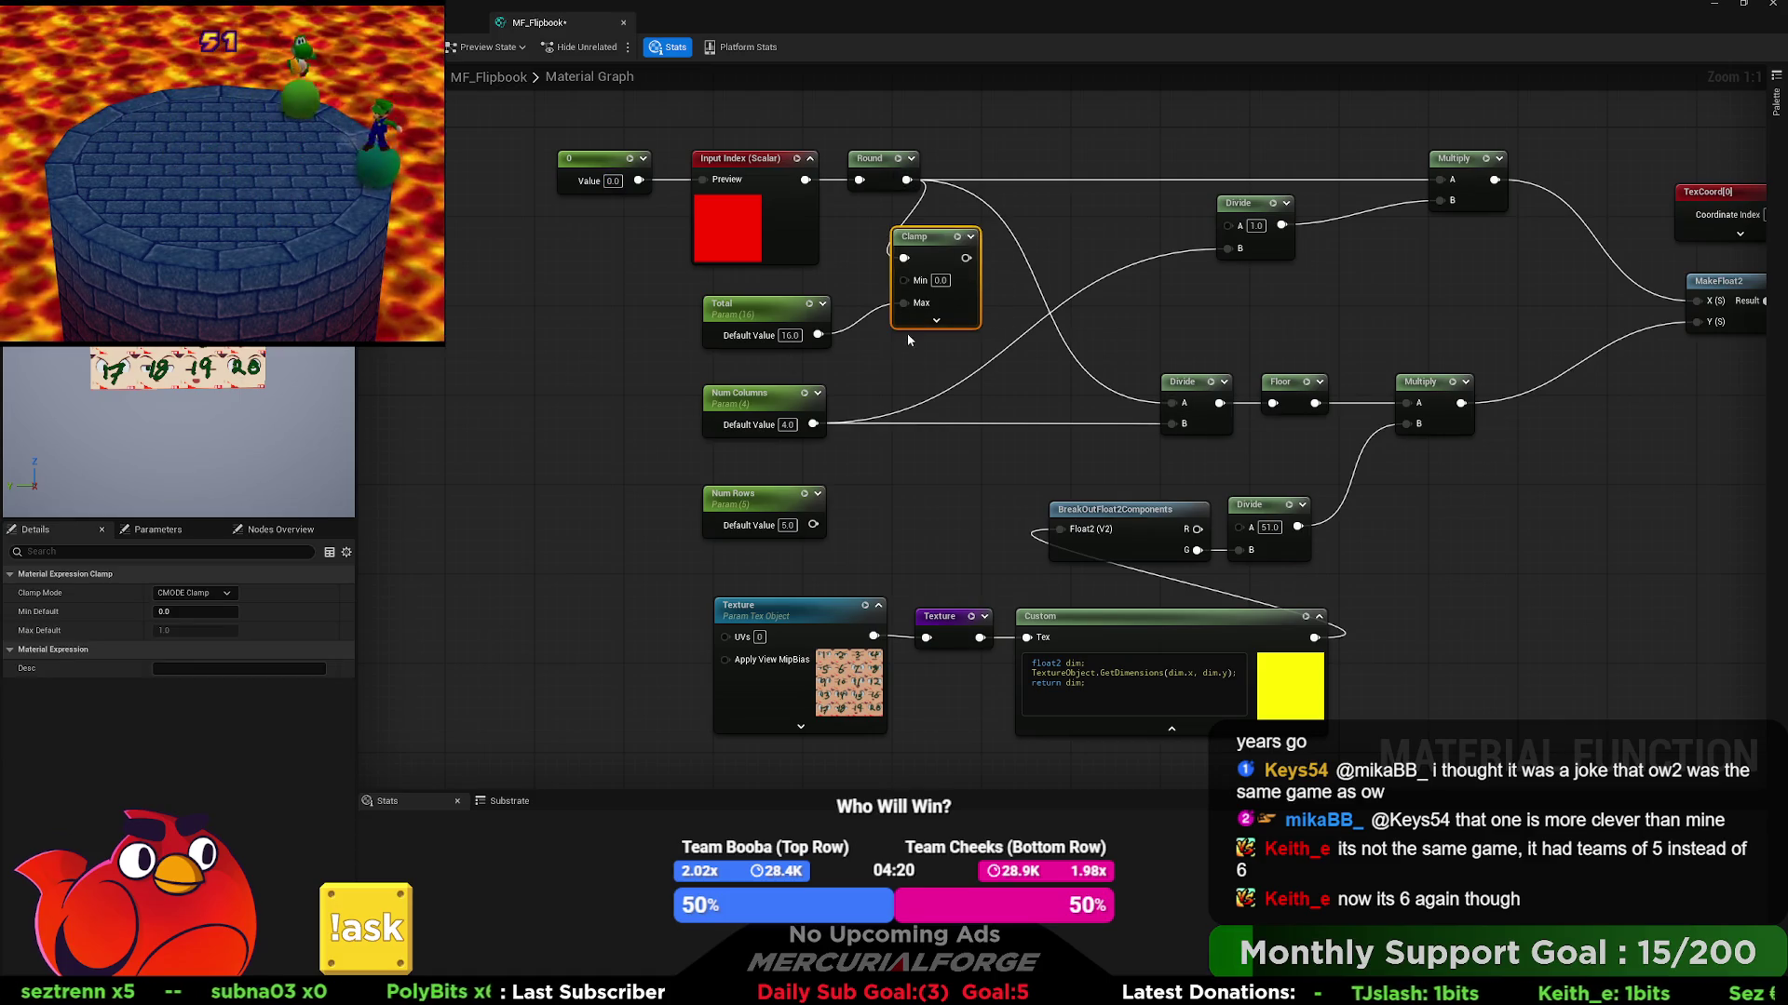
{"action": "left_click_drag", "start_coordinate": [1100, 246], "coordinate": [977, 315]}
{"action": "key", "text": "Delete"}
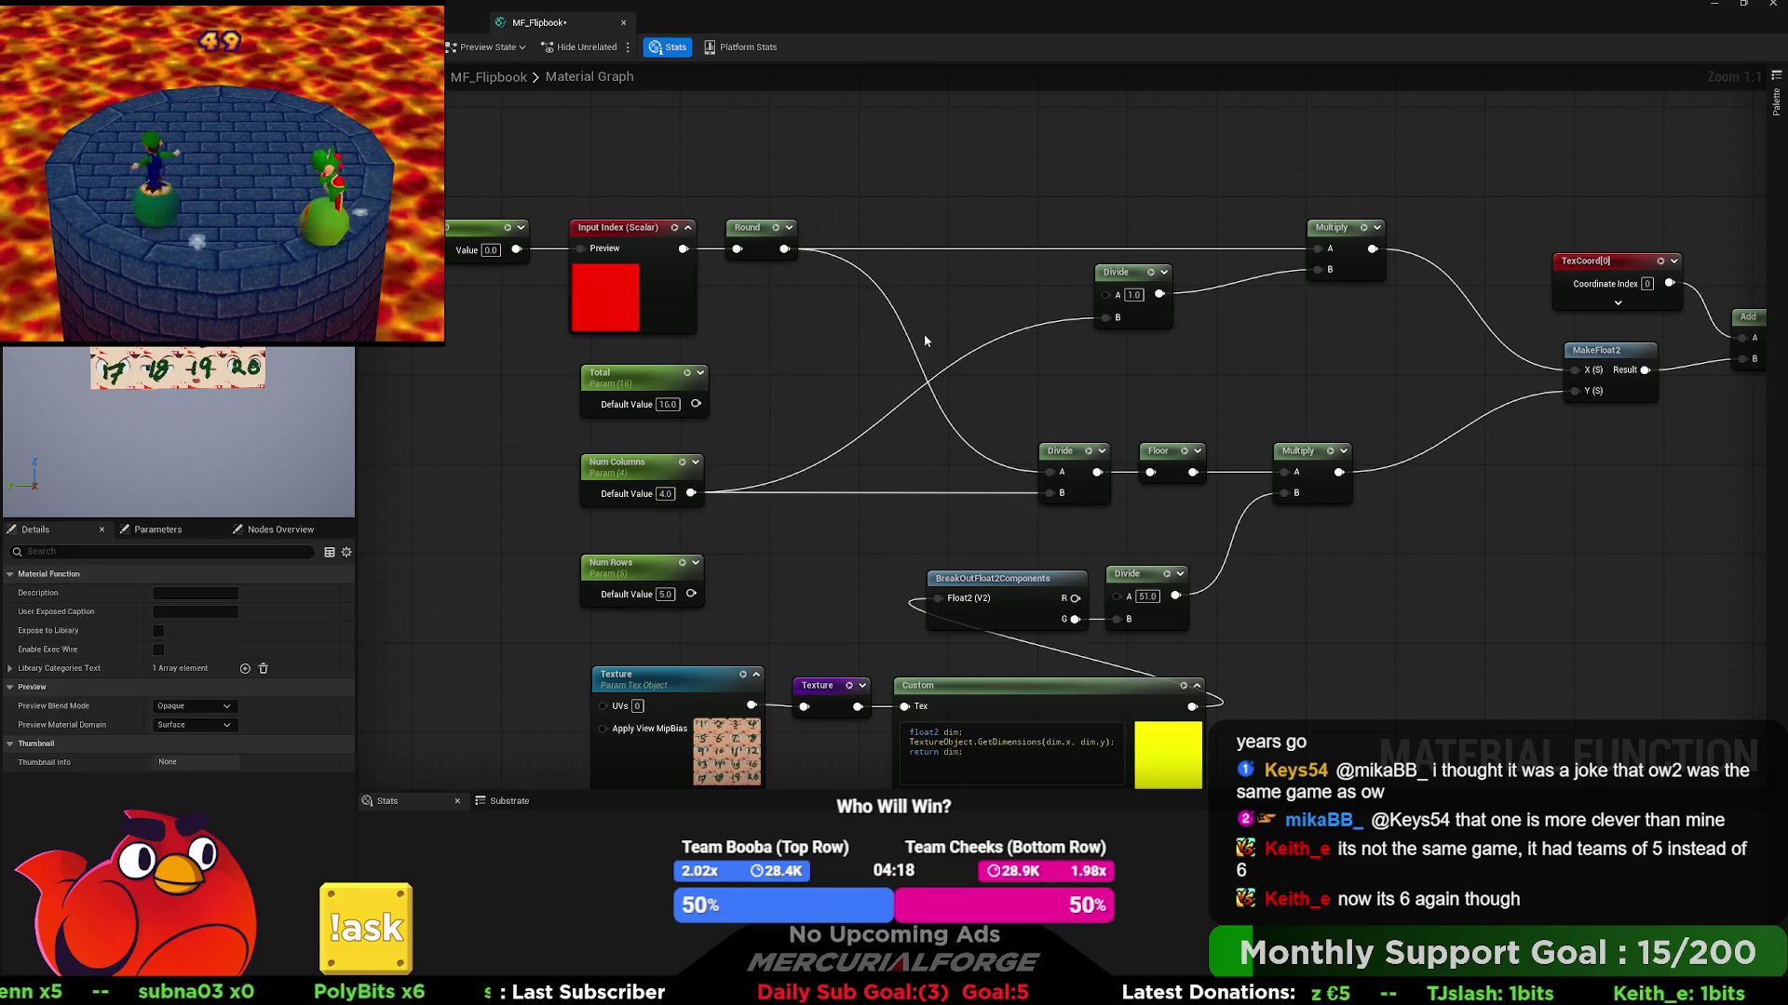
{"action": "left_click", "coordinate": [642, 377]}
{"action": "key", "text": "Delete"}
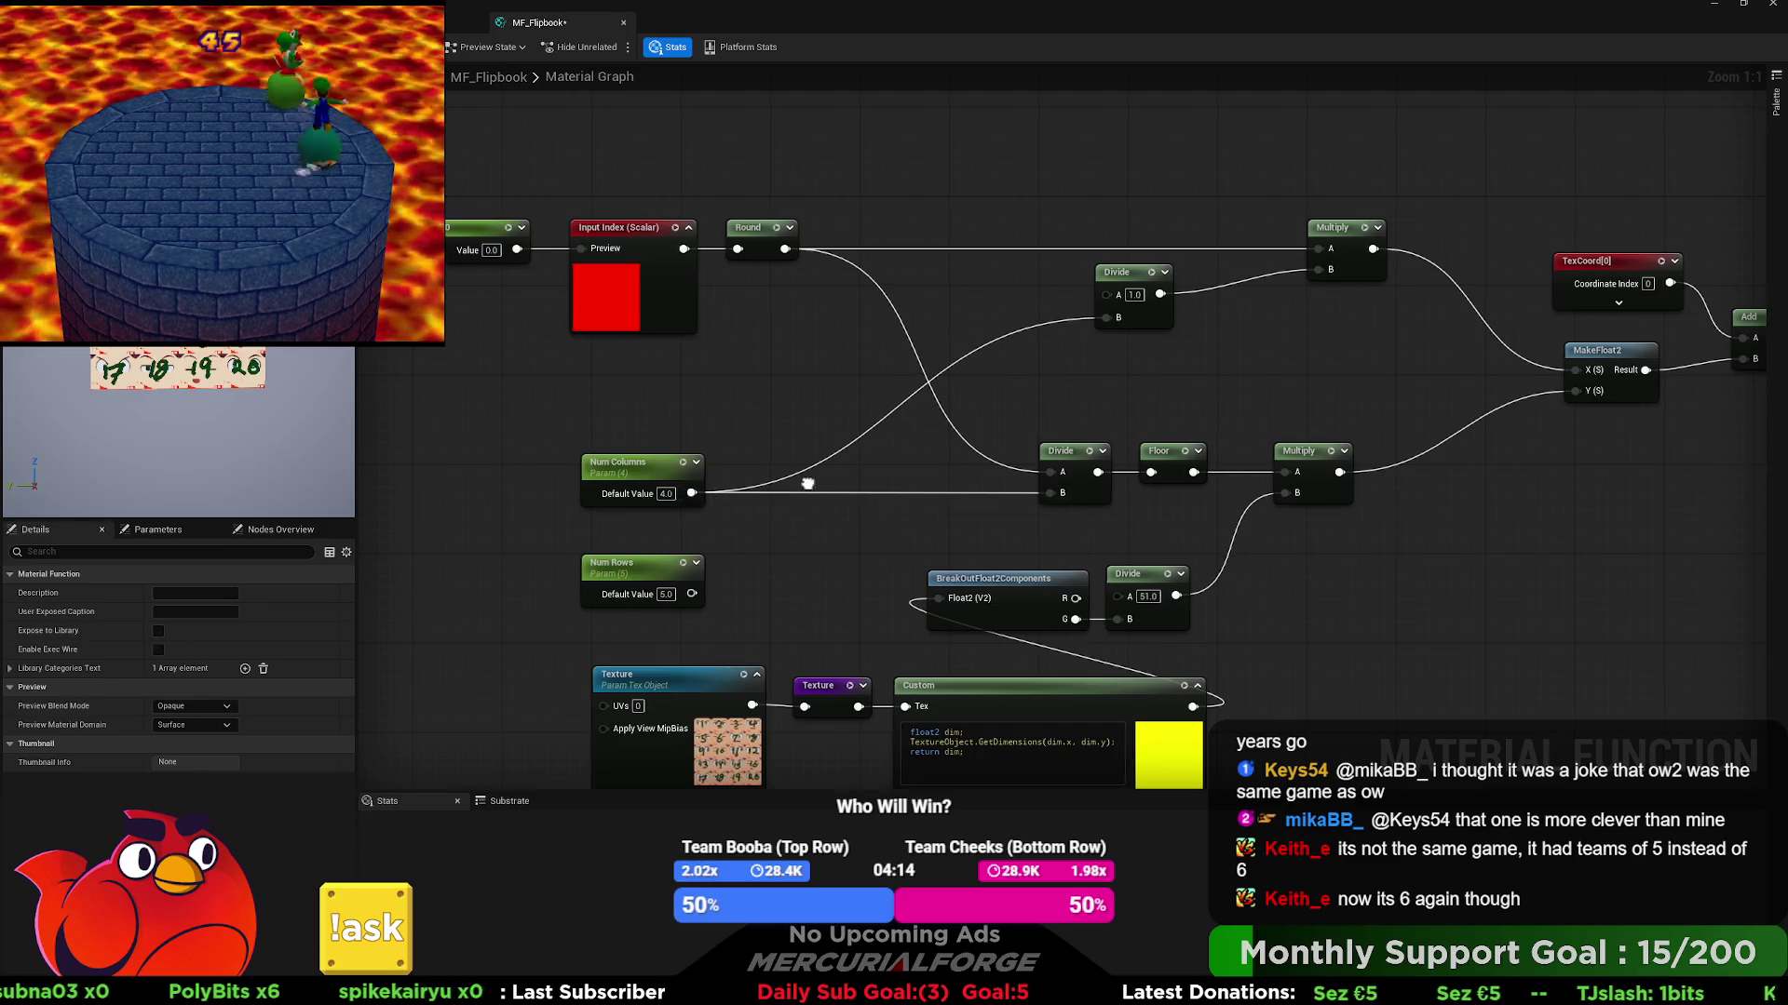
{"action": "scroll", "coordinate": [924, 426], "scroll_direction": "down", "scroll_amount": 2}
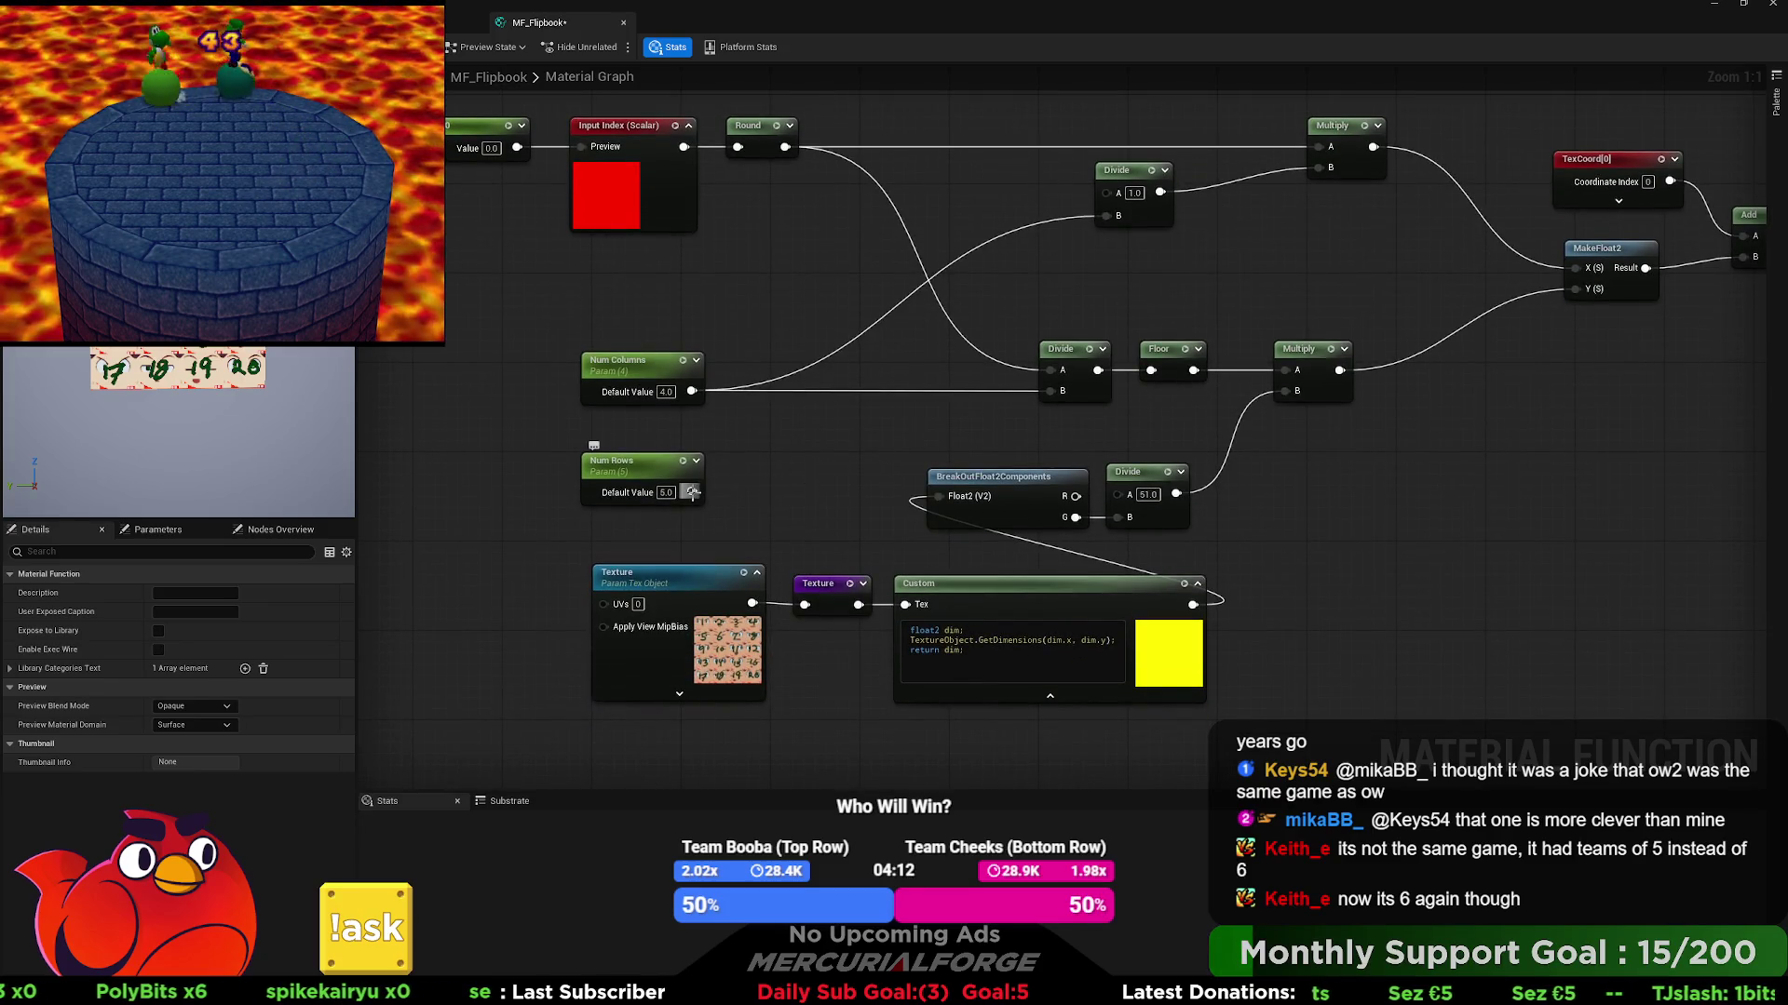
- Create a new Divide node from the Num Rows output, with Num Rows wired into its B input
{"action": "mouse_move", "coordinate": [692, 492]}
{"action": "left_mouse_down"}
{"action": "mouse_move", "coordinate": [880, 477]}
{"action": "mouse_move", "coordinate": [987, 438]}
{"action": "mouse_move", "coordinate": [1178, 427]}
{"action": "mouse_move", "coordinate": [1193, 443]}
{"action": "mouse_move", "coordinate": [1169, 426]}
{"action": "left_mouse_up"}
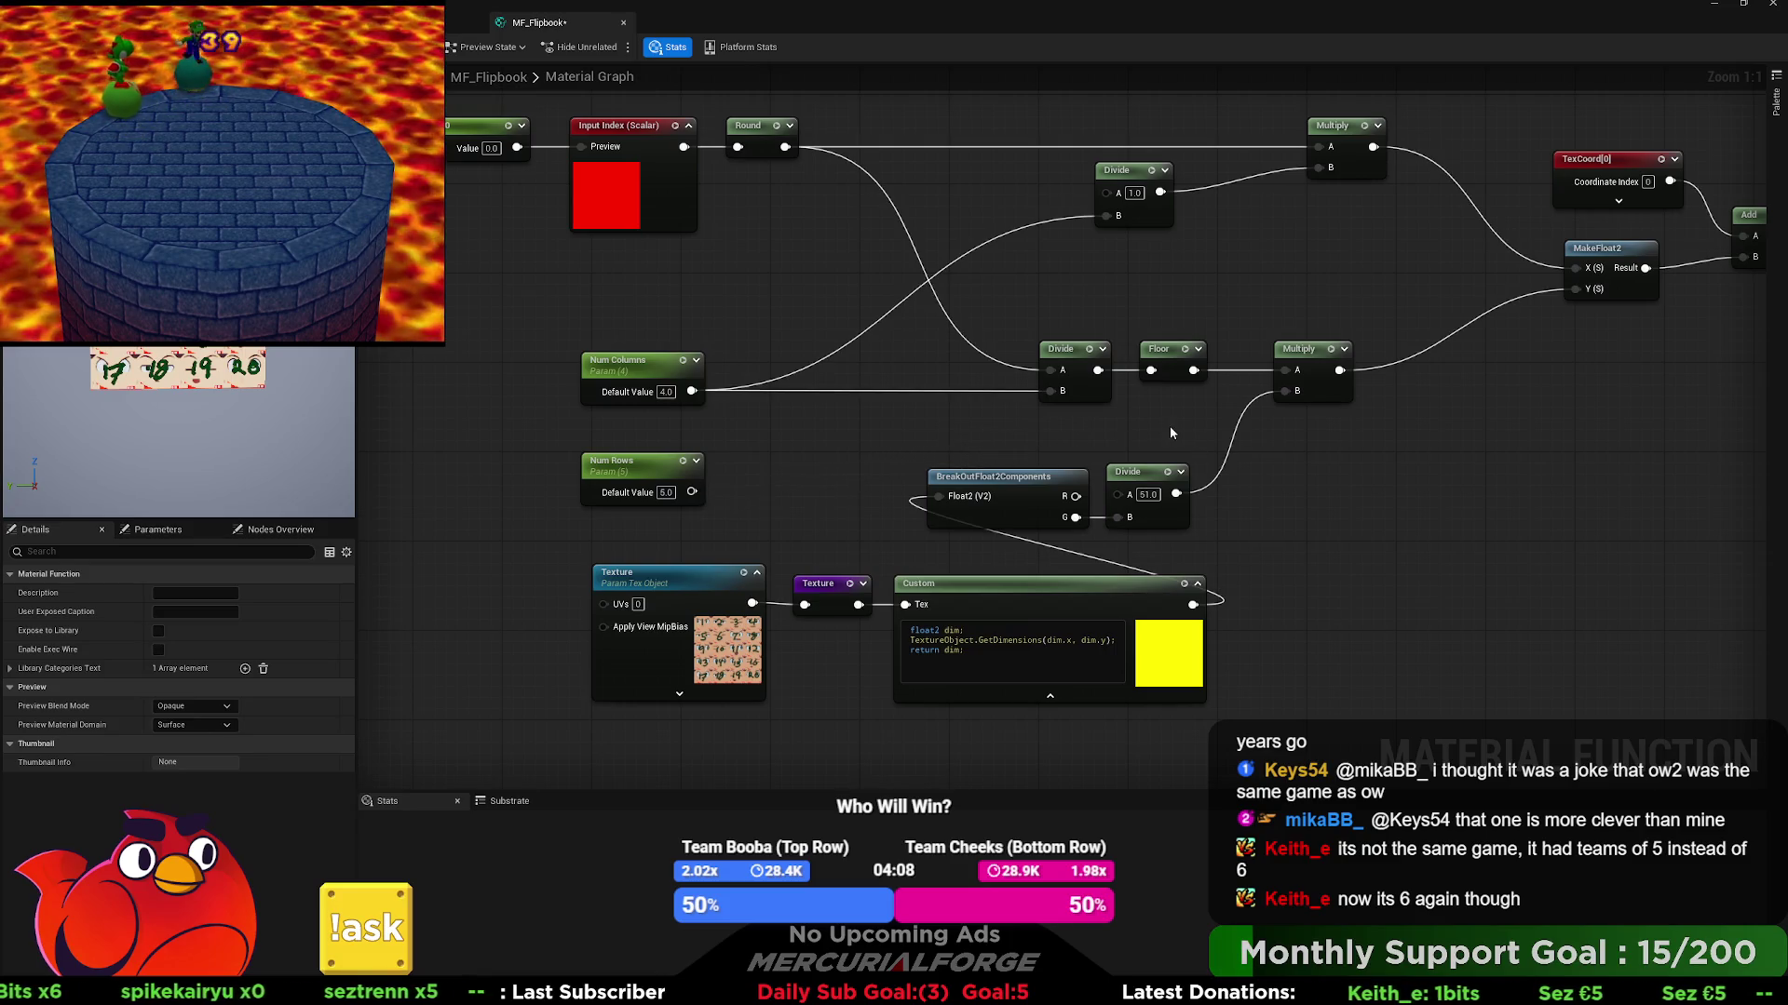
{"action": "left_click", "coordinate": [1294, 450]}
{"action": "mouse_move", "coordinate": [692, 493]}
{"action": "left_mouse_down"}
{"action": "mouse_move", "coordinate": [1308, 497]}
{"action": "mouse_move", "coordinate": [1374, 452]}
{"action": "mouse_move", "coordinate": [1286, 391]}
{"action": "left_mouse_up"}
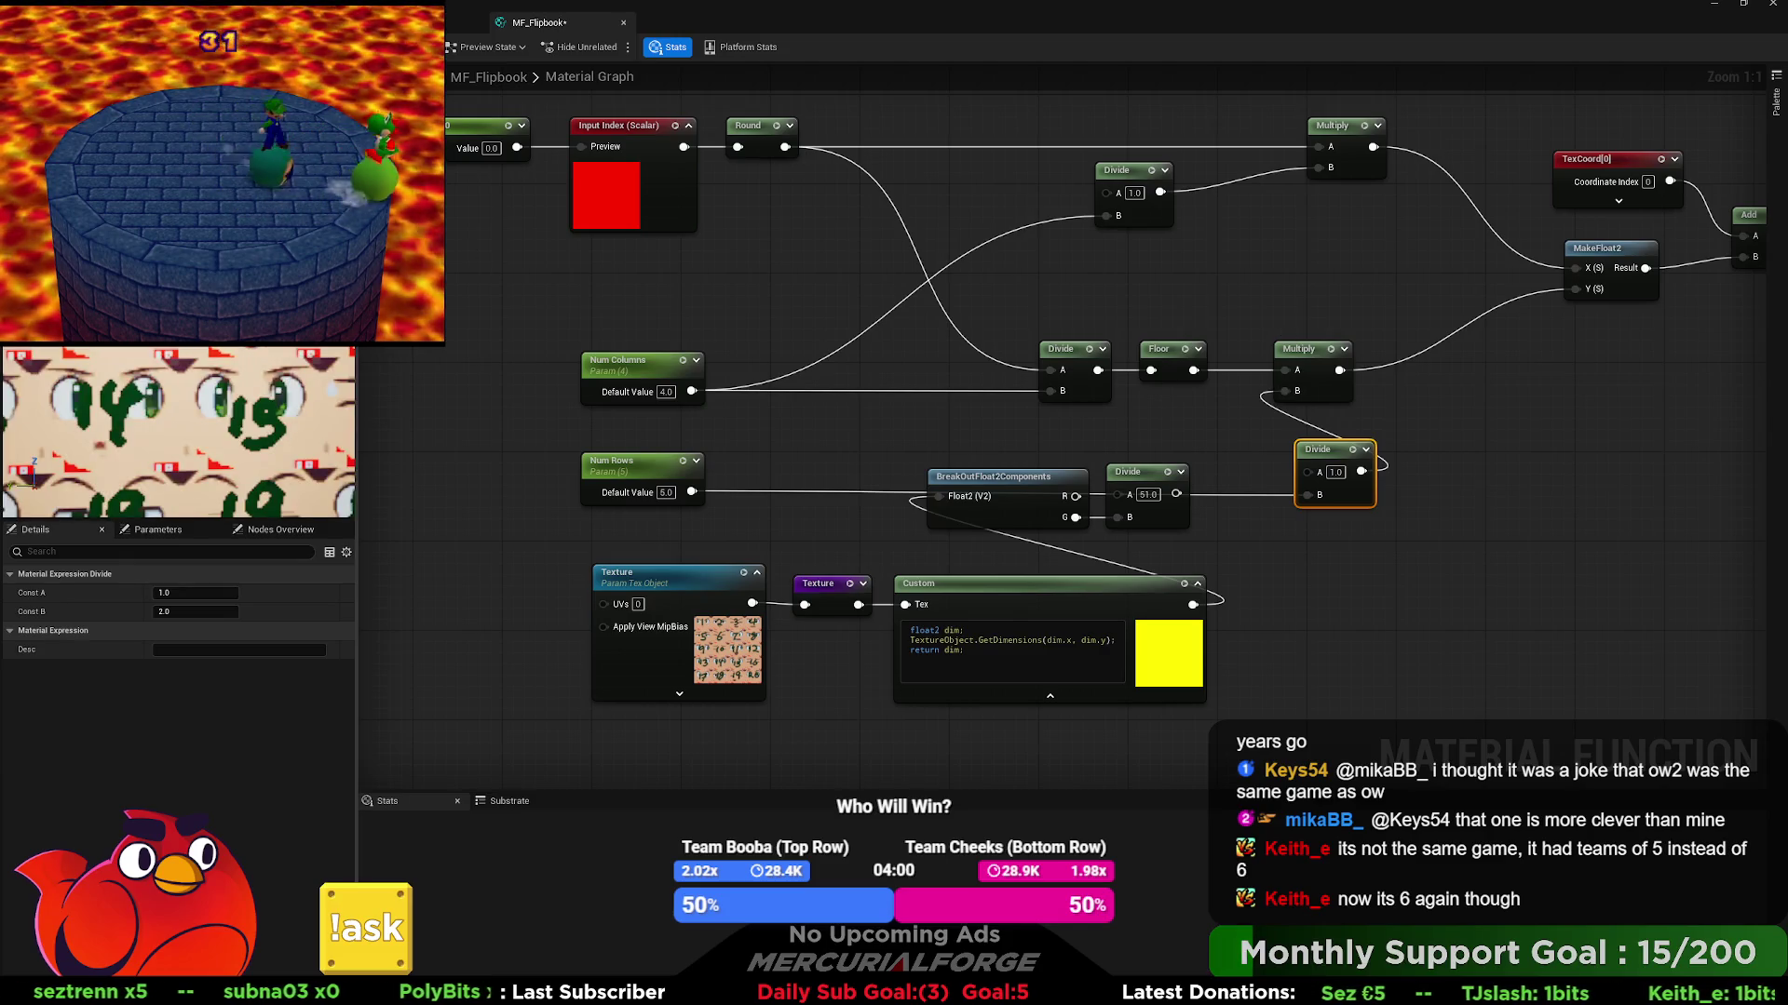
- Set the test index back to 19 and wire Divide (51.0) into Multiply's B input
{"action": "scroll", "coordinate": [179, 430], "scroll_direction": "down", "scroll_amount": 5}
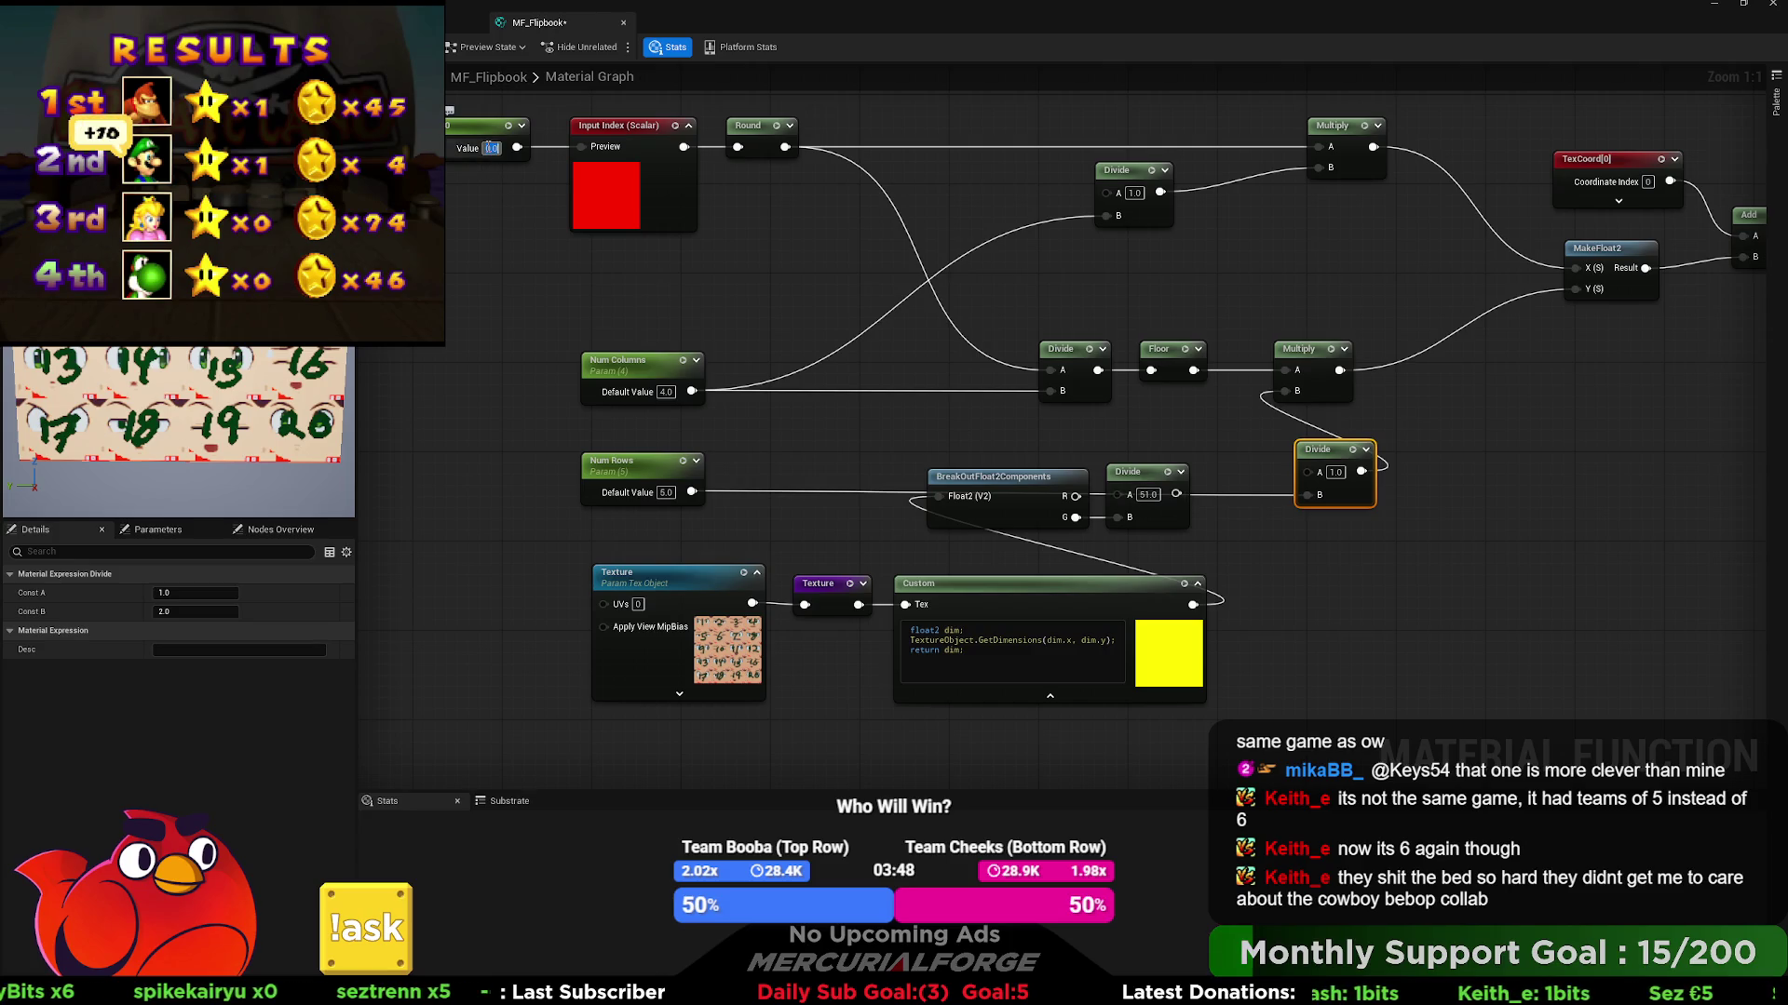
{"action": "type", "text": "19"}
{"action": "key", "text": "Return"}
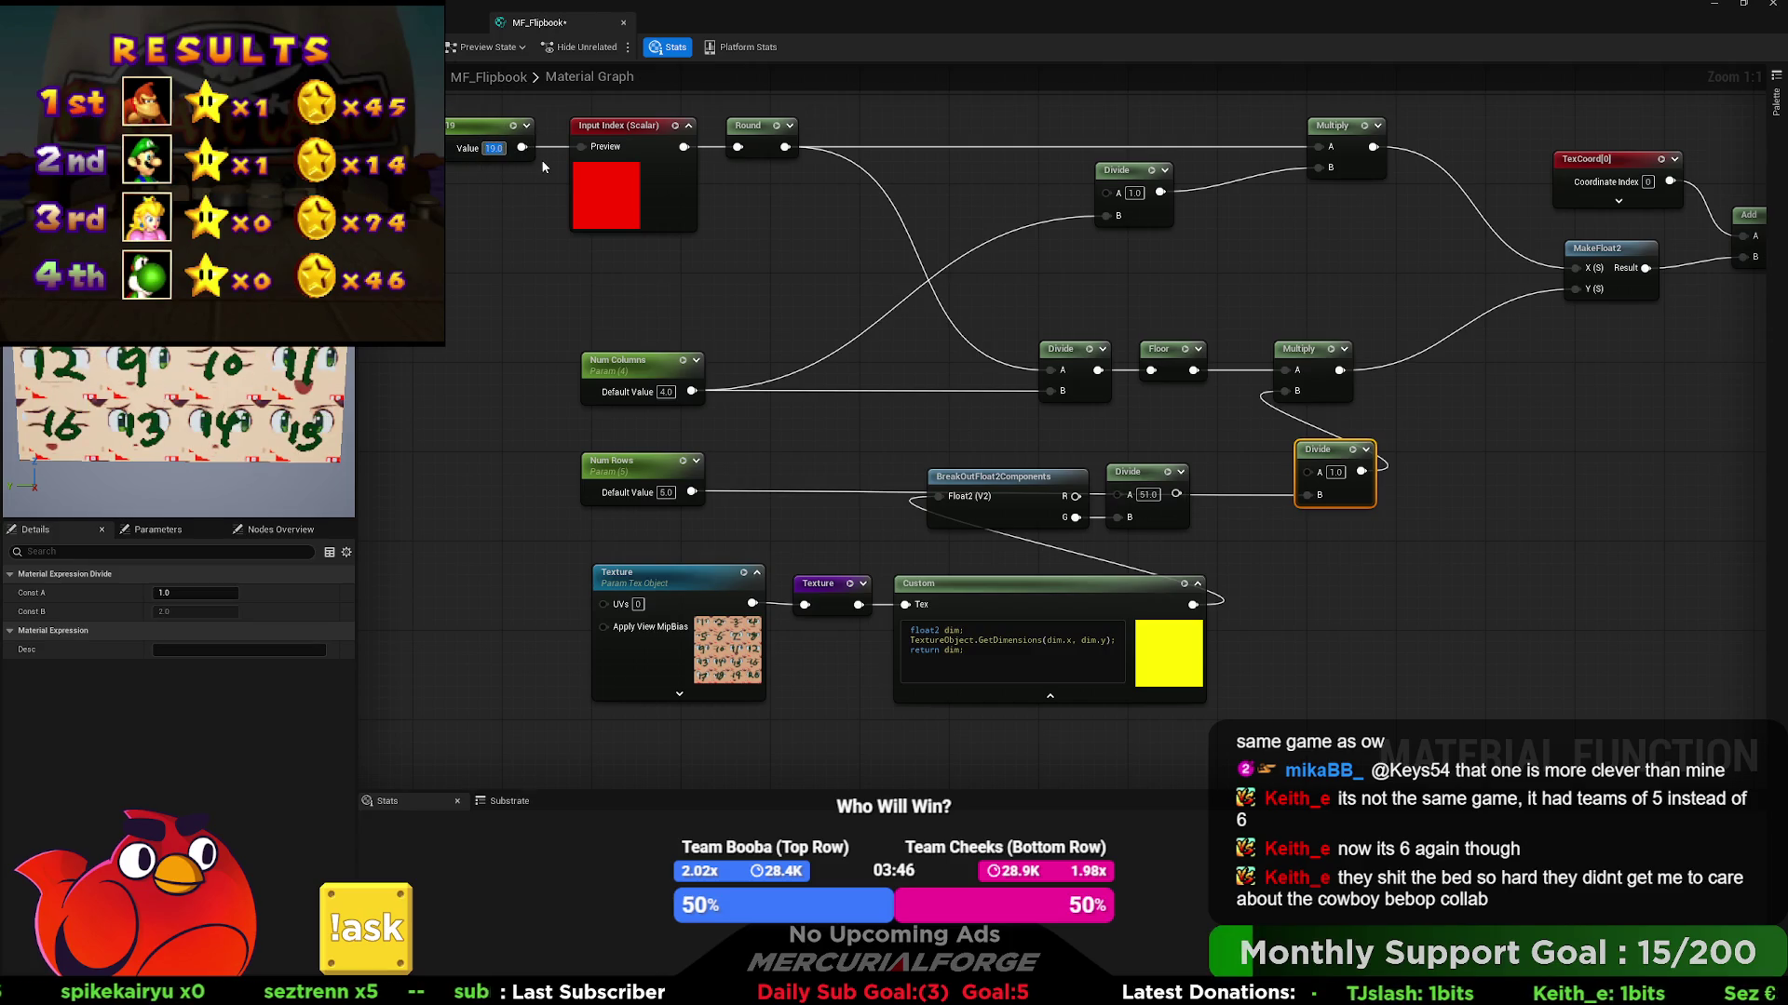
{"action": "left_click_drag", "start_coordinate": [1175, 494], "coordinate": [1287, 390]}
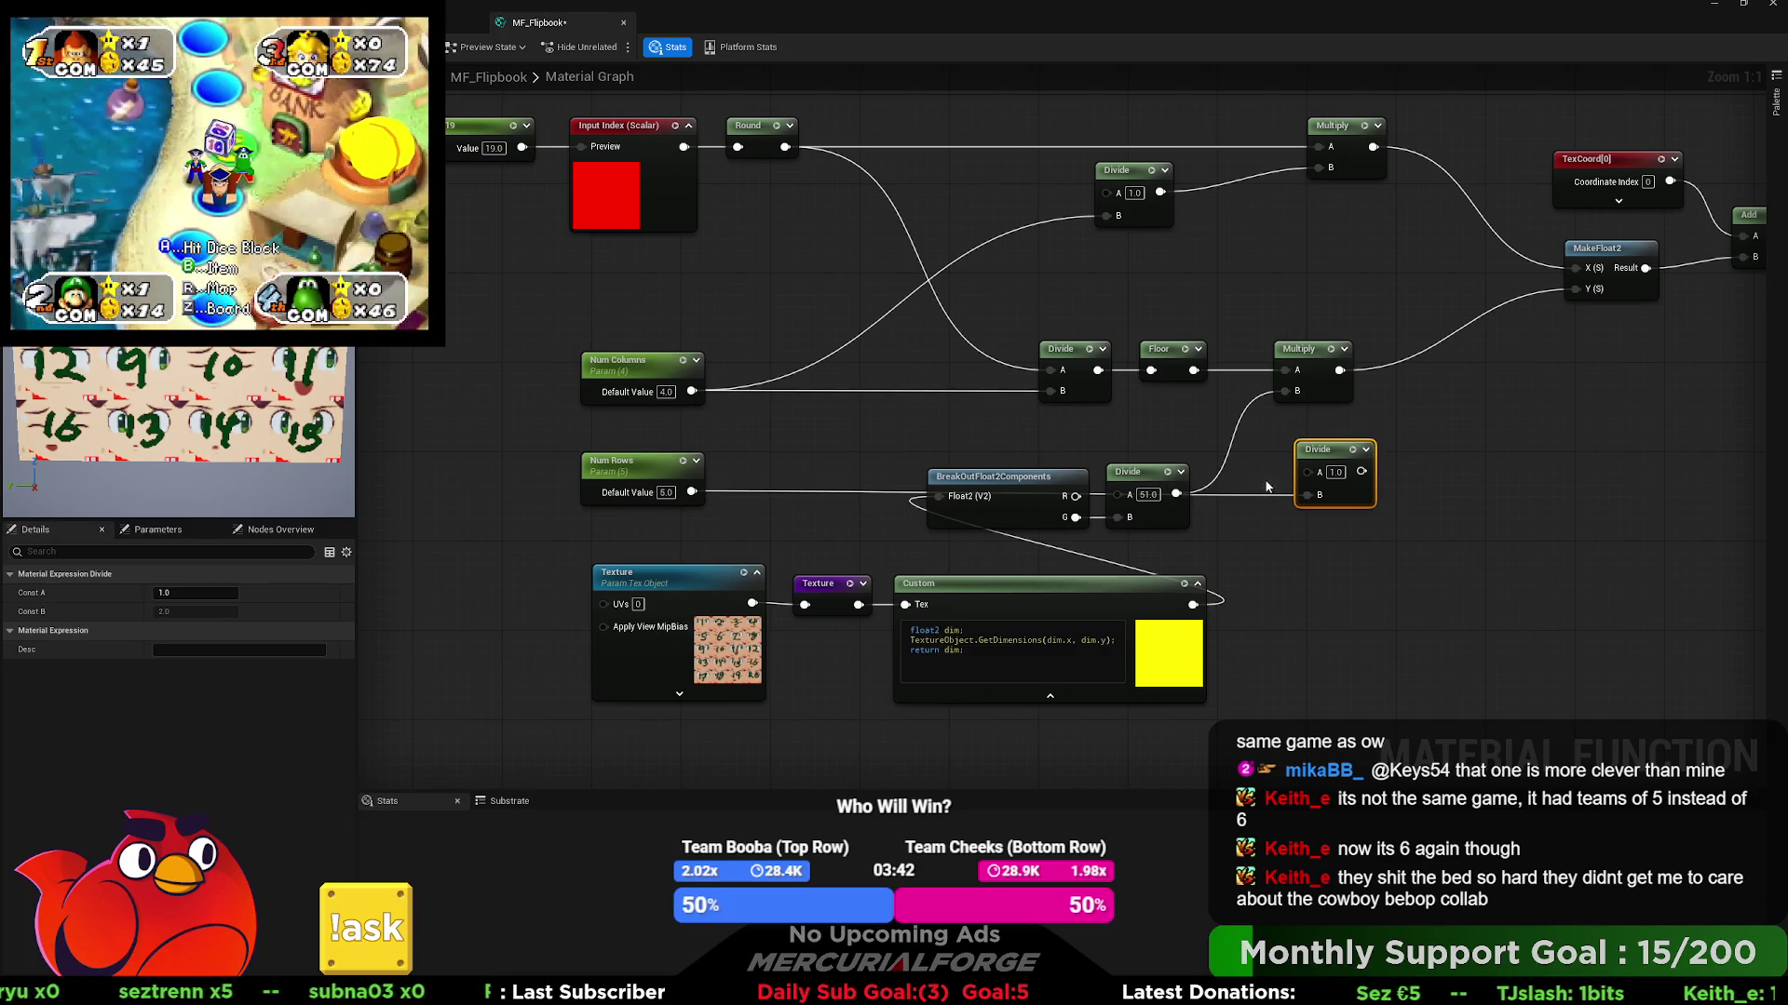
{"action": "left_click_drag", "start_coordinate": [1359, 472], "coordinate": [1292, 394]}
{"action": "left_click_drag", "start_coordinate": [1178, 494], "coordinate": [1292, 391]}
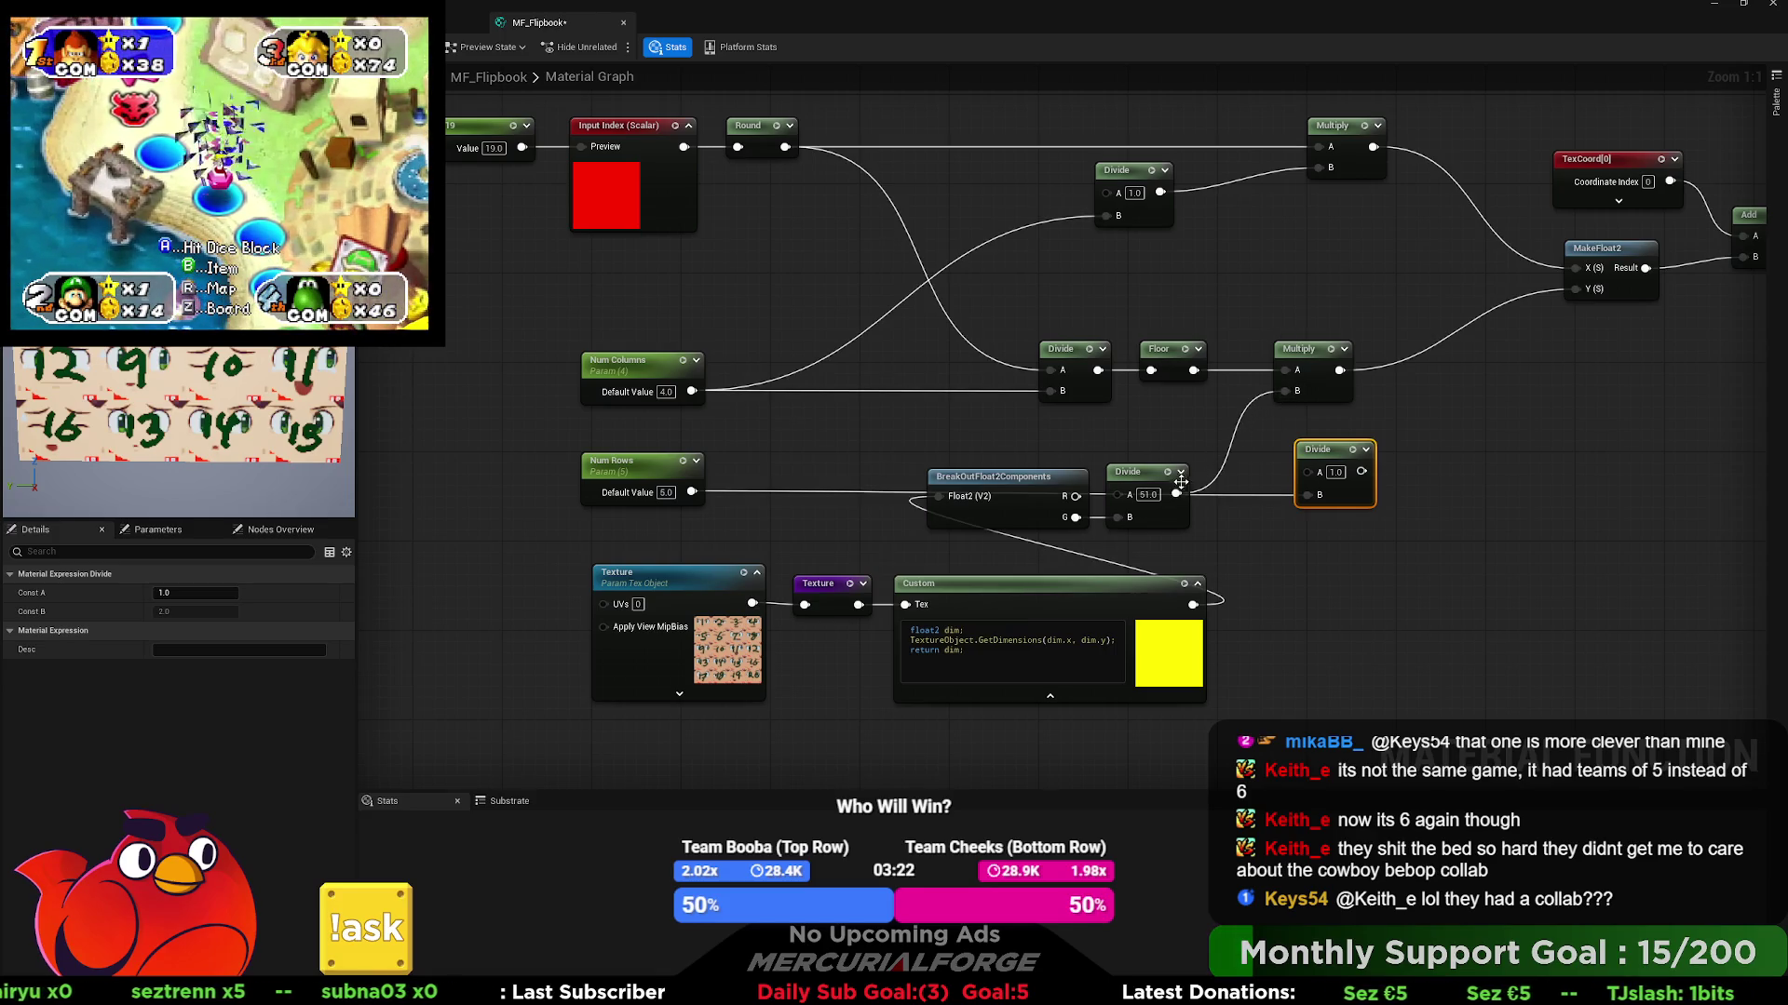
- Nudge the Divide (51.0) node right and check the new Divide node with A 1.0
{"action": "left_click_drag", "start_coordinate": [1121, 475], "coordinate": [1130, 472]}
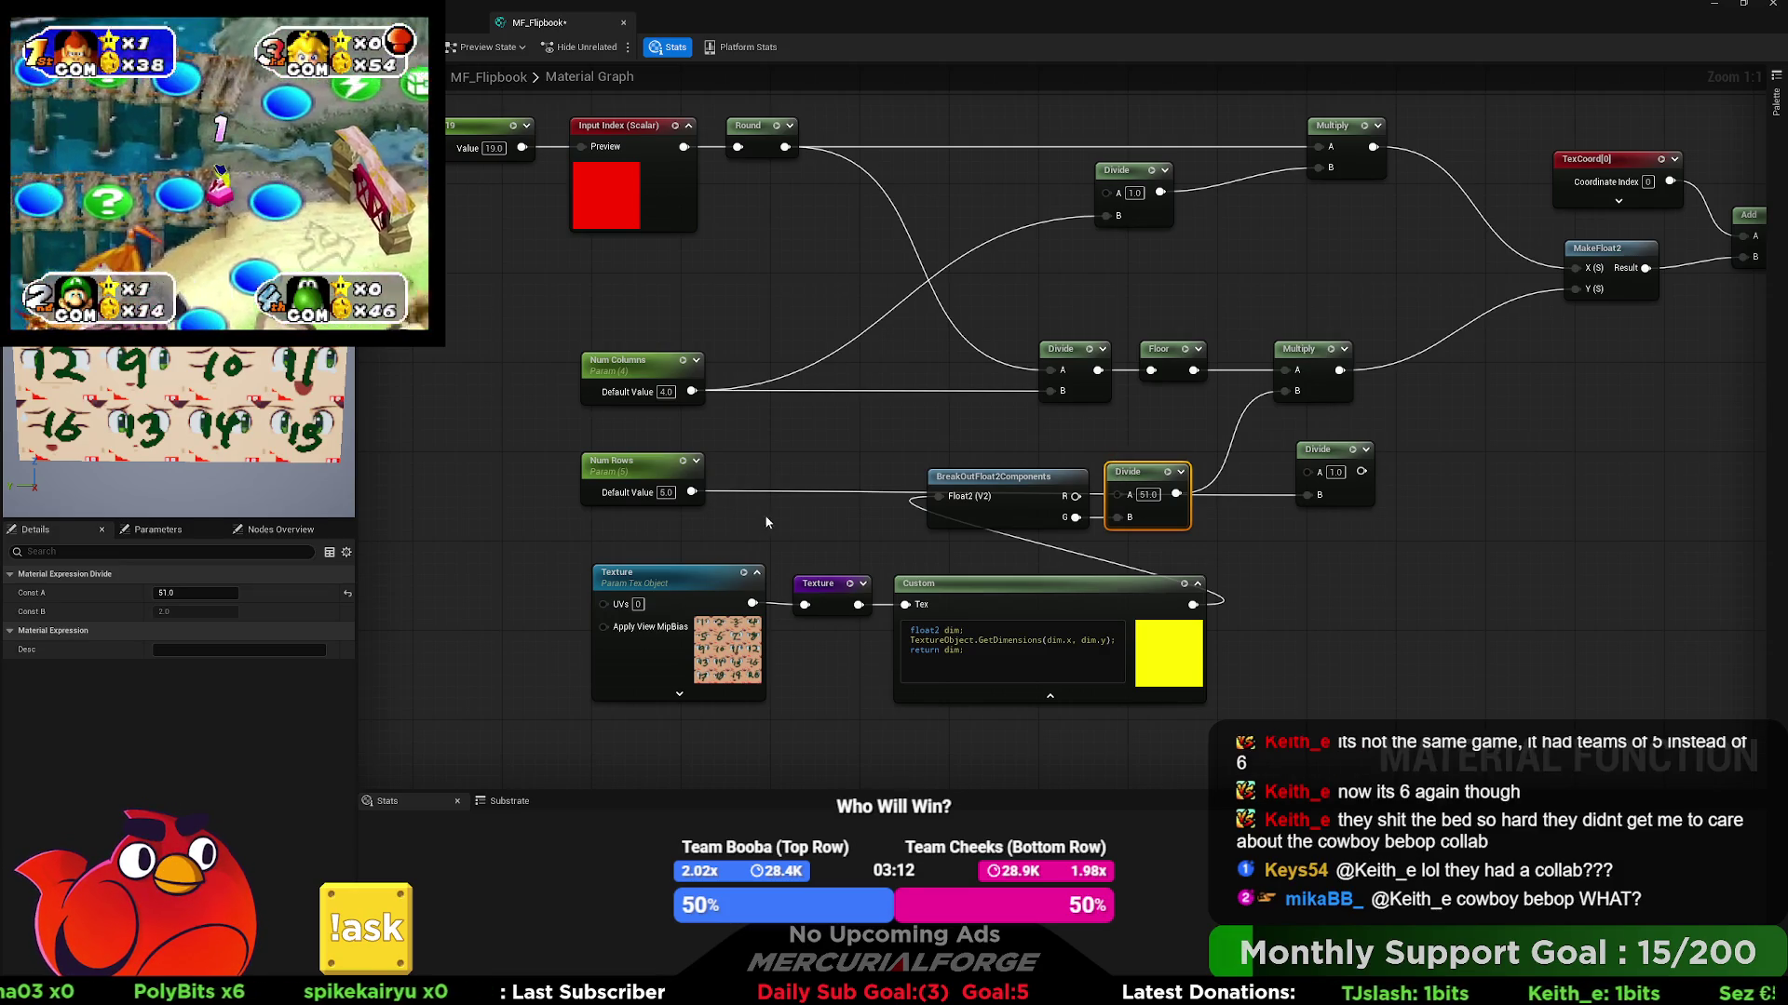
{"action": "left_click", "coordinate": [1334, 501]}
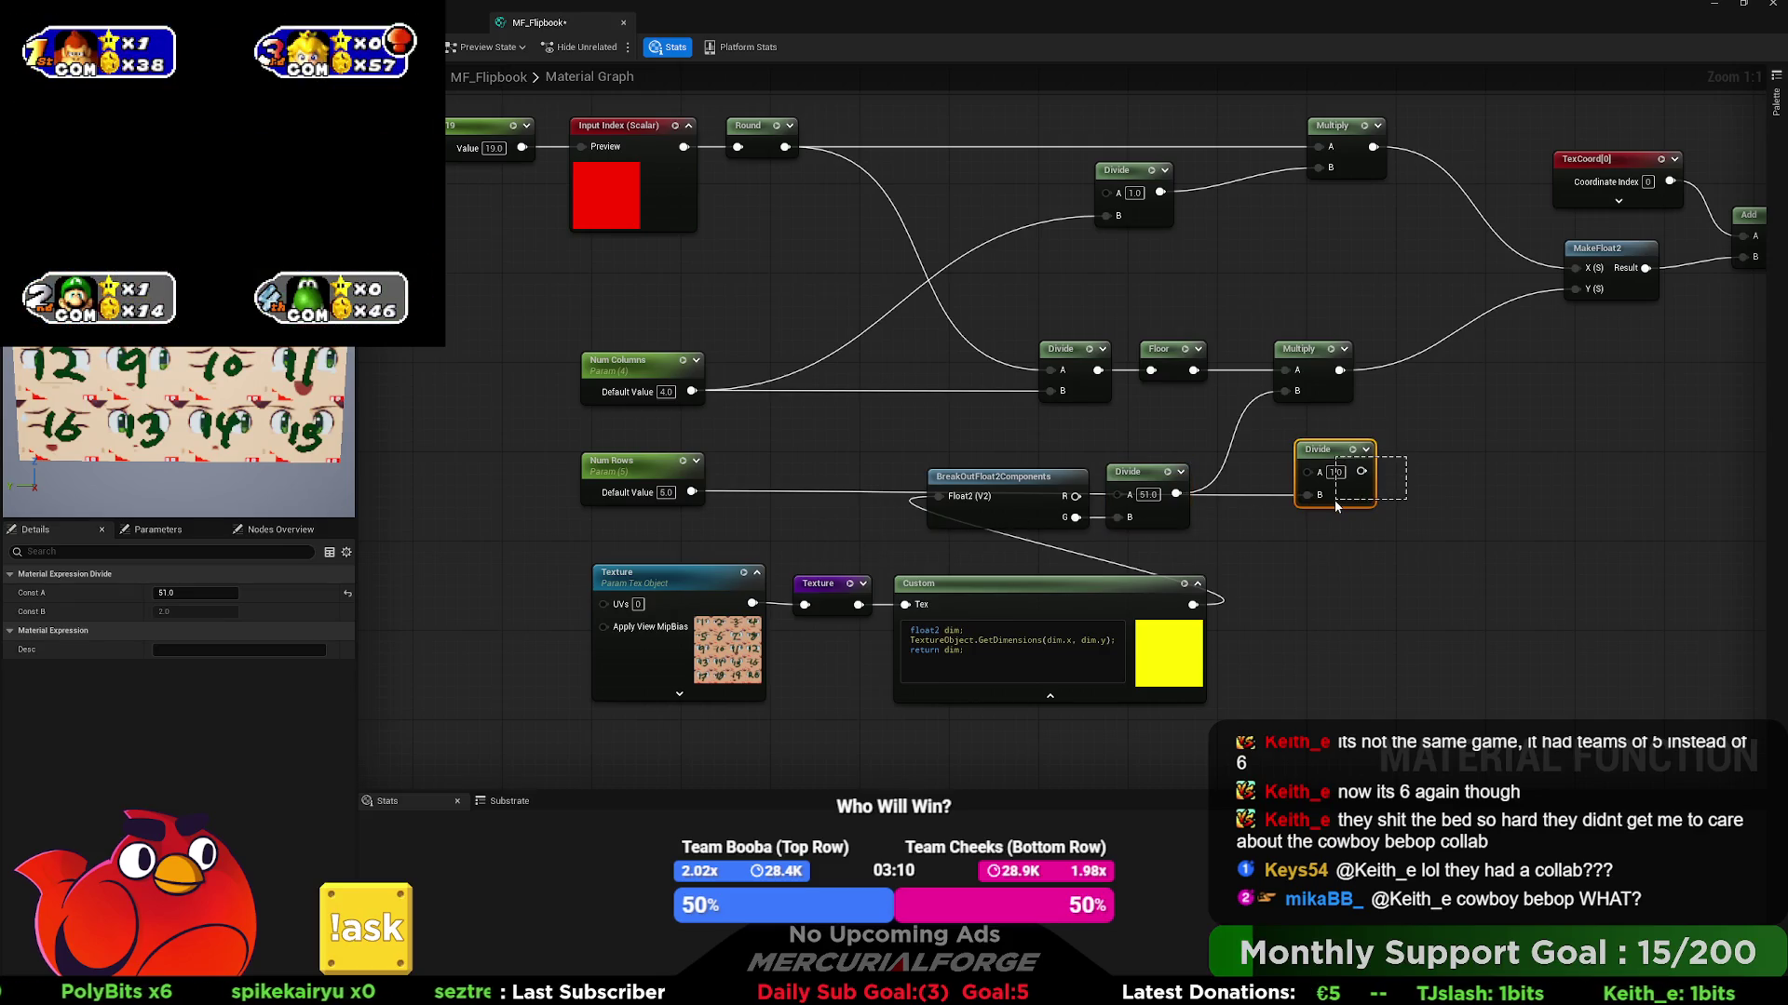
{"action": "left_click", "coordinate": [1420, 475]}
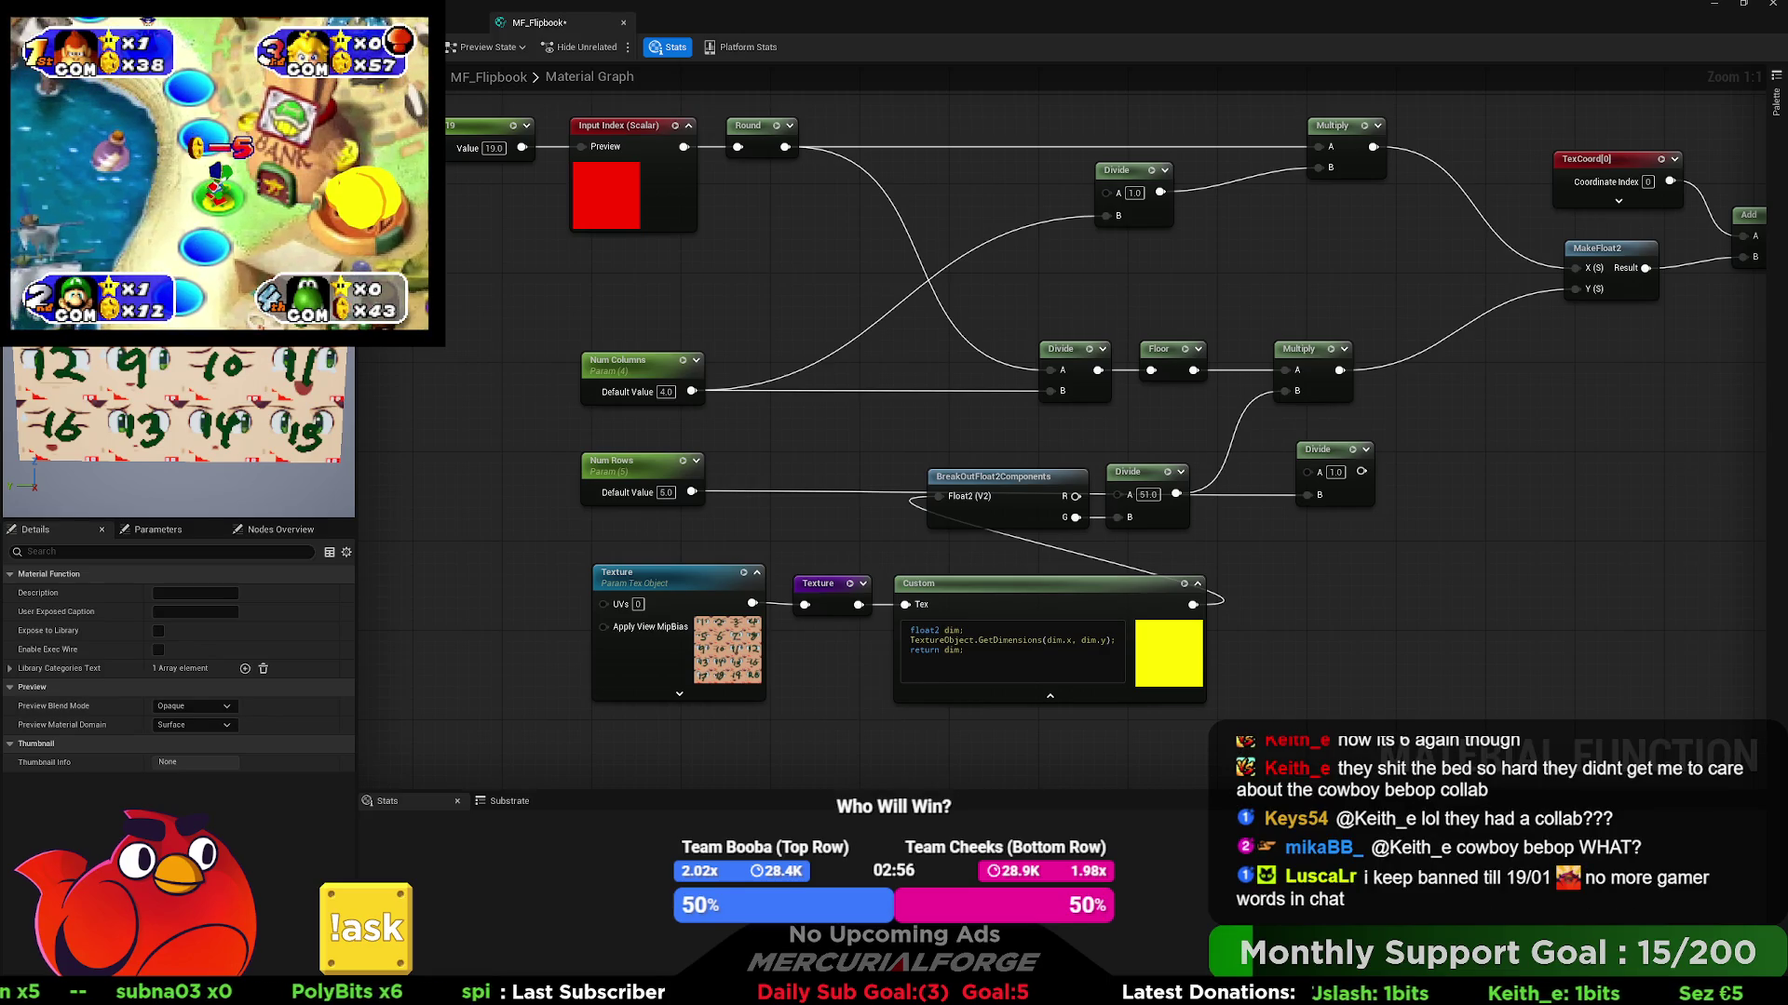
- Move the Texture parameter node left and duplicate the Input Index function input
{"action": "mouse_move", "coordinate": [906, 319]}
{"action": "left_mouse_down"}
{"action": "mouse_move", "coordinate": [790, 331]}
{"action": "mouse_move", "coordinate": [782, 215]}
{"action": "left_mouse_up"}
{"action": "scroll", "coordinate": [790, 332], "scroll_direction": "down", "scroll_amount": 2}
{"action": "left_click_drag", "start_coordinate": [775, 502], "coordinate": [571, 494]}
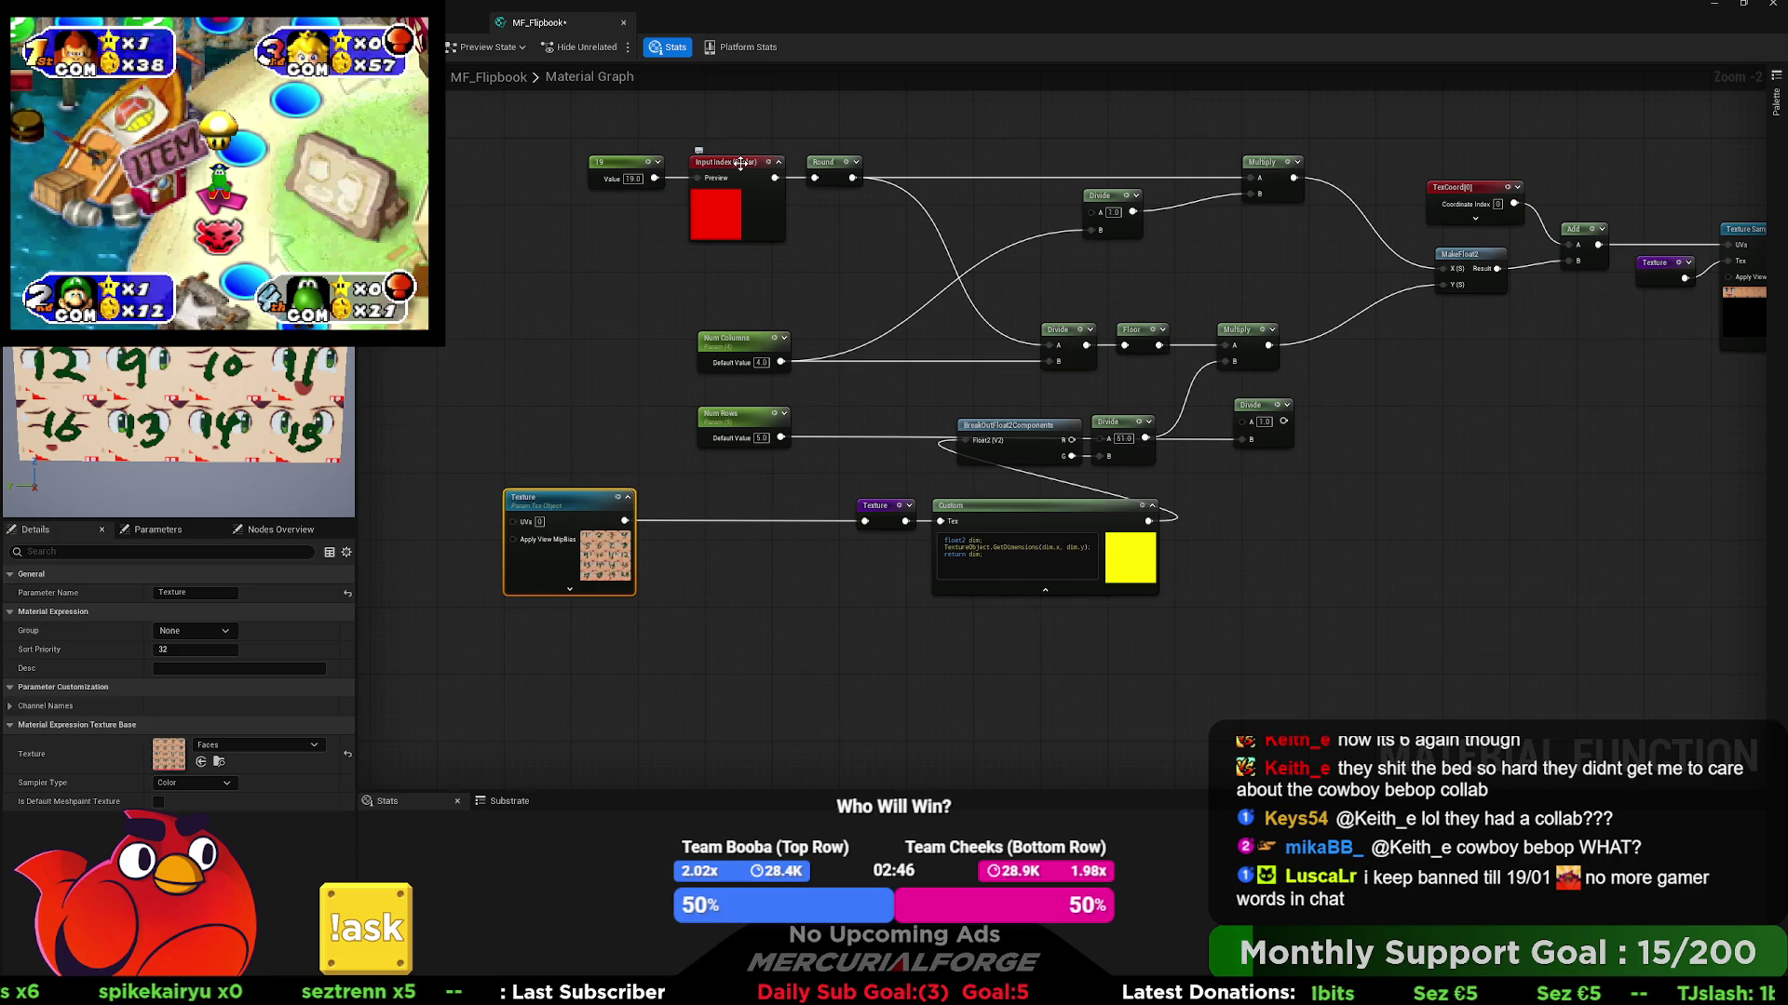
{"action": "left_click", "coordinate": [742, 167]}
{"action": "key", "text": "ctrl+c"}
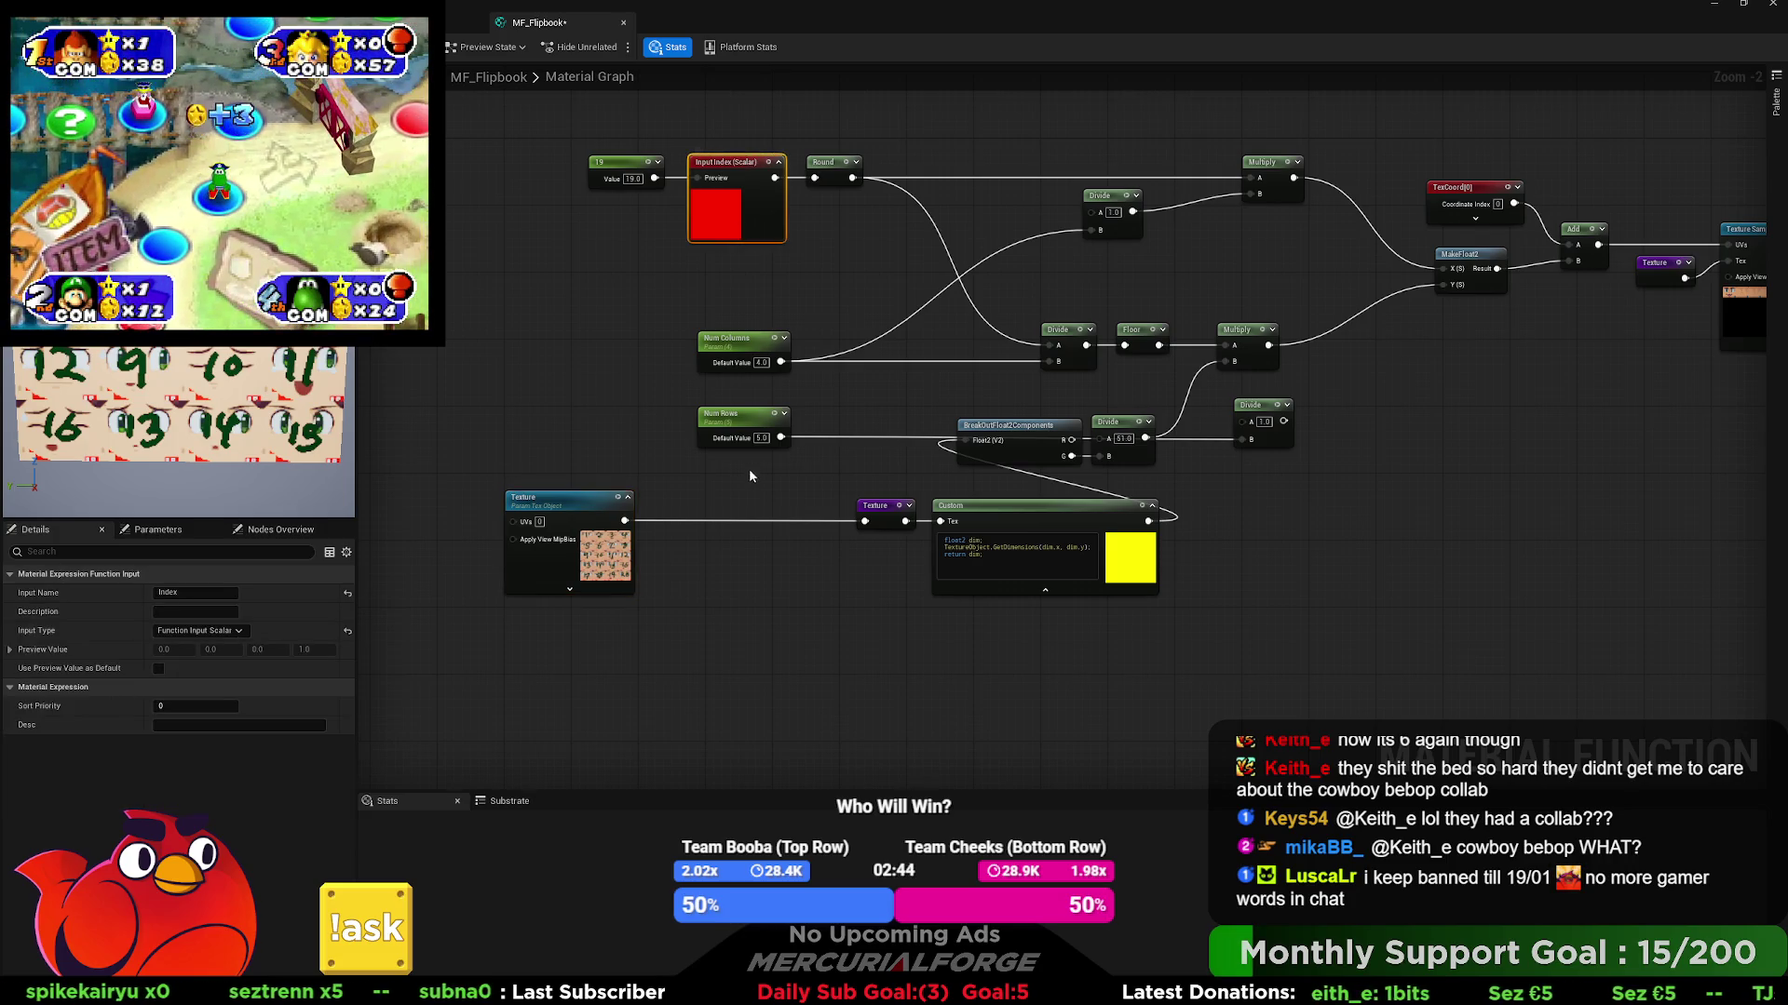
{"action": "key", "text": "ctrl+v"}
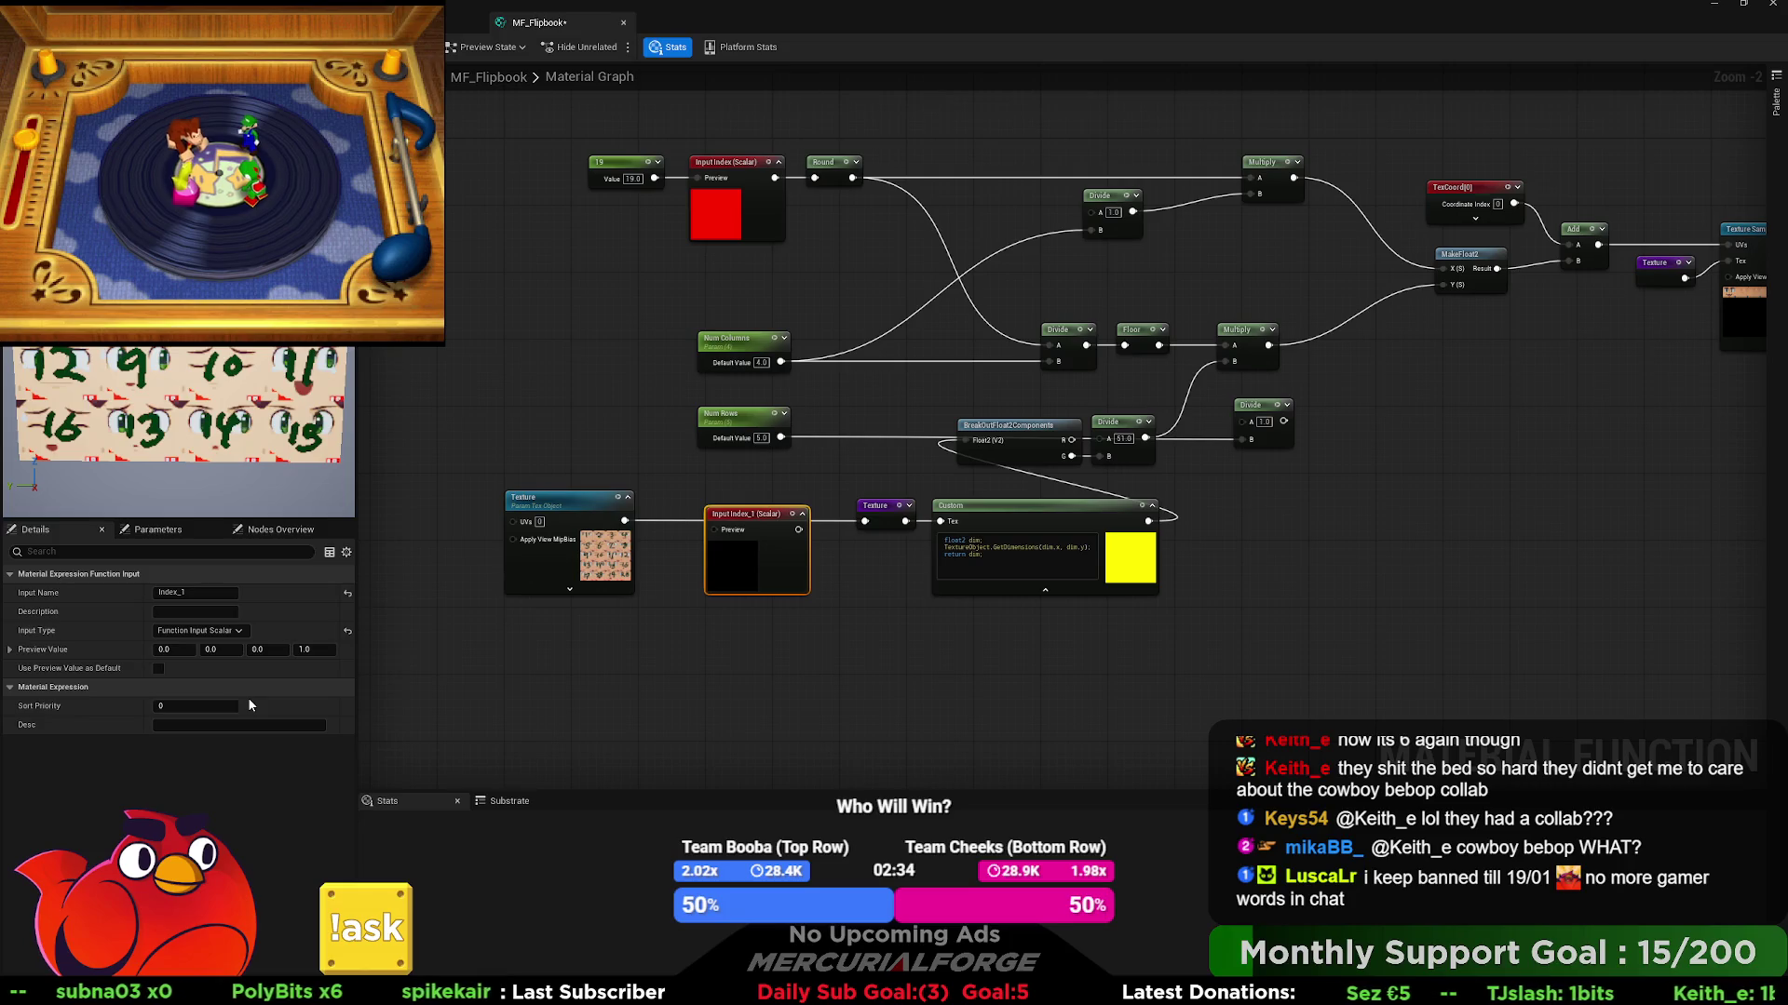
- Make the copy a Texture 2D function input named Texture, wired into the Texture node
{"action": "left_click", "coordinate": [200, 631]}
{"action": "left_click", "coordinate": [200, 710]}
{"action": "left_click", "coordinate": [196, 593]}
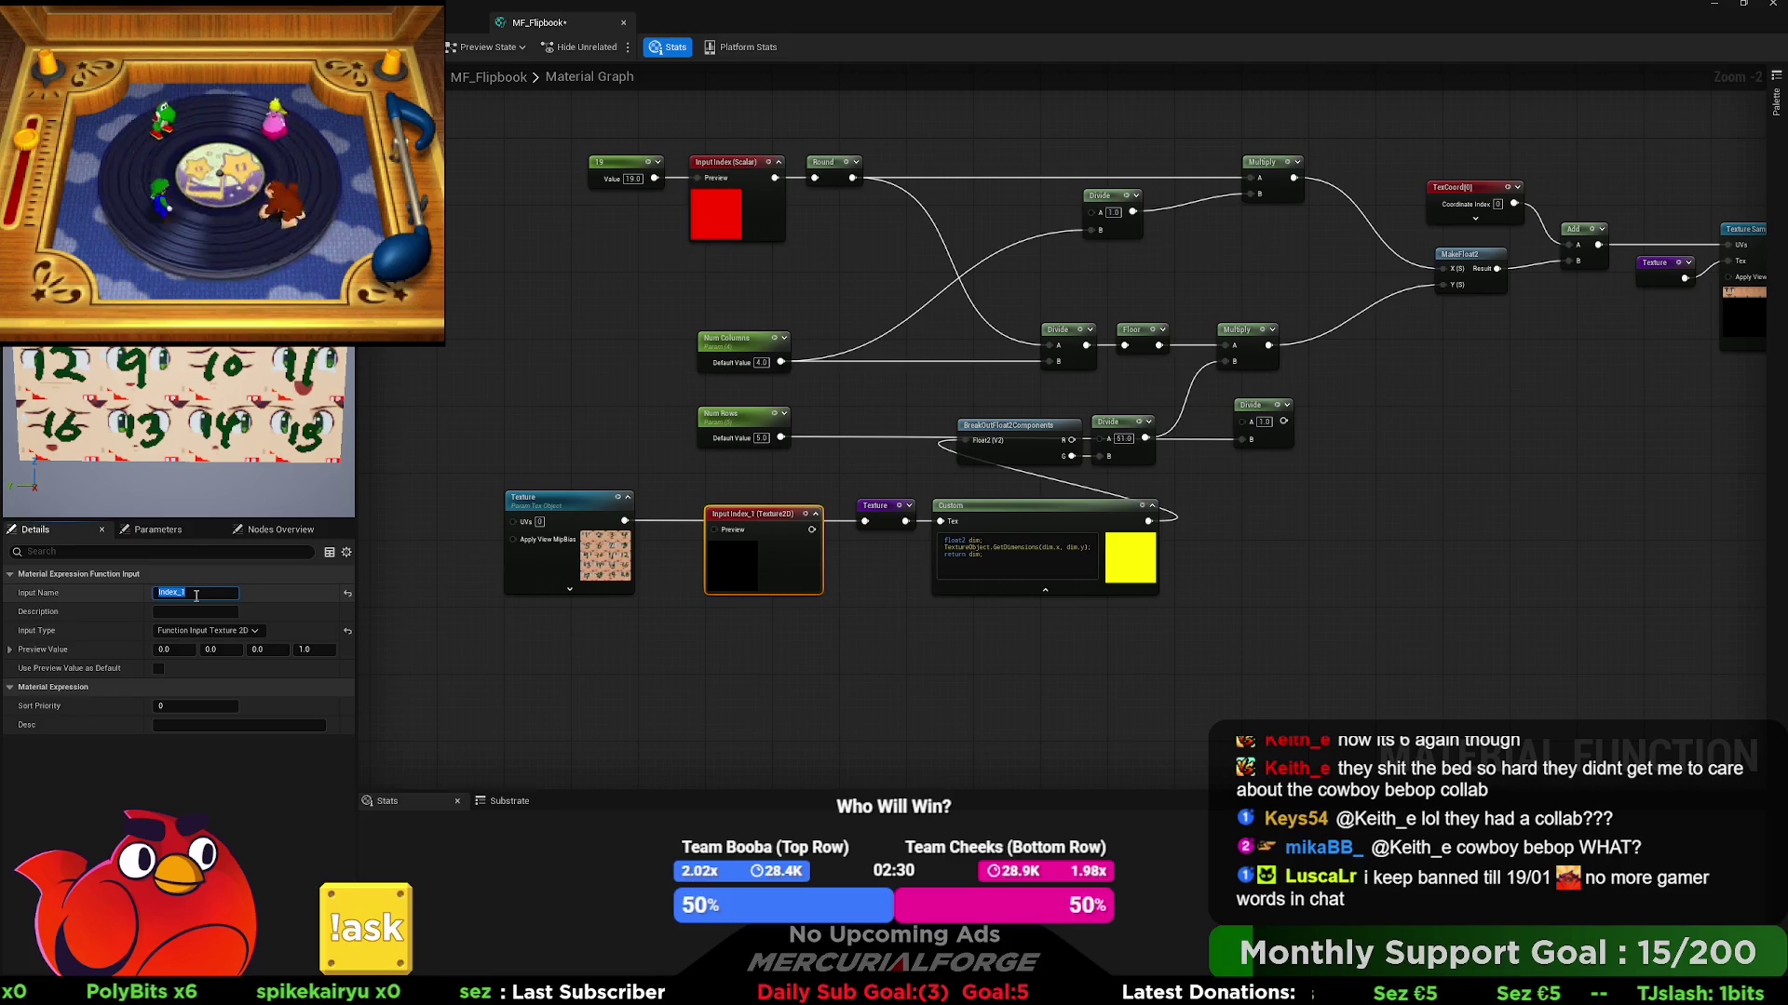
{"action": "type", "text": "Texure"}
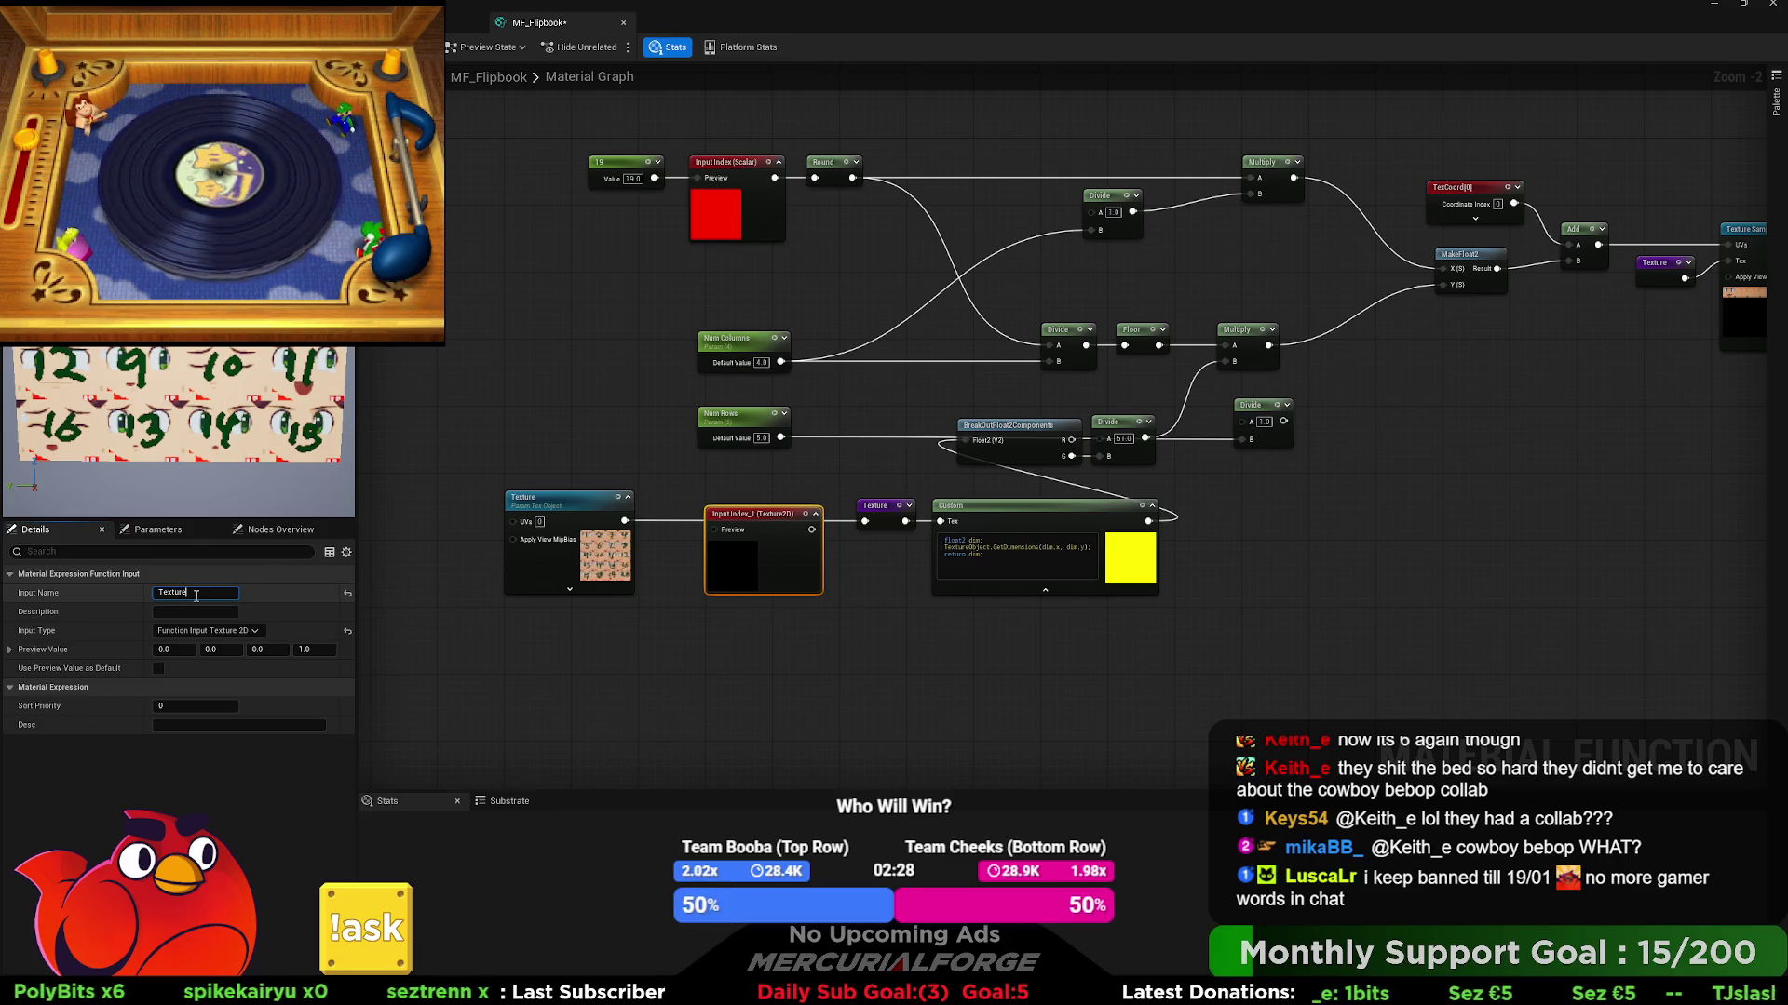
{"action": "left_click", "coordinate": [757, 553]}
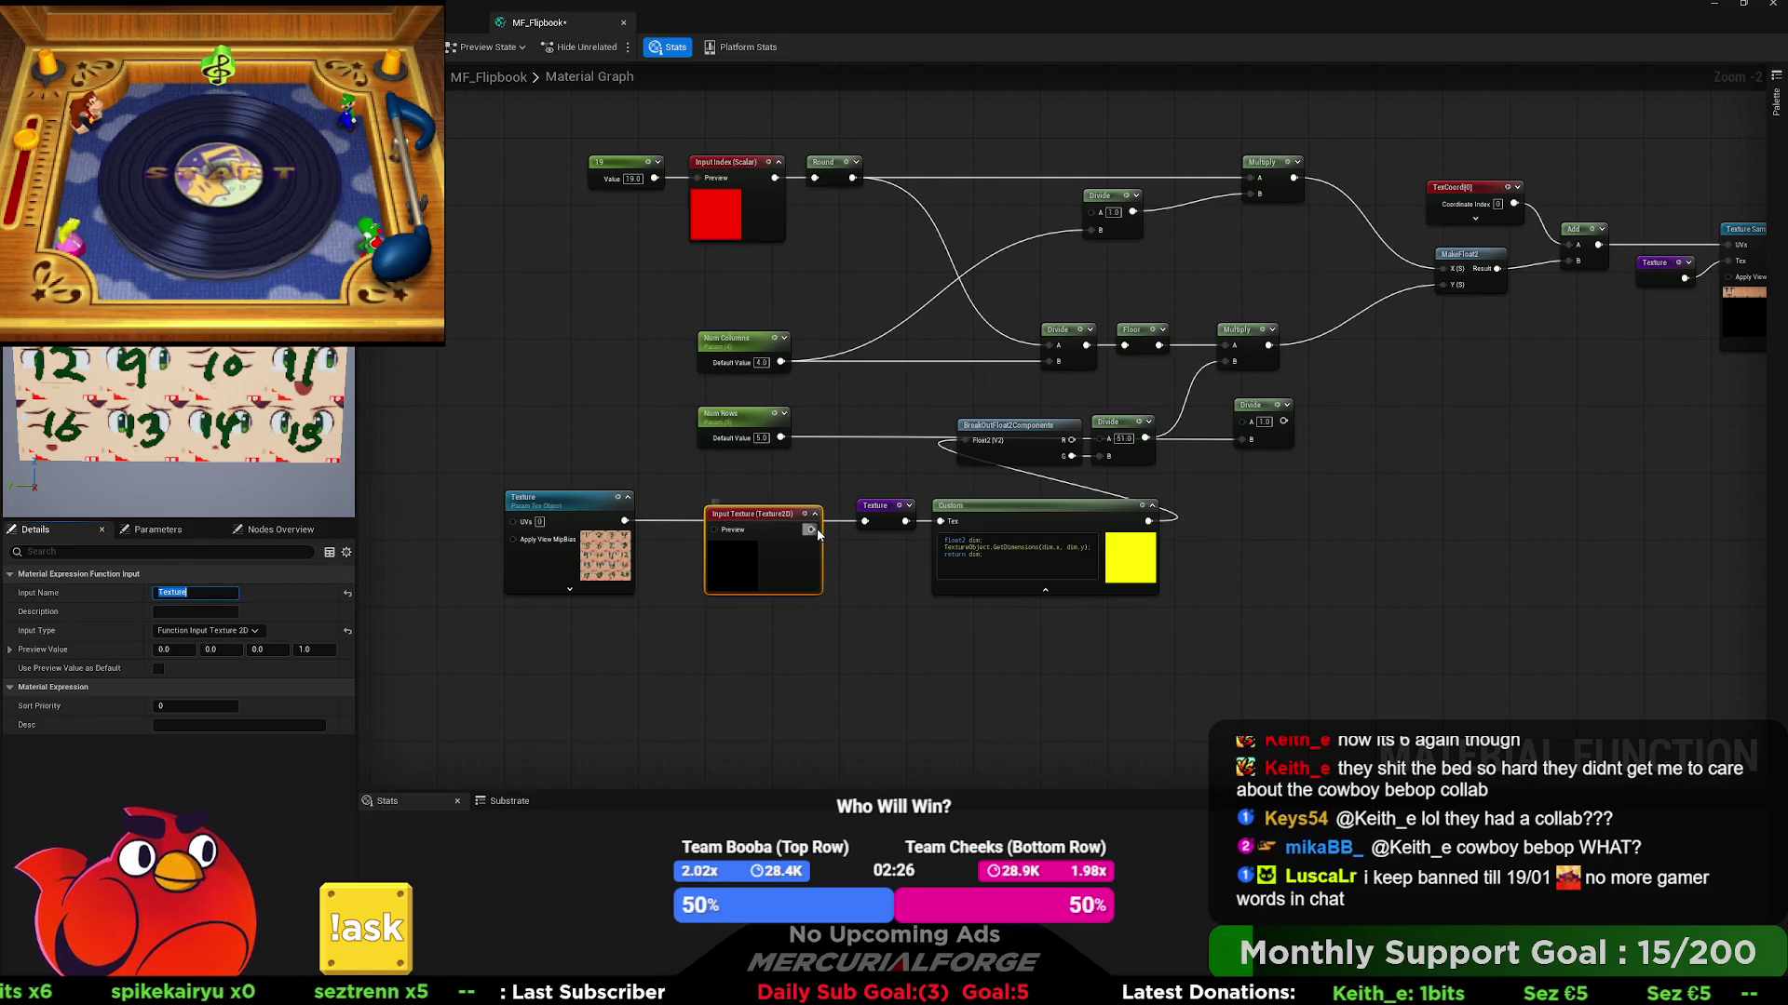
{"action": "left_click_drag", "start_coordinate": [865, 524], "coordinate": [793, 509]}
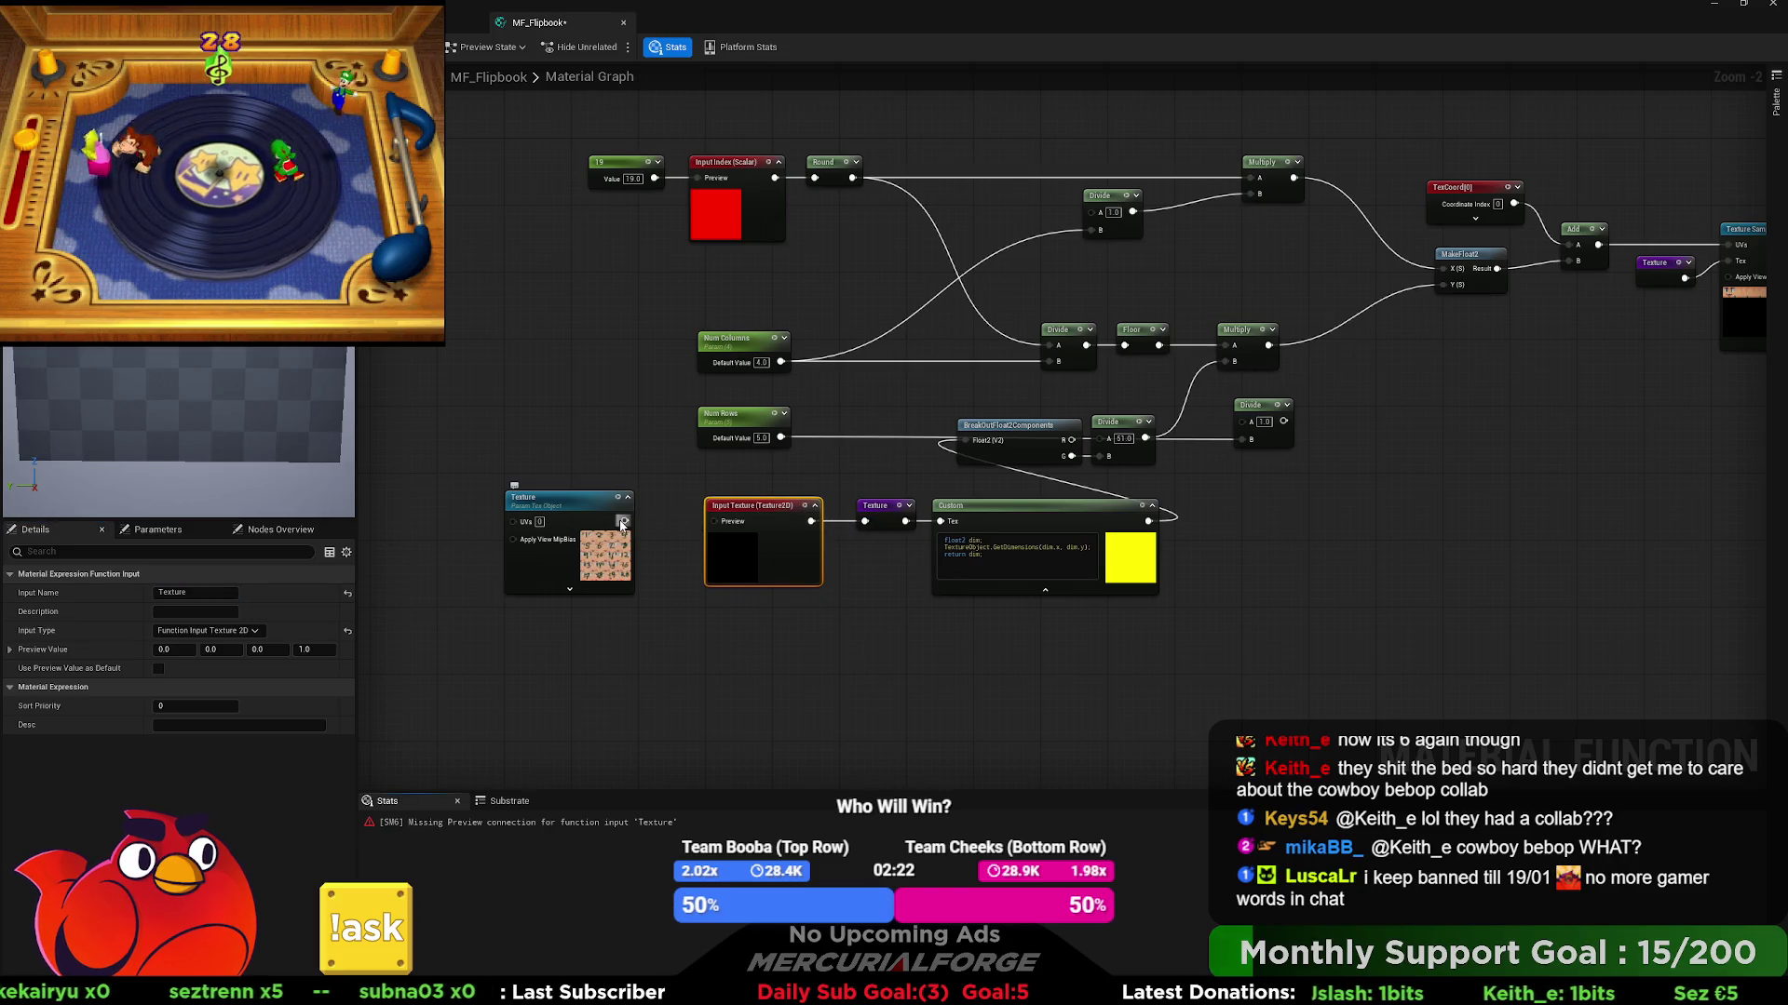
- Delete the old Texture parameter, the Num Rows parameter and its Divide node
{"action": "left_click", "coordinate": [558, 498]}
{"action": "left_click_drag", "start_coordinate": [668, 495], "coordinate": [578, 578]}
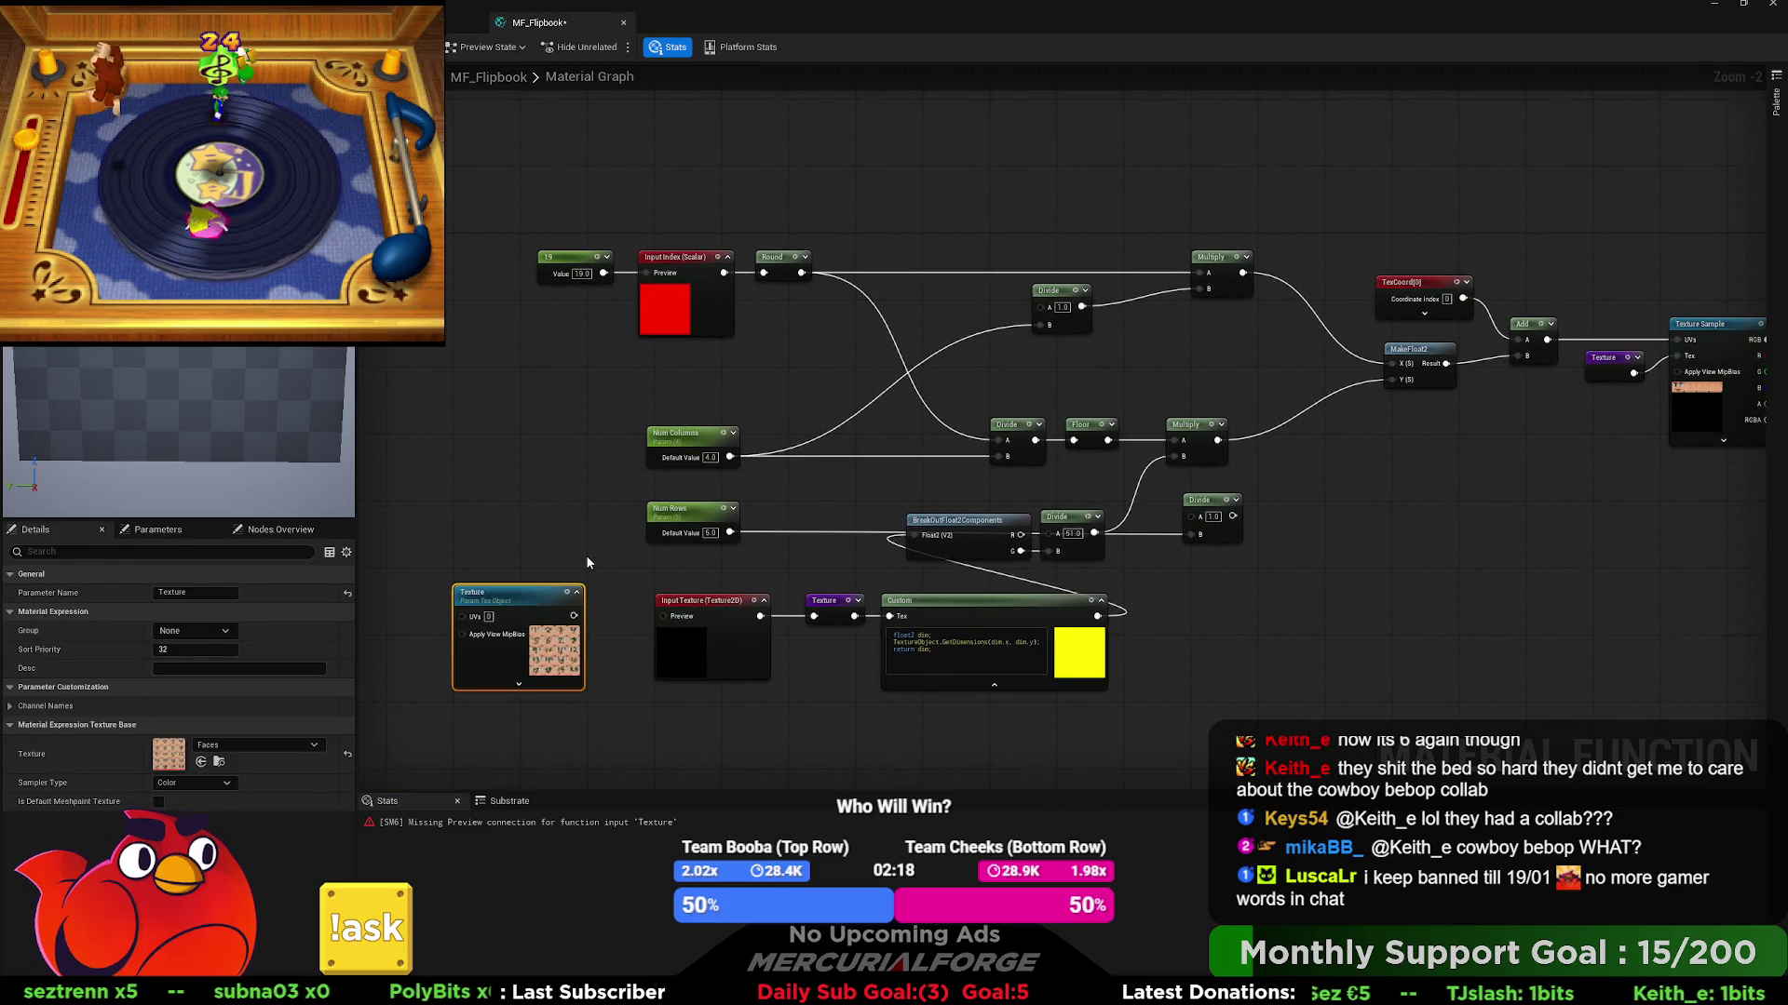
{"action": "key", "text": "Delete"}
{"action": "left_click", "coordinate": [1205, 503]}
{"action": "key", "text": "Delete"}
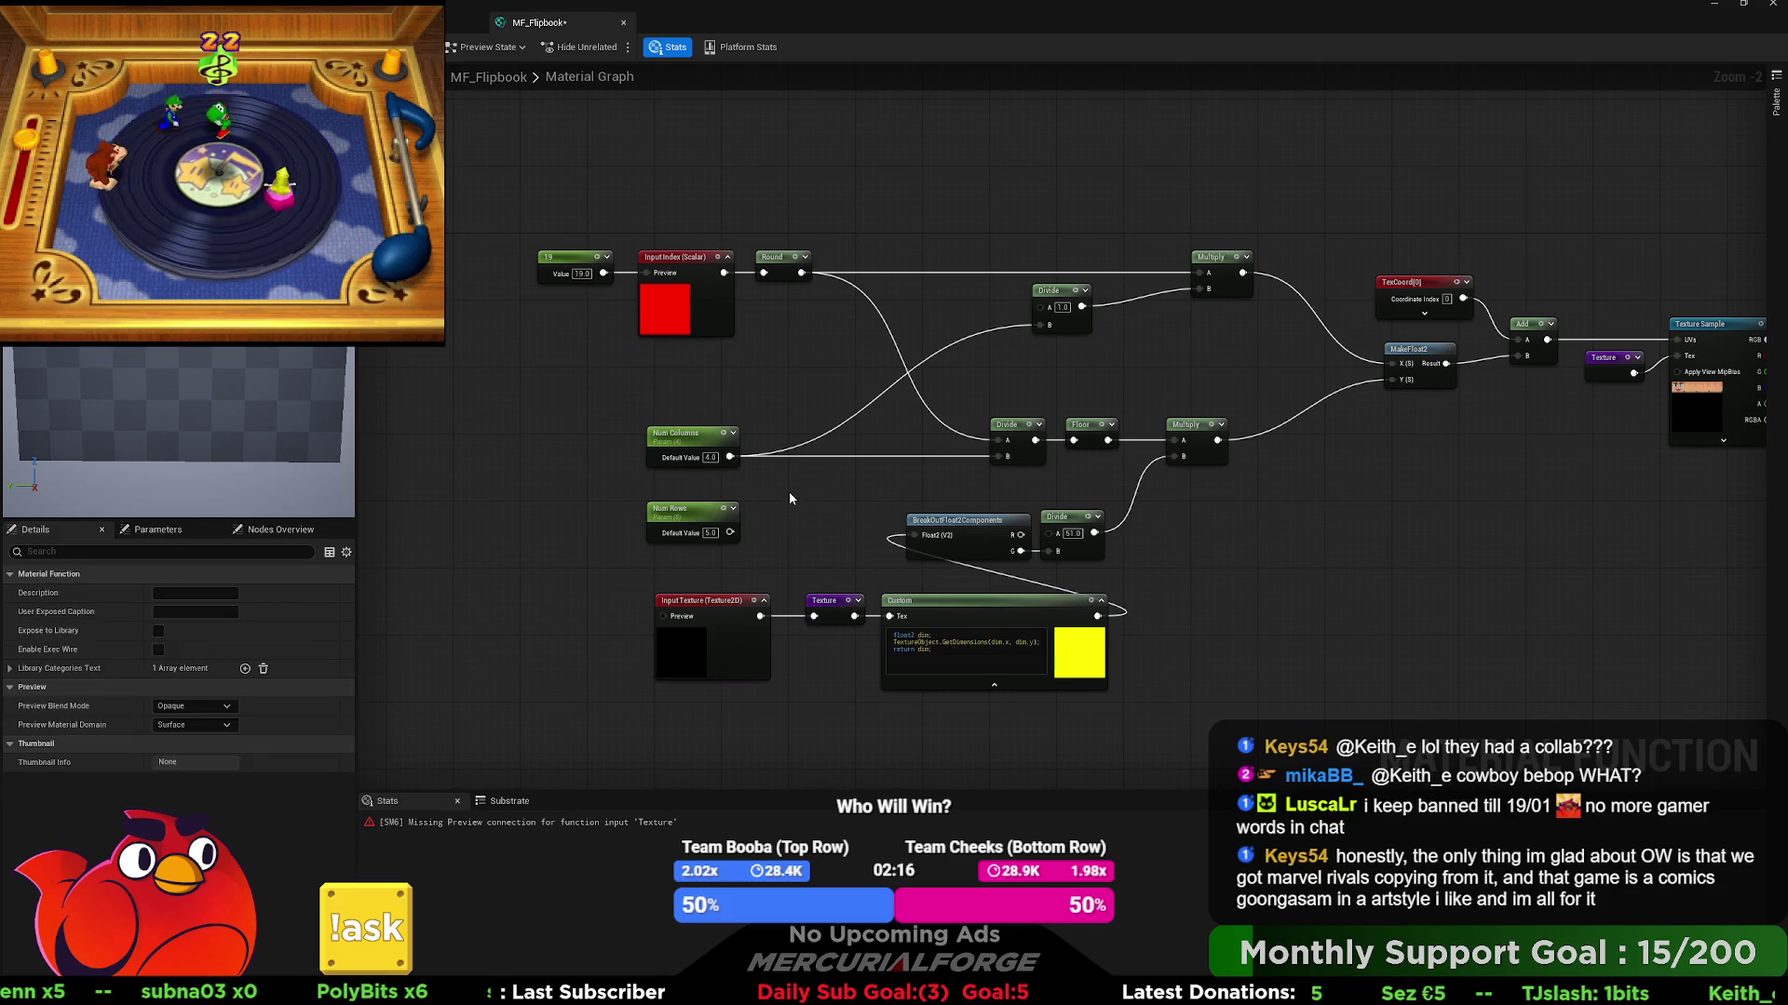
{"action": "left_click", "coordinate": [675, 509]}
{"action": "key", "text": "Delete"}
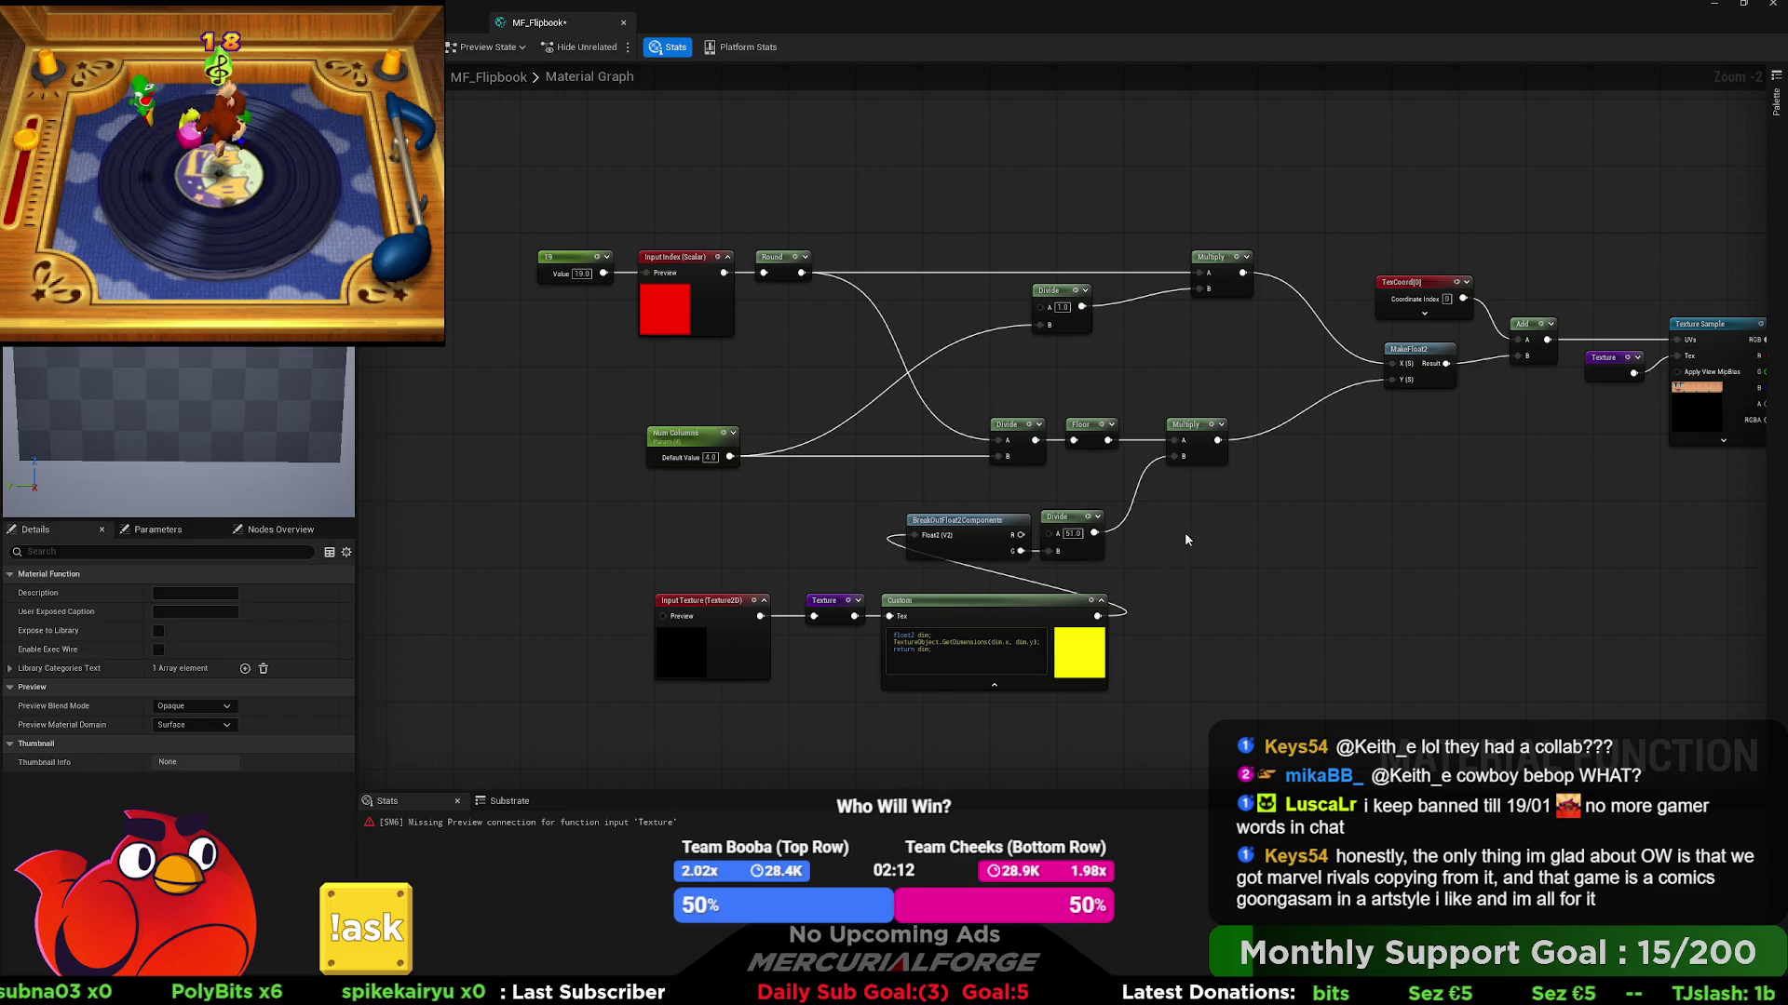
- Move the Input Texture, Texture, Custom and BreakOutFloat2Components nodes up-left and shift the Divide right
{"action": "left_click_drag", "start_coordinate": [1099, 623], "coordinate": [652, 689]}
{"action": "mouse_move", "coordinate": [1009, 609]}
{"action": "left_mouse_down"}
{"action": "mouse_move", "coordinate": [918, 596]}
{"action": "mouse_move", "coordinate": [795, 523]}
{"action": "mouse_move", "coordinate": [733, 546]}
{"action": "left_mouse_up"}
{"action": "left_click", "coordinate": [968, 522], "text": "ctrl"}
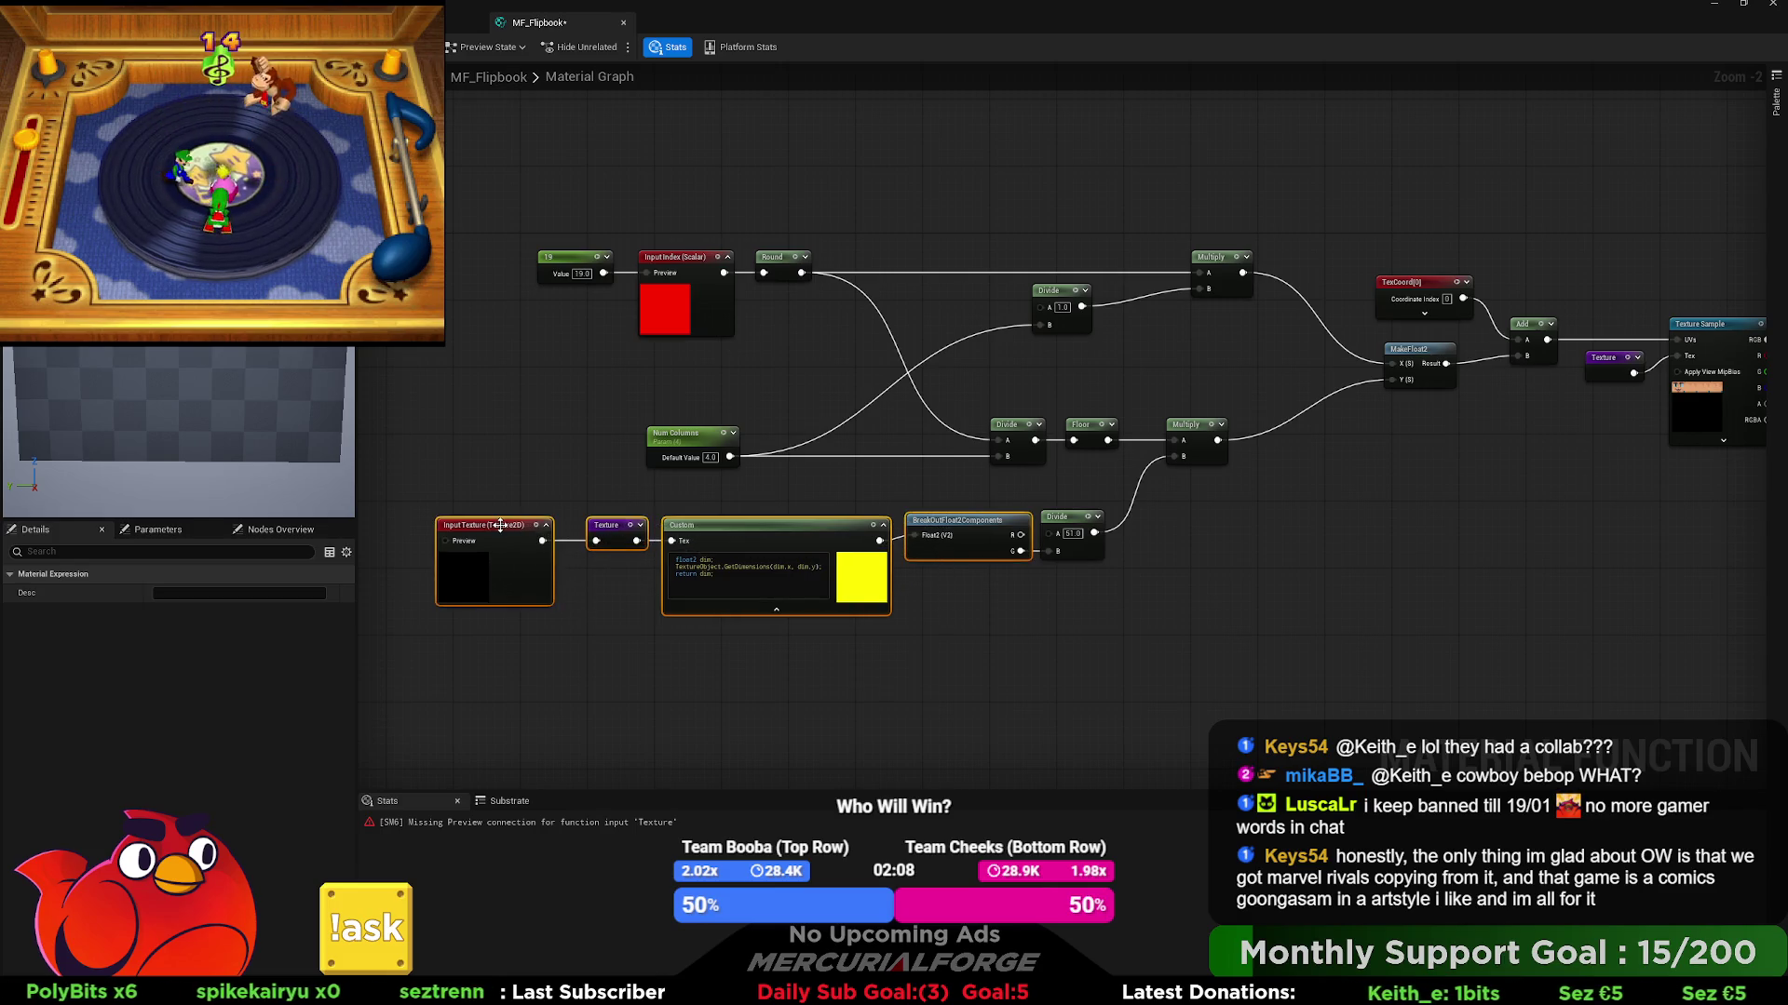
{"action": "left_click_drag", "start_coordinate": [1065, 524], "coordinate": [1097, 530]}
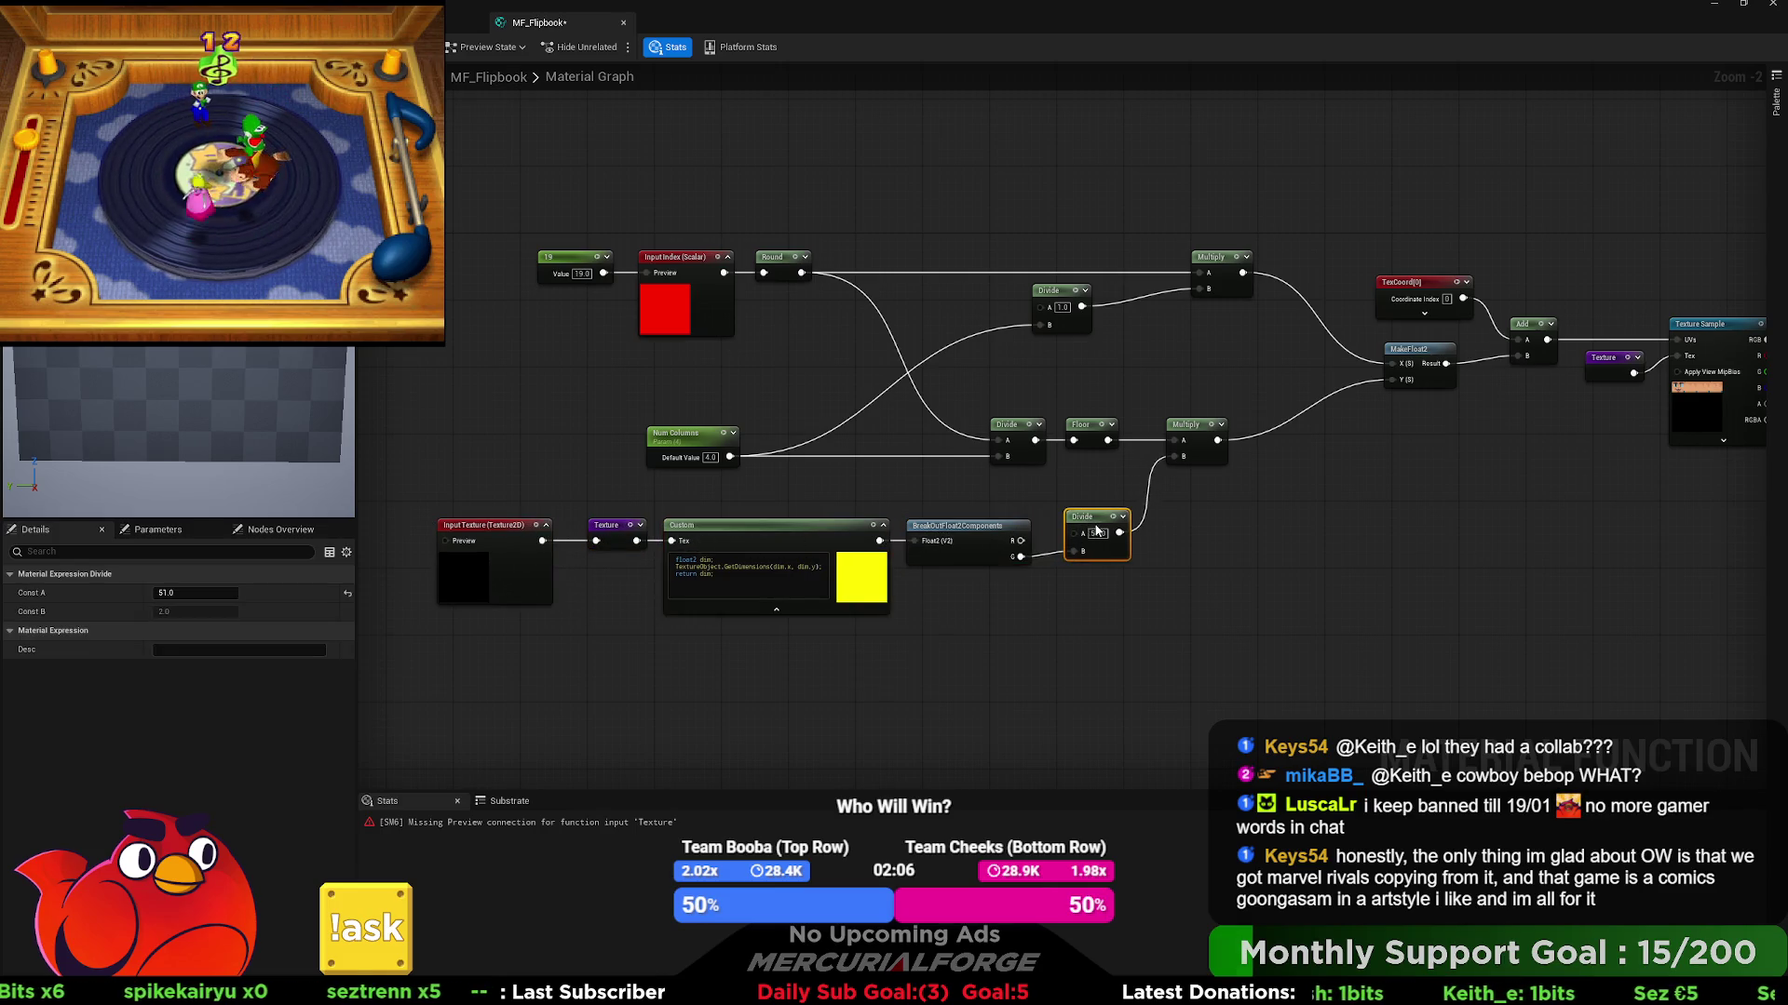
- Duplicate the Num Columns parameter and place the copy below the original
{"action": "left_click", "coordinate": [693, 435]}
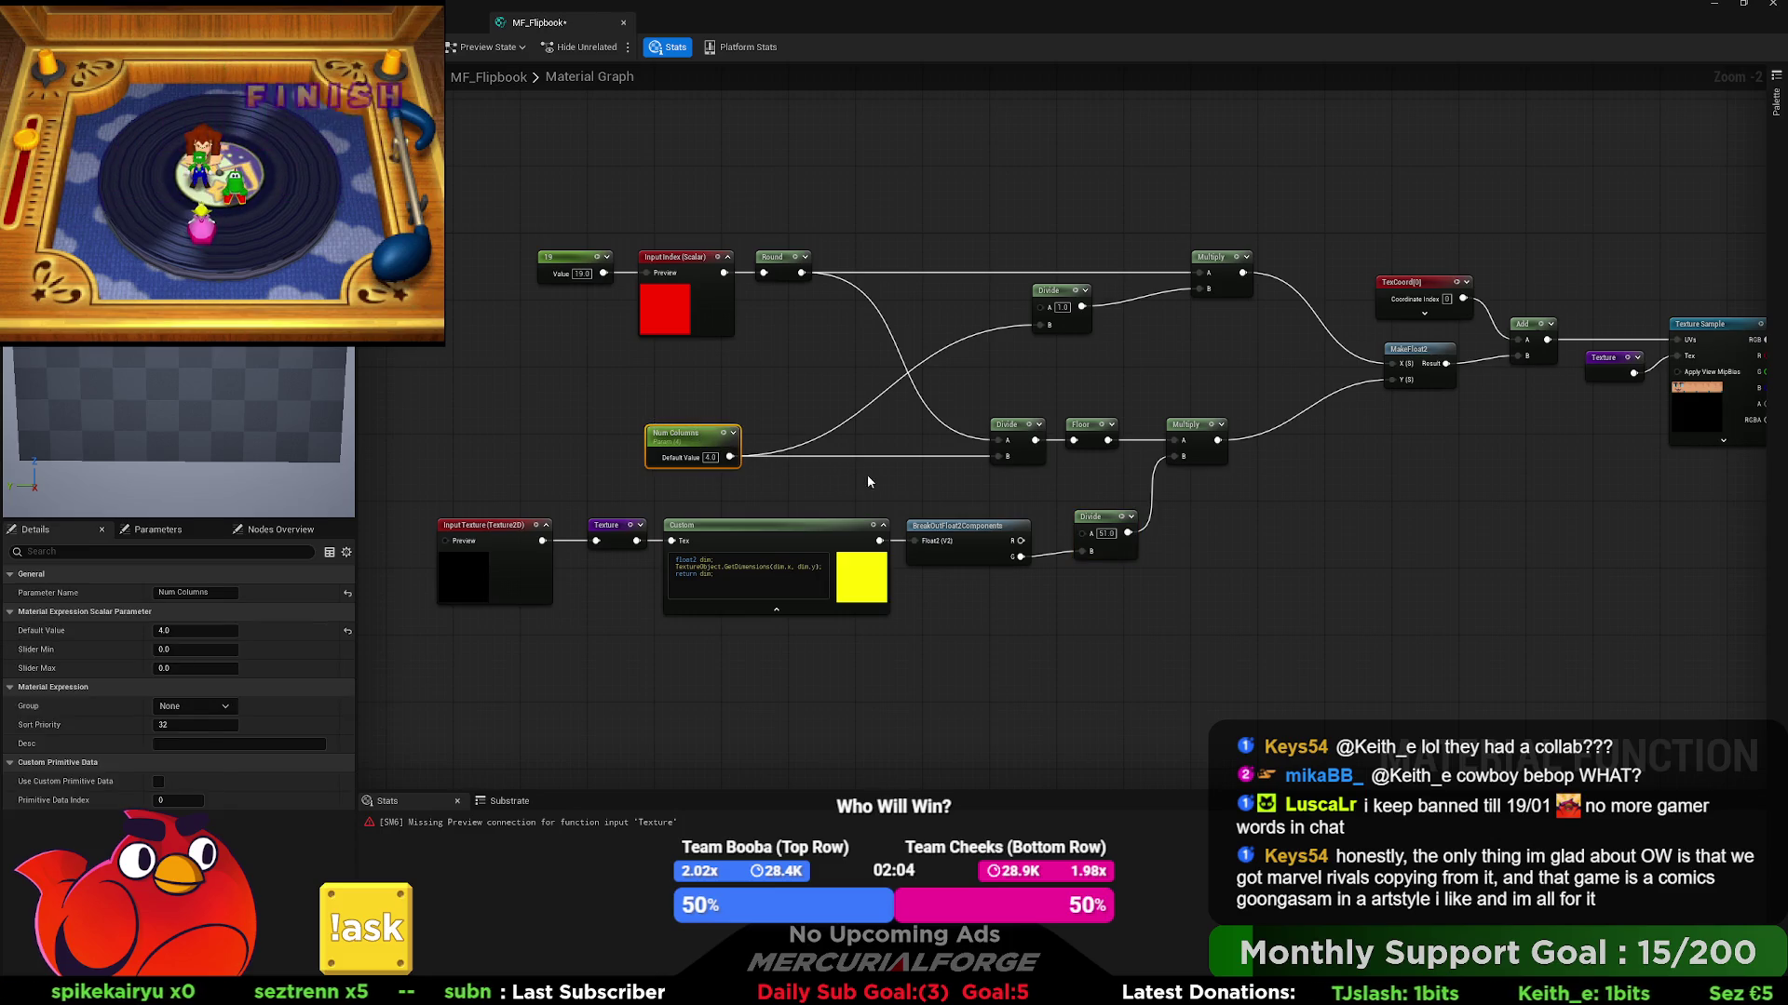
{"action": "key", "text": "ctrl+c"}
{"action": "key", "text": "ctrl+v"}
{"action": "left_click_drag", "start_coordinate": [927, 479], "coordinate": [879, 480]}
- Delete the constant 19 and wire the Num Columns copy into the lower Divide
{"action": "left_click", "coordinate": [569, 258]}
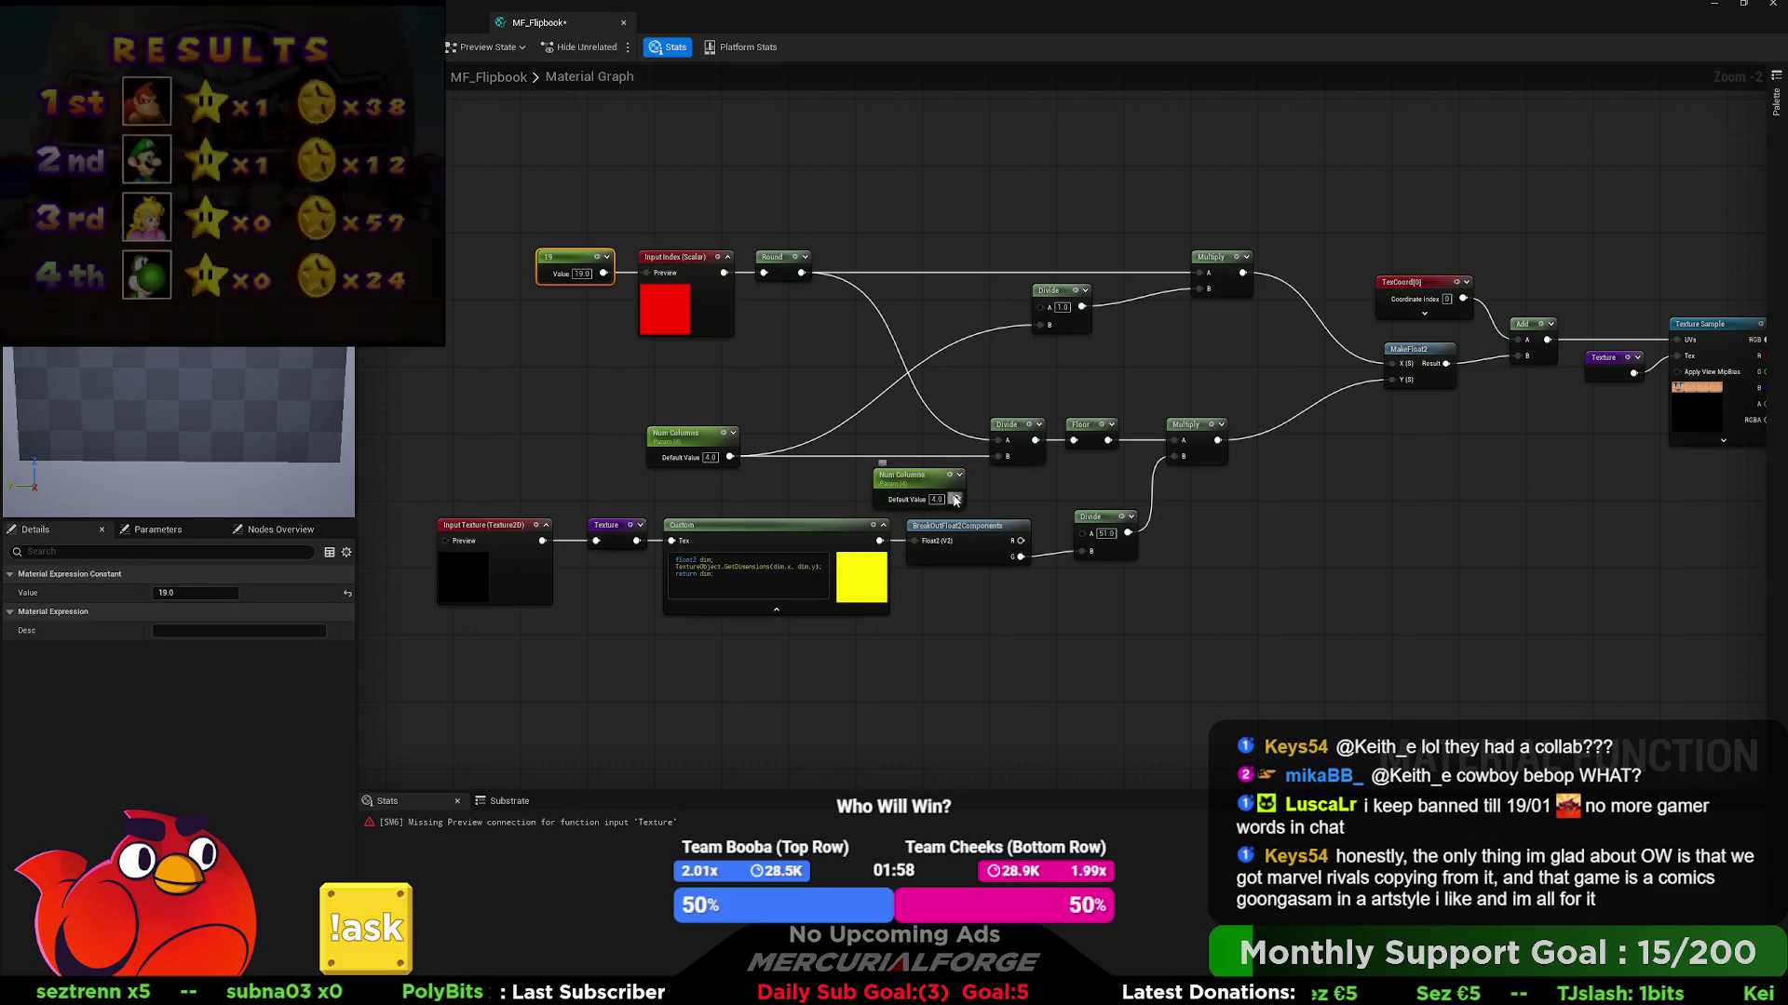
{"action": "key", "text": "Delete"}
{"action": "left_click_drag", "start_coordinate": [957, 499], "coordinate": [1089, 534]}
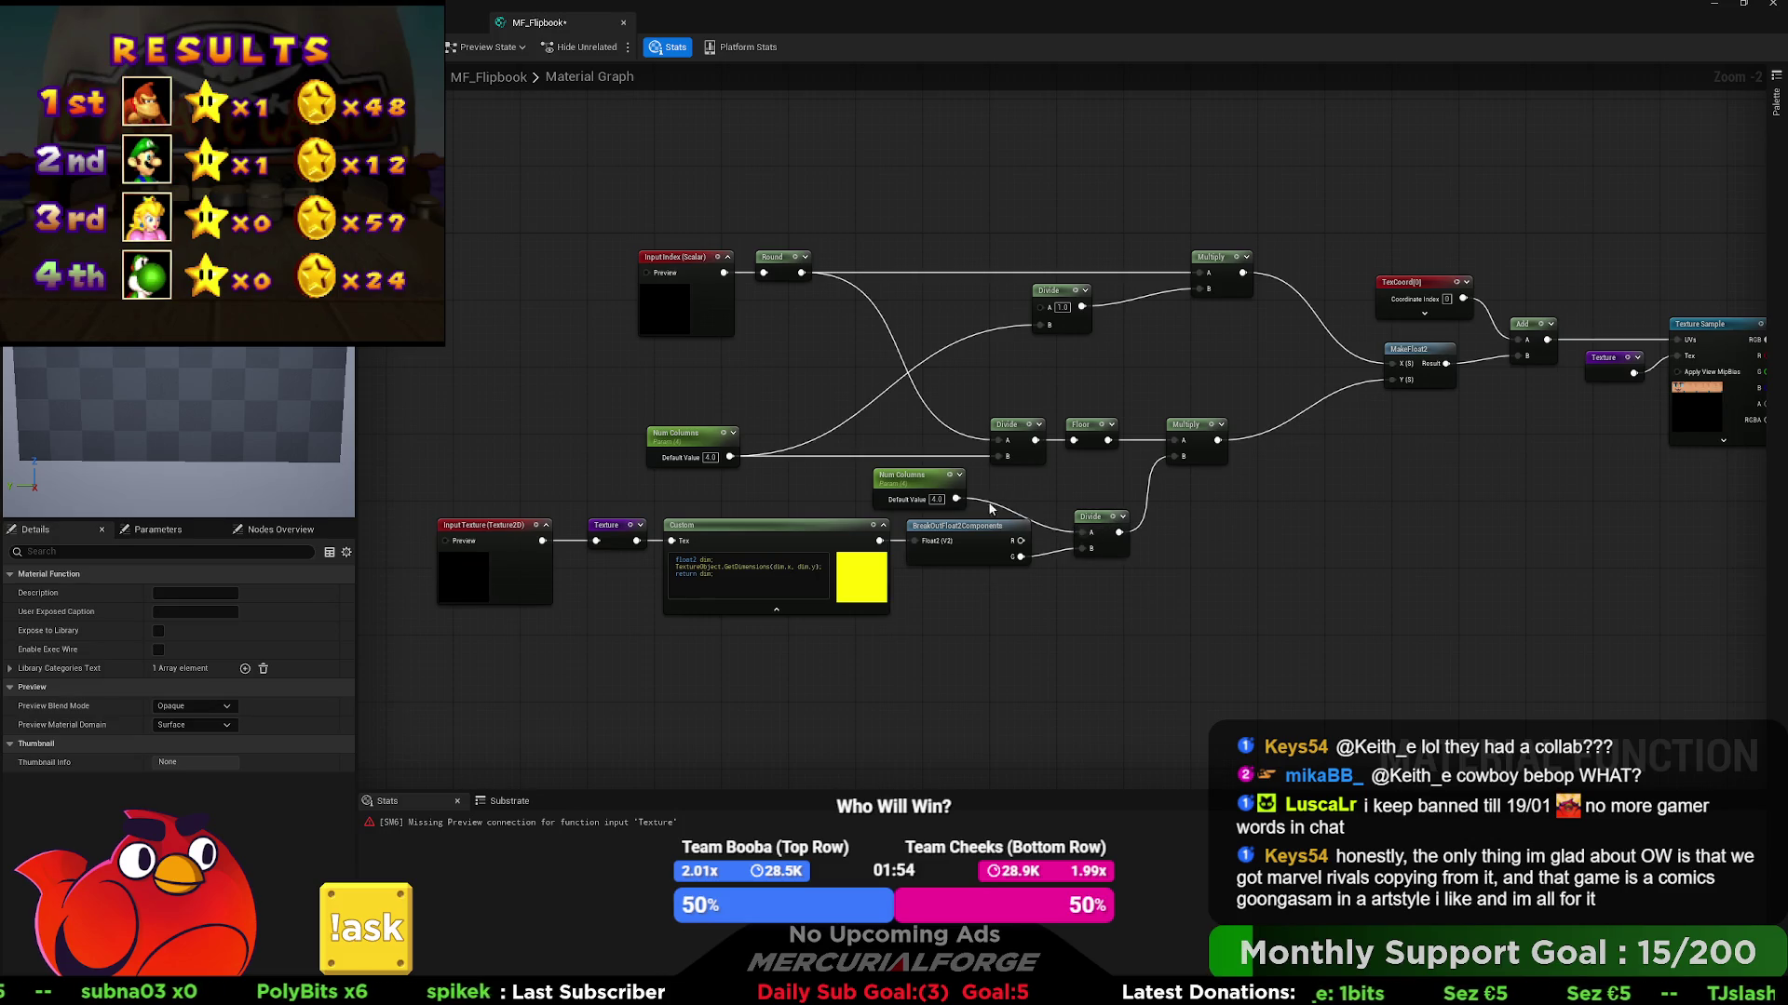
- Shift the four texture-size nodes slightly down and reposition the Num Columns copy
{"action": "left_click_drag", "start_coordinate": [1029, 617], "coordinate": [436, 515]}
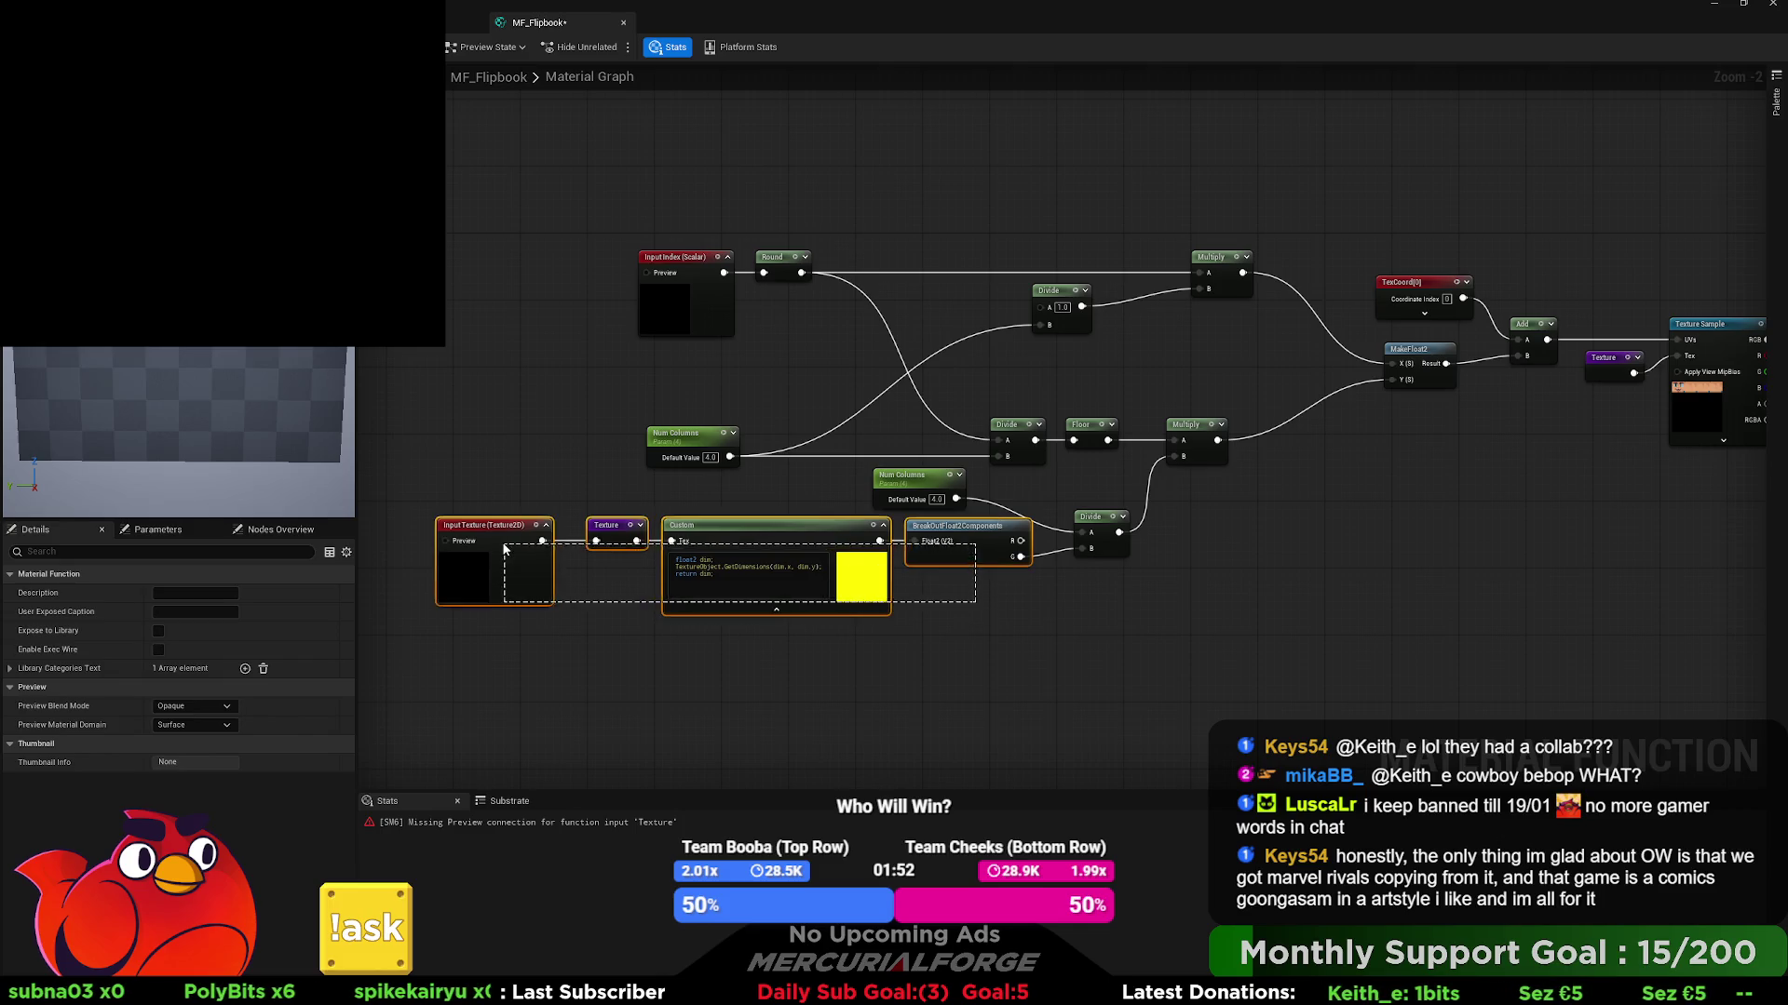
{"action": "left_click_drag", "start_coordinate": [712, 530], "coordinate": [714, 547]}
{"action": "left_click_drag", "start_coordinate": [919, 480], "coordinate": [971, 495]}
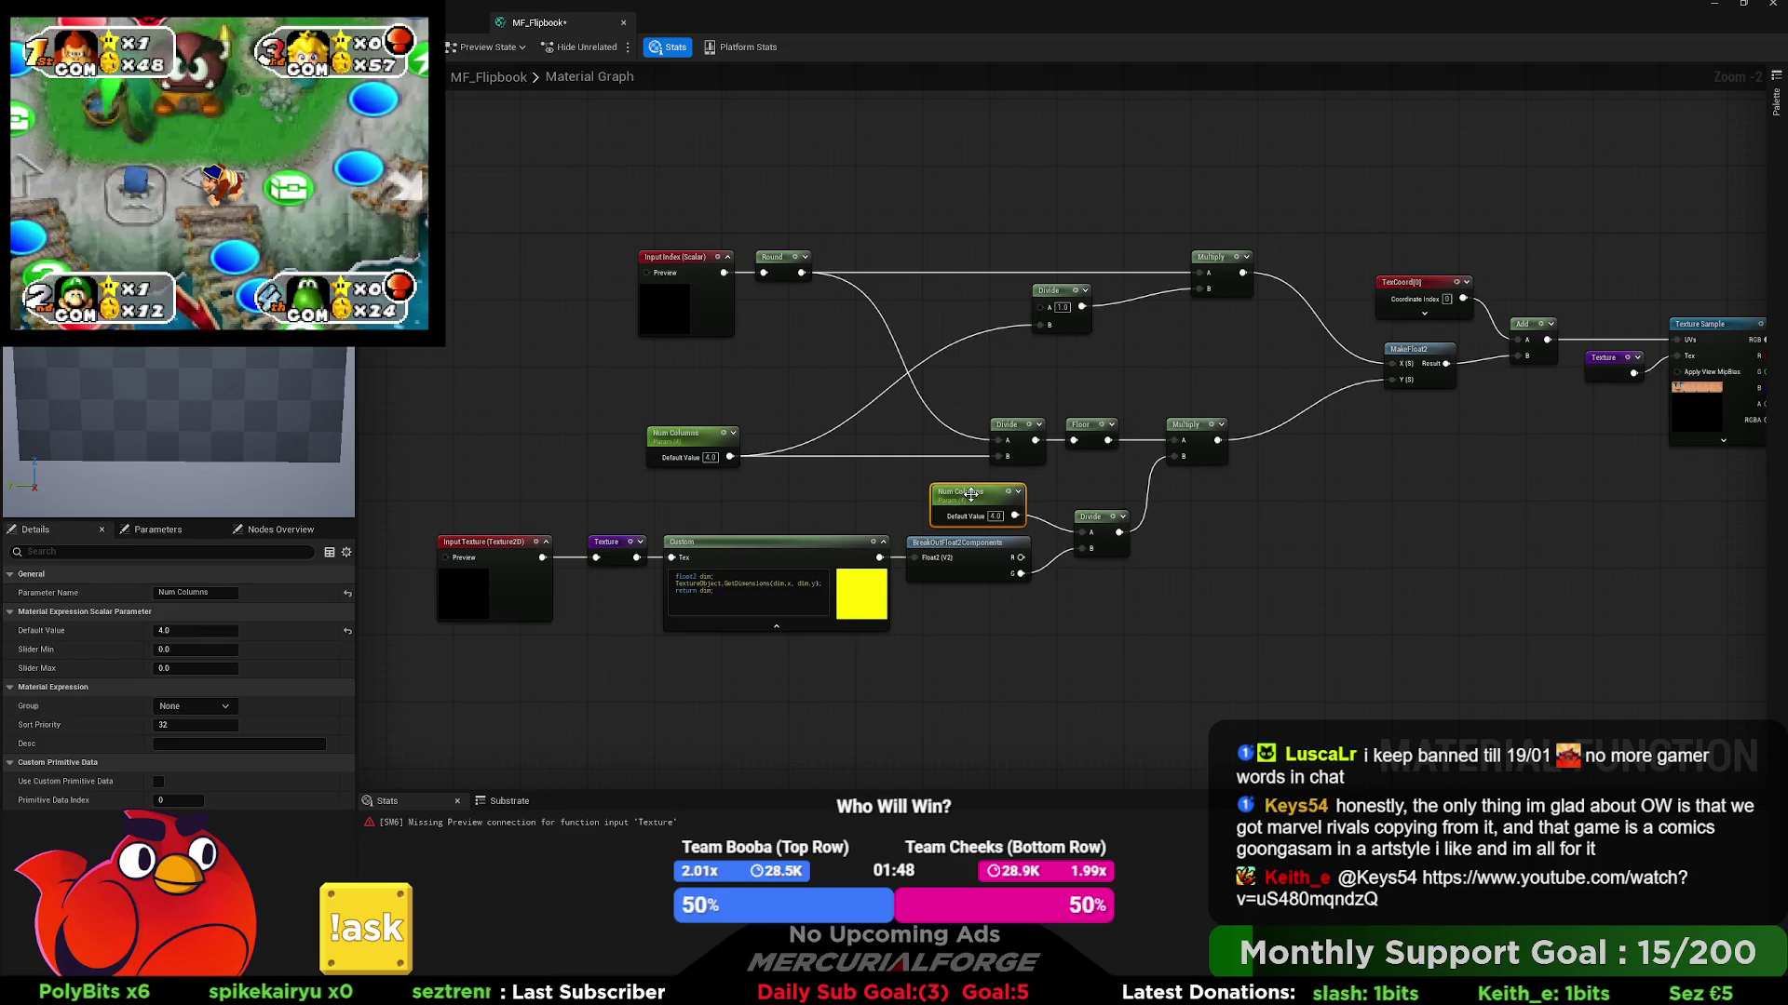
- Change the copied parameter's name in the Details panel to Pixel Height
{"action": "left_click", "coordinate": [233, 596]}
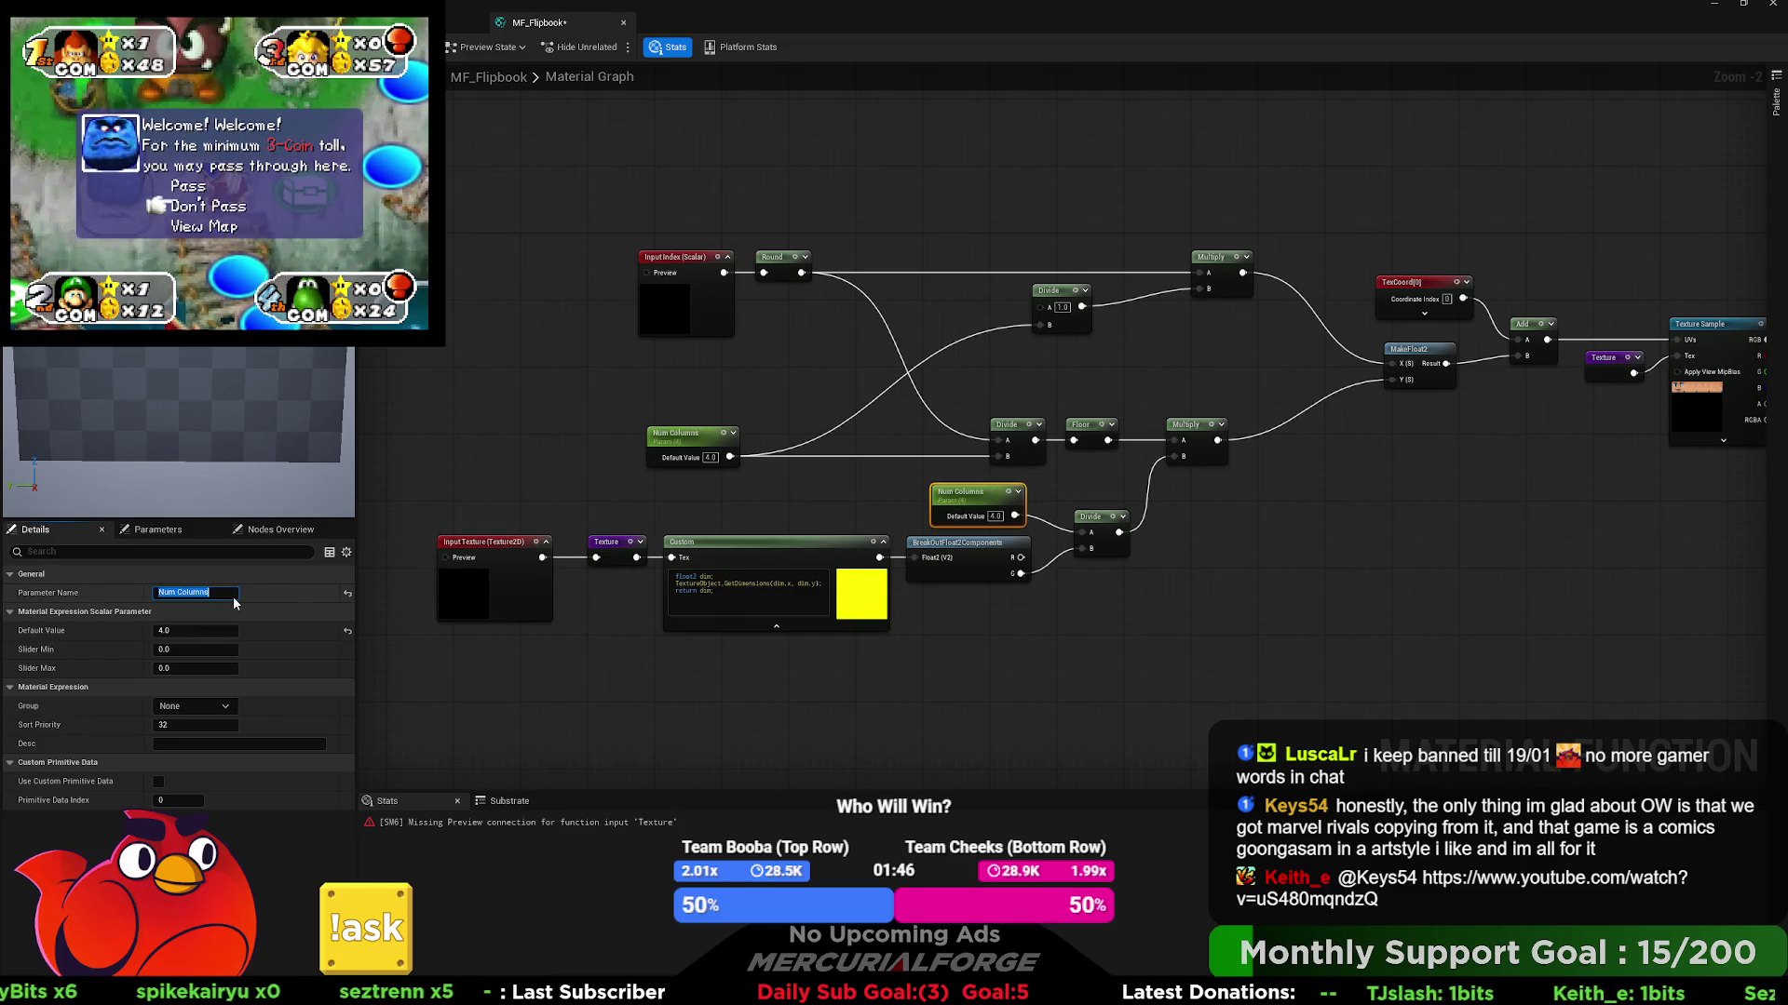
{"action": "type", "text": "Pix"}
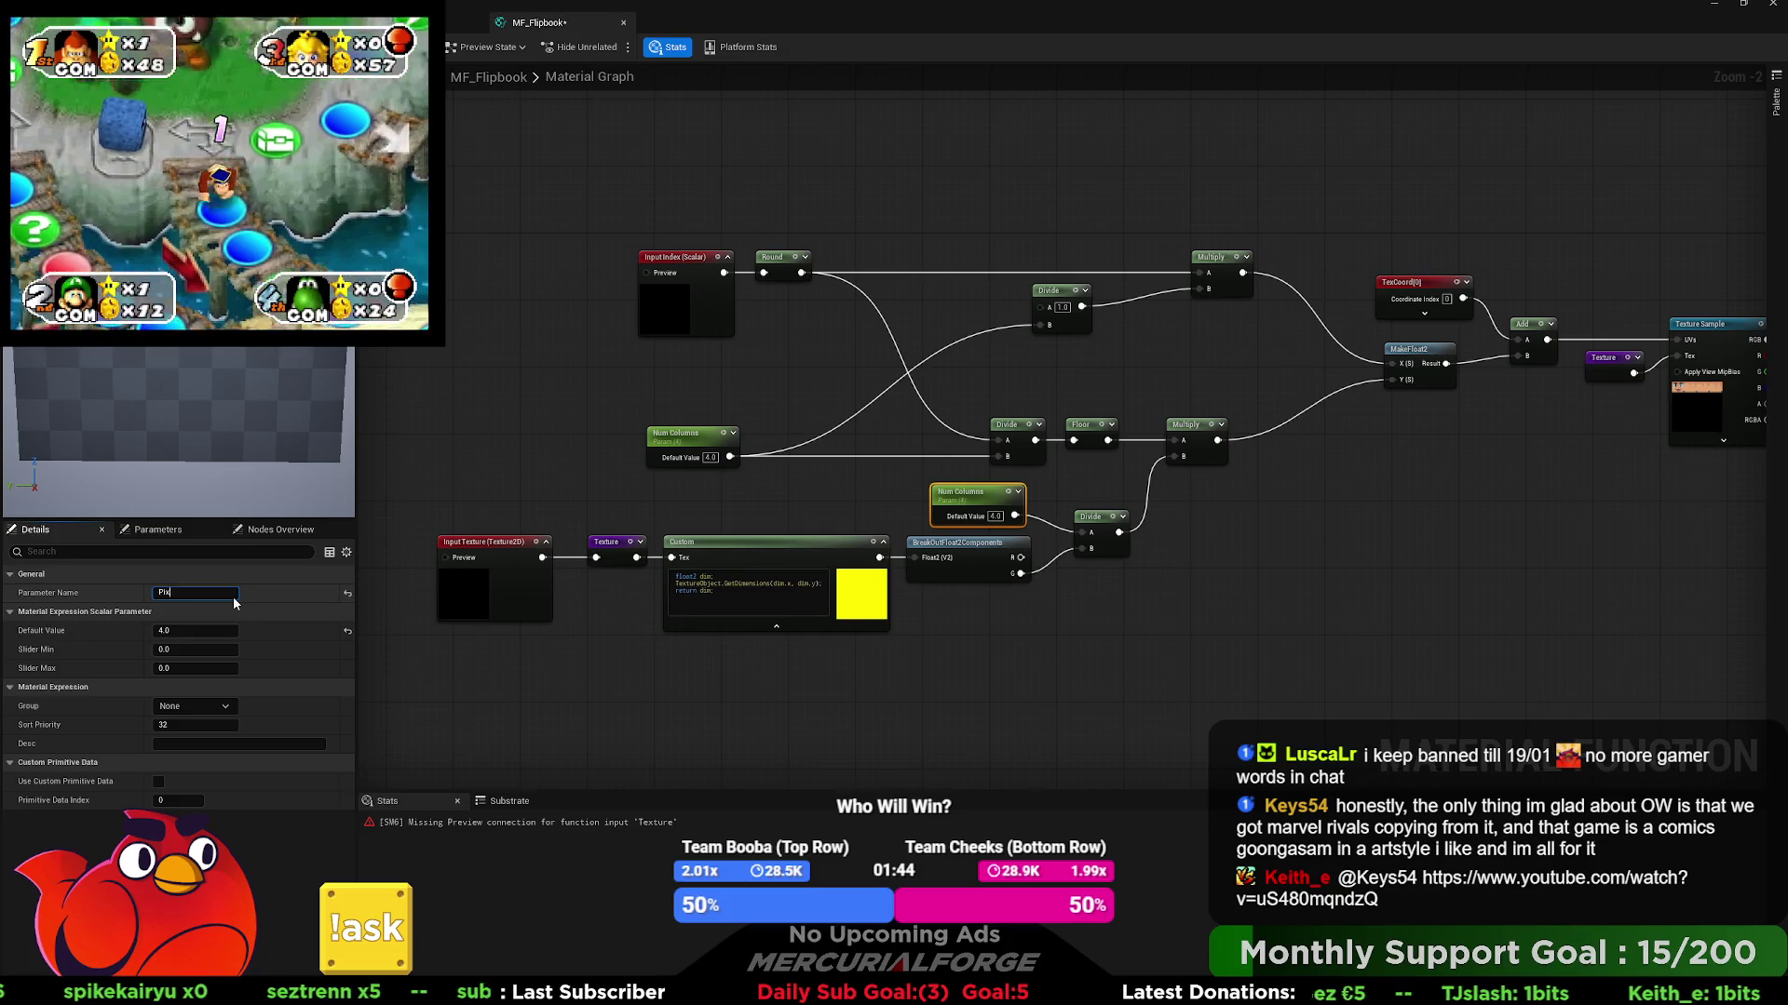
{"action": "type", "text": "el Height"}
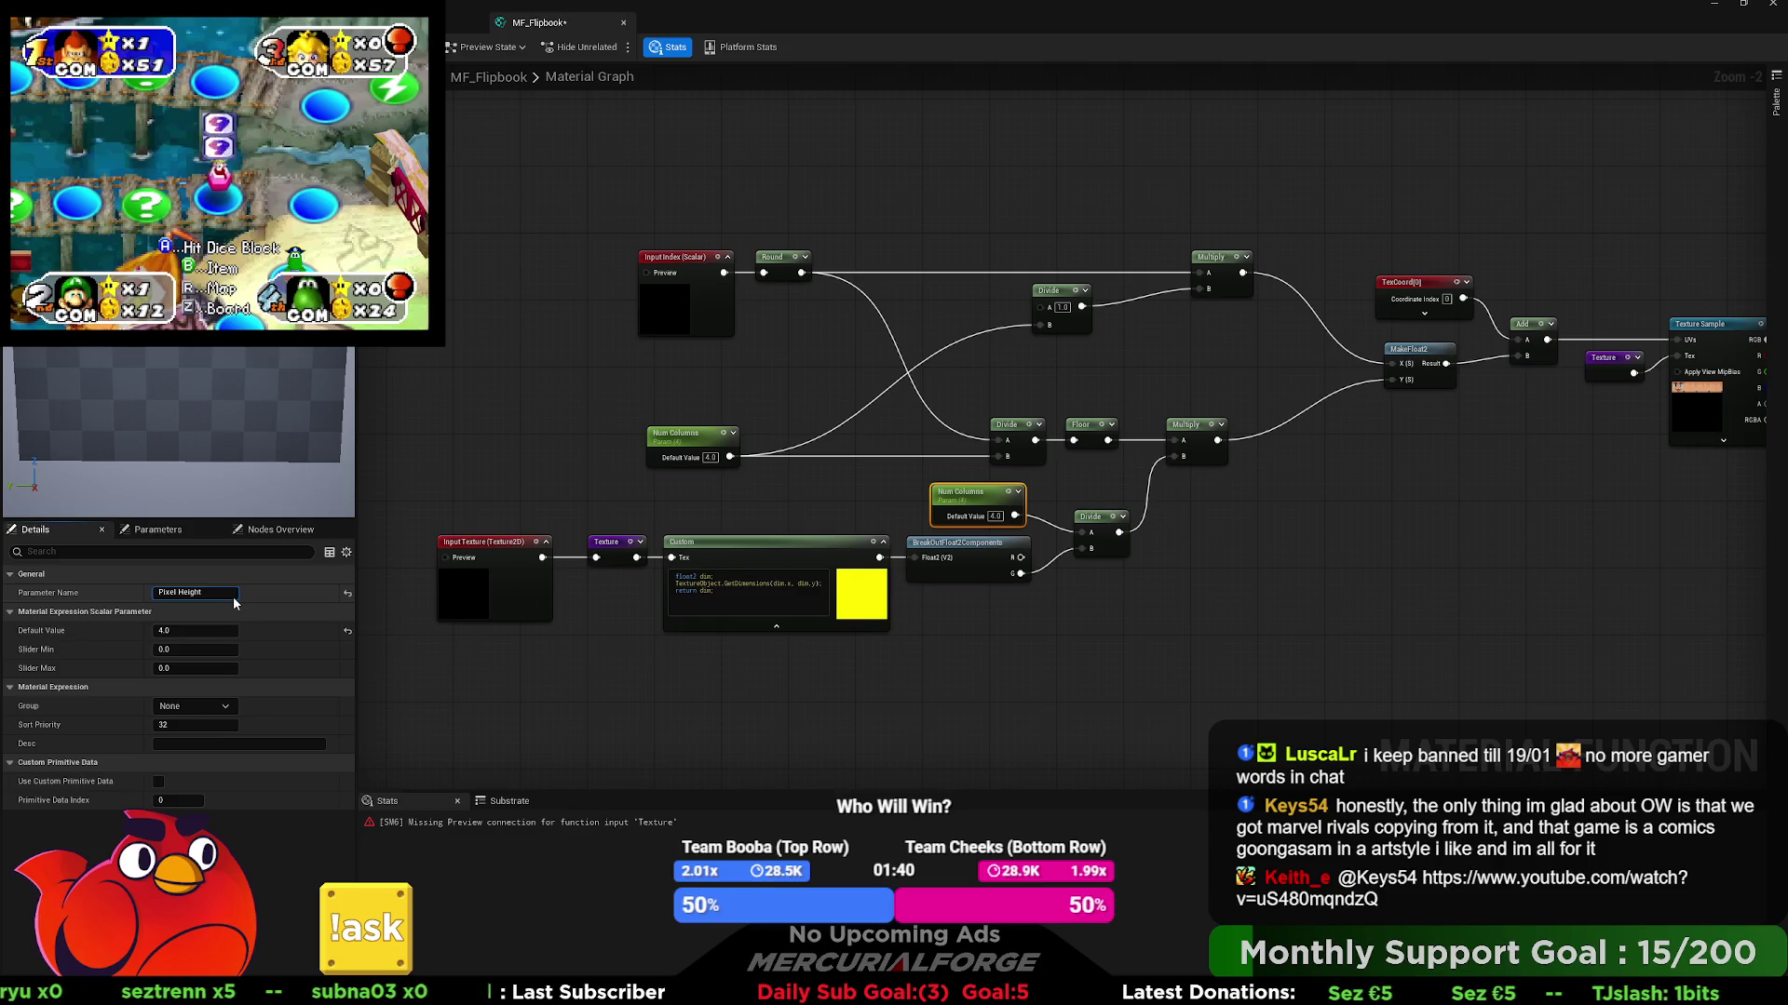
{"action": "key", "text": "Return"}
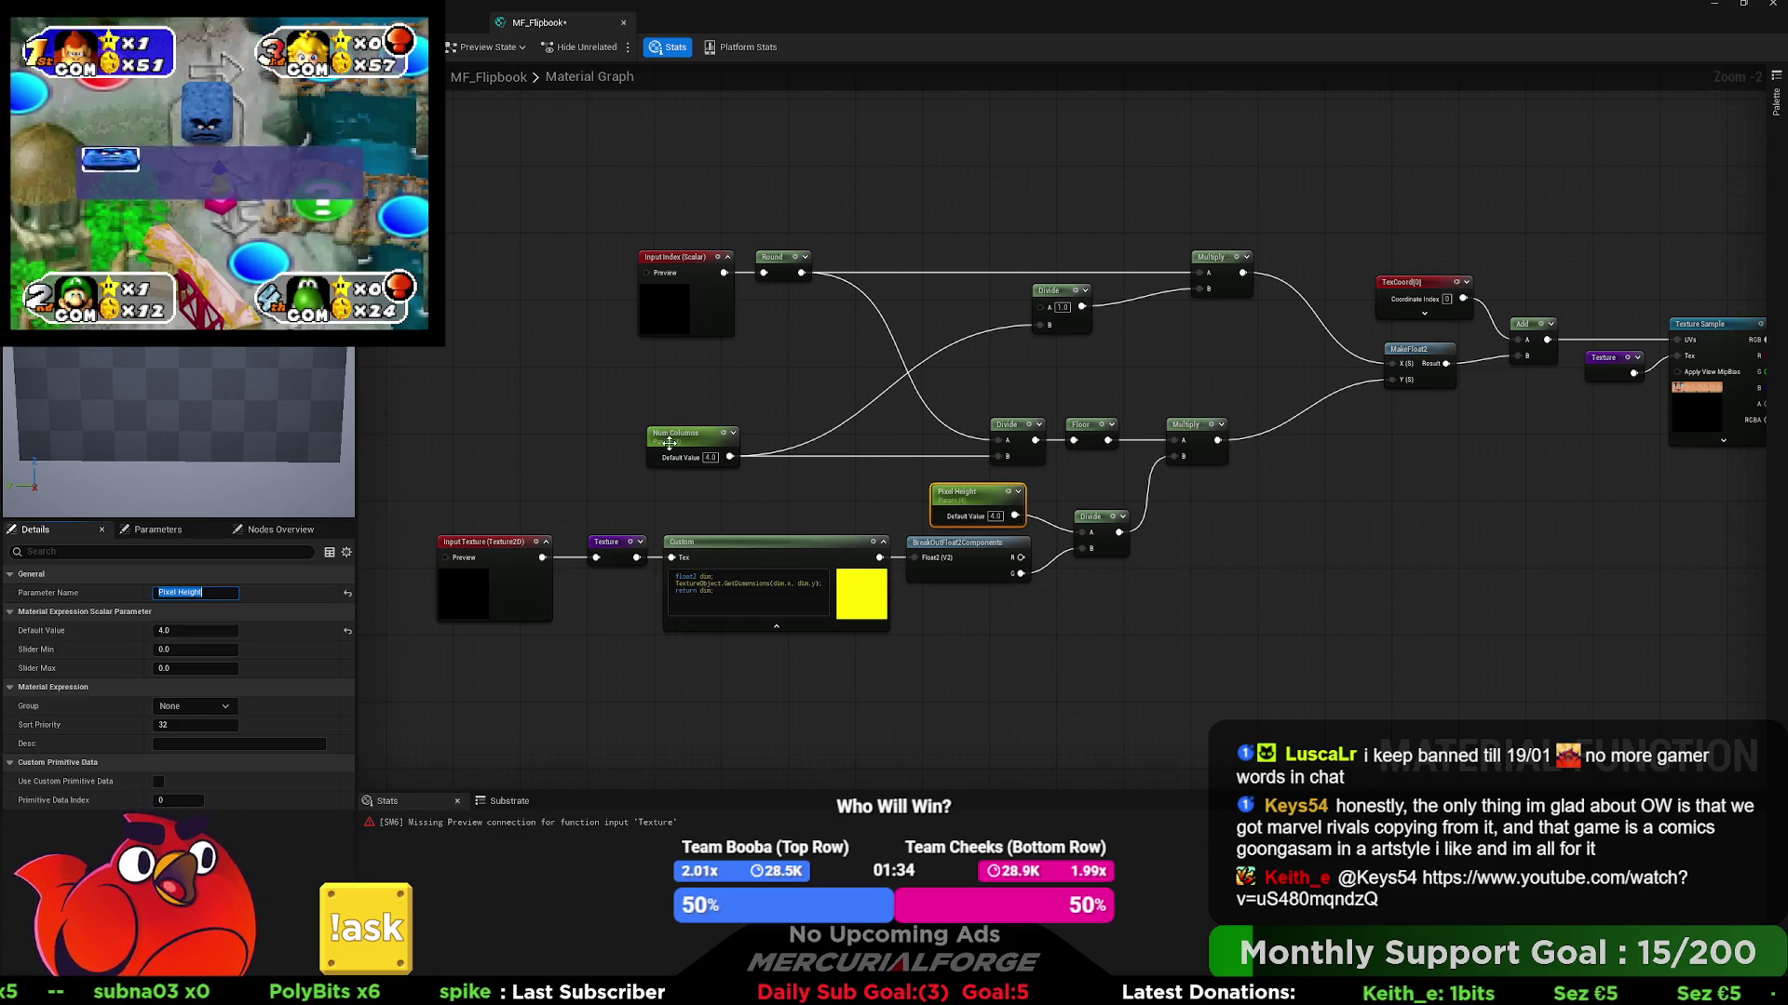
{"action": "key", "text": "Return"}
- Pan the graph and select the original Num Columns parameter beside Pixel Height
{"action": "left_click_drag", "start_coordinate": [1072, 486], "coordinate": [974, 489]}
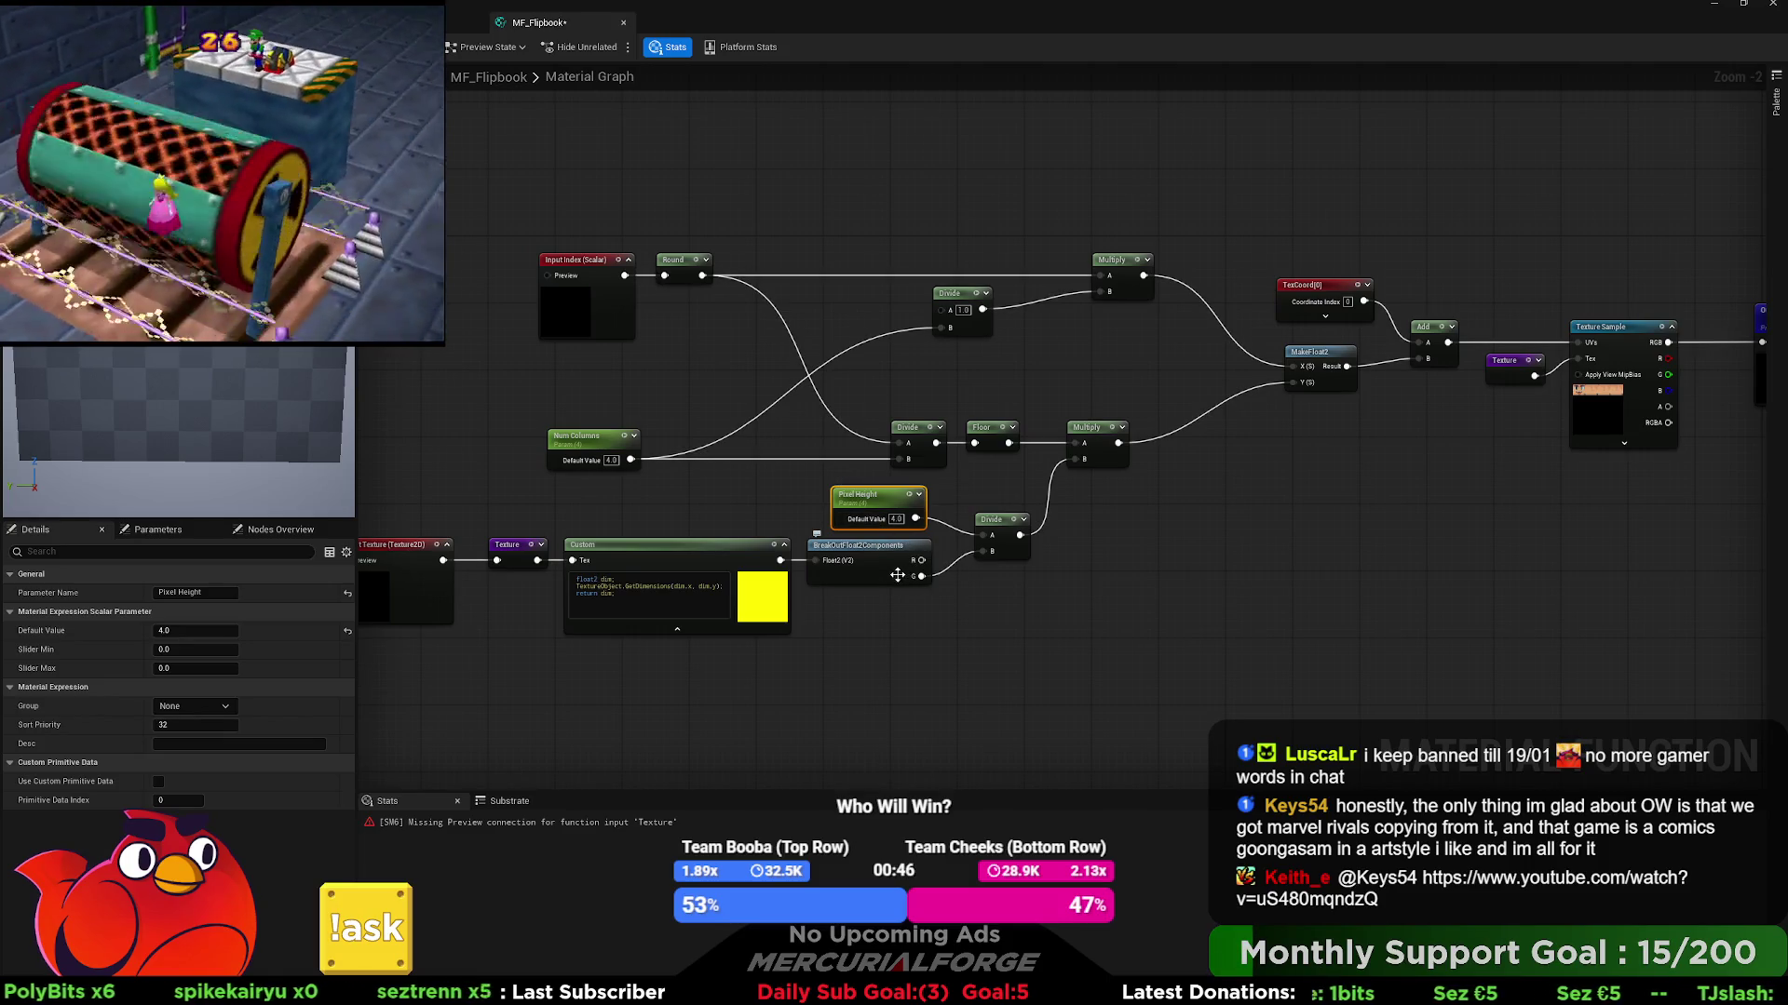
{"action": "double_click", "coordinate": [881, 494]}
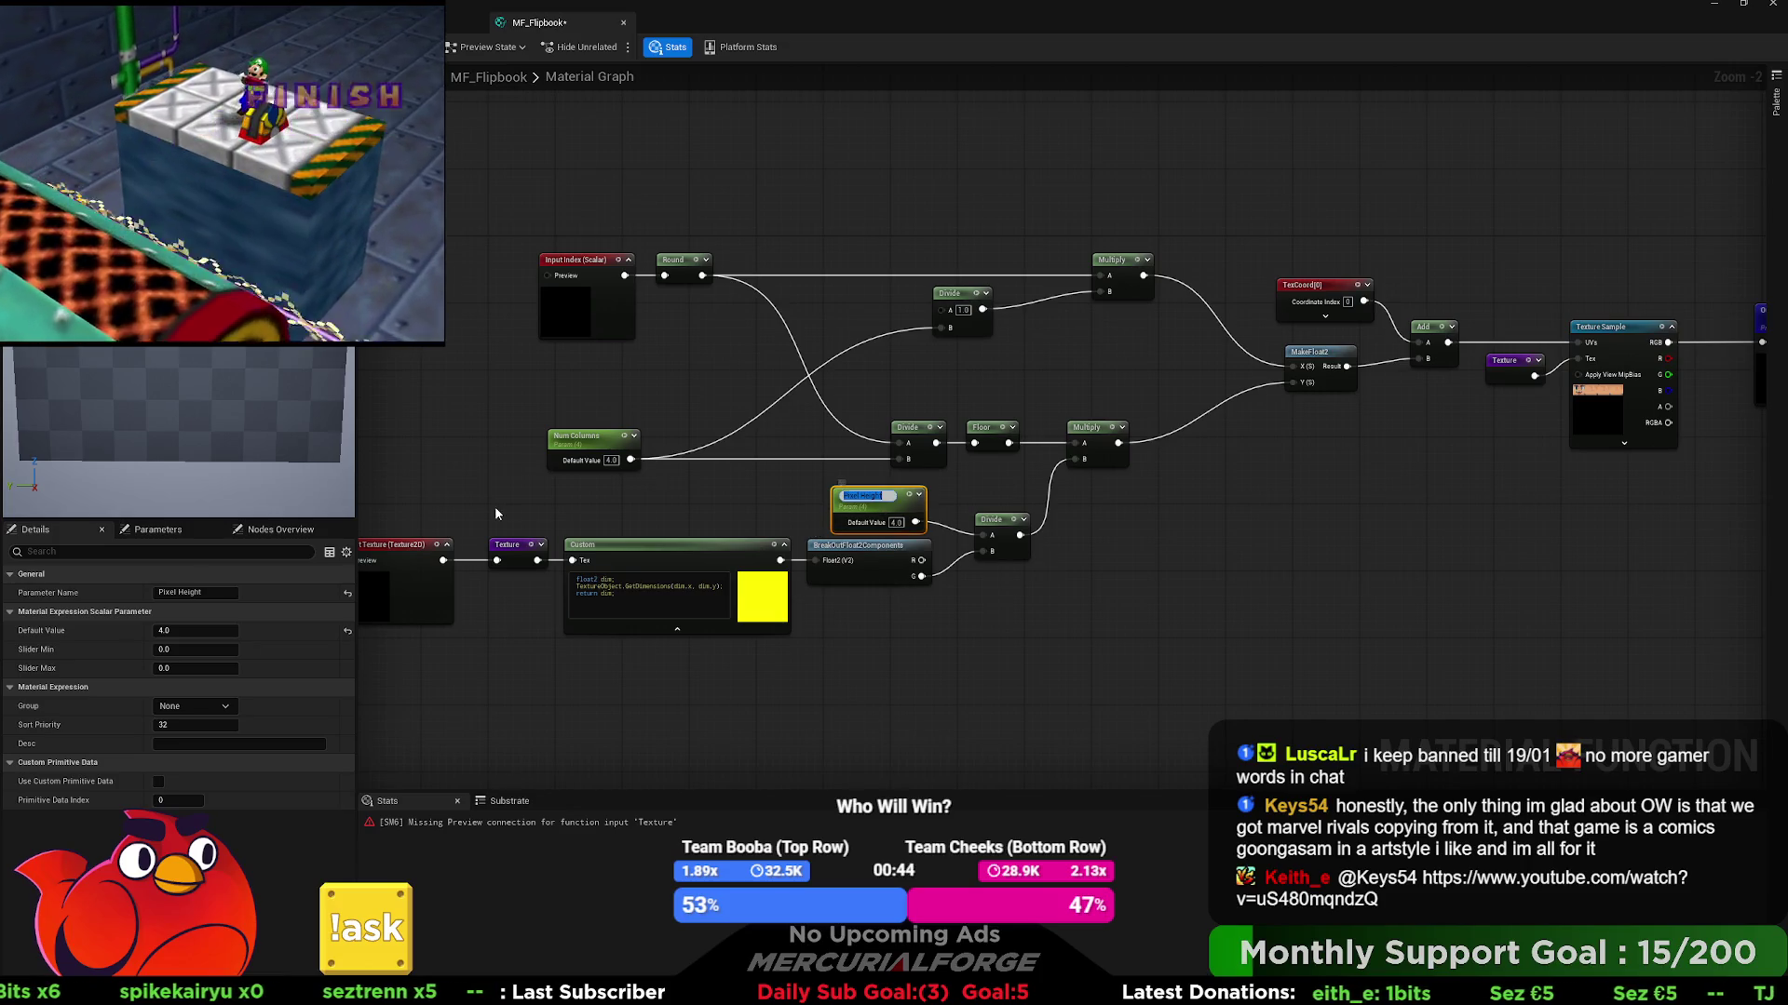
{"action": "left_click", "coordinate": [556, 460]}
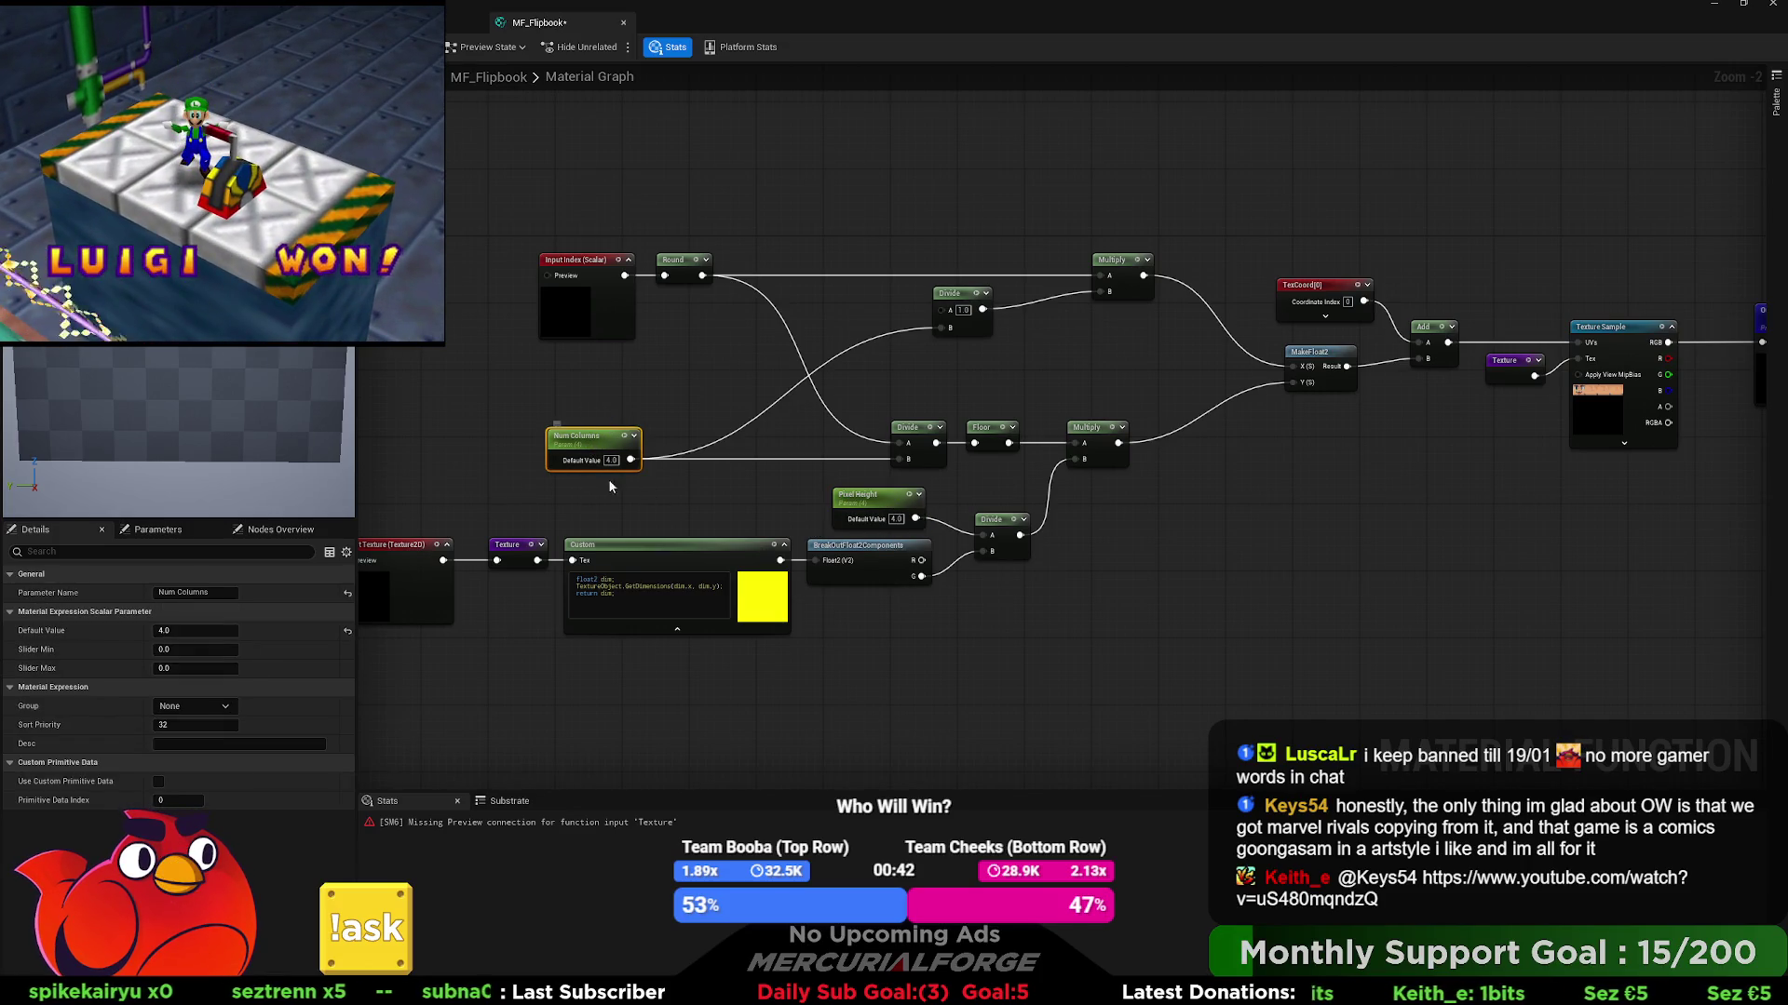
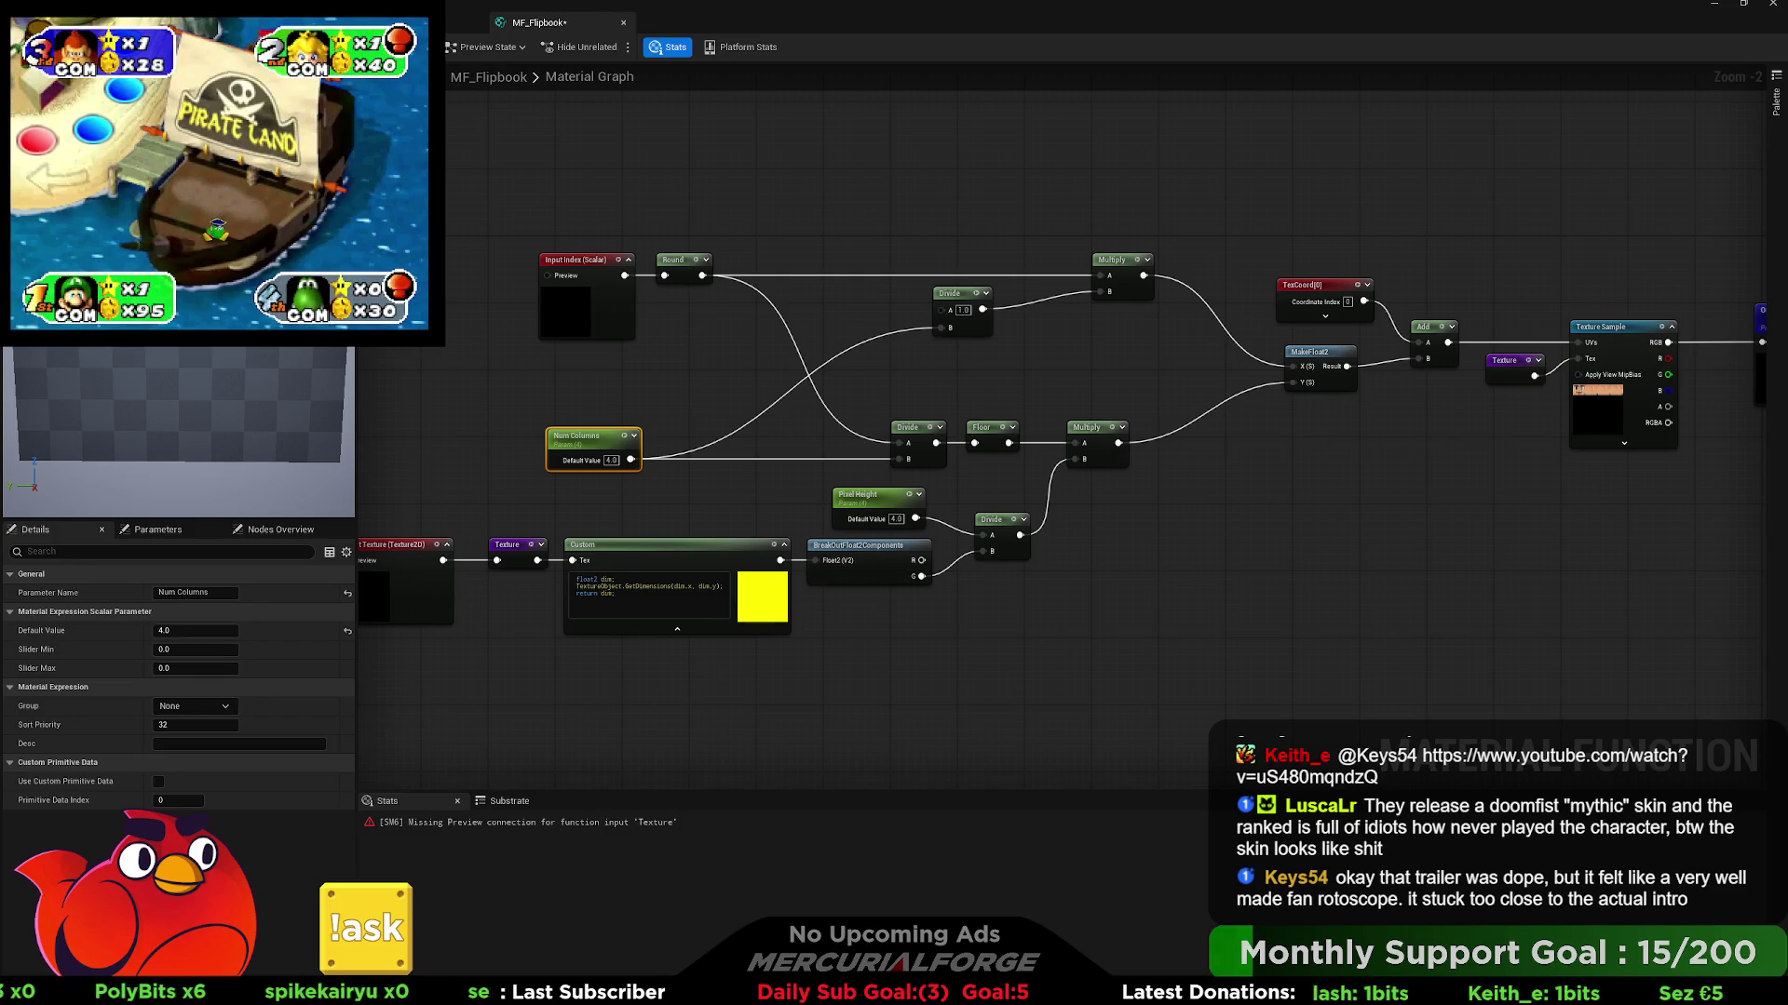
- Leave Unreal's MF_Flipbook graph and bring the Blender VertexColorTest scene to the front
{"action": "key", "text": "alt+Tab"}
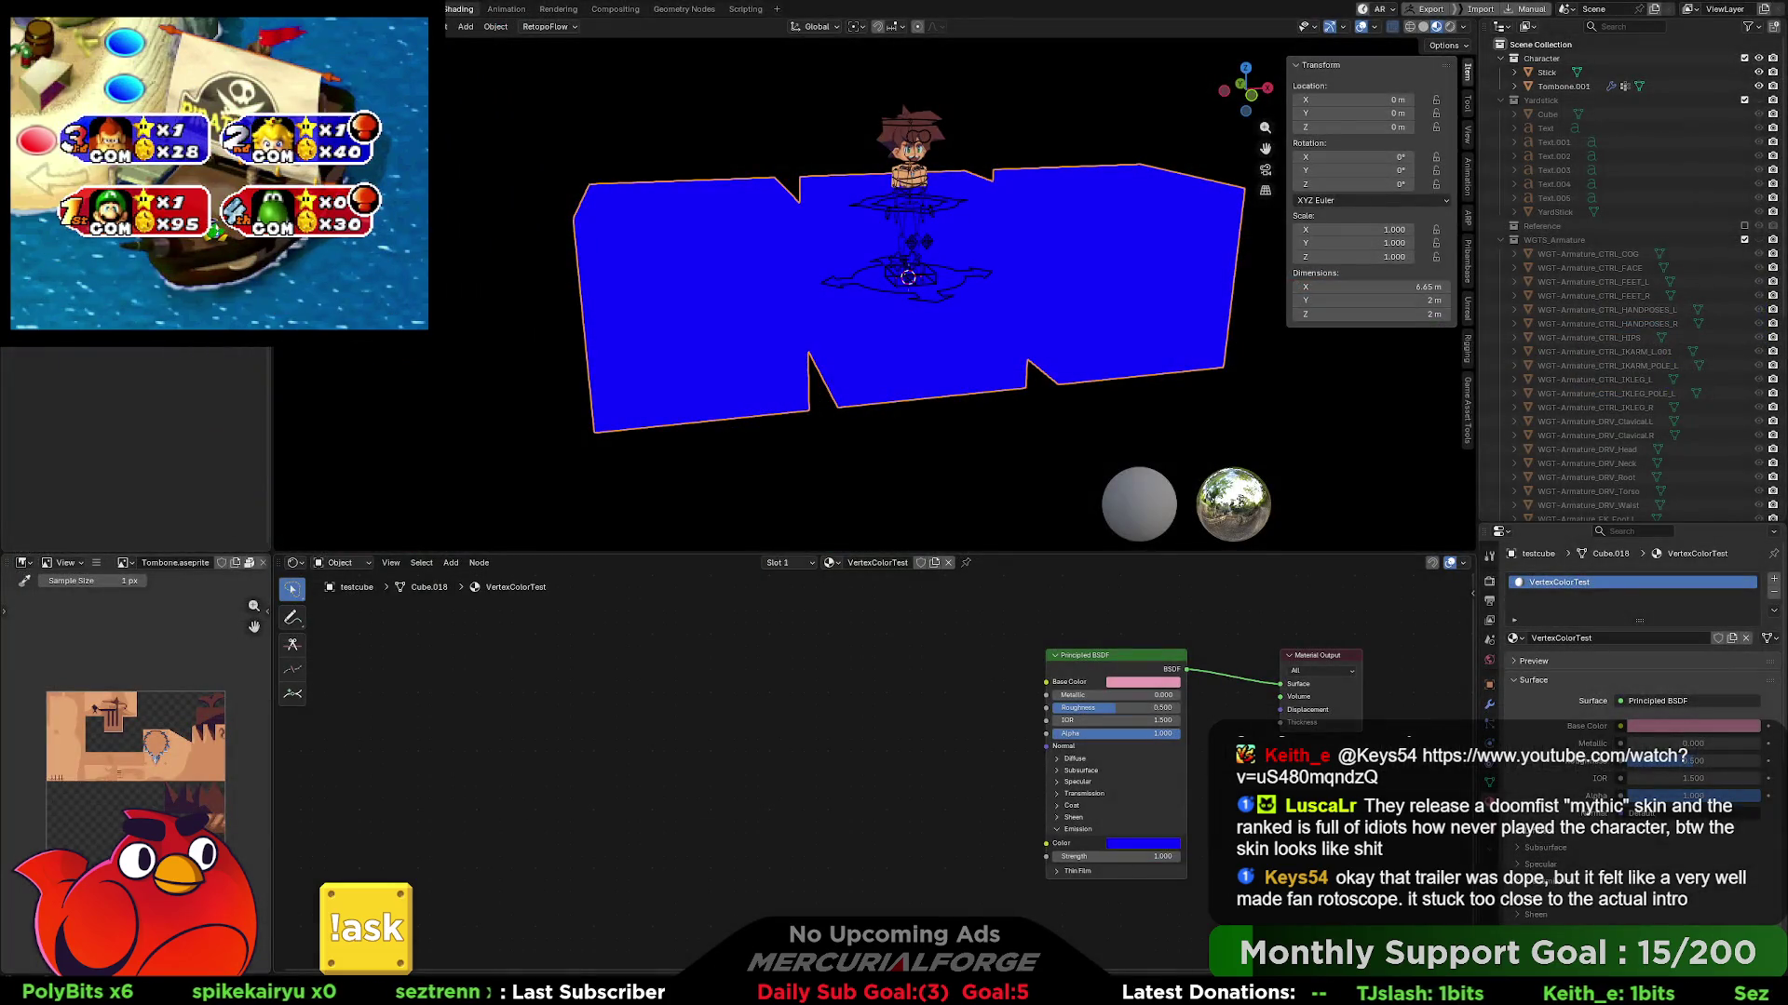
- In Aseprite, zoom into Faces.png, pan the face sheet left, then zoom back out
{"action": "key", "text": "alt+Tab"}
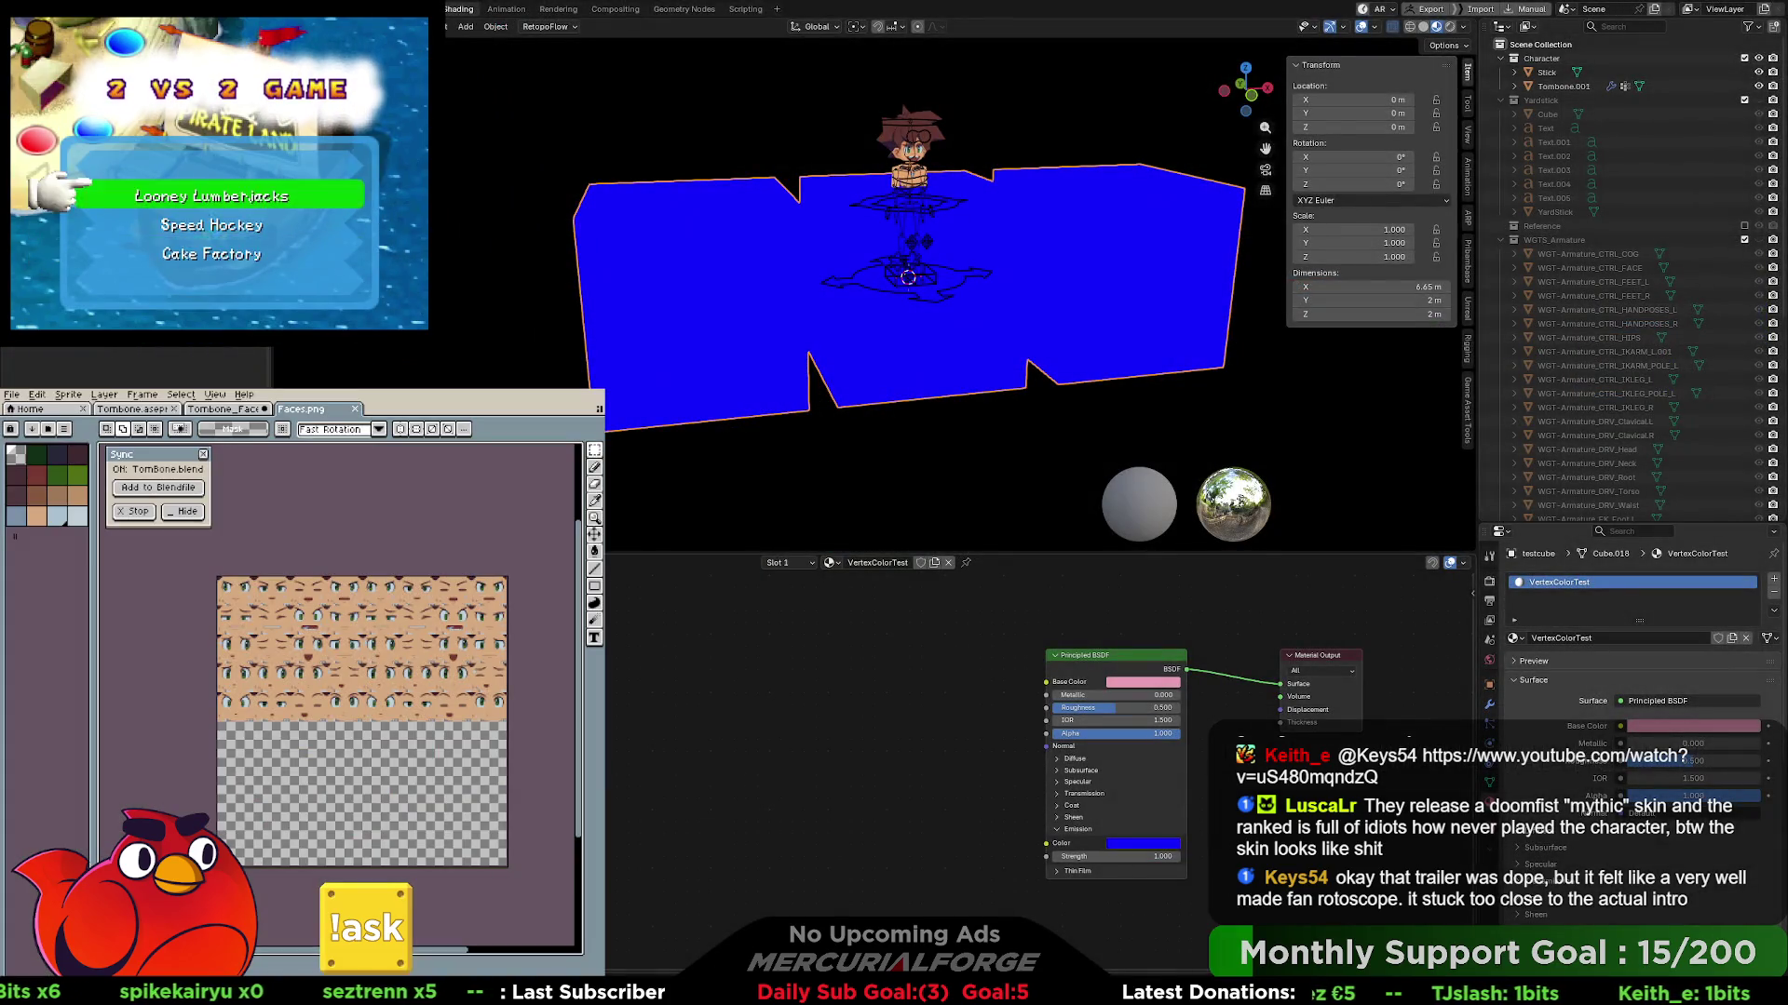
{"action": "scroll", "coordinate": [418, 538], "scroll_direction": "up", "scroll_amount": 1}
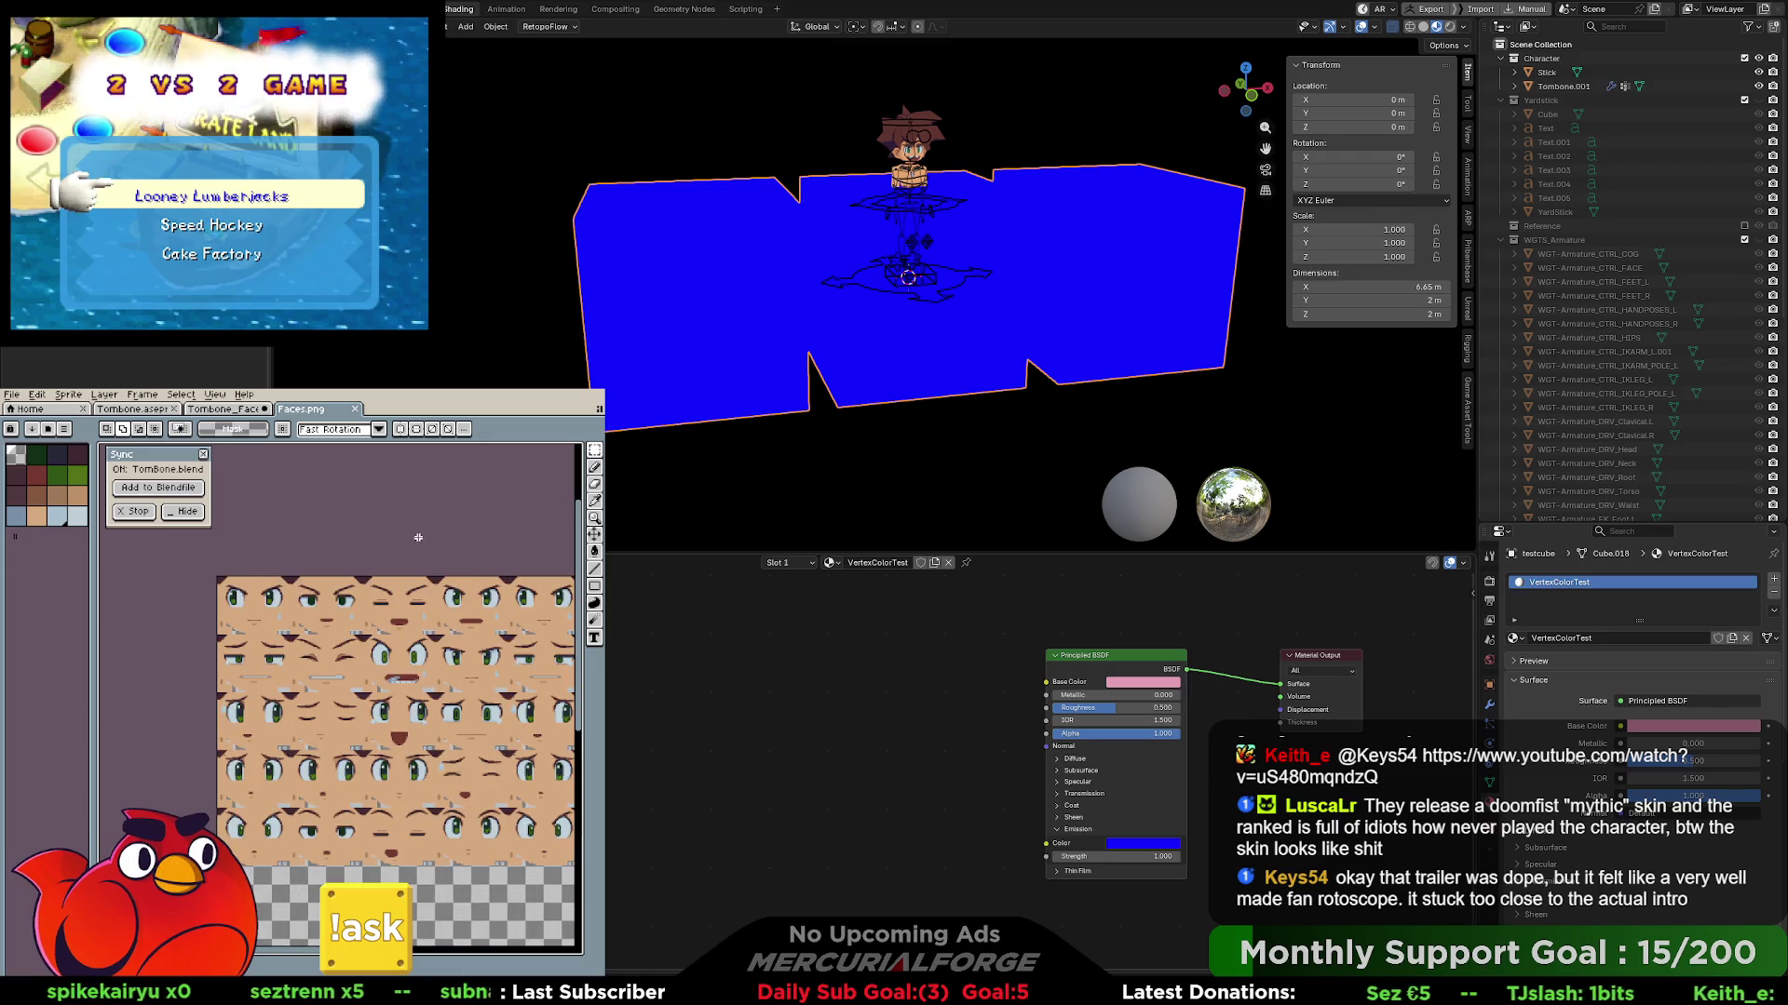
{"action": "left_click_drag", "start_coordinate": [418, 538], "coordinate": [301, 526]}
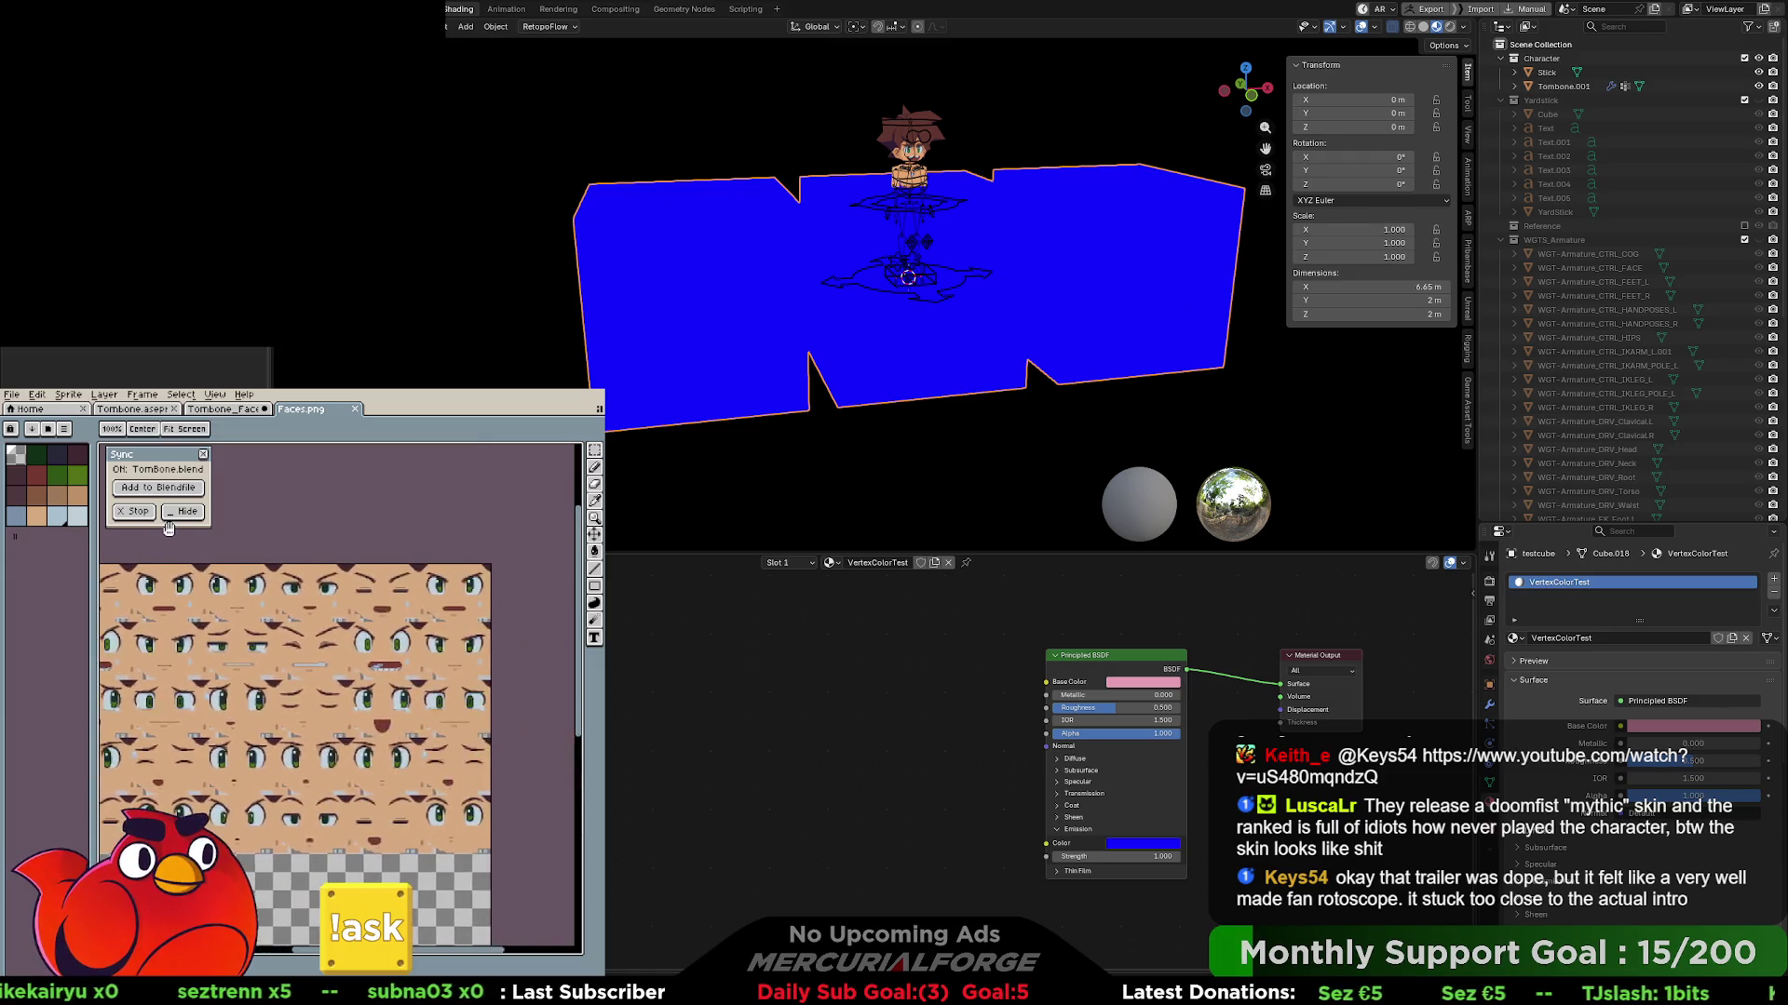
{"action": "scroll", "coordinate": [280, 547], "scroll_direction": "down", "scroll_amount": 1}
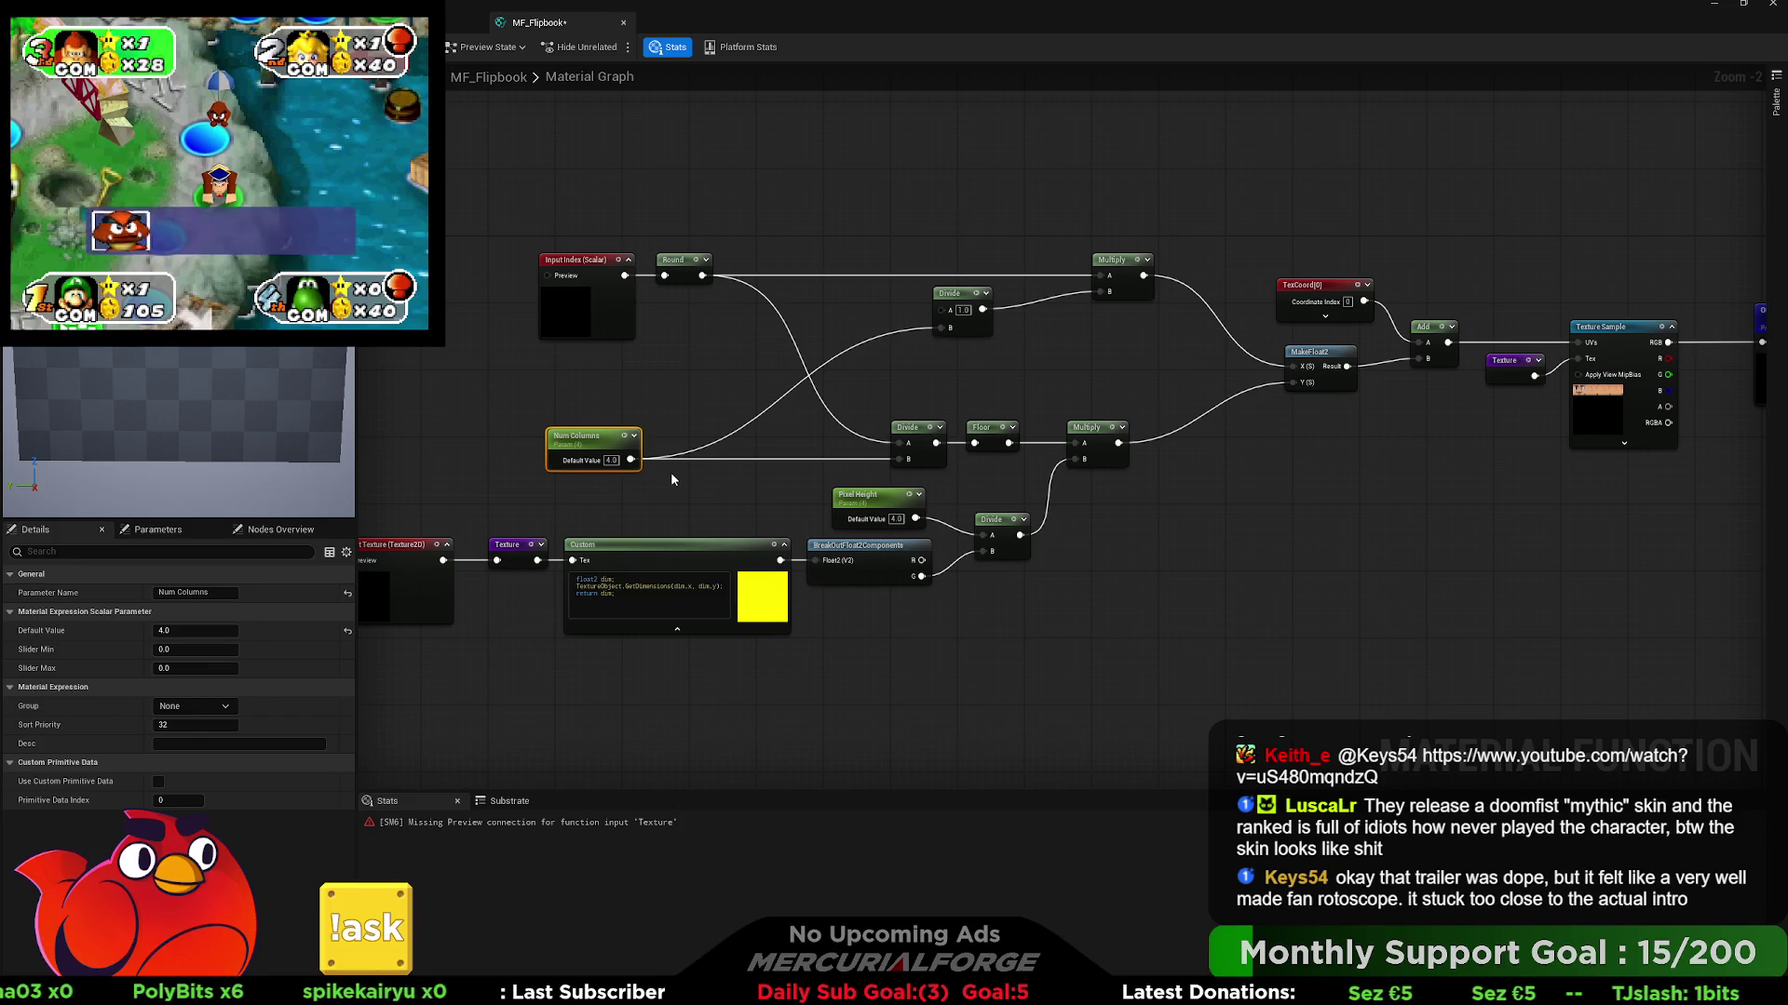
- Rearrange Num Columns, the Texture reroute, Custom and BreakOutFloat2Components nodes, then marquee-select Custom
{"action": "left_click", "coordinate": [692, 400]}
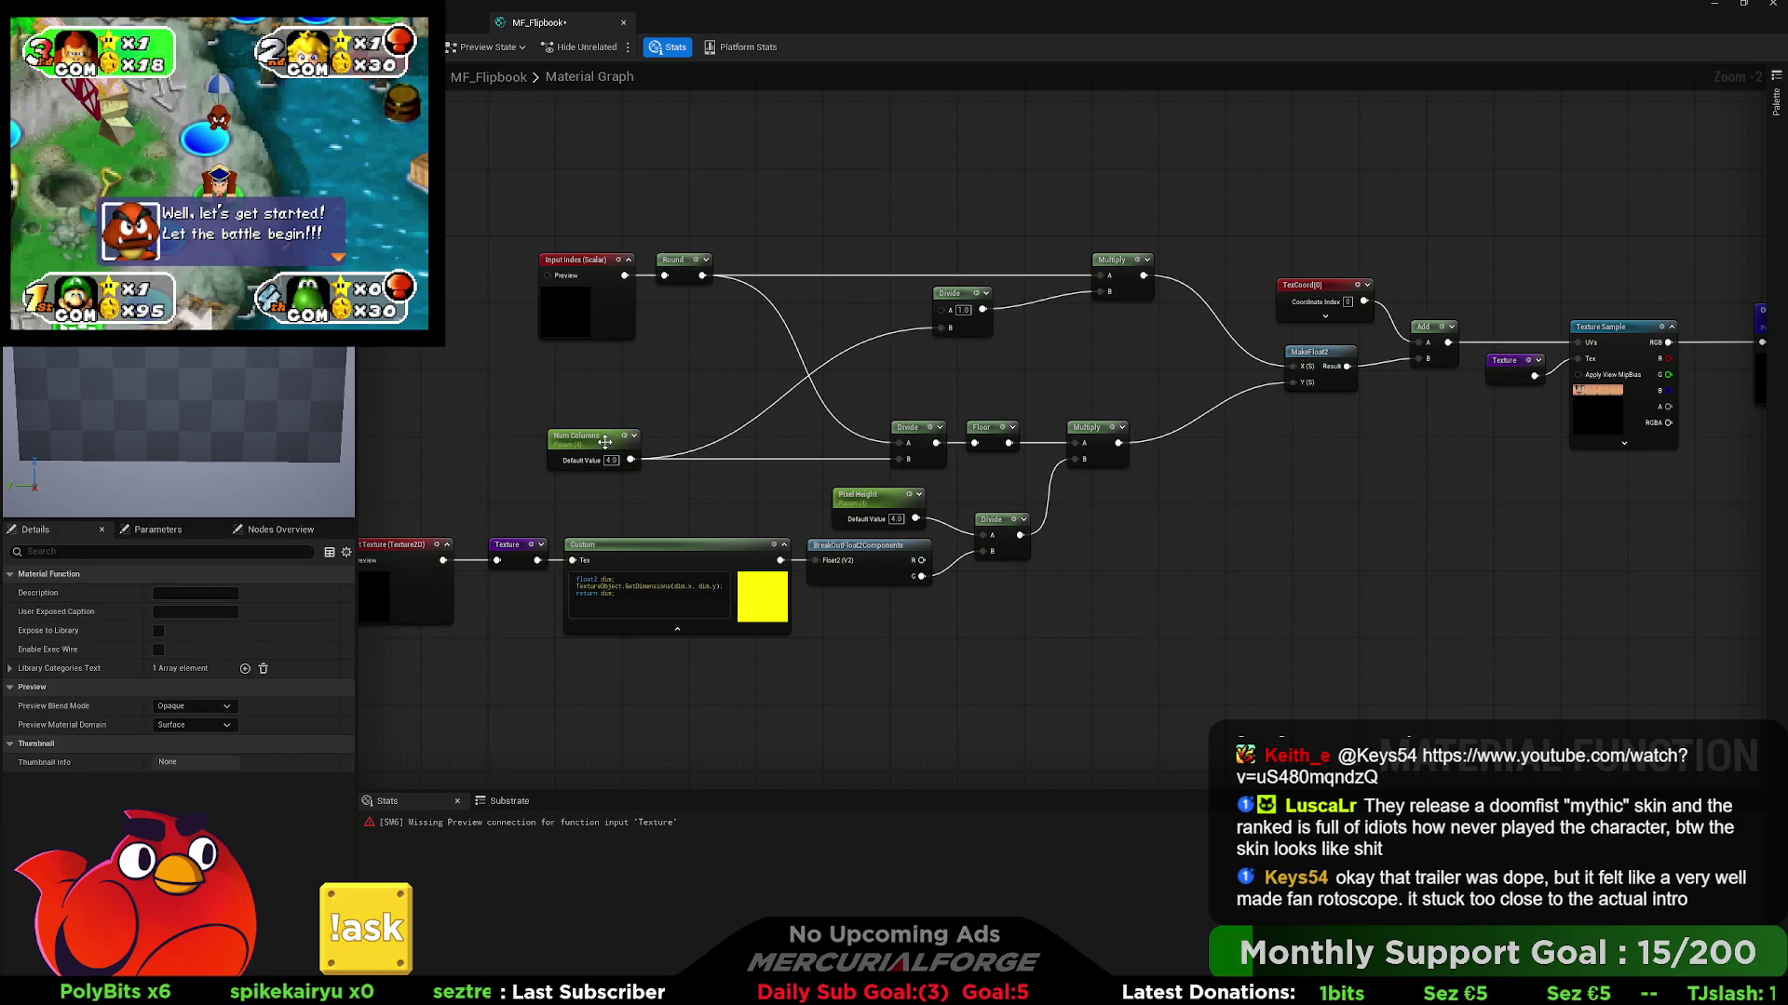
{"action": "left_click_drag", "start_coordinate": [624, 437], "coordinate": [624, 371]}
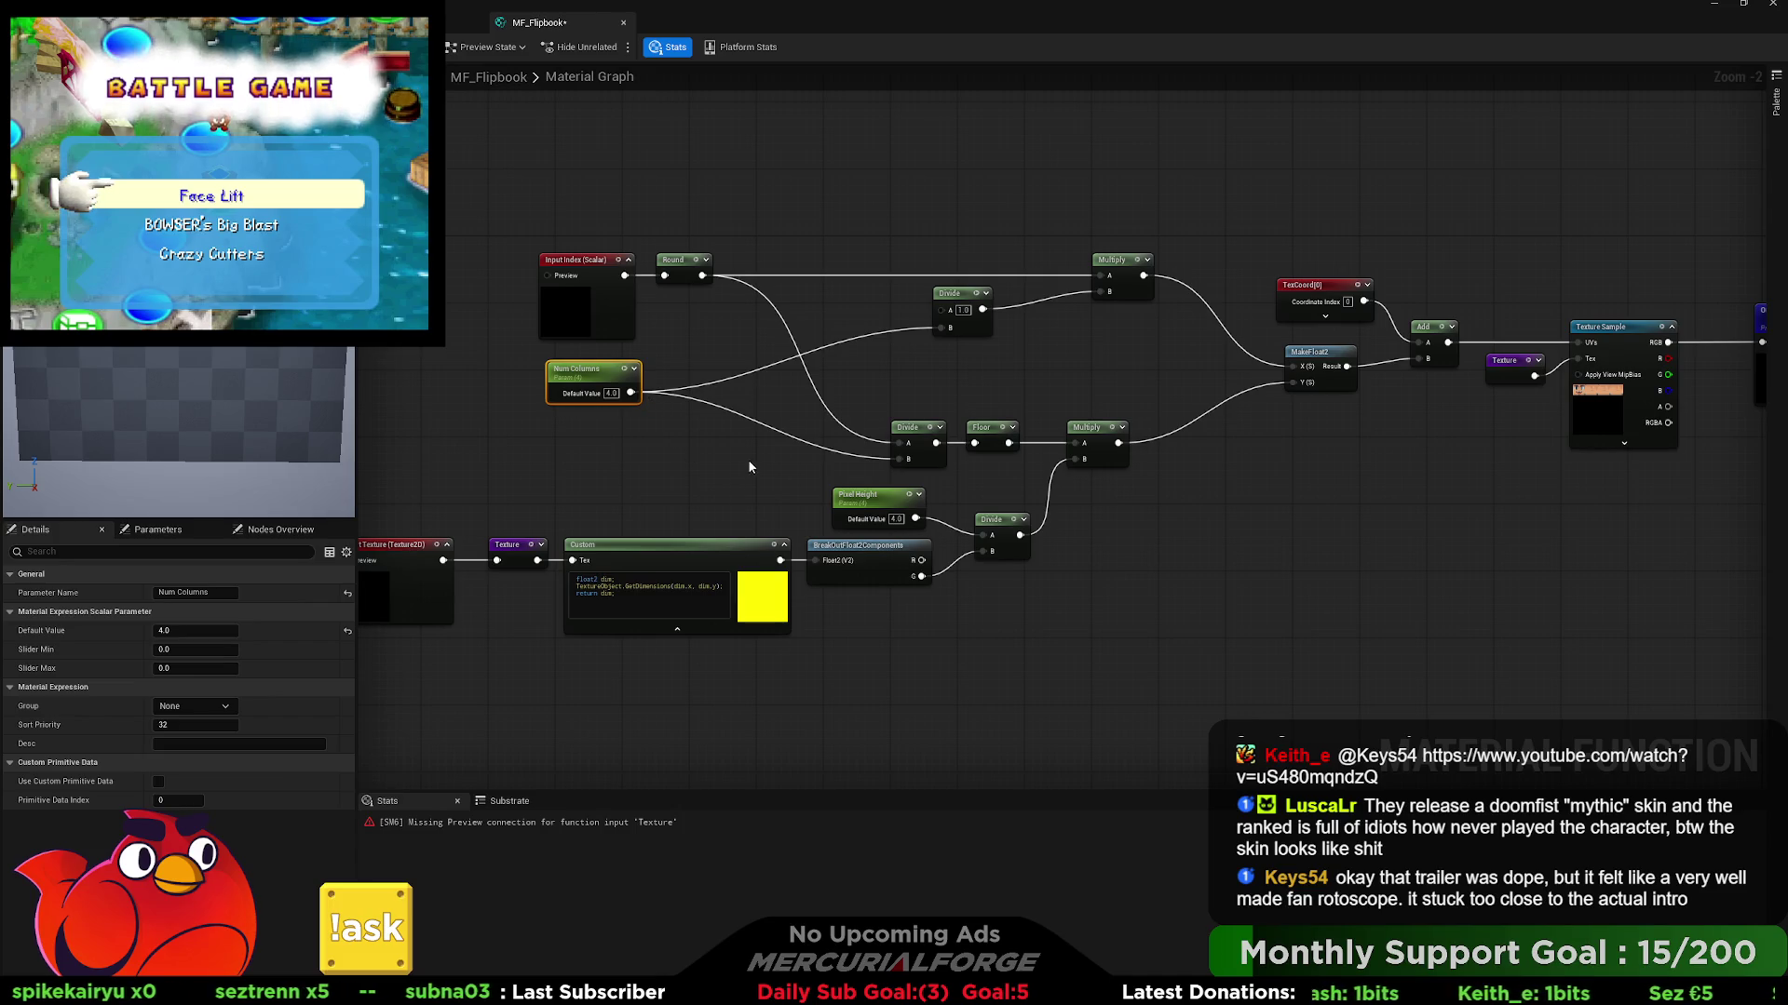
{"action": "left_click_drag", "start_coordinate": [662, 487], "coordinate": [839, 455]}
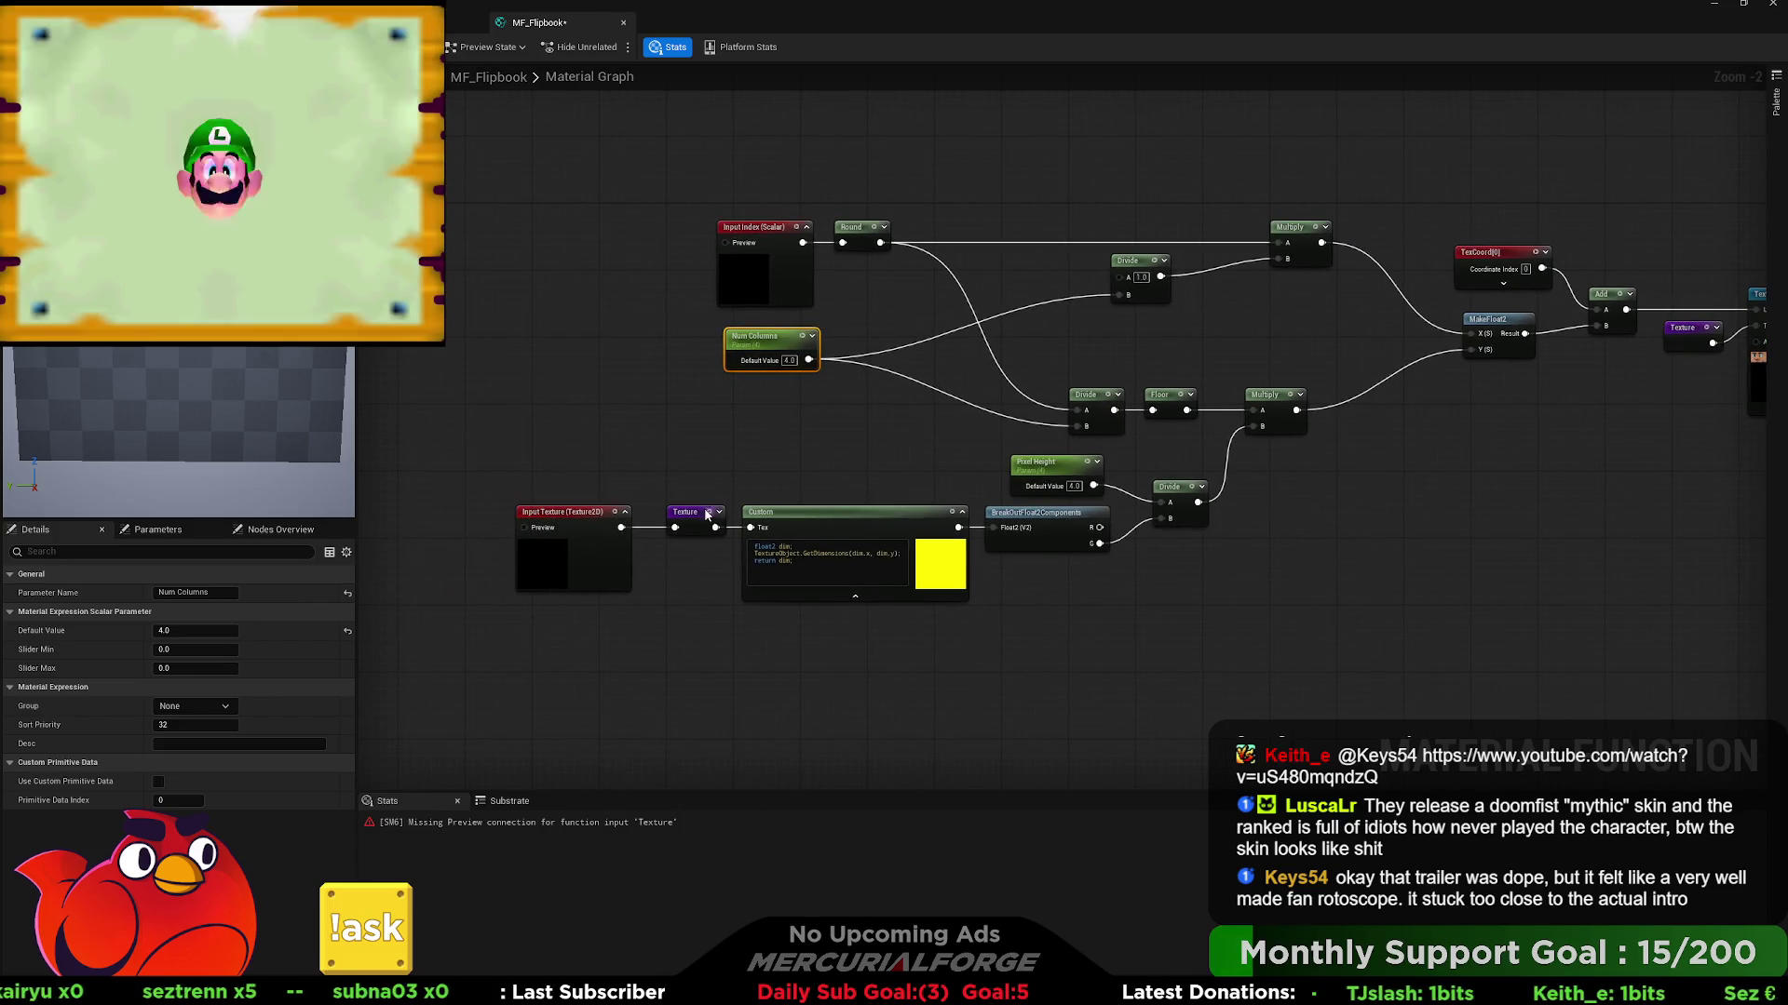
{"action": "left_click_drag", "start_coordinate": [689, 512], "coordinate": [664, 512]}
{"action": "left_click_drag", "start_coordinate": [828, 519], "coordinate": [795, 519]}
{"action": "left_click_drag", "start_coordinate": [916, 550], "coordinate": [924, 550]}
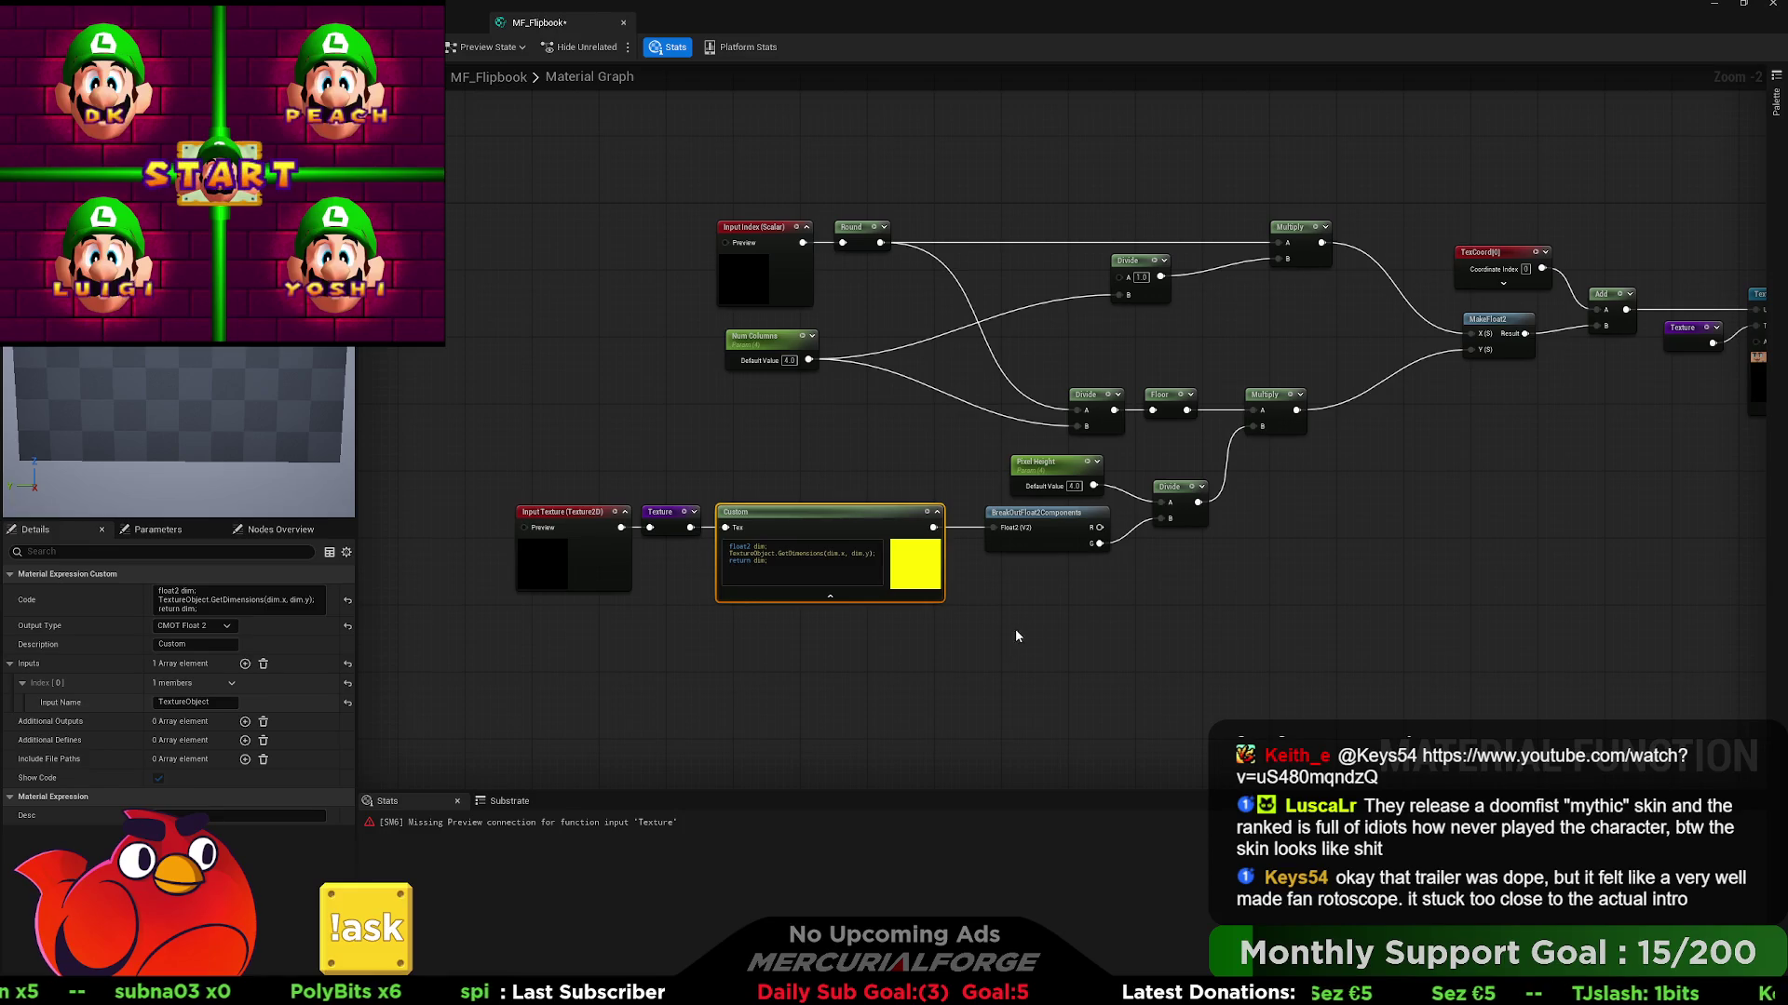
{"action": "left_click_drag", "start_coordinate": [1056, 531], "coordinate": [1024, 534]}
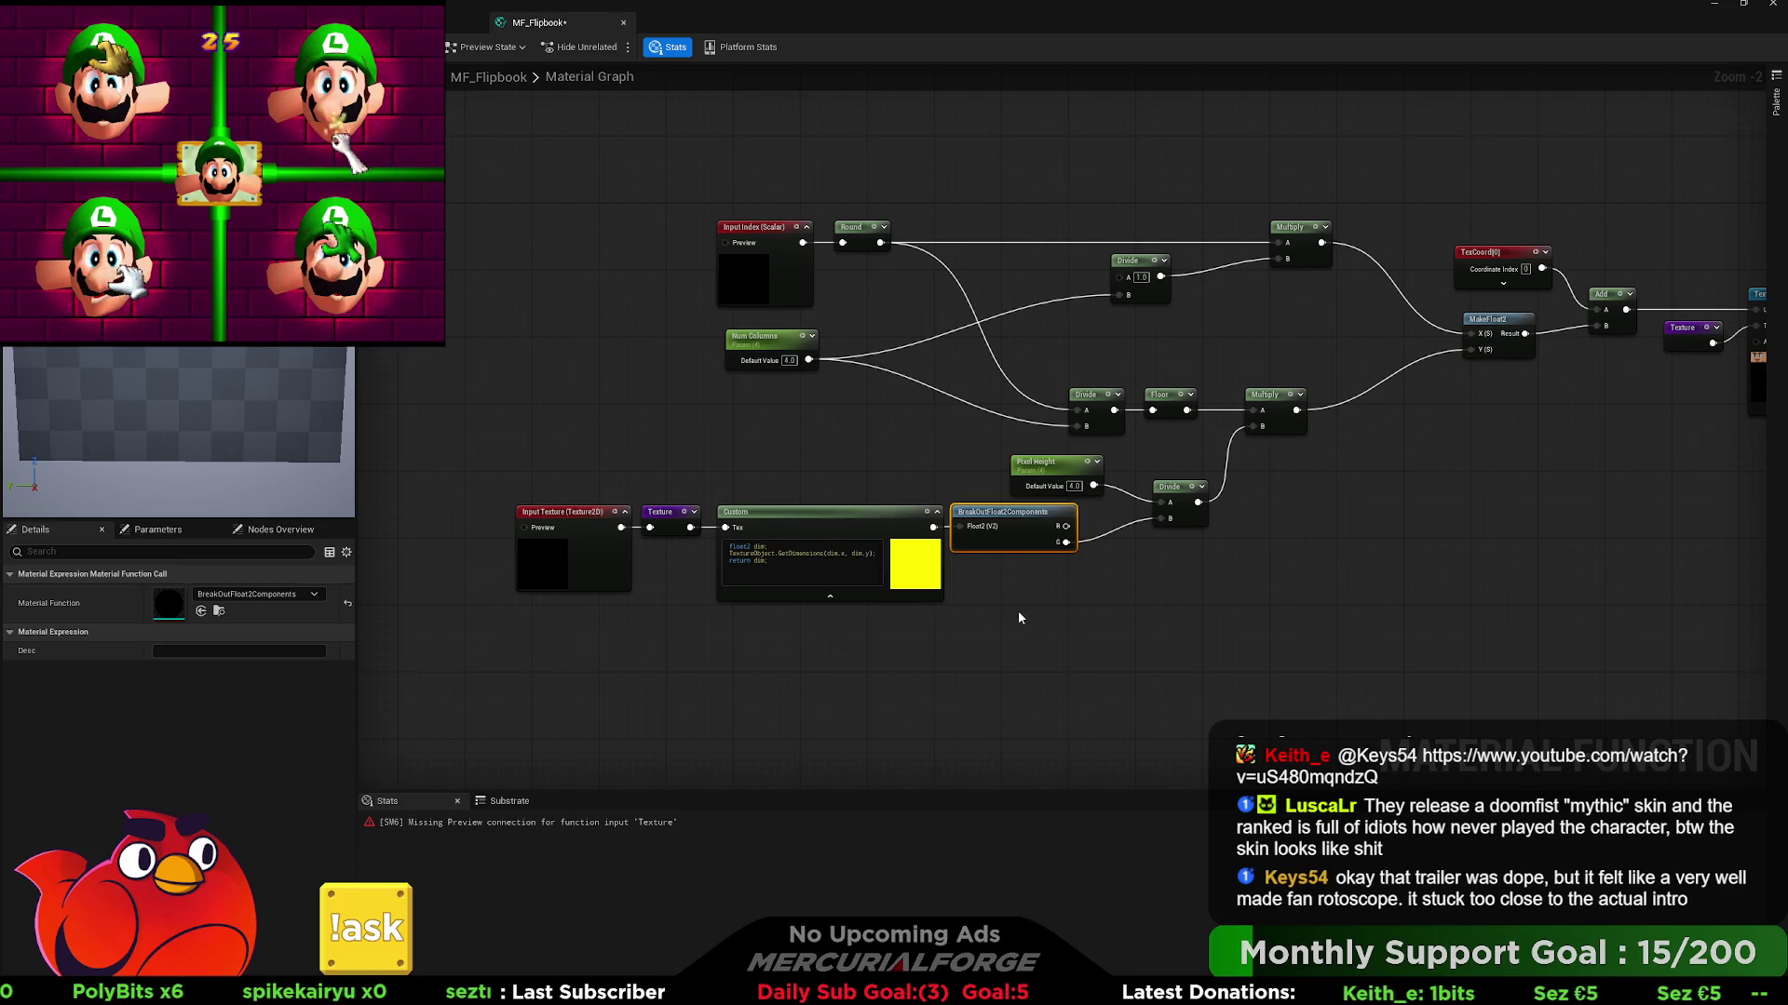
{"action": "mouse_move", "coordinate": [1018, 611]}
{"action": "left_mouse_down"}
{"action": "mouse_move", "coordinate": [831, 510]}
{"action": "mouse_move", "coordinate": [965, 552]}
{"action": "left_mouse_up"}
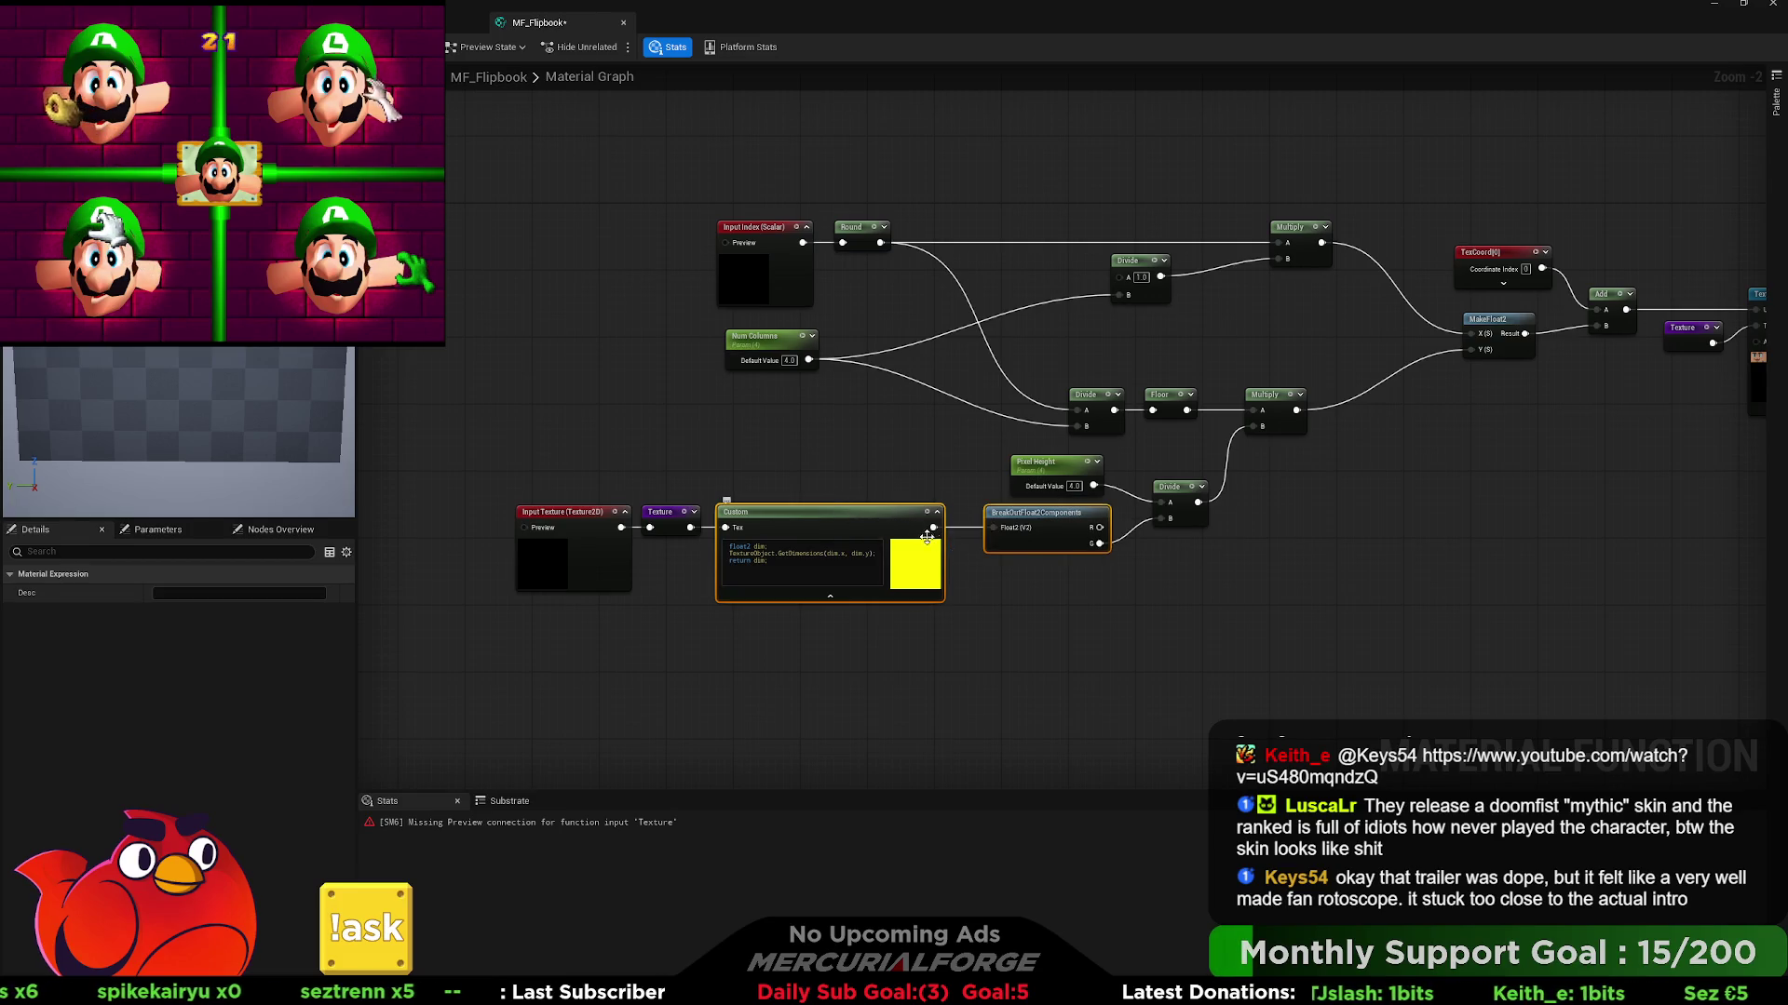
- Undo and redo back to the graph with the 19 index constant, then select Custom and BreakOutFloat2Components
{"action": "key", "text": "q"}
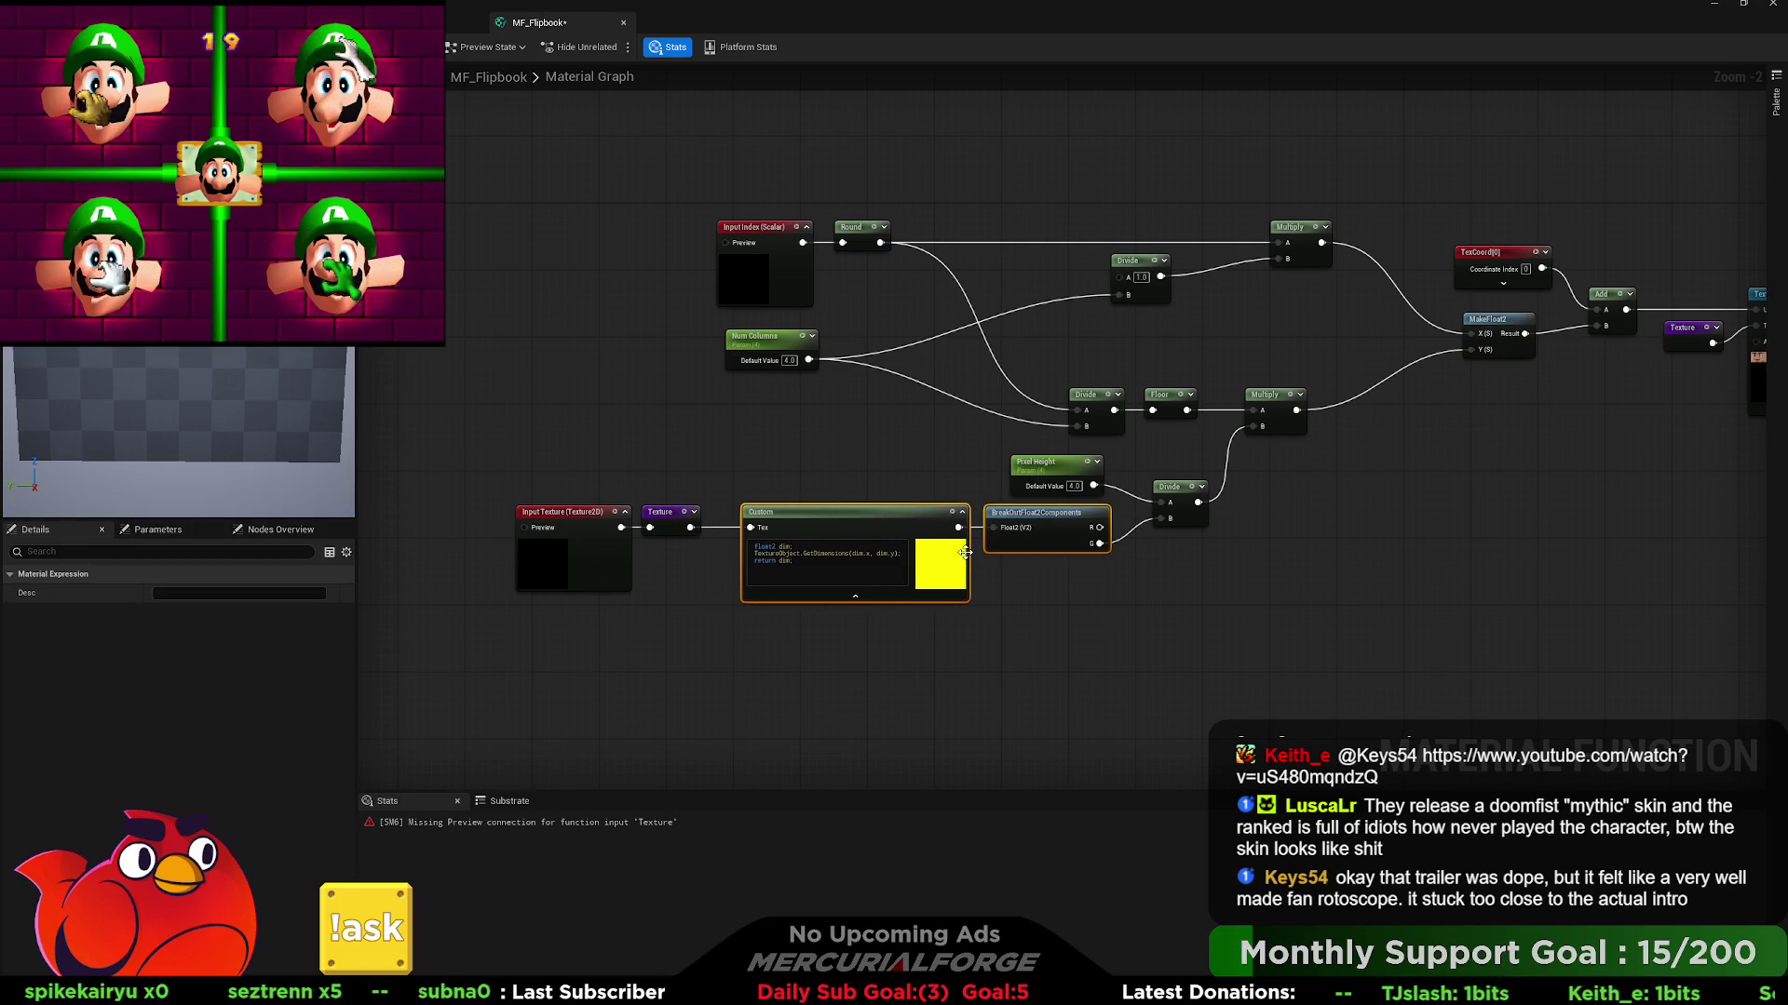
{"action": "key", "text": "ctrl+z"}
{"action": "key", "text": "ctrl+z"}
{"action": "key", "text": "ctrl+z"}
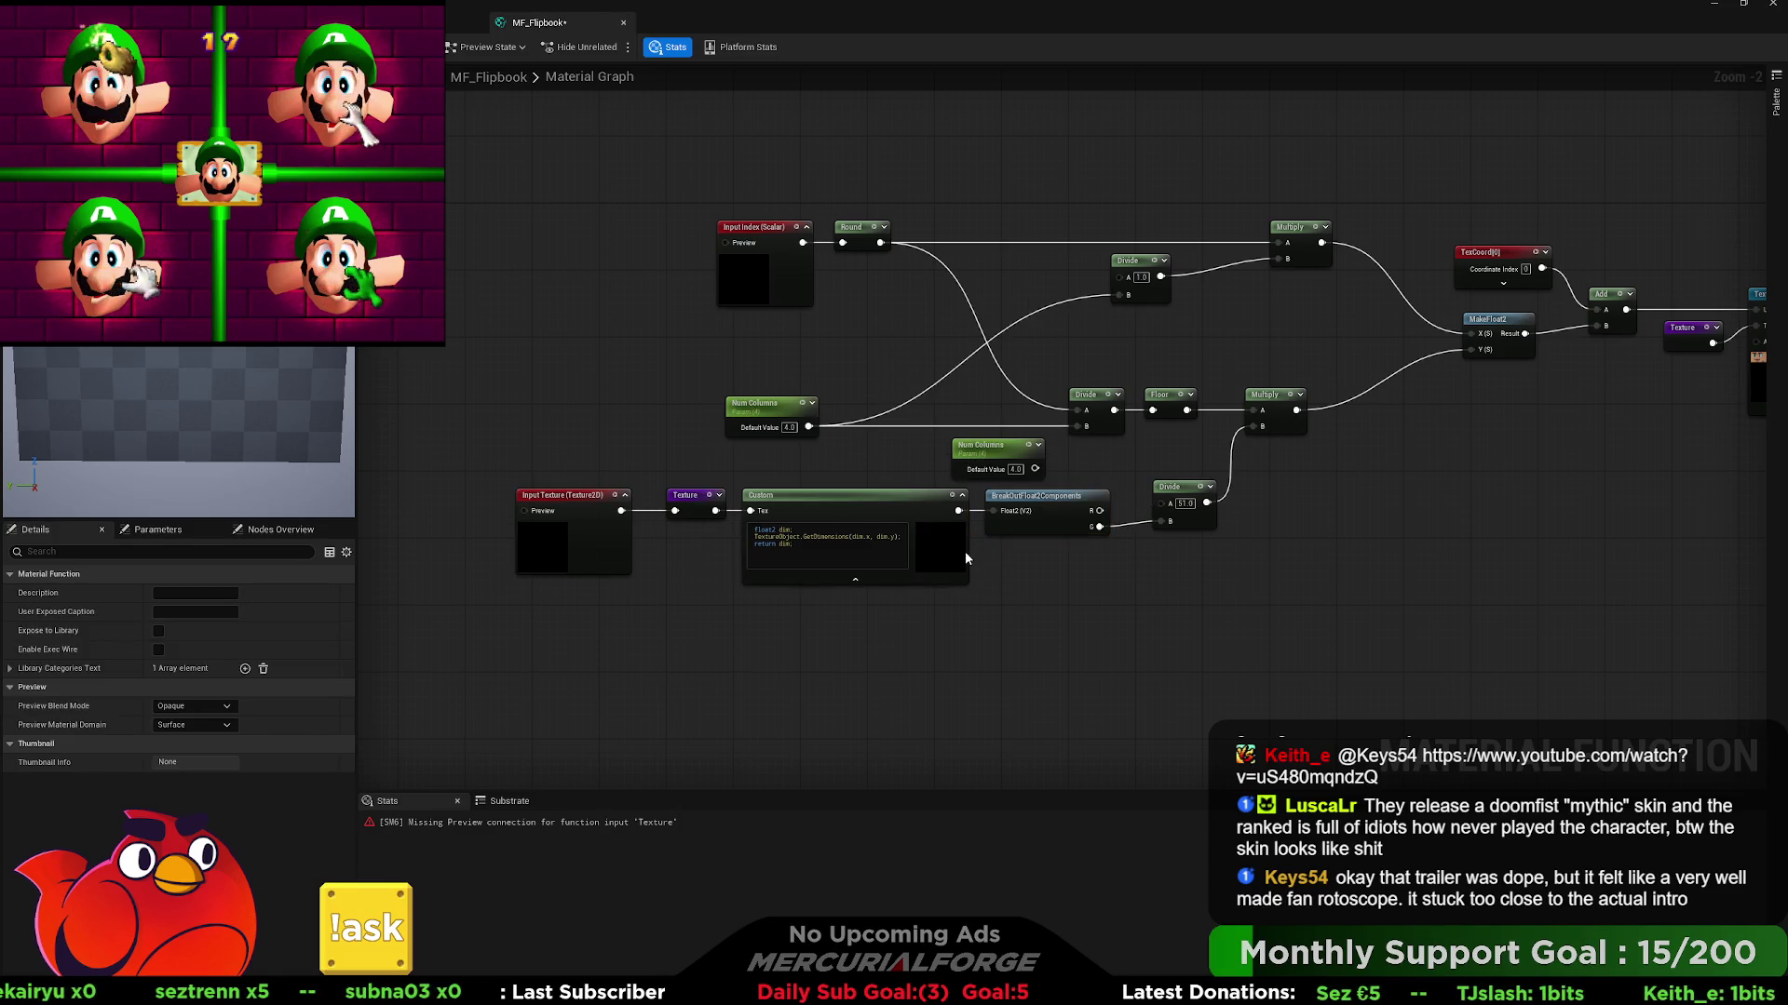
{"action": "key", "text": "ctrl+z"}
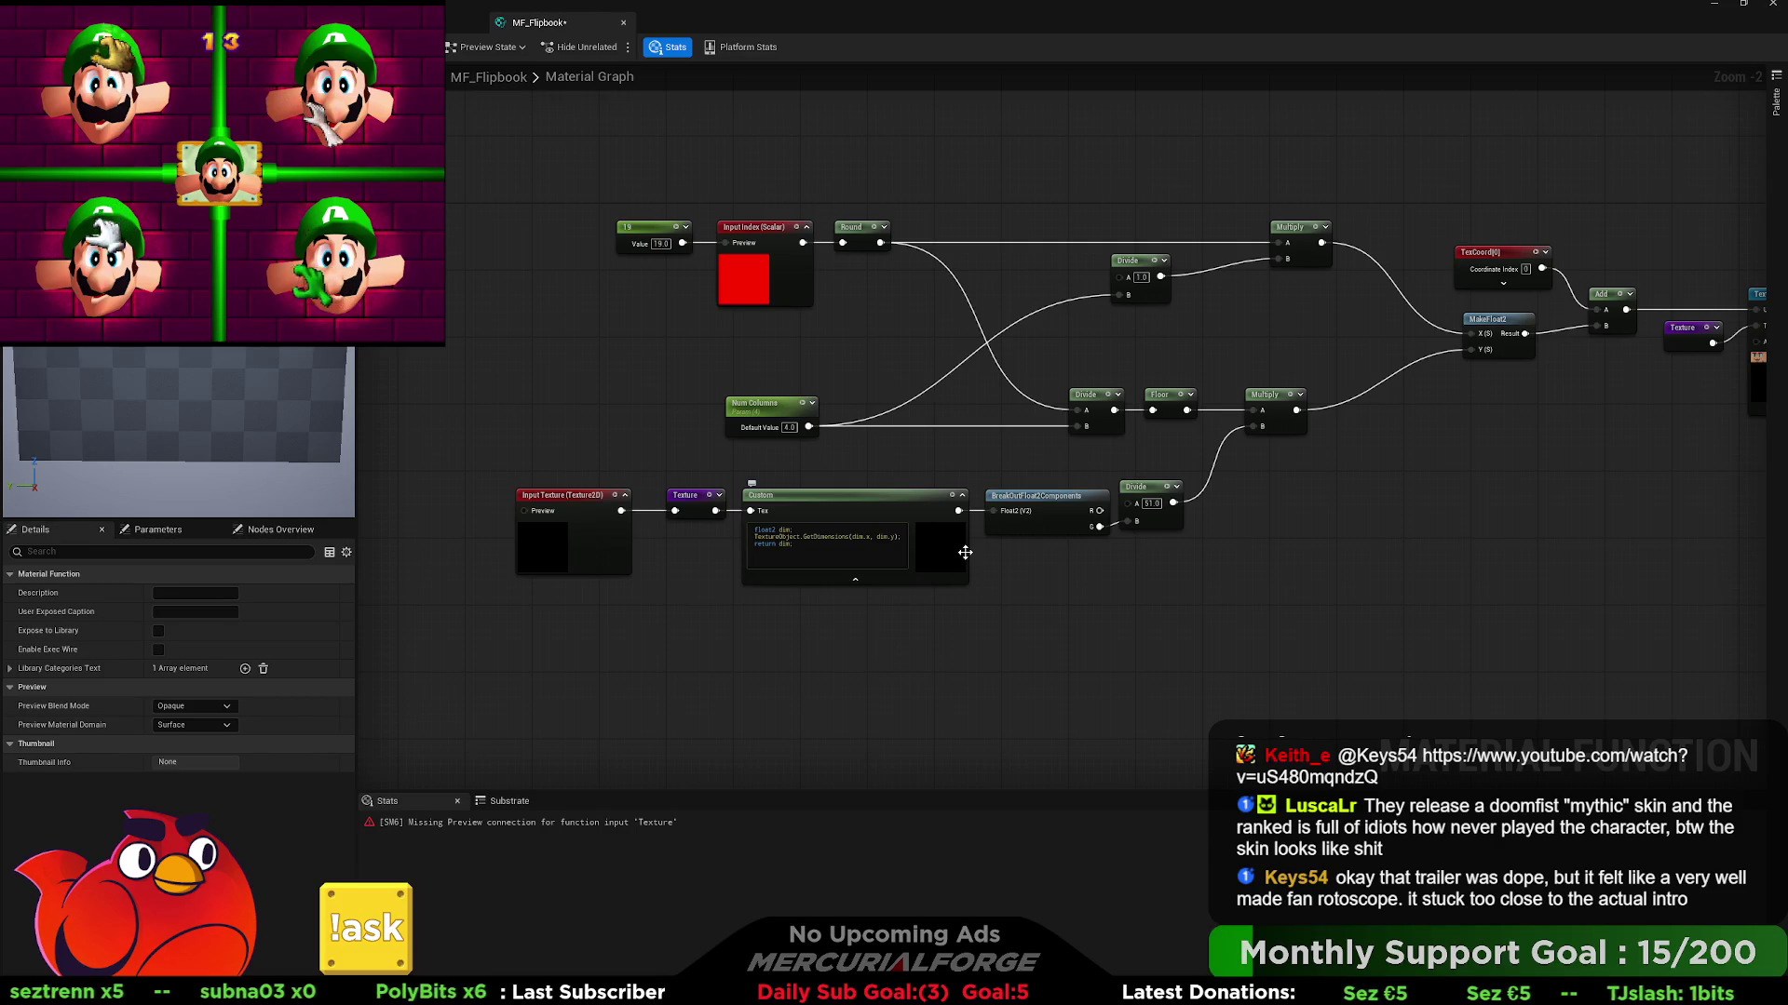
{"action": "key", "text": "ctrl+y"}
{"action": "key", "text": "ctrl+y"}
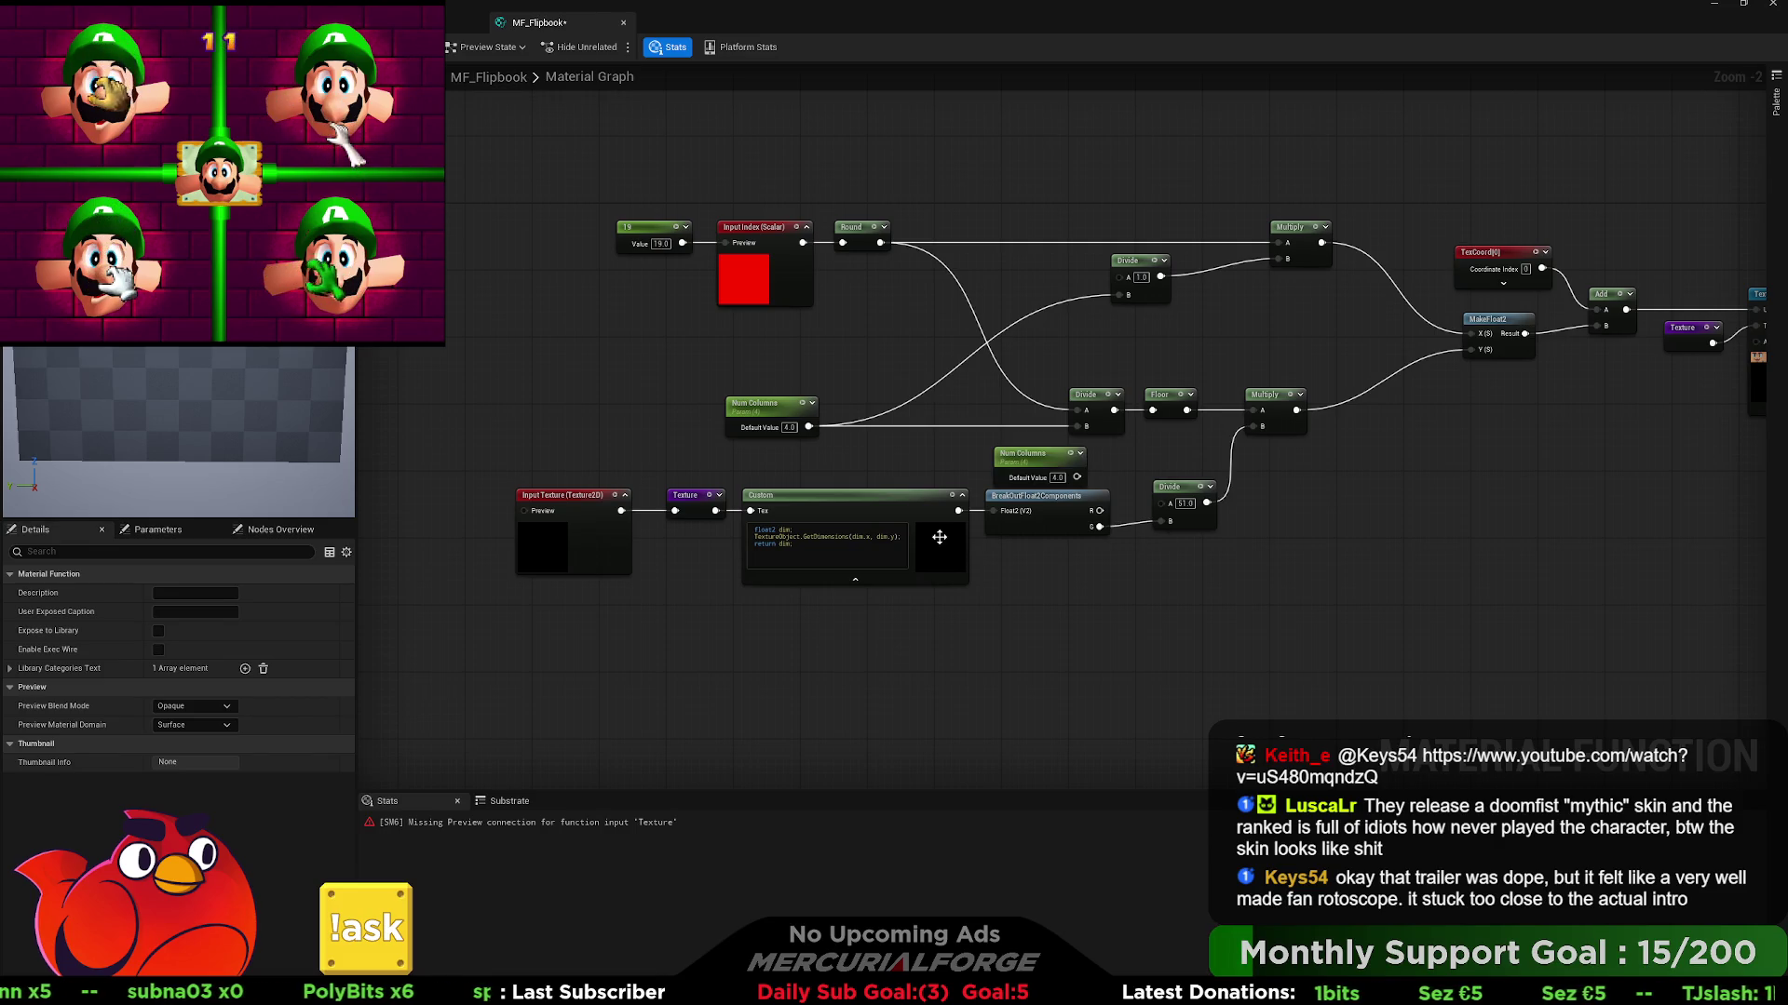
{"action": "key", "text": "ctrl+y"}
{"action": "key", "text": "ctrl+y"}
{"action": "key", "text": "ctrl+y"}
{"action": "key", "text": "ctrl+z"}
{"action": "key", "text": "ctrl+z"}
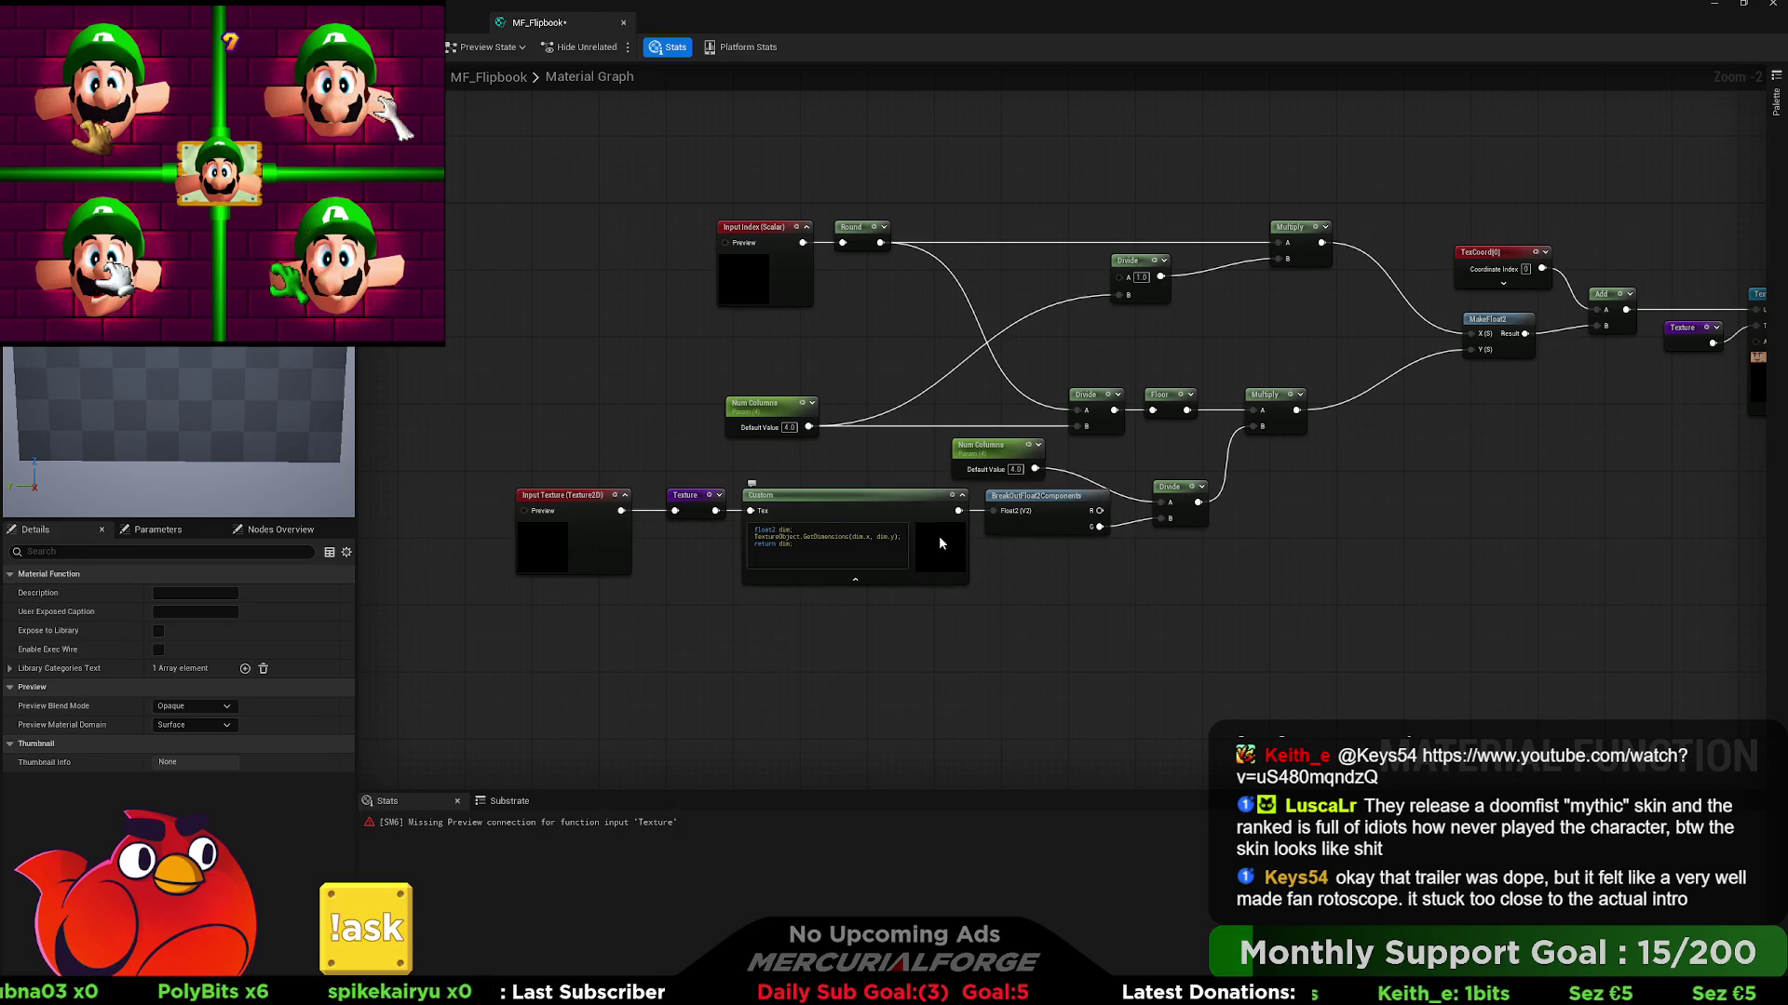
{"action": "key", "text": "ctrl+z"}
{"action": "key", "text": "ctrl+z"}
{"action": "key", "text": "ctrl+z"}
{"action": "key", "text": "ctrl+z"}
{"action": "key", "text": "ctrl+z"}
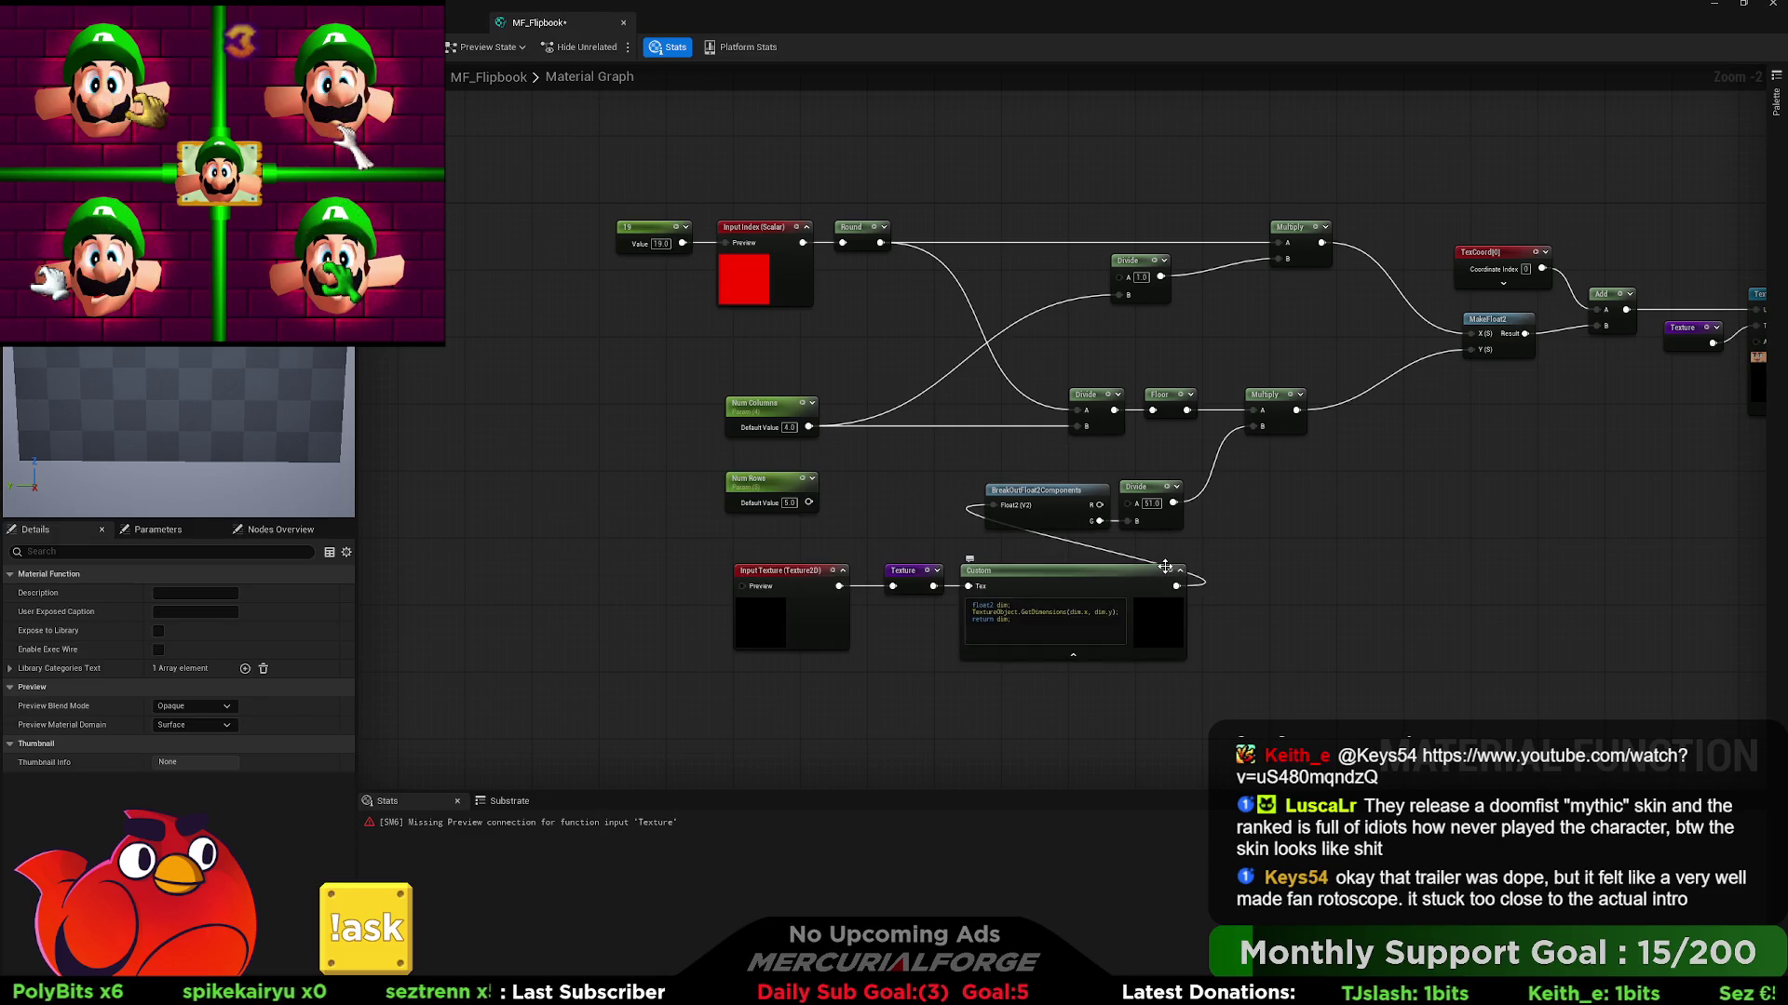
{"action": "left_click_drag", "start_coordinate": [1103, 517], "coordinate": [1017, 667]}
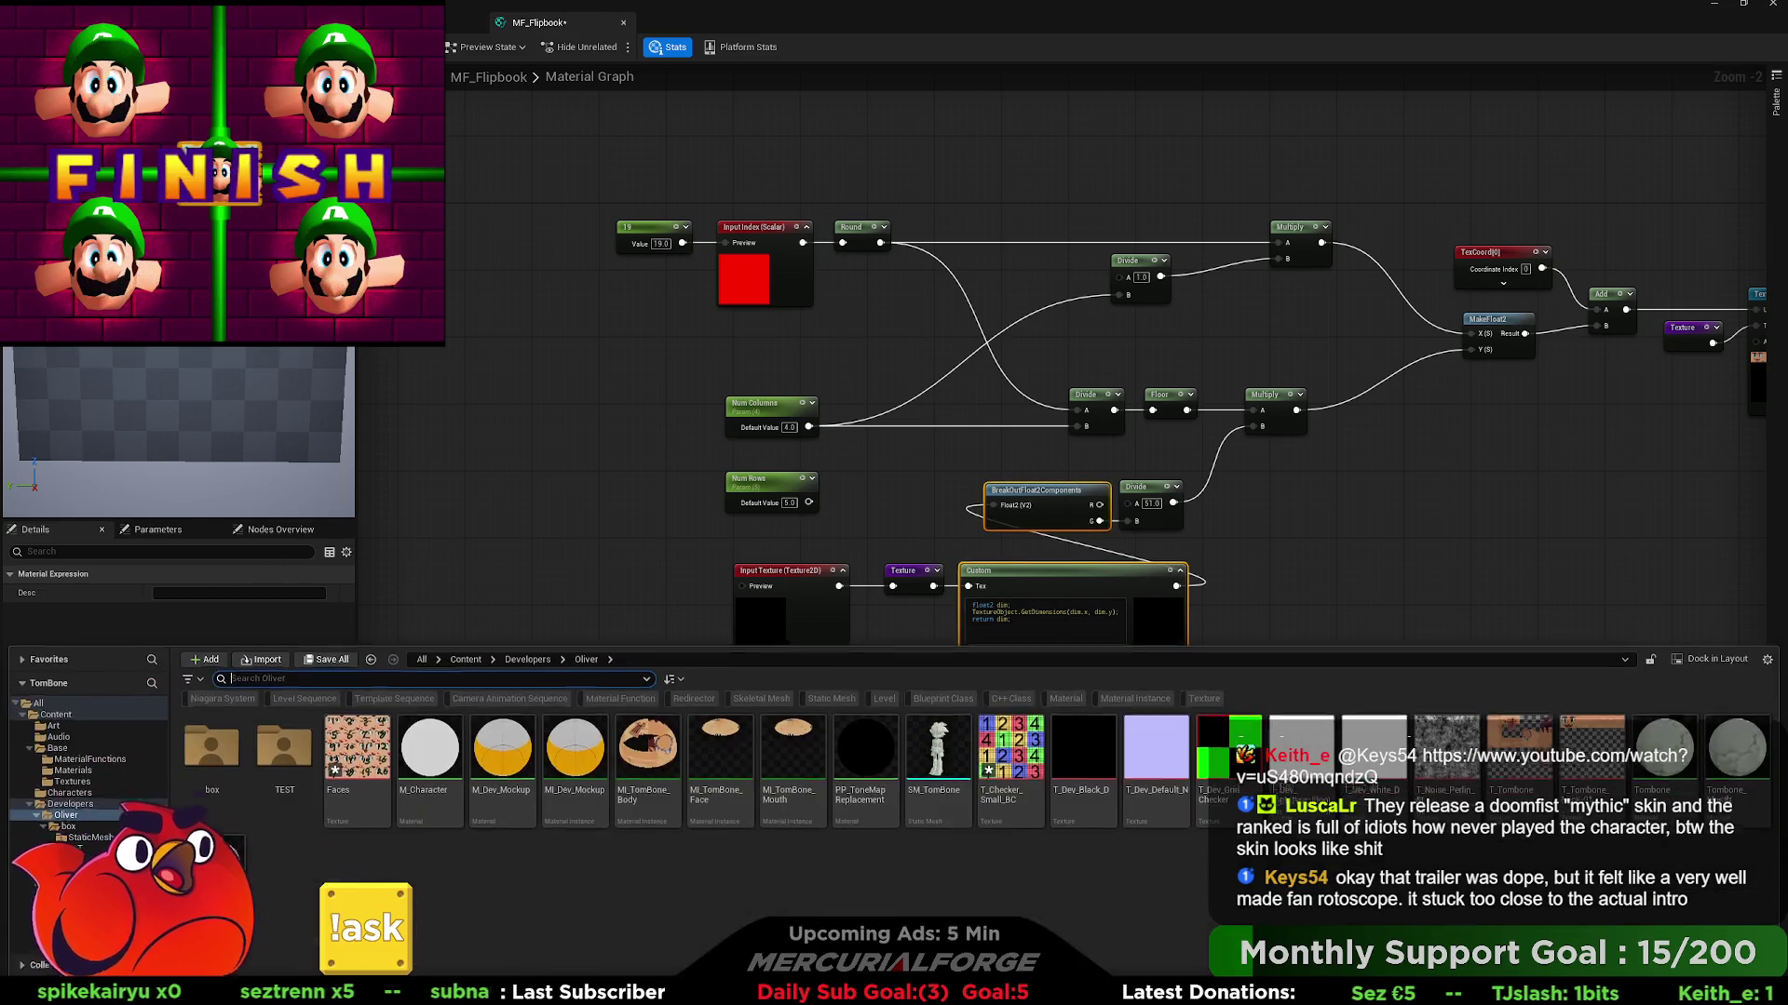
- In Base > MaterialFunctions, add a material function named MF_TextureDimentions and open it
{"action": "key", "text": "ctrl+space"}
{"action": "left_click", "coordinate": [90, 756]}
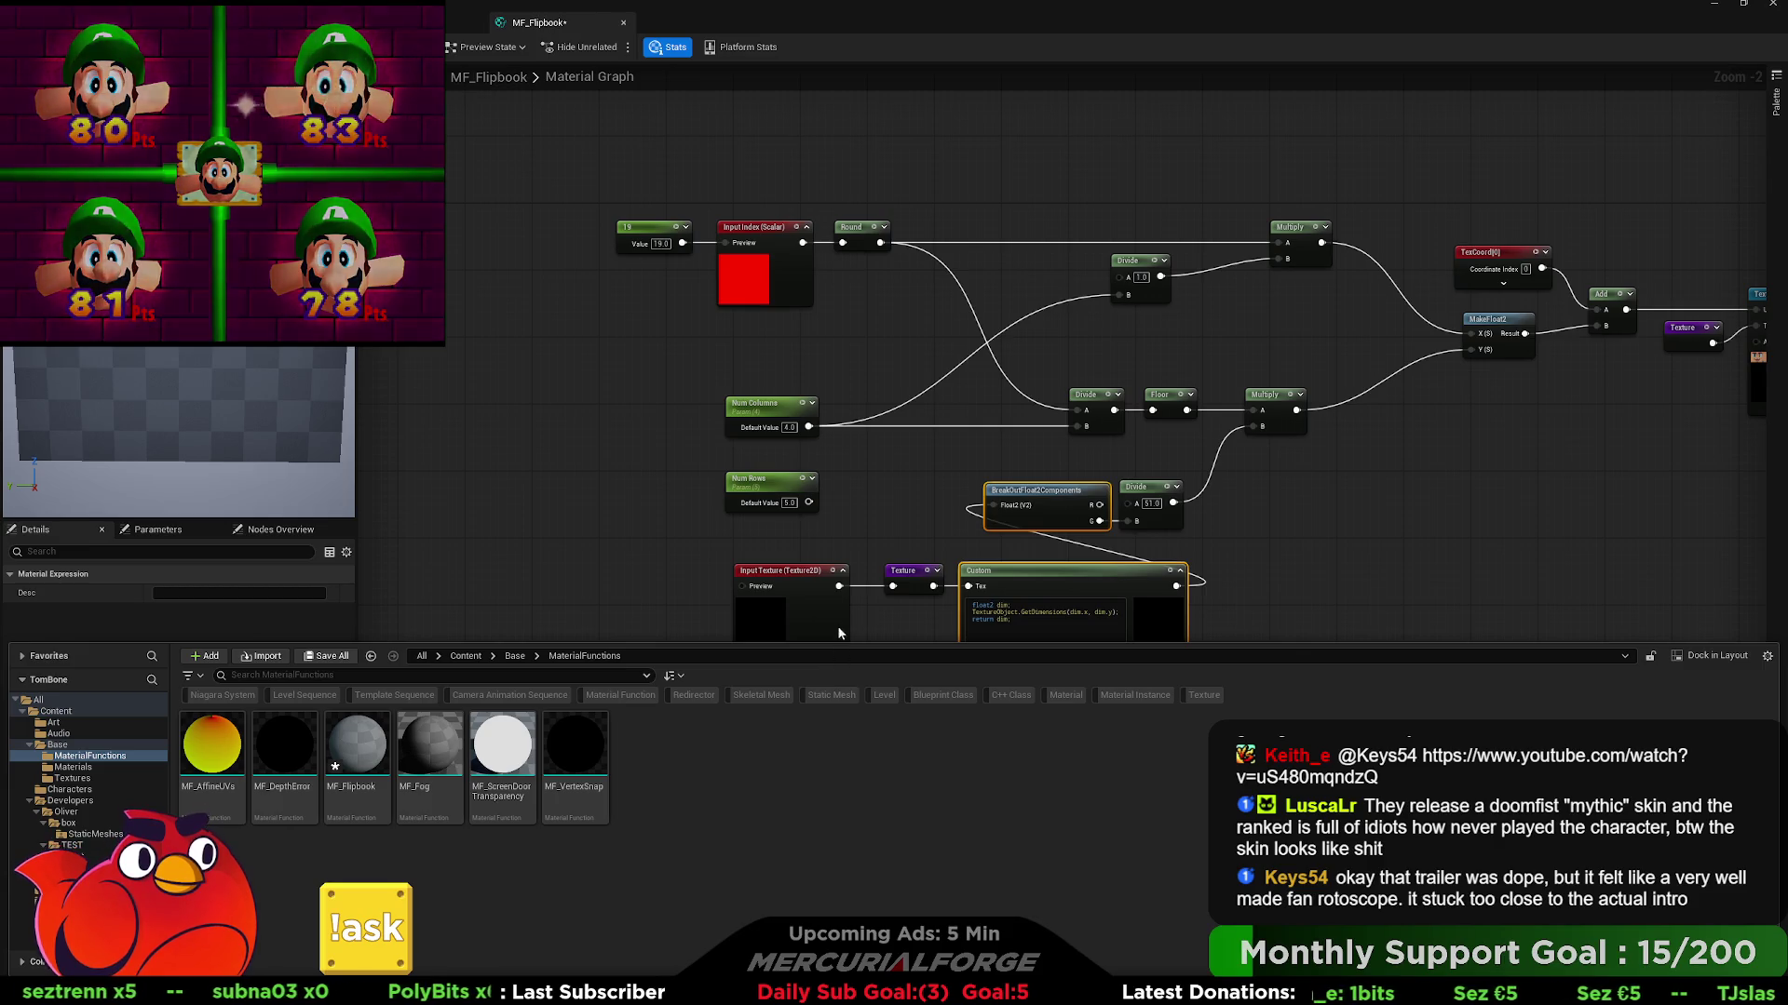
{"action": "left_click", "coordinate": [1114, 690]}
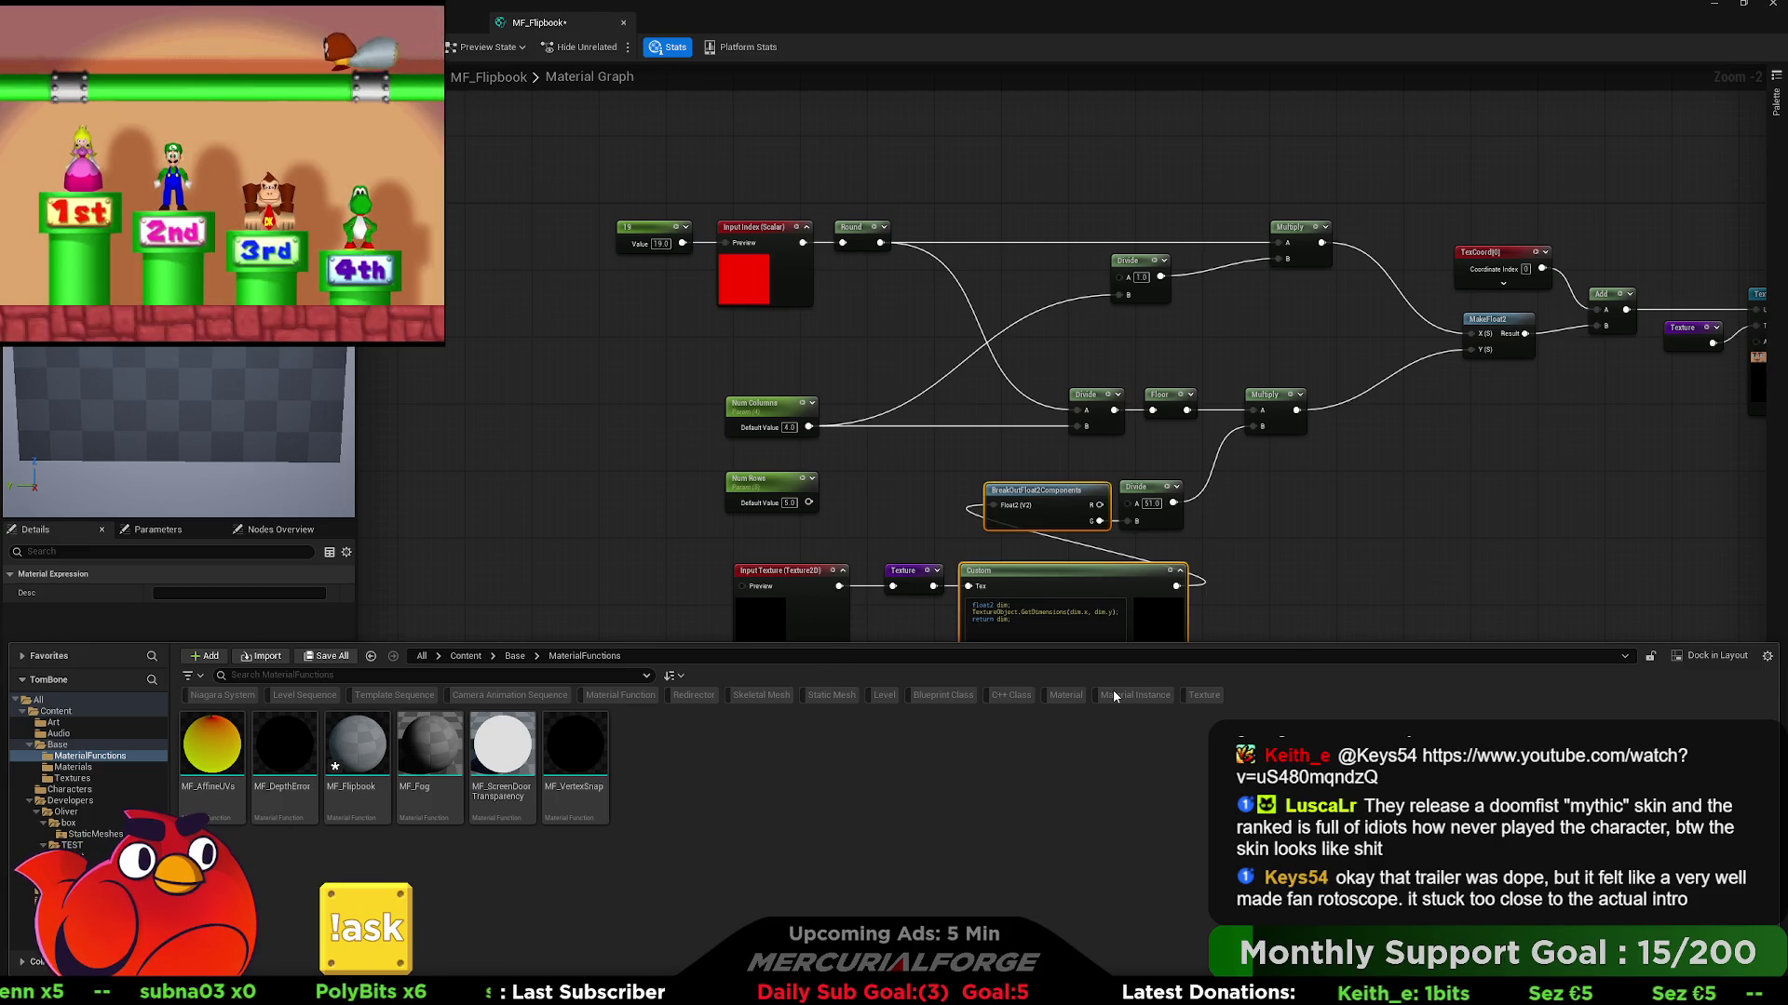
{"action": "type", "text": "MF_"}
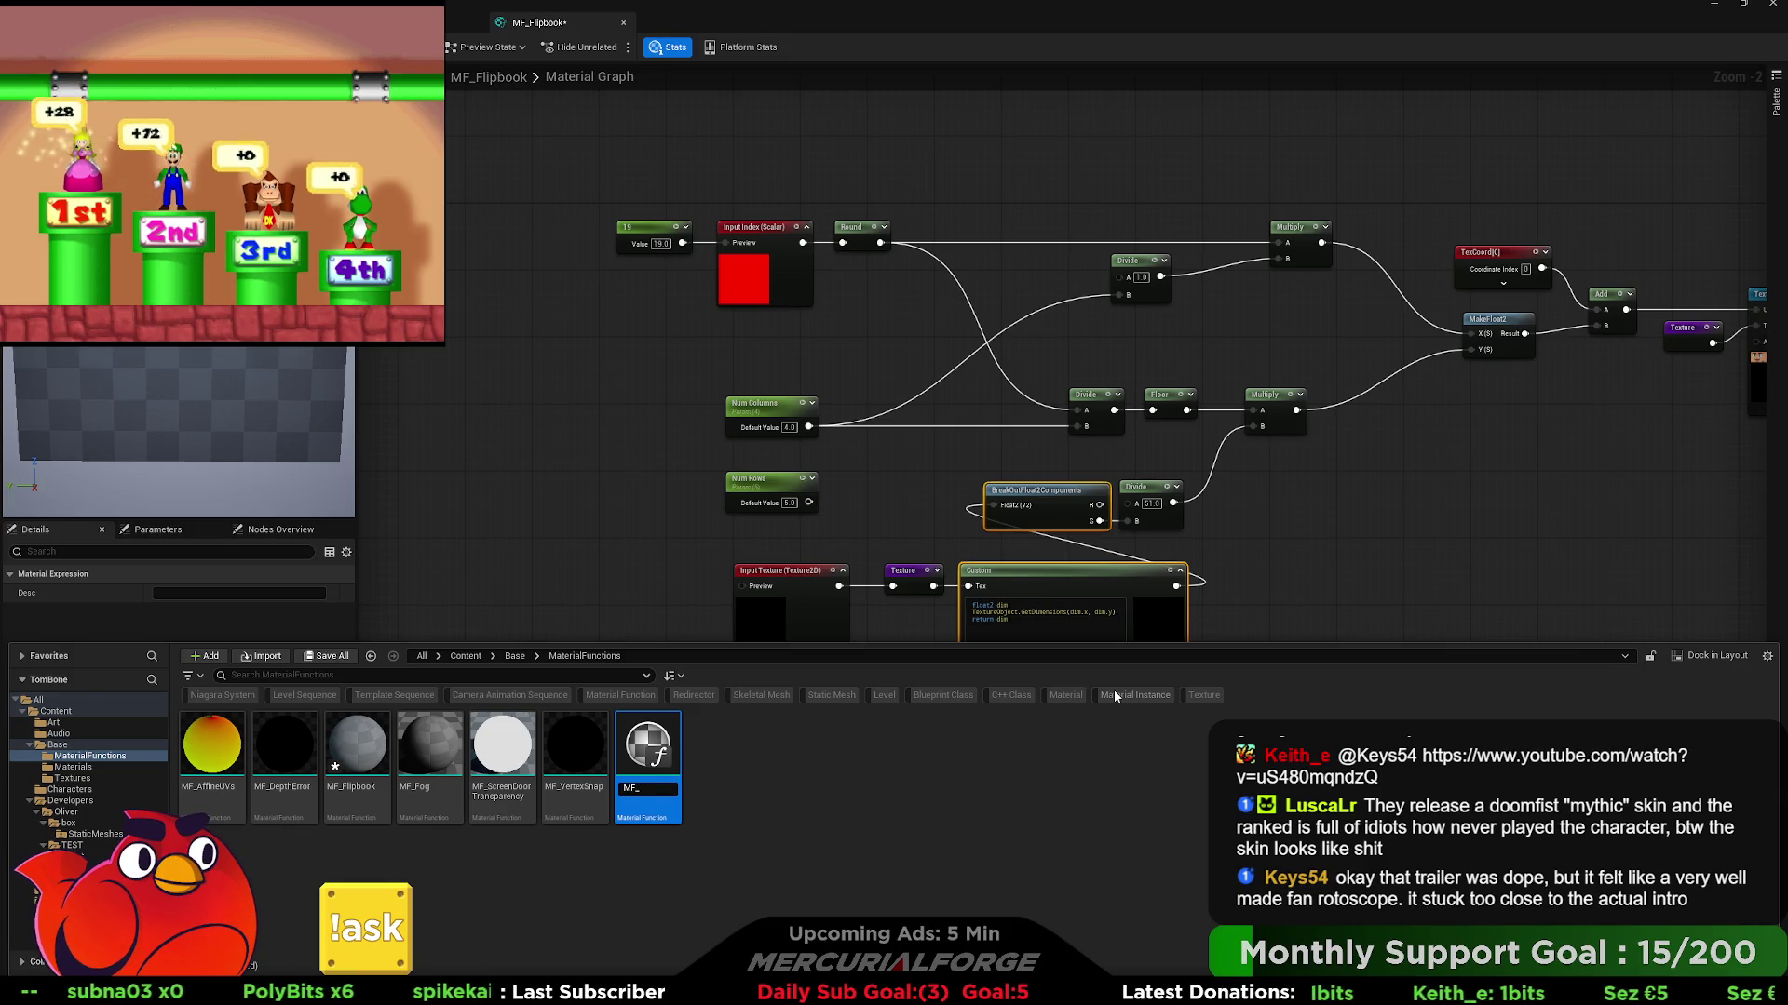
{"action": "type", "text": "Texture"}
{"action": "key", "text": "Return"}
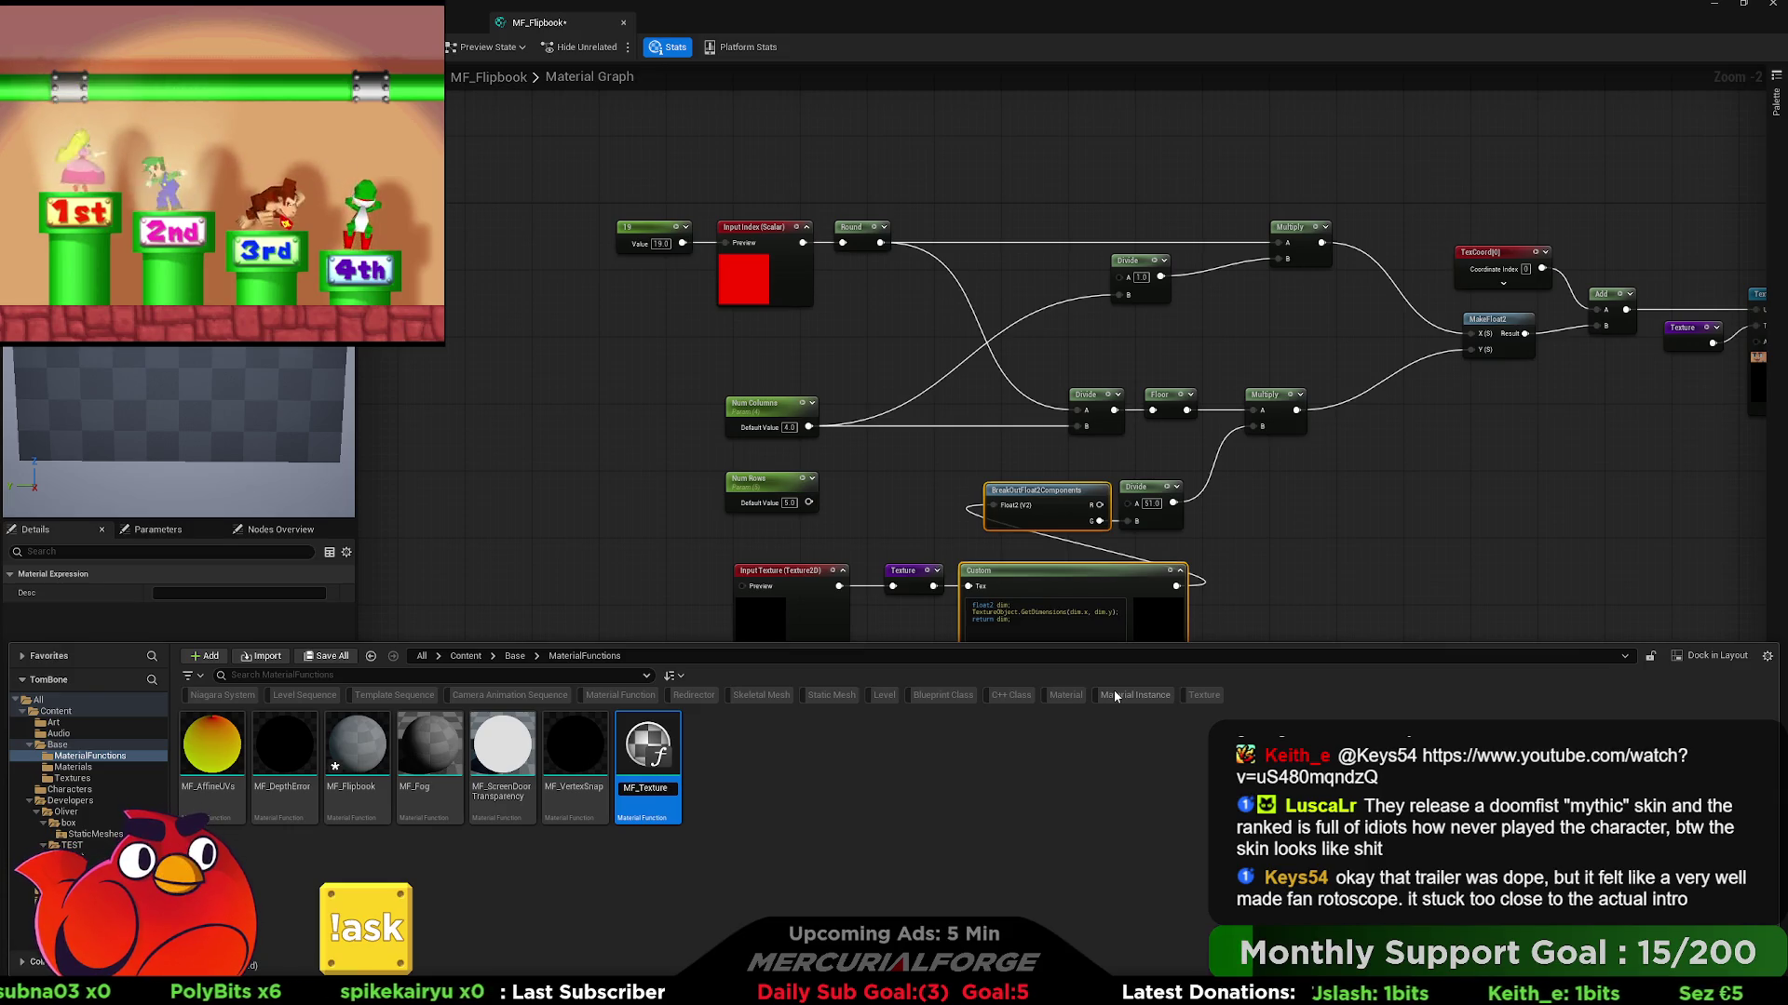
{"action": "type", "text": "Di"}
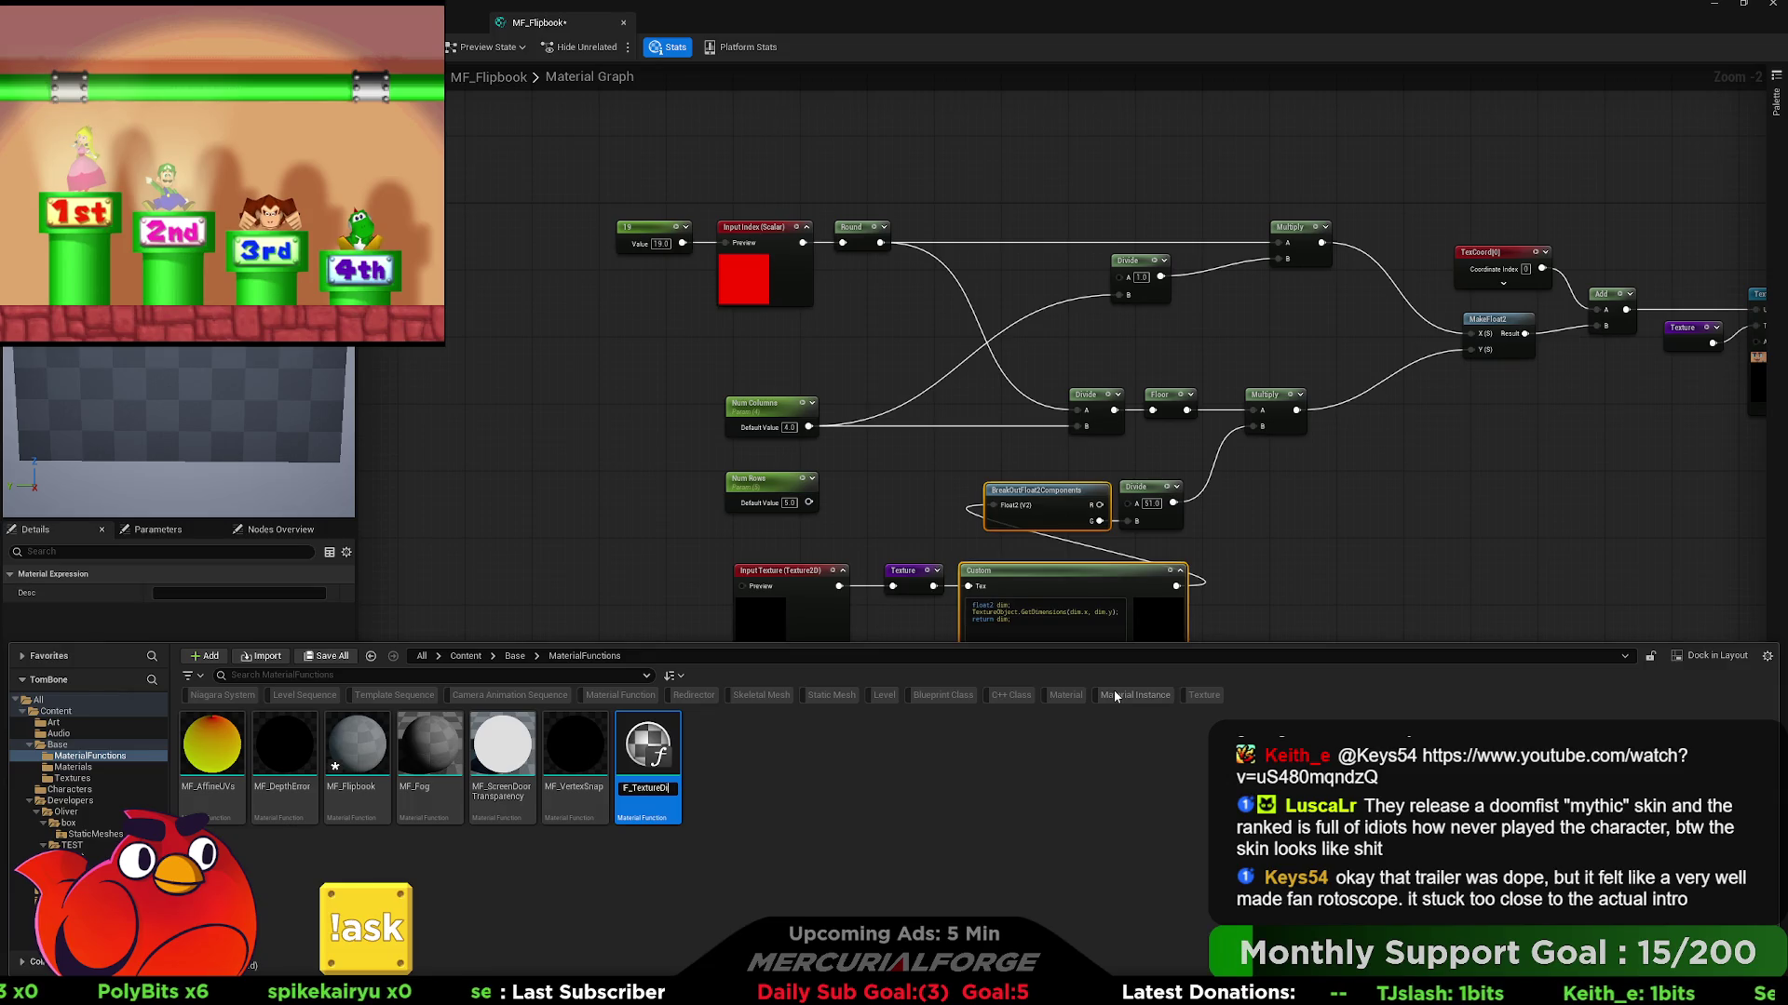
{"action": "type", "text": "mentions"}
{"action": "key", "text": "Return"}
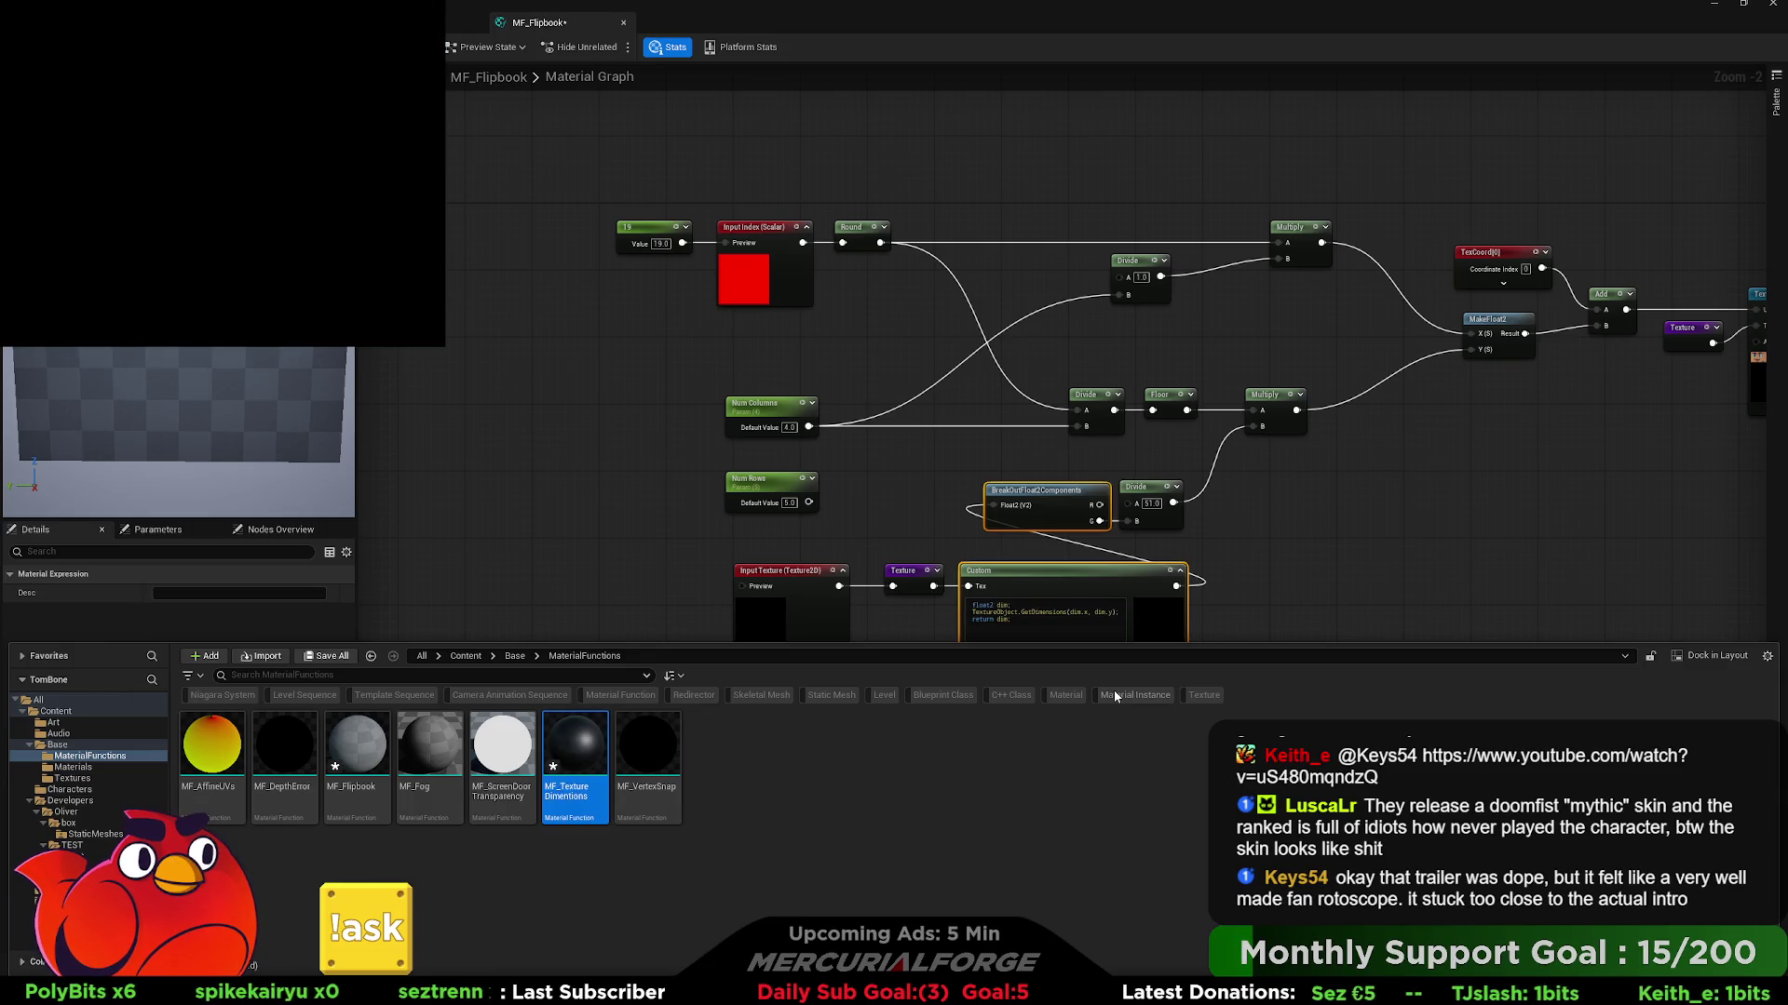
{"action": "key", "text": "Return"}
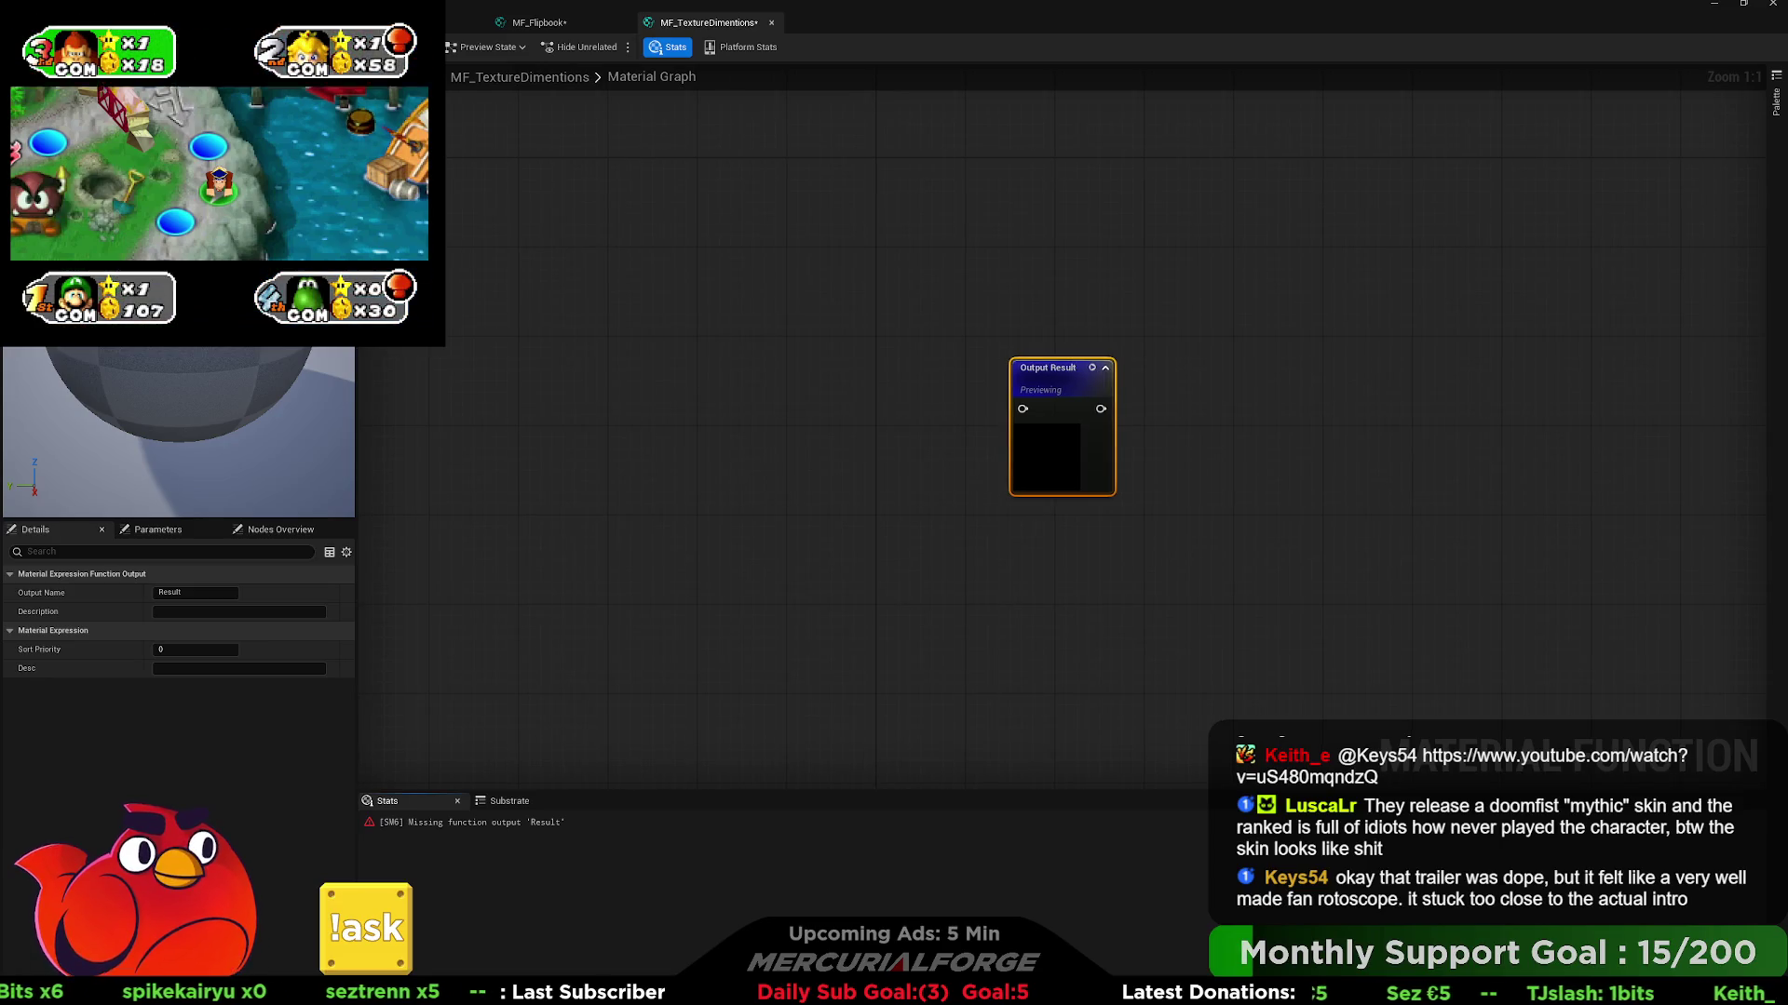
- Paste the Custom and BreakOutFloat2Components nodes and add a second output node, Output Result_1
{"action": "left_click_drag", "start_coordinate": [1052, 368], "coordinate": [1275, 395]}
{"action": "key", "text": "ctrl+v"}
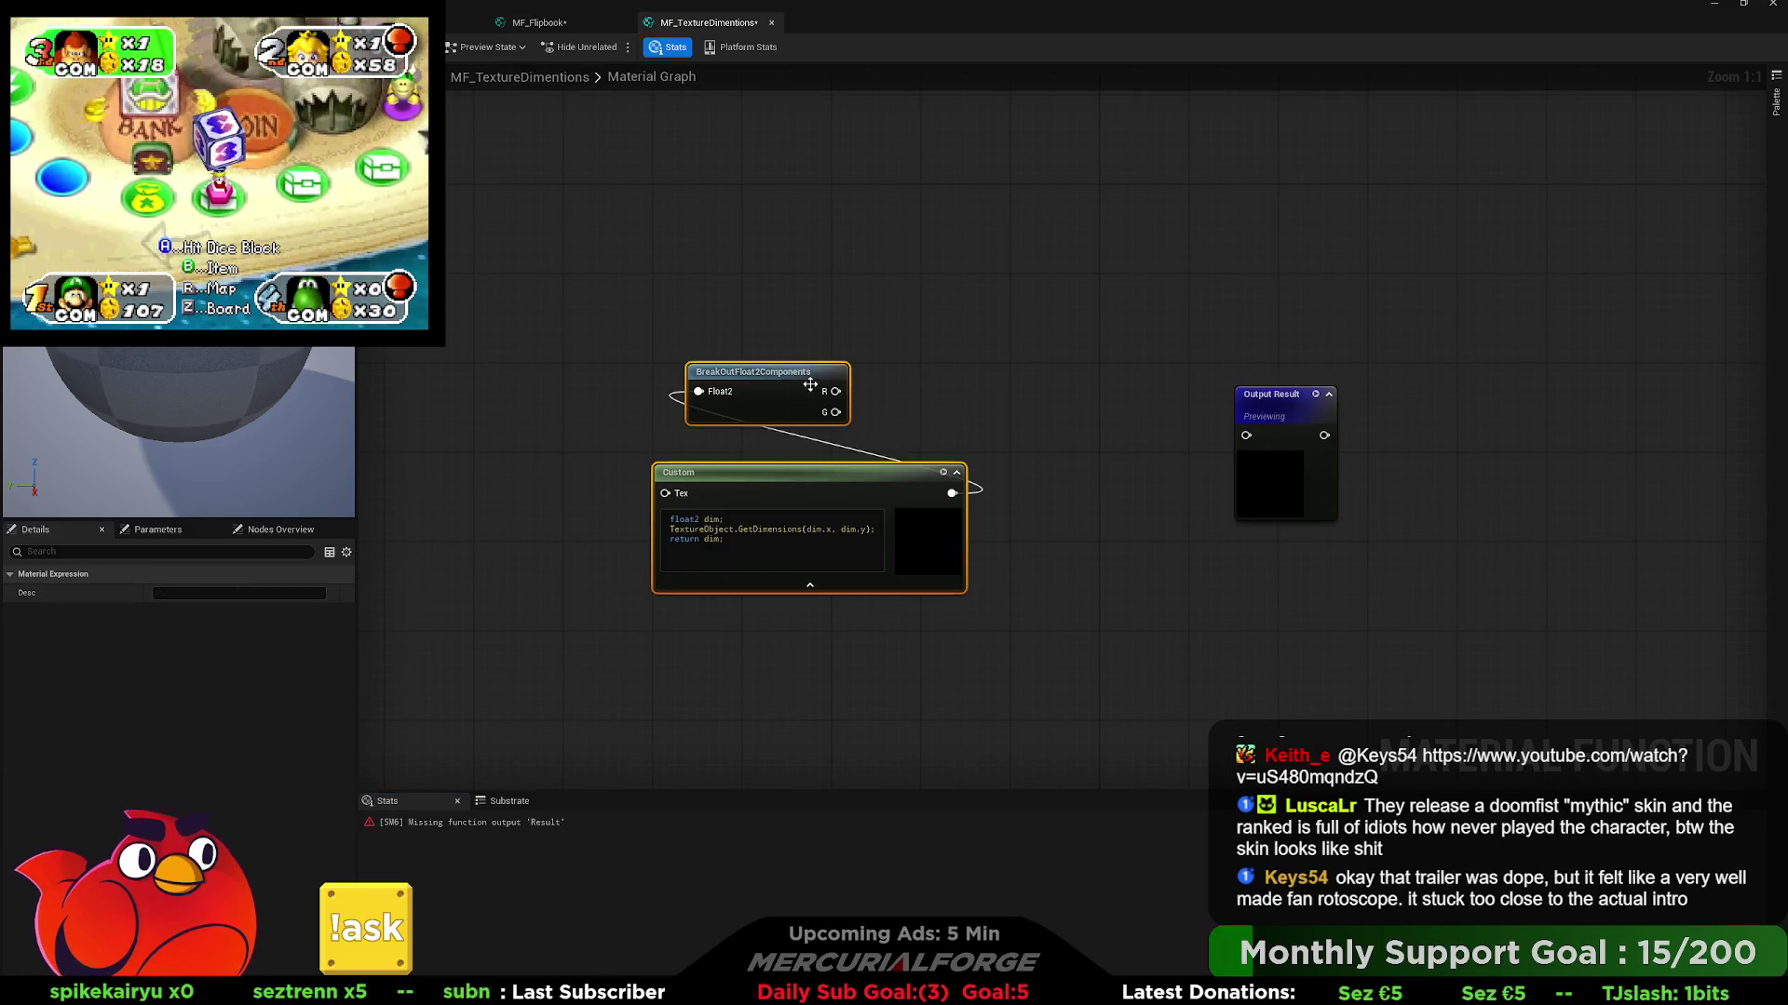
{"action": "left_click", "coordinate": [766, 375]}
{"action": "left_click_drag", "start_coordinate": [766, 376], "coordinate": [1054, 475]}
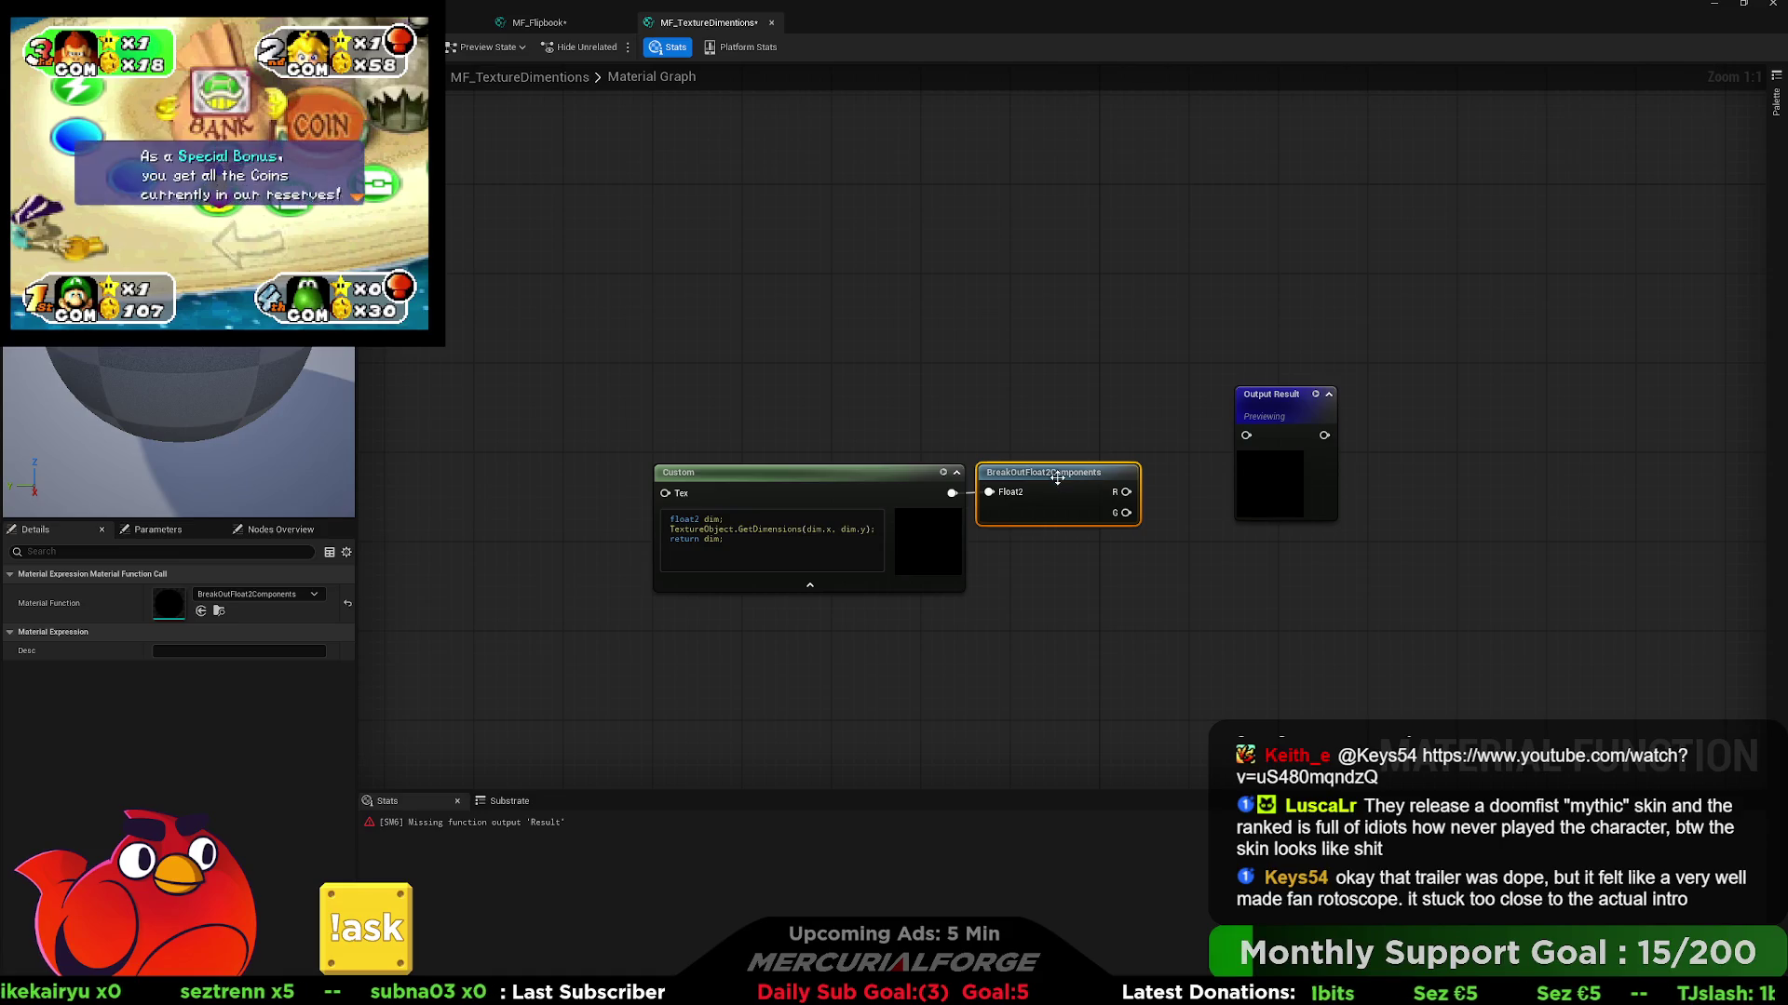
{"action": "left_click", "coordinate": [1097, 381], "text": "ctrl"}
{"action": "key", "text": "ctrl+c"}
{"action": "key", "text": "ctrl+v"}
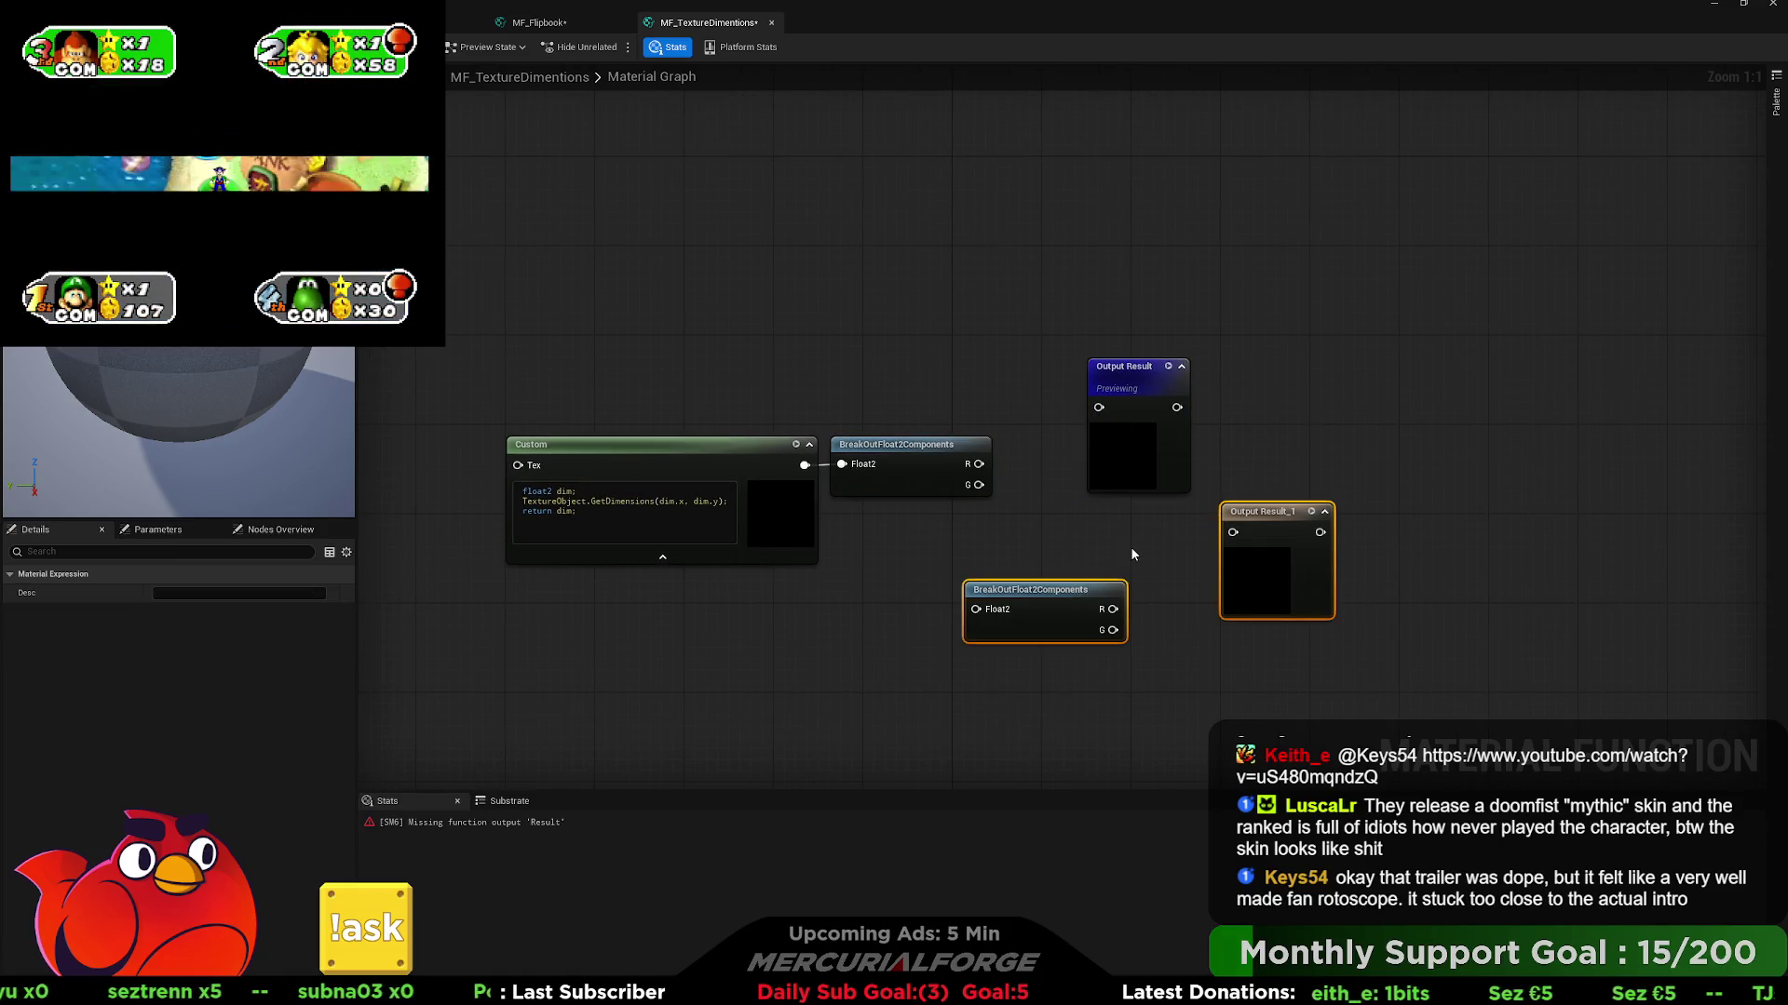
{"action": "left_click", "coordinate": [1071, 592]}
{"action": "key", "text": "Delete"}
{"action": "left_click_drag", "start_coordinate": [1284, 523], "coordinate": [1151, 523]}
- Add a third output, Output Result_2, and set the outputs' sort priorities, giving it 2
{"action": "left_click", "coordinate": [1151, 402]}
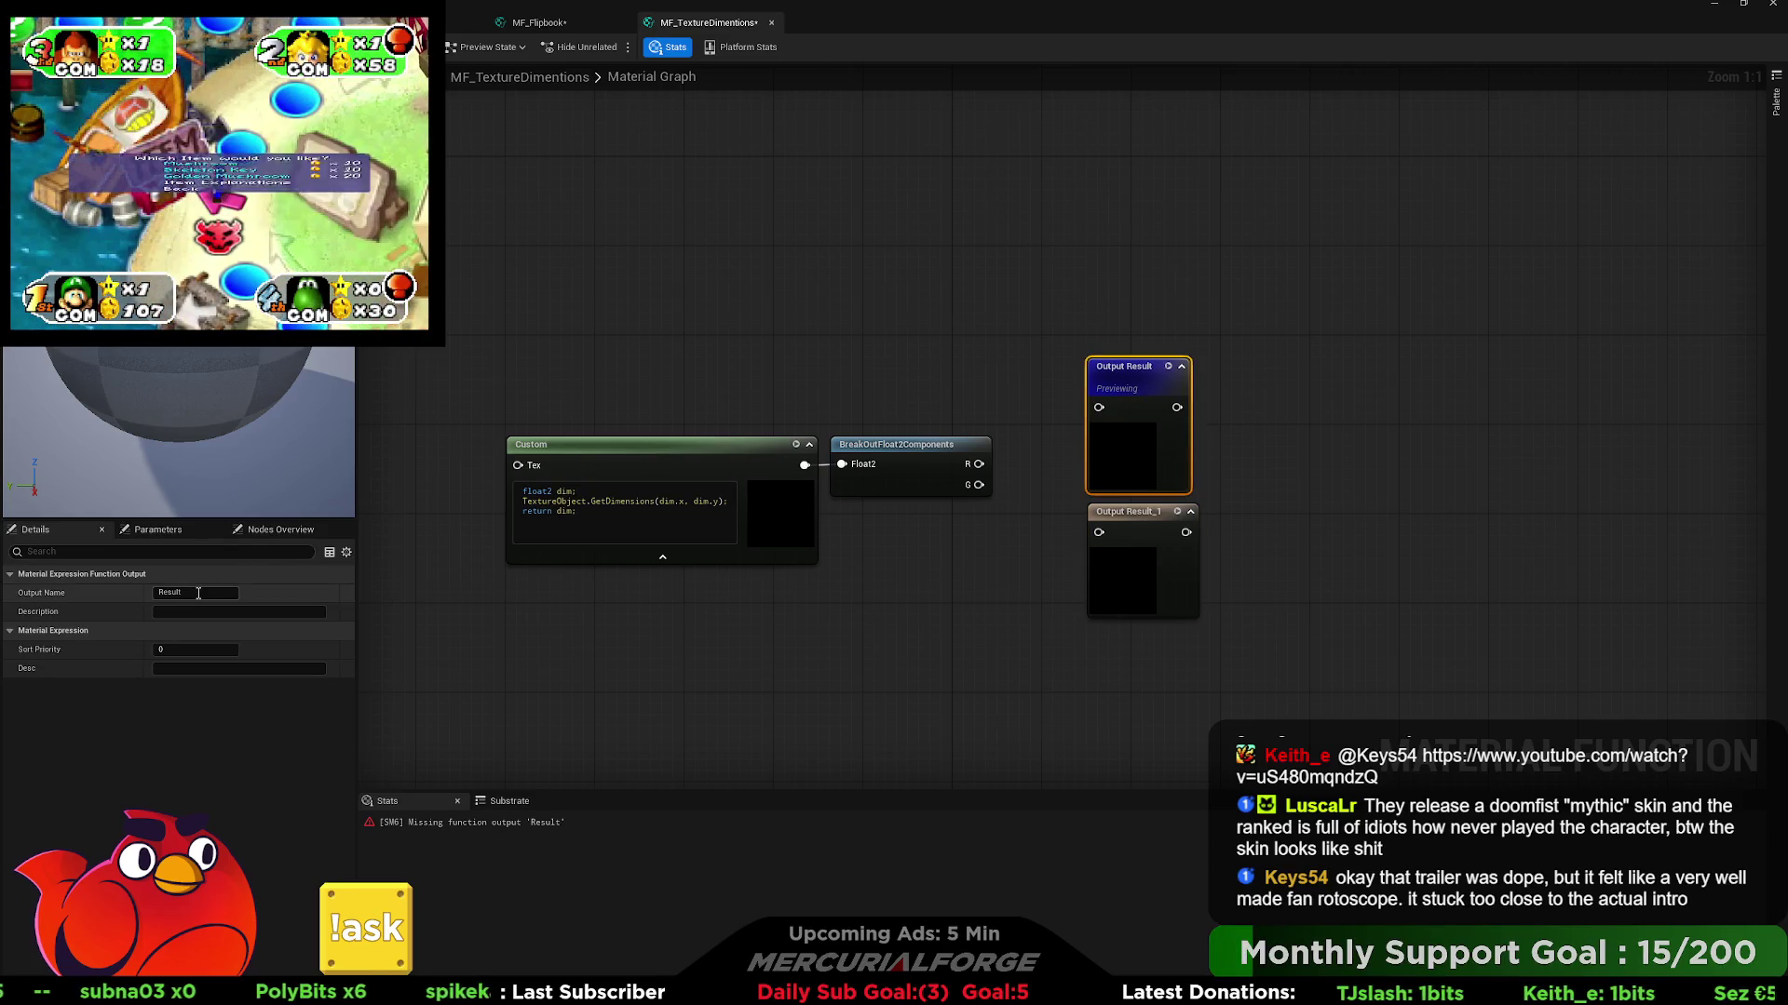
{"action": "left_click", "coordinate": [1133, 513]}
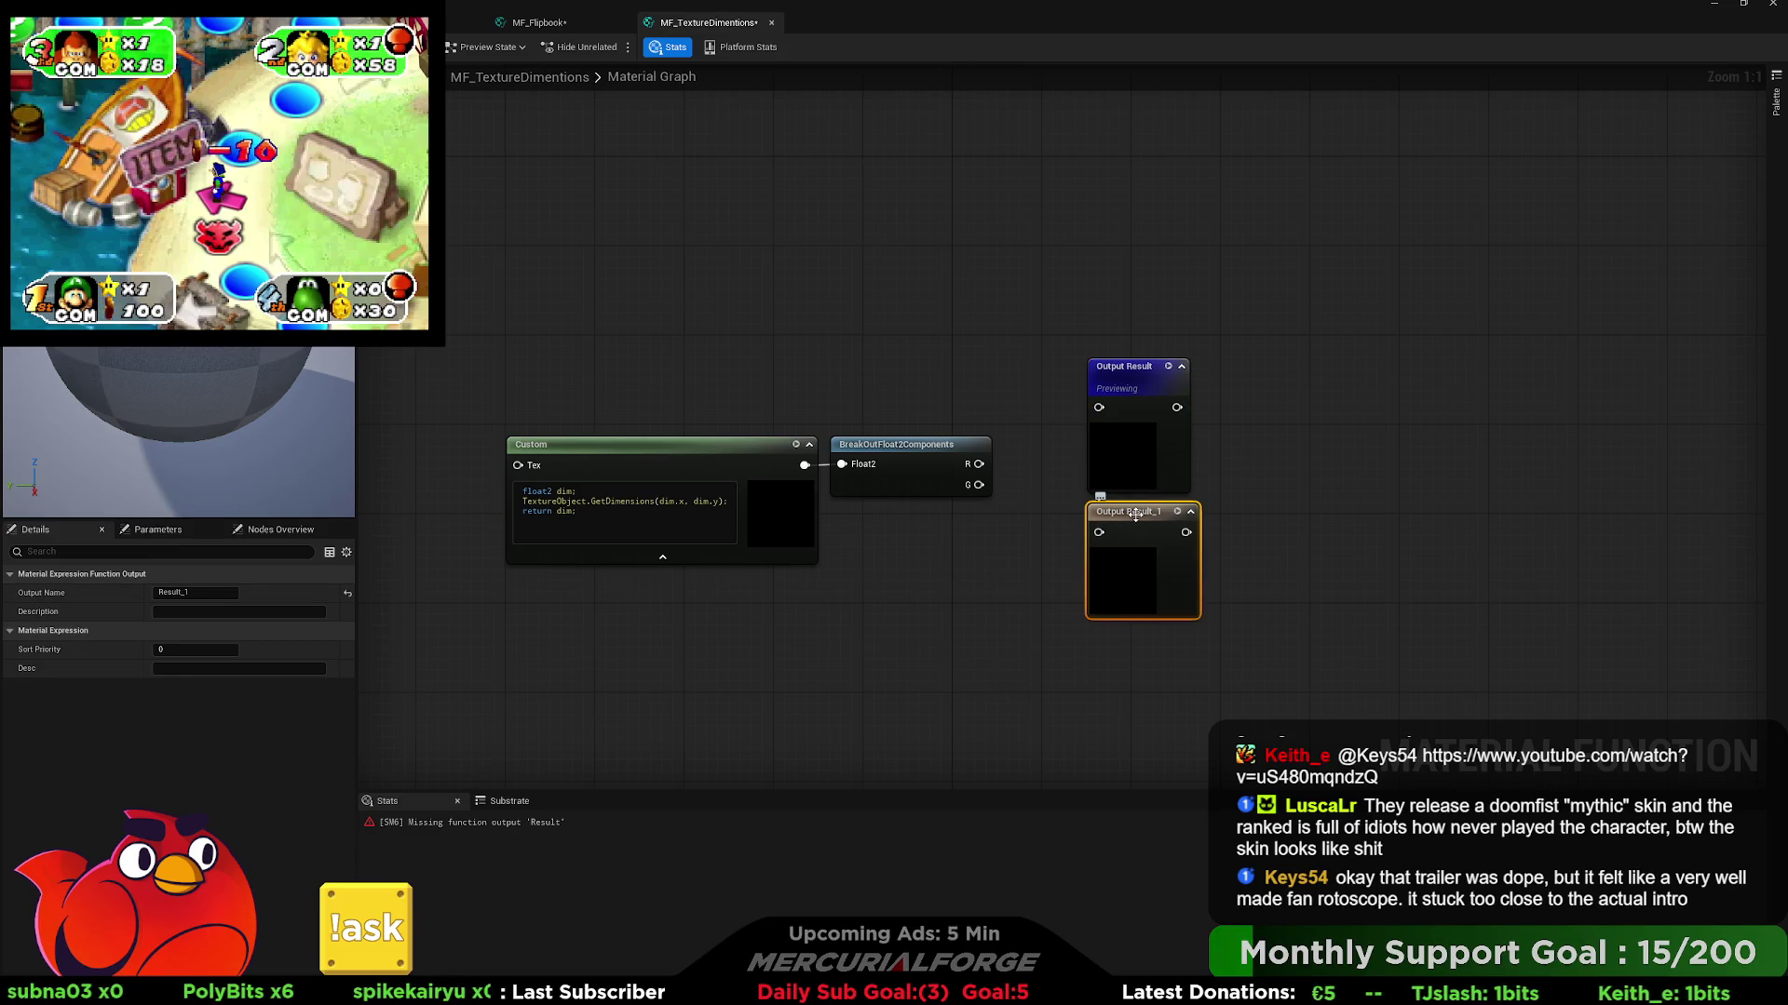
{"action": "left_click", "coordinate": [1134, 382]}
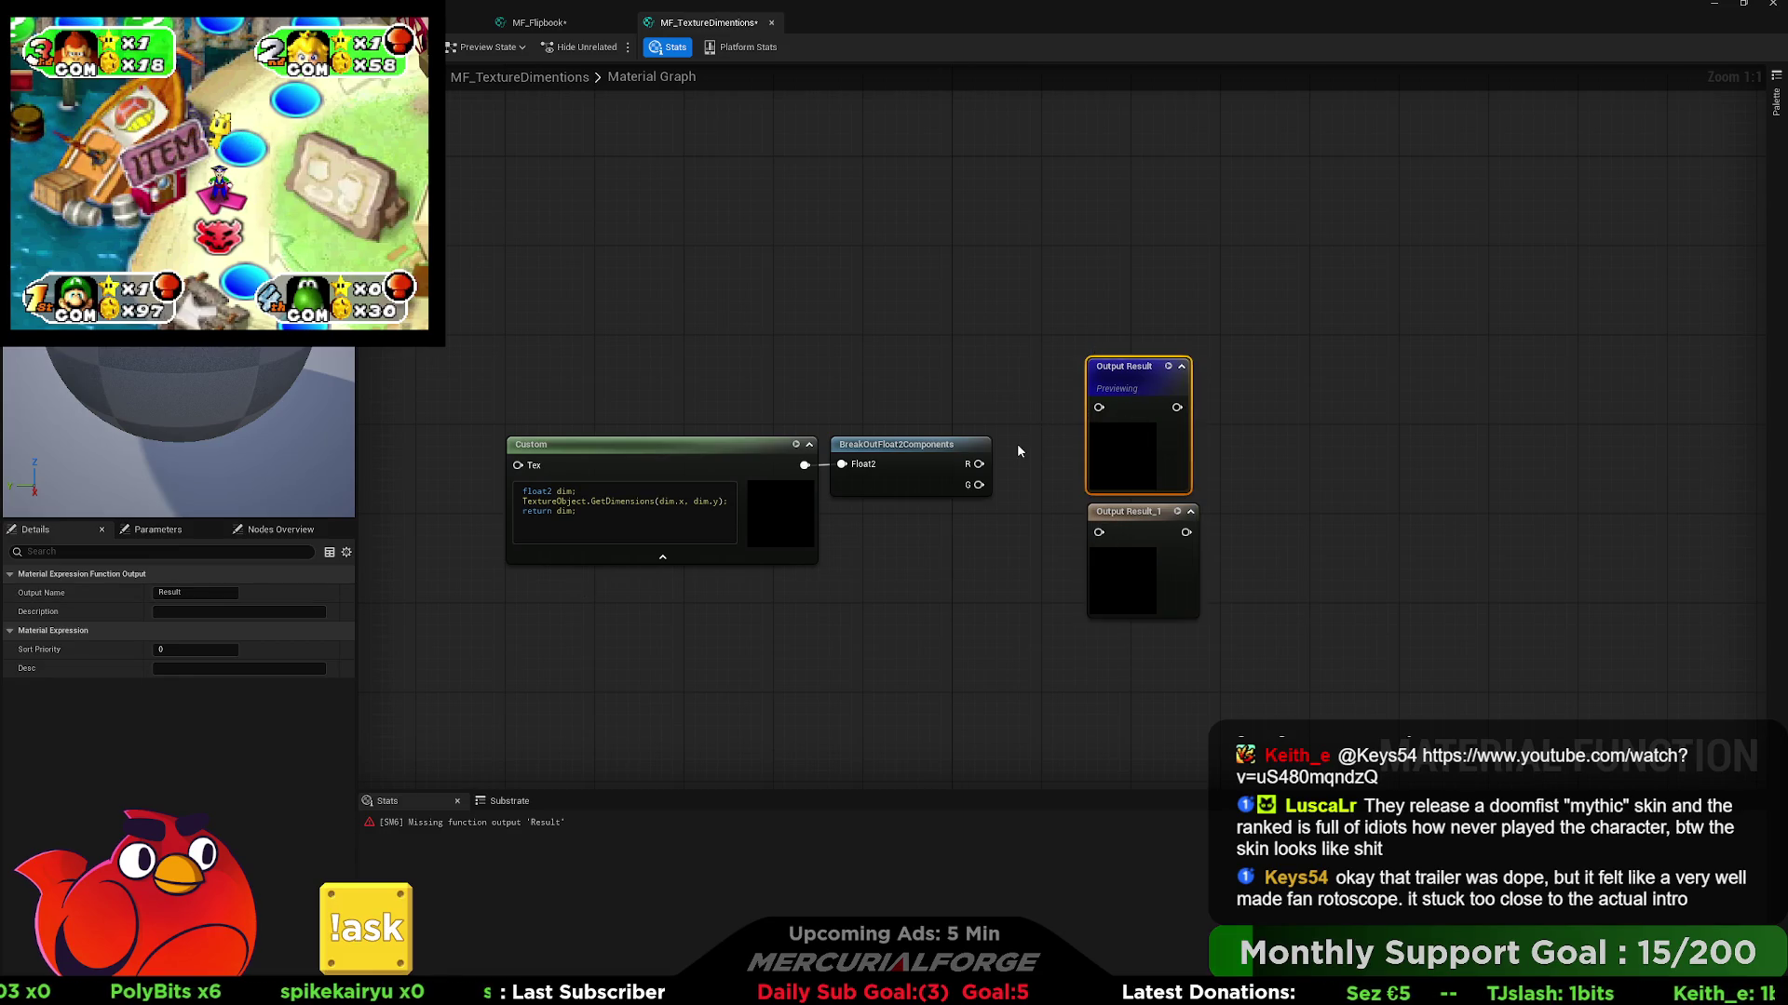
{"action": "left_click", "coordinate": [1123, 574]}
{"action": "left_click", "coordinate": [195, 649]}
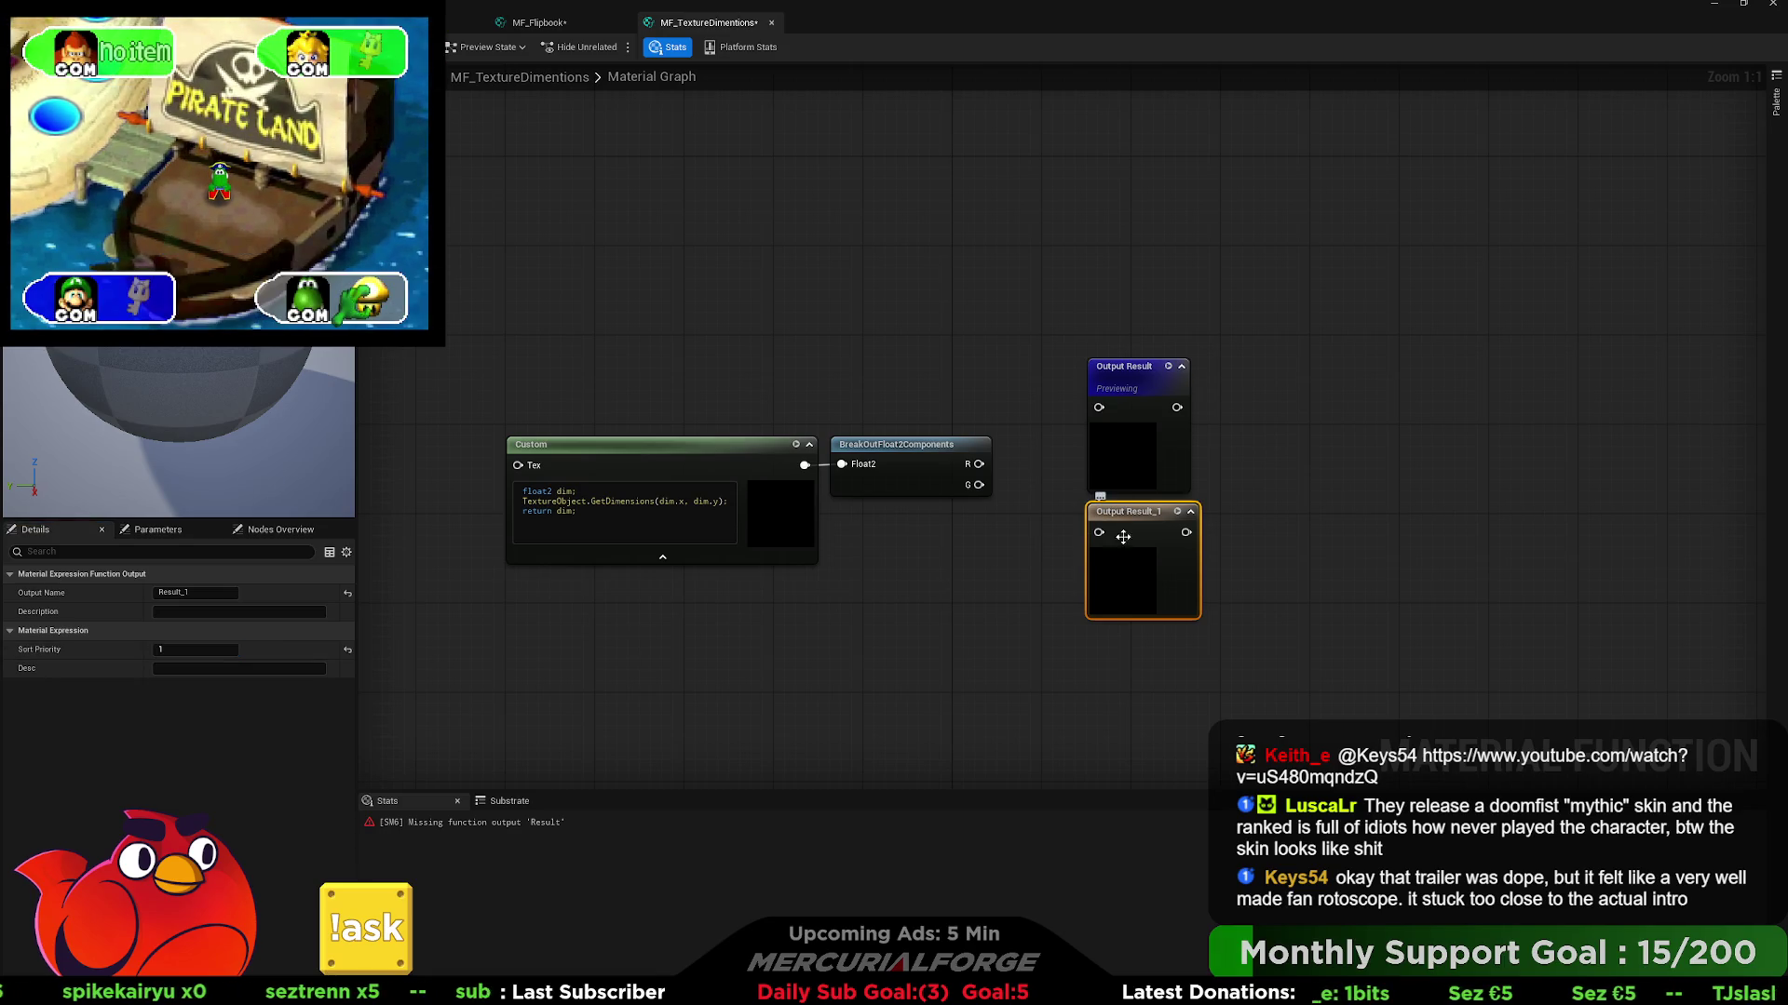
{"action": "key", "text": "ctrl+d"}
{"action": "left_click_drag", "start_coordinate": [1153, 671], "coordinate": [1144, 645]}
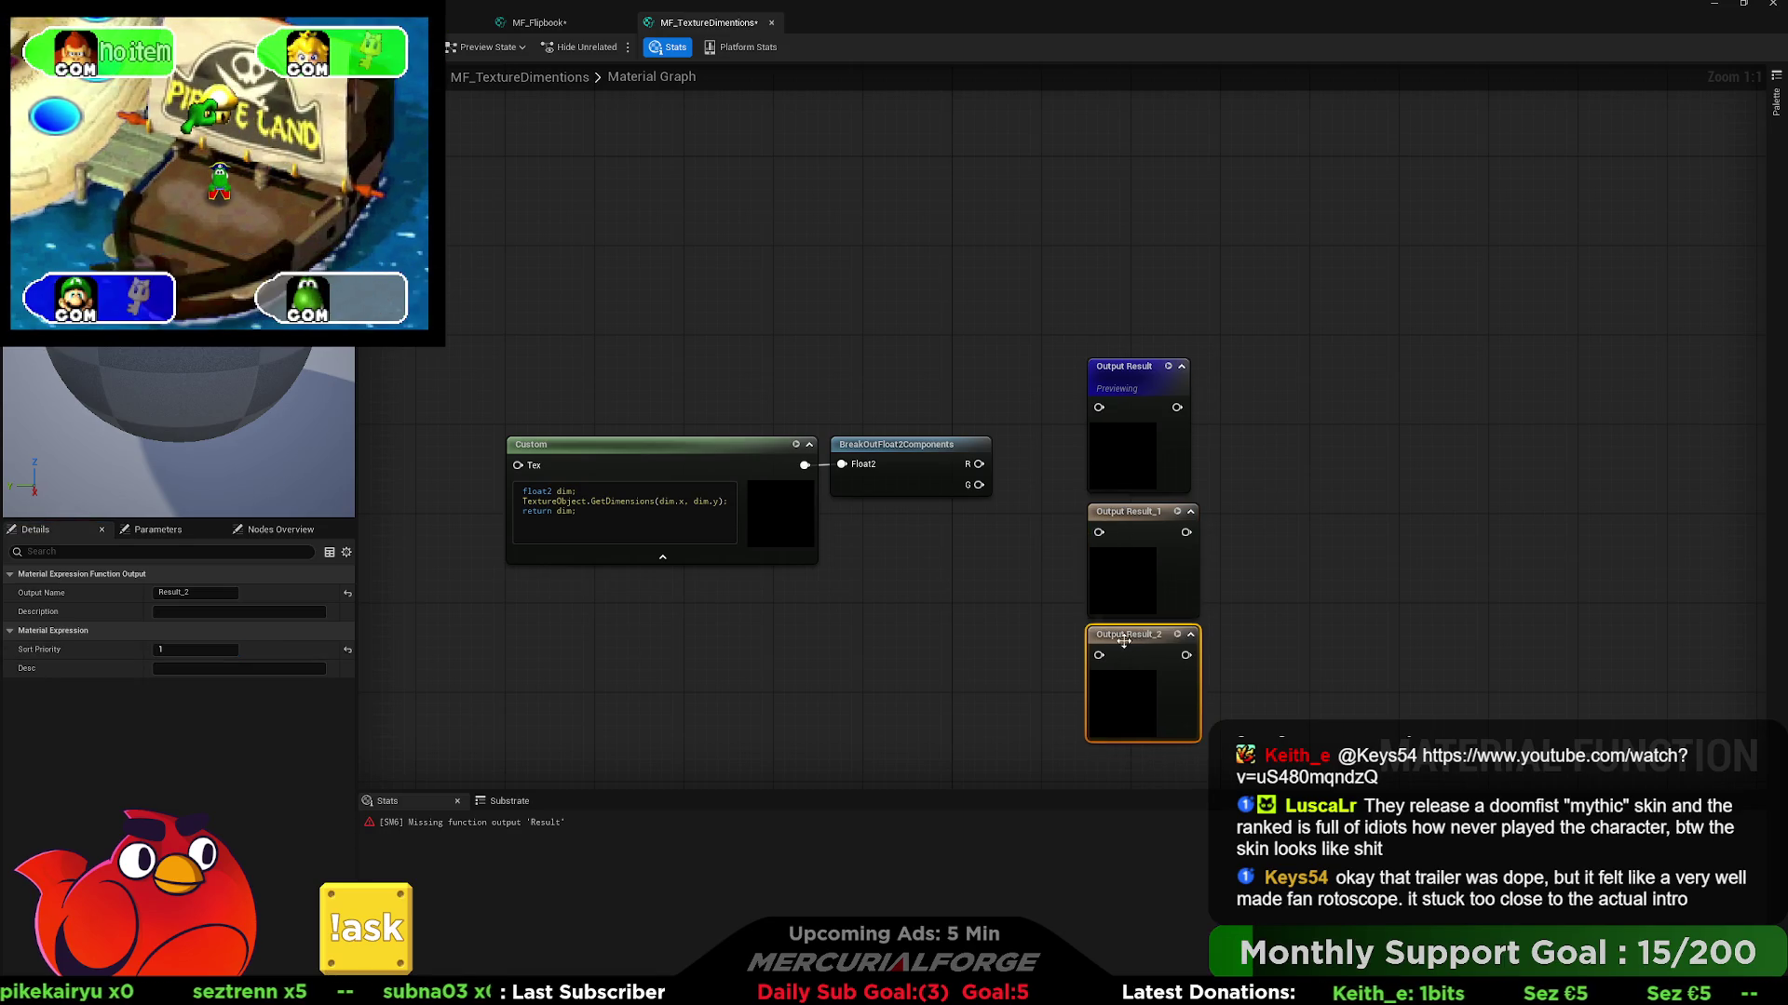
{"action": "left_click", "coordinate": [180, 649]}
{"action": "key", "text": "Return"}
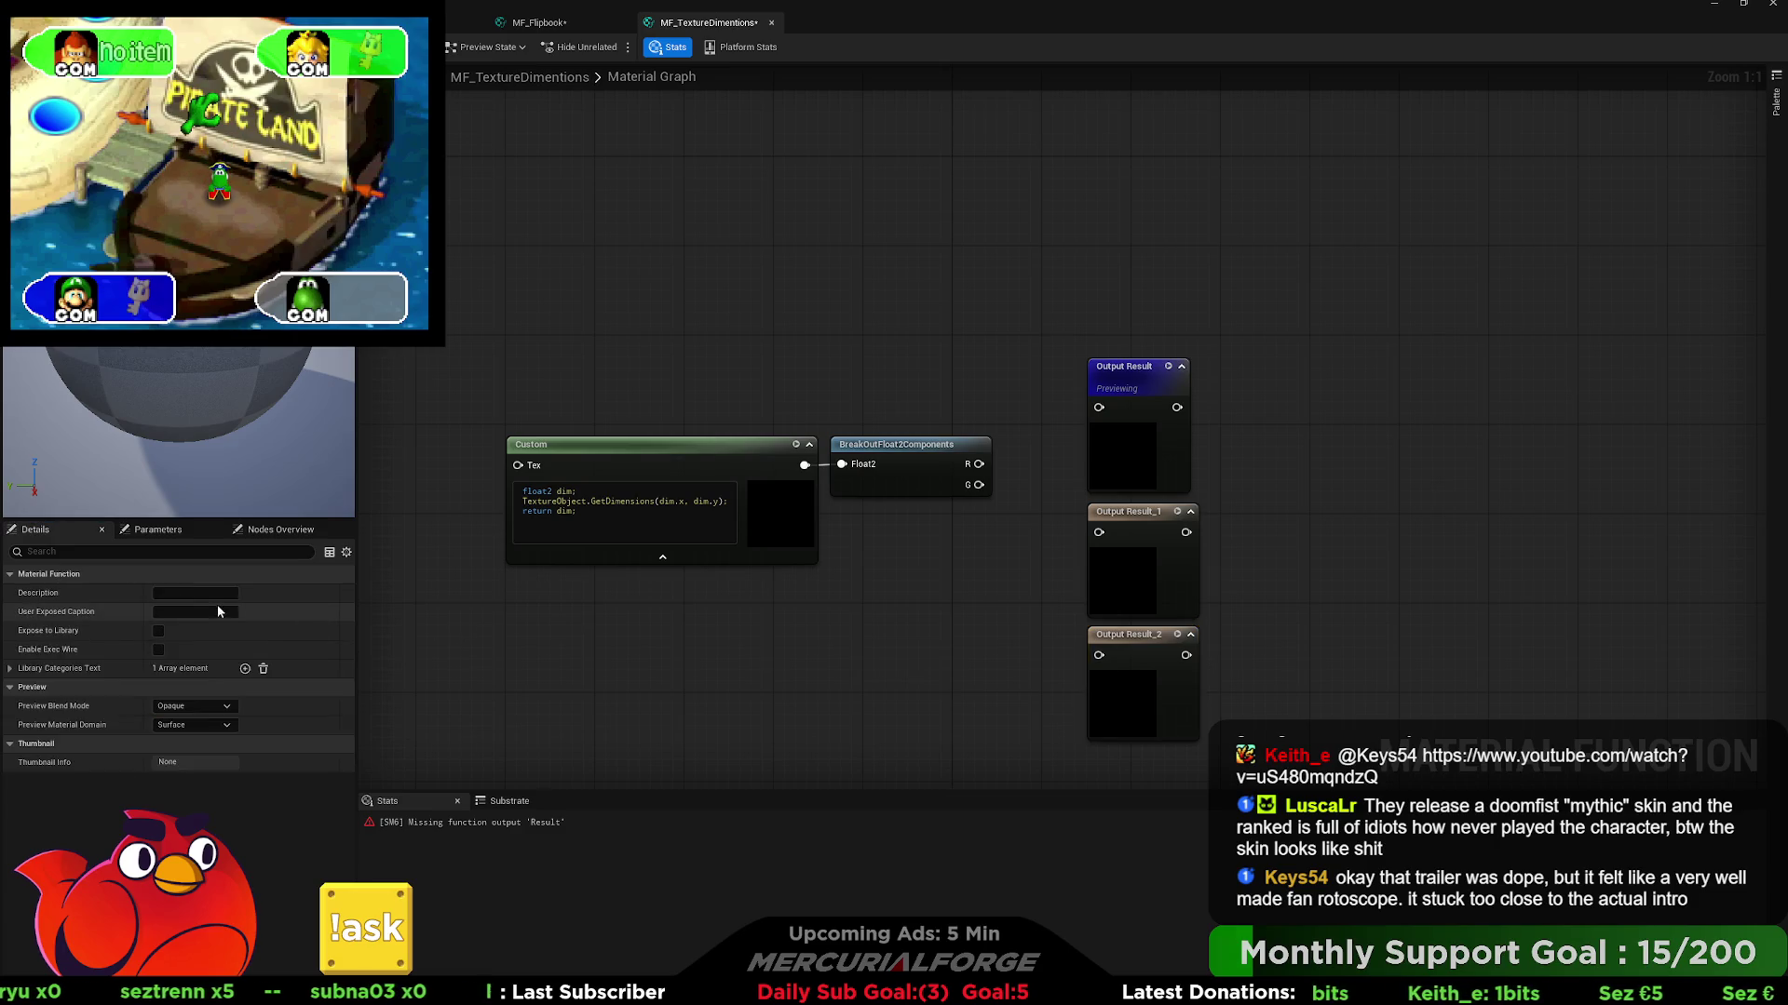
- Rename the three output nodes XY, X and Y
{"action": "left_click", "coordinate": [1130, 401]}
{"action": "type", "text": "XY"}
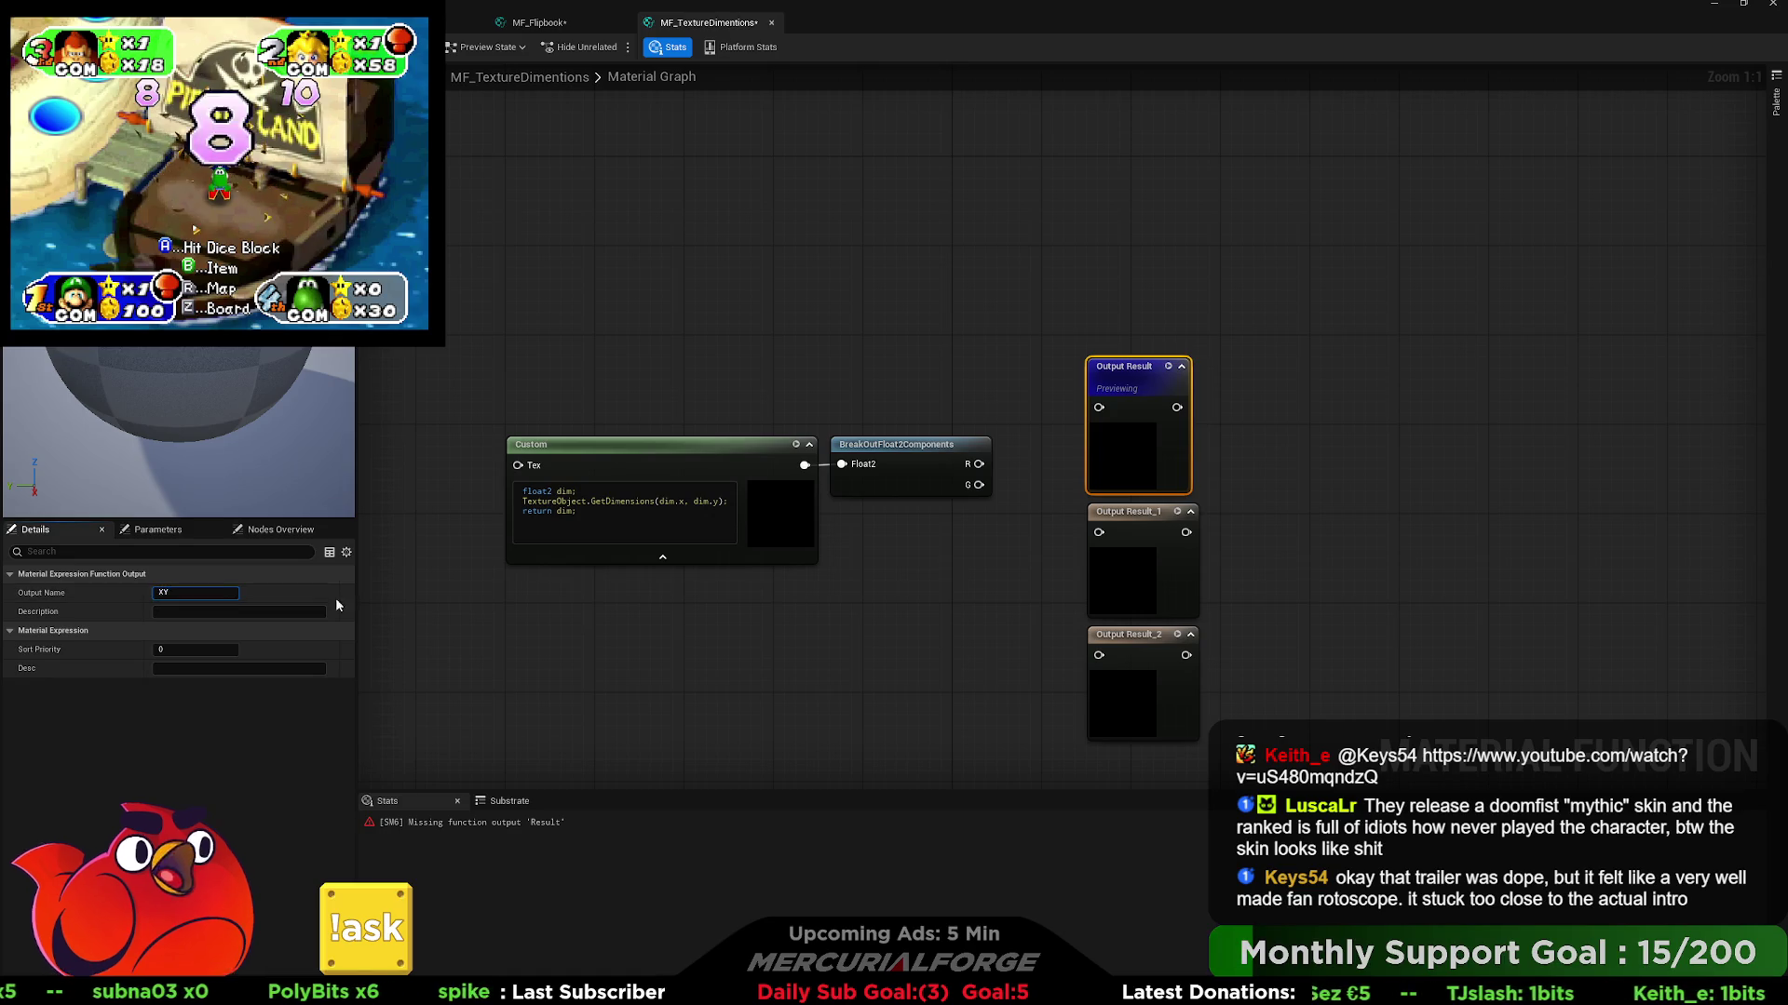
{"action": "key", "text": "Return"}
{"action": "left_click", "coordinate": [1178, 535]}
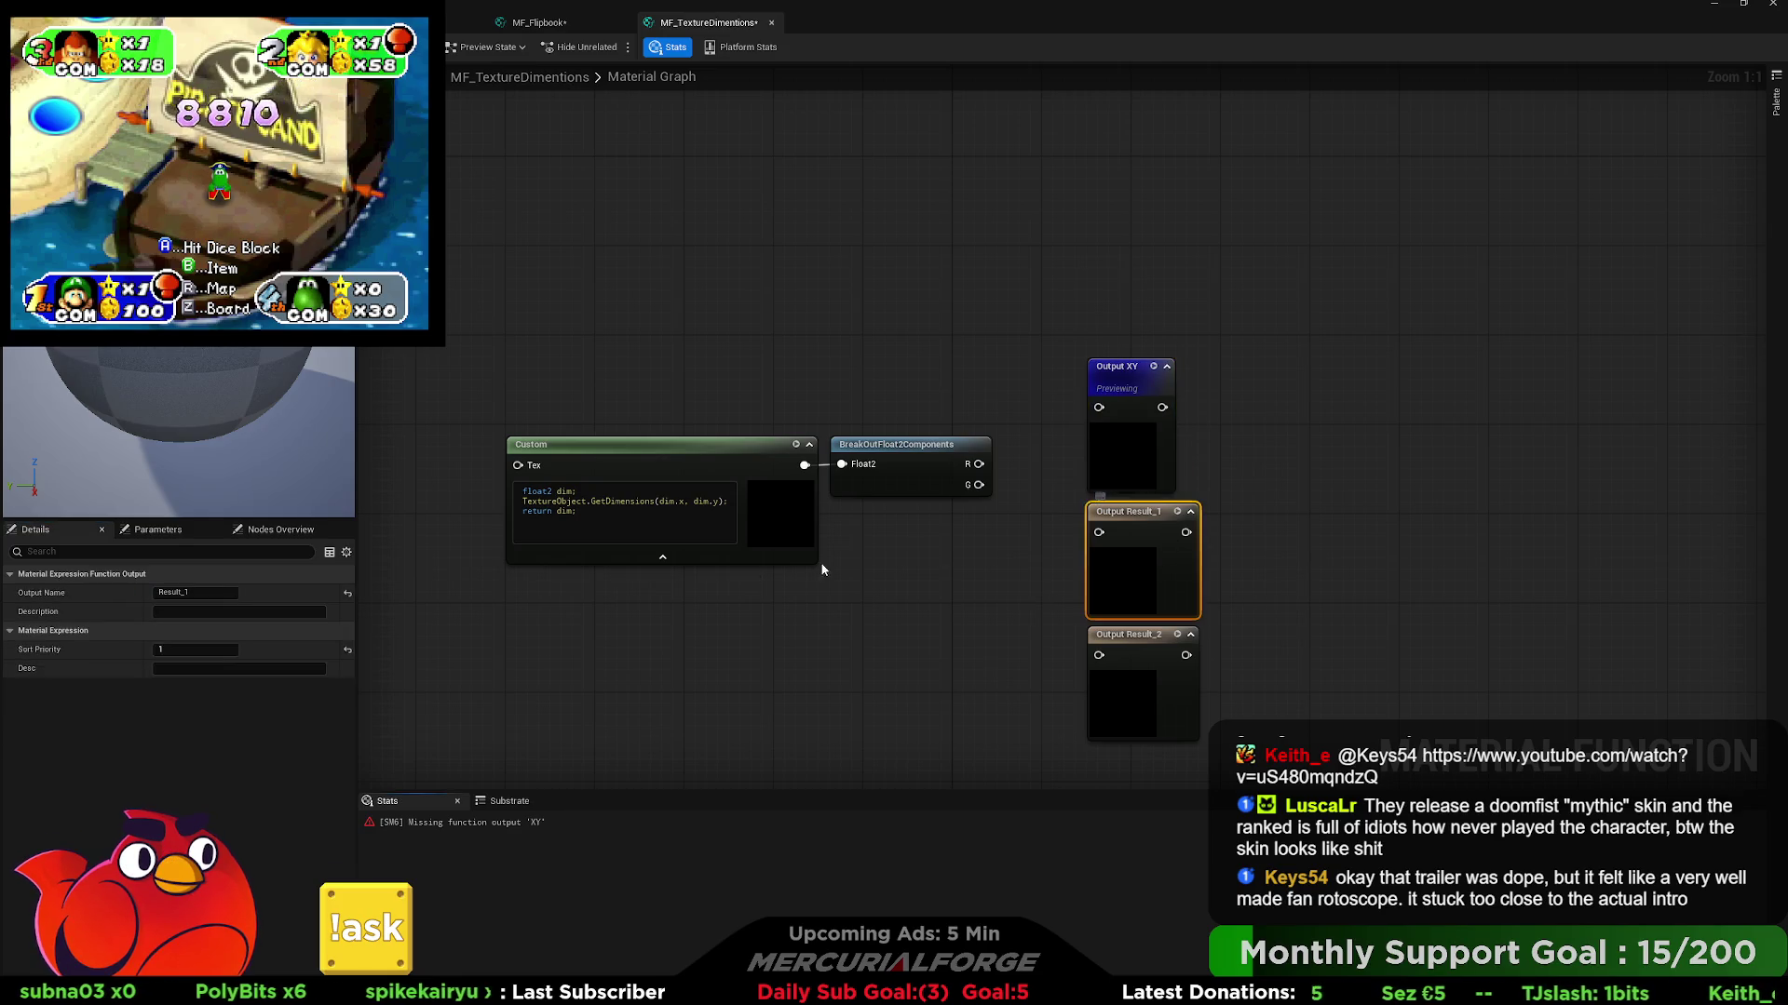
{"action": "type", "text": "X"}
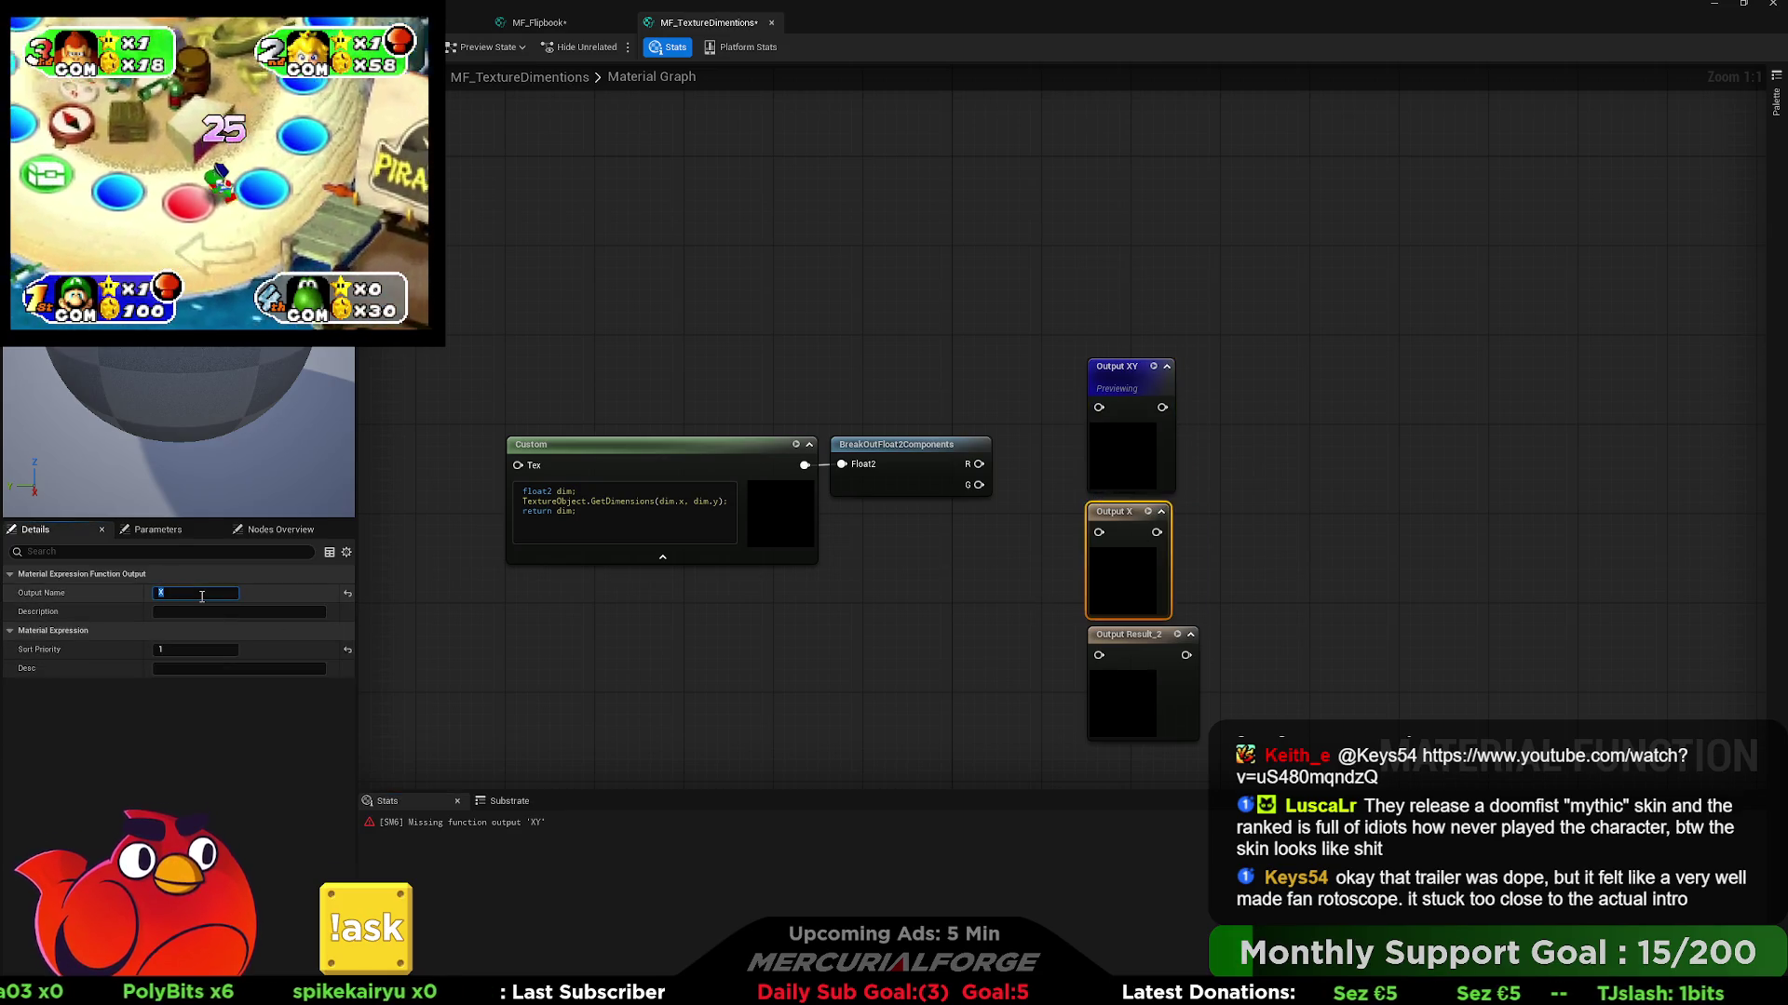
{"action": "key", "text": "Return"}
{"action": "left_click", "coordinate": [1131, 689]}
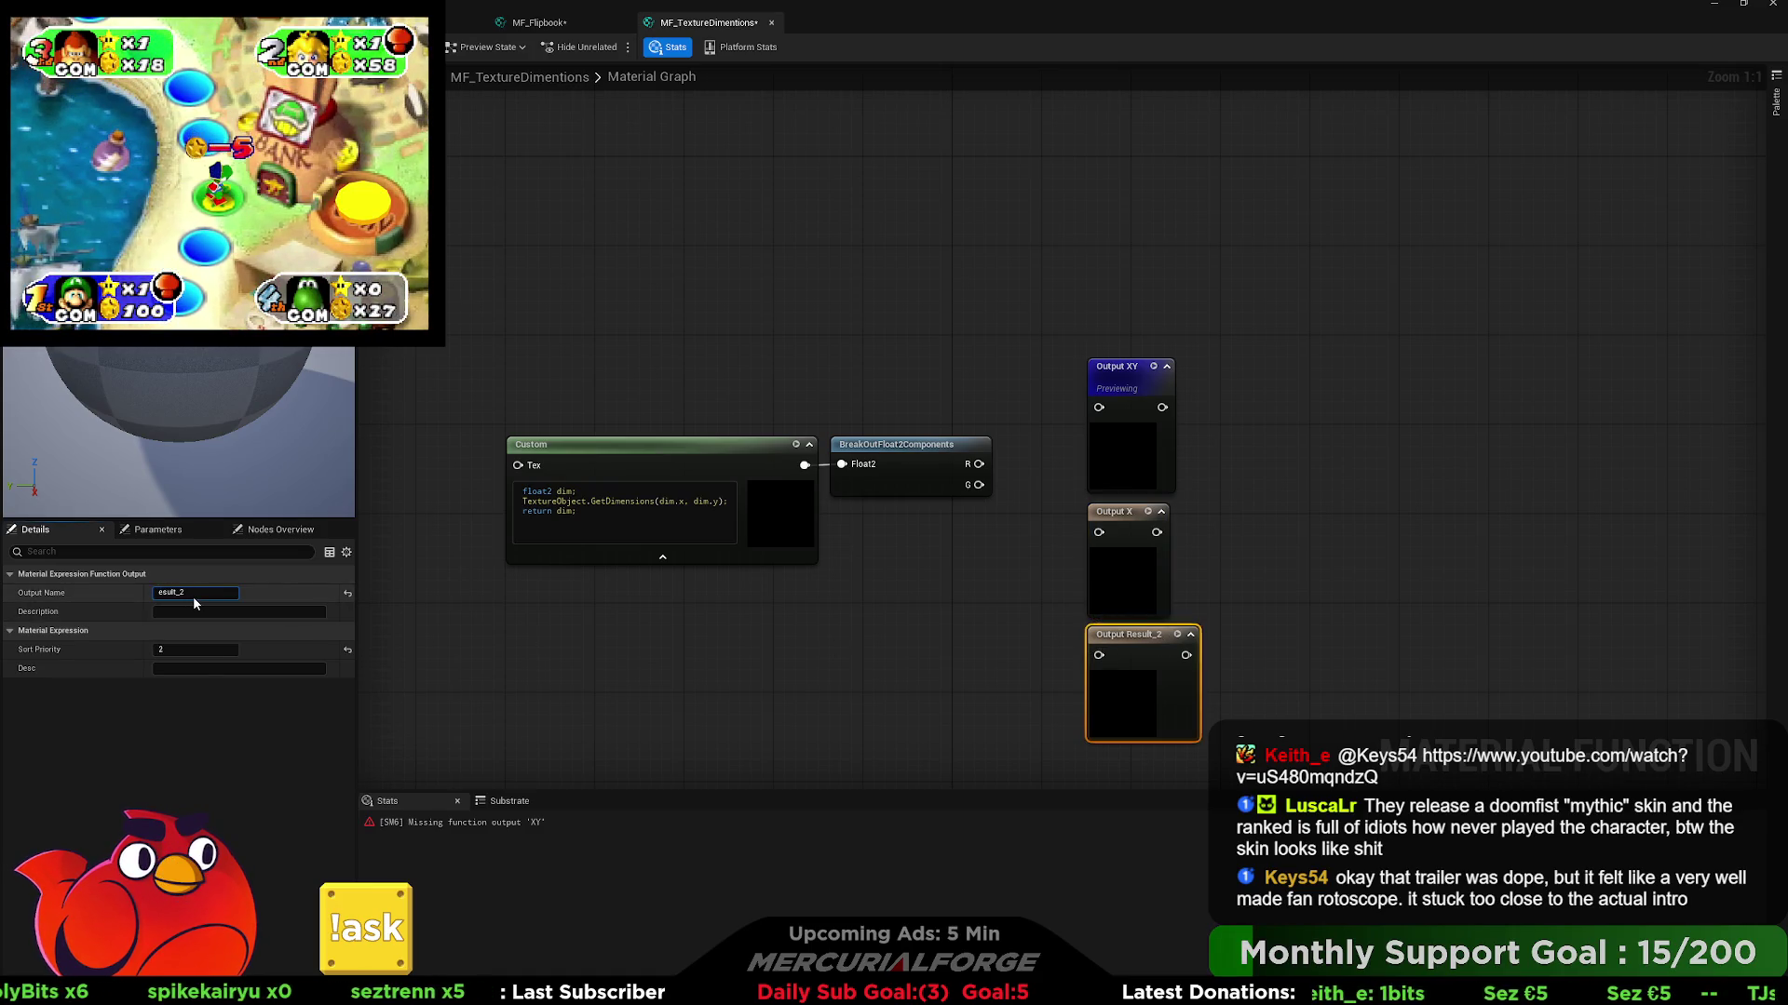
{"action": "type", "text": "Y"}
{"action": "key", "text": "Return"}
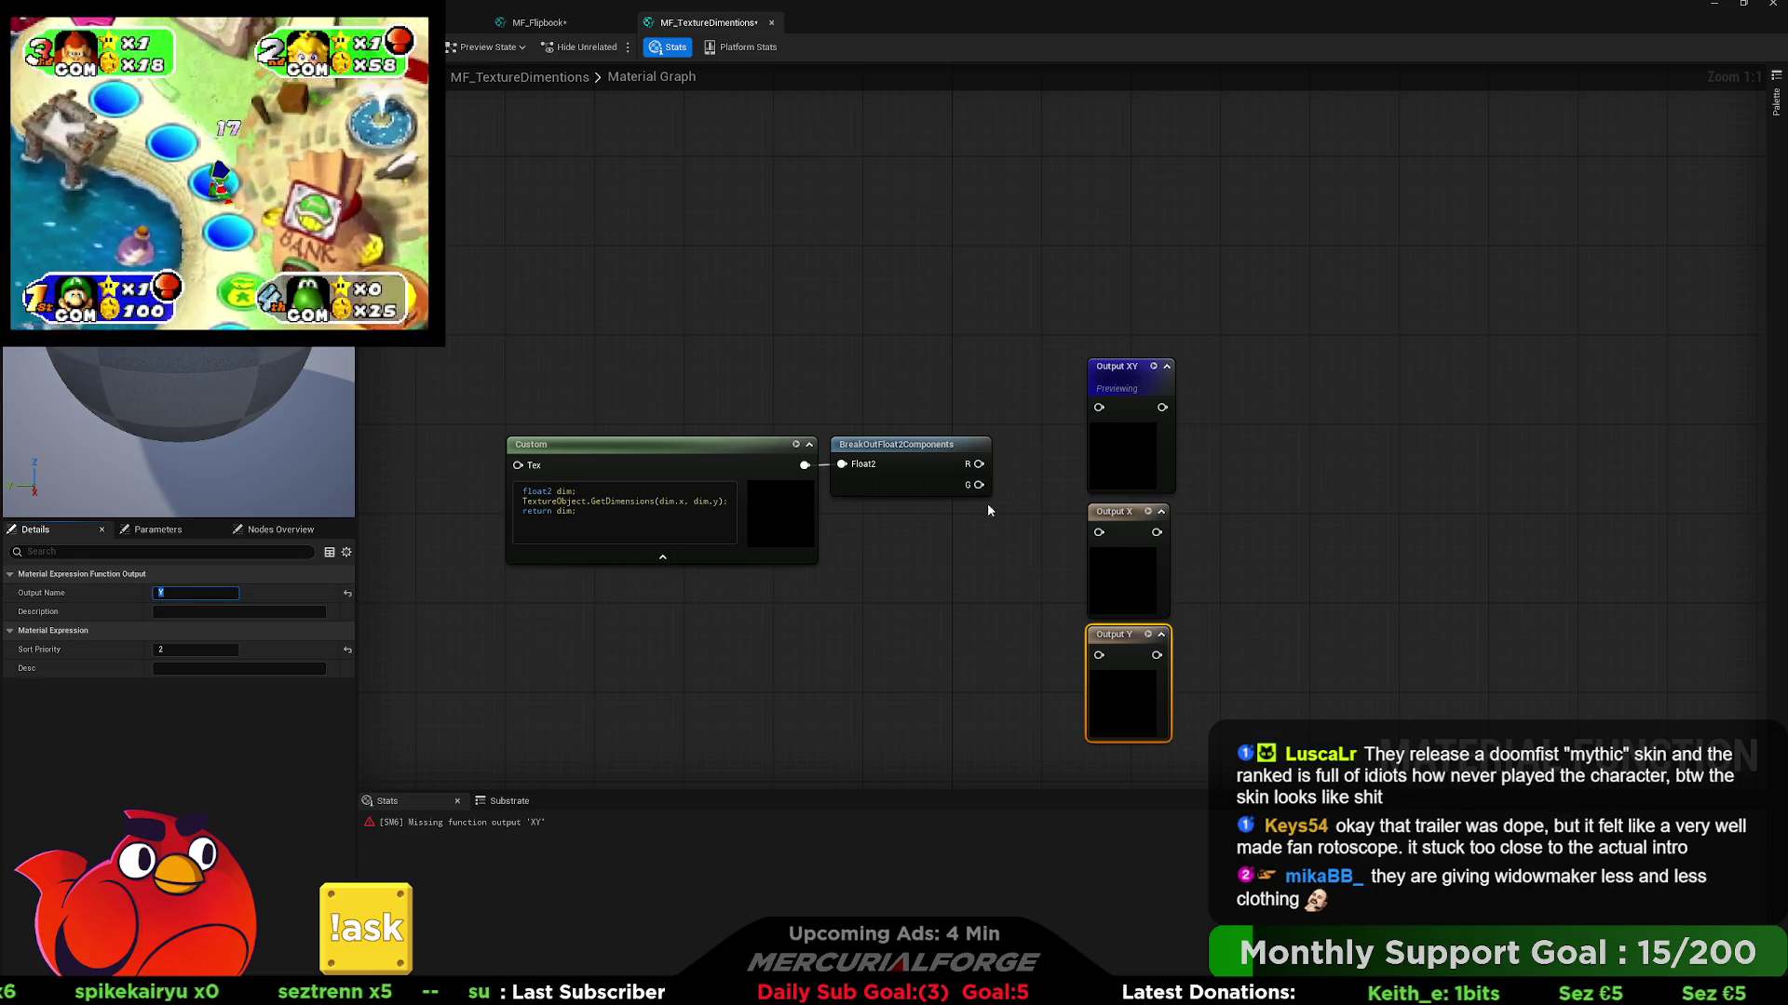
- Wire Custom's result to Output XY, R to X and G to Y, and add a function input
{"action": "mouse_move", "coordinate": [1015, 423]}
{"action": "left_mouse_down"}
{"action": "mouse_move", "coordinate": [705, 472]}
{"action": "mouse_move", "coordinate": [781, 494]}
{"action": "left_mouse_up"}
{"action": "left_click", "coordinate": [780, 450]}
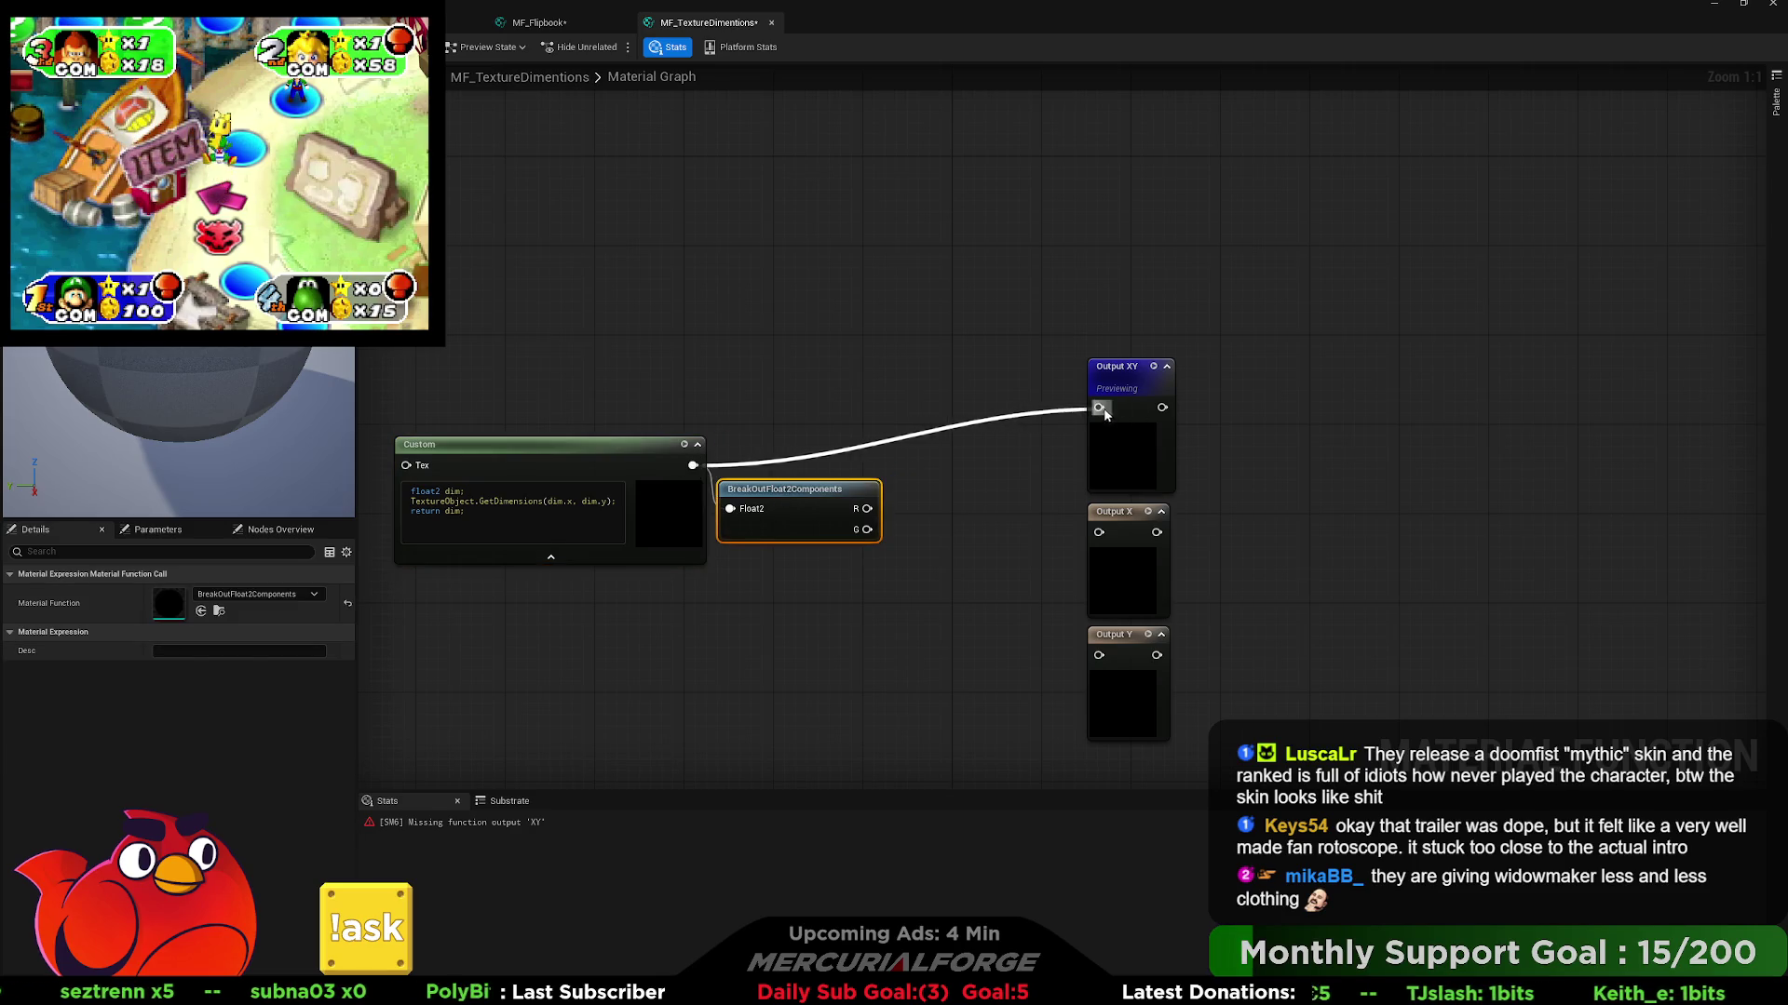
{"action": "left_click_drag", "start_coordinate": [1104, 414], "coordinate": [1100, 409]}
{"action": "left_click_drag", "start_coordinate": [1096, 533], "coordinate": [1098, 533]}
{"action": "mouse_move", "coordinate": [867, 530]}
{"action": "left_mouse_down"}
{"action": "mouse_move", "coordinate": [968, 603]}
{"action": "mouse_move", "coordinate": [1098, 655]}
{"action": "left_mouse_up"}
{"action": "left_click_drag", "start_coordinate": [229, 442], "coordinate": [714, 463]}
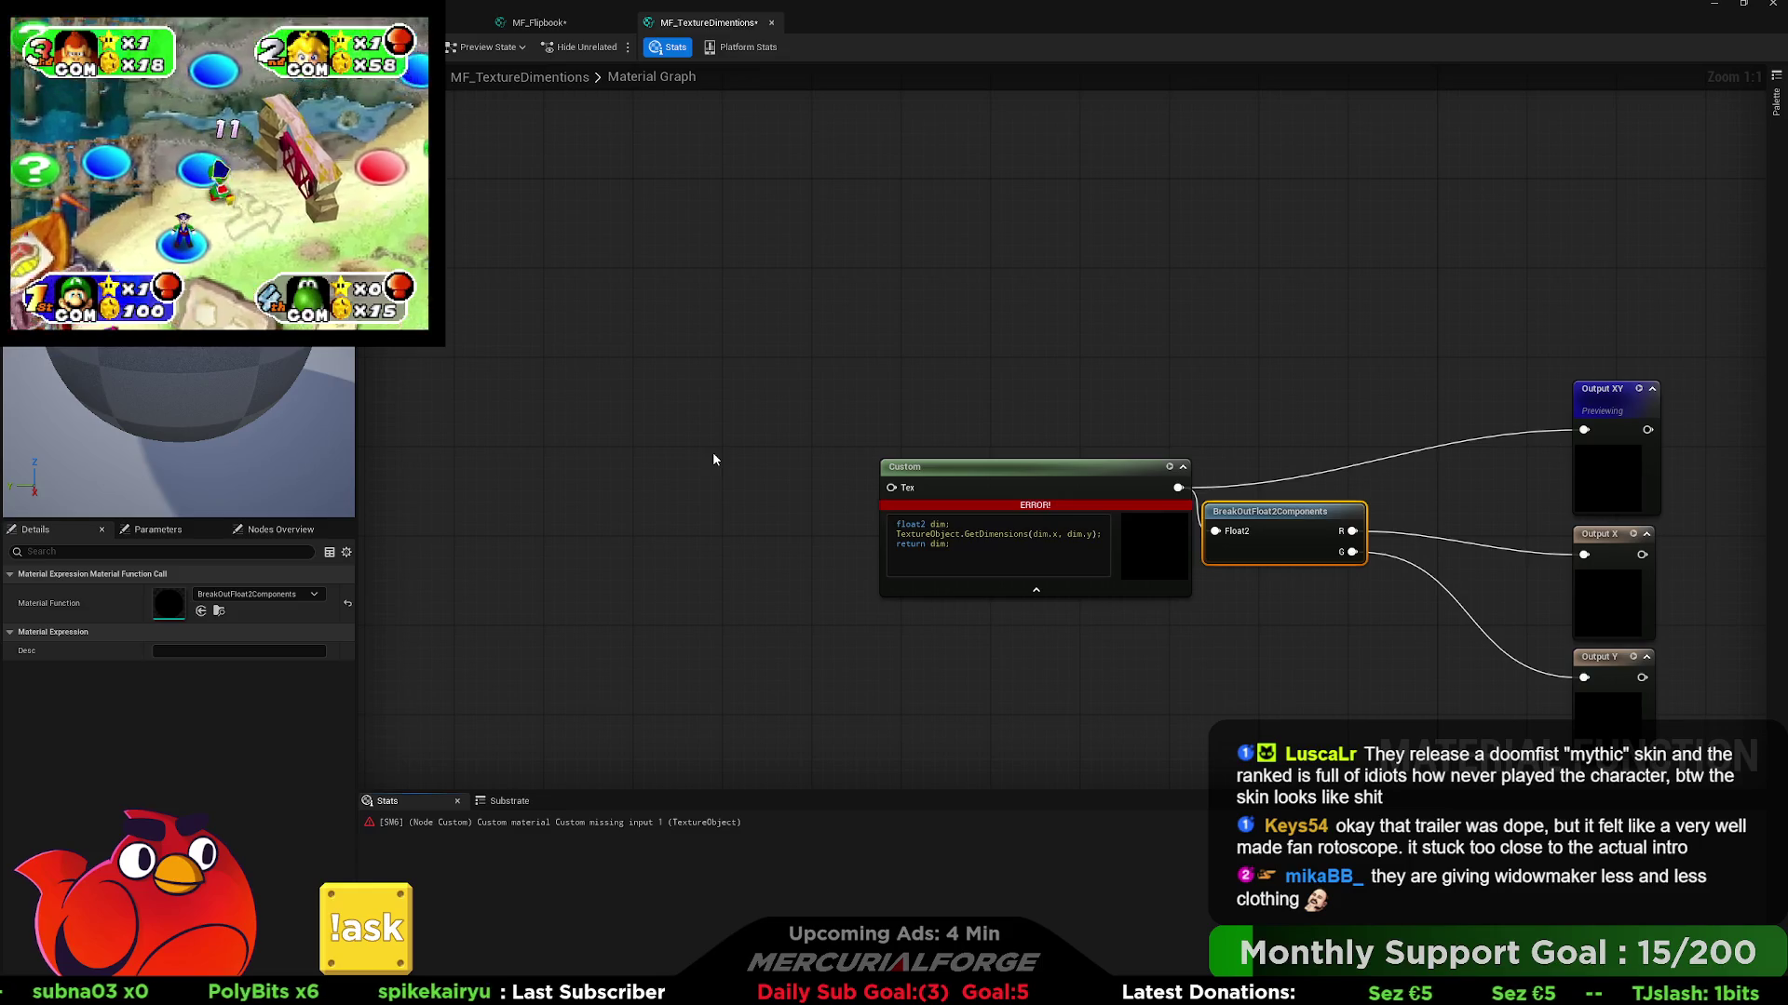
{"action": "key", "text": "ctrl+v"}
{"action": "left_click", "coordinate": [706, 447]}
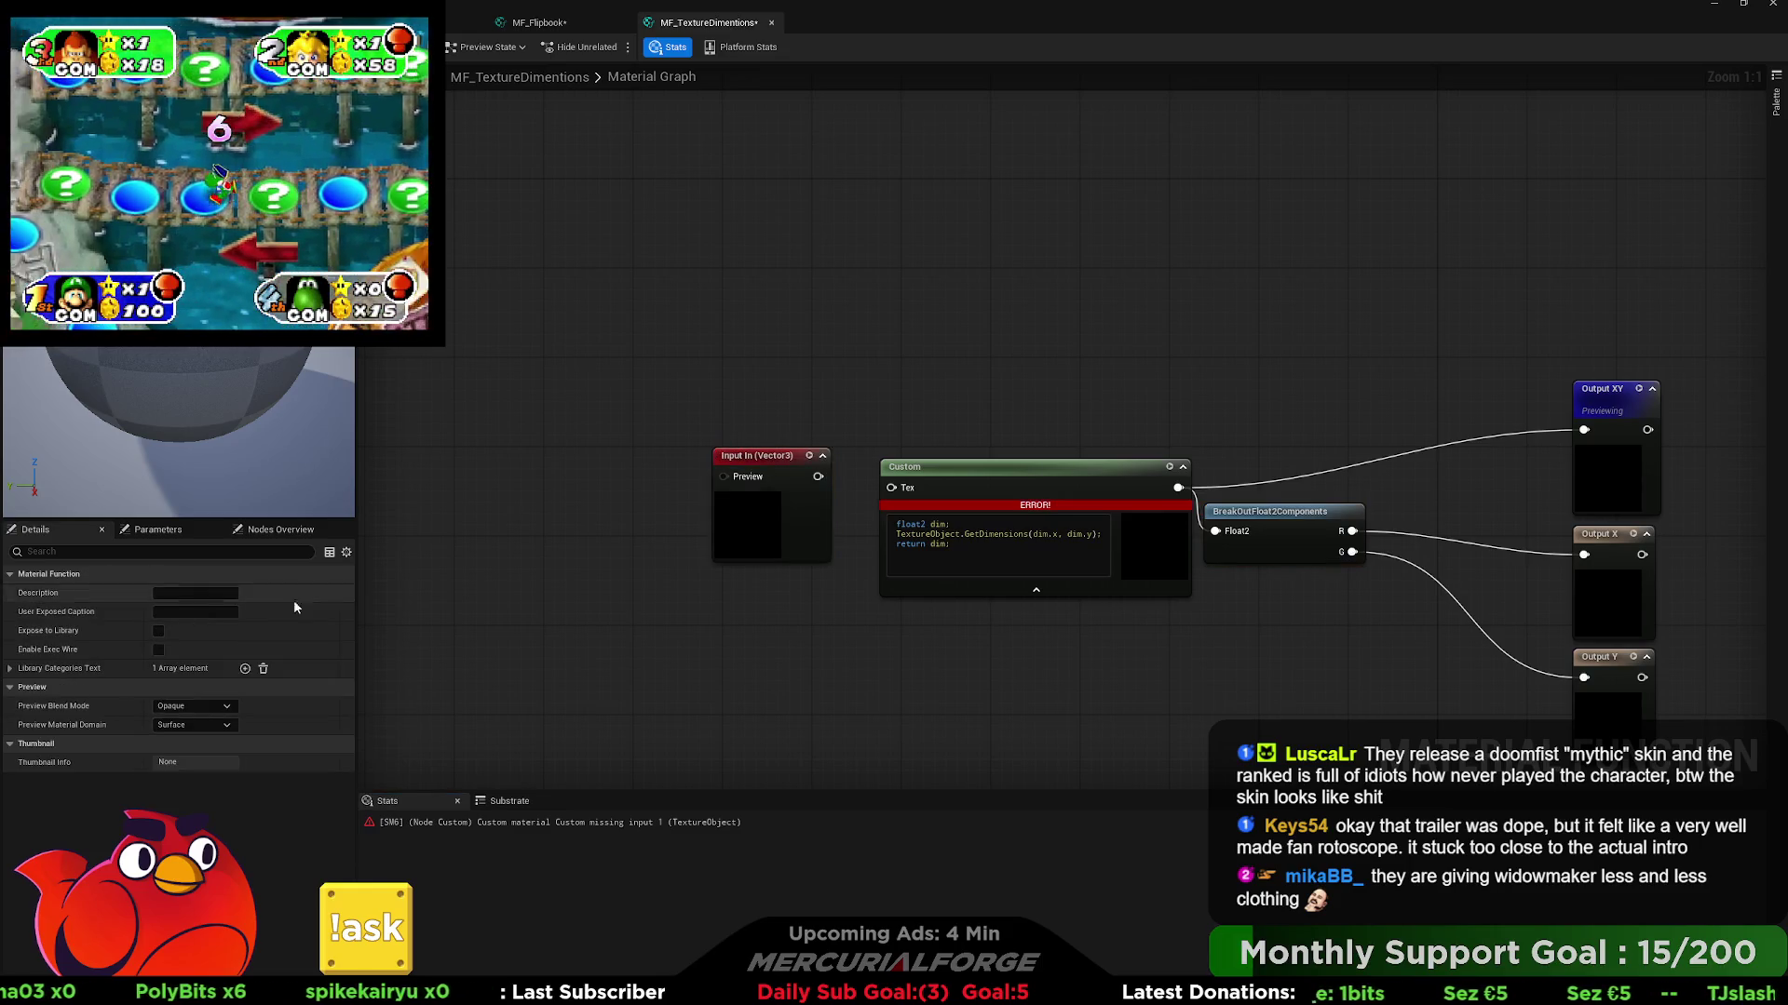
- Connect the Texture2D function input to Custom's Tex pin and name it Texture Objec
{"action": "left_click_drag", "start_coordinate": [752, 464], "coordinate": [741, 487]}
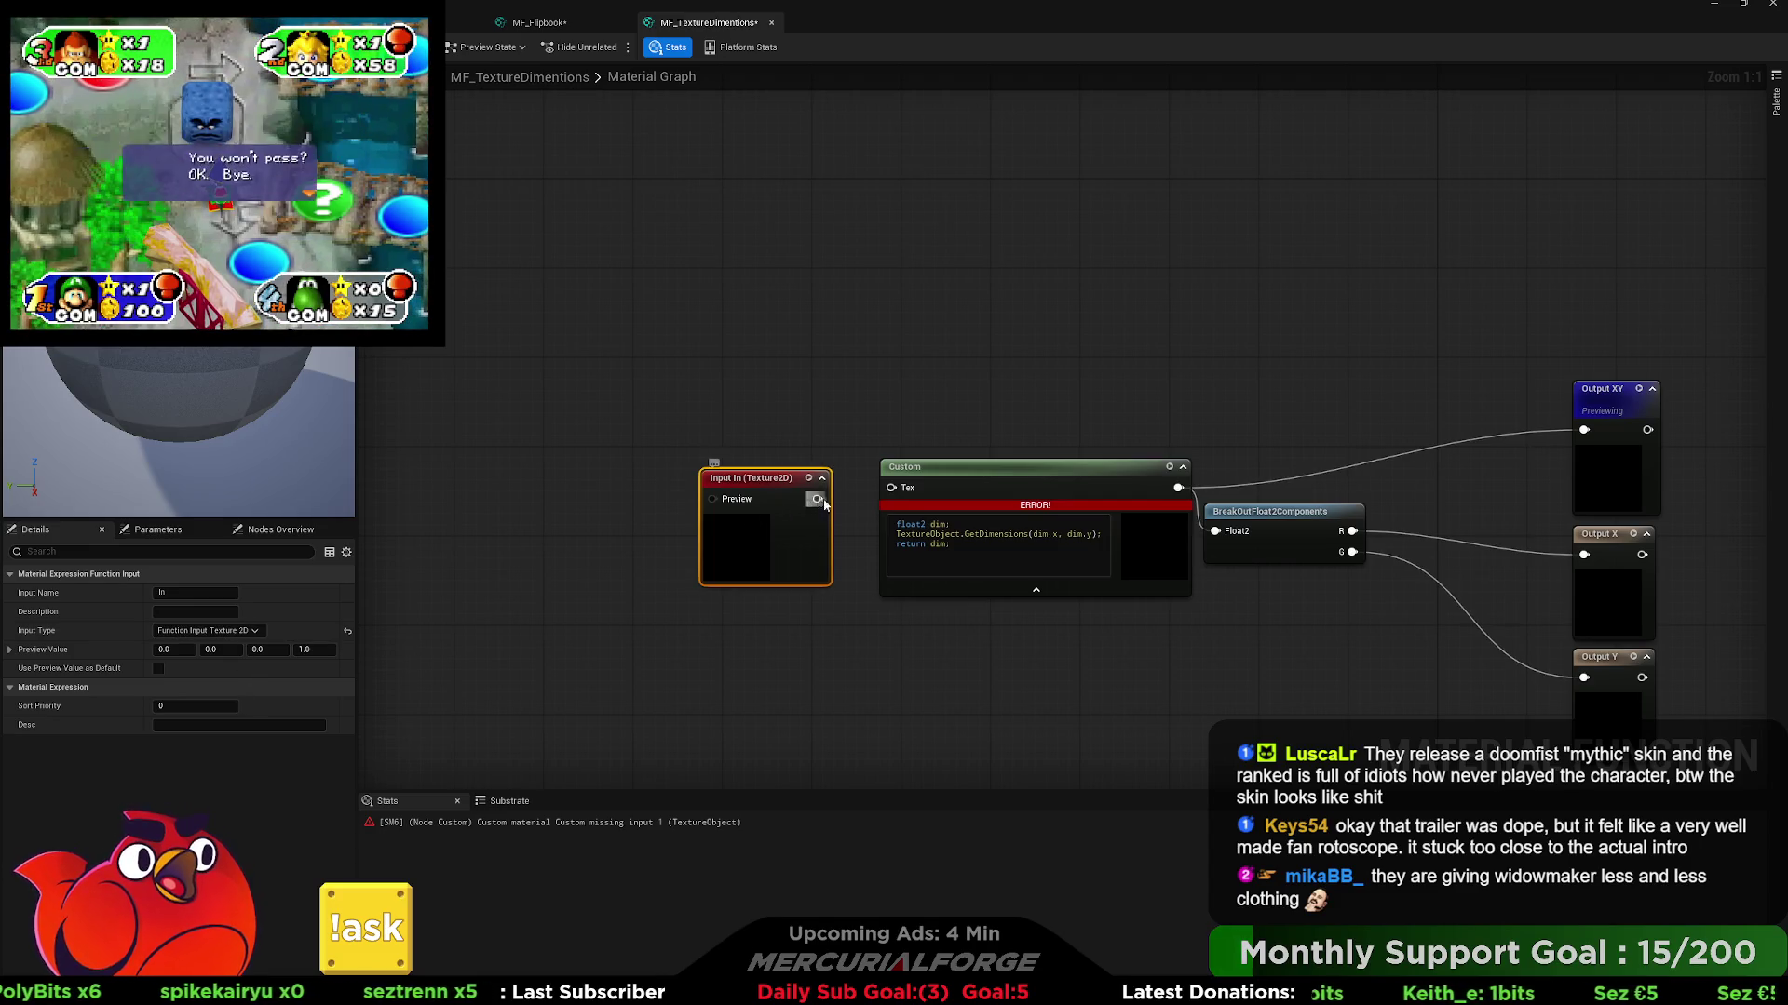
{"action": "left_click_drag", "start_coordinate": [819, 499], "coordinate": [891, 487]}
{"action": "left_click_drag", "start_coordinate": [745, 483], "coordinate": [780, 472]}
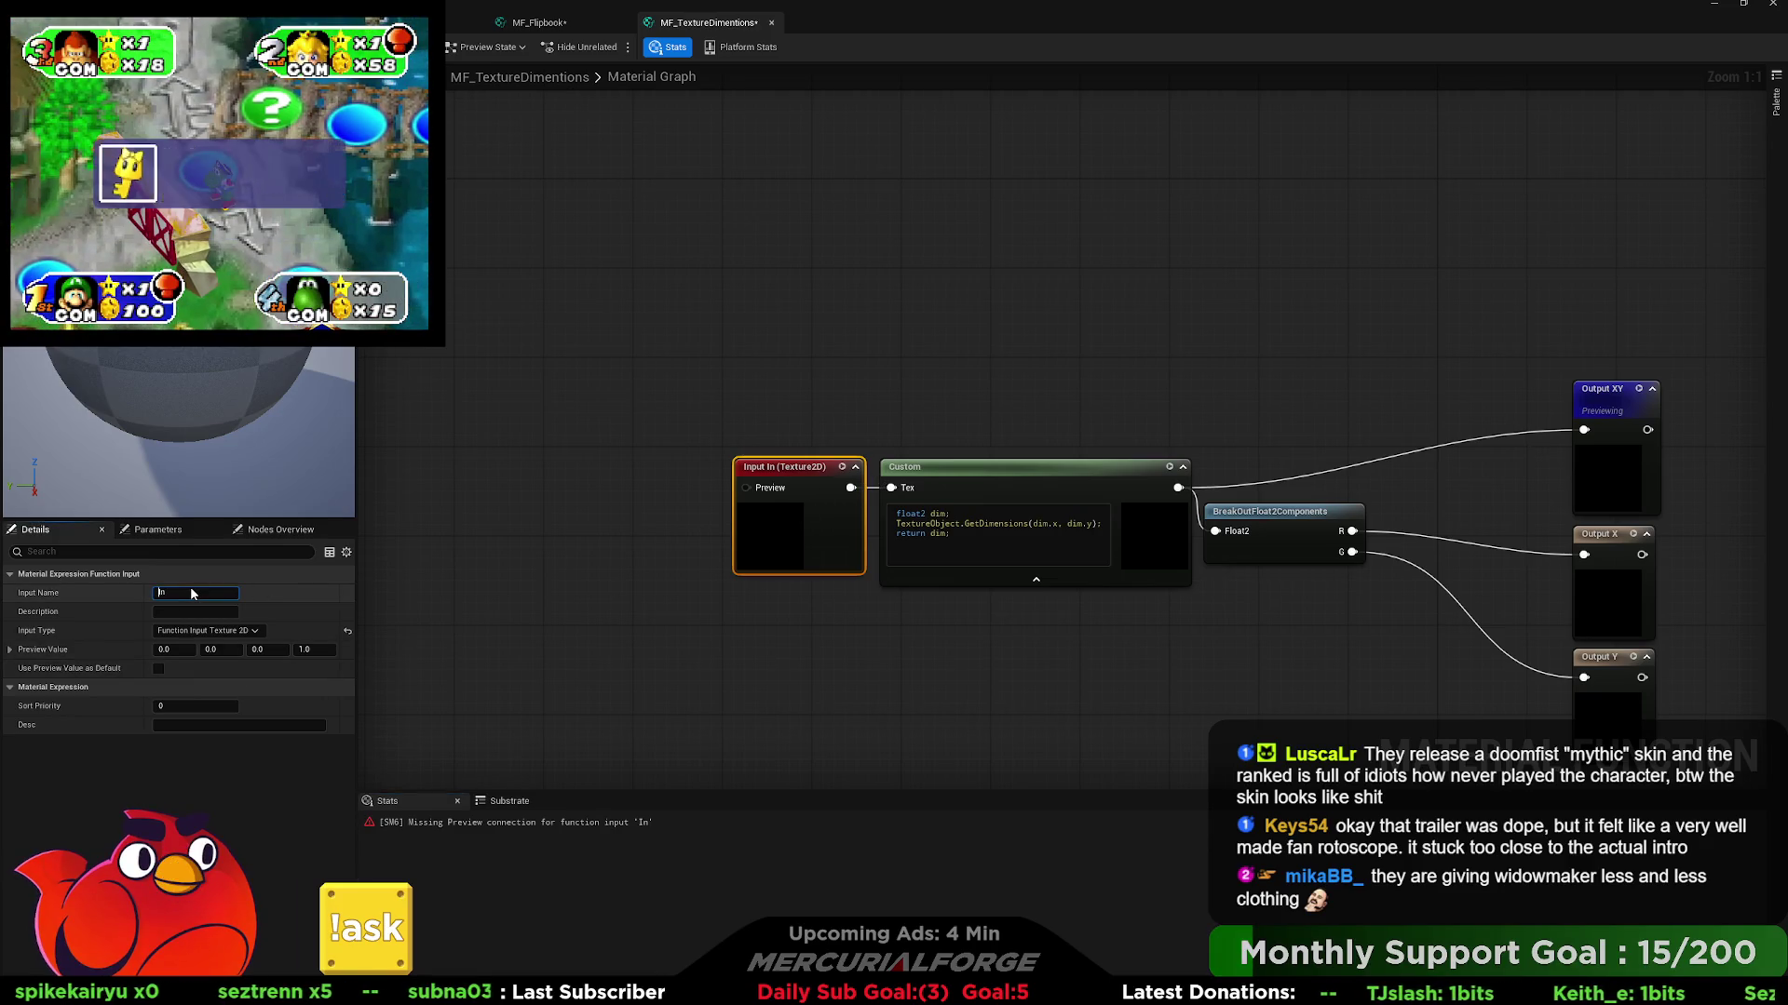
{"action": "key", "text": "BackSpace"}
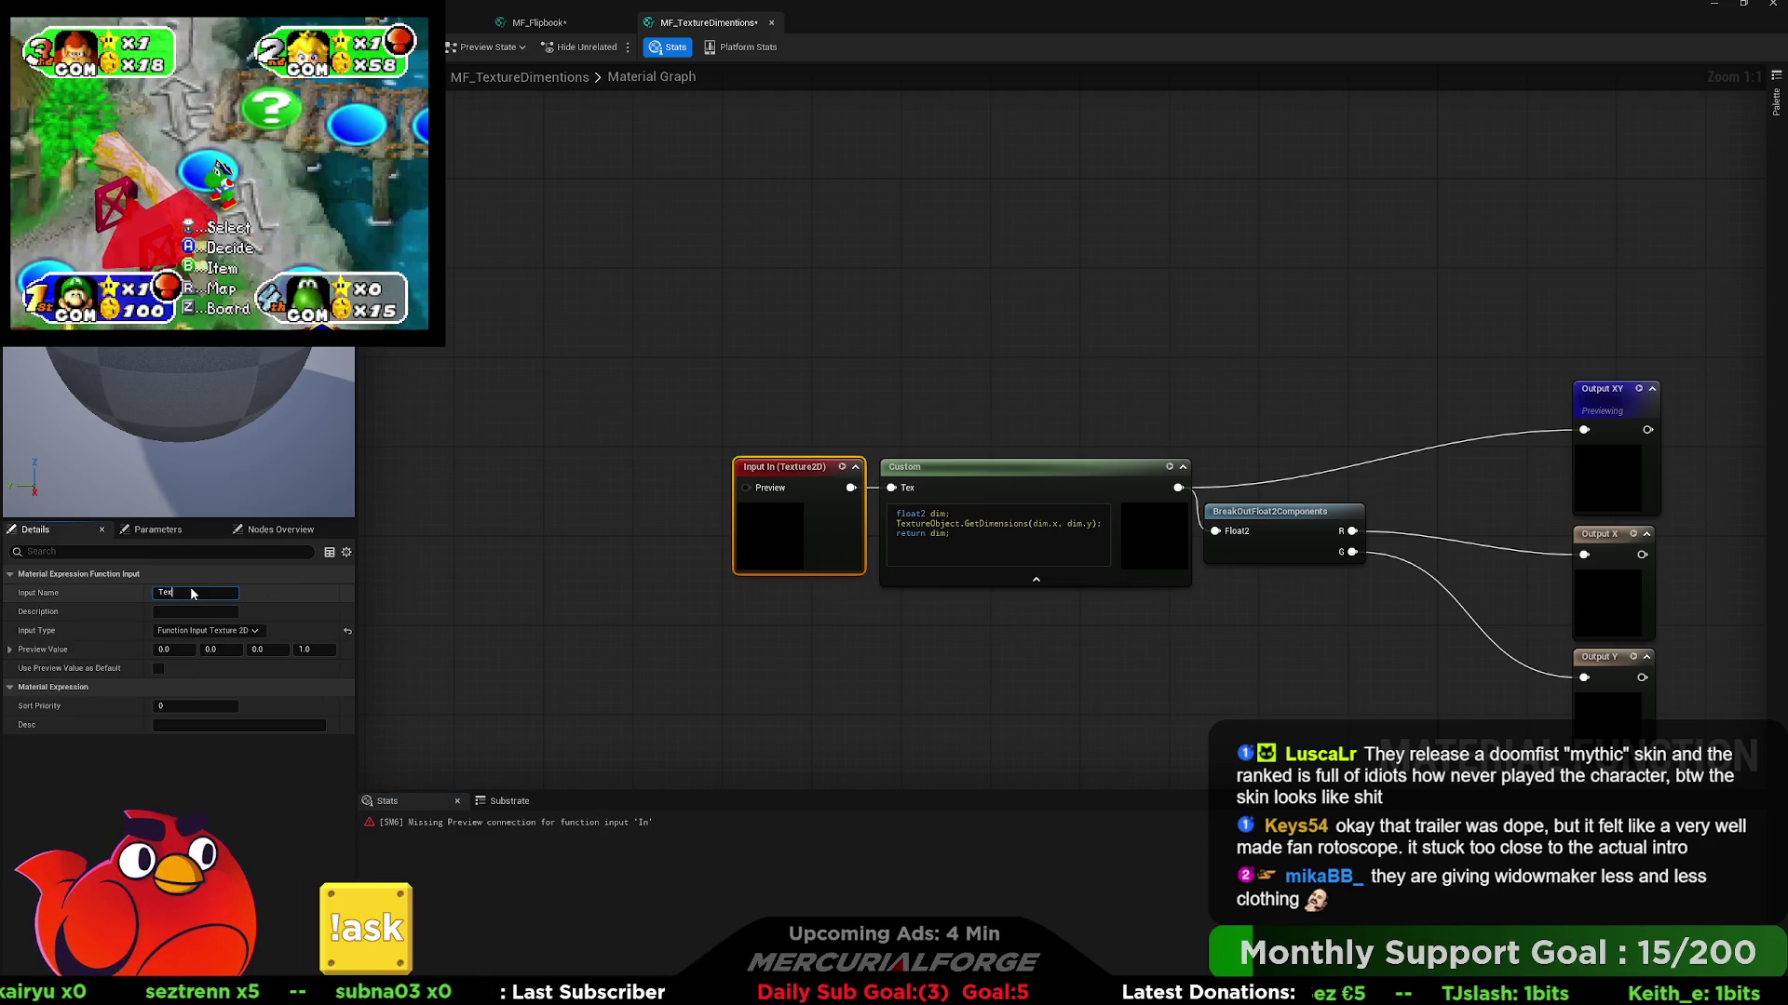
{"action": "type", "text": "tureO"}
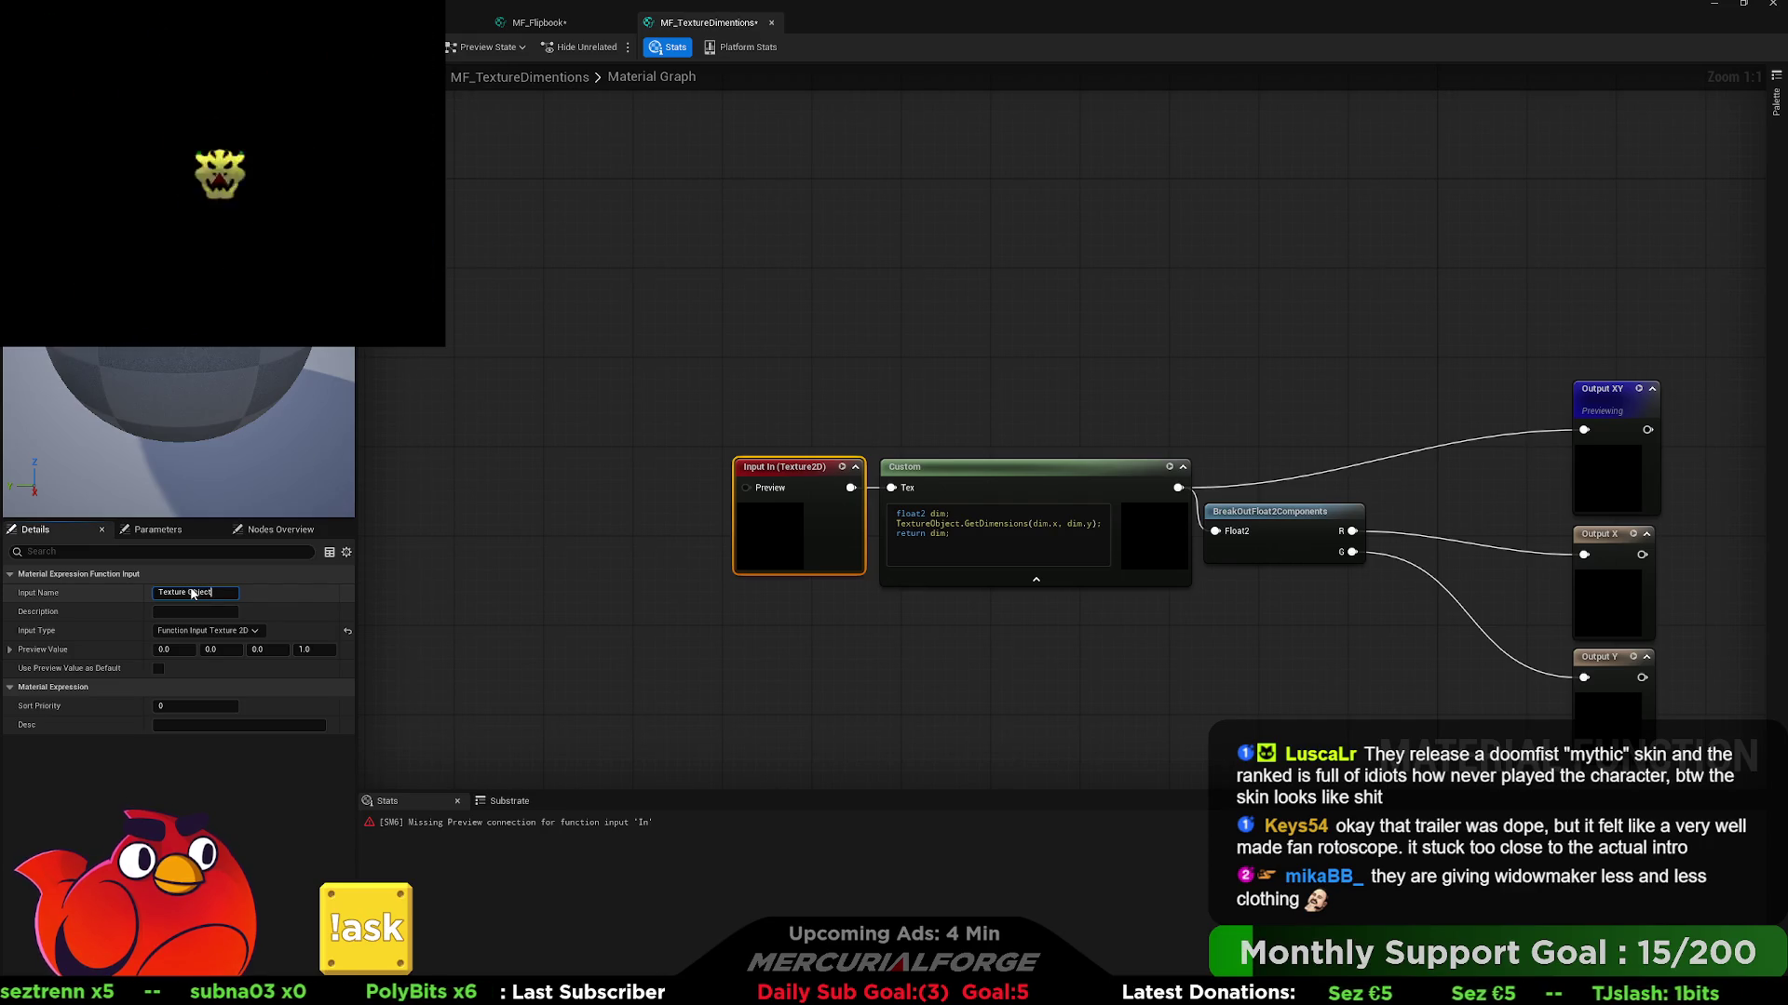
{"action": "key", "text": "Return"}
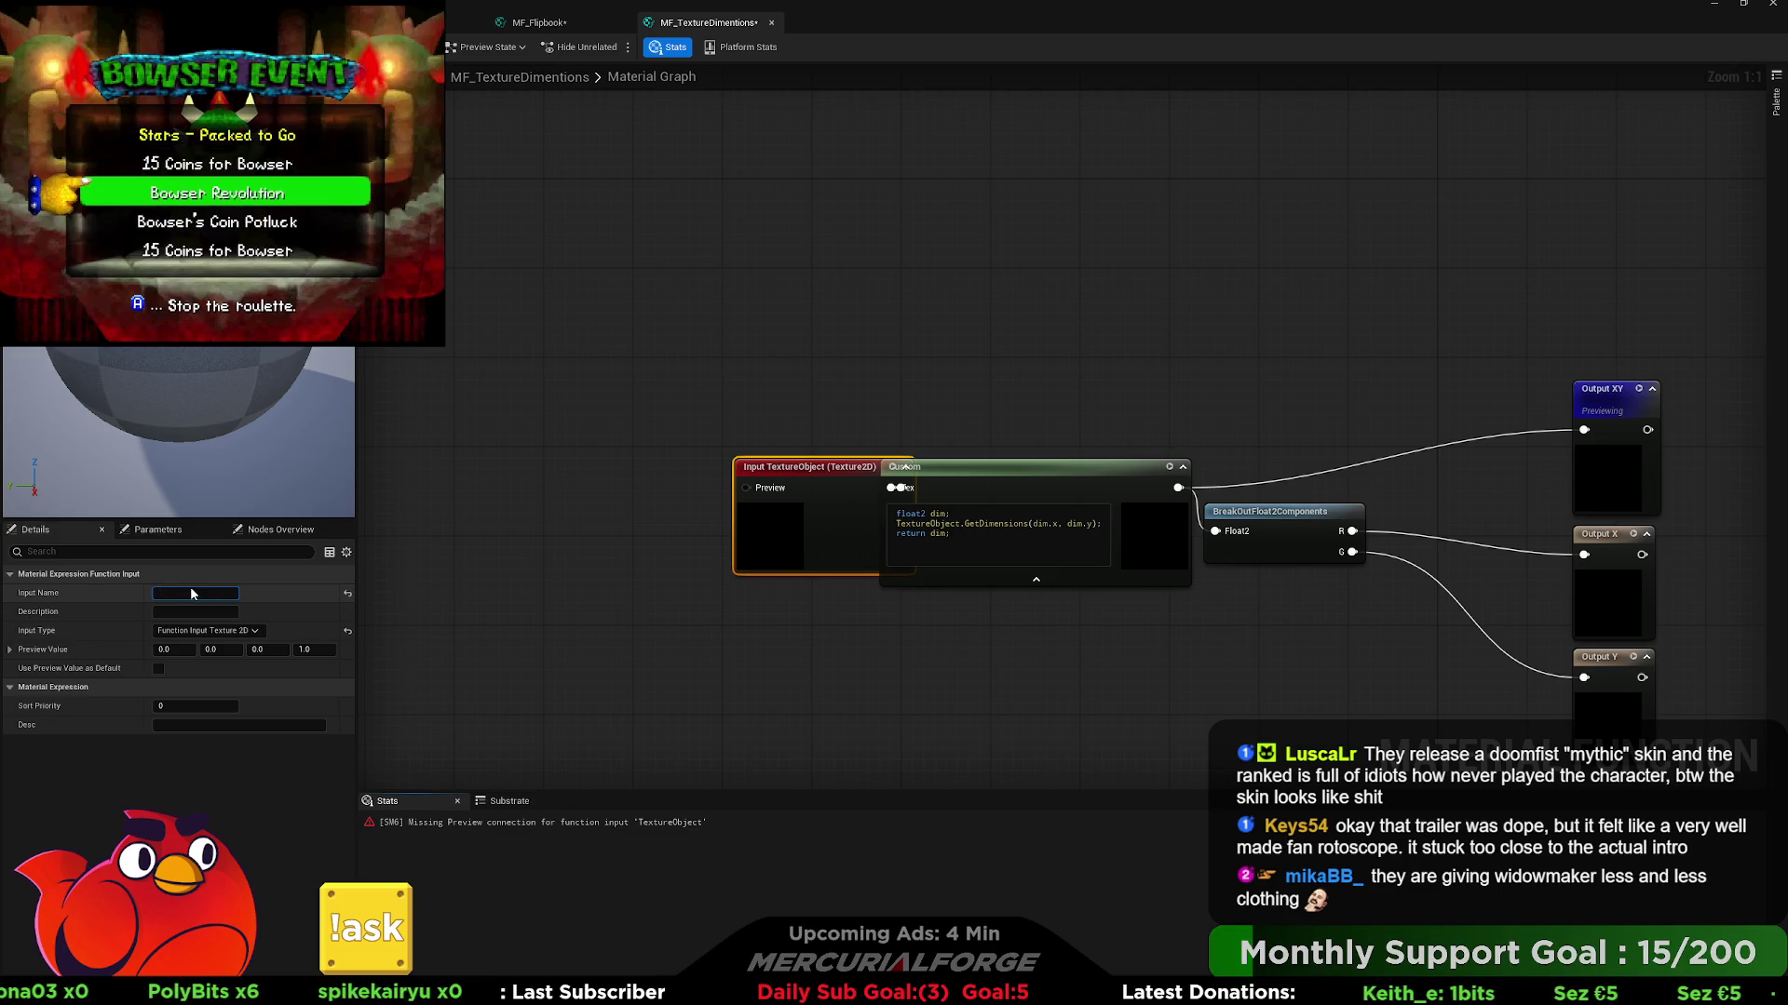
{"action": "type", "text": "Texture Object"}
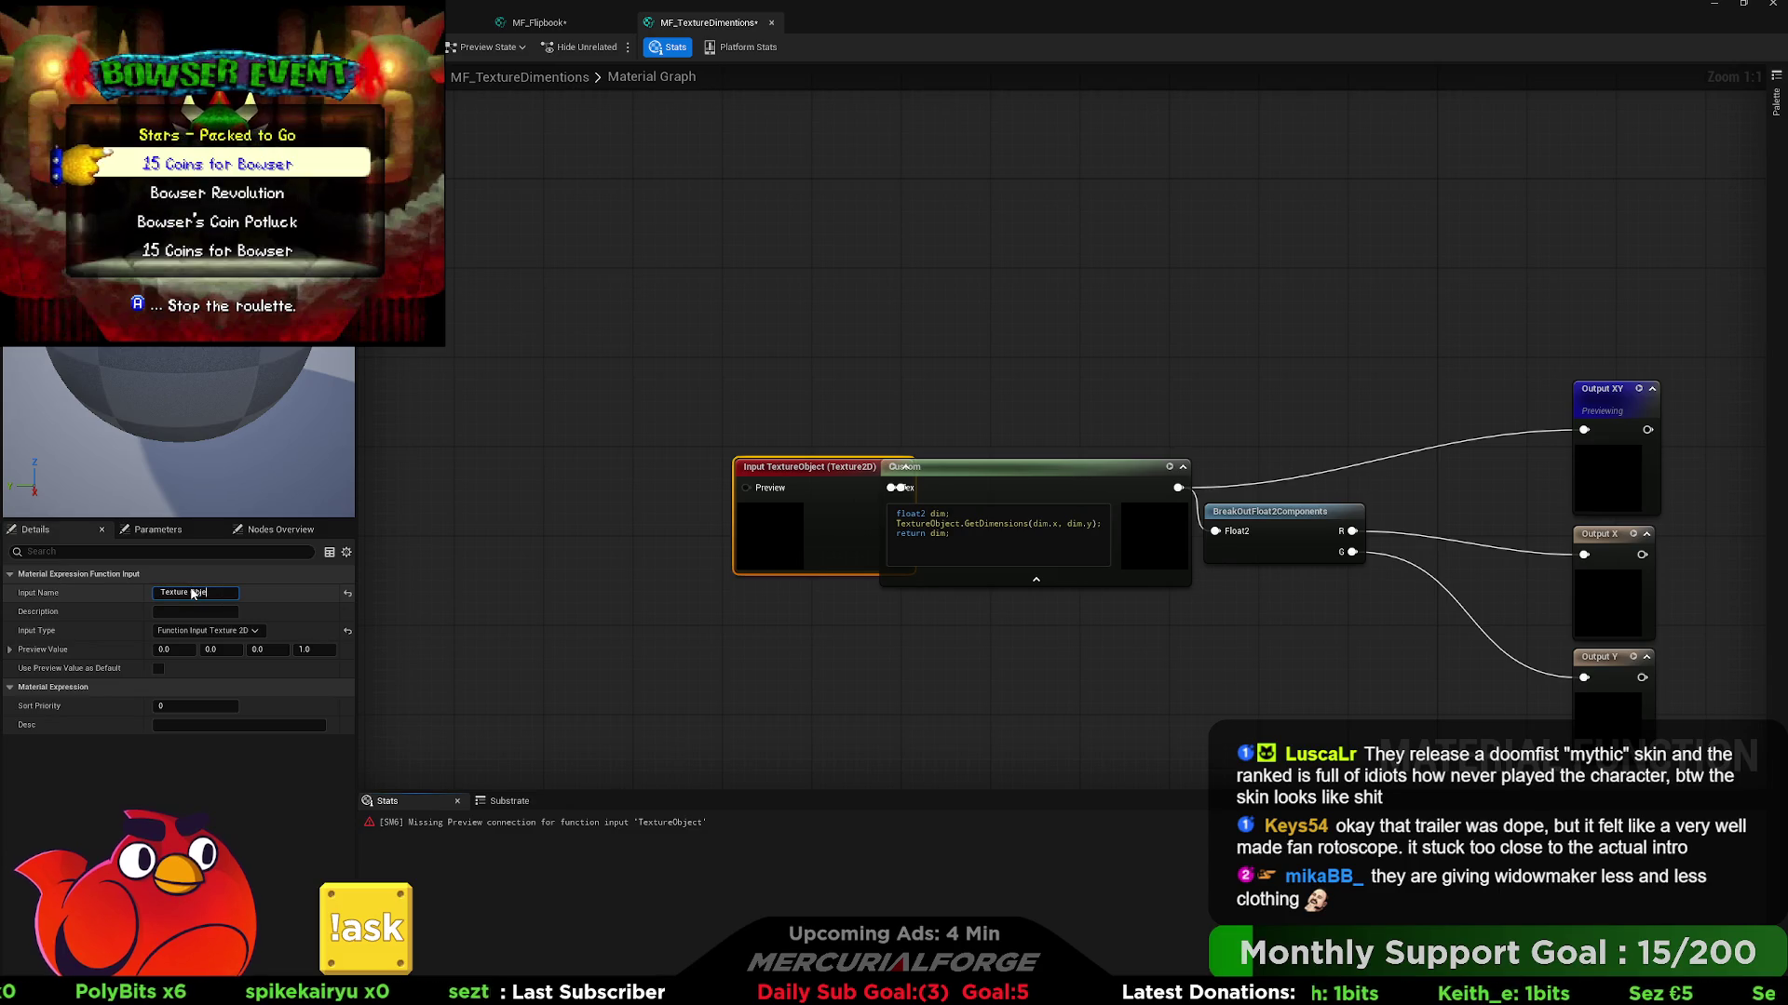
{"action": "key", "text": "BackSpace"}
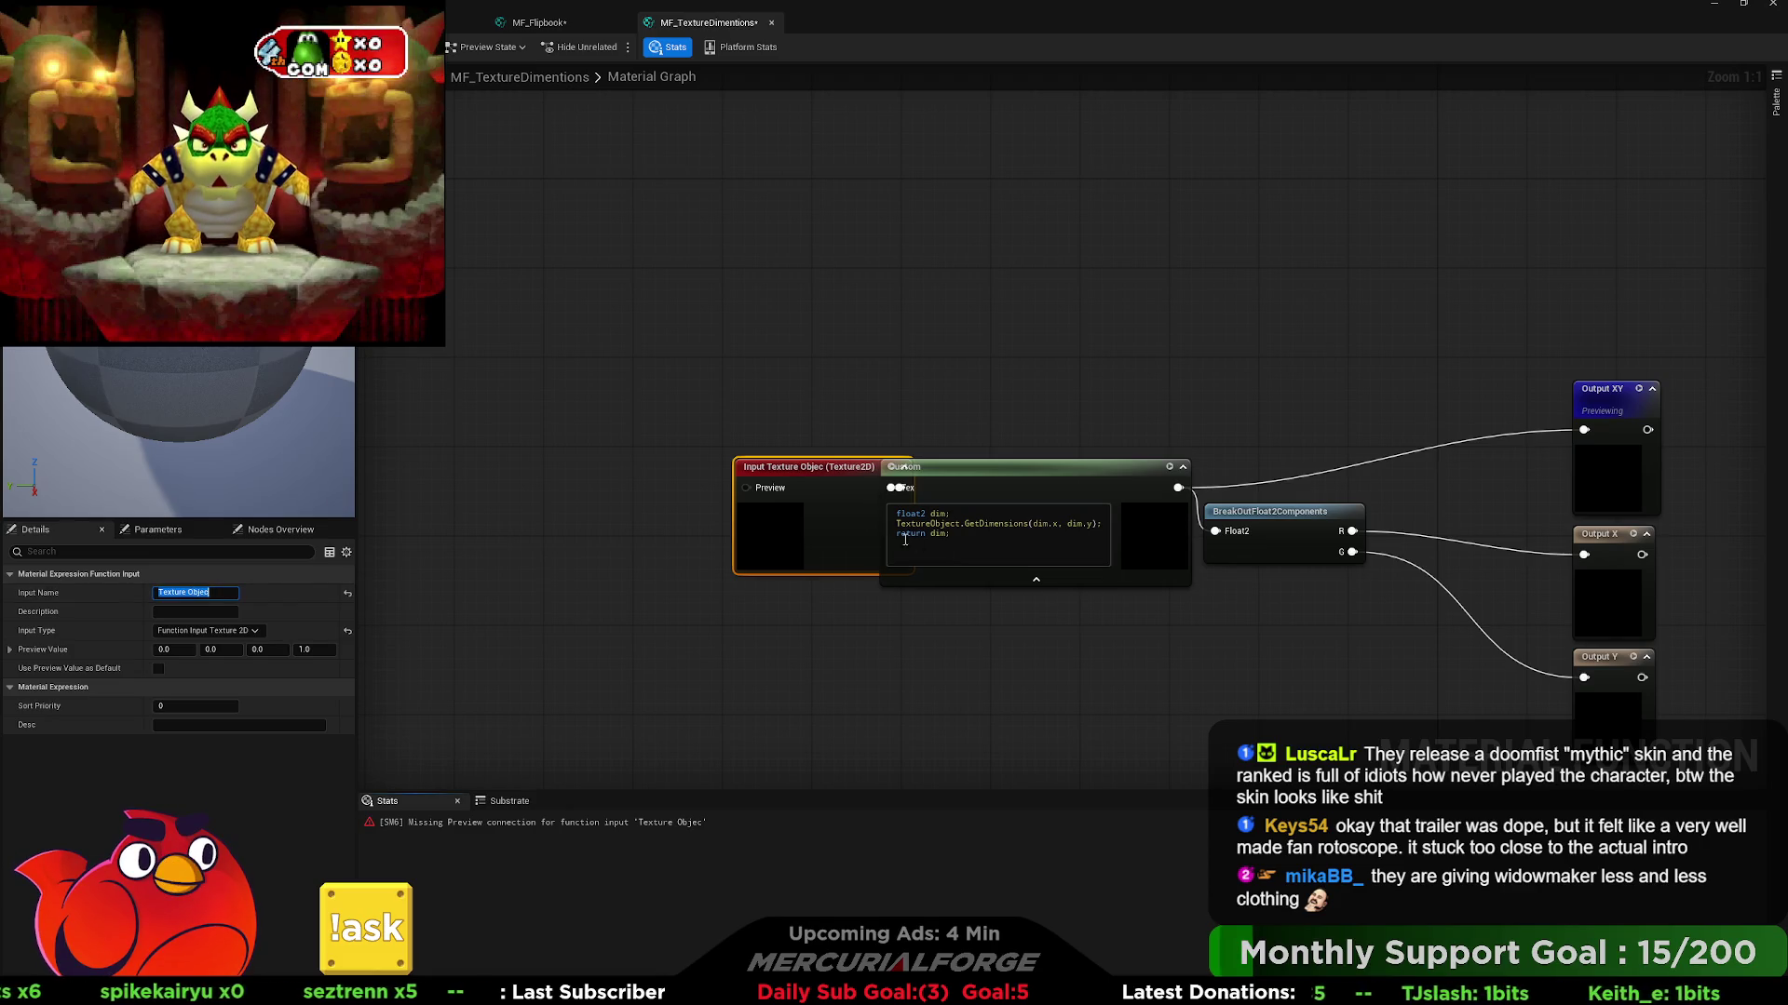
- Place the texture input left of Custom and open the BreakOutFloat2Components function graph
{"action": "left_click_drag", "start_coordinate": [832, 485], "coordinate": [754, 485]}
{"action": "left_click", "coordinate": [1122, 612]}
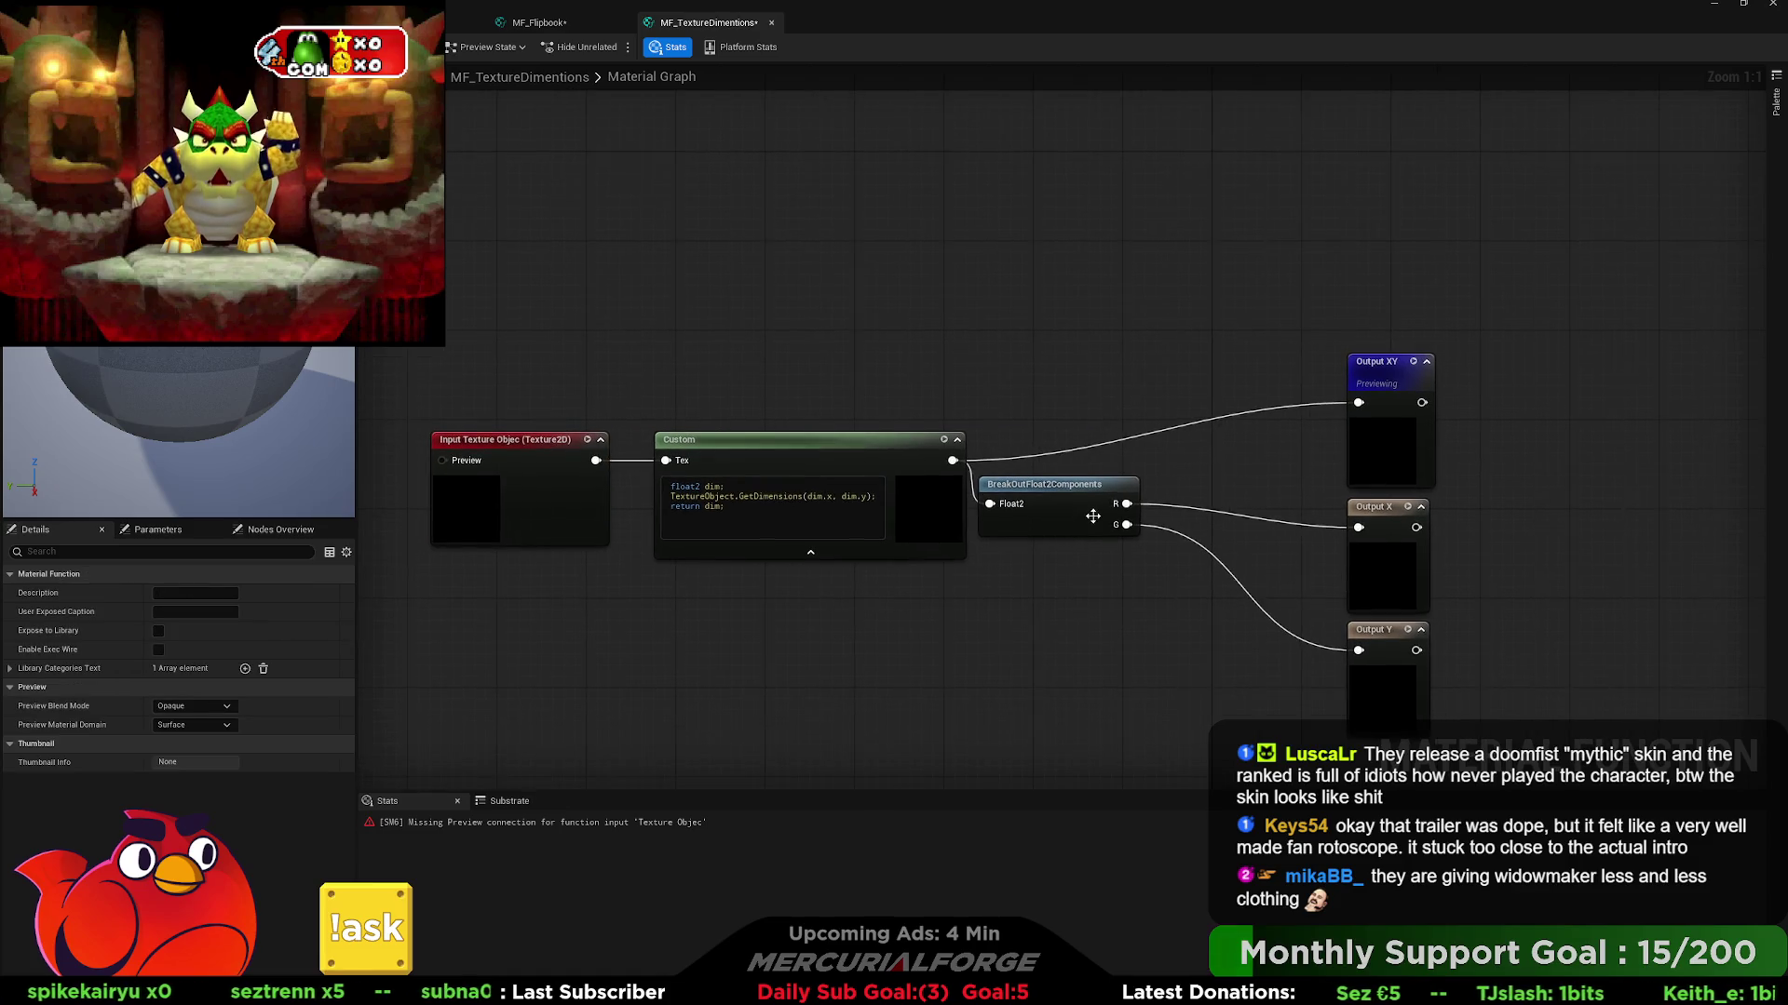
{"action": "left_click", "coordinate": [1066, 494]}
{"action": "double_click", "coordinate": [1115, 529]}
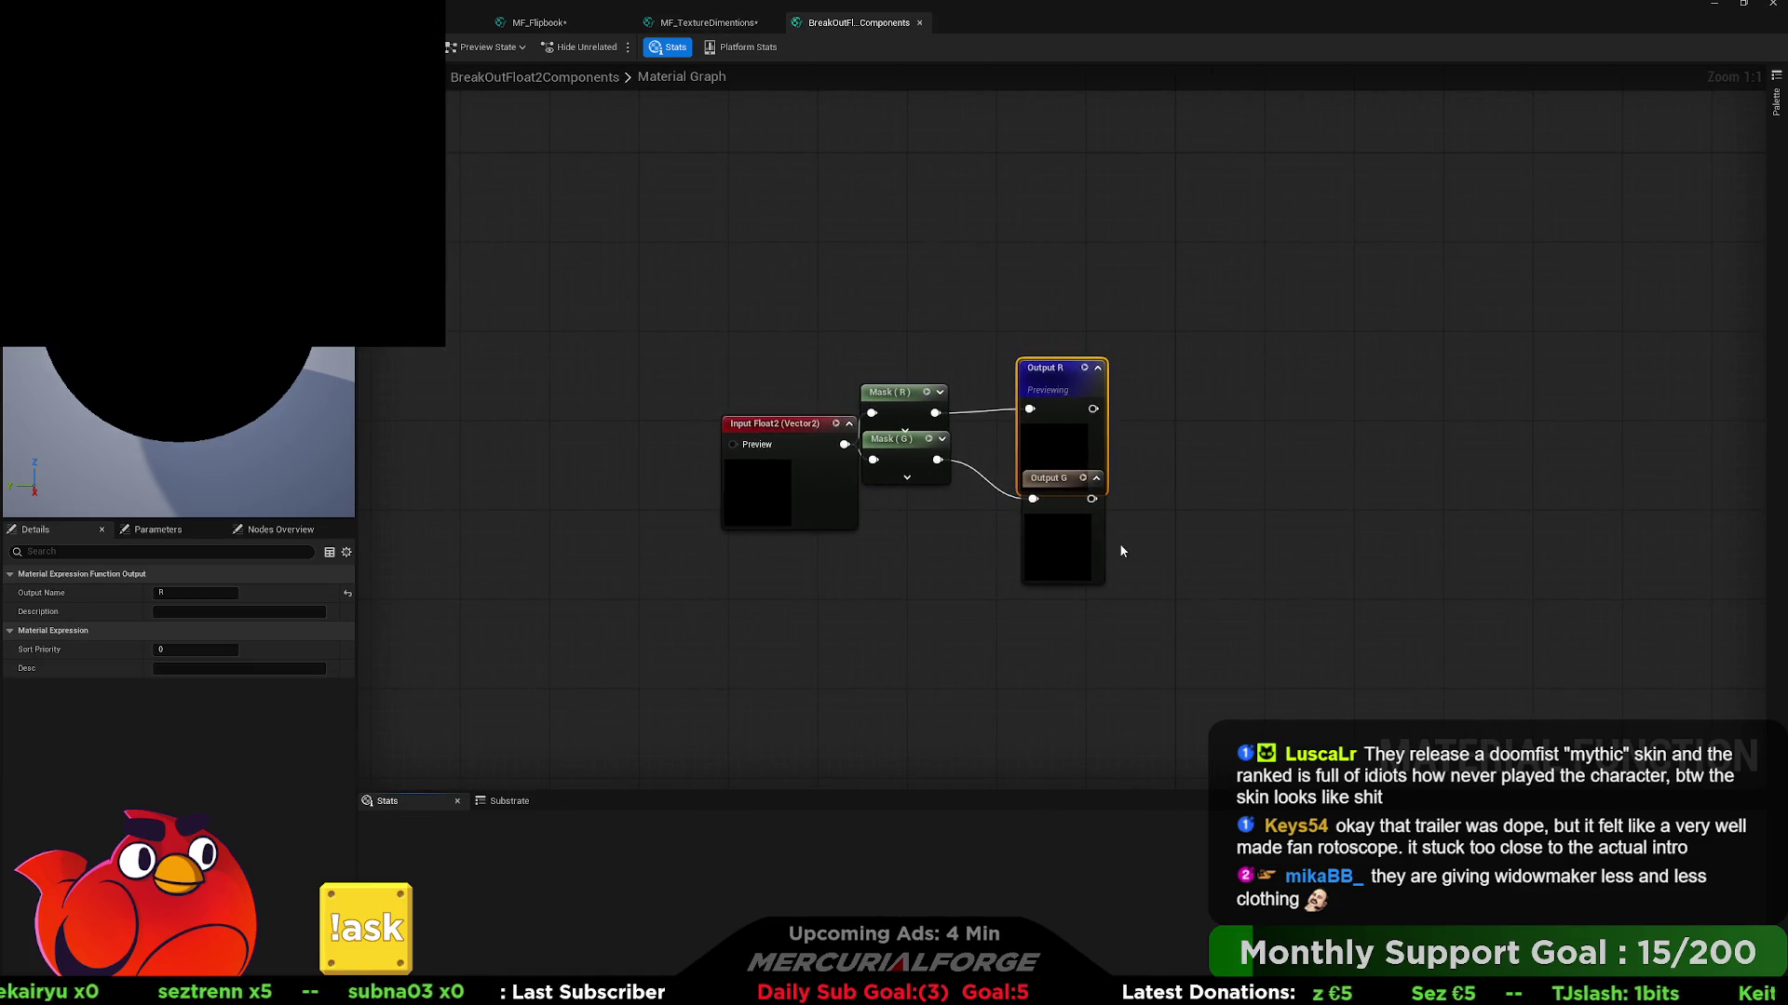
- Close BreakOutFloat2Components and tidy the texture input, Custom and BreakOut nodes in MF_TextureDimentions
{"action": "left_click", "coordinate": [919, 22]}
{"action": "left_click_drag", "start_coordinate": [1068, 497], "coordinate": [1169, 520]}
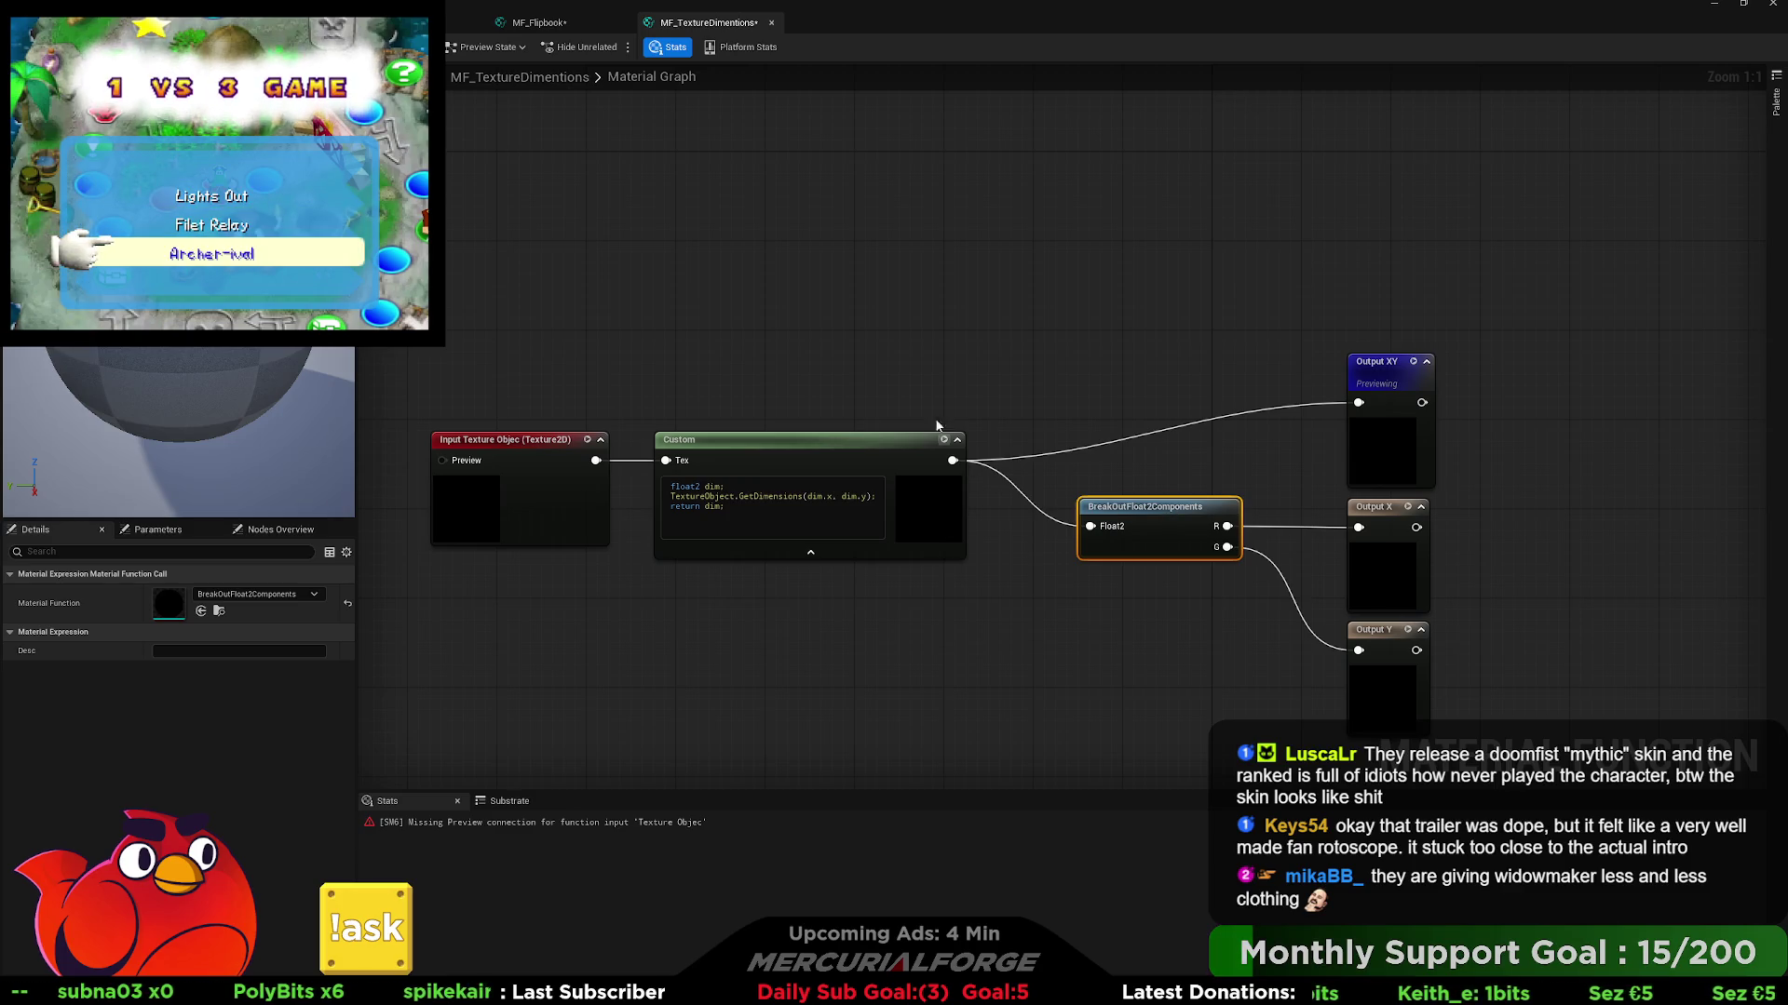
{"action": "left_click_drag", "start_coordinate": [1010, 573], "coordinate": [559, 503]}
{"action": "left_click_drag", "start_coordinate": [765, 460], "coordinate": [776, 404]}
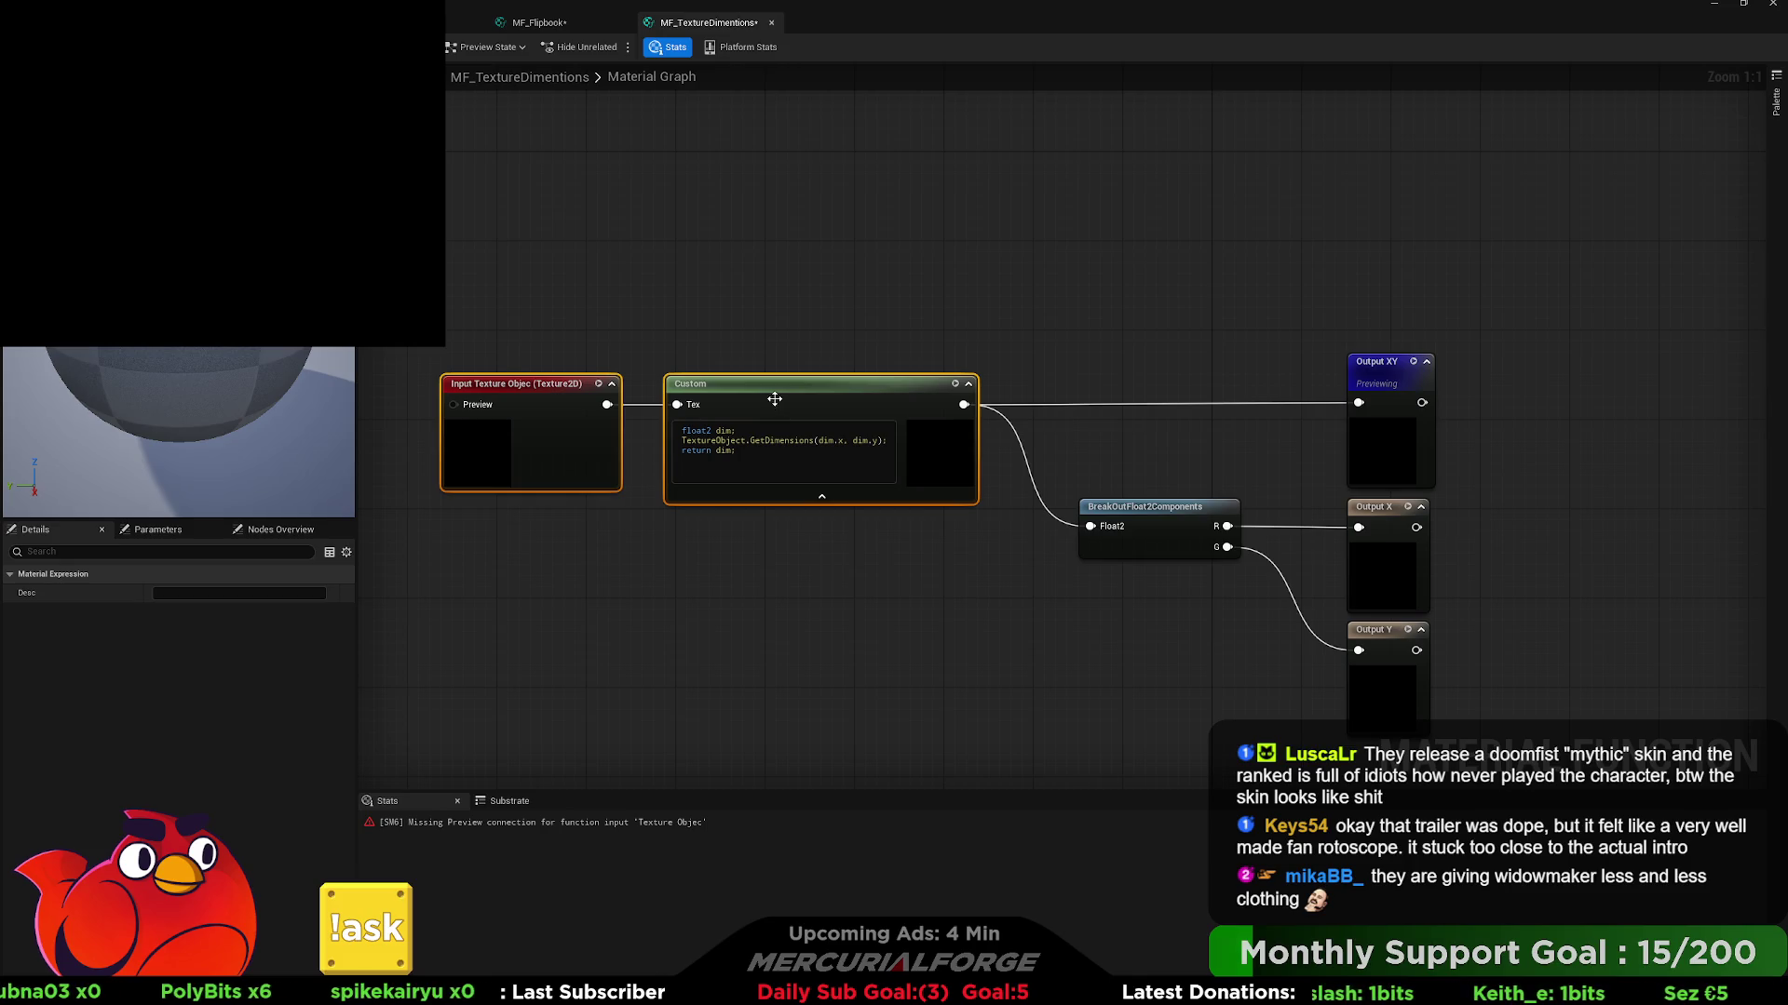
{"action": "left_click", "coordinate": [1114, 440]}
{"action": "left_click_drag", "start_coordinate": [1160, 524], "coordinate": [1173, 516]}
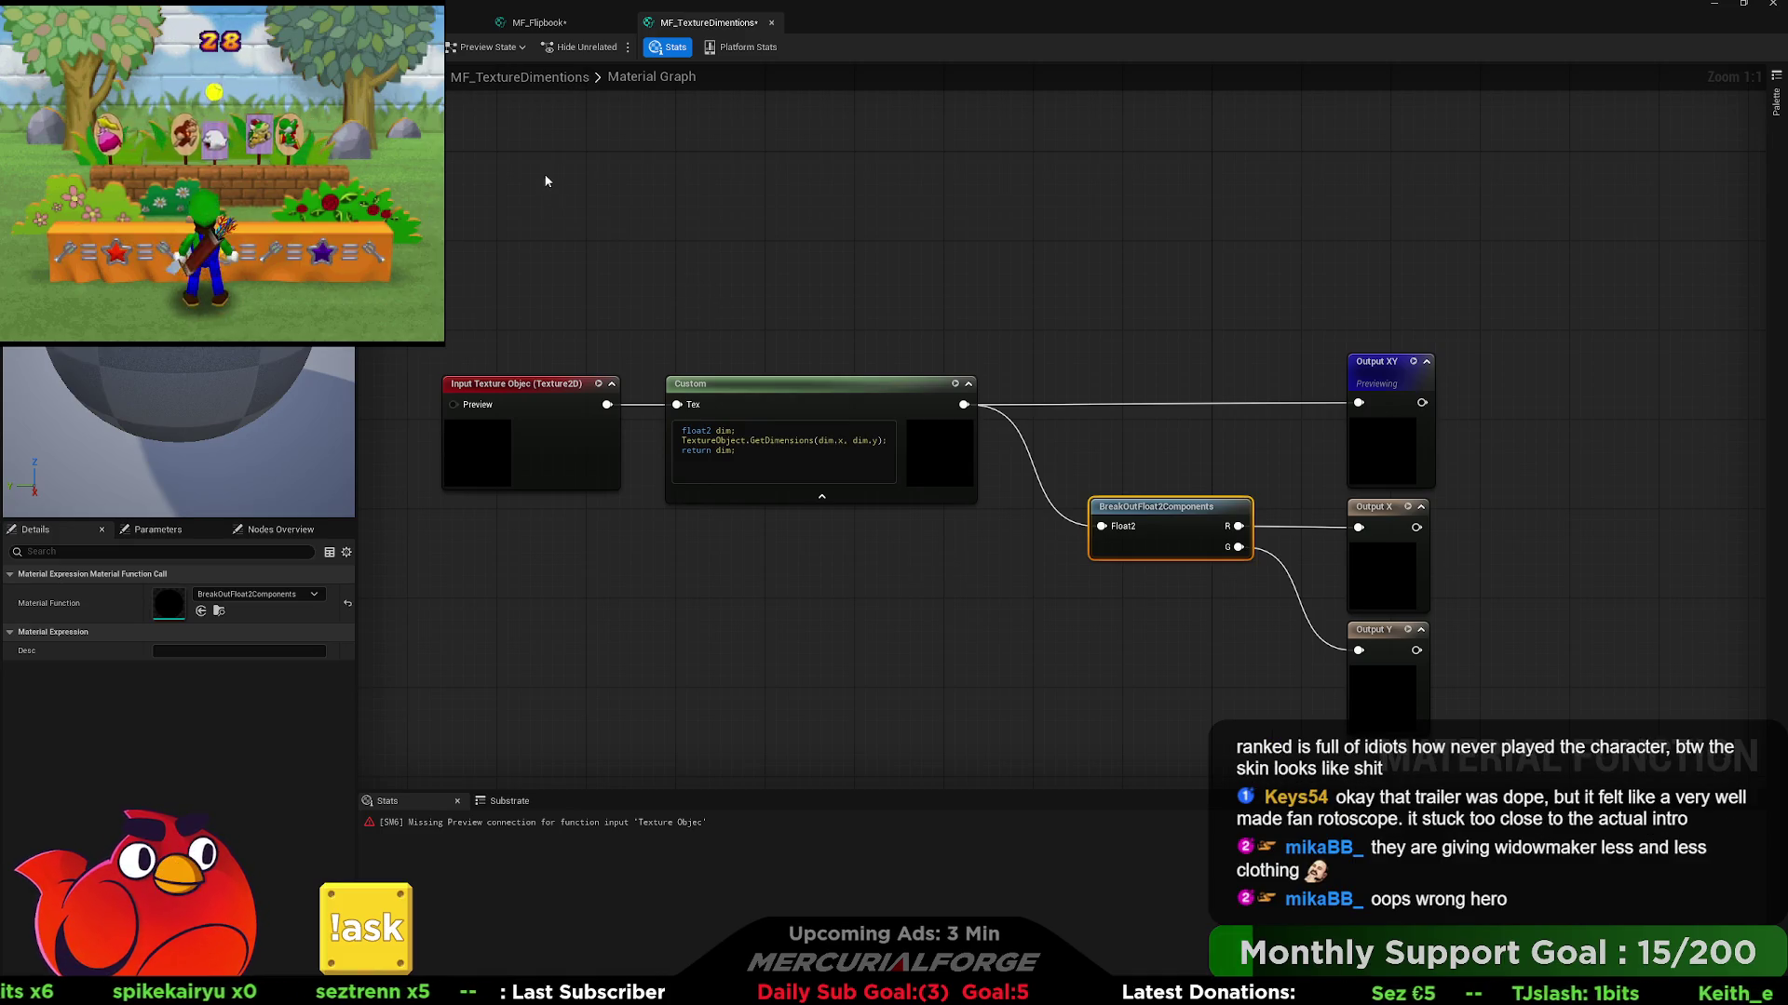
{"action": "left_click", "coordinate": [572, 177]}
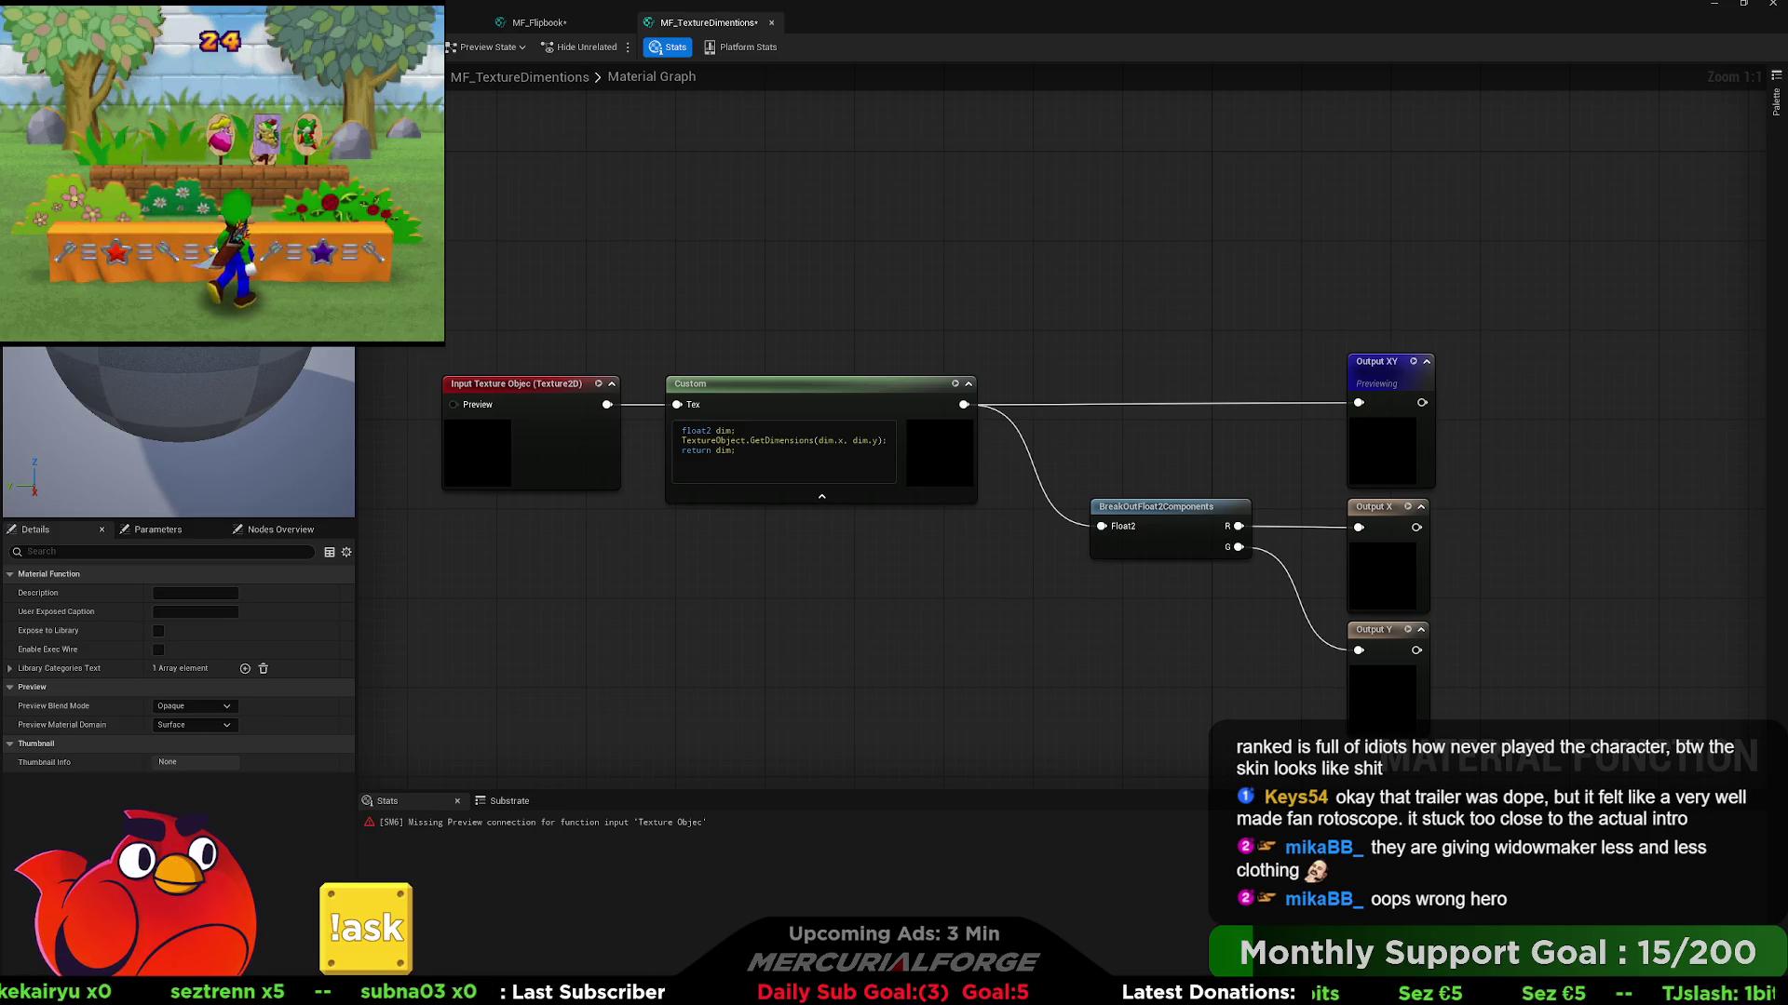
- Delete the old Custom and BreakOutFloat2Components nodes from MF_Flipbook and return to MF_TextureDimentions
{"action": "left_click", "coordinate": [527, 24]}
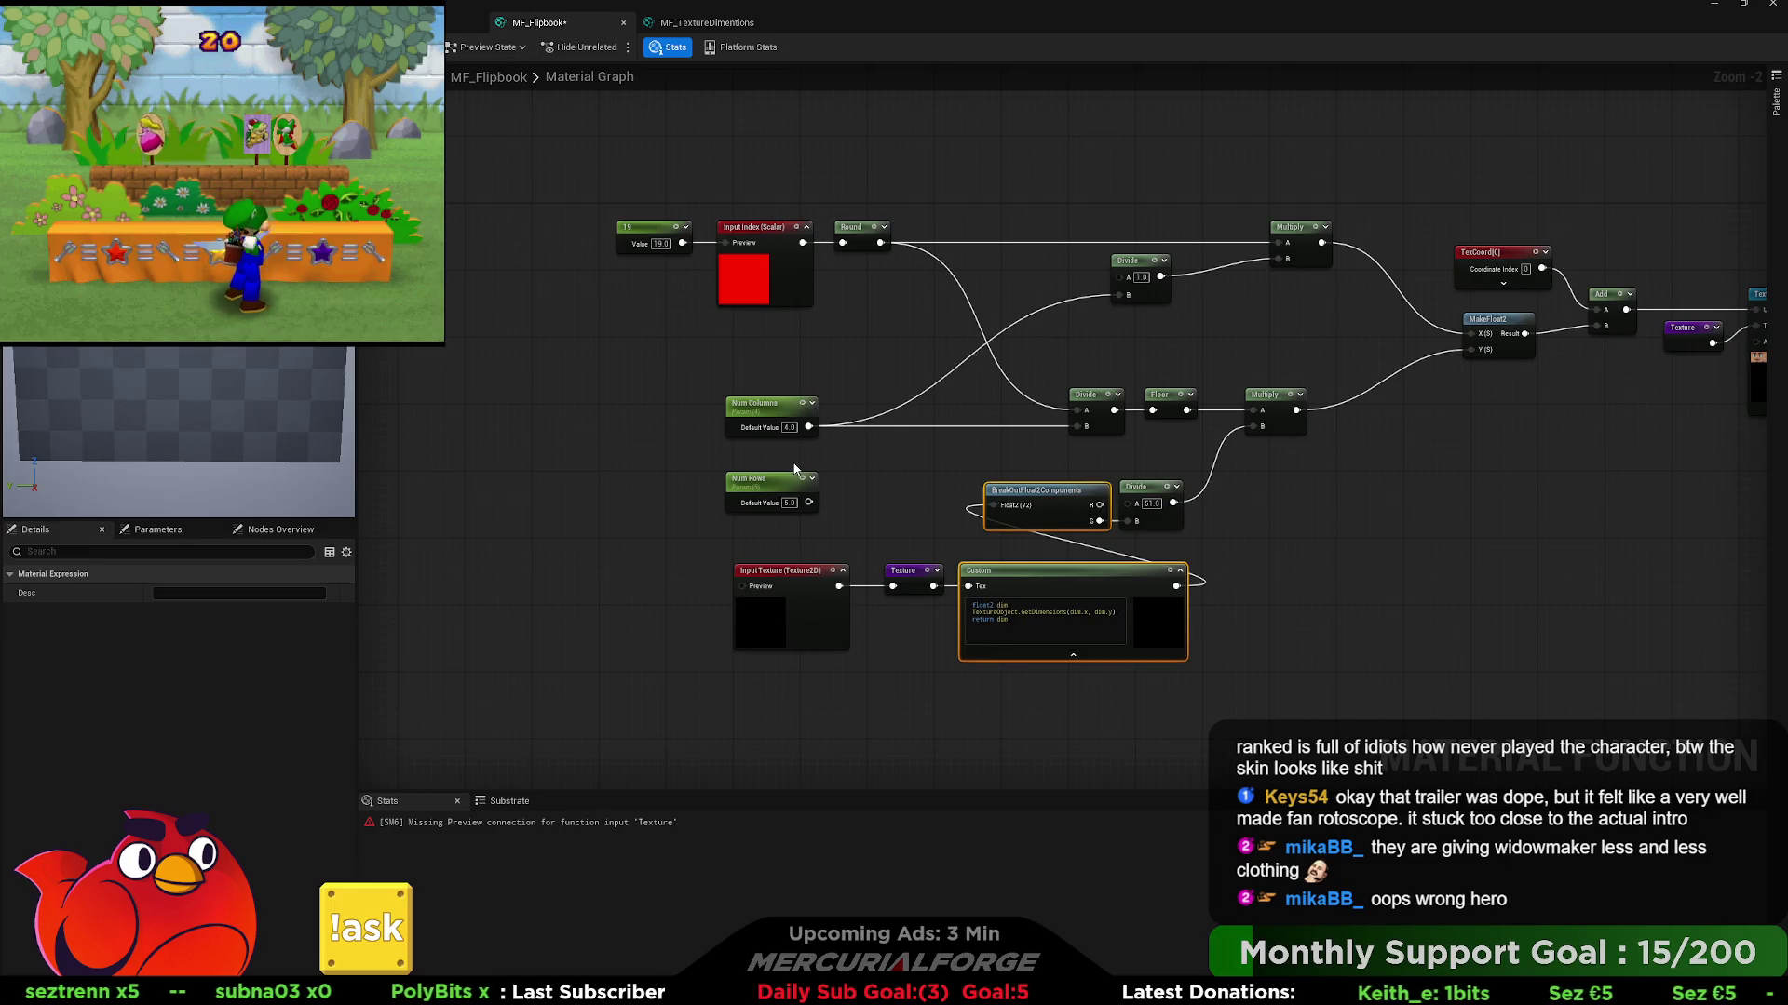
{"action": "scroll", "coordinate": [1062, 617], "scroll_direction": "up", "scroll_amount": 2}
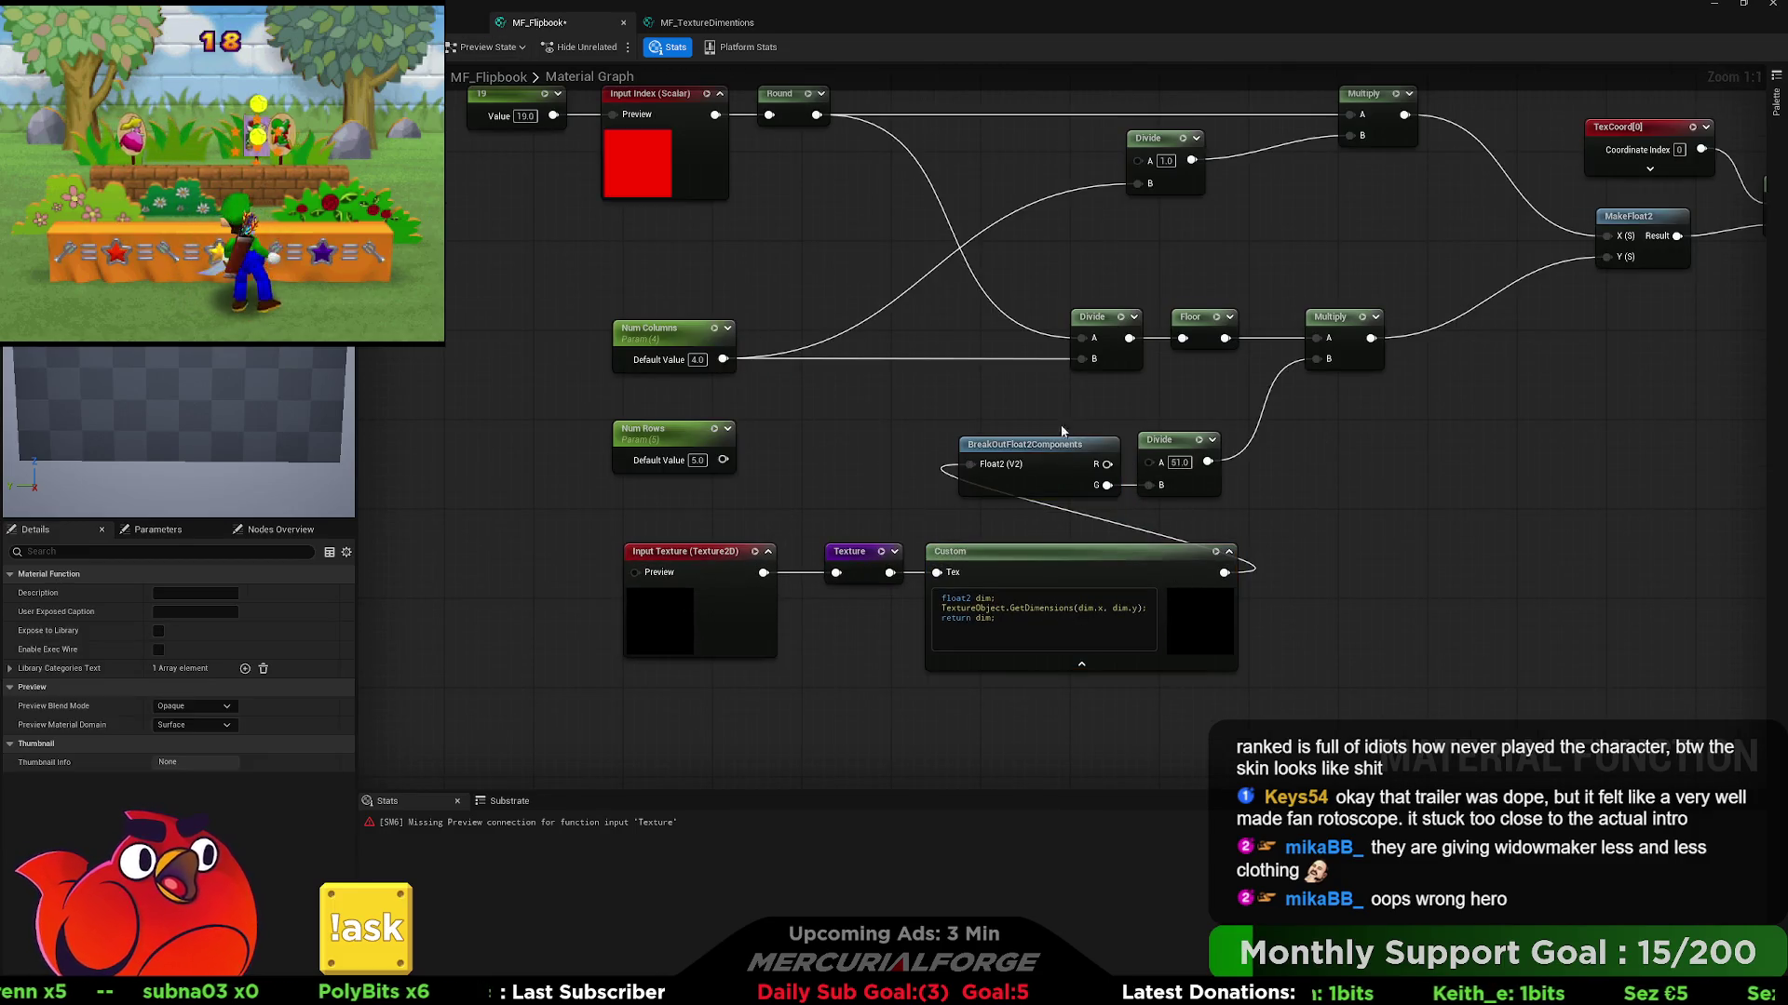
{"action": "key", "text": "Delete"}
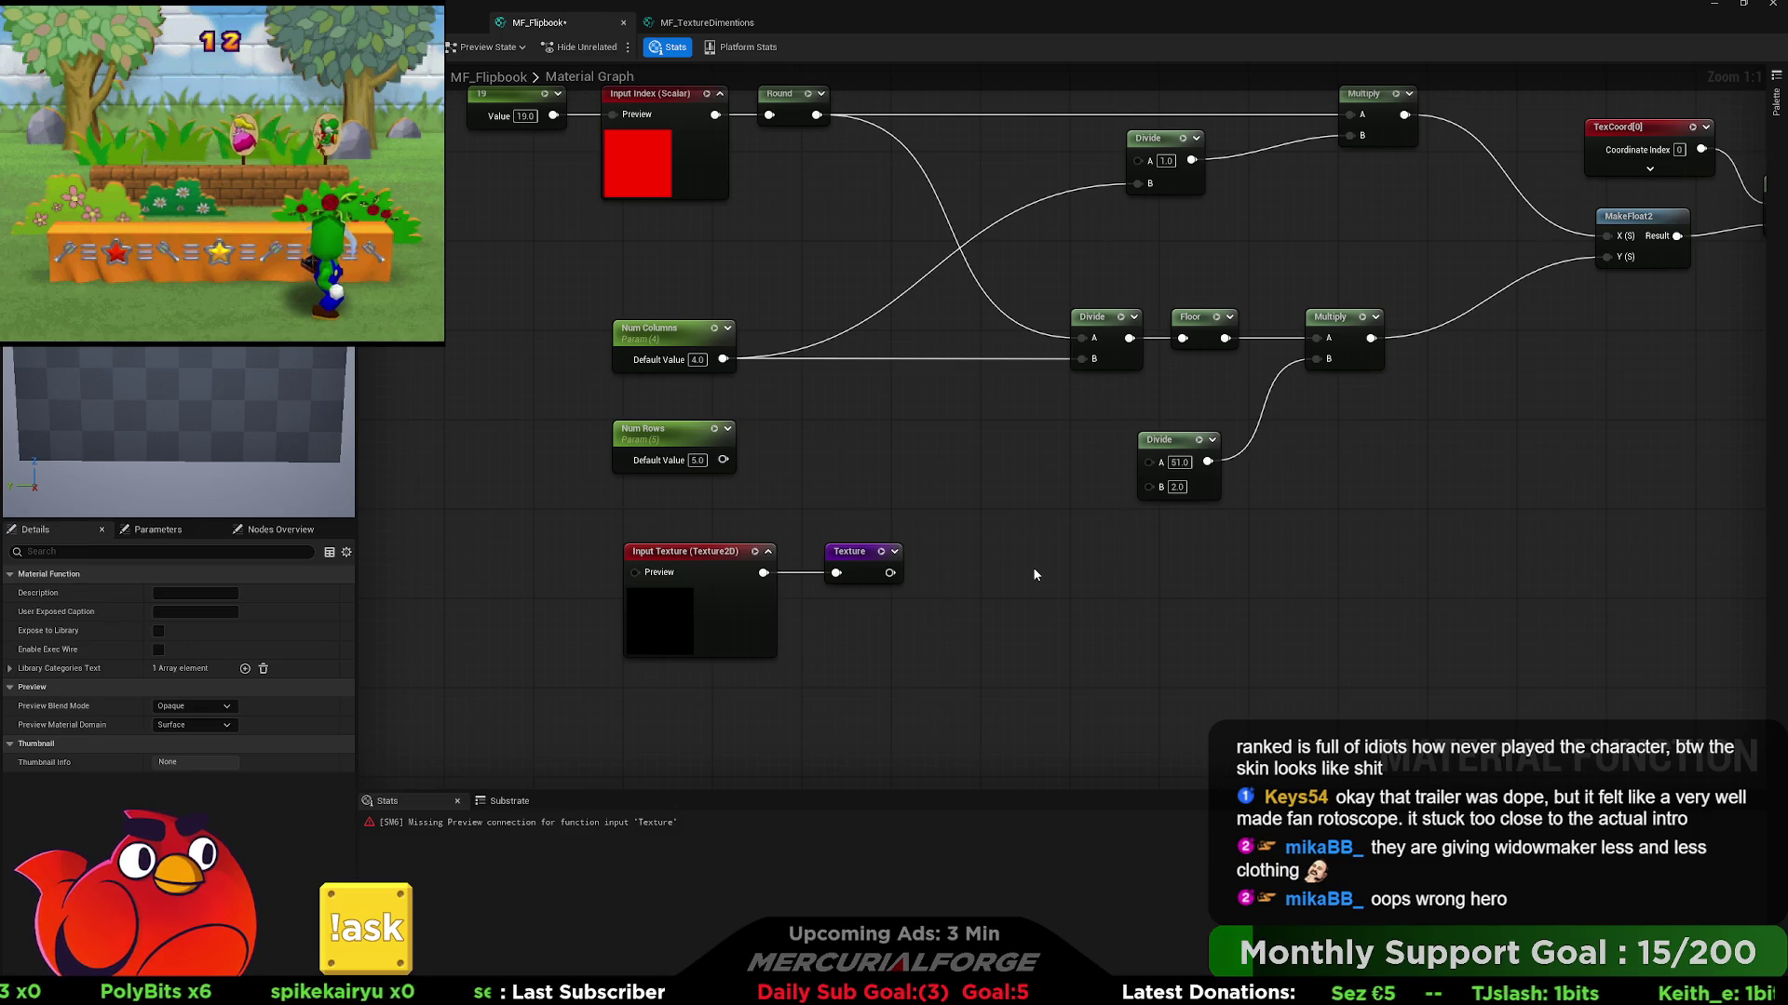
{"action": "left_click", "coordinate": [717, 20]}
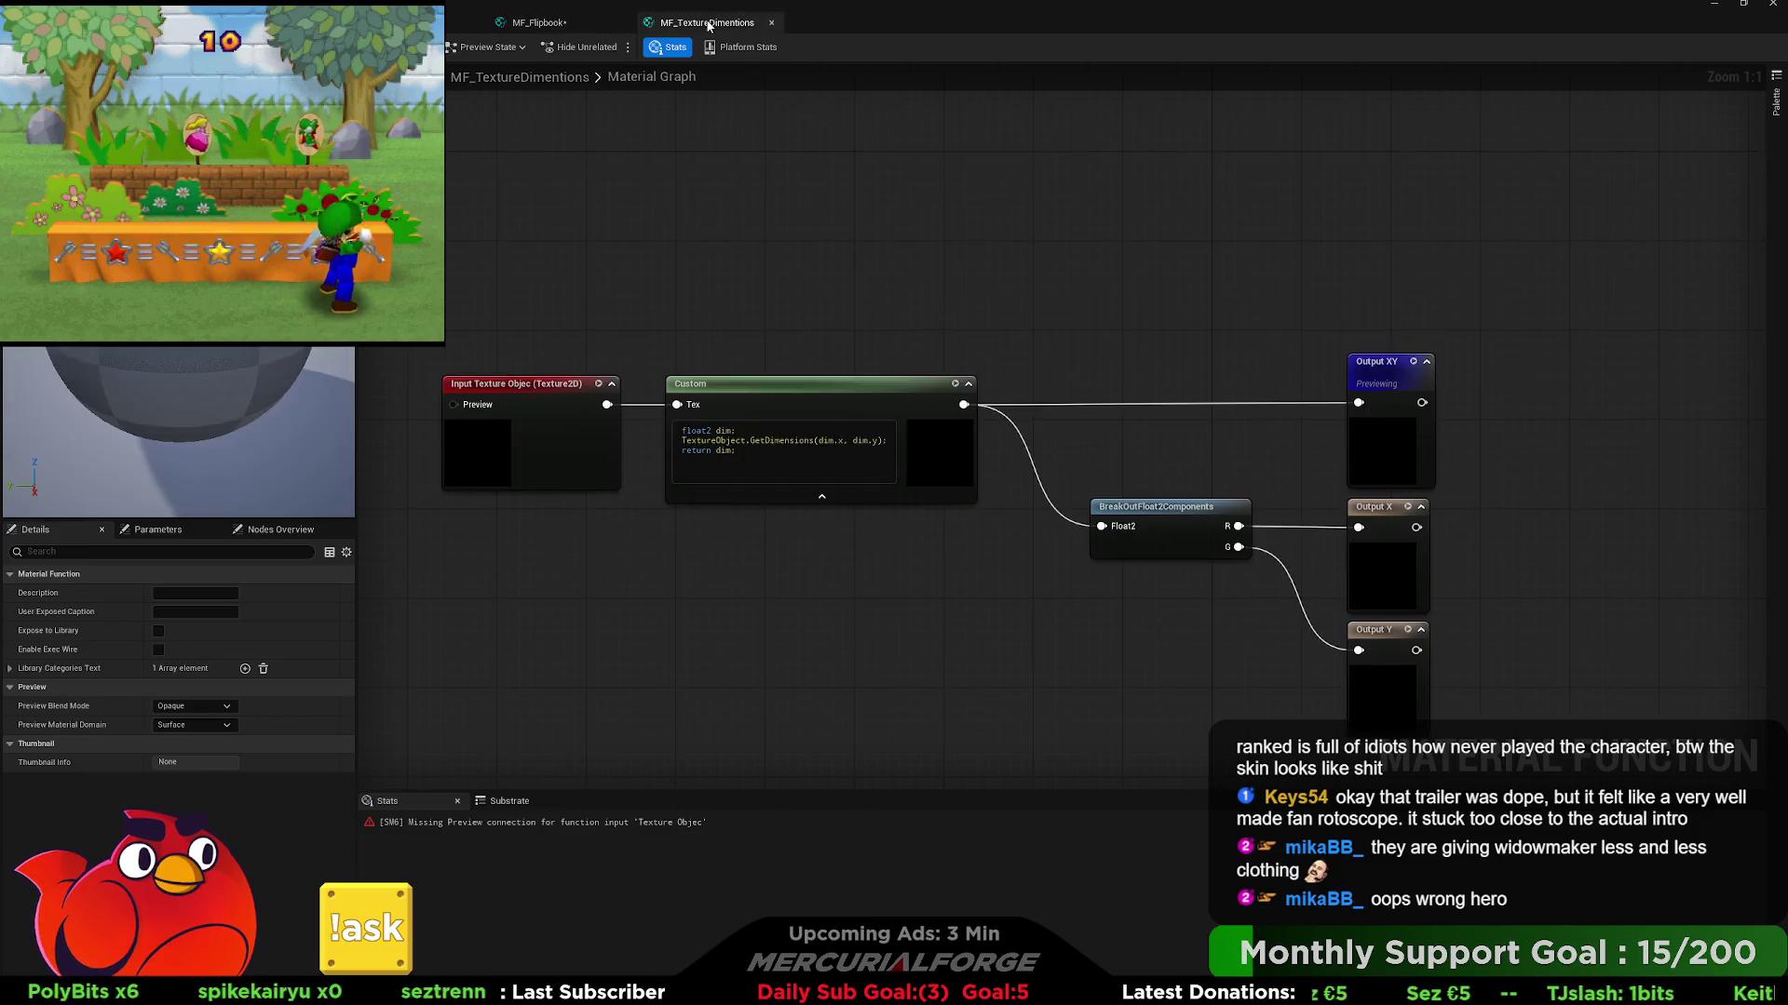
- Tick Expose to Library and set the description to "Provides X Y dimentions"
{"action": "left_click", "coordinate": [159, 632]}
{"action": "left_click", "coordinate": [192, 593]}
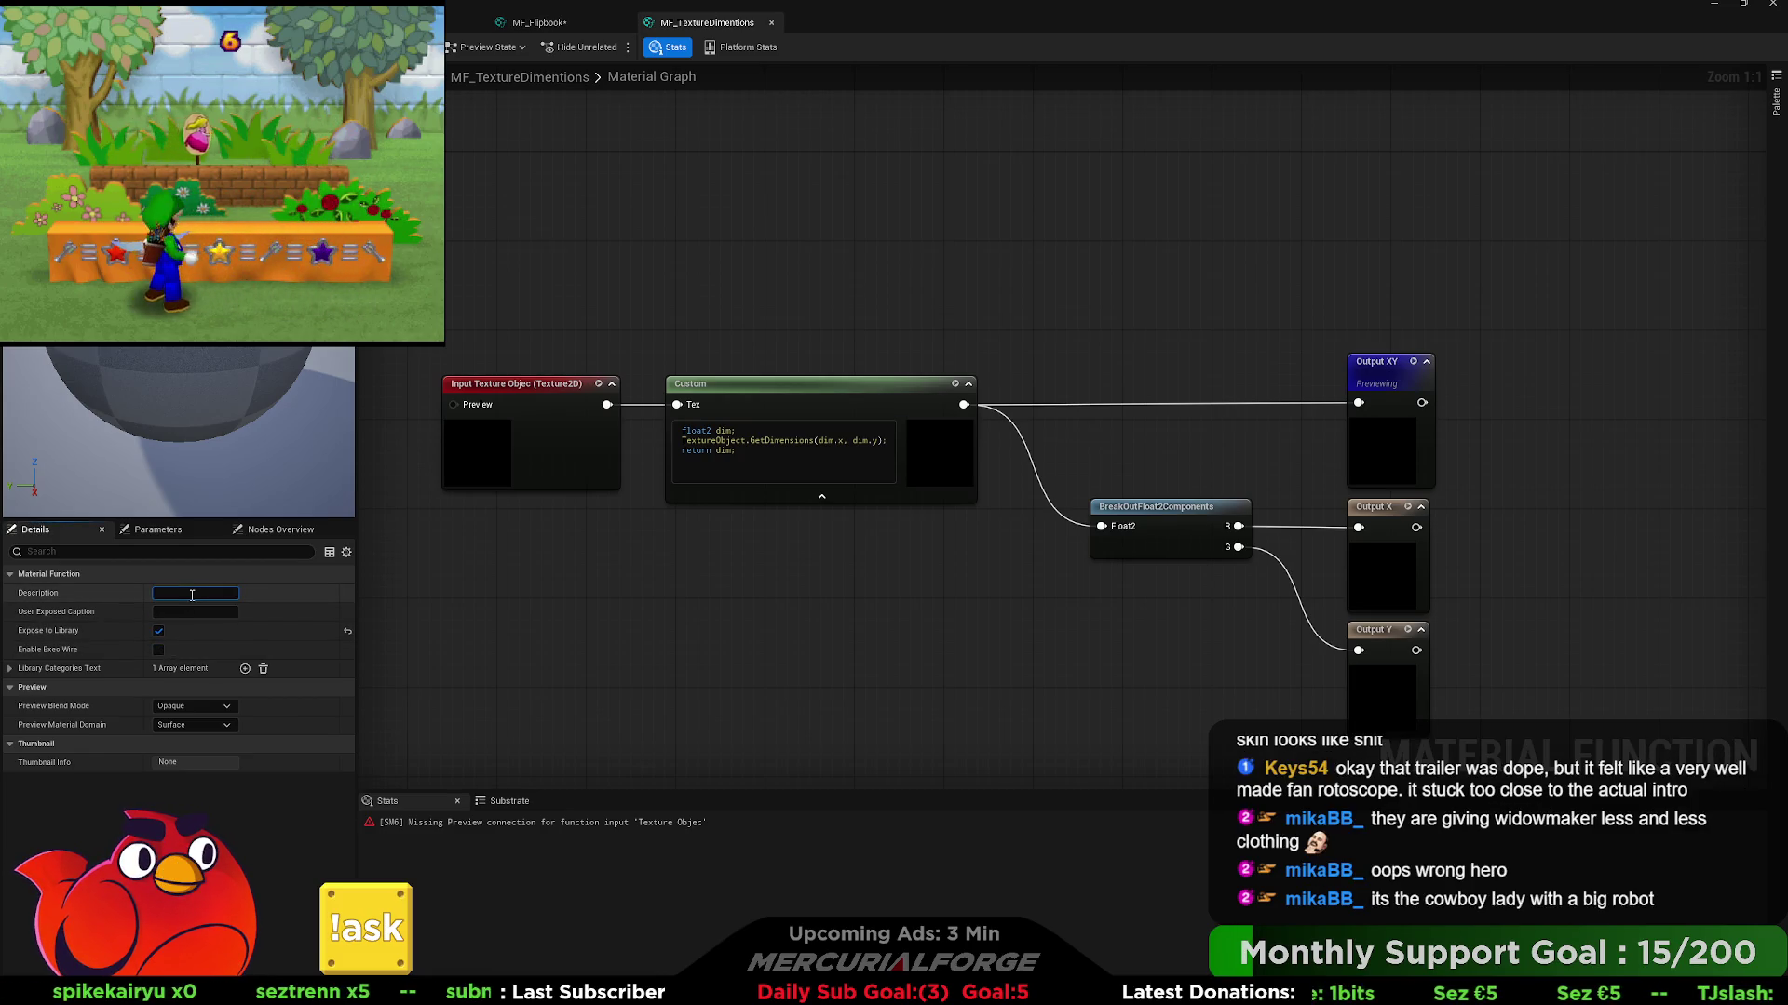
{"action": "type", "text": "Provides X Y"}
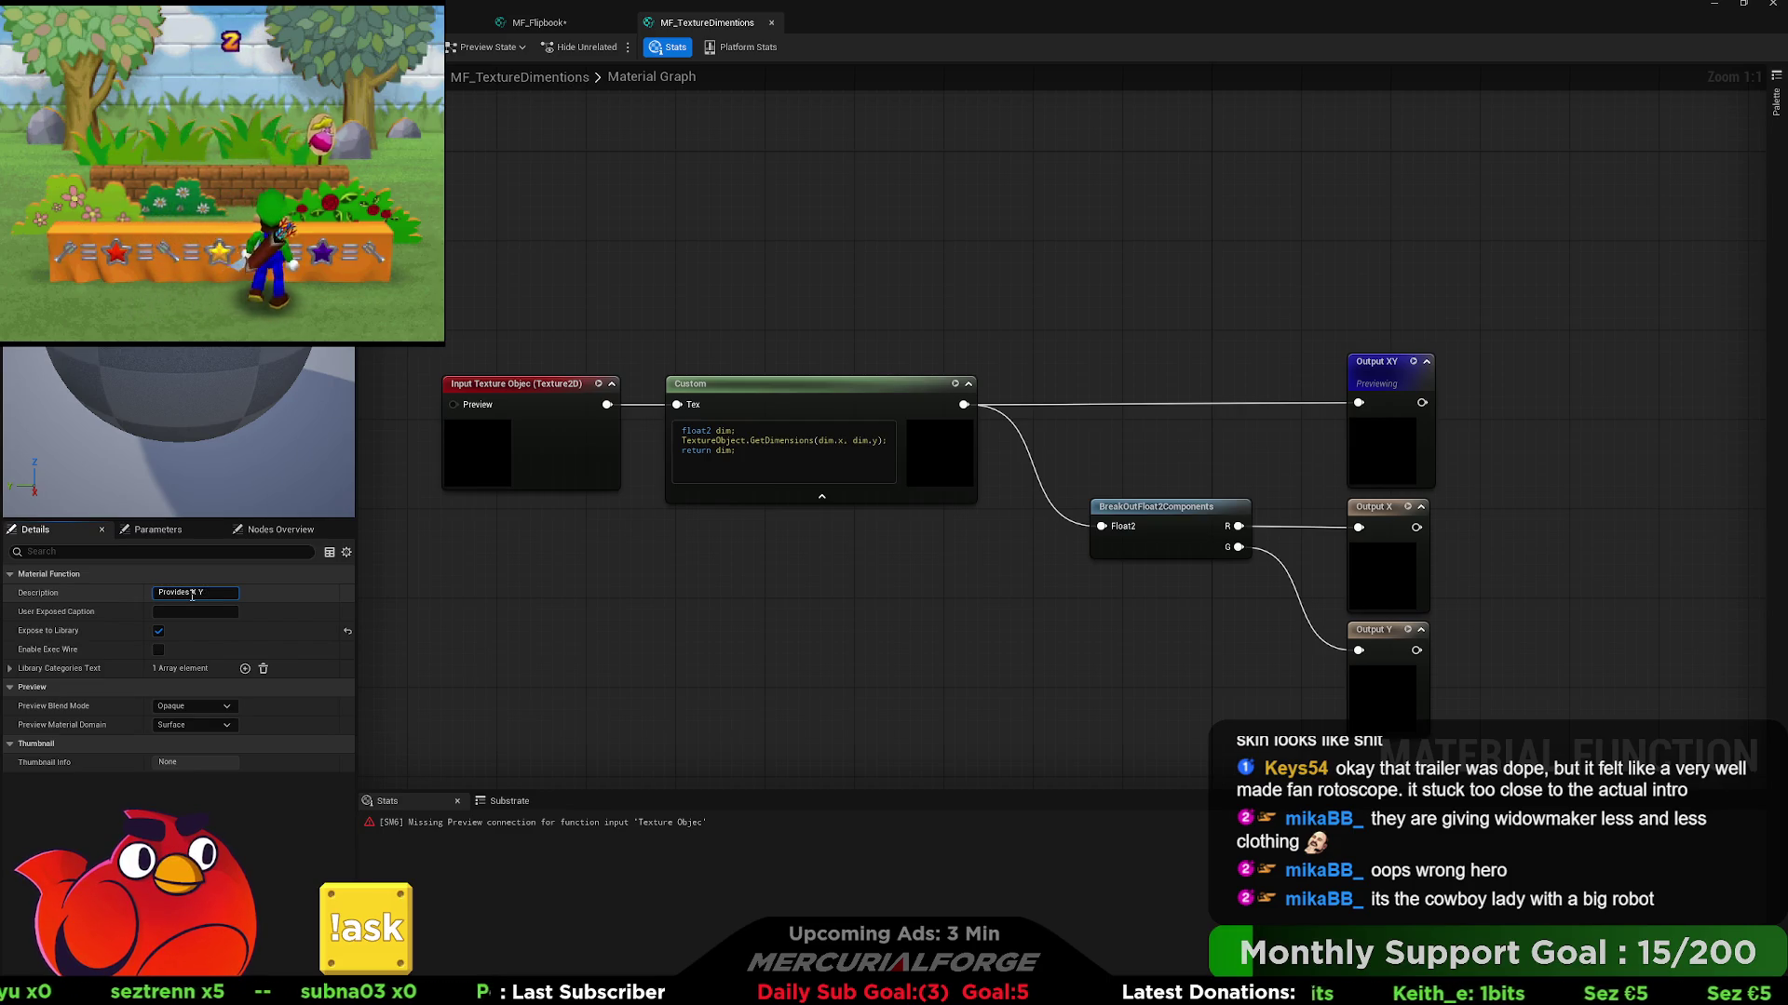
{"action": "type", "text": " dimentions"}
{"action": "key", "text": "Return"}
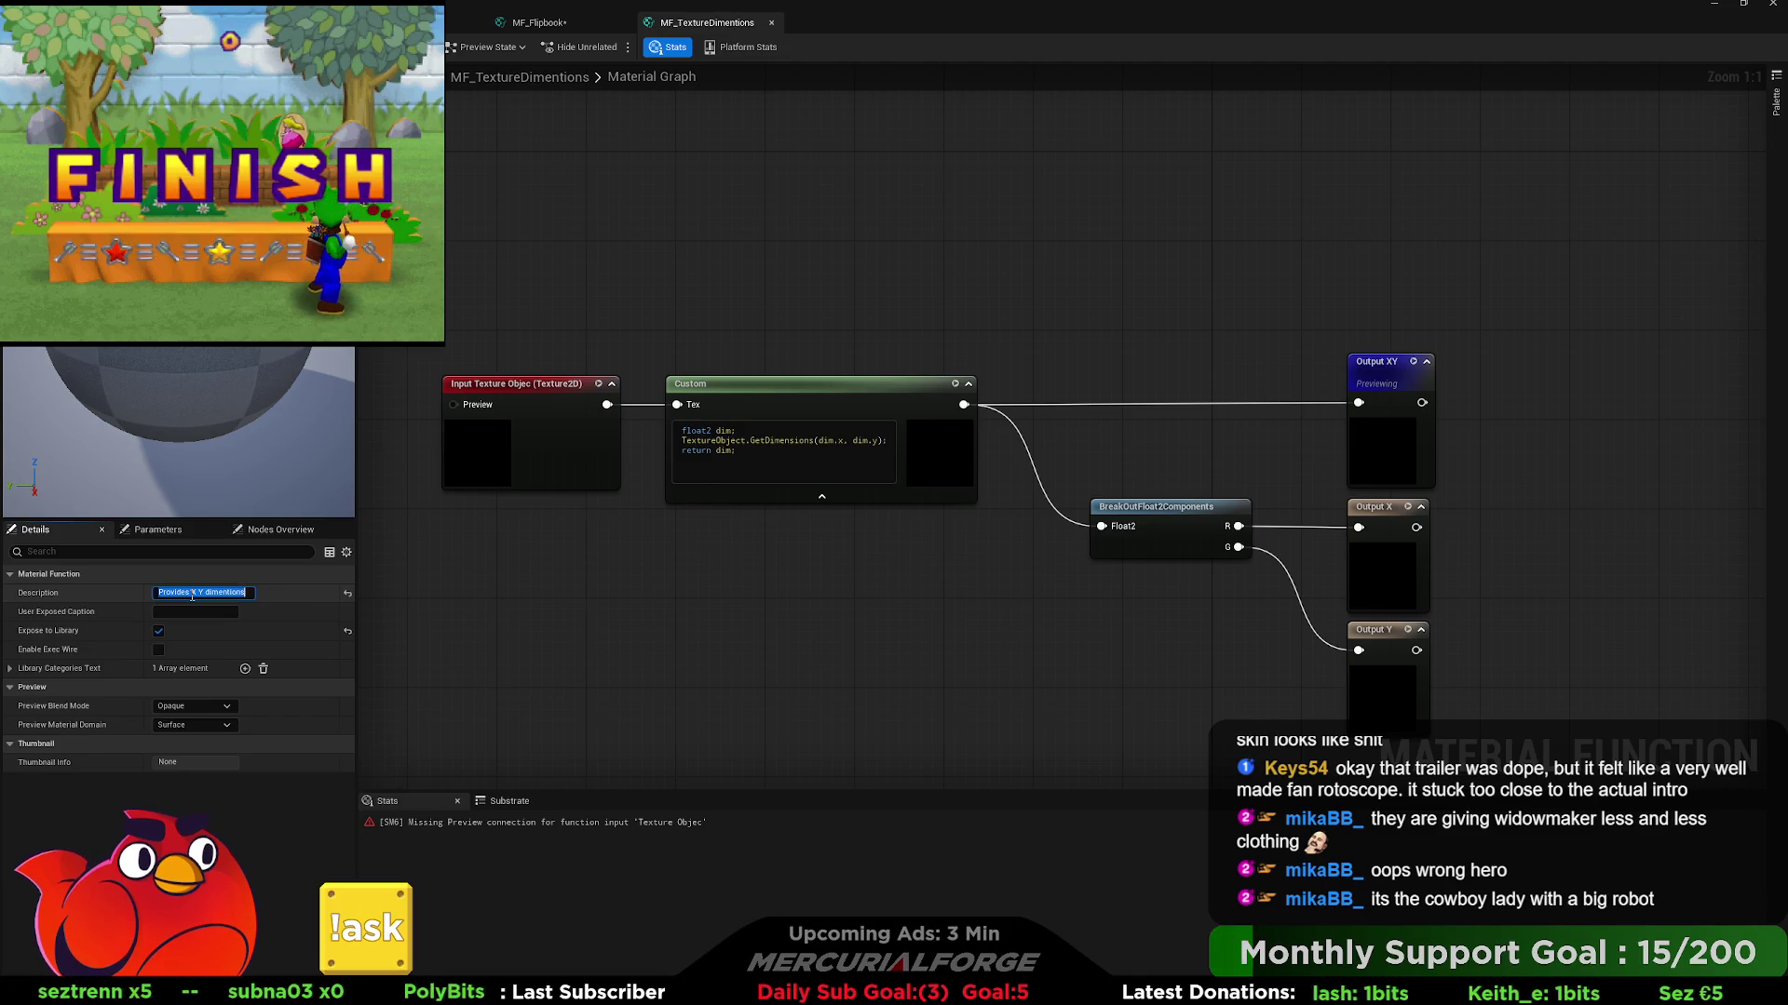
{"action": "left_click", "coordinate": [473, 625]}
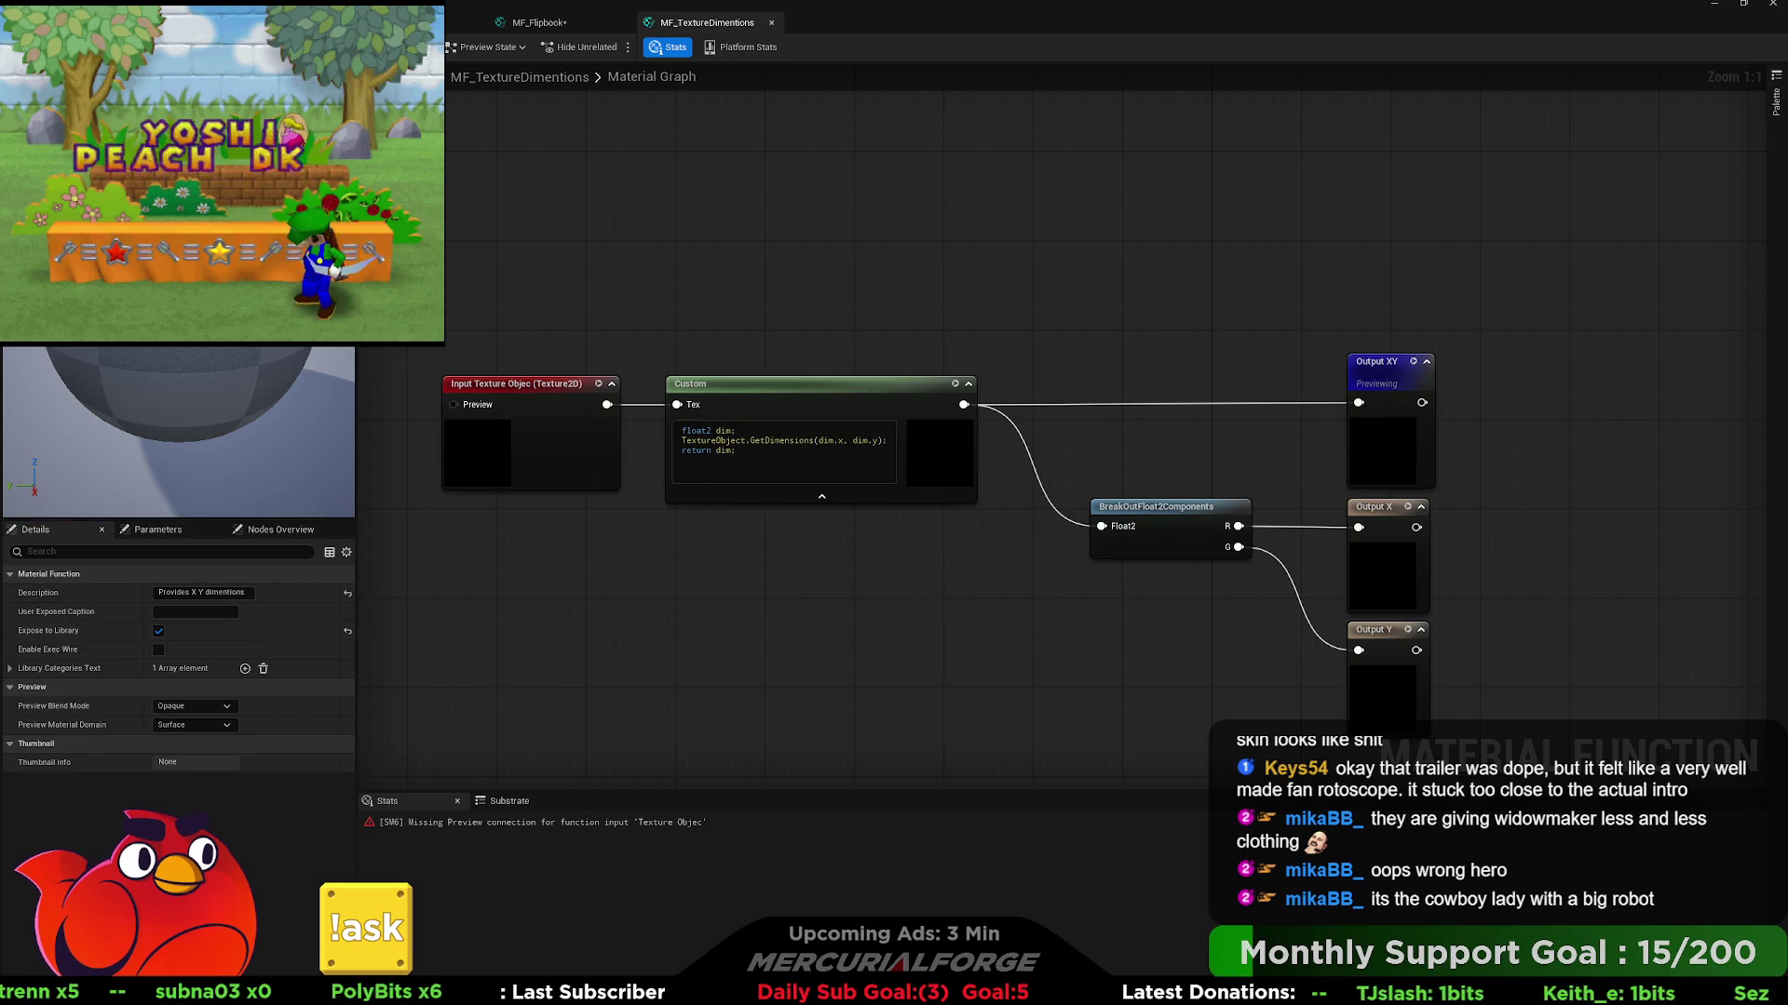
- Set the first library category to Mercurial Forge and save MF_TextureDimentions
{"action": "left_click", "coordinate": [540, 23]}
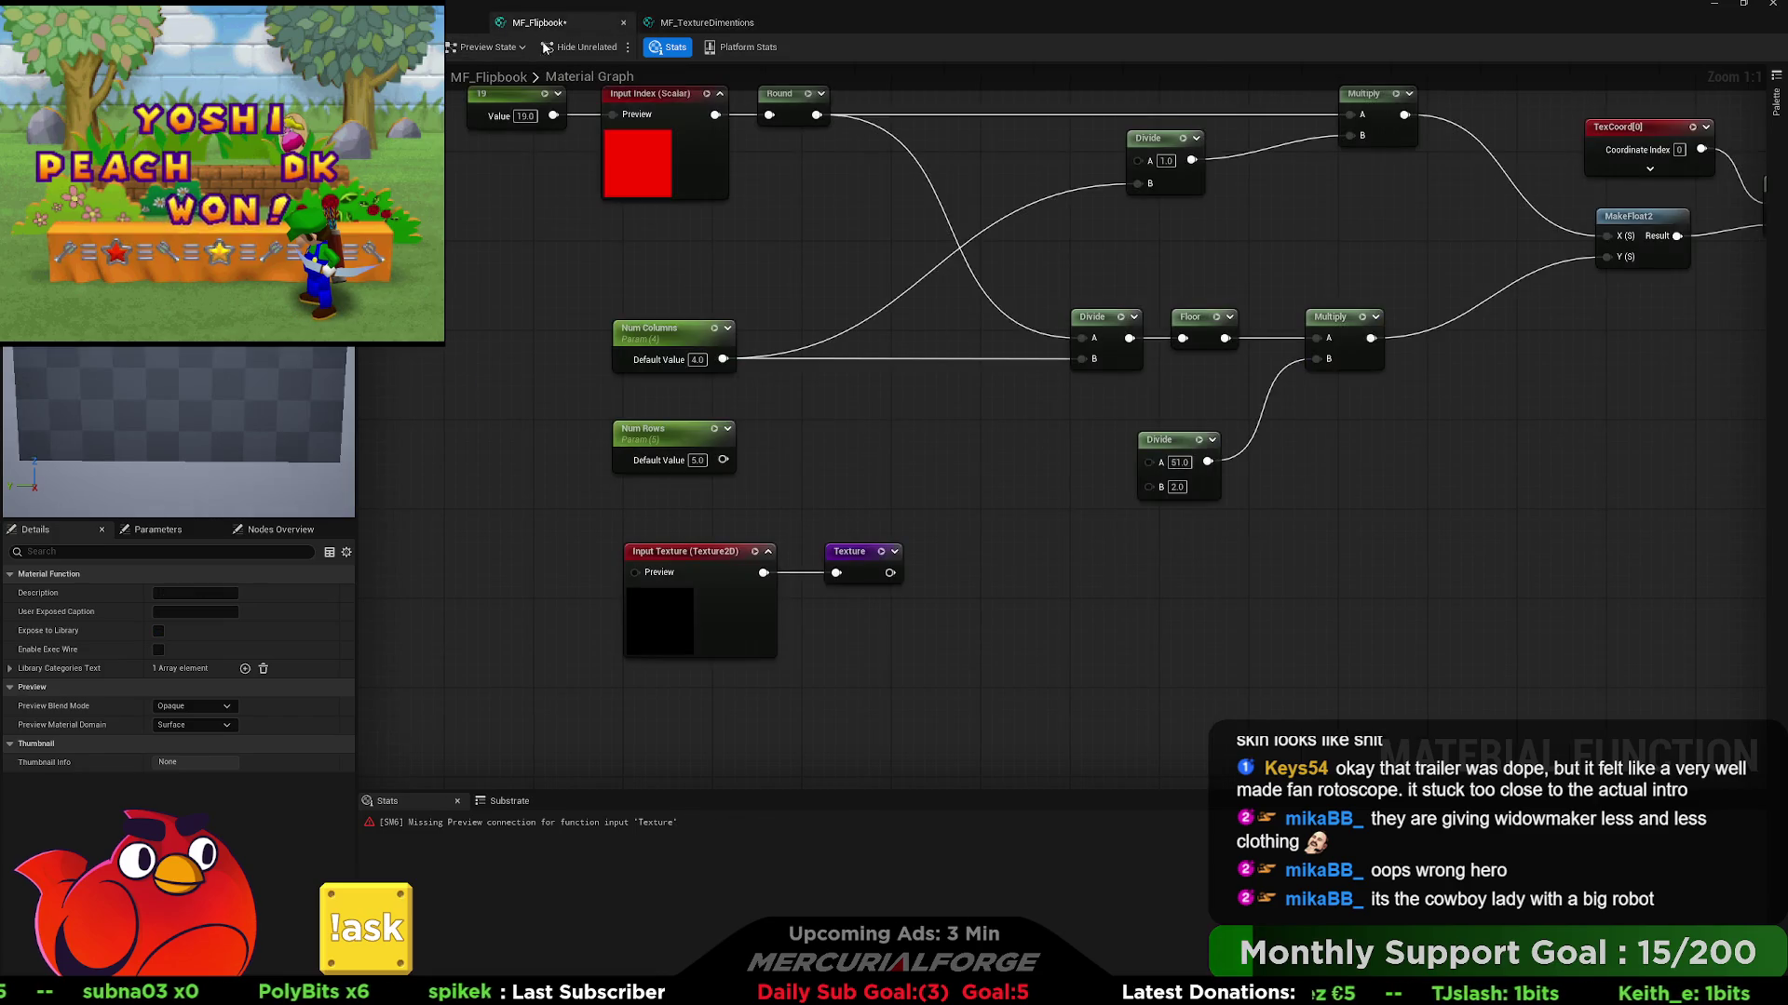
{"action": "left_click_drag", "start_coordinate": [969, 594], "coordinate": [938, 587]}
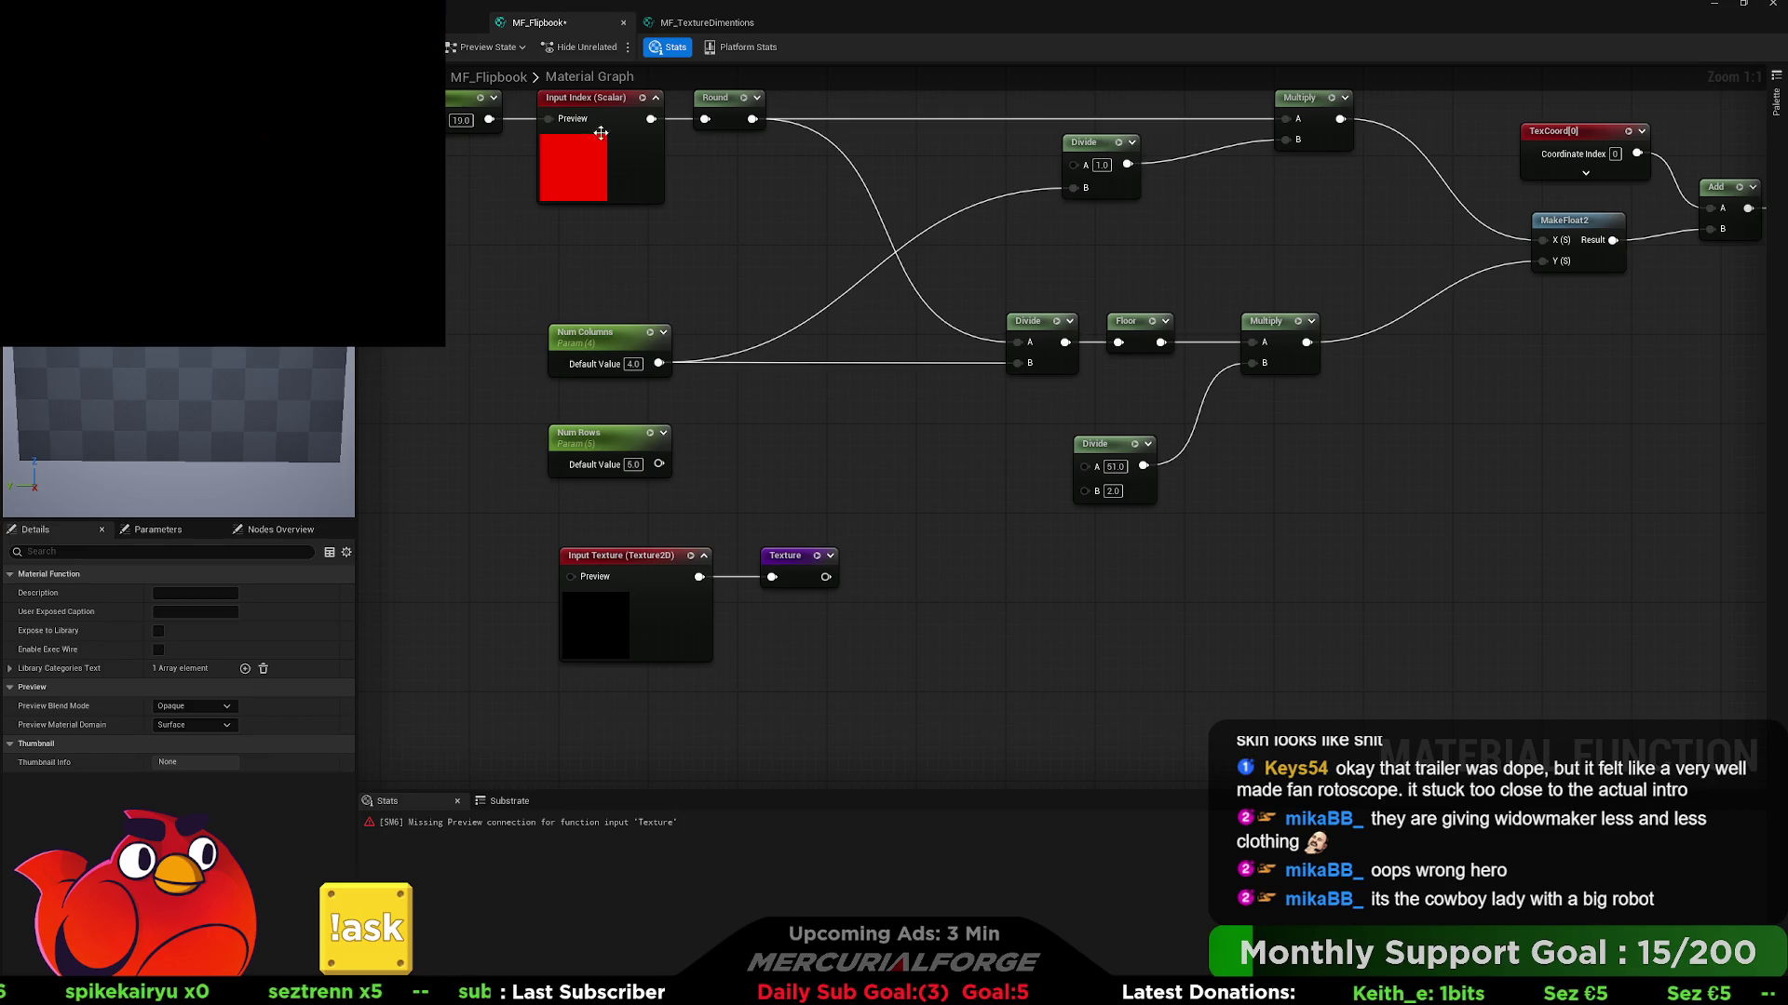
{"action": "left_click", "coordinate": [699, 24]}
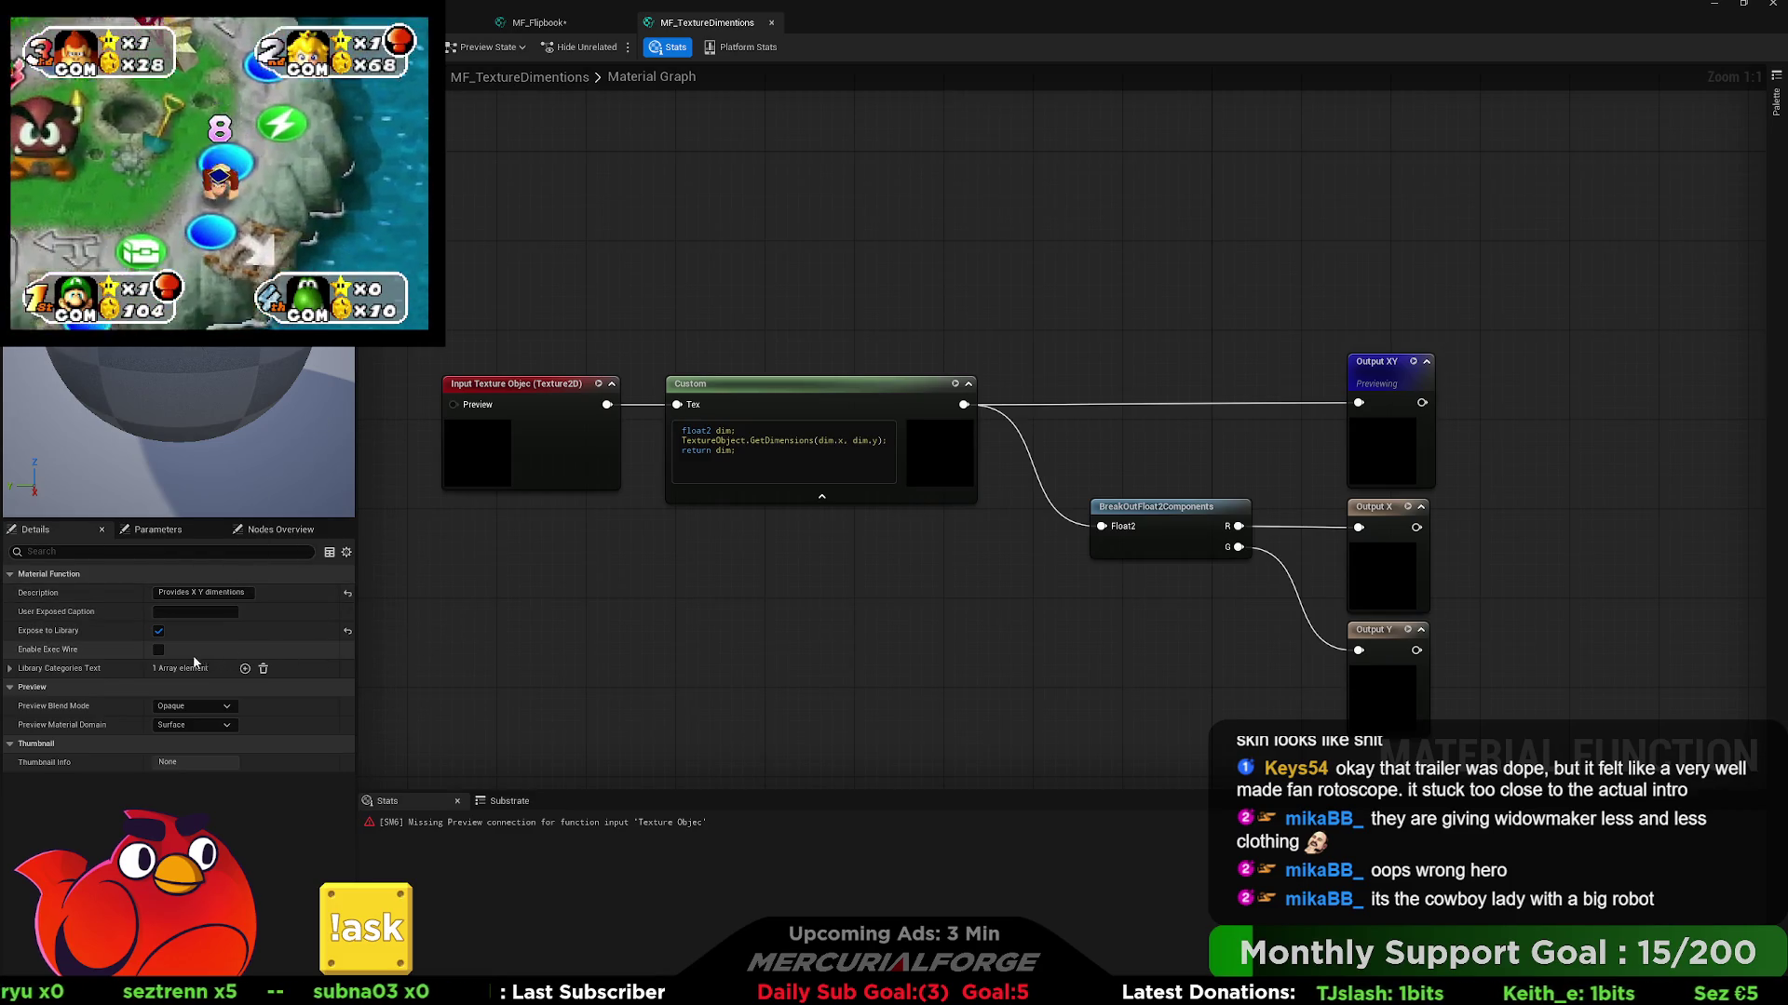
{"action": "left_click", "coordinate": [10, 668]}
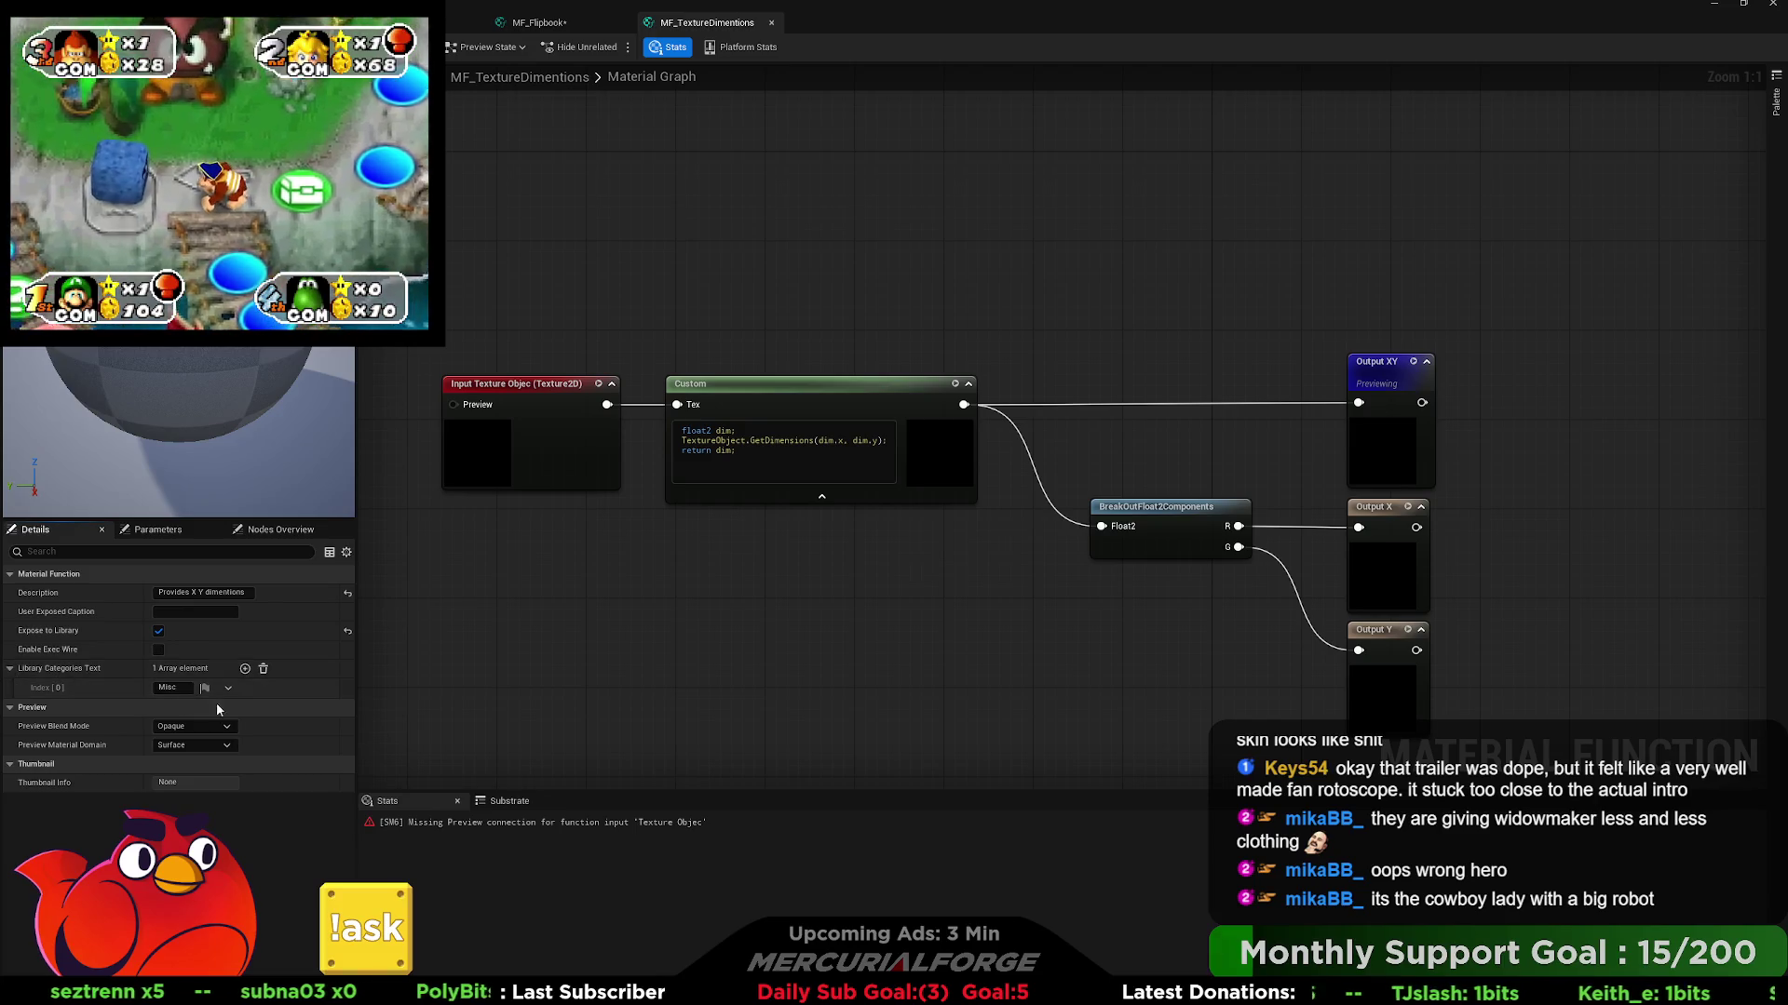
{"action": "left_click", "coordinate": [169, 687]}
{"action": "type", "text": "Melcurial Forge"}
{"action": "key", "text": "Return"}
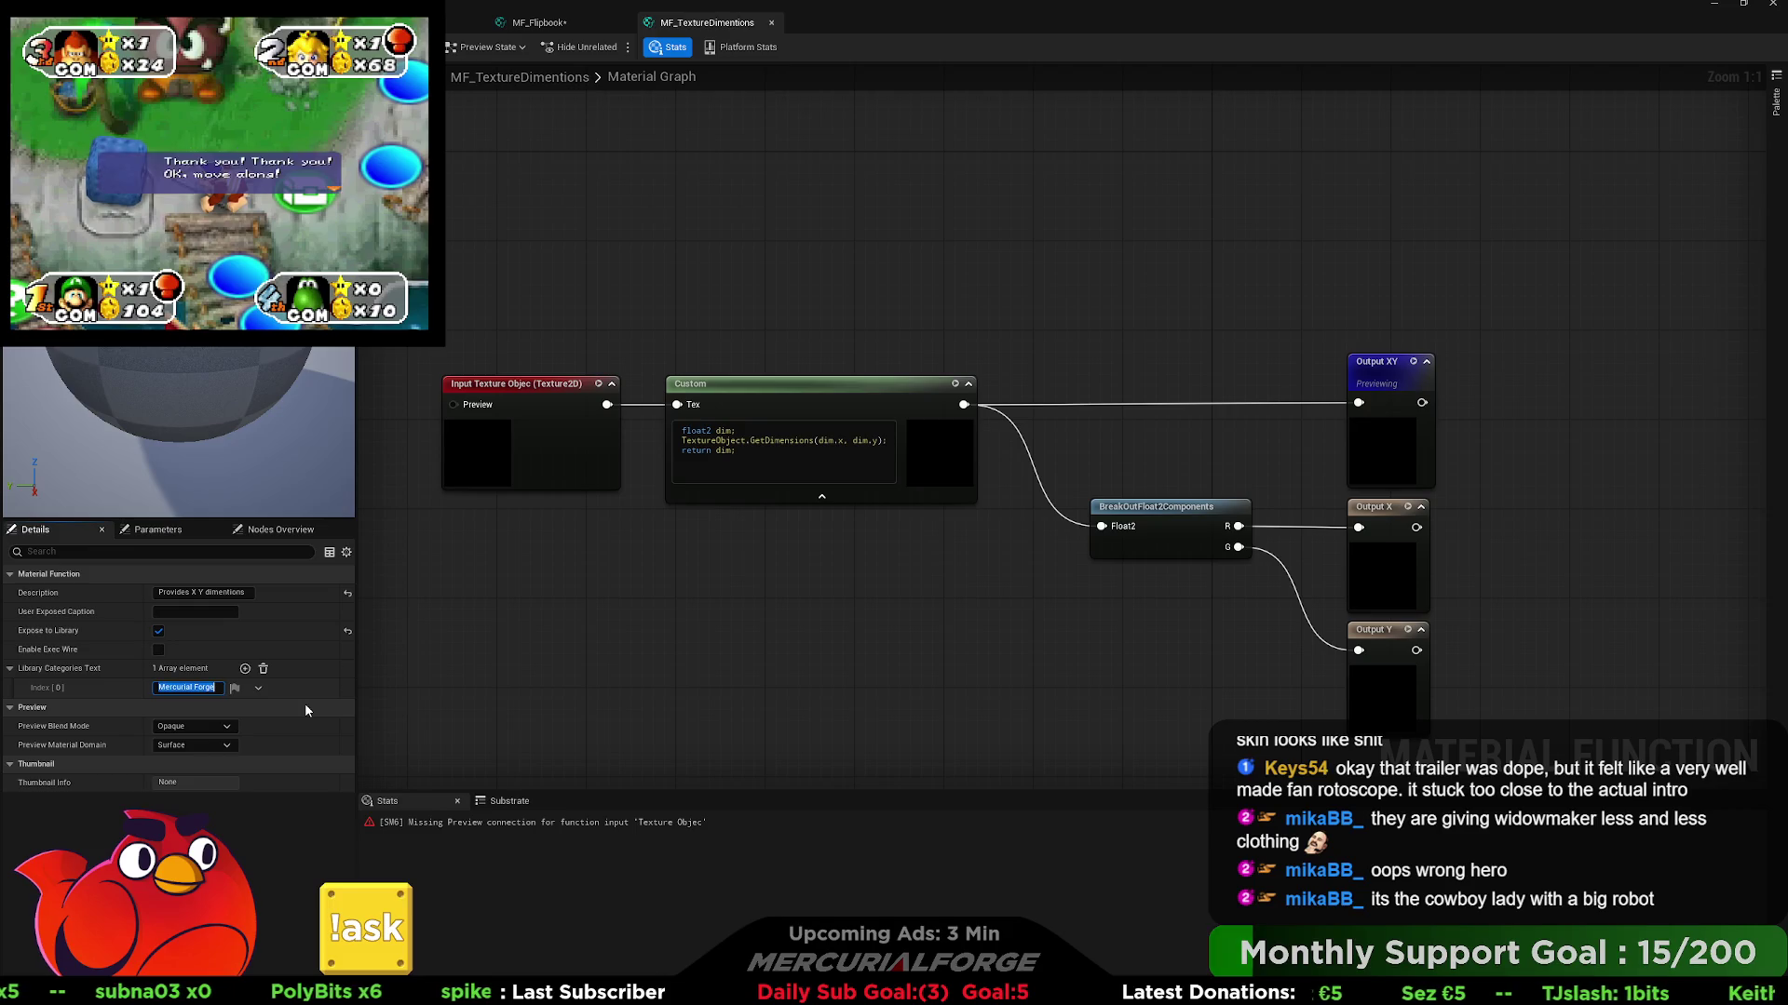
{"action": "left_click", "coordinate": [516, 657]}
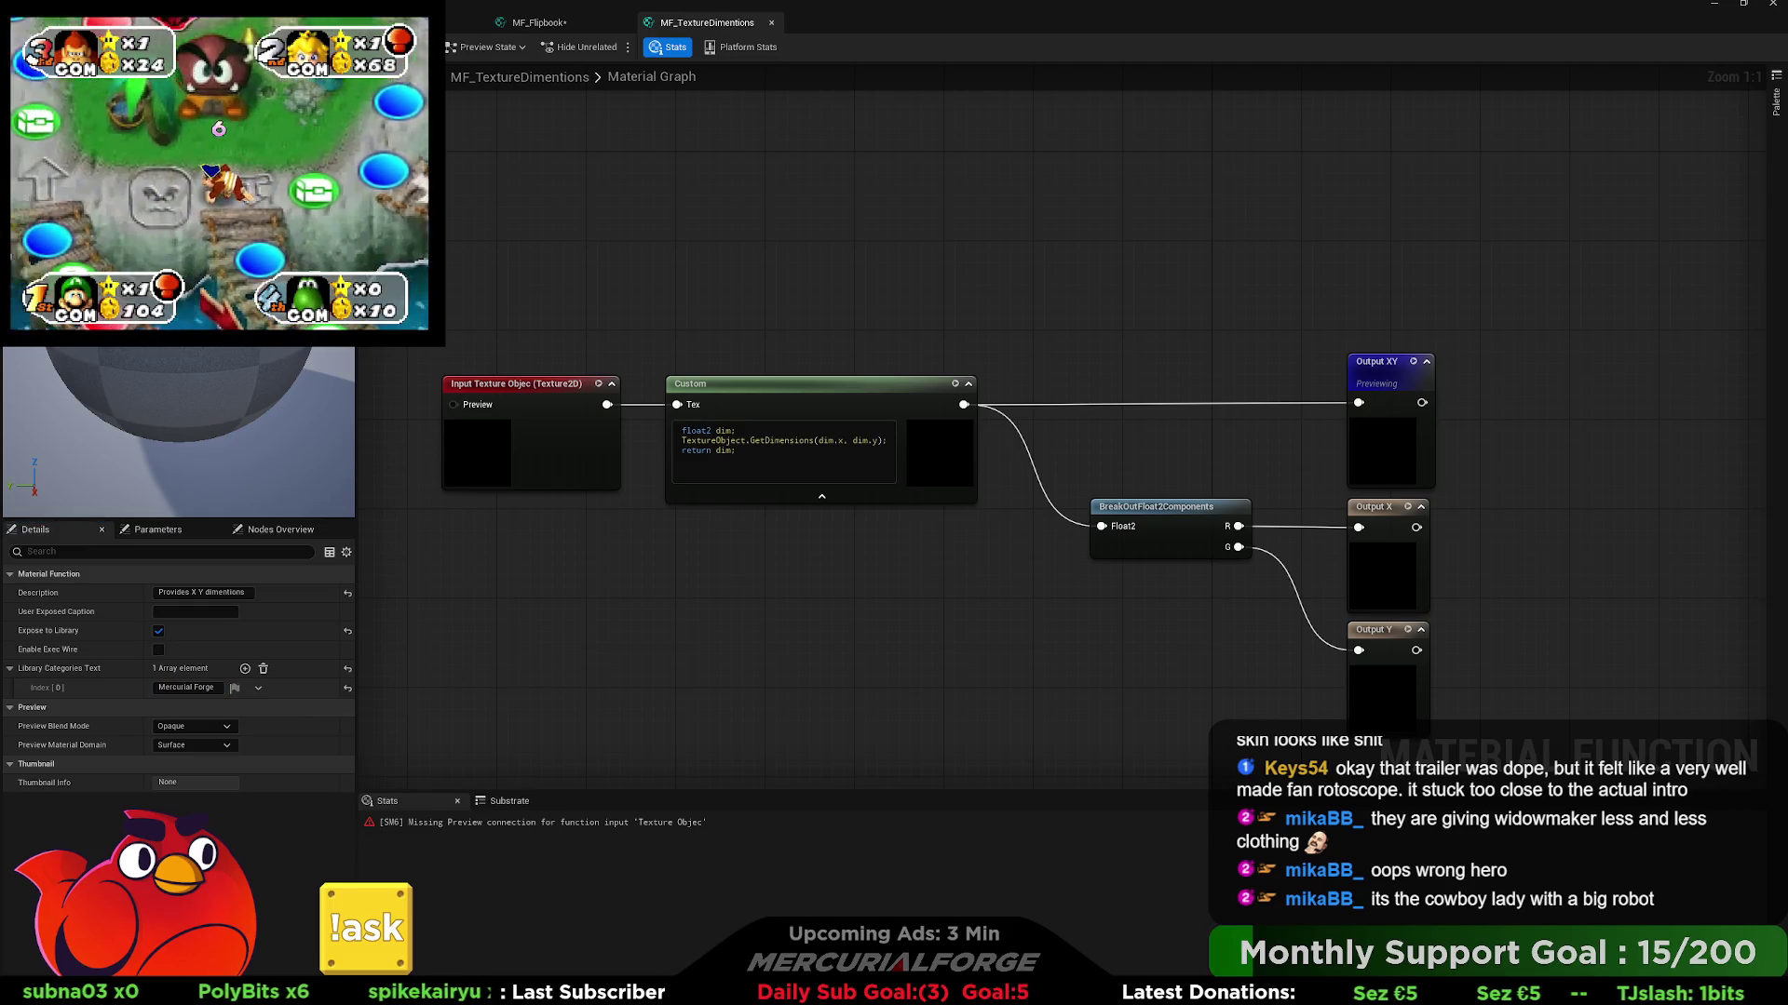
{"action": "key", "text": "ctrl+s"}
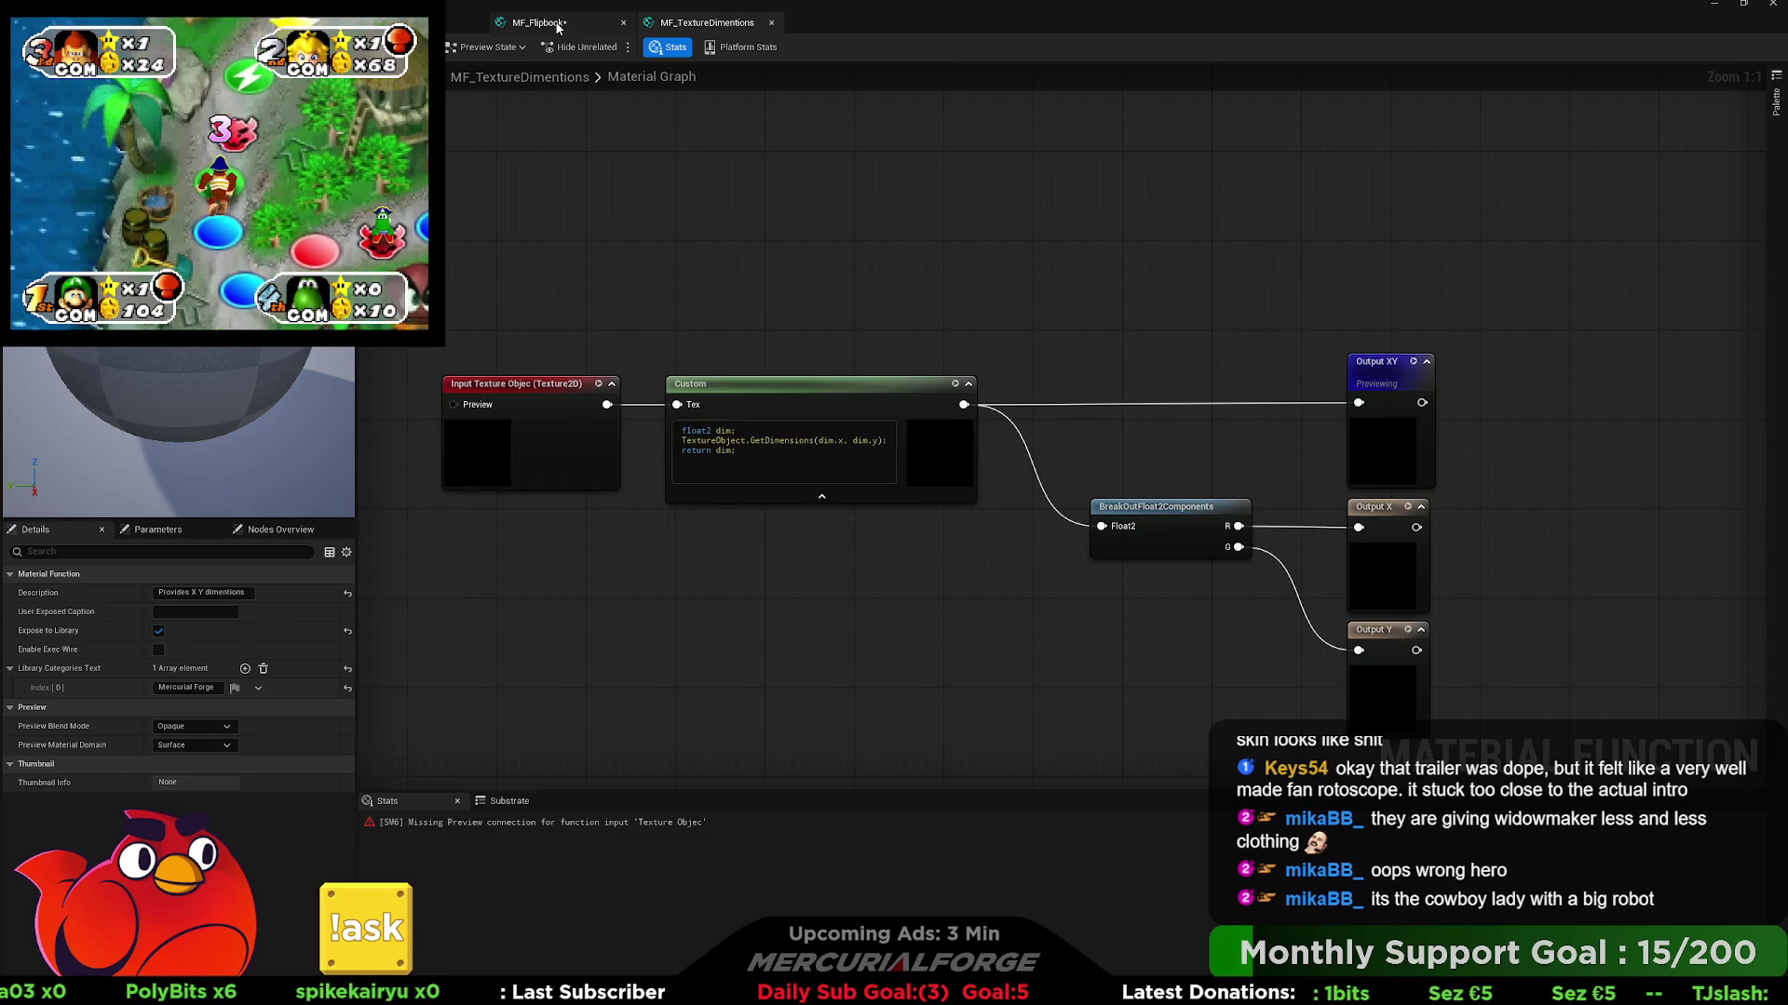
- In MF_Flipbook, add an MF_TextureDimentions node fed by Texture and move the chain beside Num Rows
{"action": "left_click", "coordinate": [558, 26]}
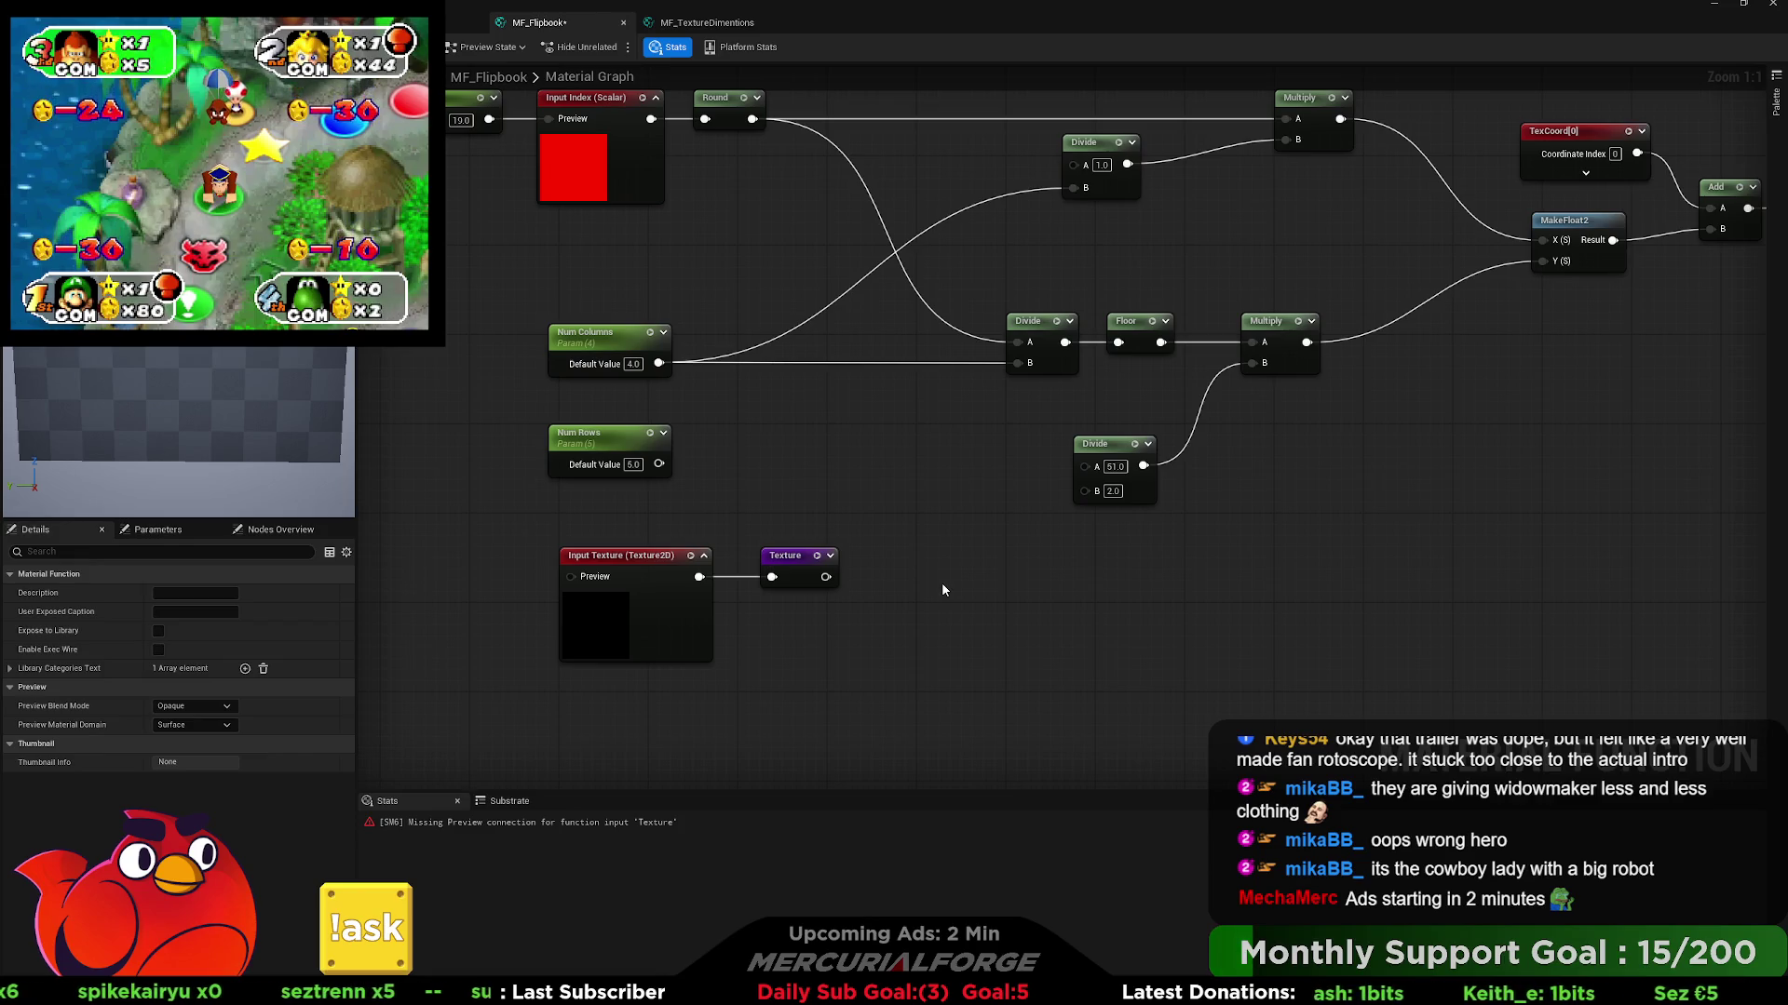
{"action": "key", "text": "ctrl+v"}
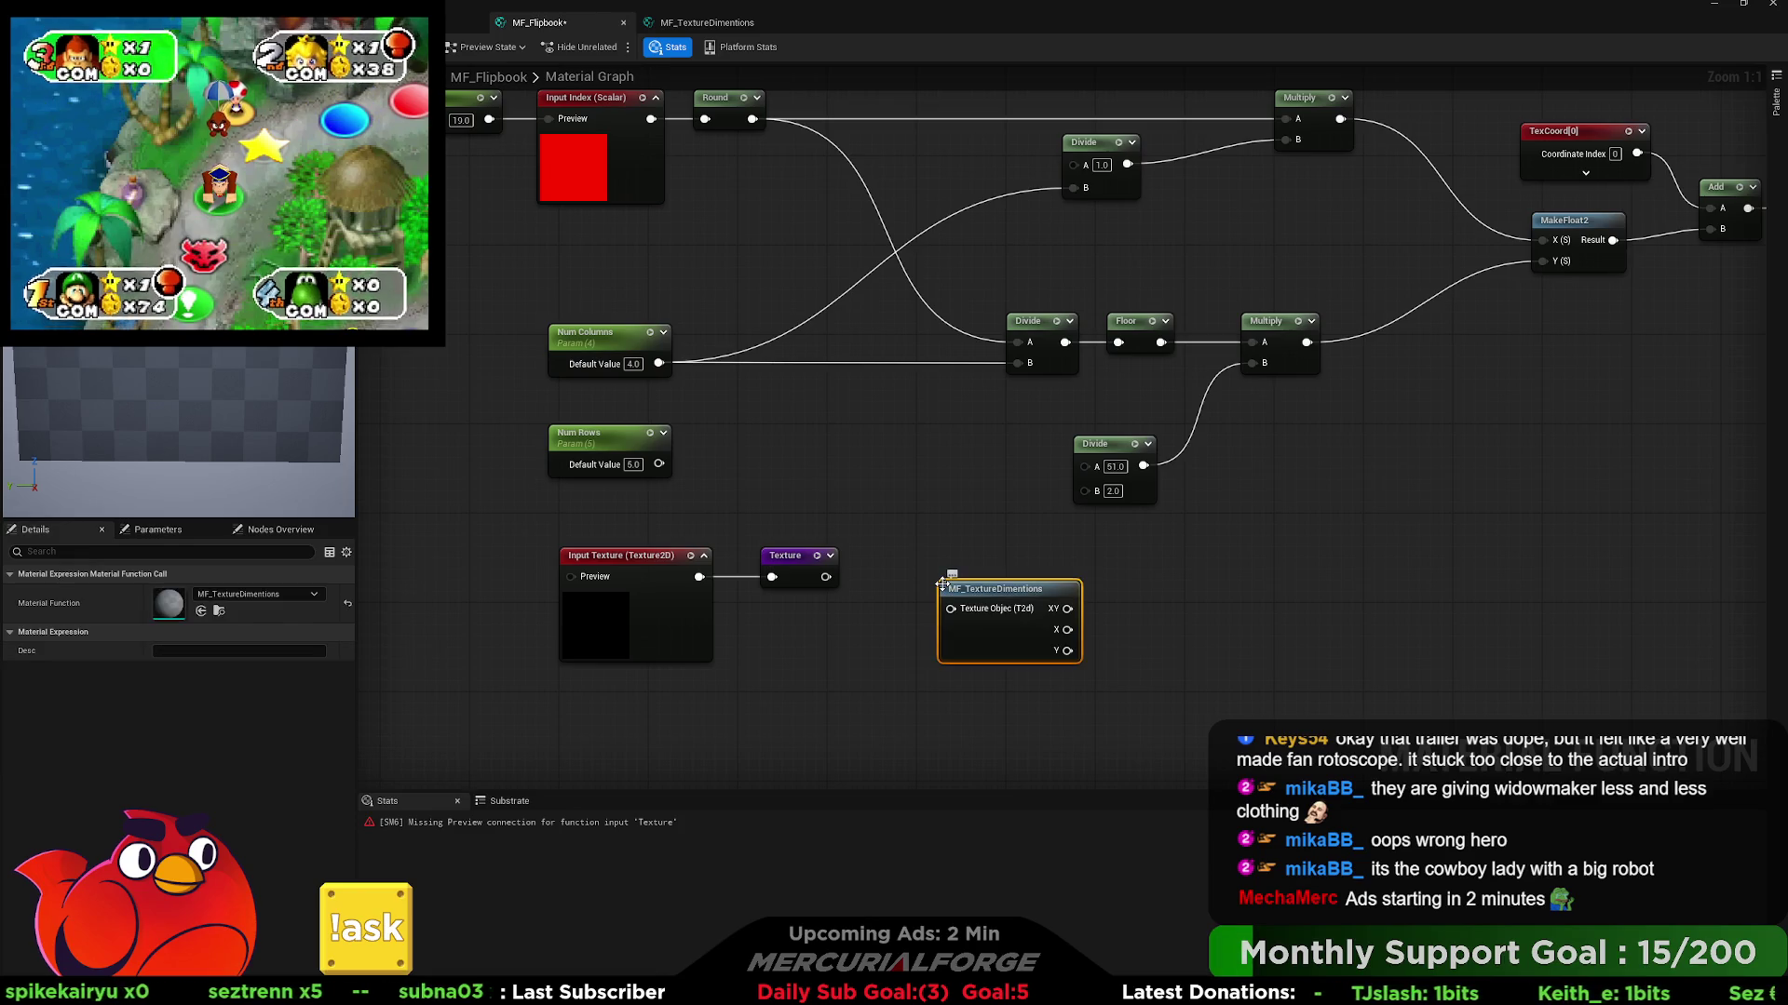
{"action": "left_click", "coordinate": [948, 558]}
{"action": "mouse_move", "coordinate": [825, 577]}
{"action": "left_mouse_down"}
{"action": "mouse_move", "coordinate": [951, 609]}
{"action": "mouse_move", "coordinate": [960, 573]}
{"action": "left_mouse_up"}
{"action": "mouse_move", "coordinate": [1081, 566]}
{"action": "left_mouse_down"}
{"action": "mouse_move", "coordinate": [1061, 584]}
{"action": "mouse_move", "coordinate": [985, 578]}
{"action": "left_mouse_up"}
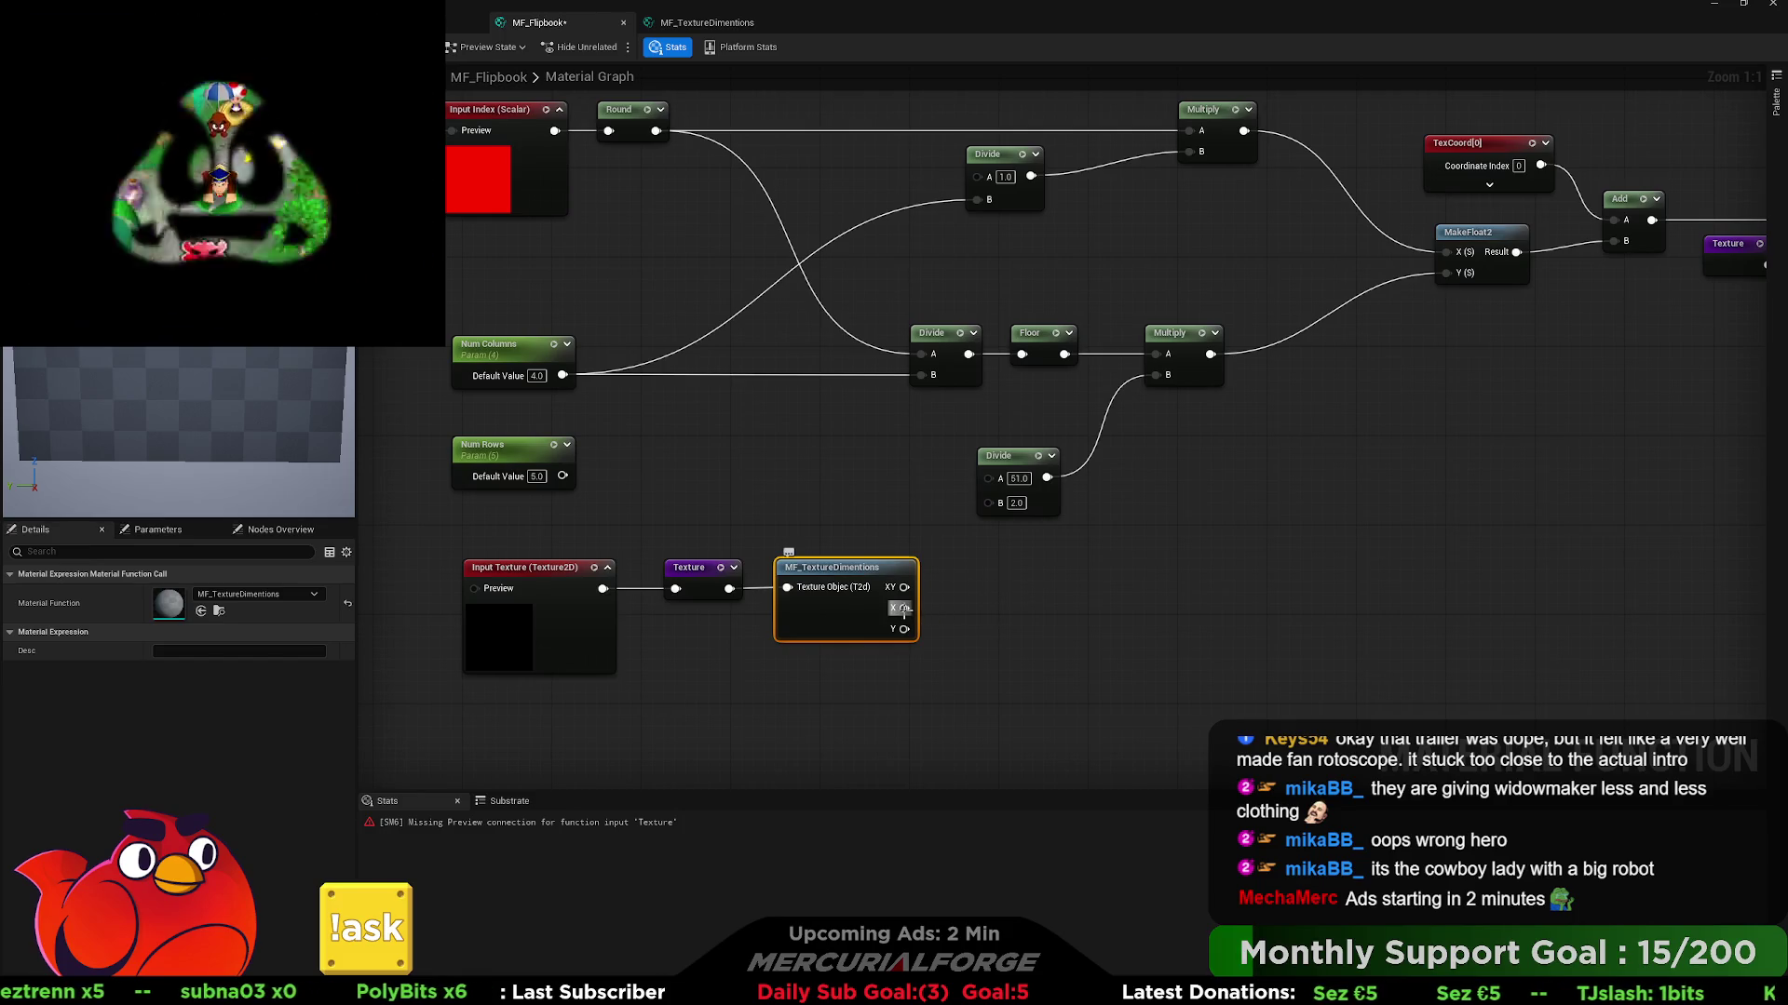
{"action": "left_click_drag", "start_coordinate": [759, 610], "coordinate": [1028, 612]}
{"action": "left_click_drag", "start_coordinate": [1201, 665], "coordinate": [722, 557]}
{"action": "mouse_move", "coordinate": [1137, 585]}
{"action": "left_mouse_down"}
{"action": "mouse_move", "coordinate": [803, 529]}
{"action": "mouse_move", "coordinate": [880, 598]}
{"action": "mouse_move", "coordinate": [797, 557]}
{"action": "left_mouse_up"}
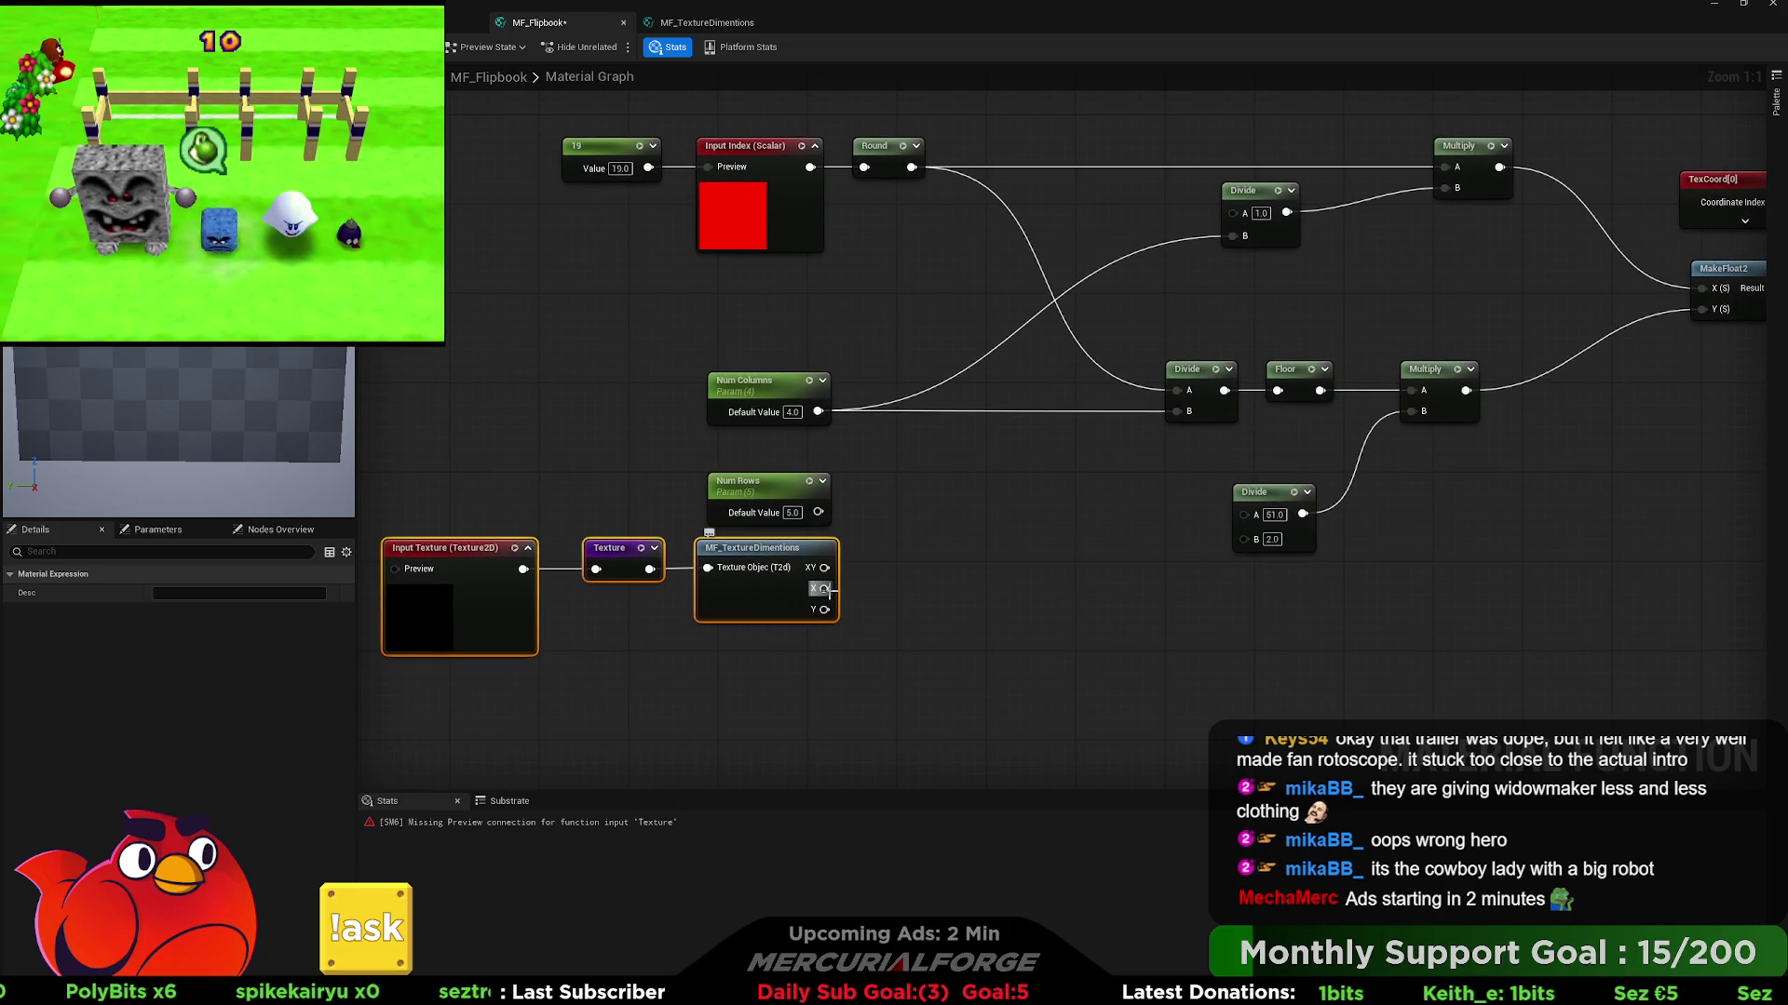
- Divide the X output by 2 and disconnect Num Columns from both Divide nodes
{"action": "mouse_move", "coordinate": [824, 589]}
{"action": "left_mouse_down"}
{"action": "mouse_move", "coordinate": [1041, 481]}
{"action": "mouse_move", "coordinate": [974, 526]}
{"action": "left_mouse_up"}
{"action": "key", "text": "d"}
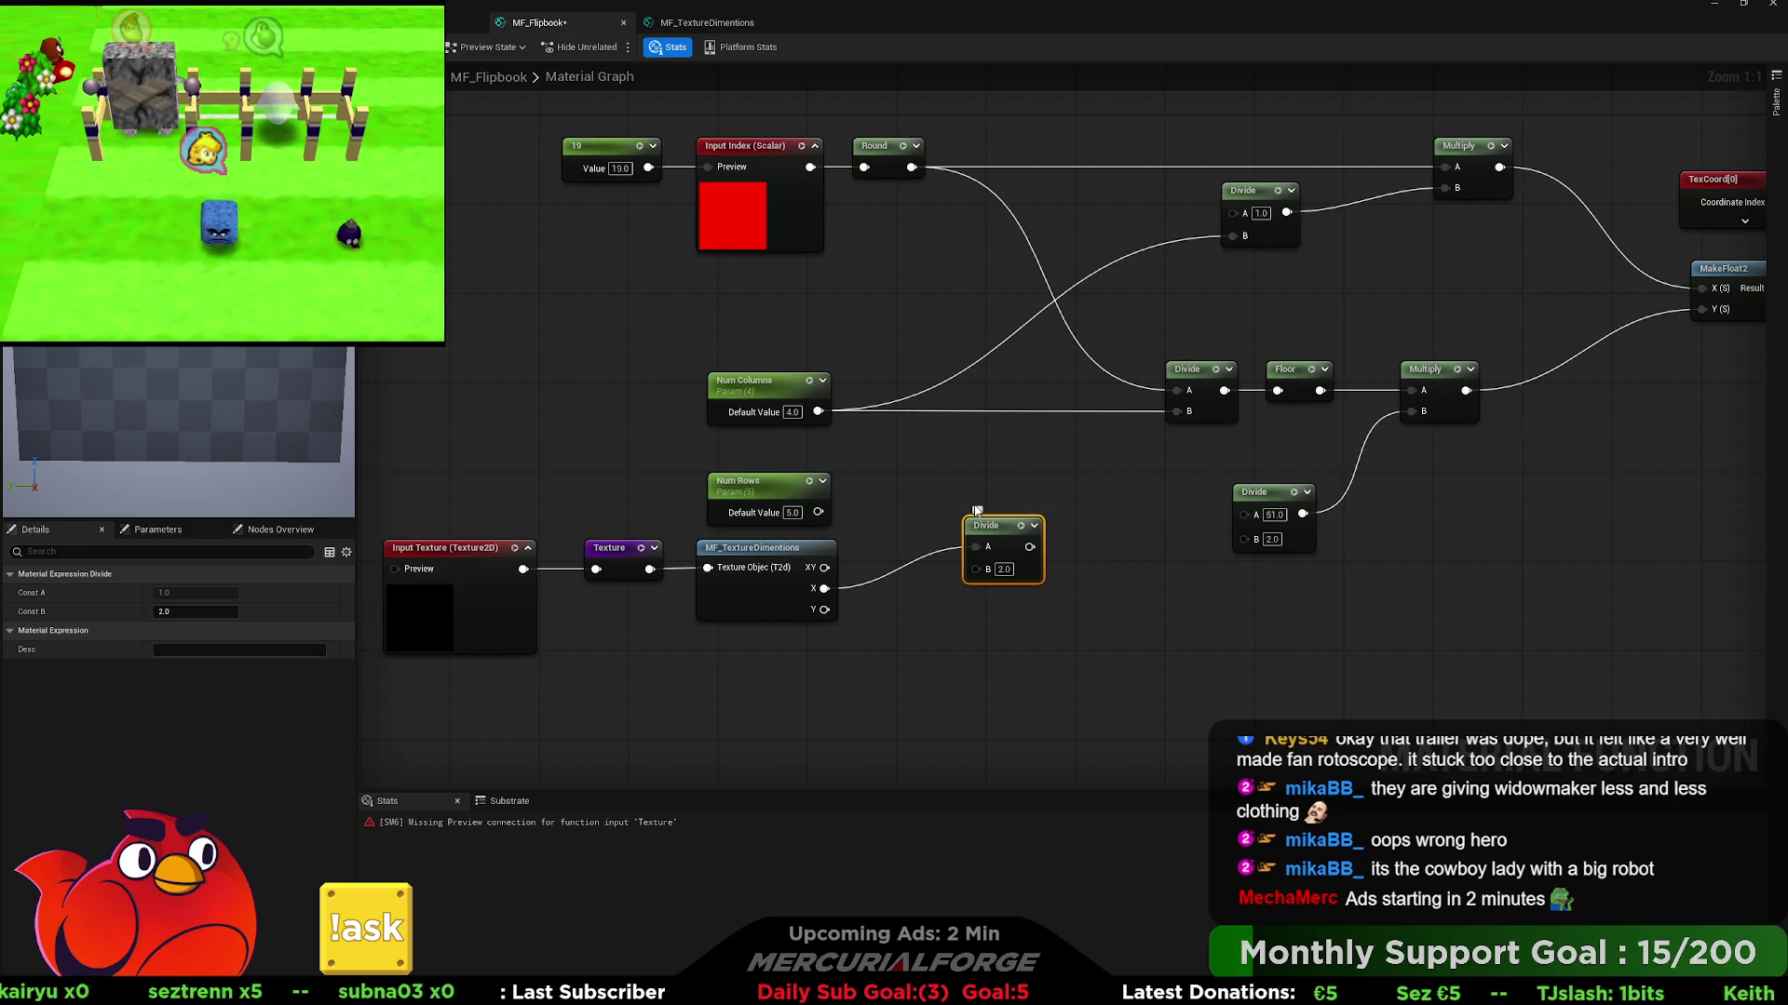
{"action": "left_click", "coordinate": [975, 511]}
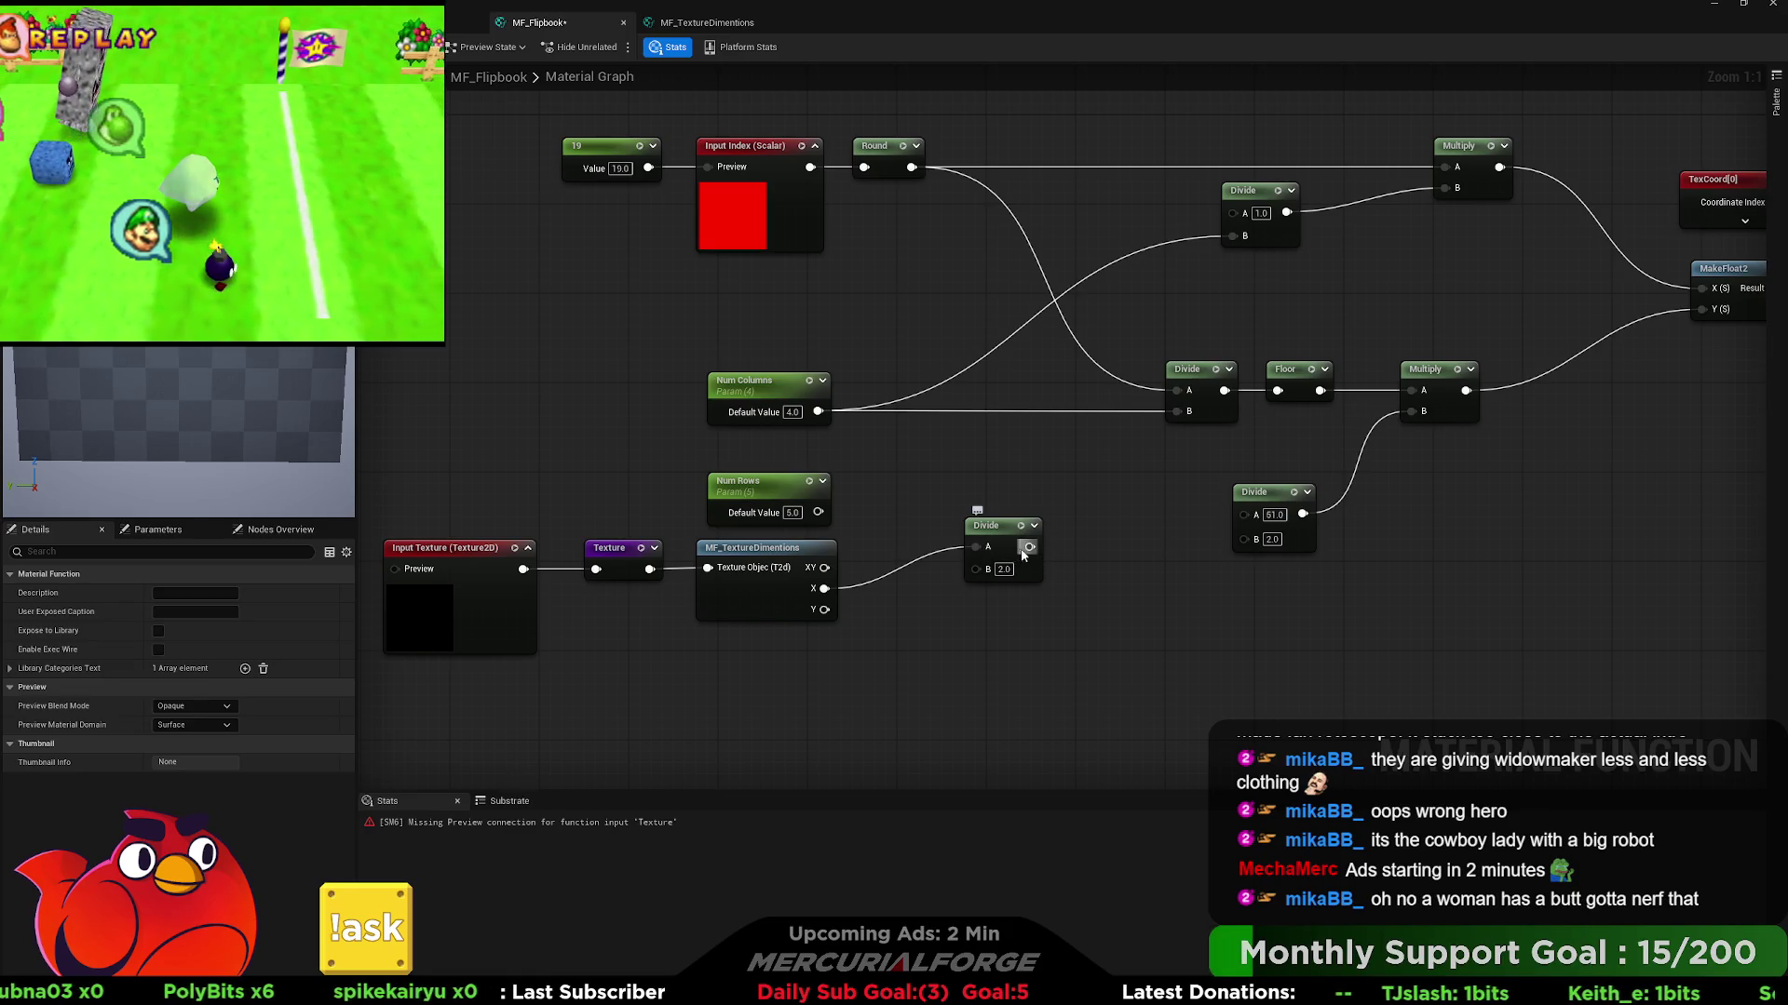
{"action": "left_click", "coordinate": [820, 412], "text": "alt"}
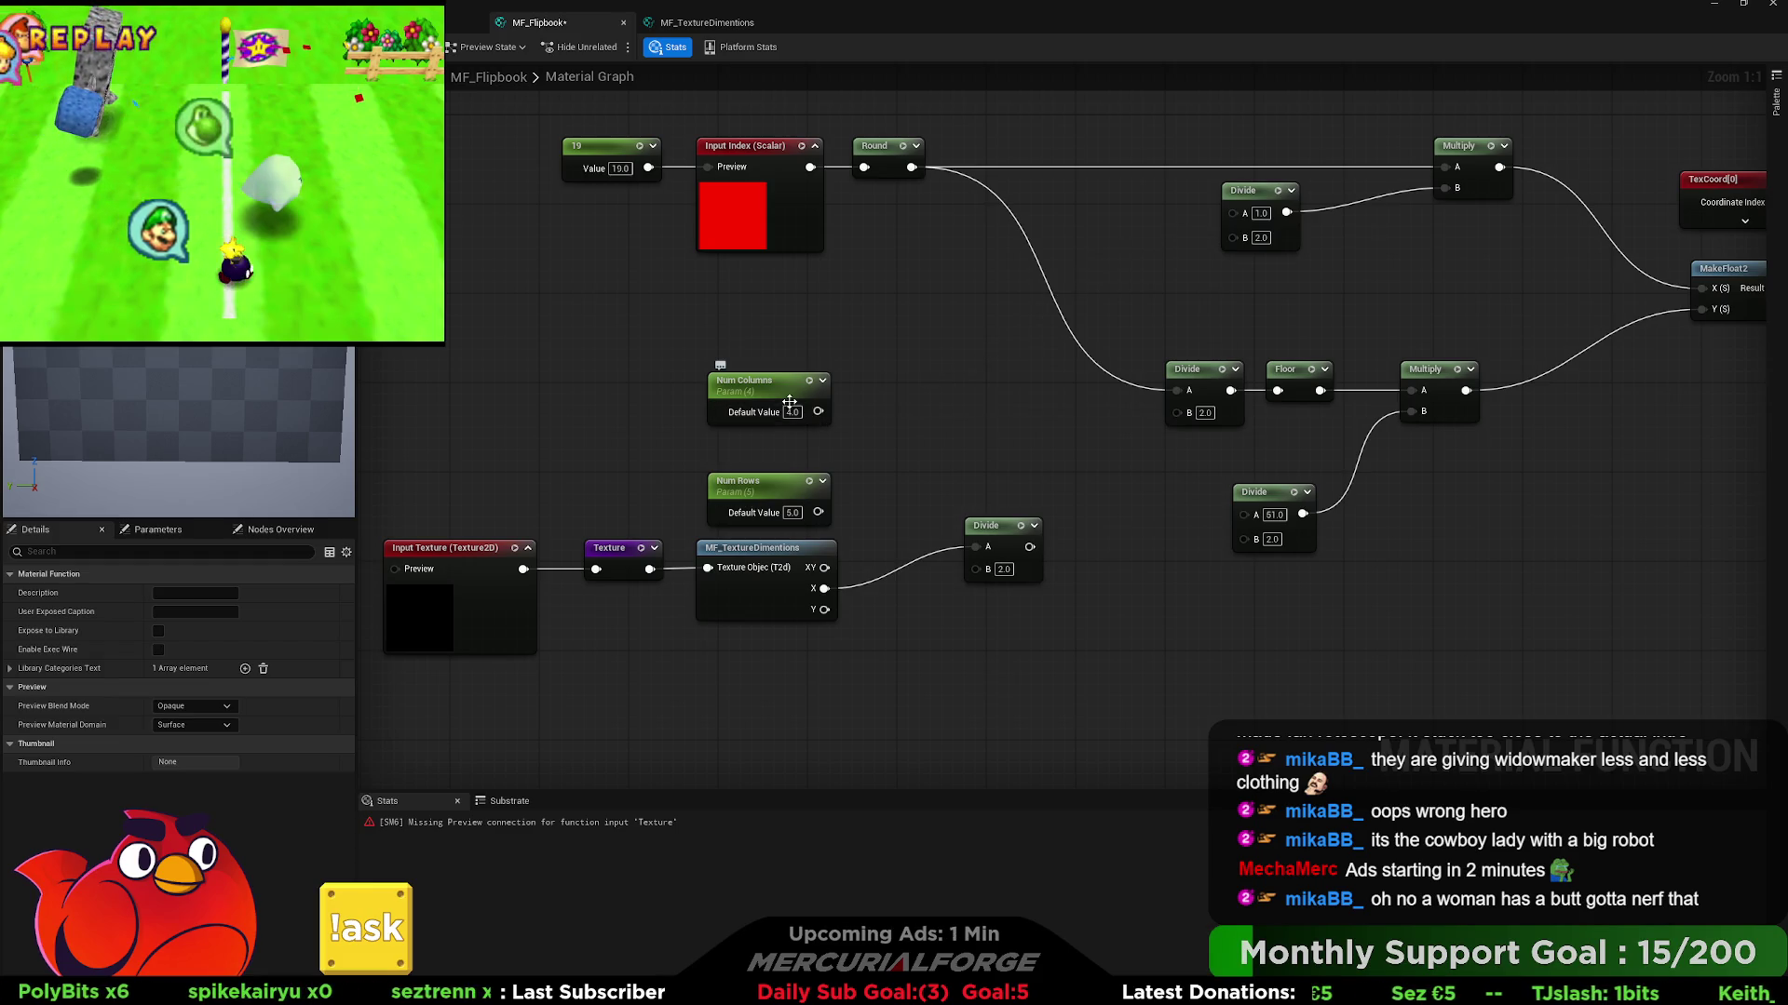